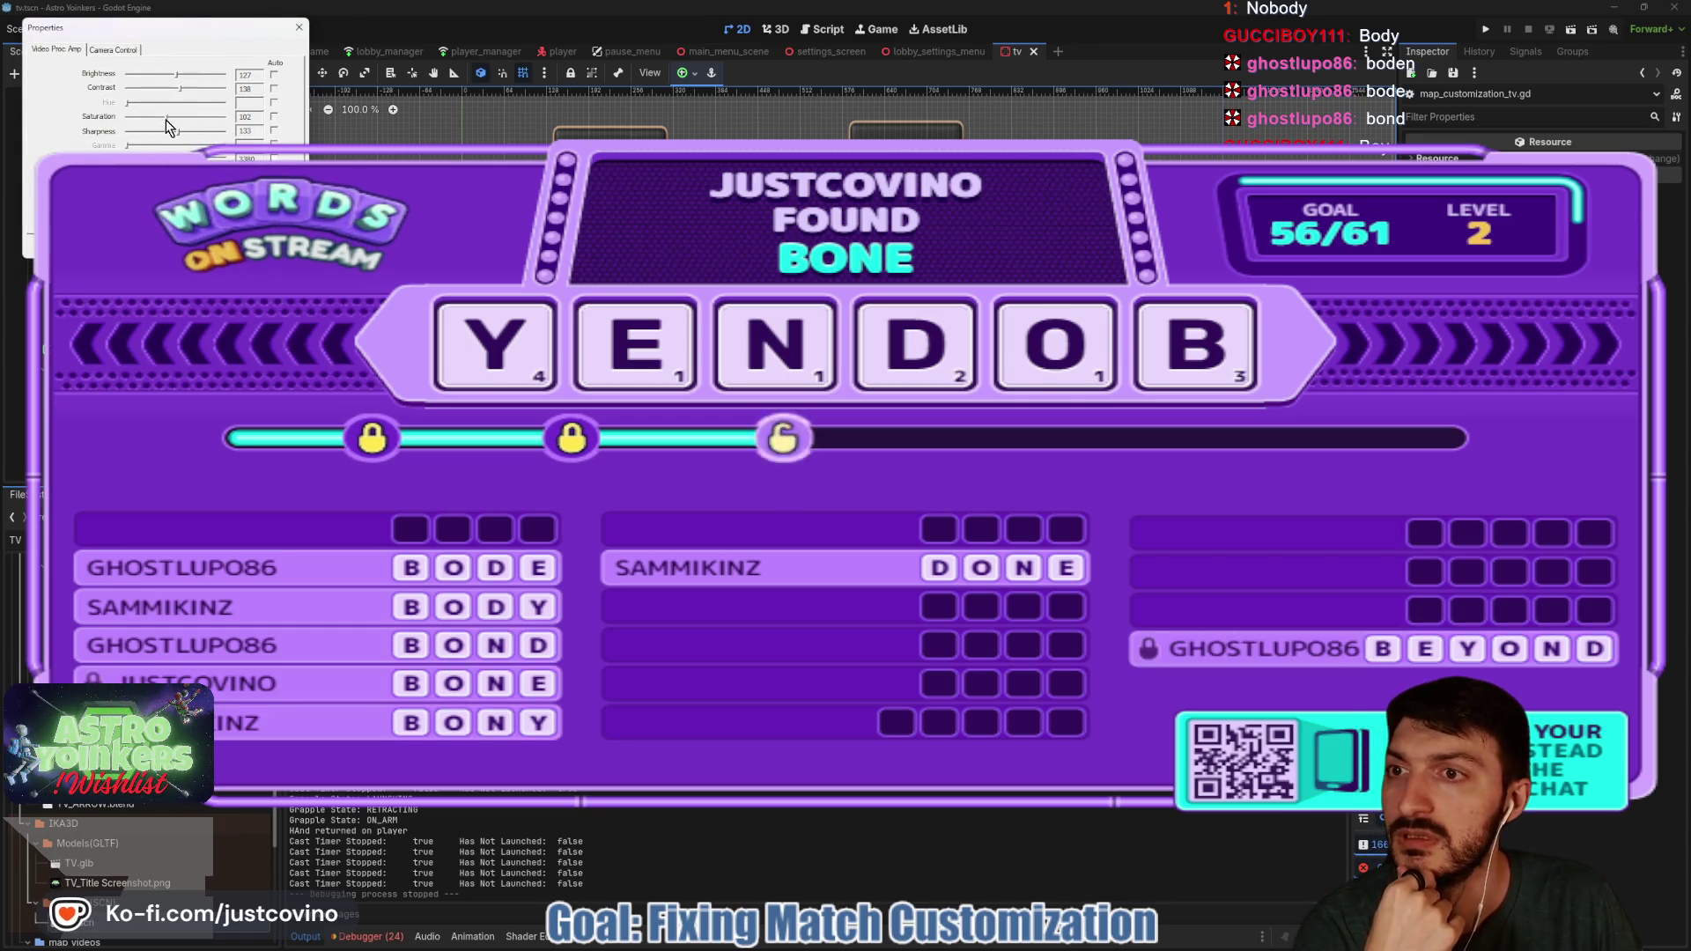
- Raise the webcam Exposure from -6 to -5 under Camera Control and close the Properties dialog
key(ctrl+Tab)
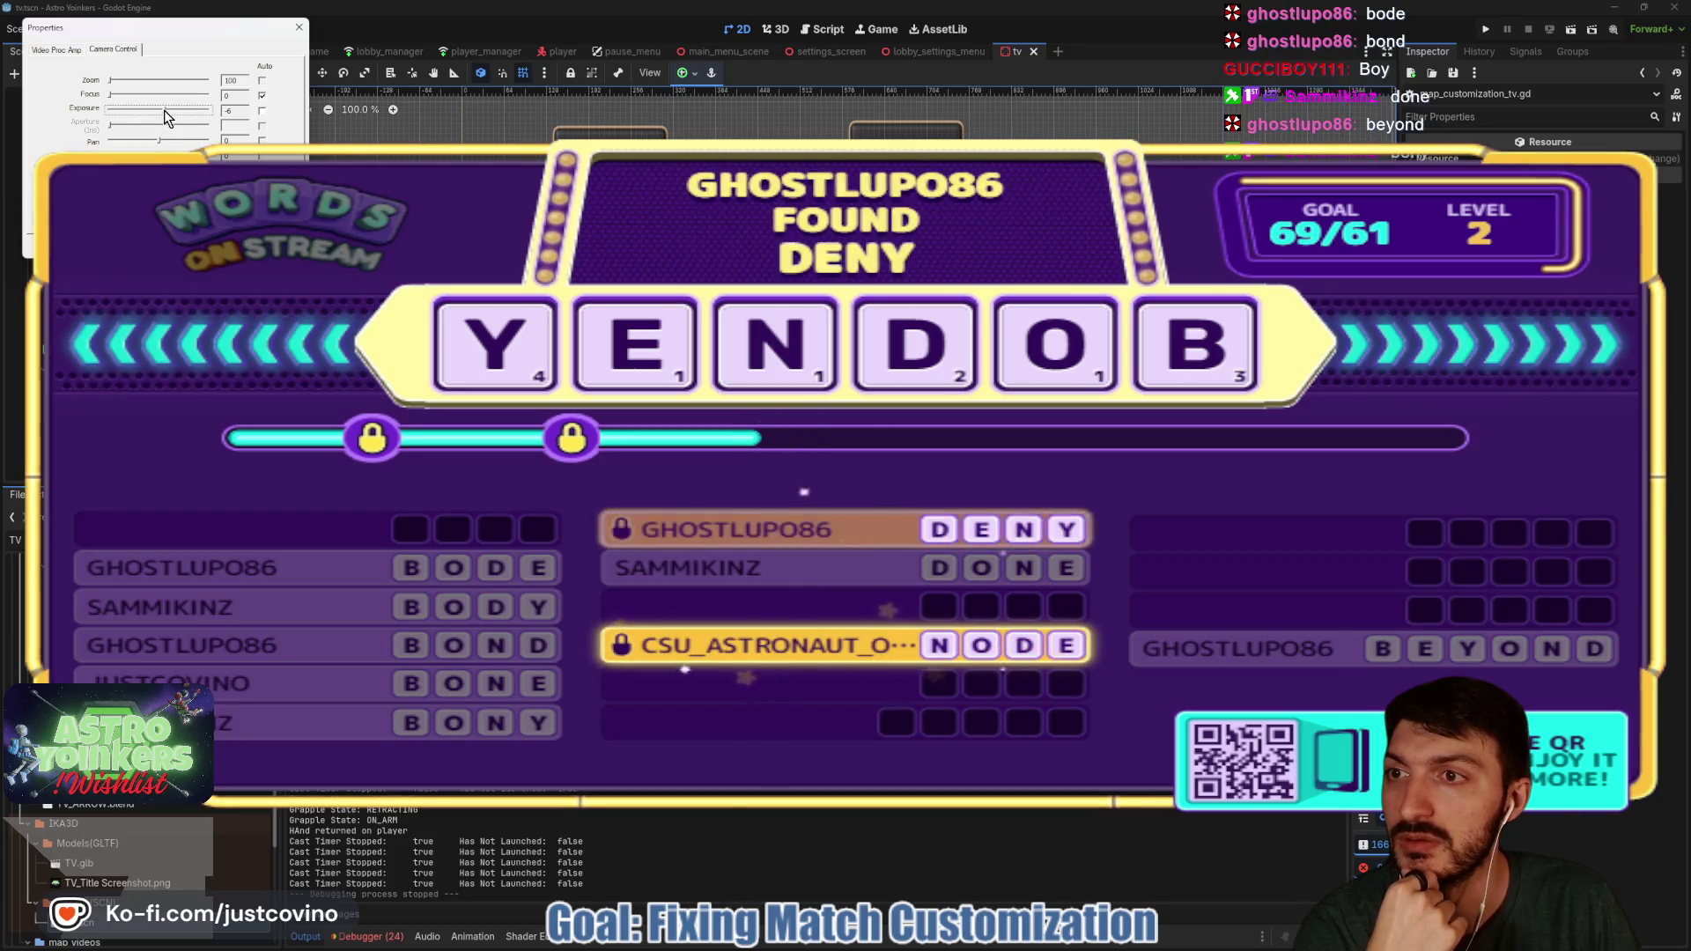
drag(164, 109, 169, 109)
key(Escape)
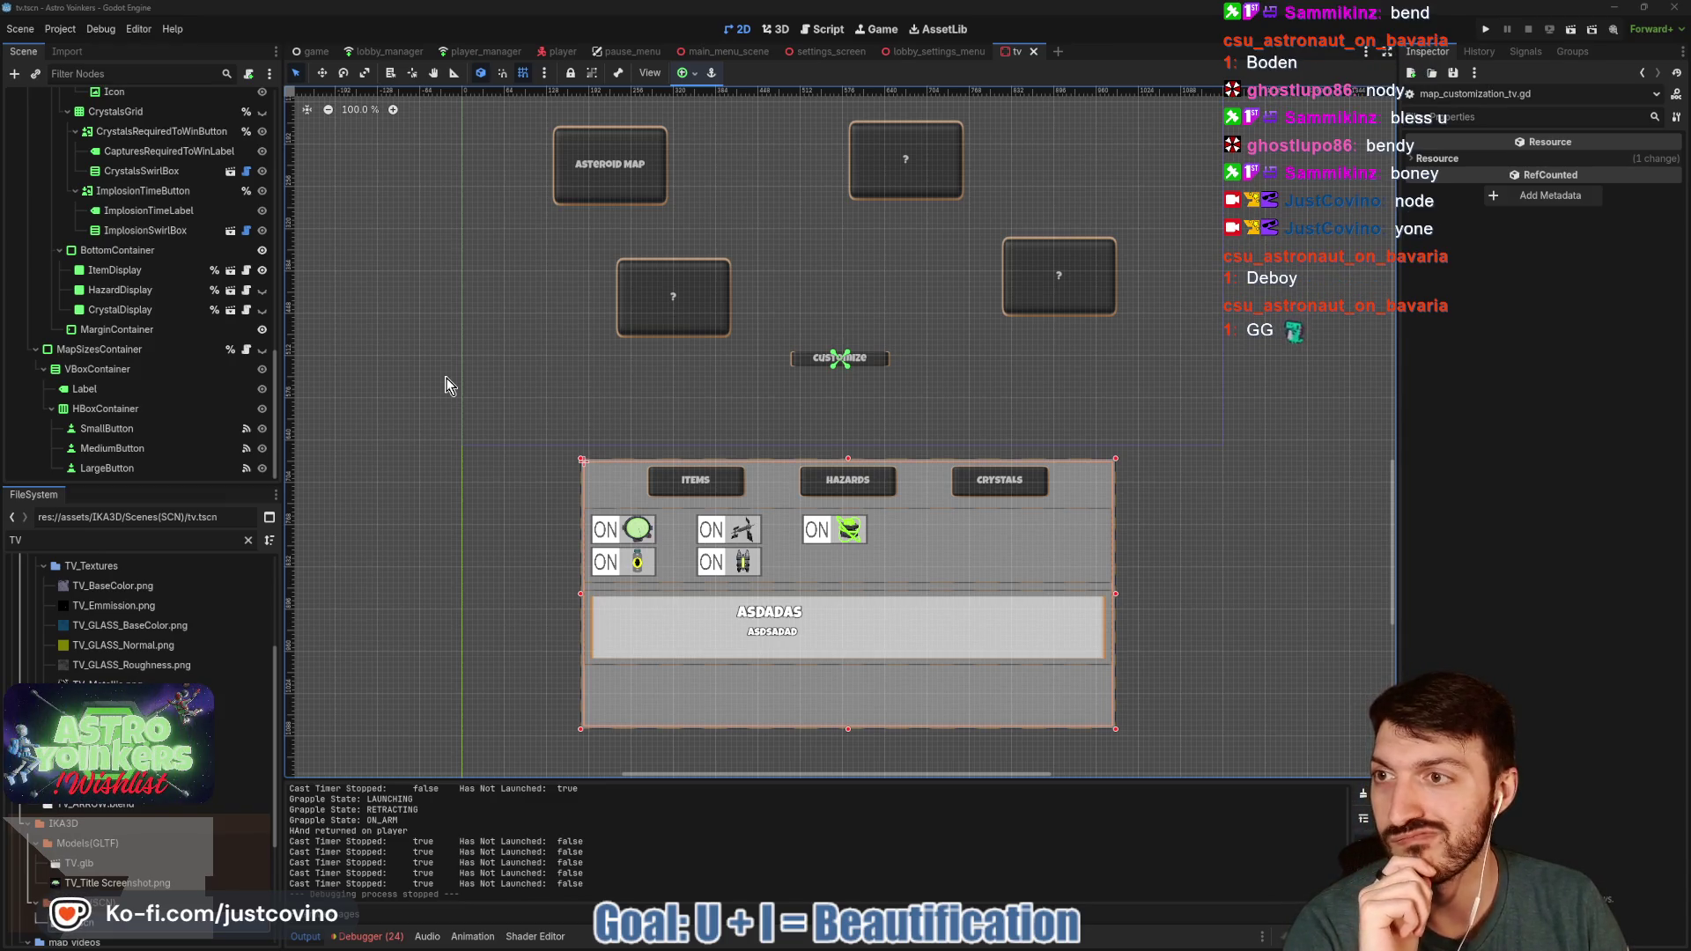
- Select CustomizeButton and open its attached map_customization_tv.gd script at toggle_customize
scroll(173, 326, up, 10)
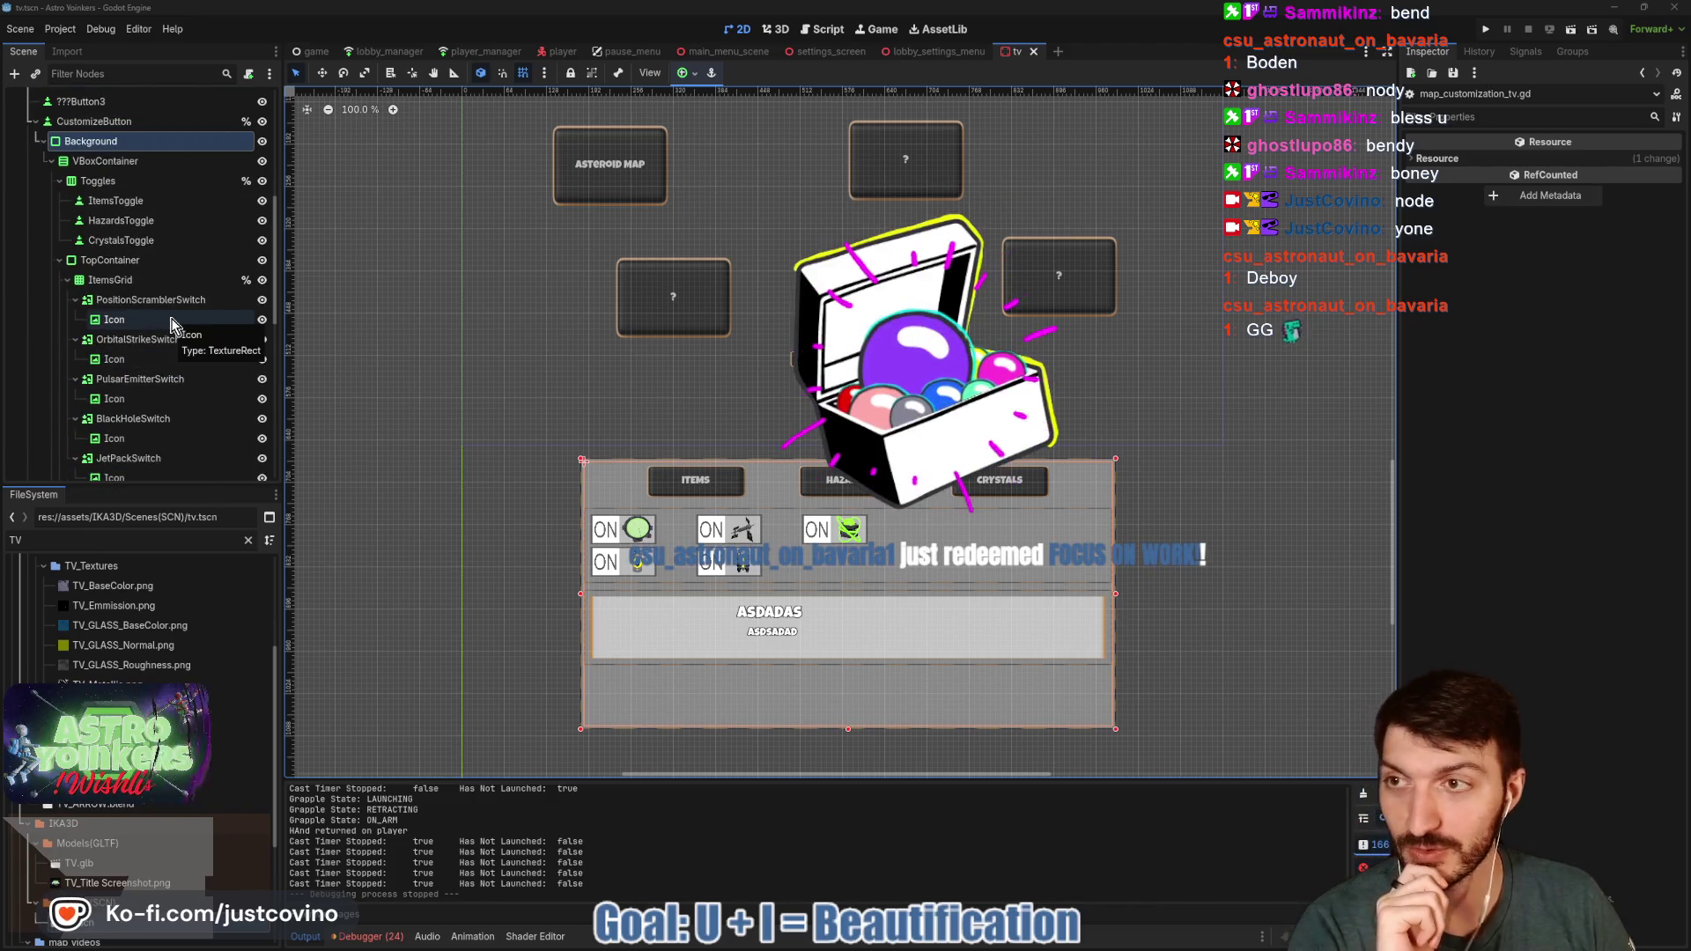
click(140, 123)
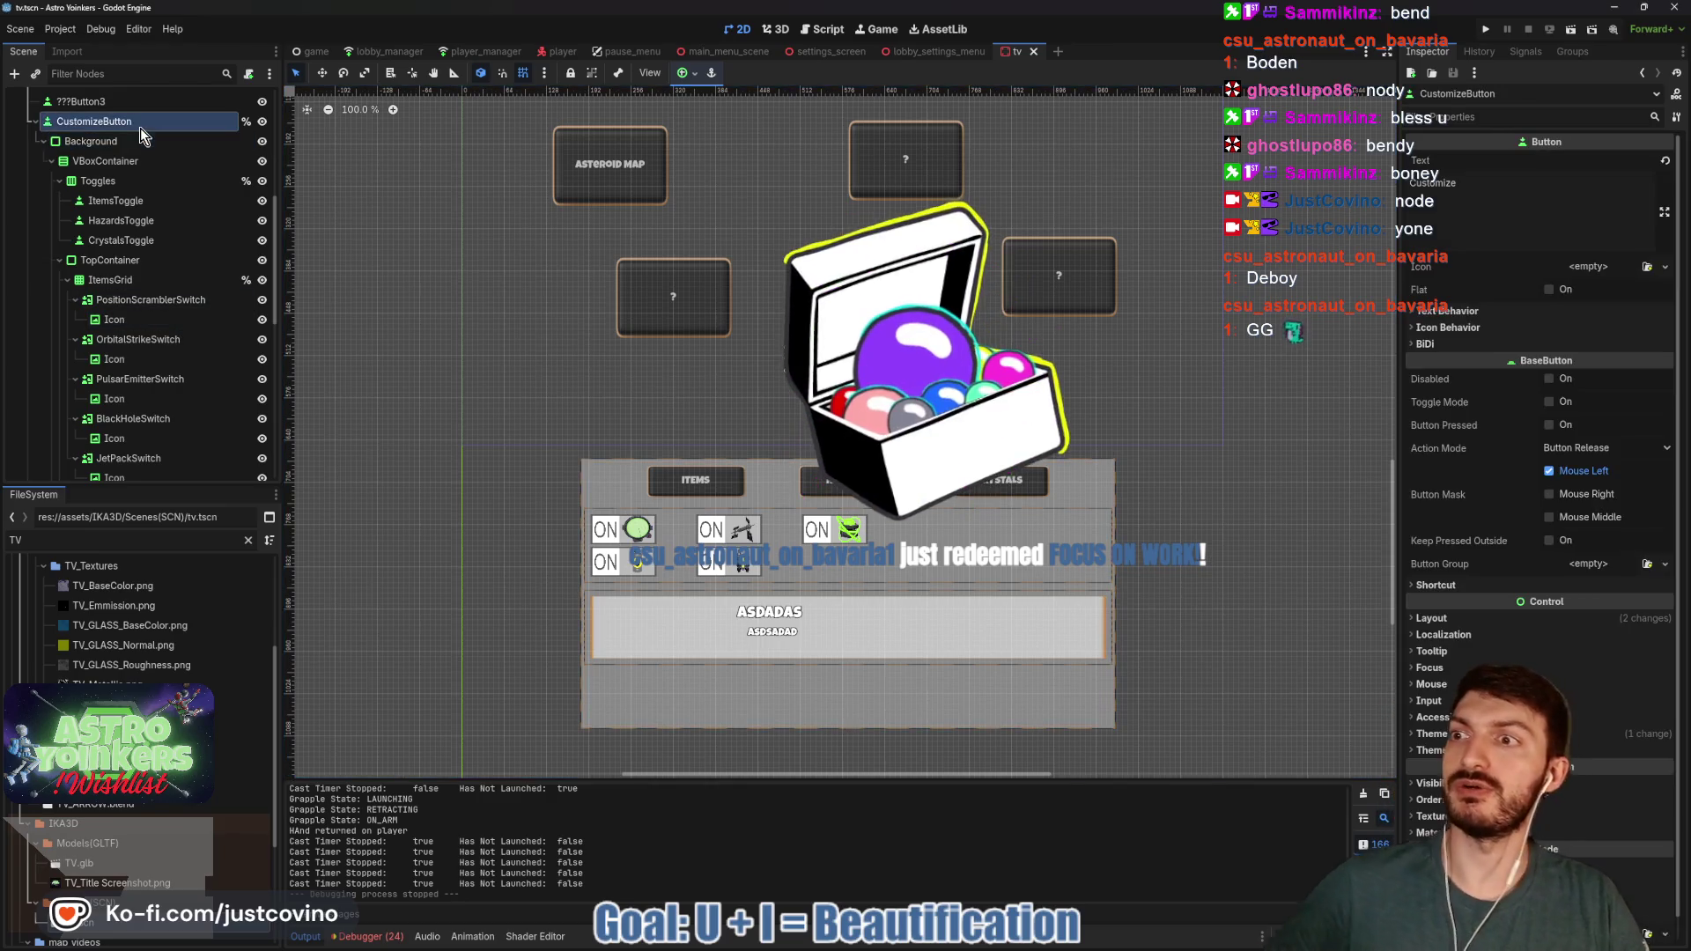
scroll(188, 215, up, 3)
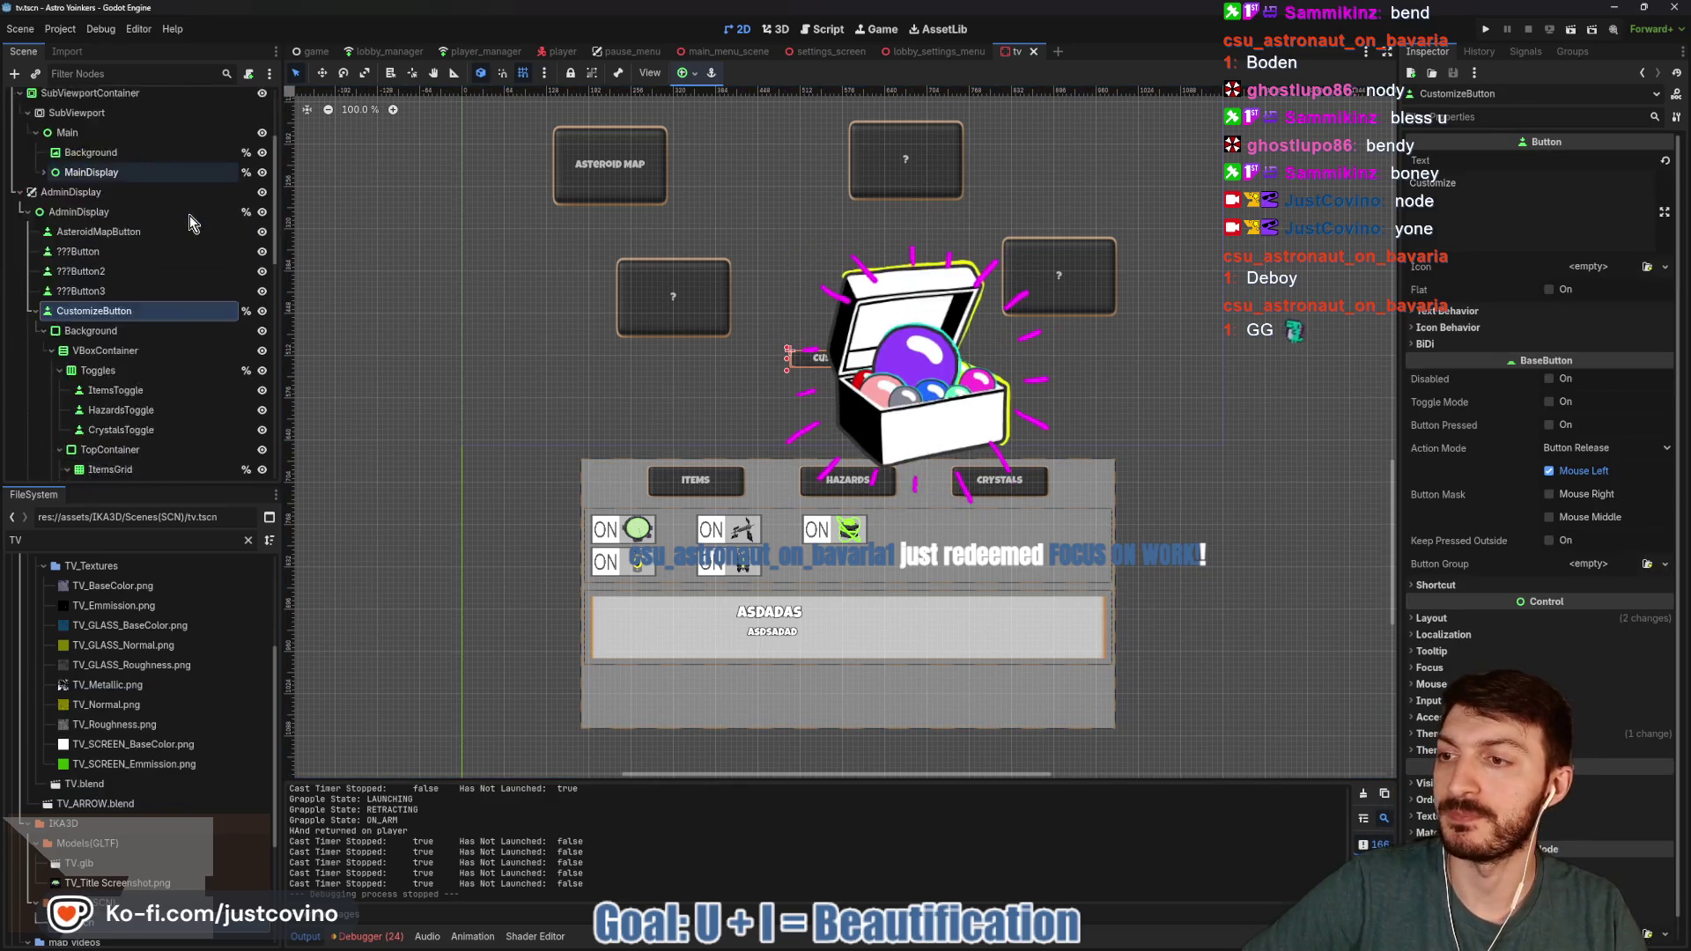
scroll(188, 215, up, 3)
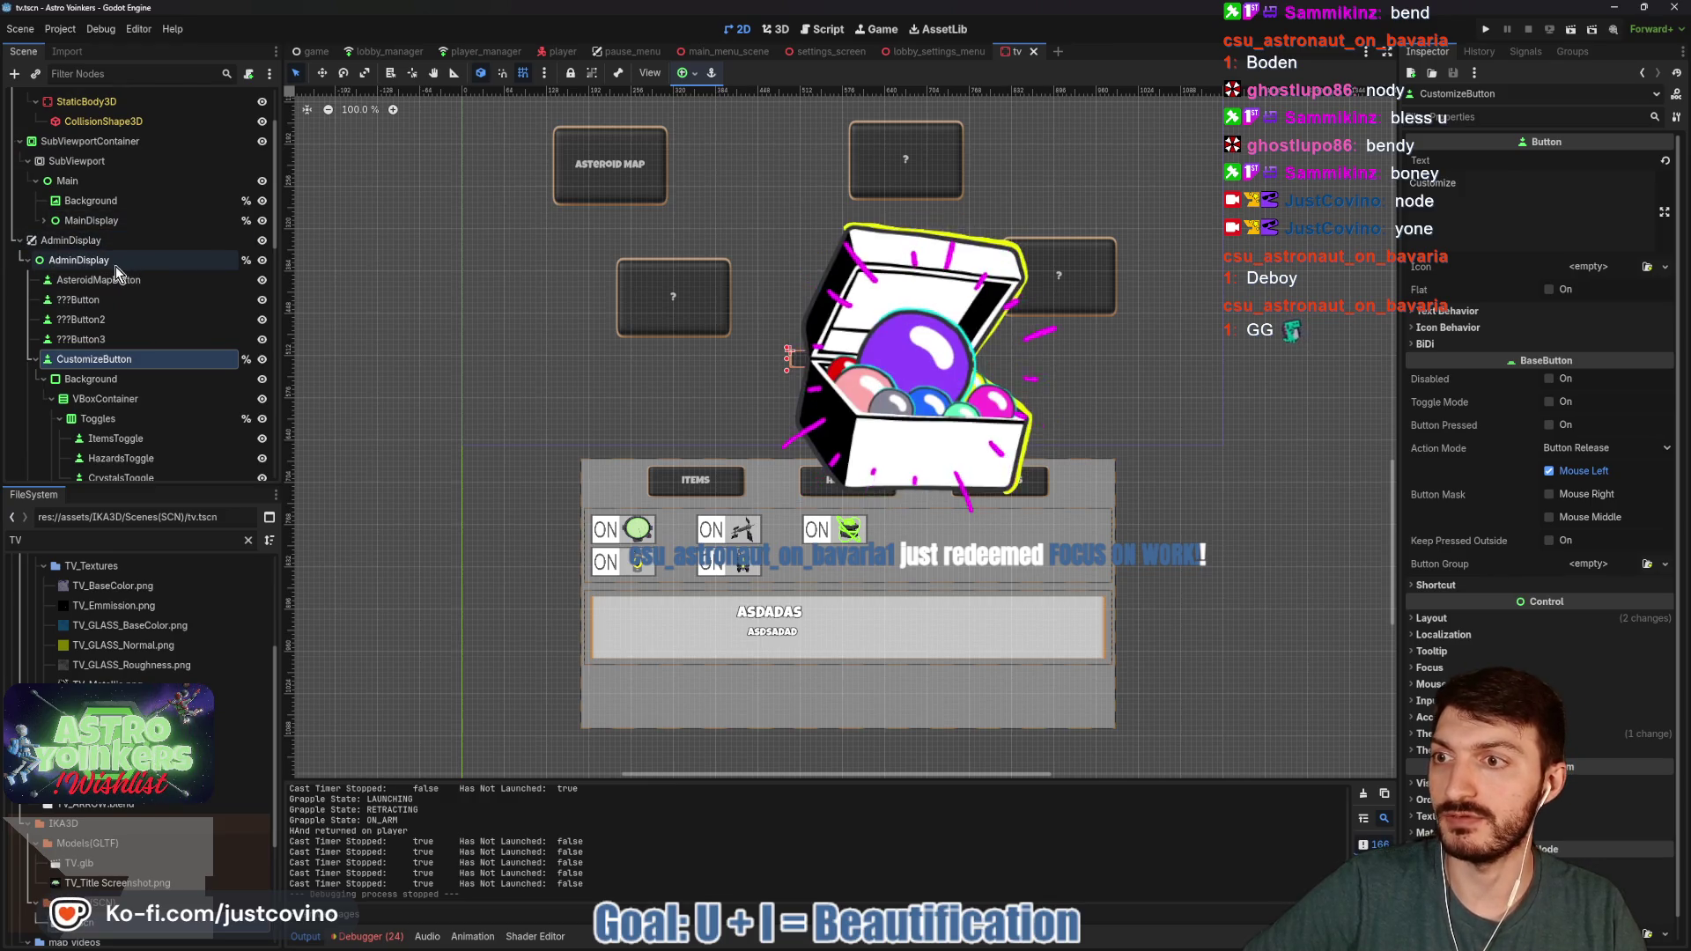
scroll(209, 150, up, 3)
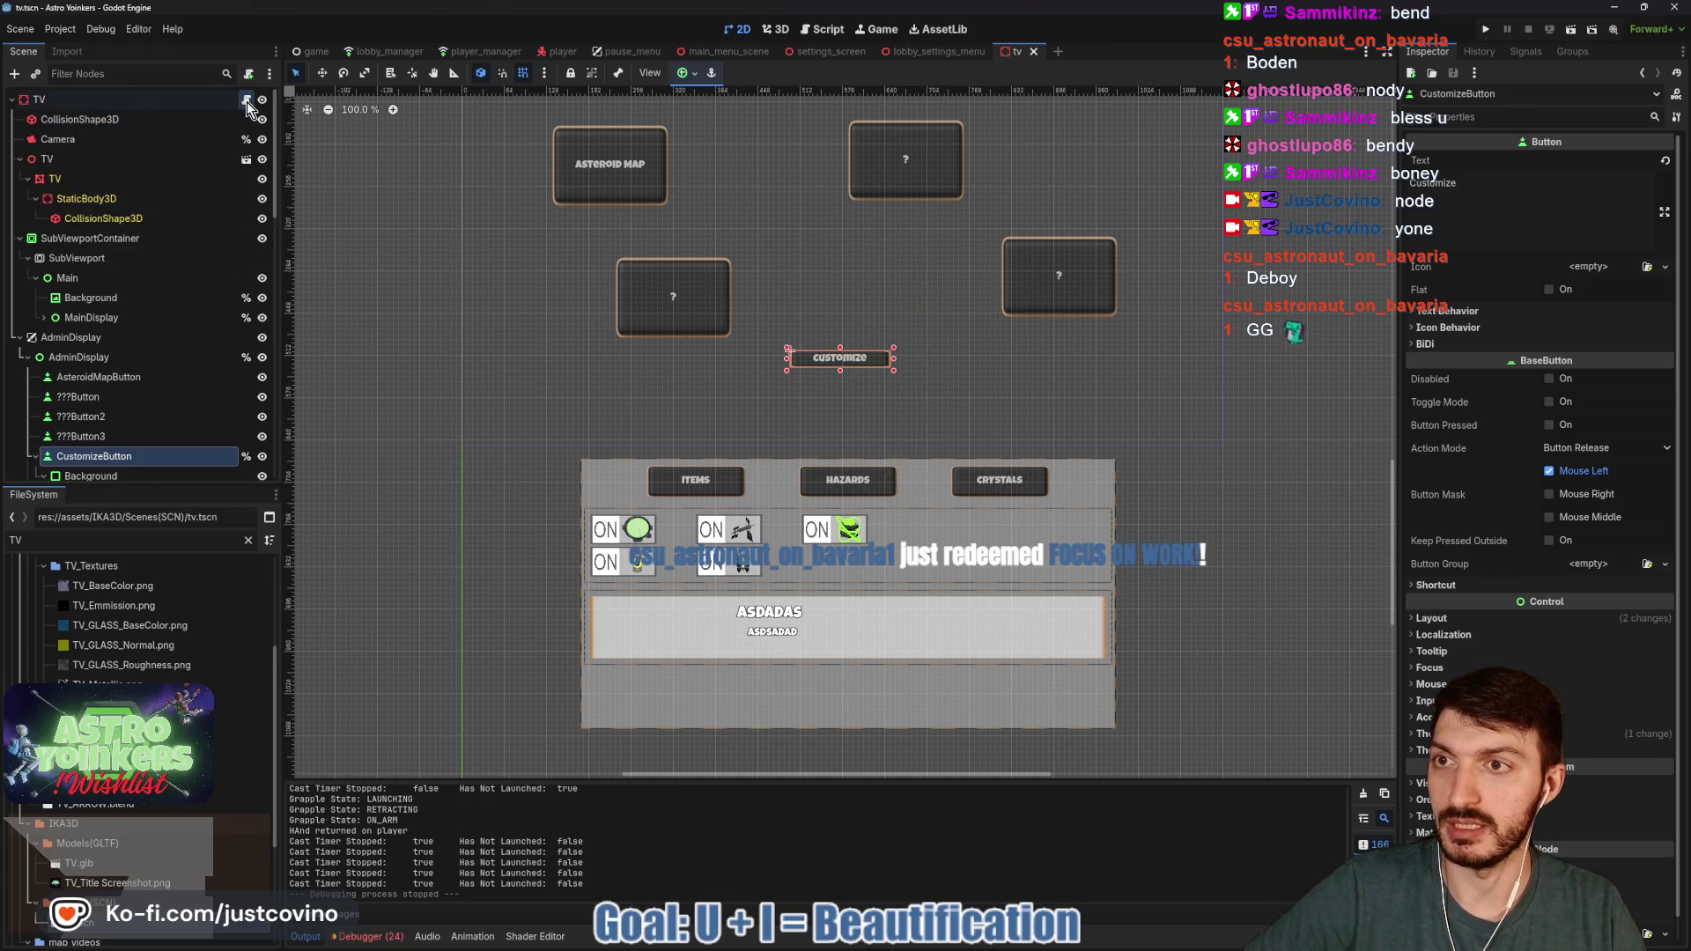
click(247, 102)
click(775, 345)
scroll(784, 345, down, 5)
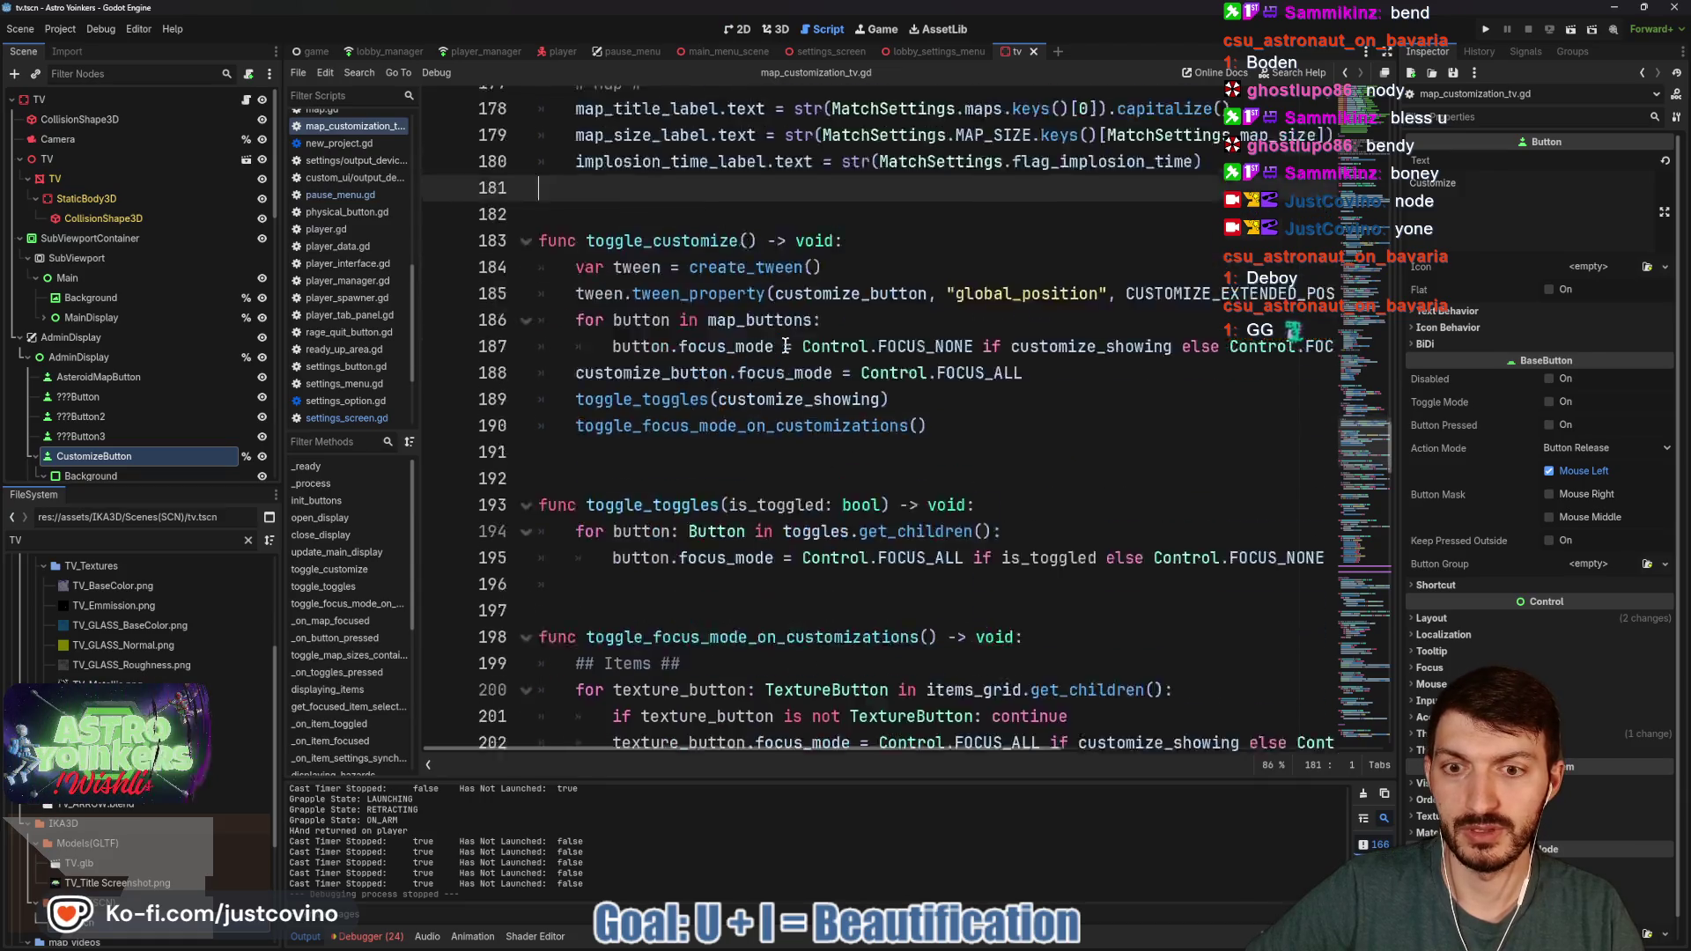
- Read through map_customization_tv.gd, then return to the 2D view with AdminDisplay selected
scroll(785, 346, down, 1)
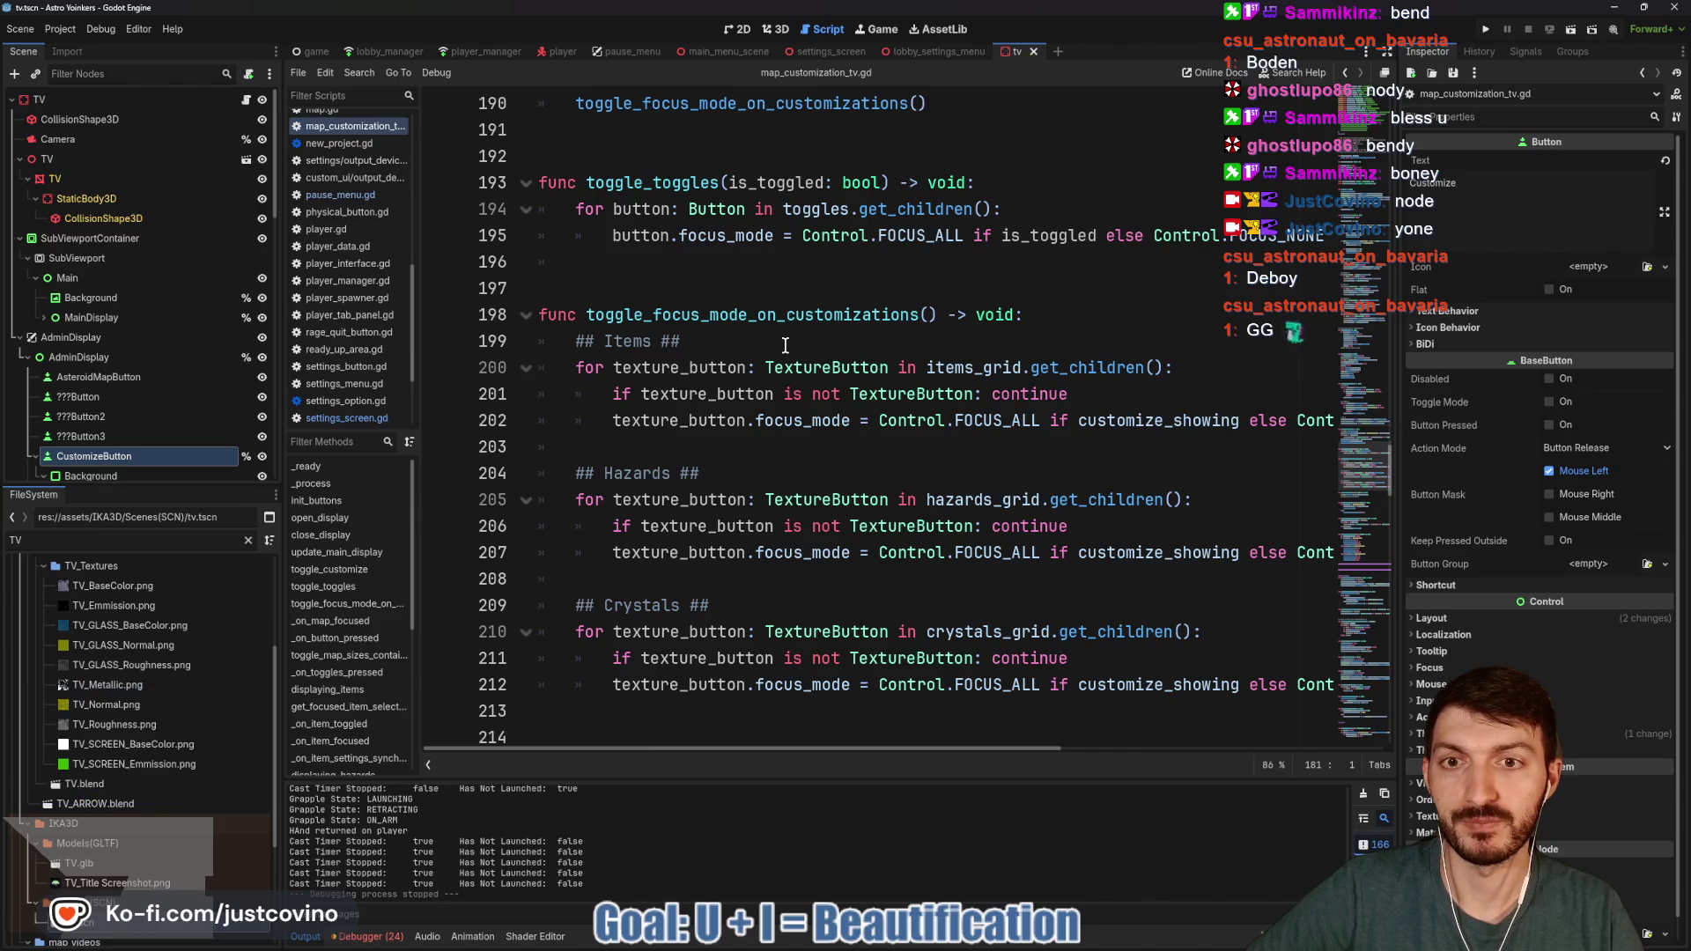
scroll(785, 346, down, 20)
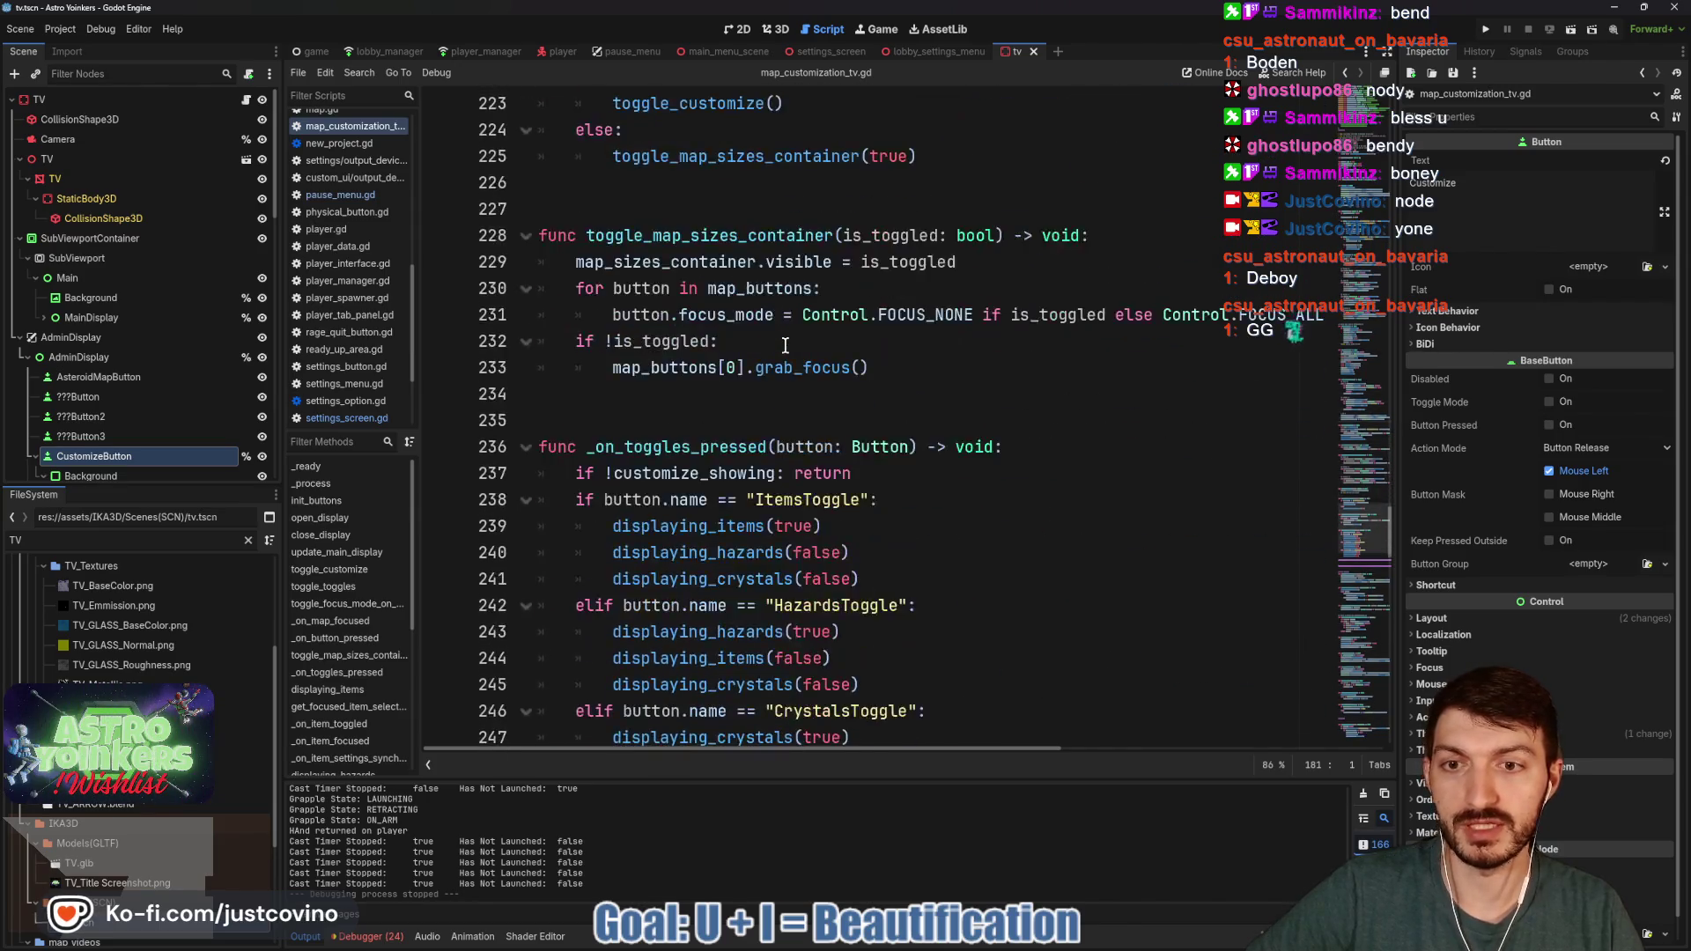
scroll(785, 345, up, 11)
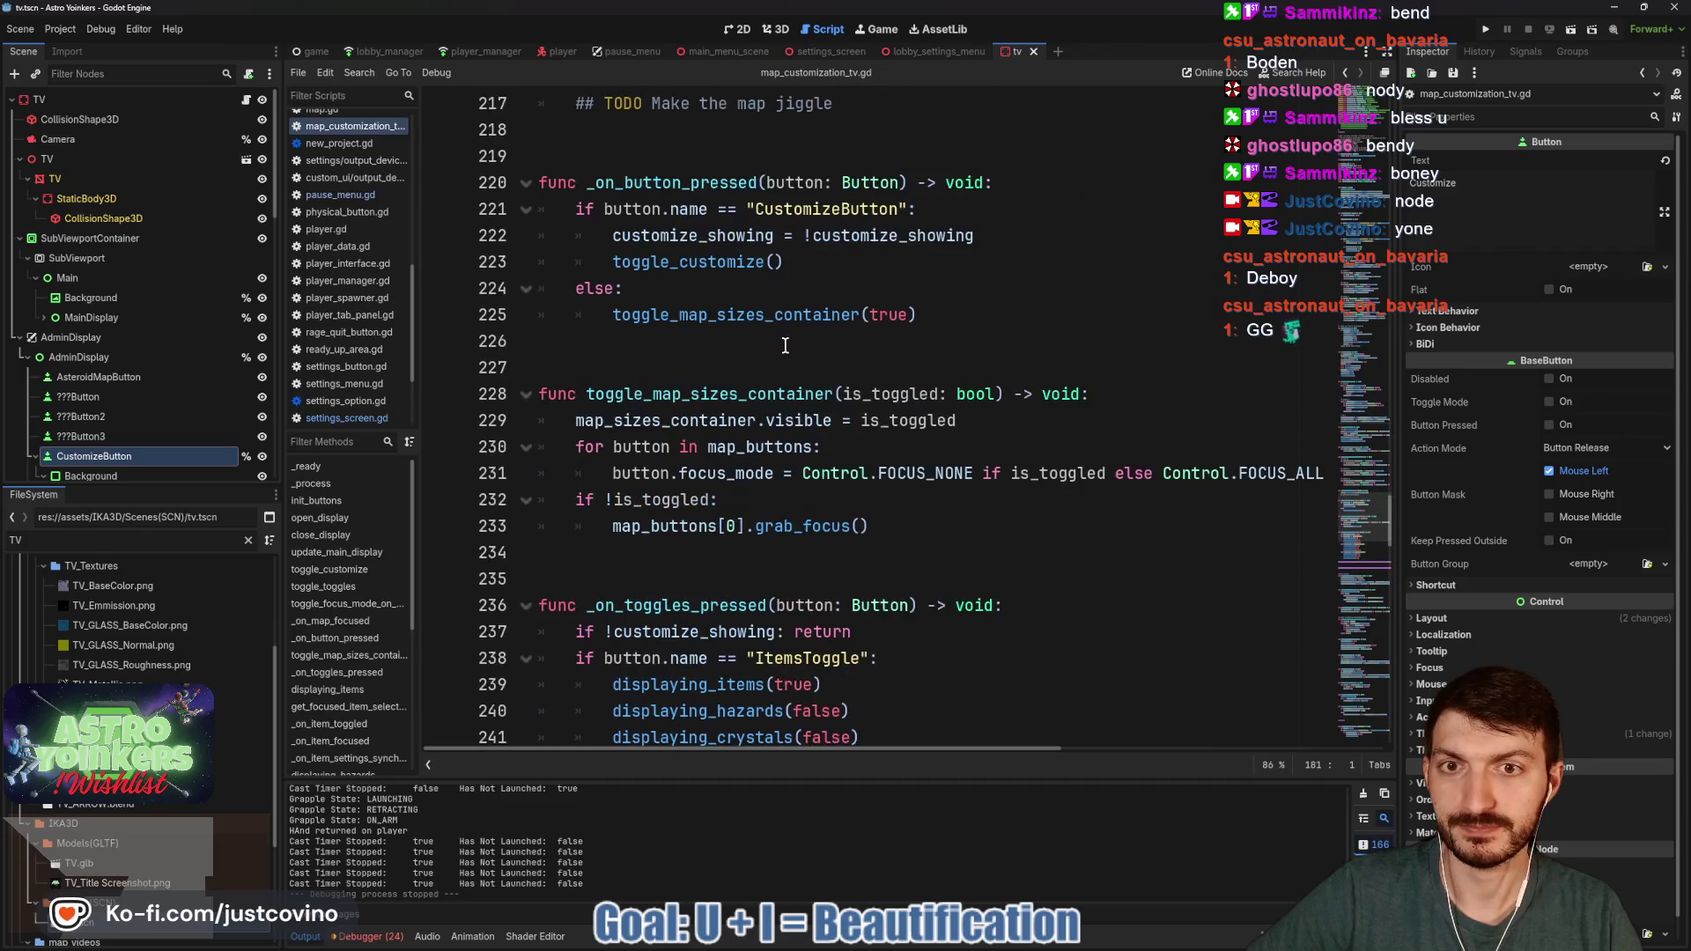
click(737, 29)
click(118, 358)
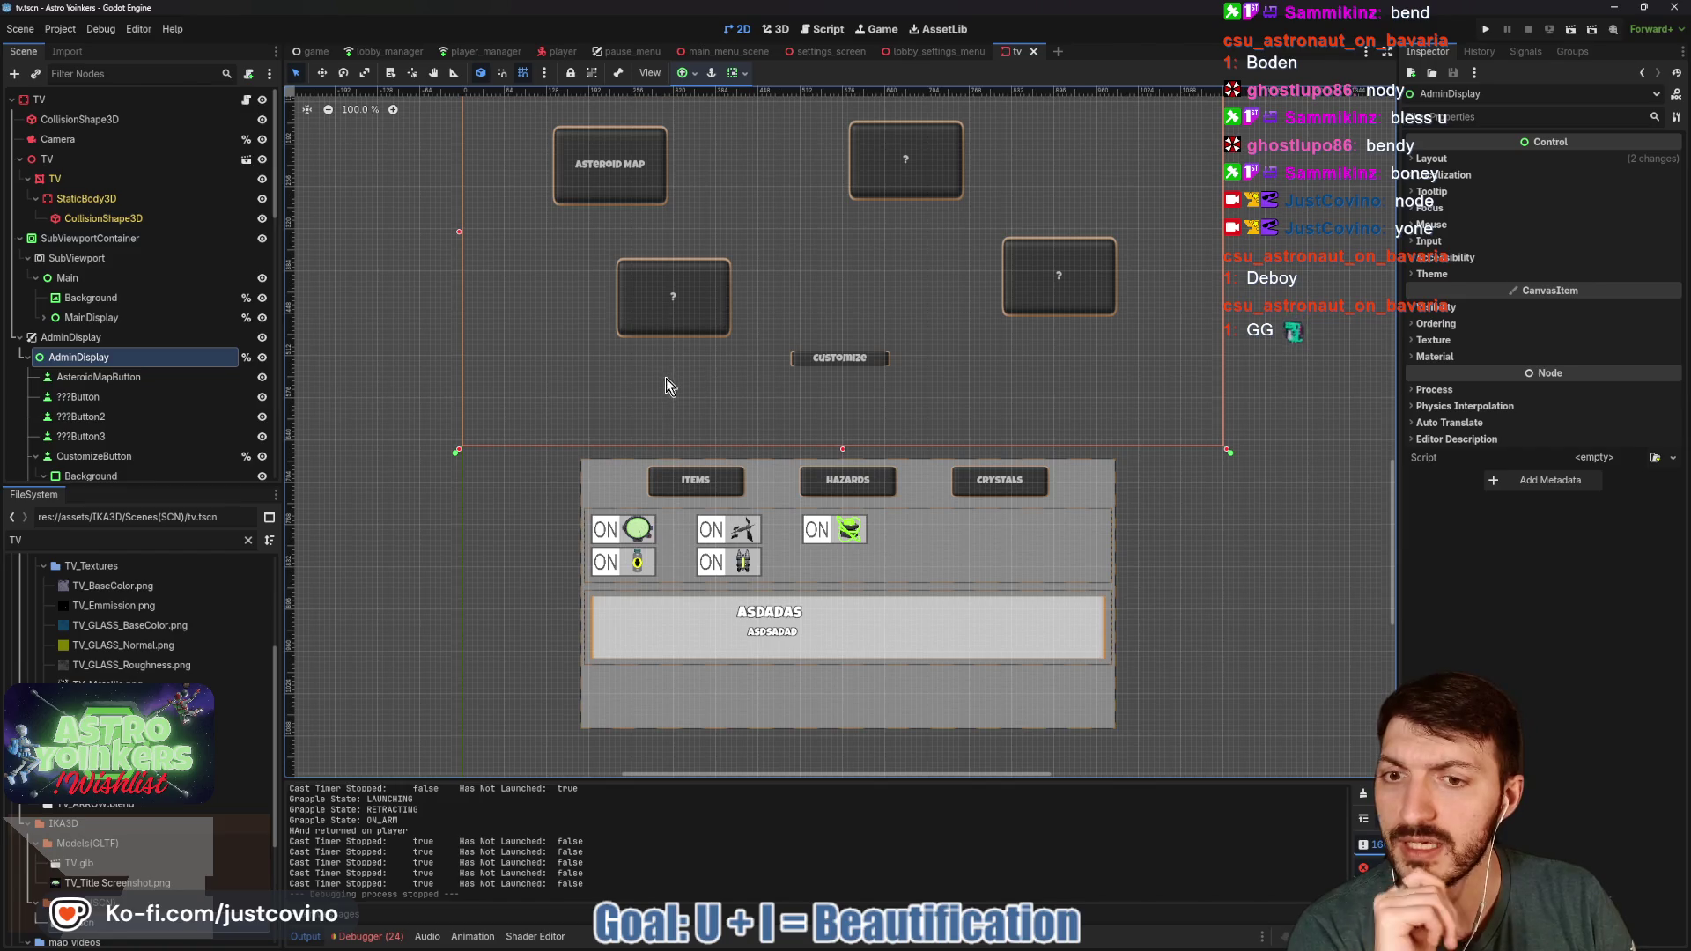
- Collapse the CustomizeButton and MapSizesContainer branches, then start a commit summary in GitHub Desktop
scroll(145, 458, down, 3)
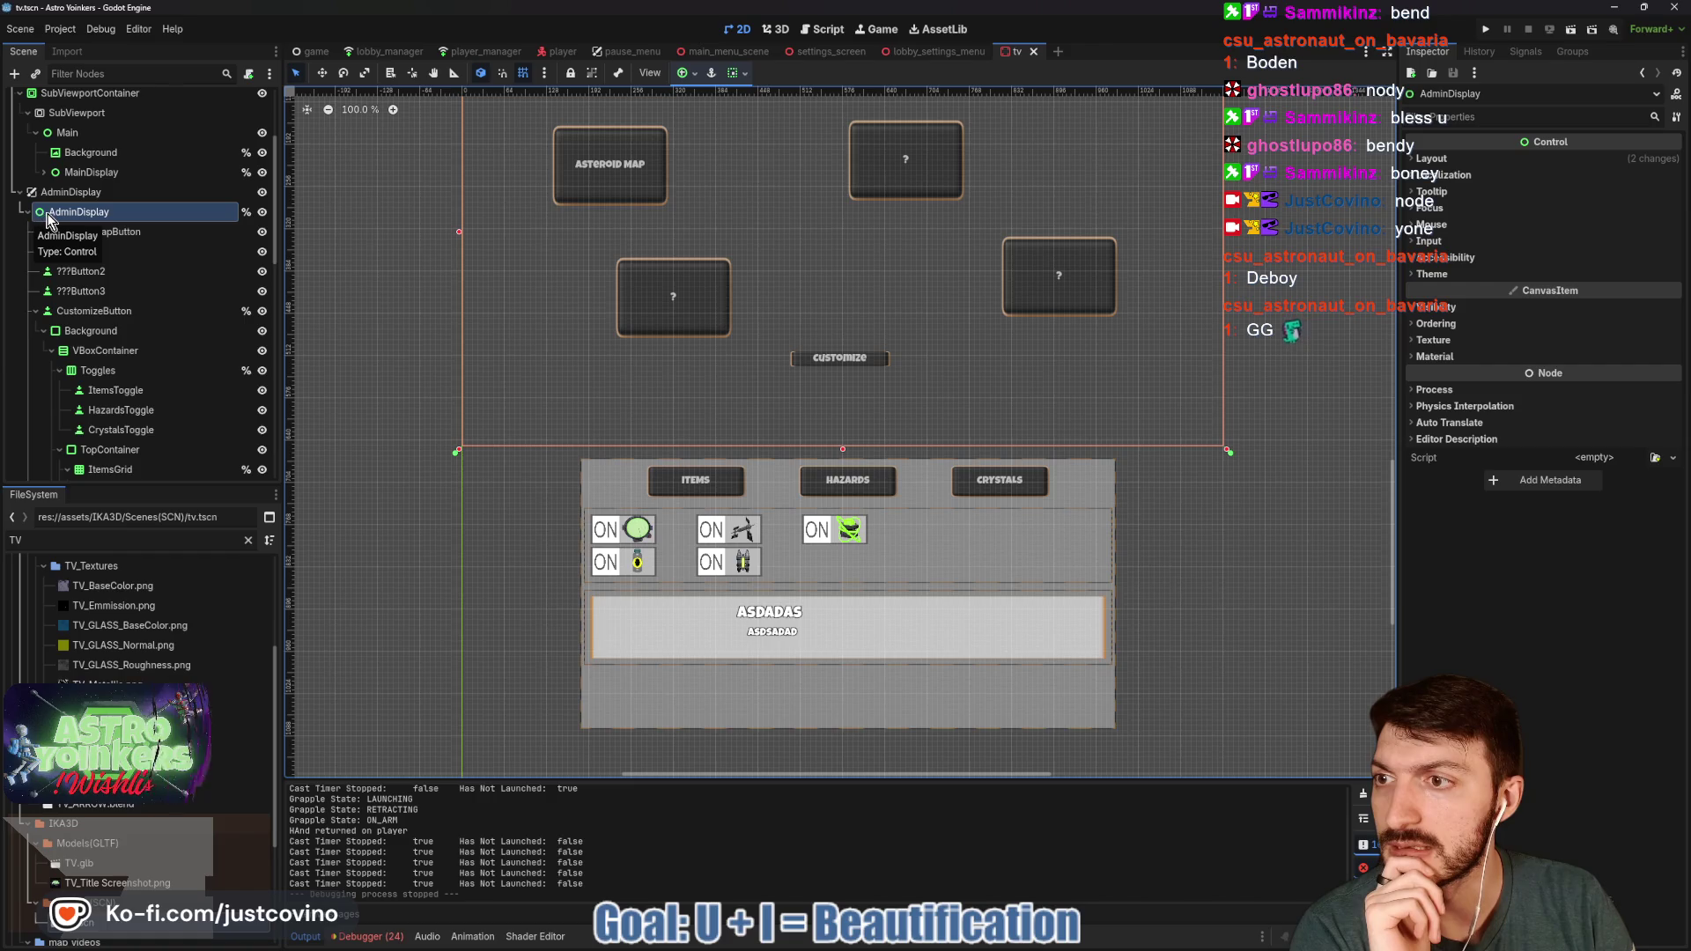
scroll(114, 337, down, 8)
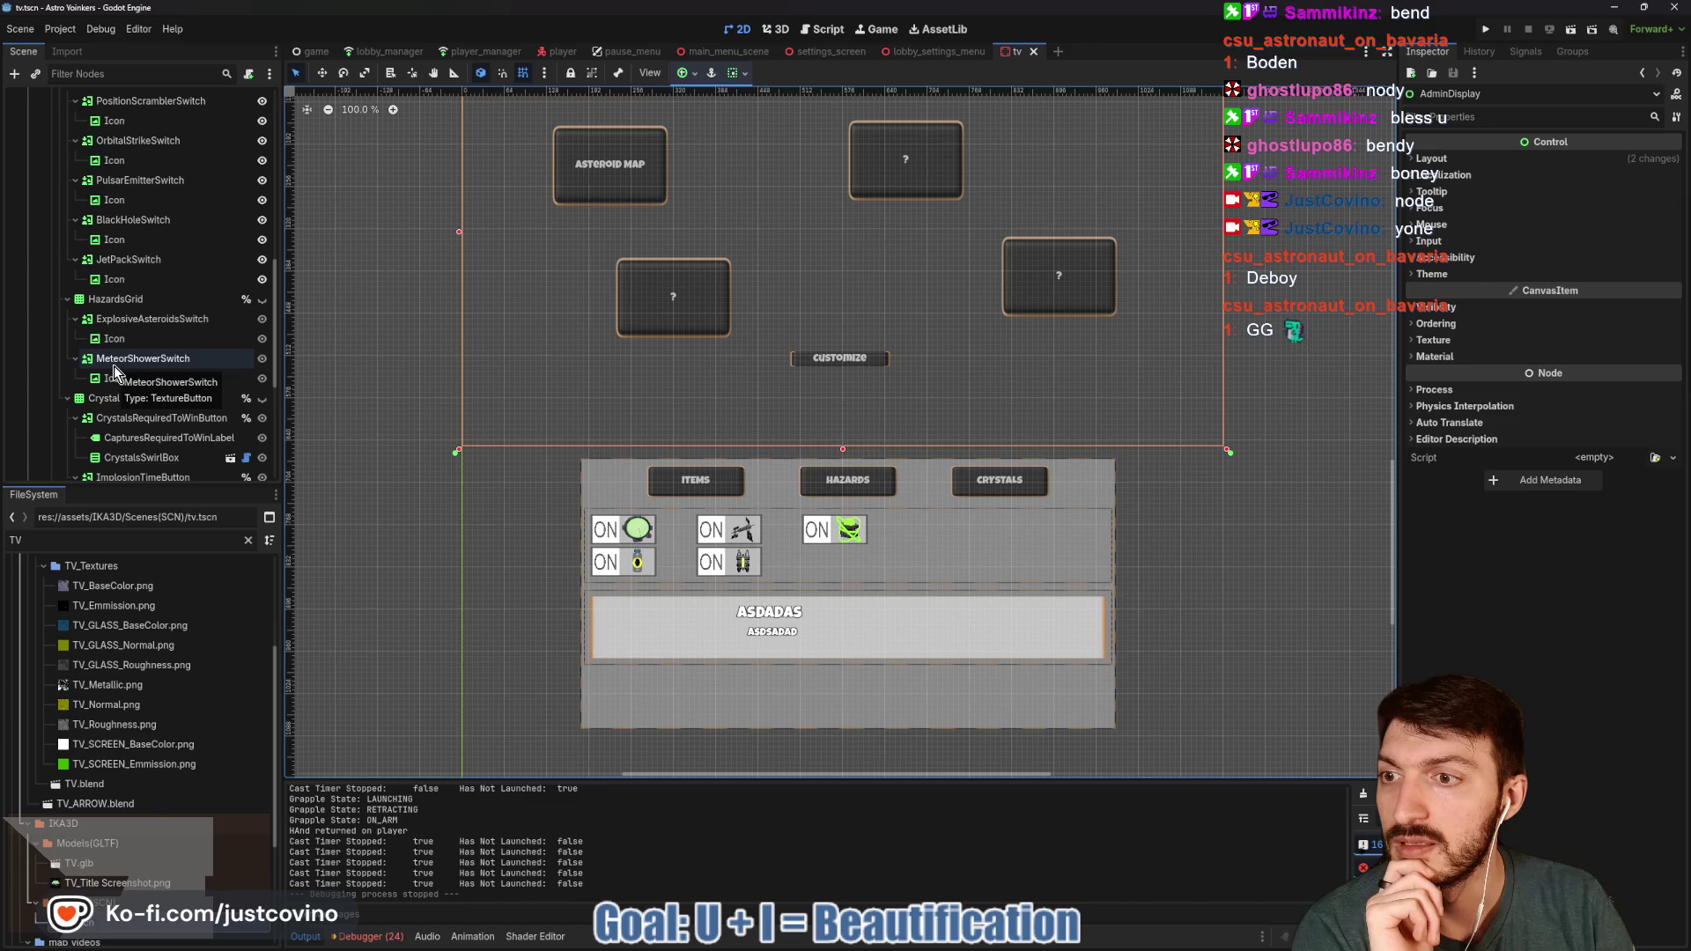
scroll(114, 366, up, 3)
scroll(114, 366, up, 3)
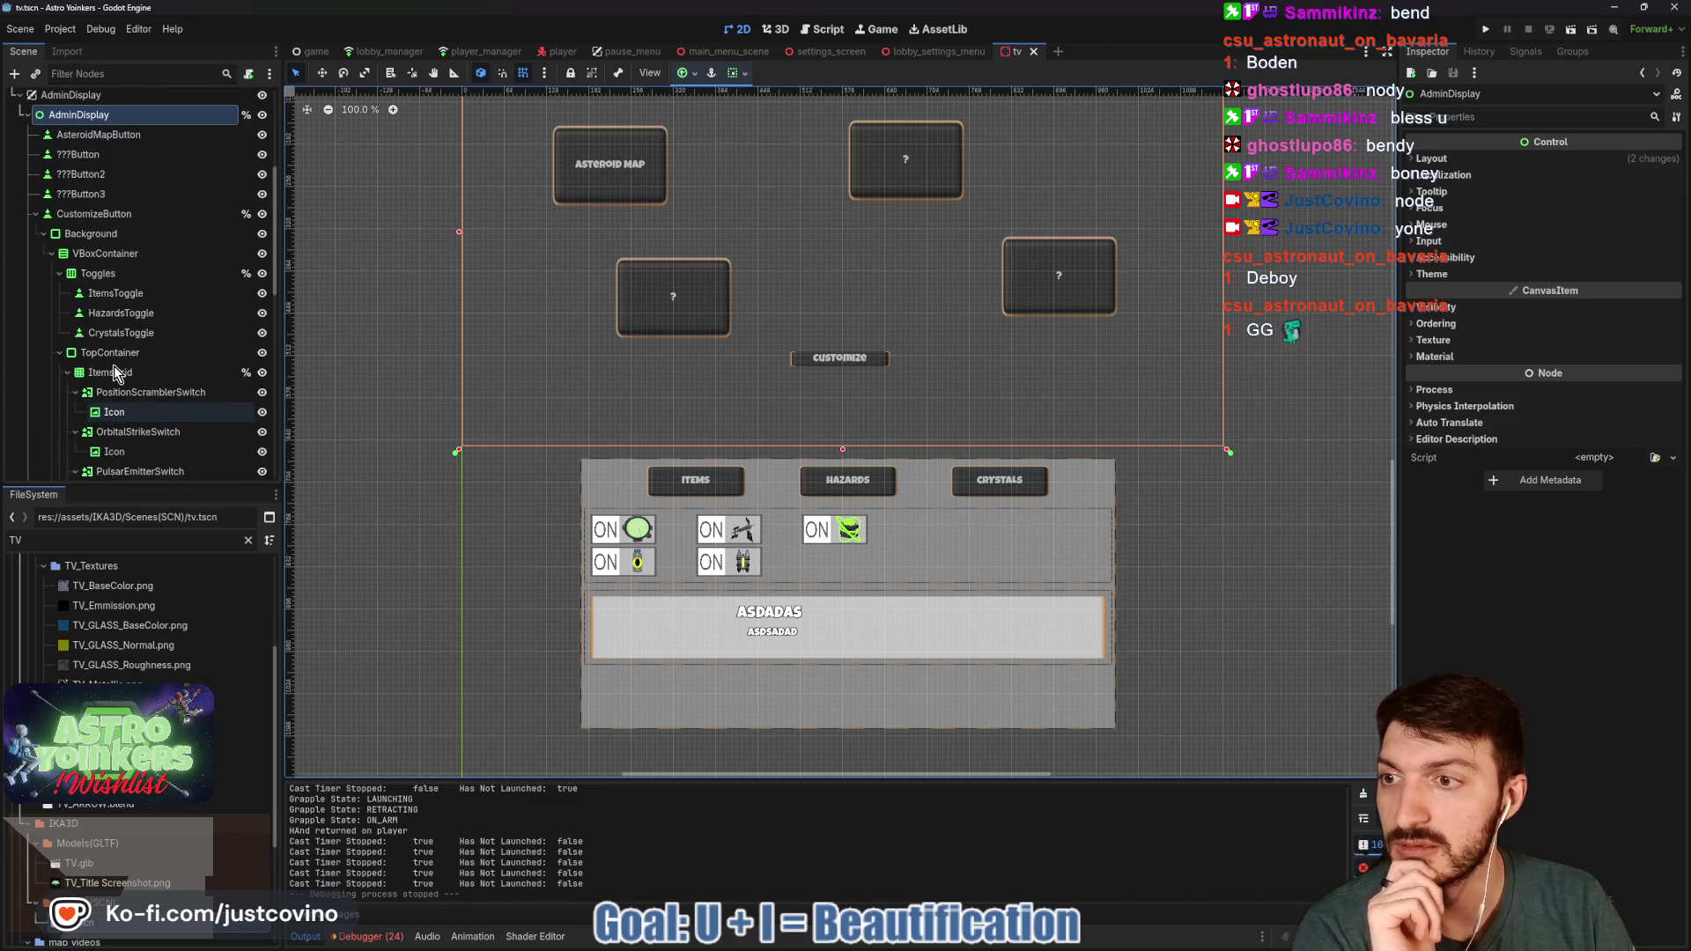
click(36, 214)
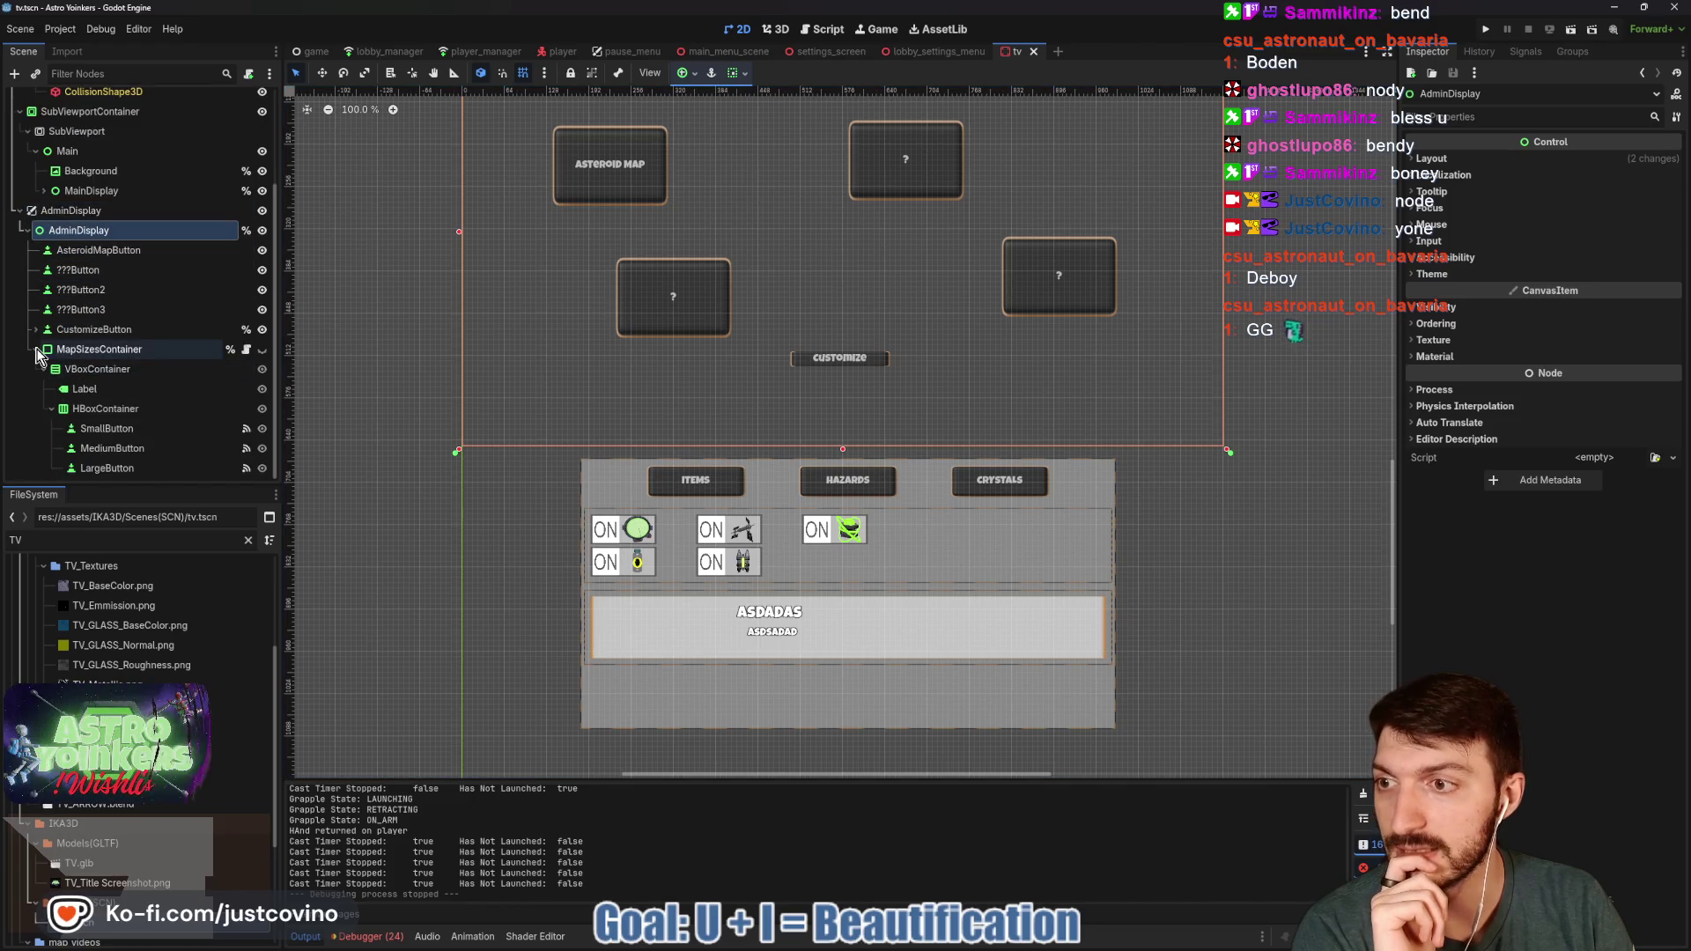
click(35, 350)
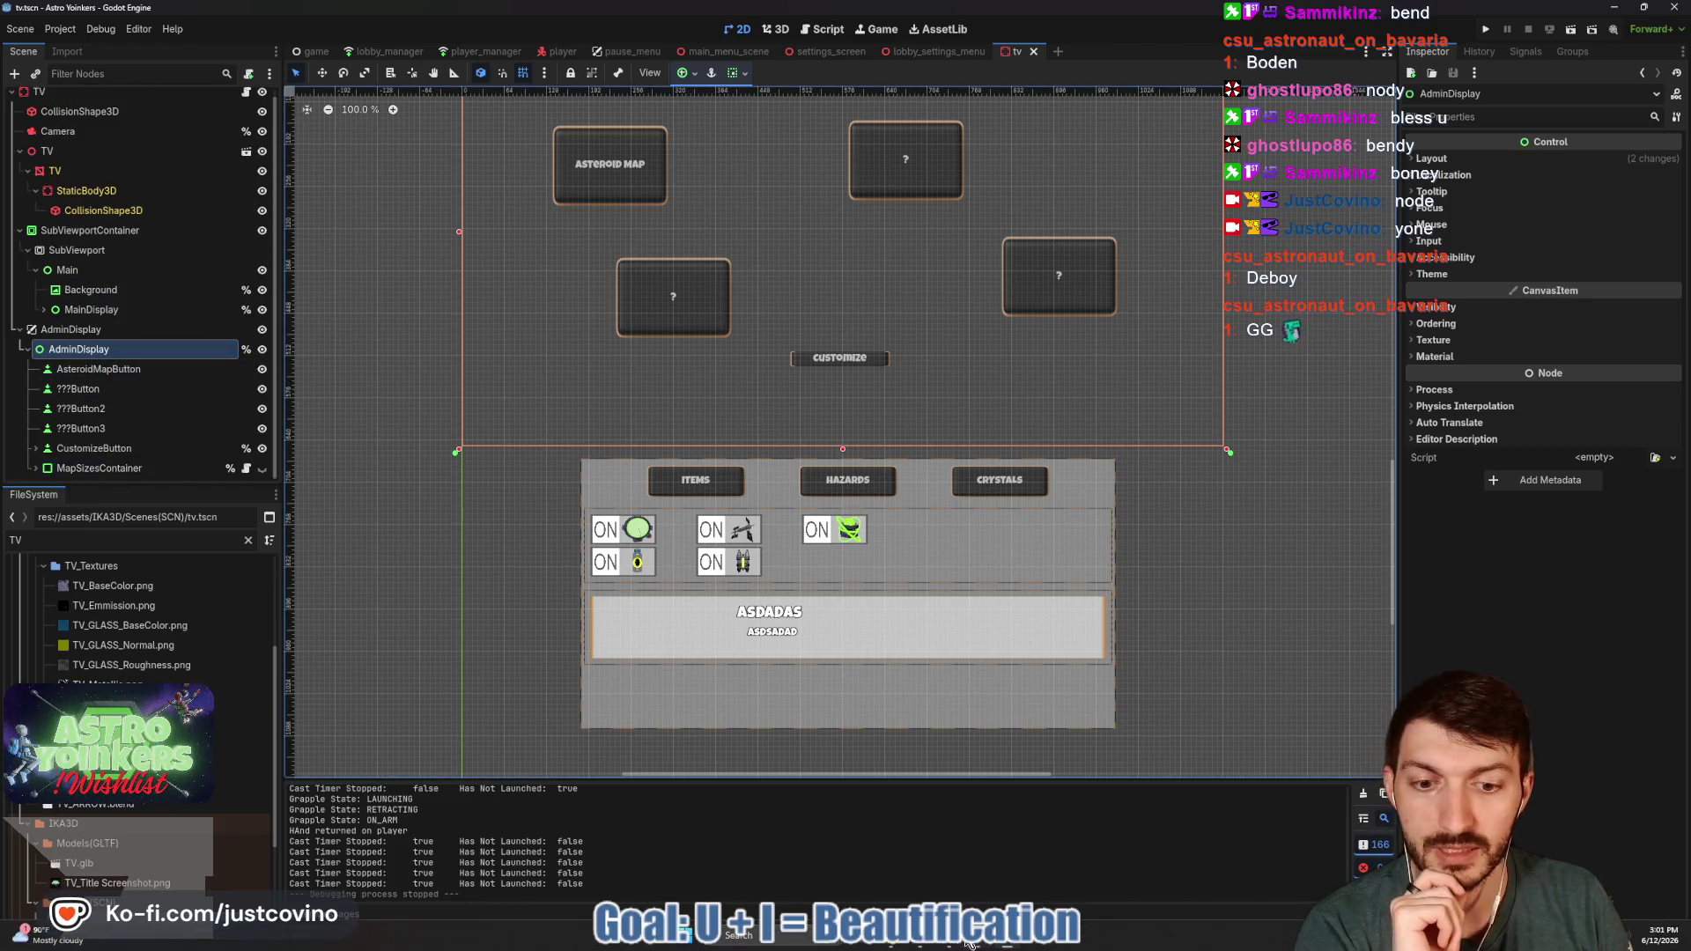
click(974, 947)
click(491, 561)
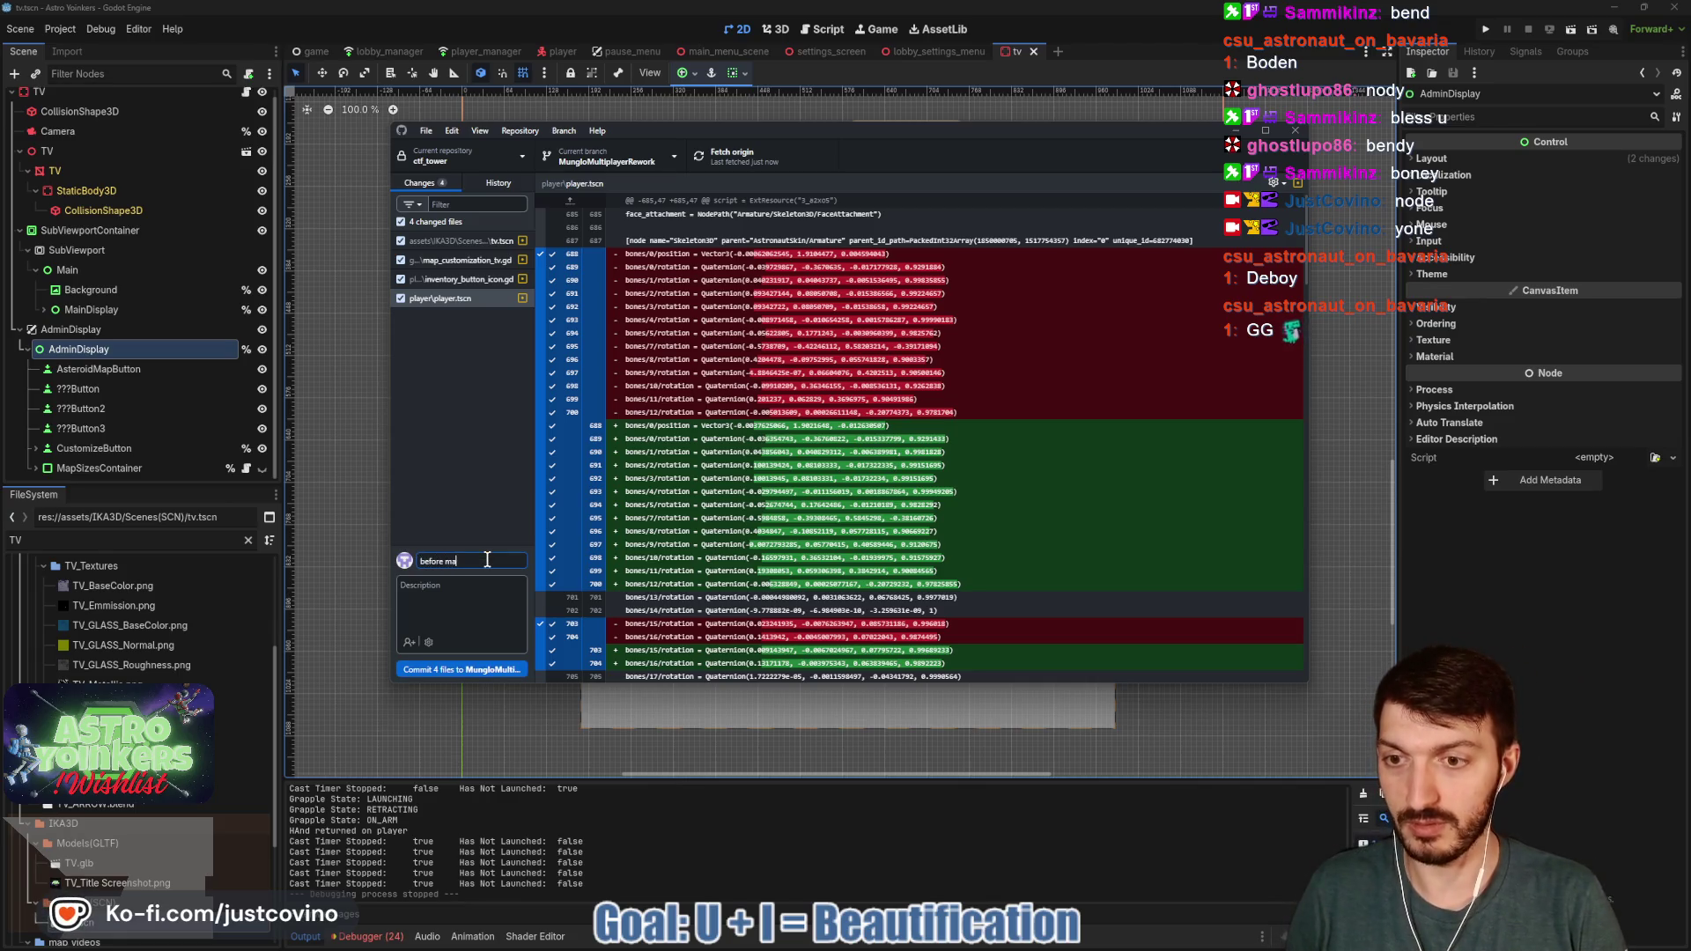
- Commit the four changed files as 'before Admin Display Rework', push to origin, and return to Godot
key(BackSpace)
key(BackSpace)
key(BackSpace)
text(Admin Display Rework)
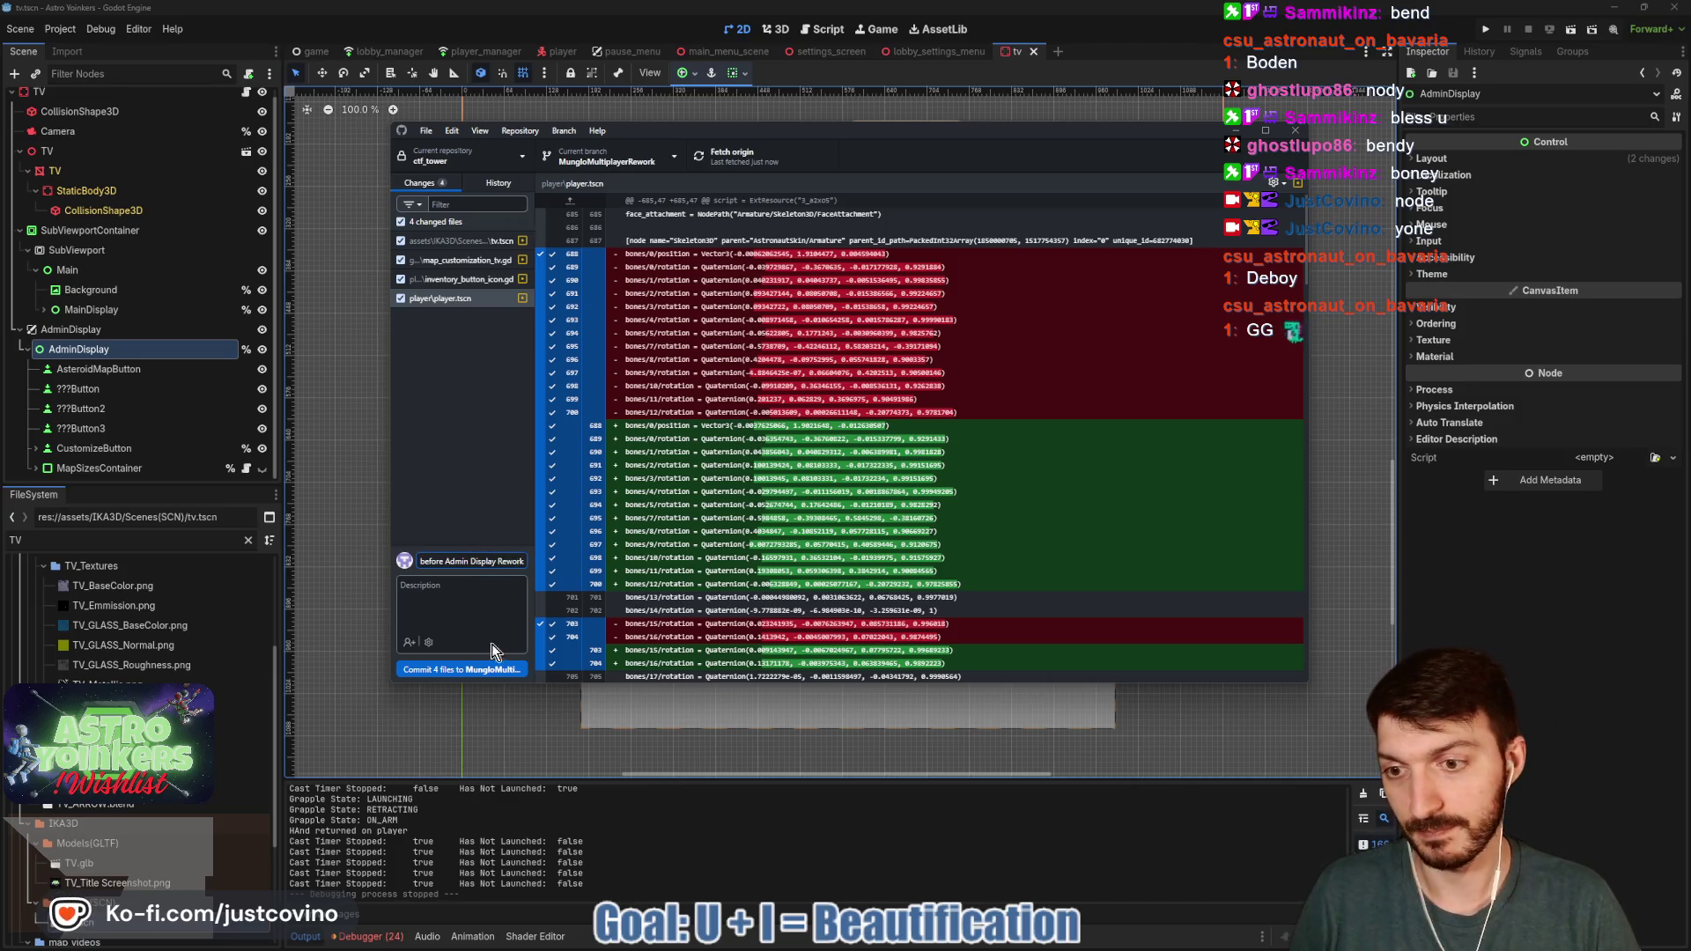
click(483, 671)
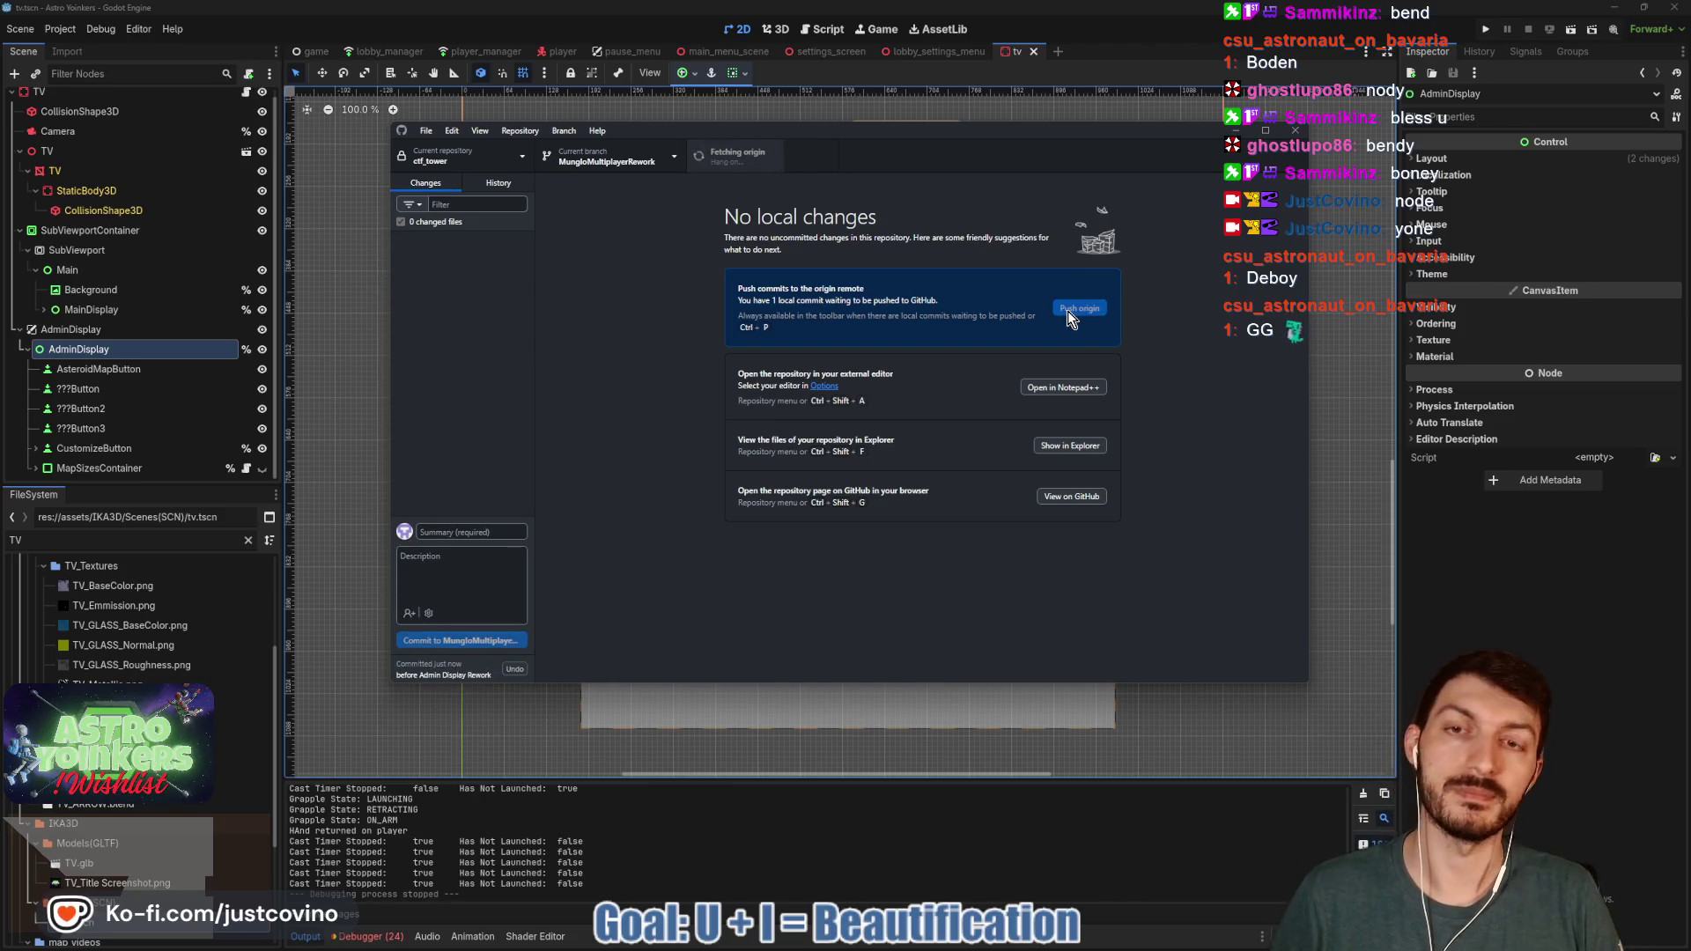
click(1069, 313)
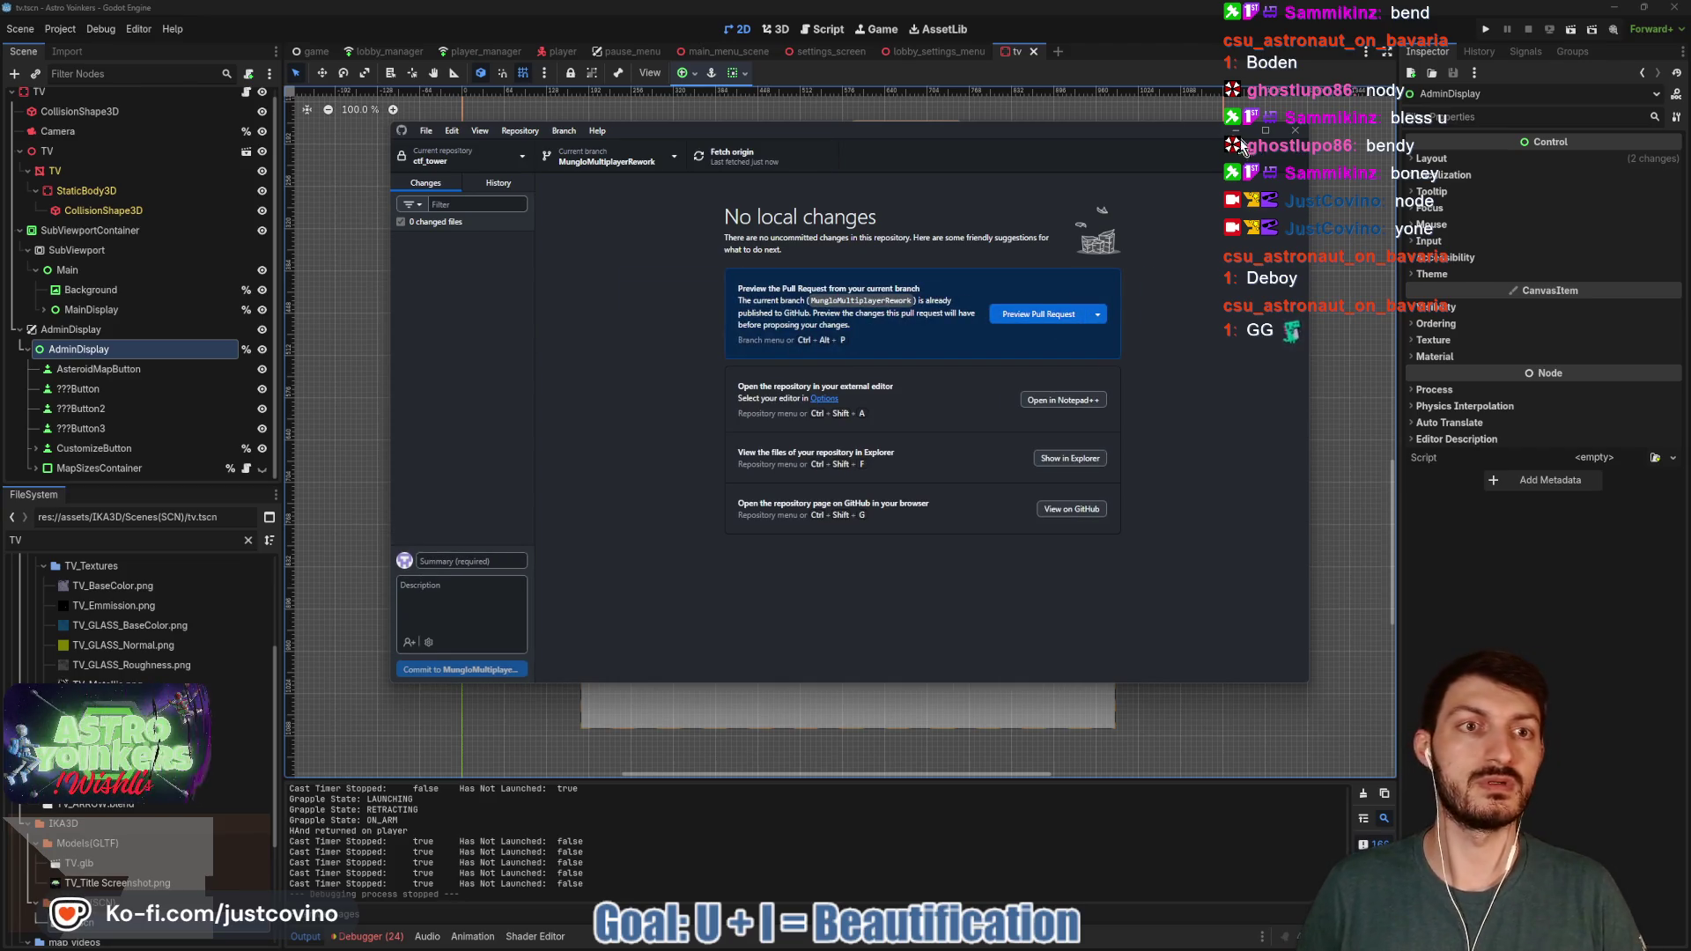
key(alt+Tab)
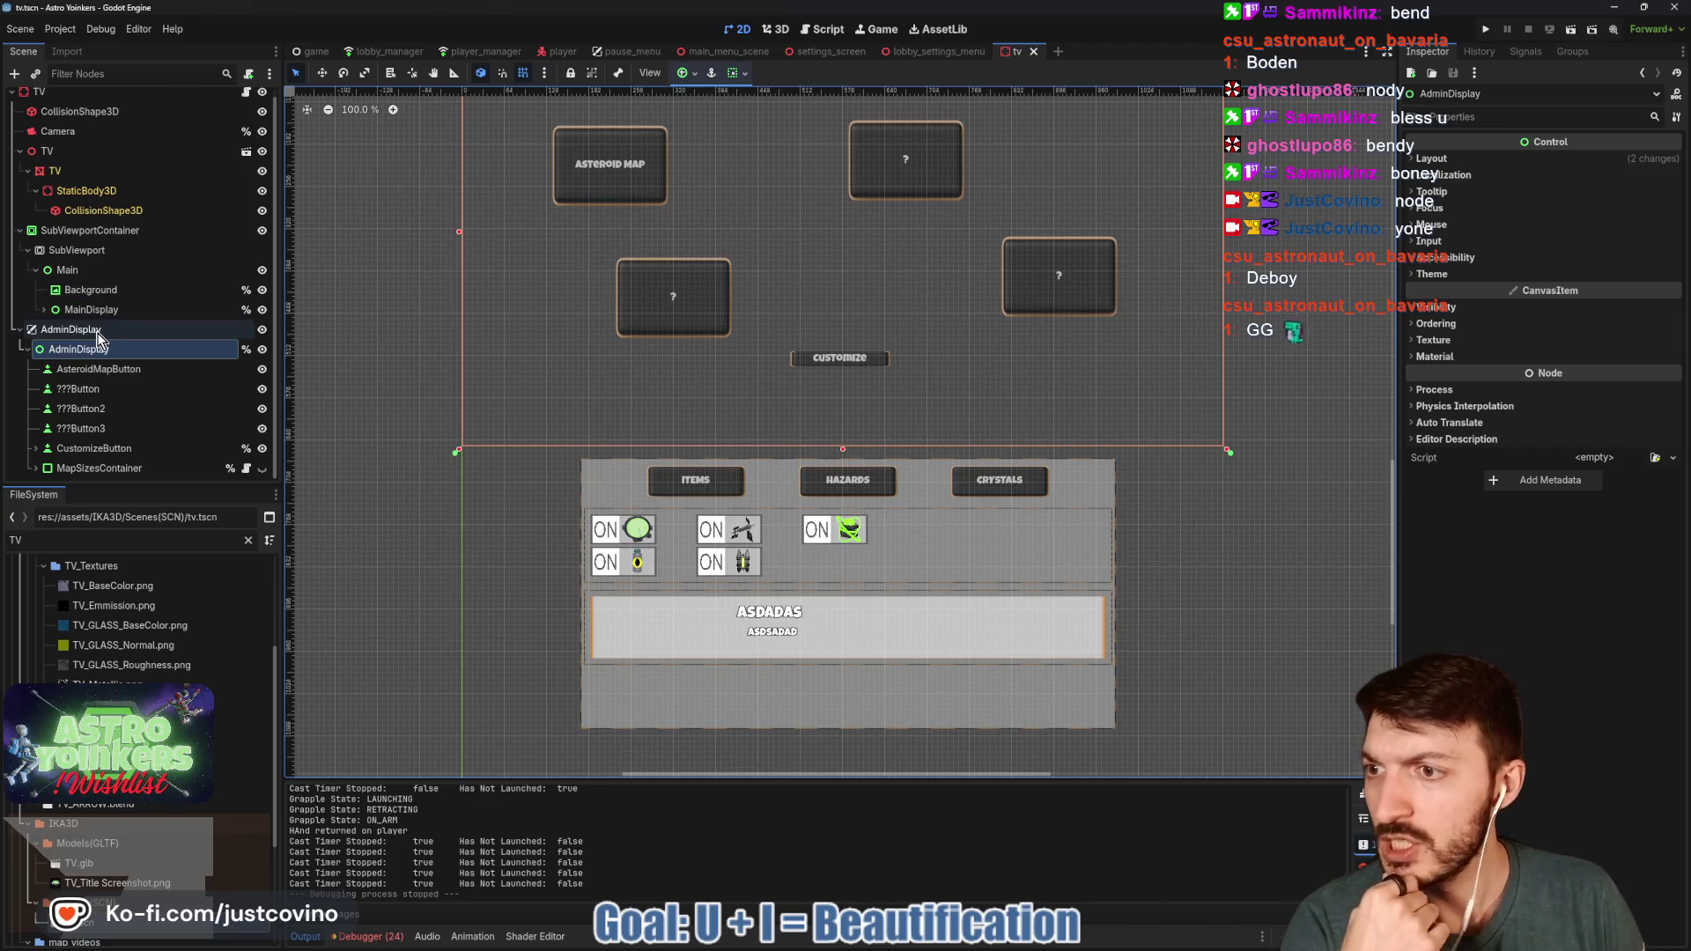
drag(494, 319, 483, 455)
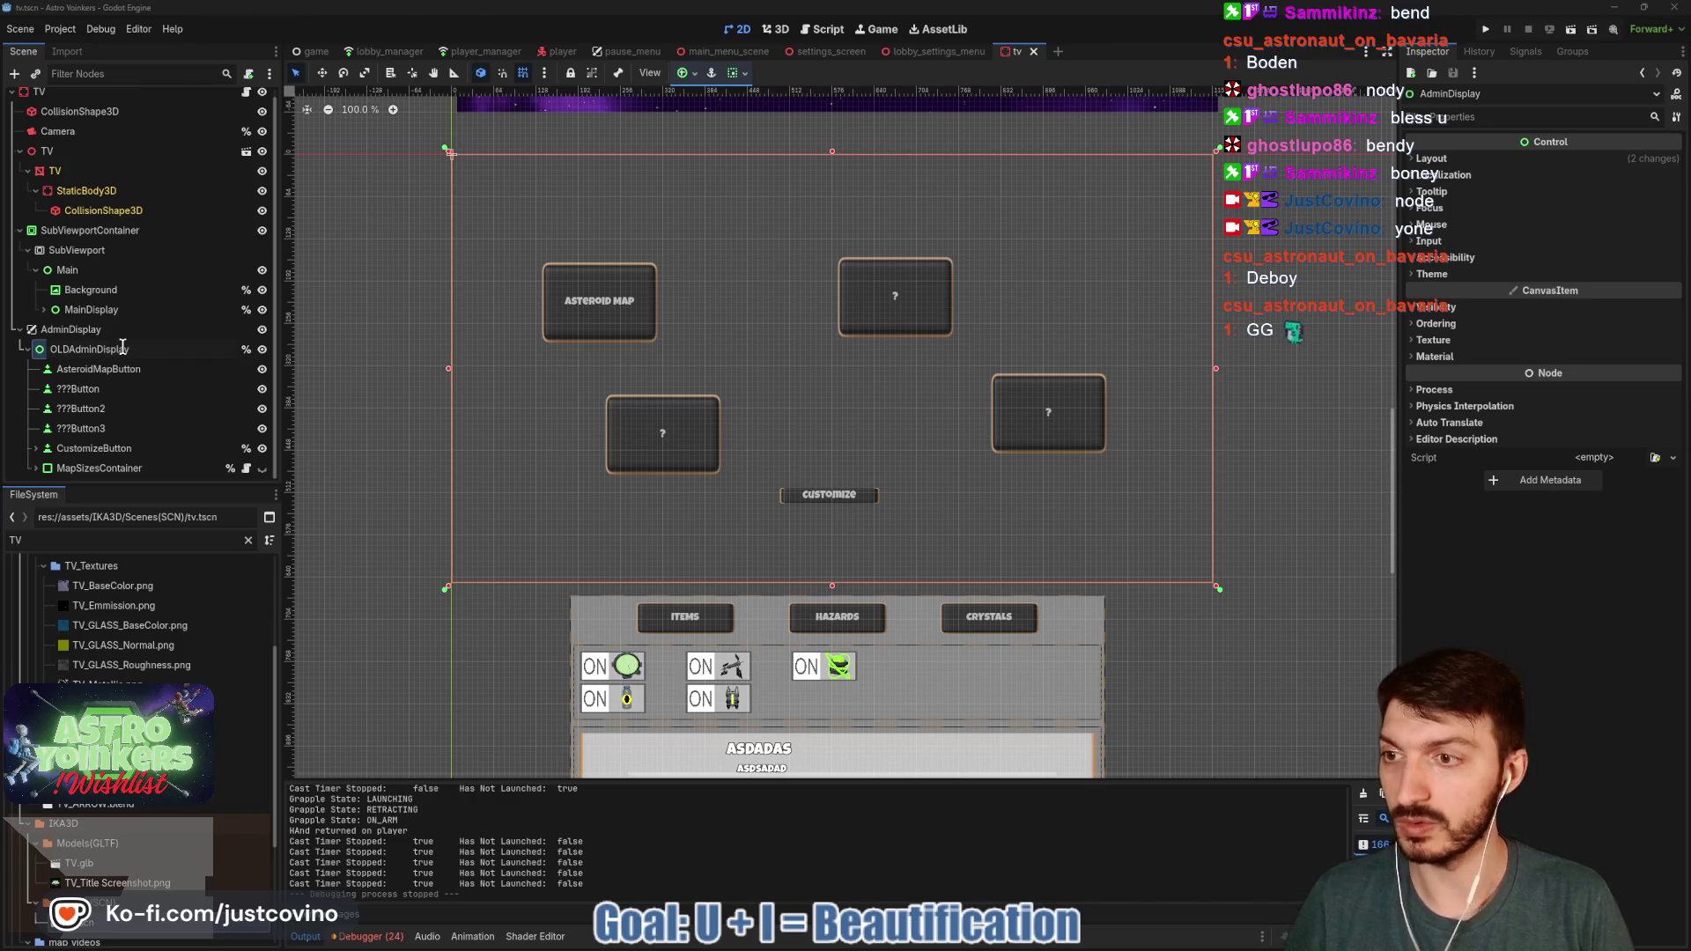
key(Return)
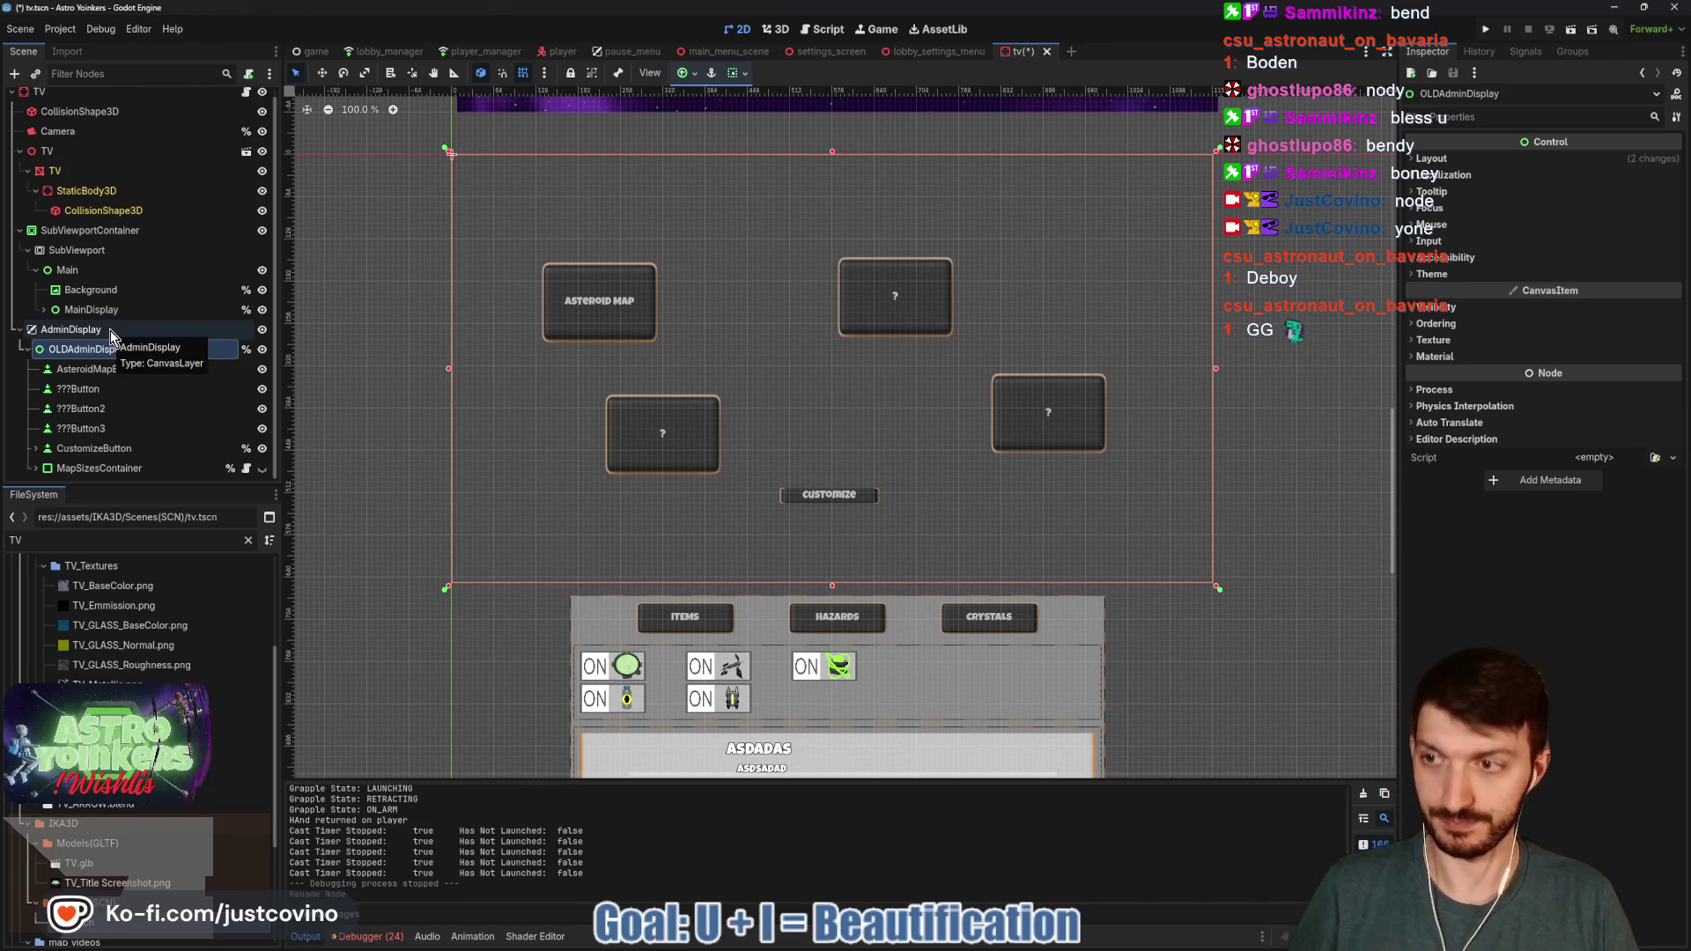
click(112, 332)
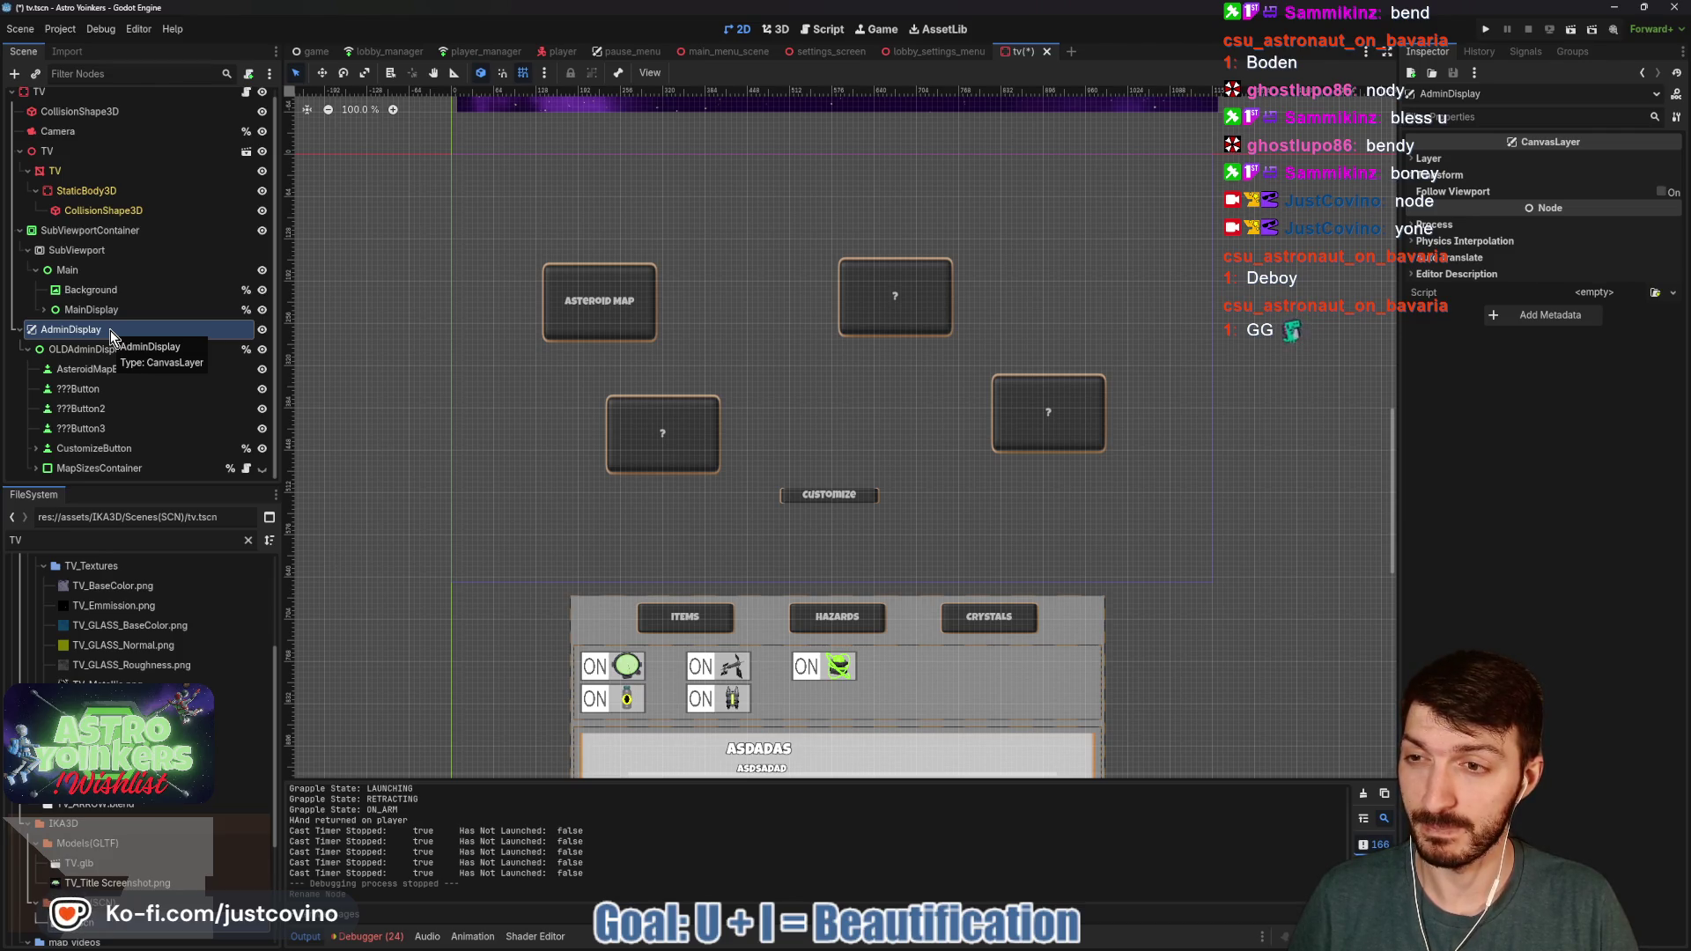
click(58, 355)
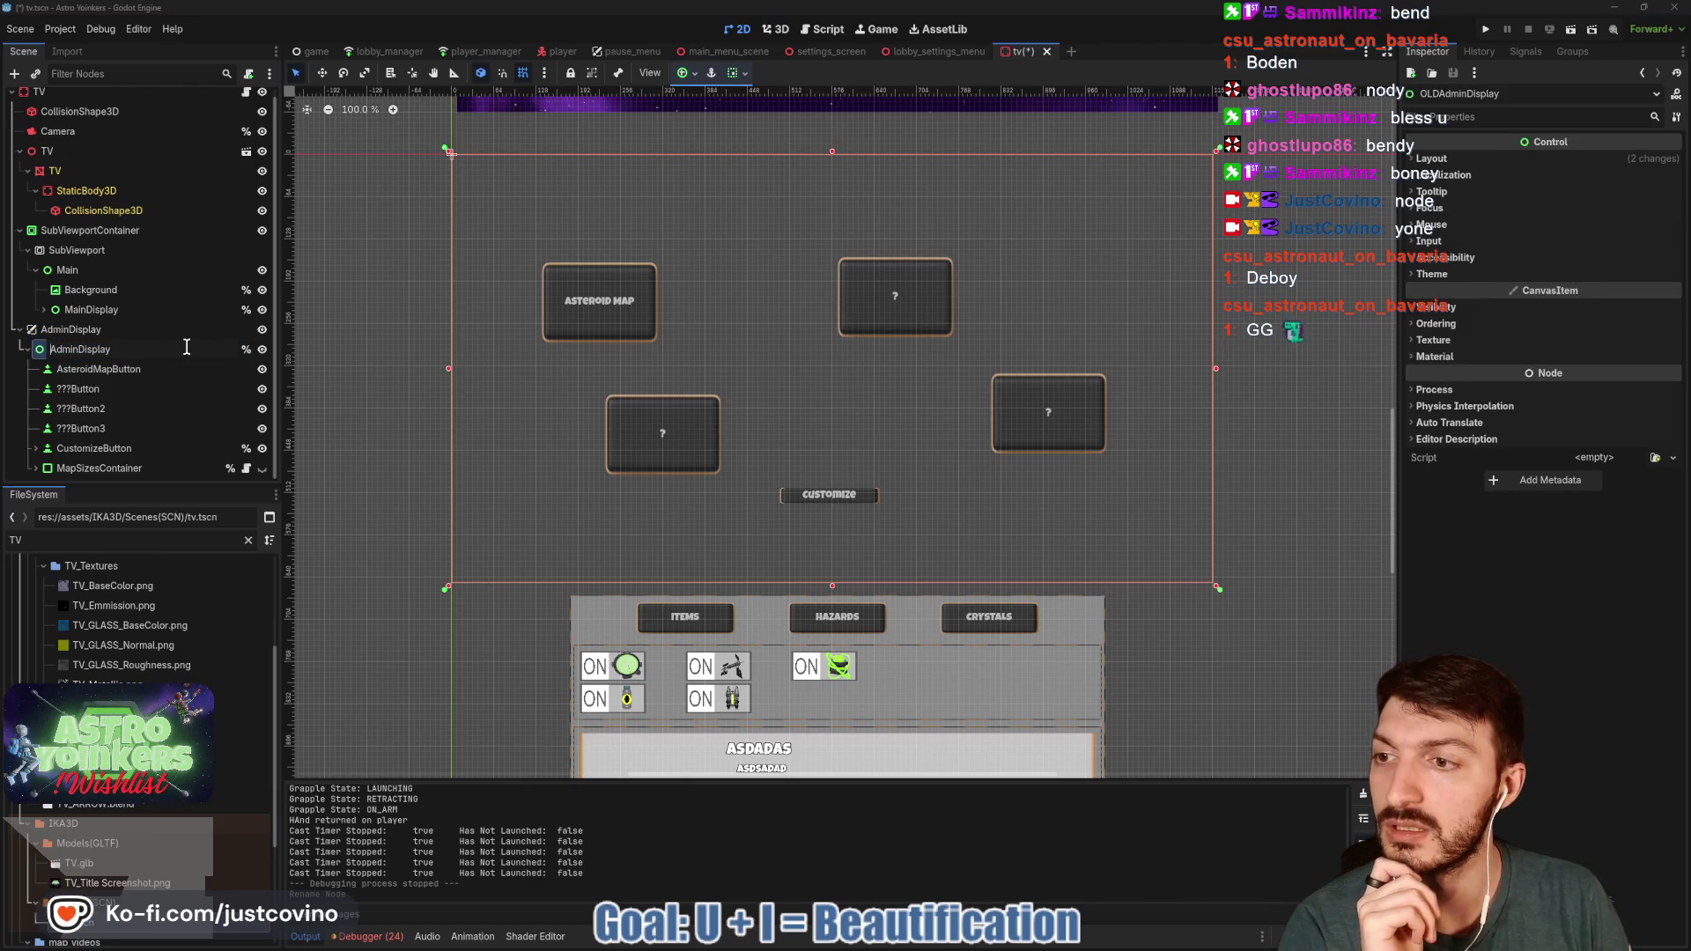
key(Return)
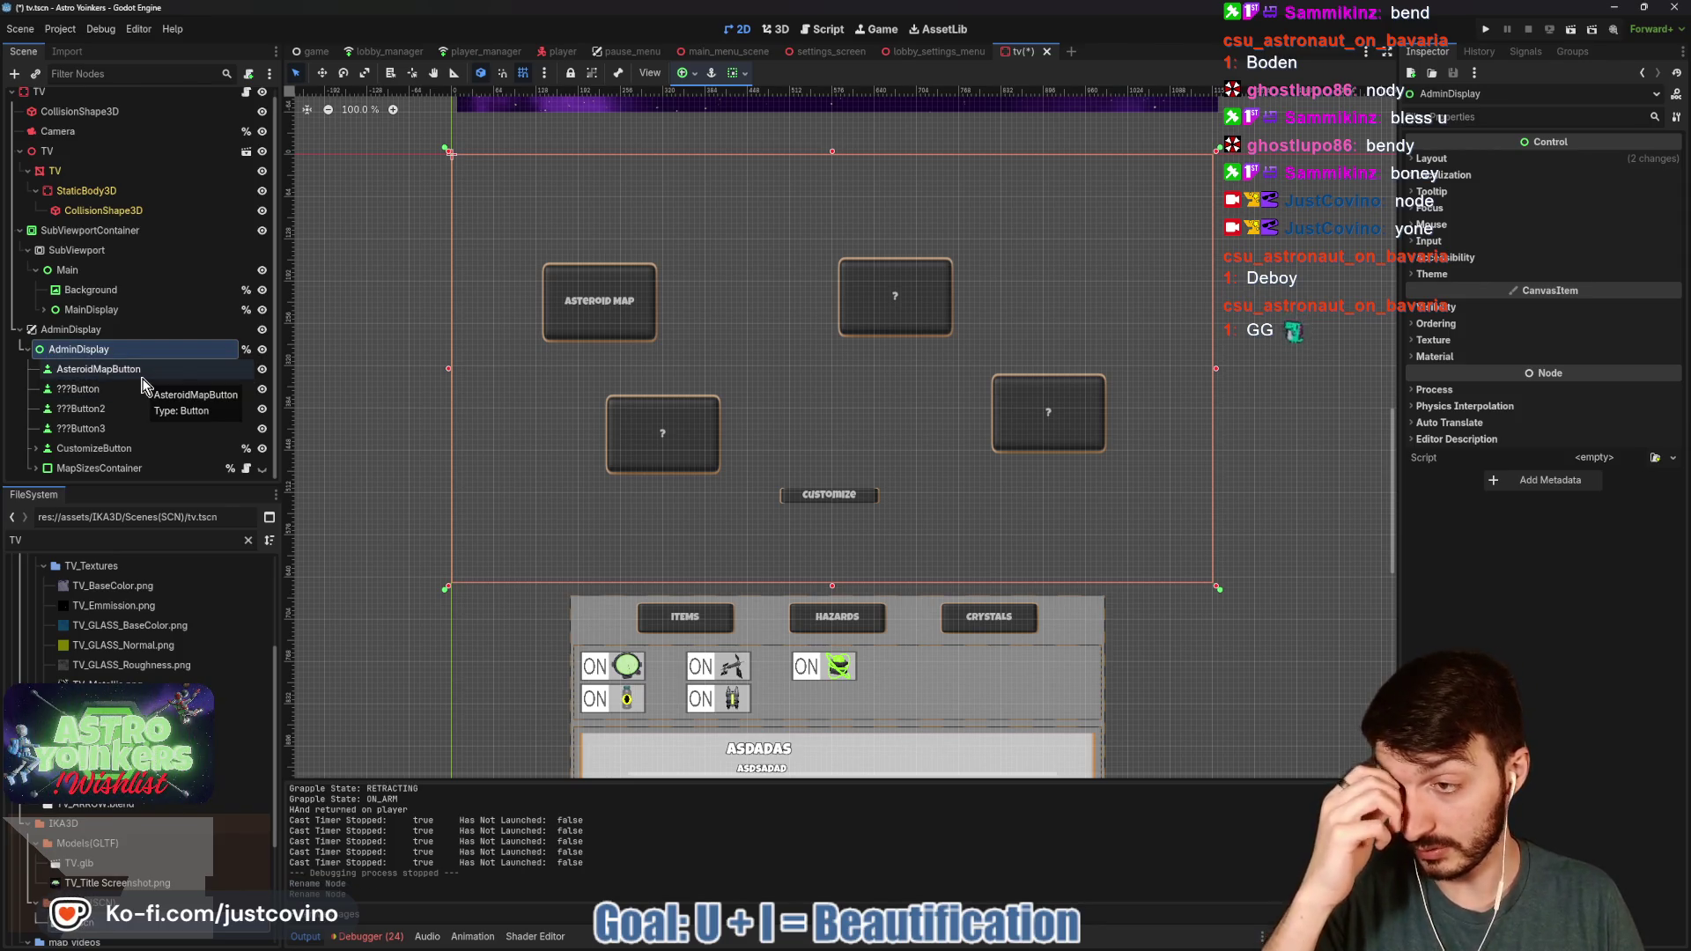
click(148, 448)
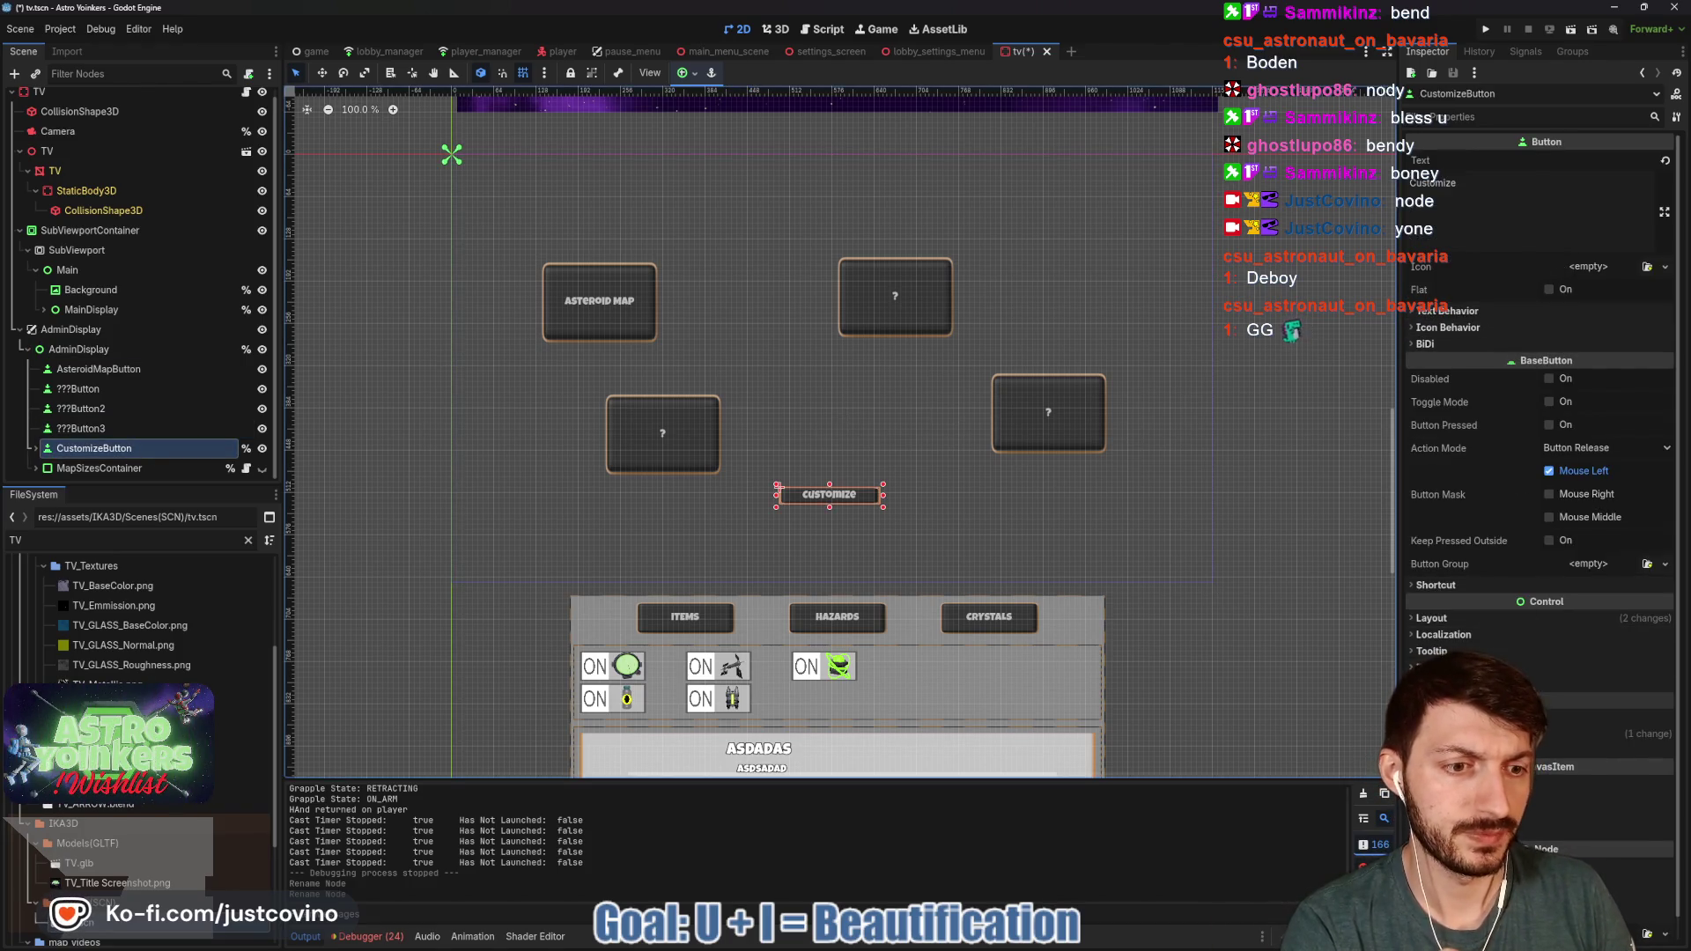
- Give CustomizeButton the clean_theme.tres theme and save tv.tscn
click(1581, 668)
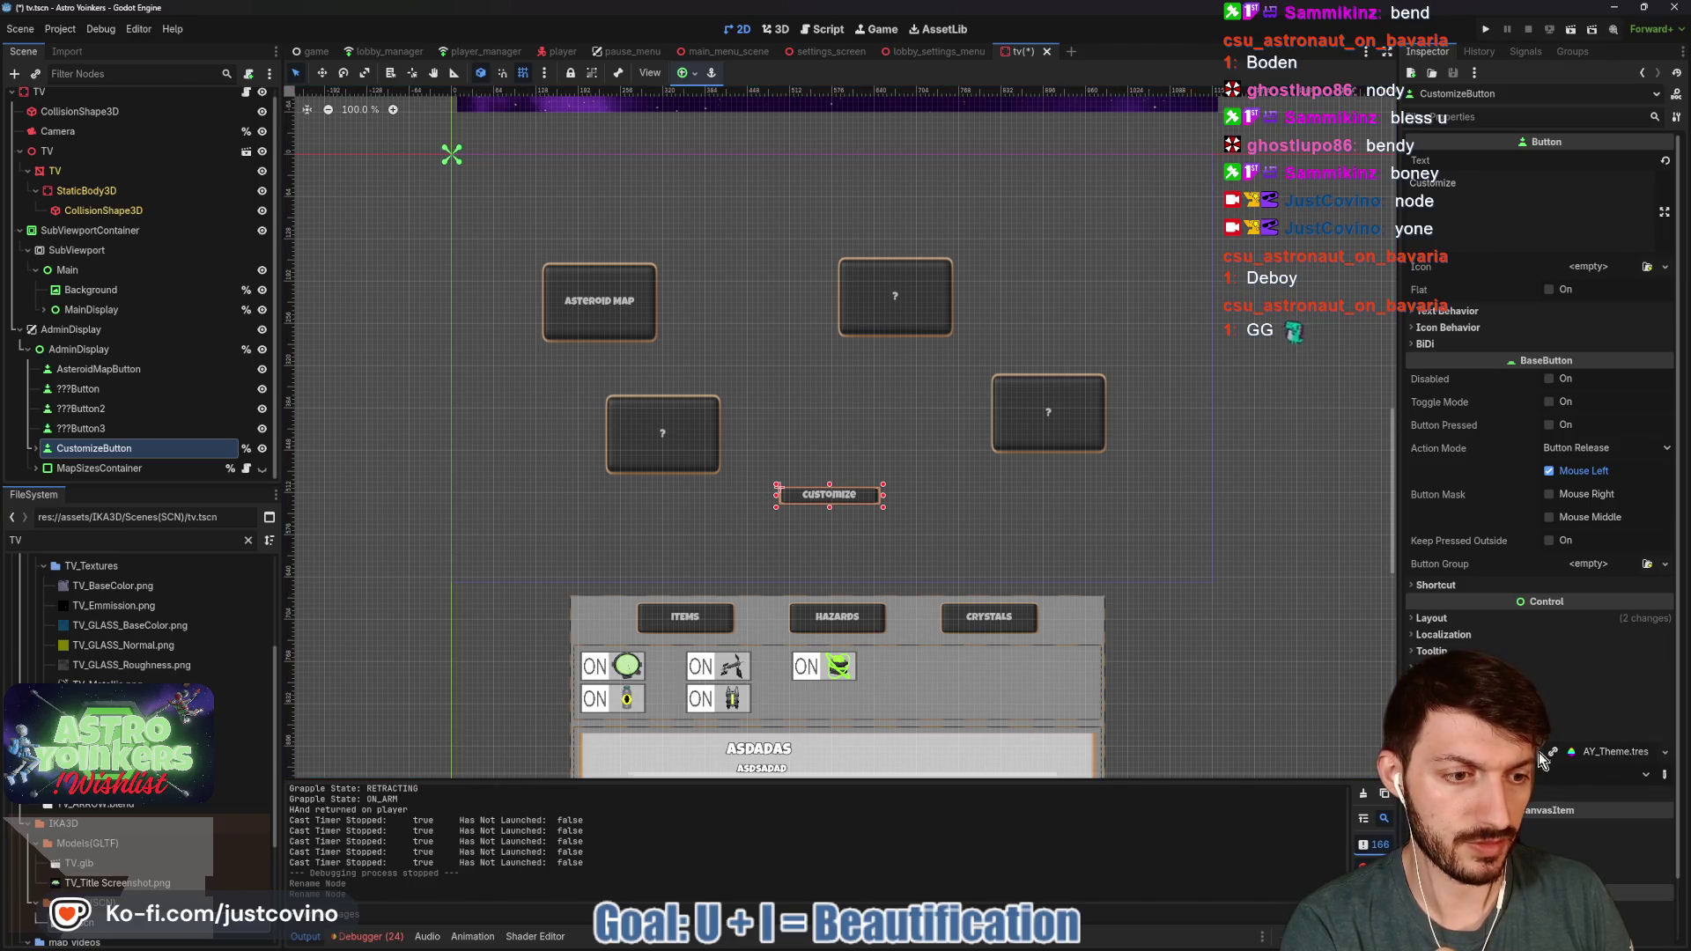
click(1586, 754)
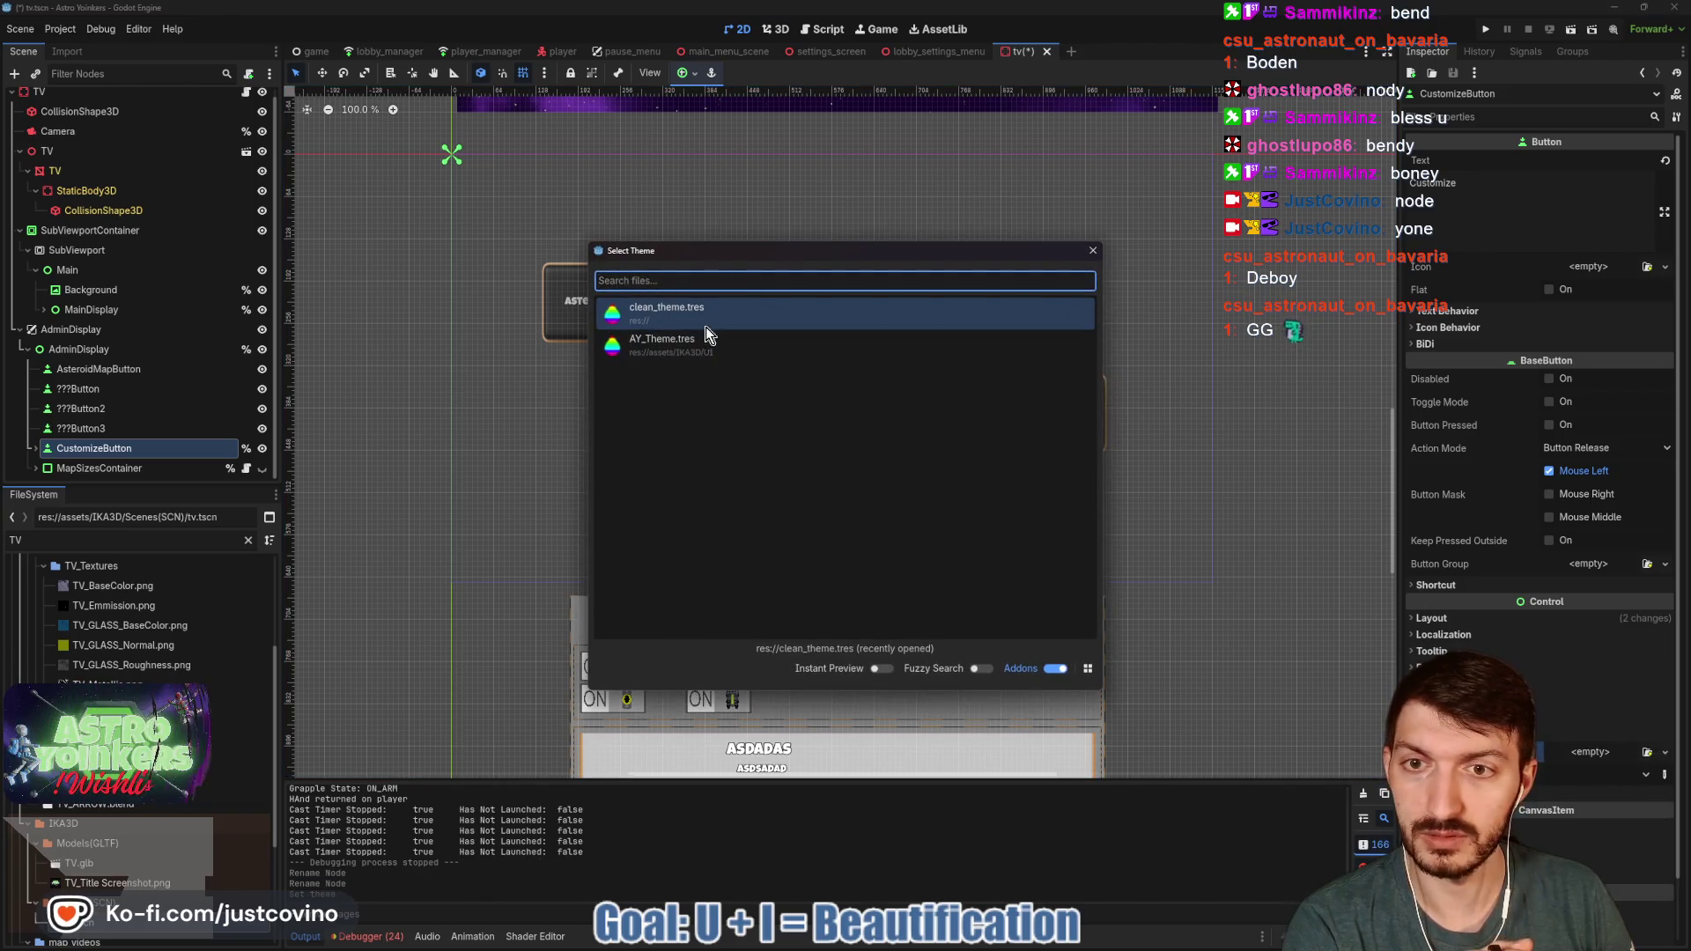
double_click(706, 326)
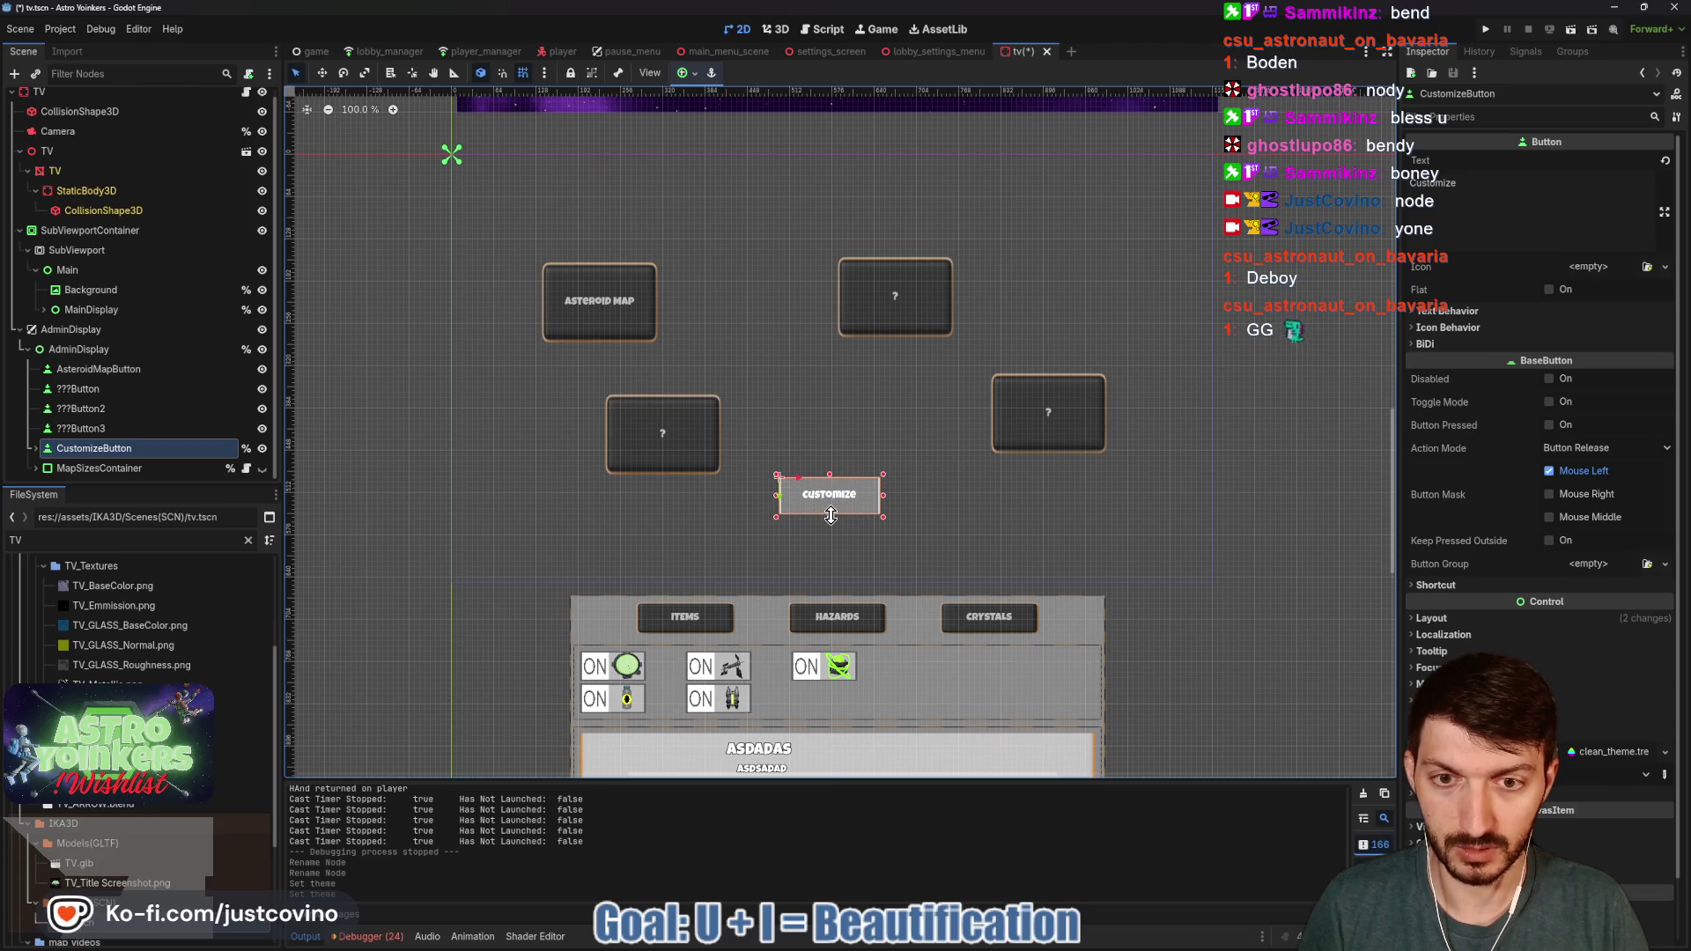
key(ctrl+s)
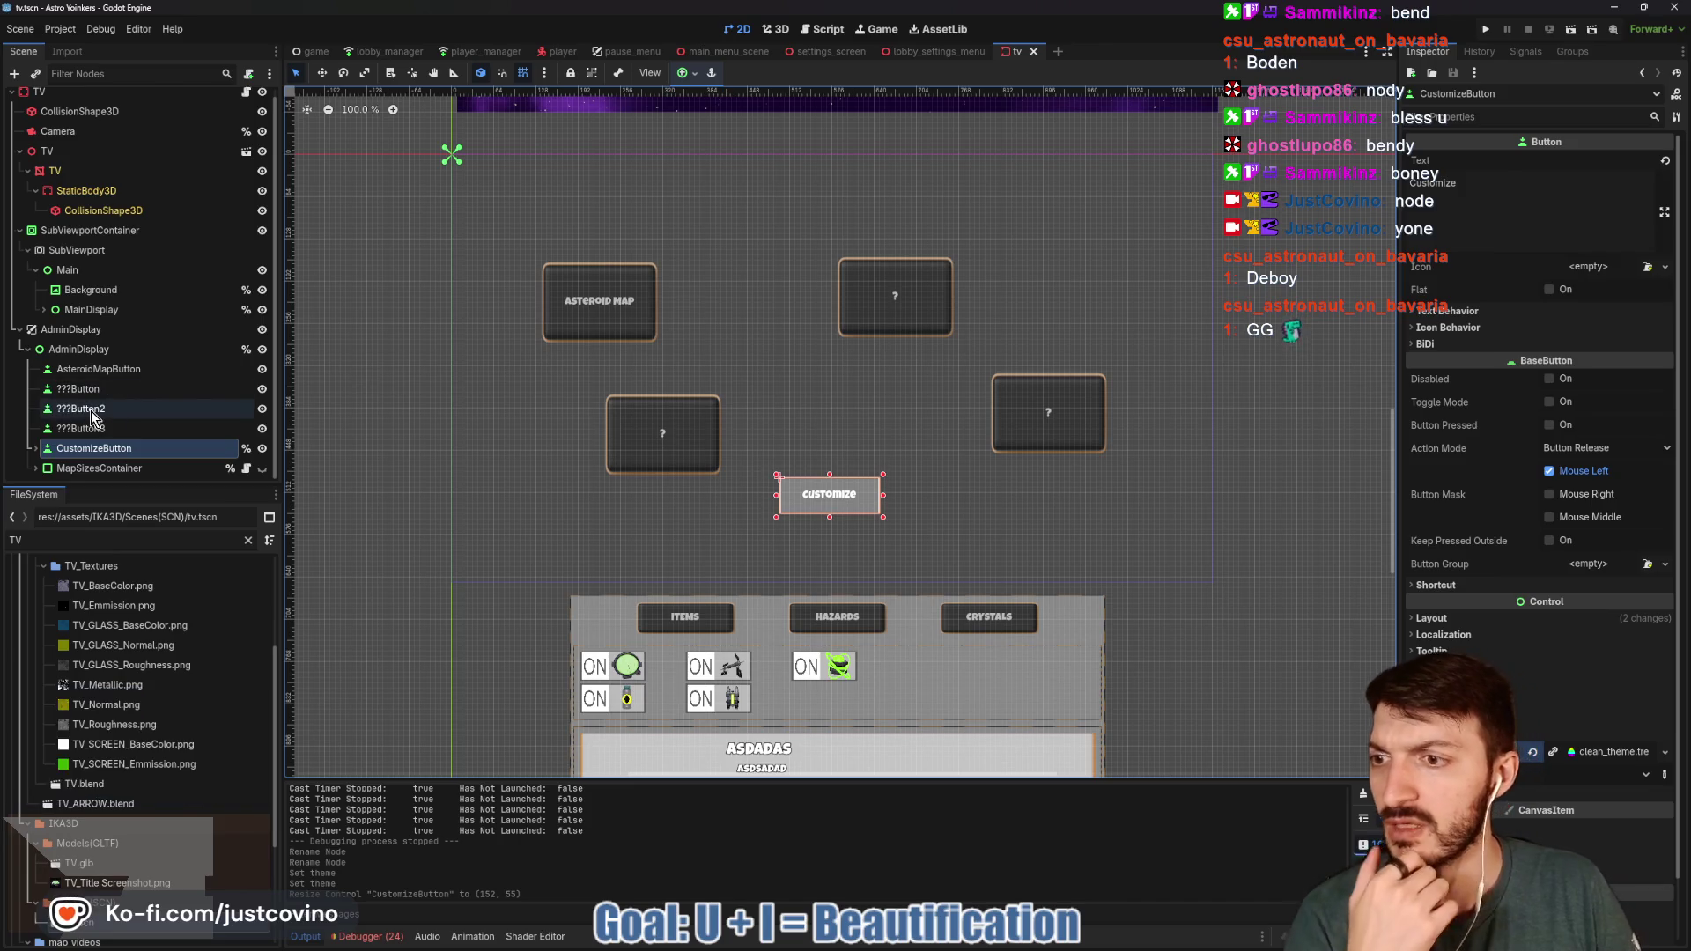
click(75, 468)
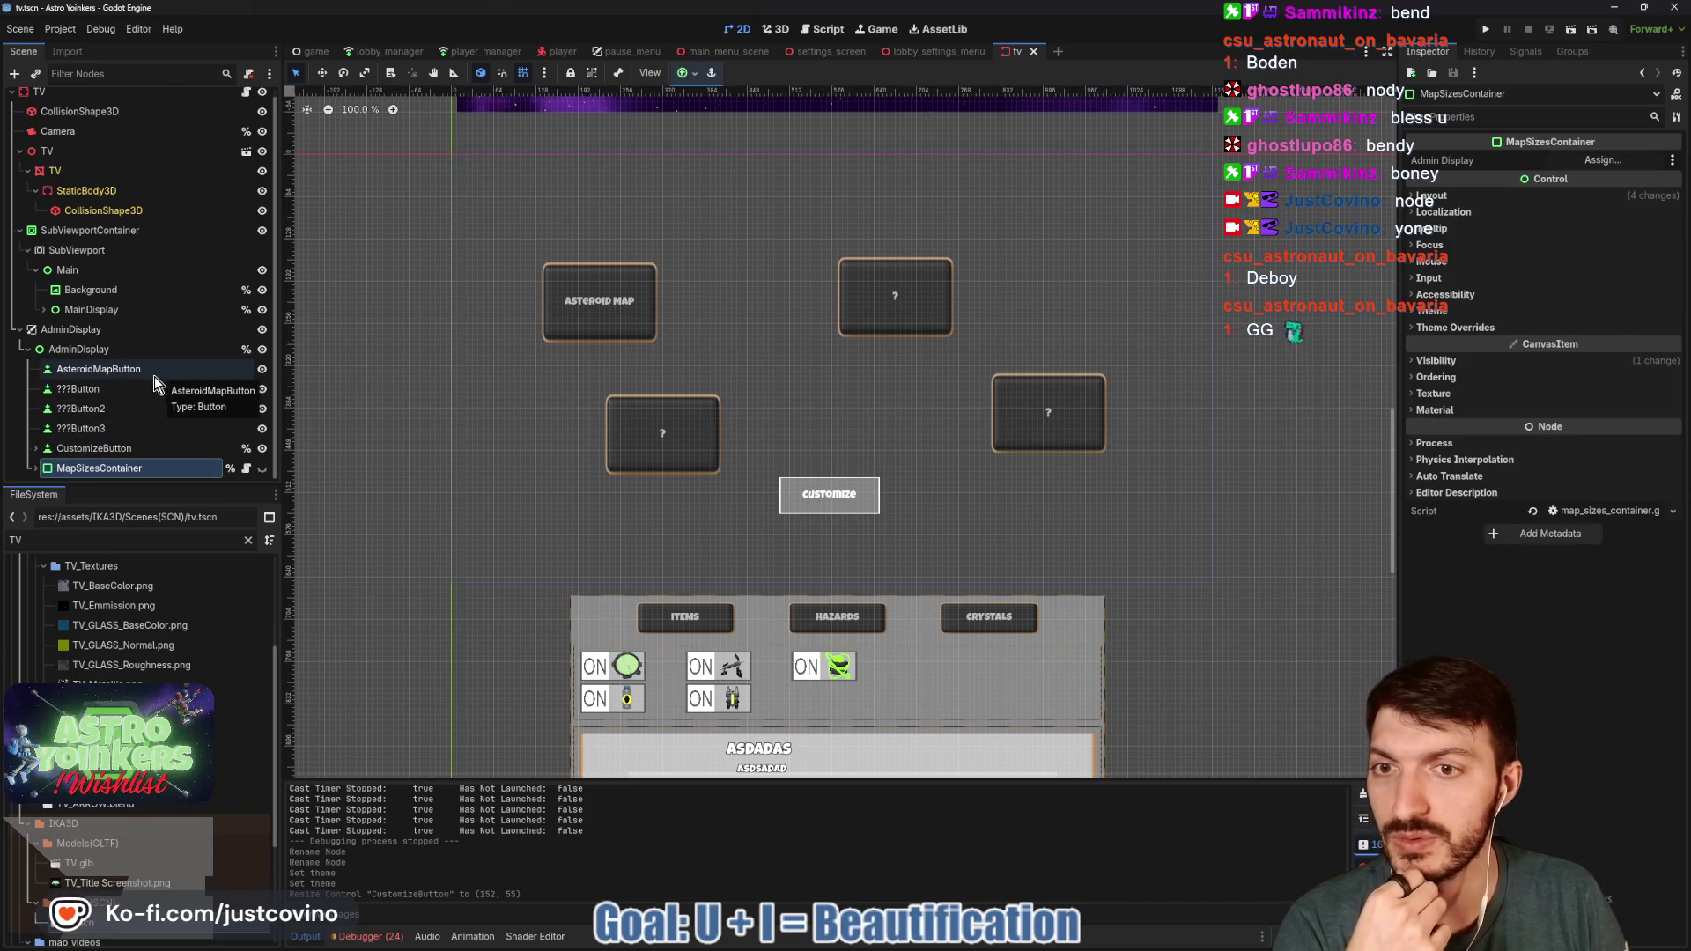
- Toggle the Map Size panel's visibility and expand MapSizesContainer, leaving the panel shown
click(262, 469)
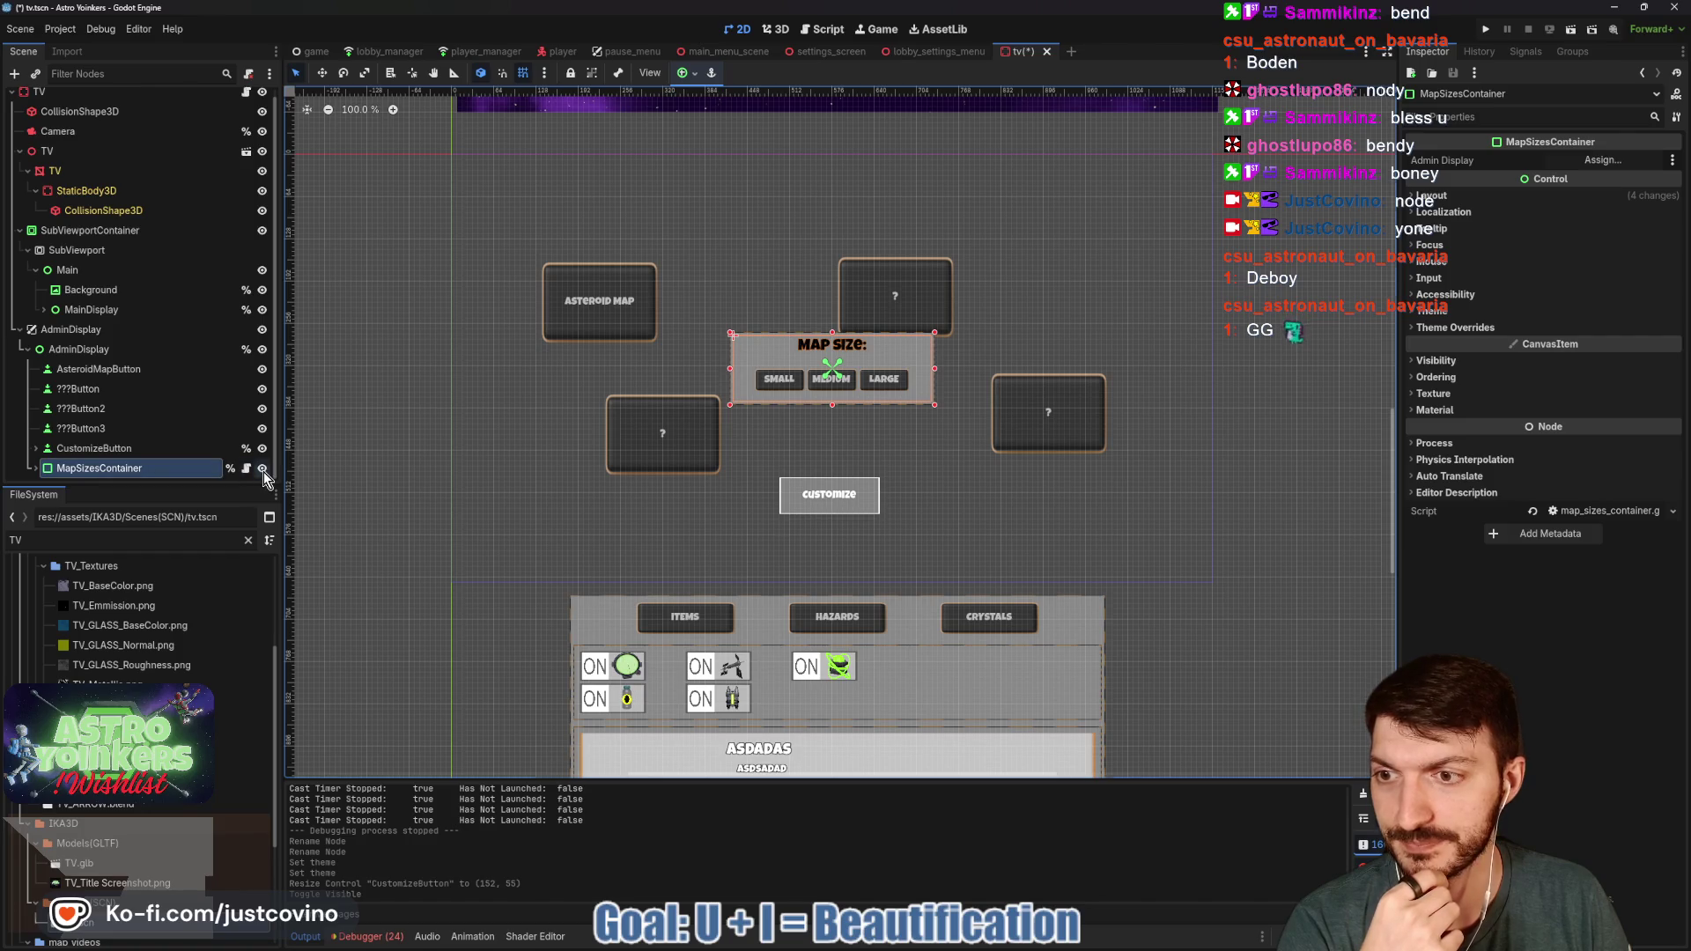
click(262, 468)
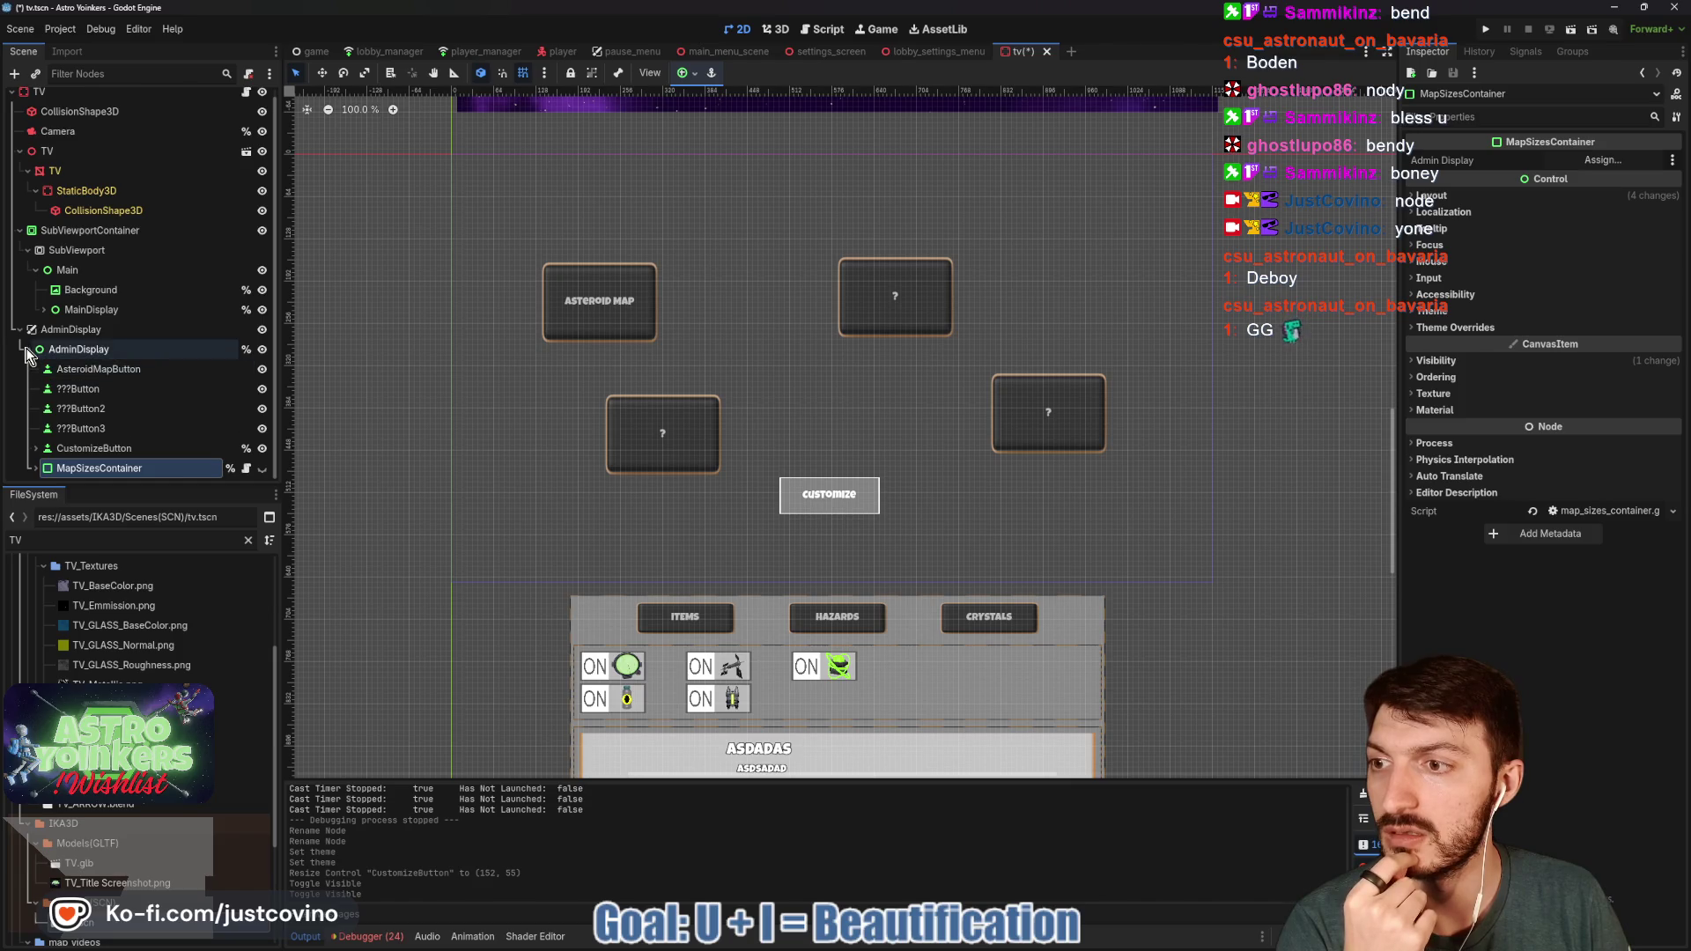
click(35, 468)
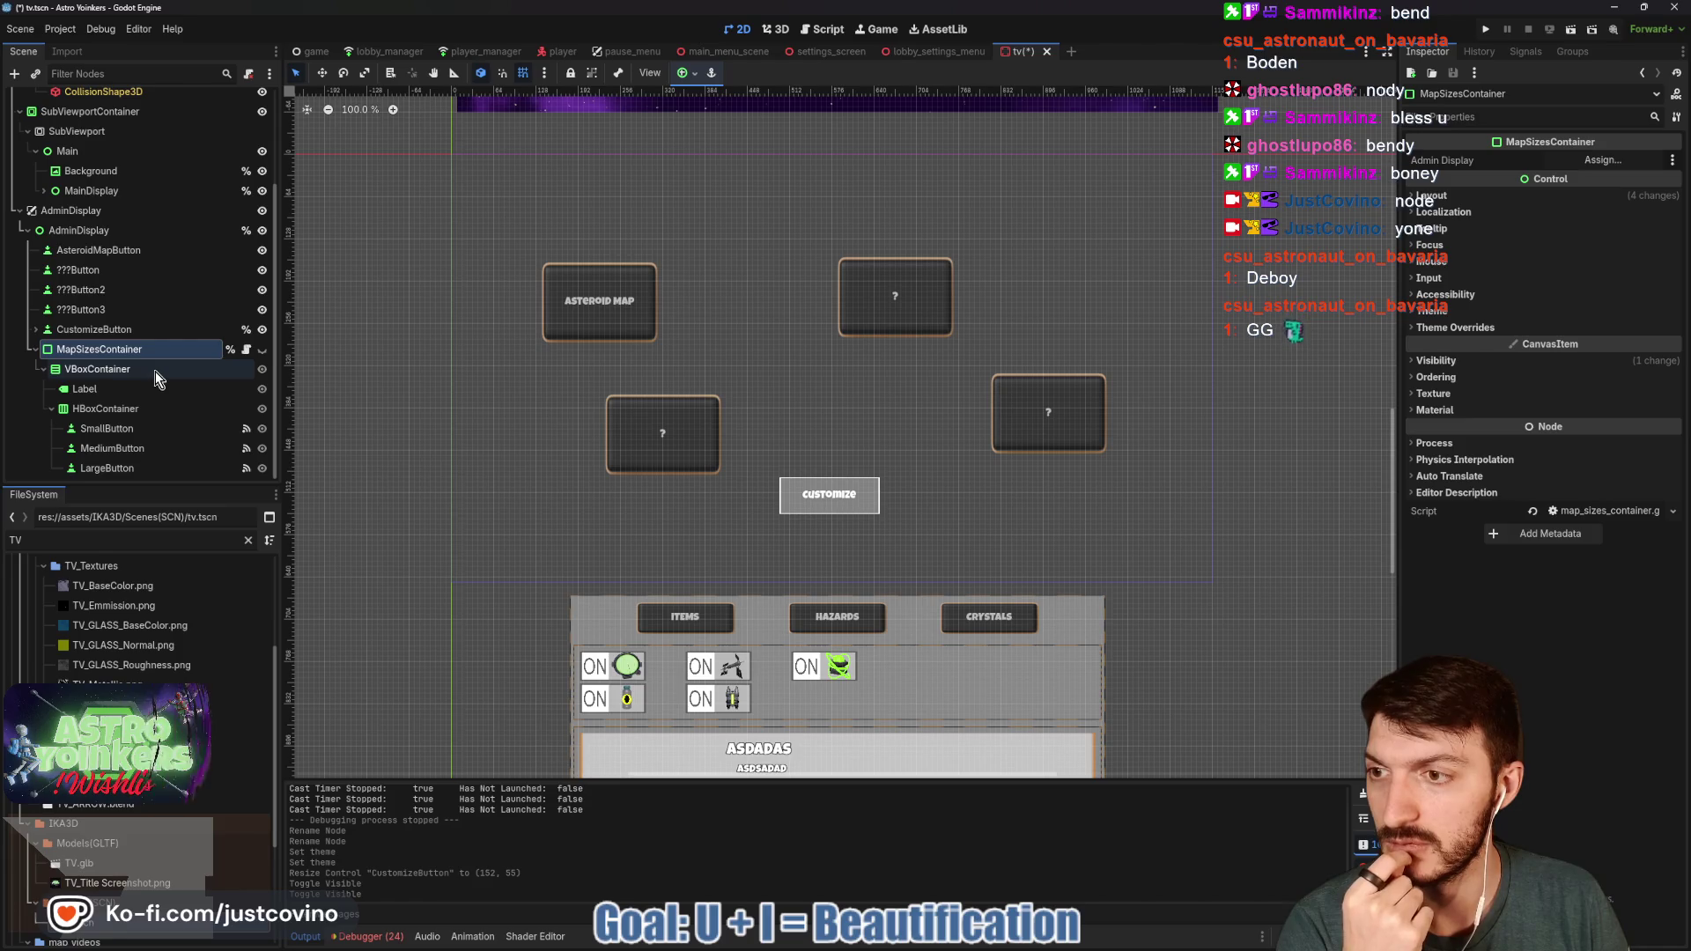
click(262, 350)
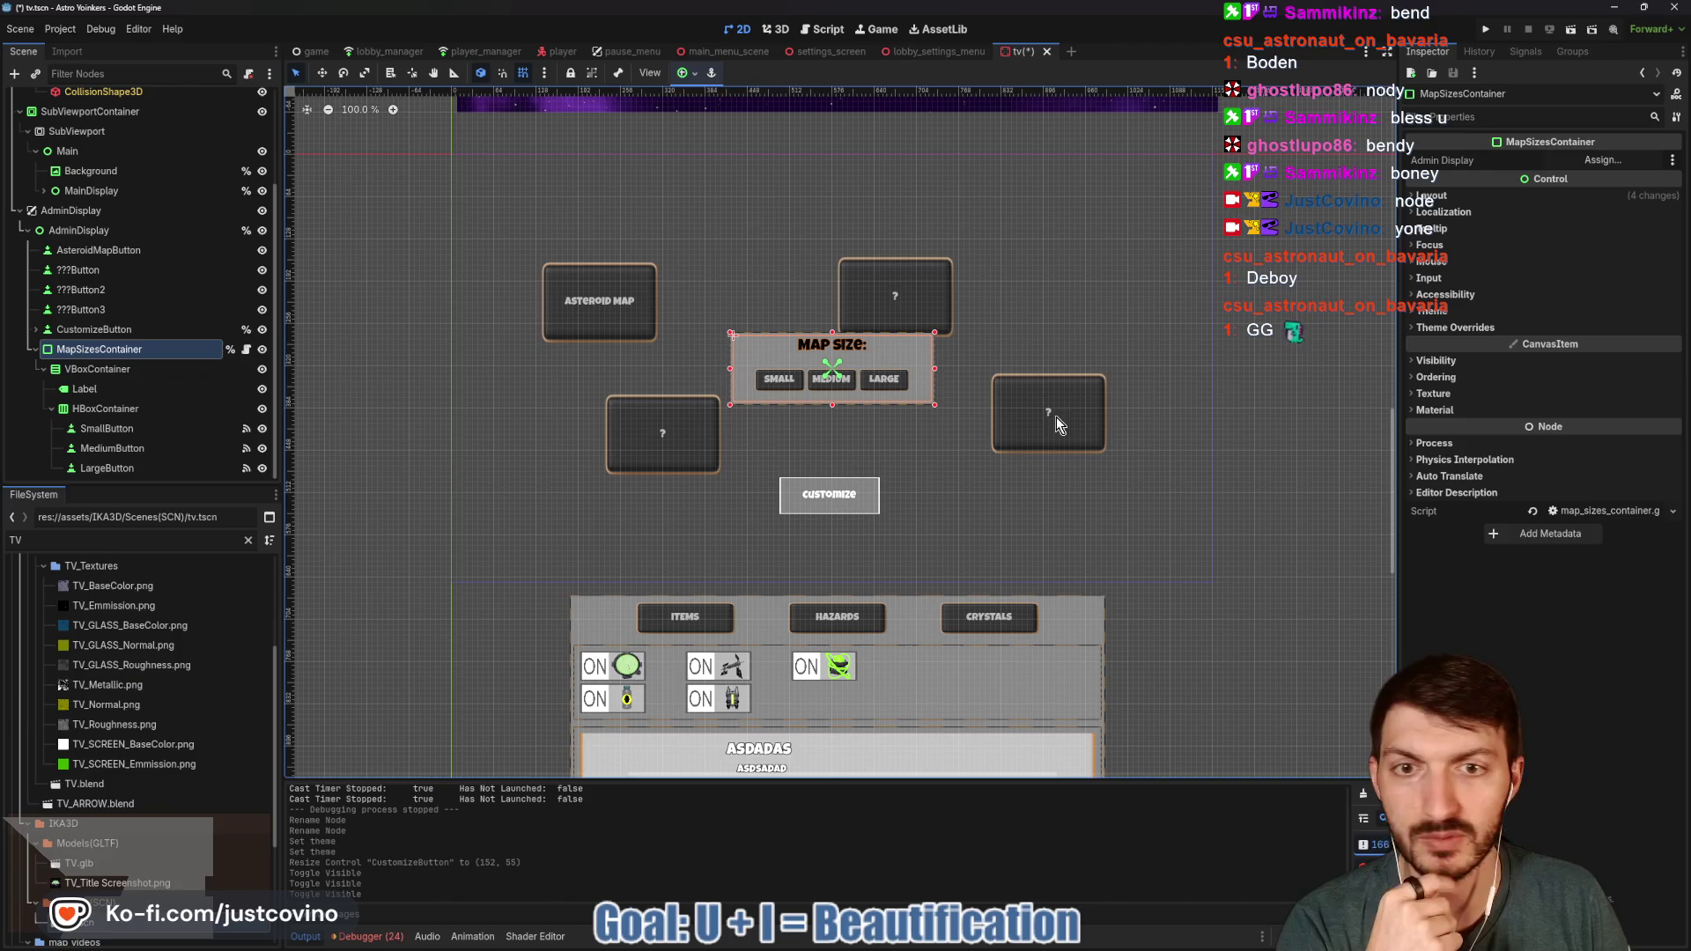
- Load clean_theme.tres as MapSizesContainer's theme and open it in the Theme editor
click(1473, 326)
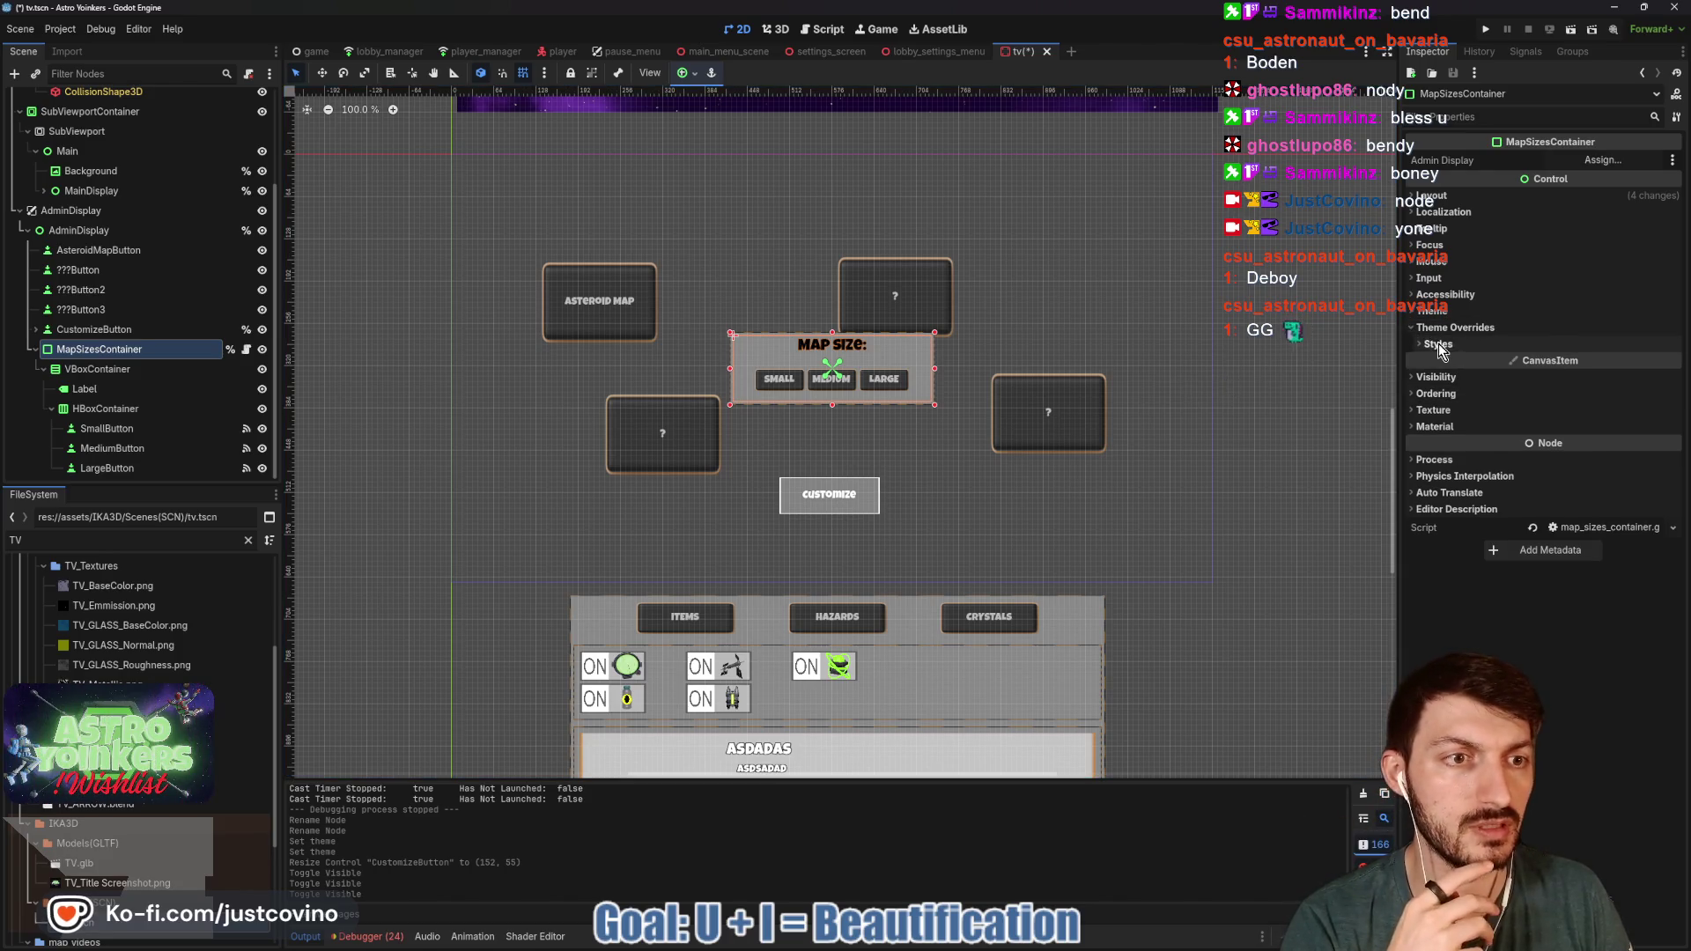
click(1439, 344)
click(1433, 348)
click(1433, 311)
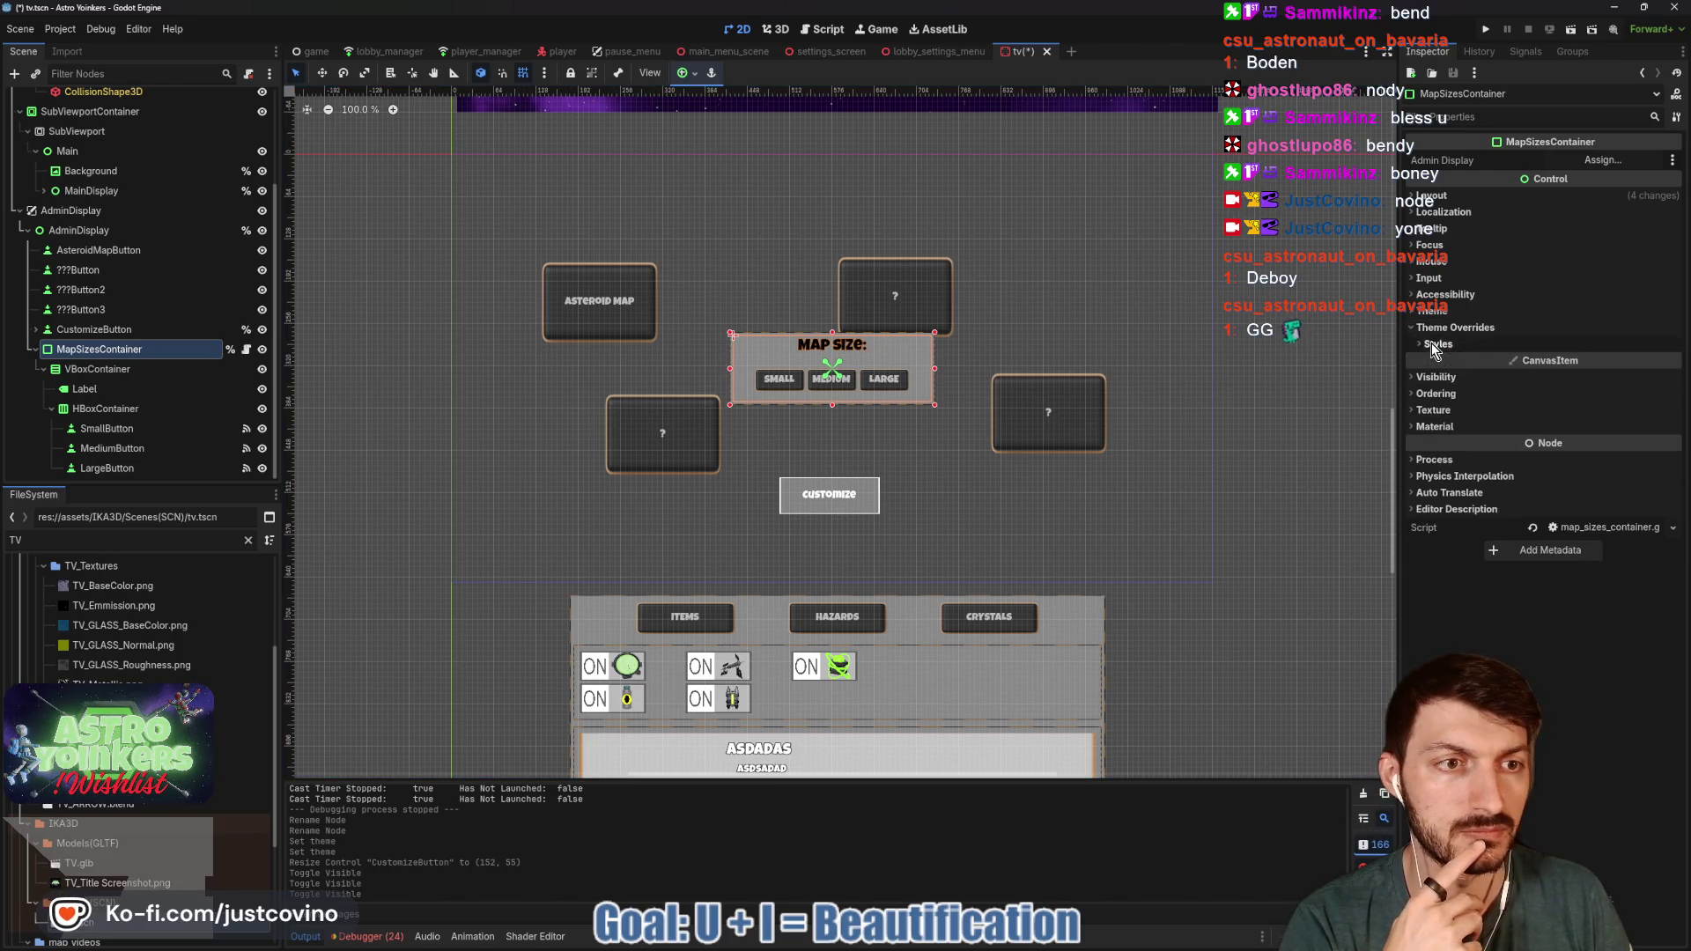
click(1596, 330)
click(1621, 378)
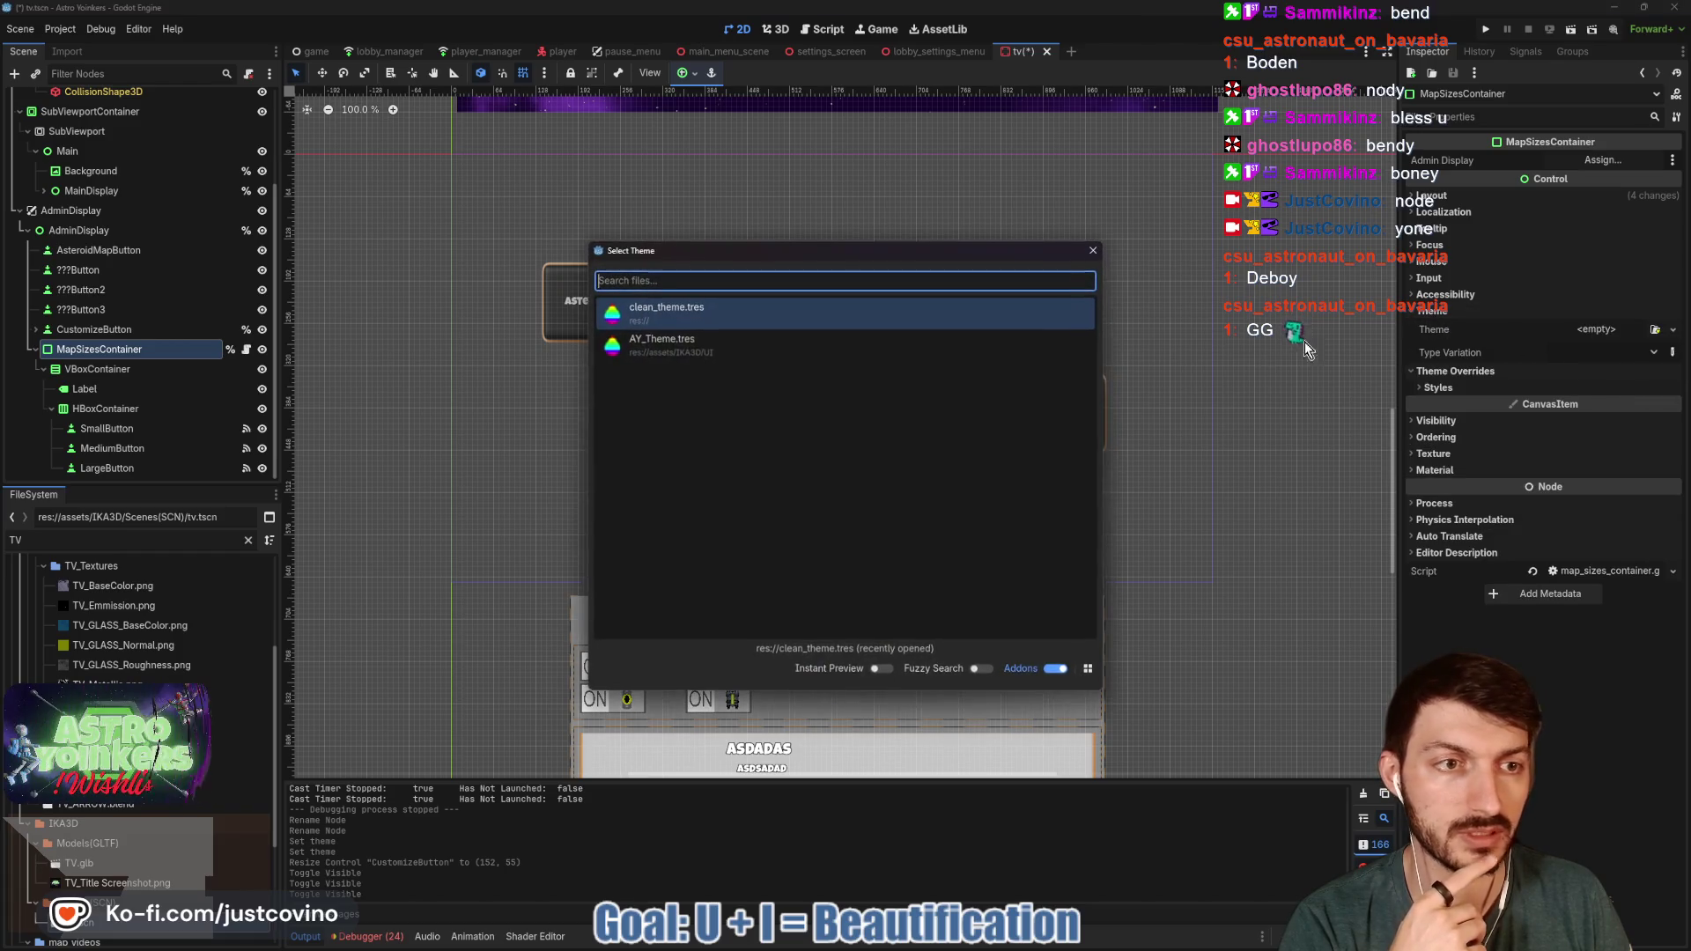
click(757, 319)
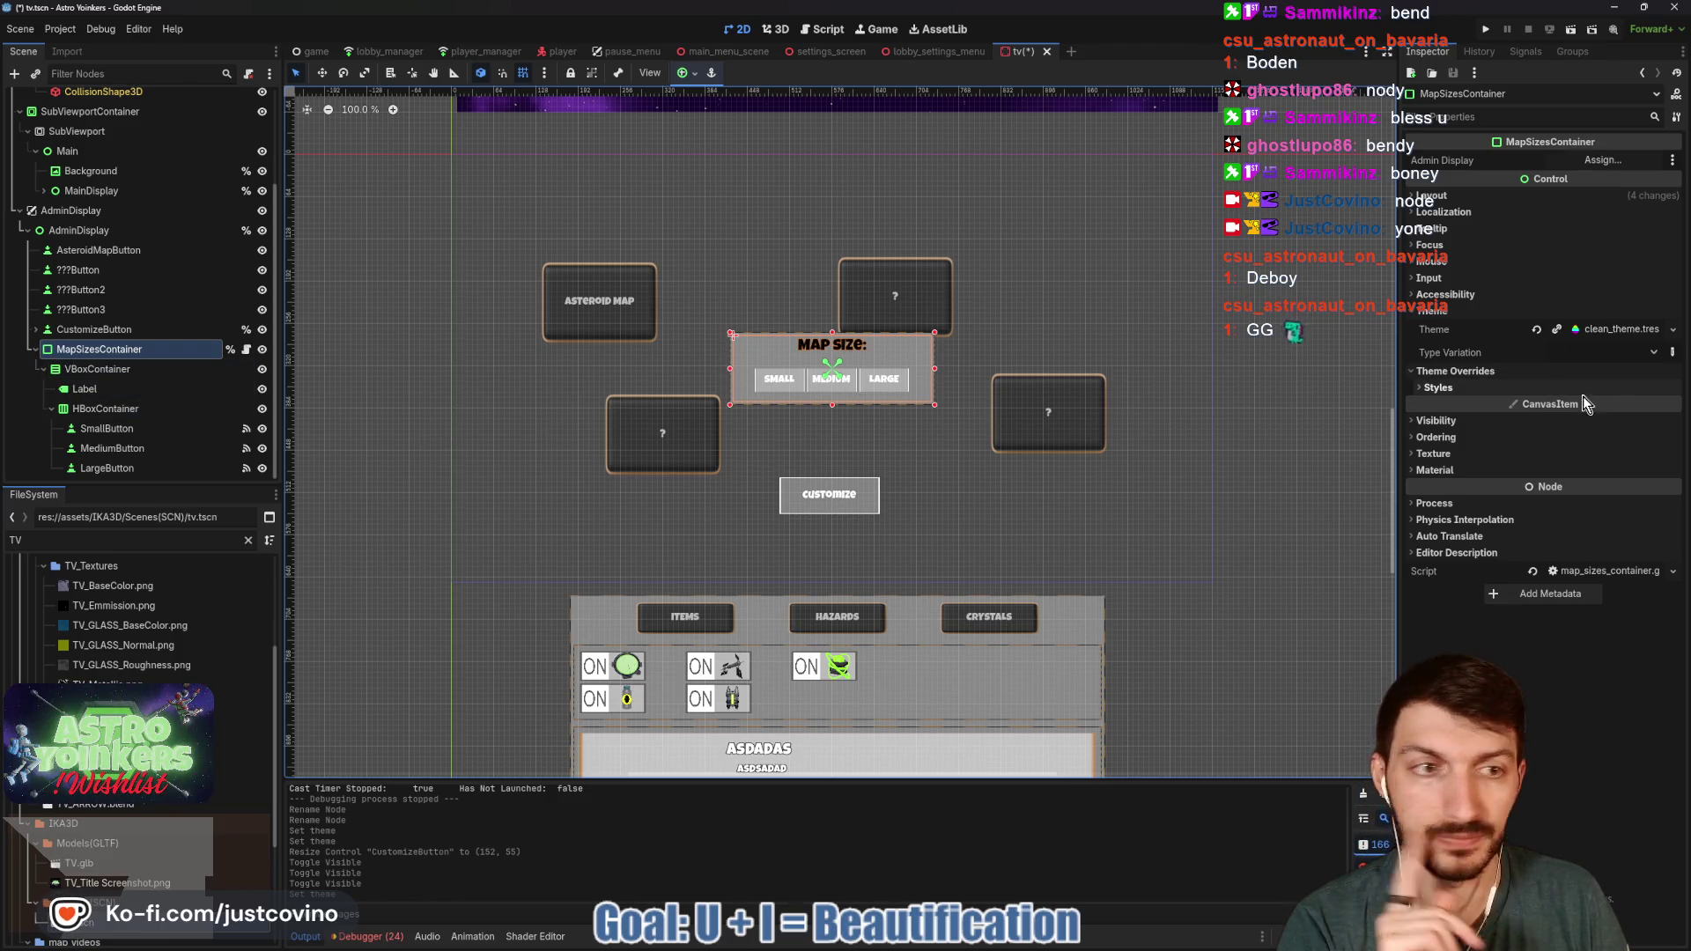
click(1599, 328)
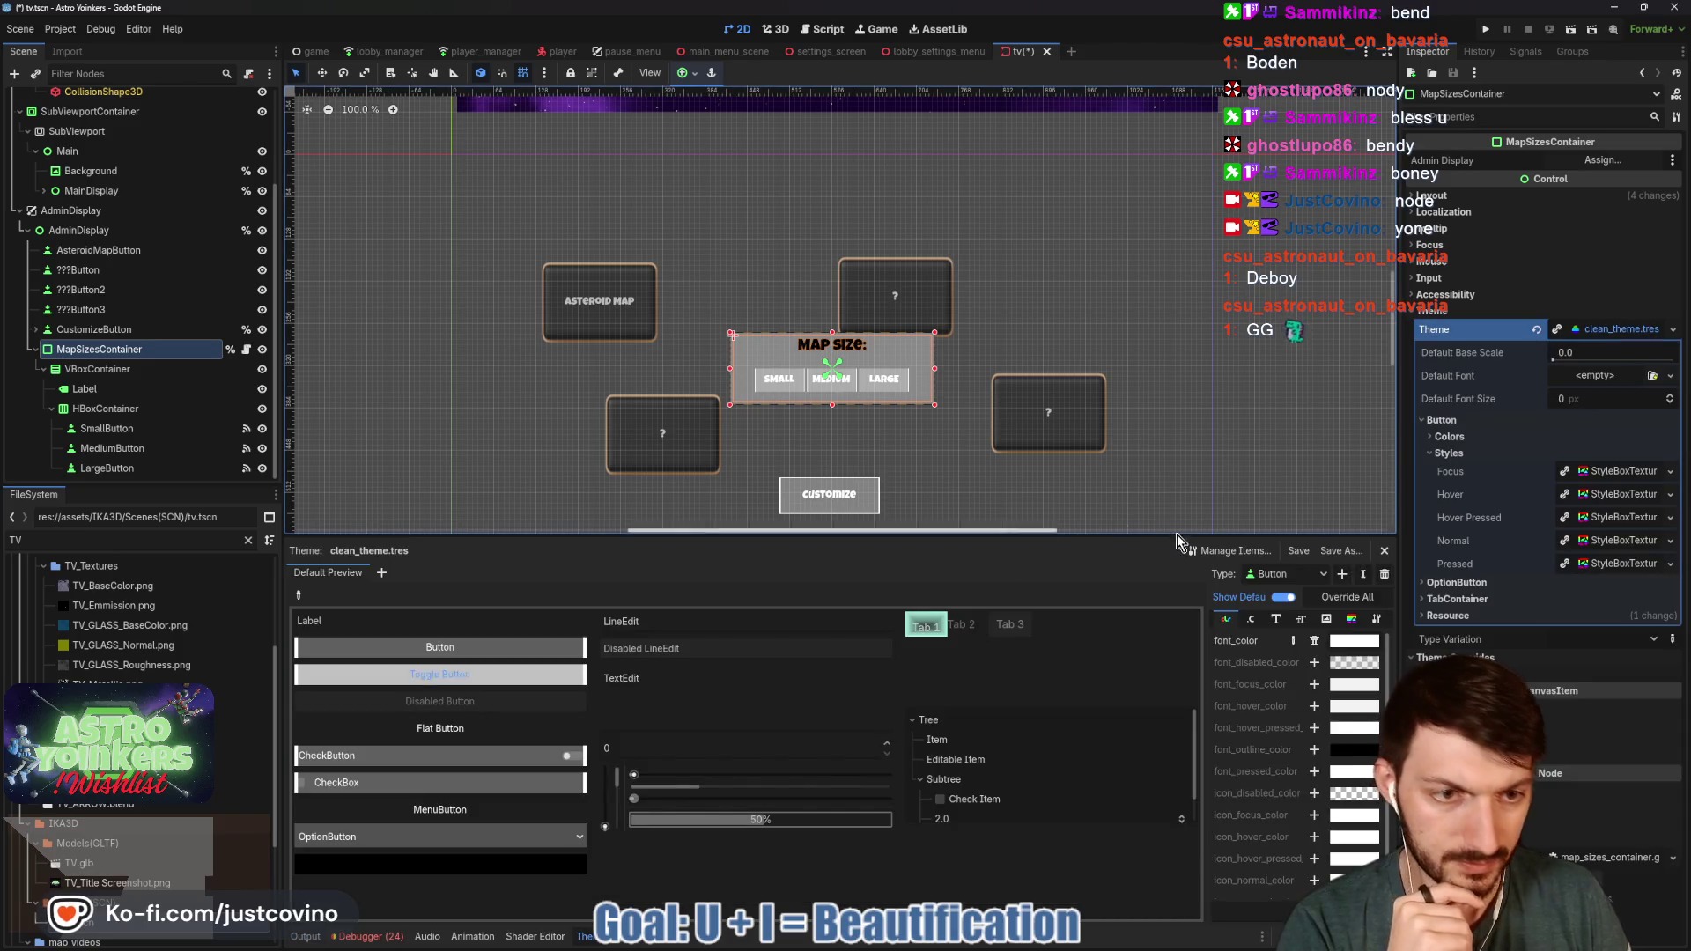
- Add a PanelContainer type to clean_theme.tres and enlarge the theme editing area
click(1342, 574)
text(panel)
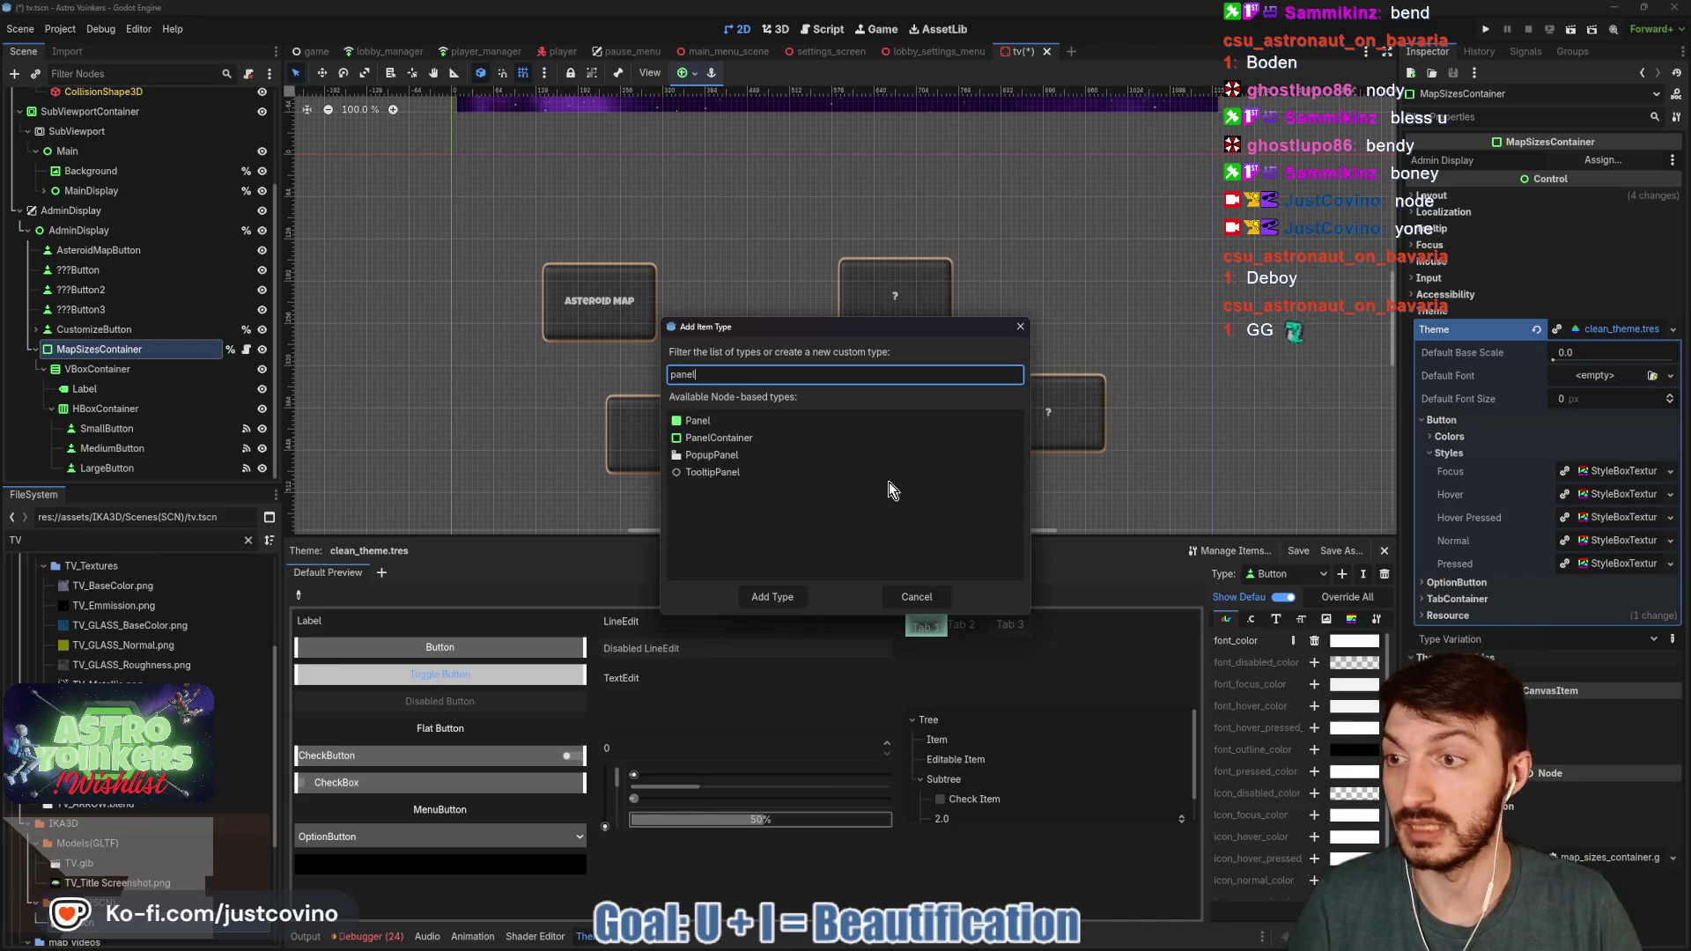
click(748, 443)
click(773, 598)
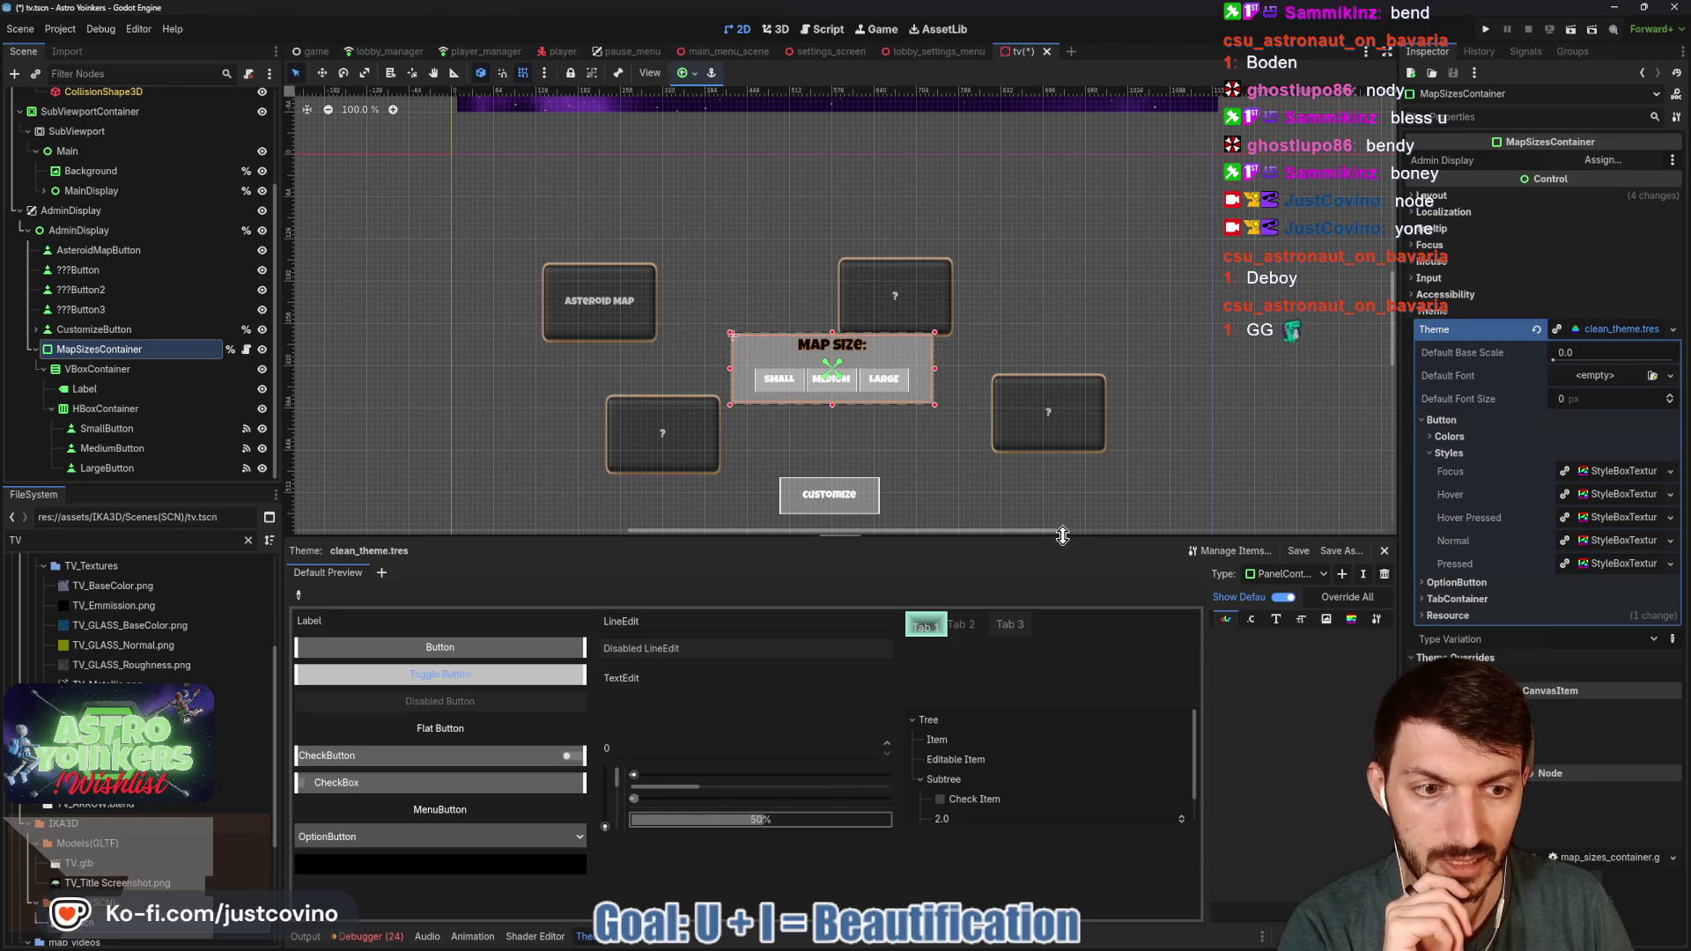
drag(1063, 537, 1063, 438)
scroll(1087, 331, down, 3)
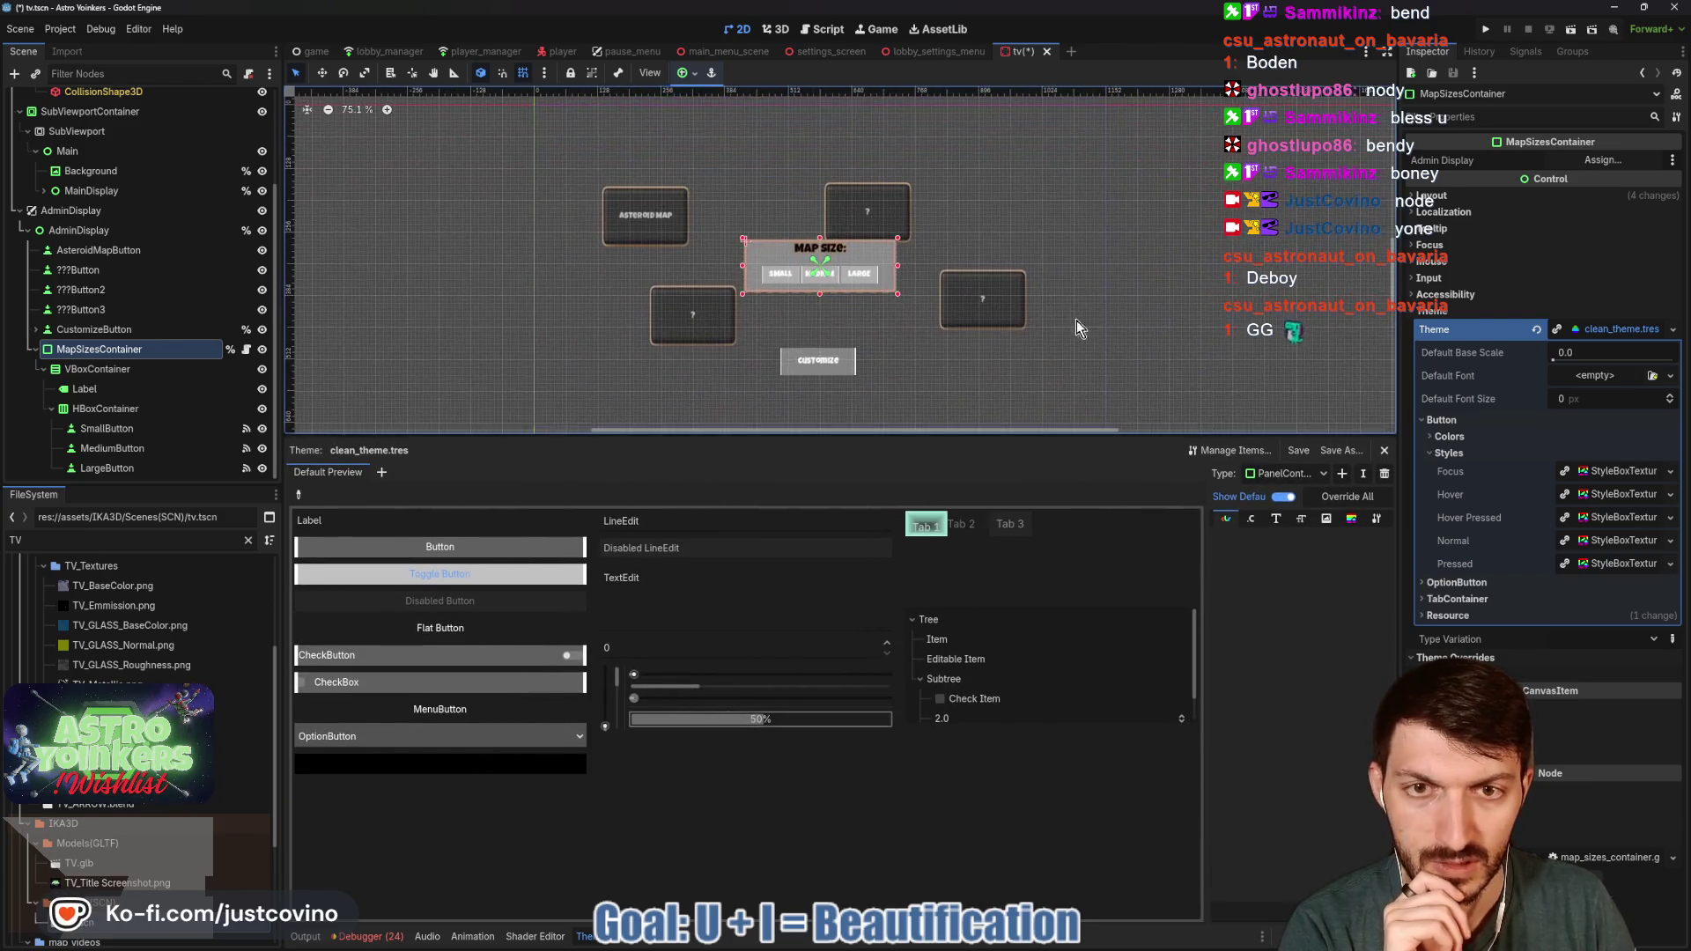
scroll(1028, 355, up, 6)
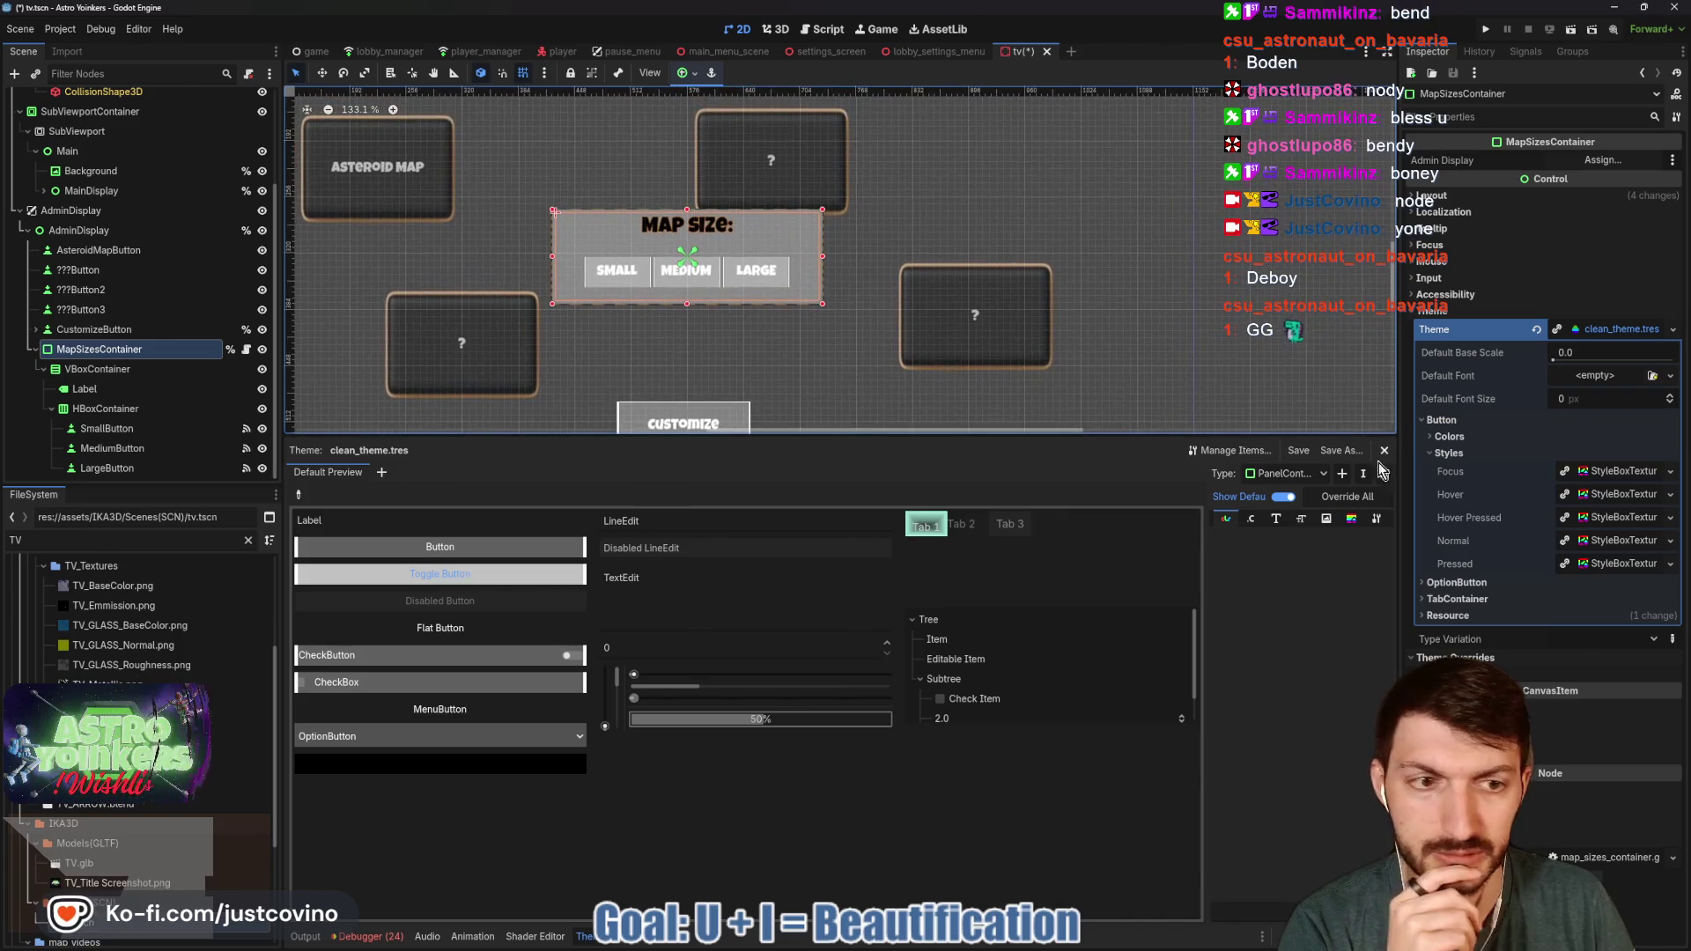
- Add a panel StyleBox item to PanelContainer using a new StyleBoxFlat
click(1328, 520)
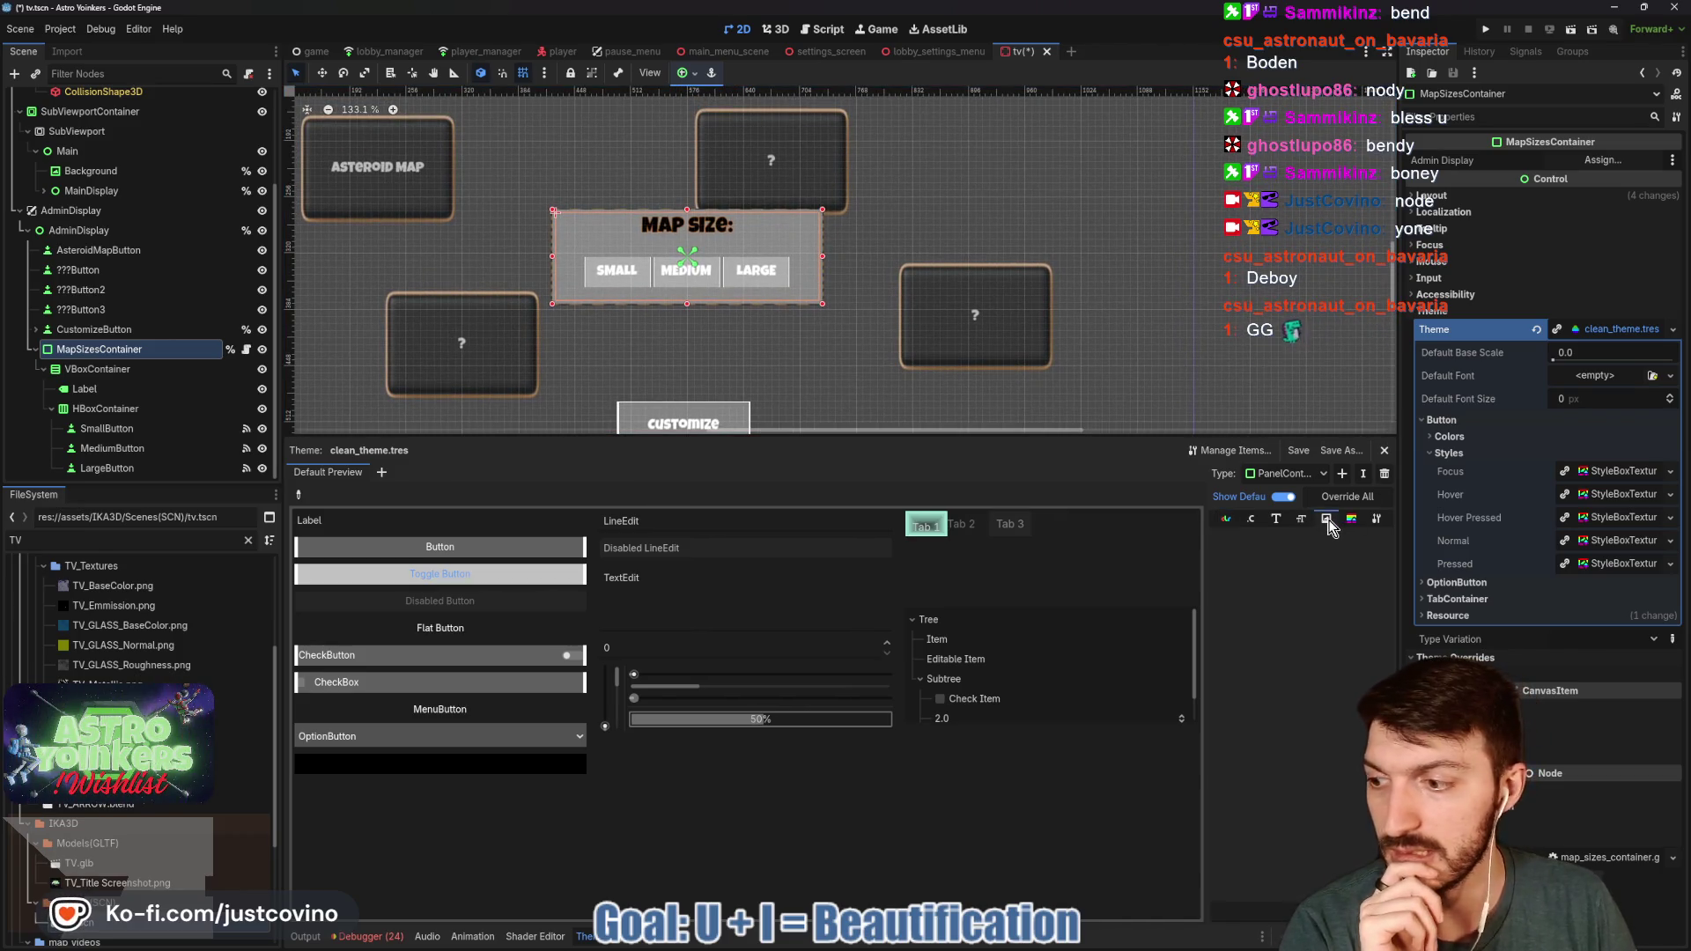
click(1354, 523)
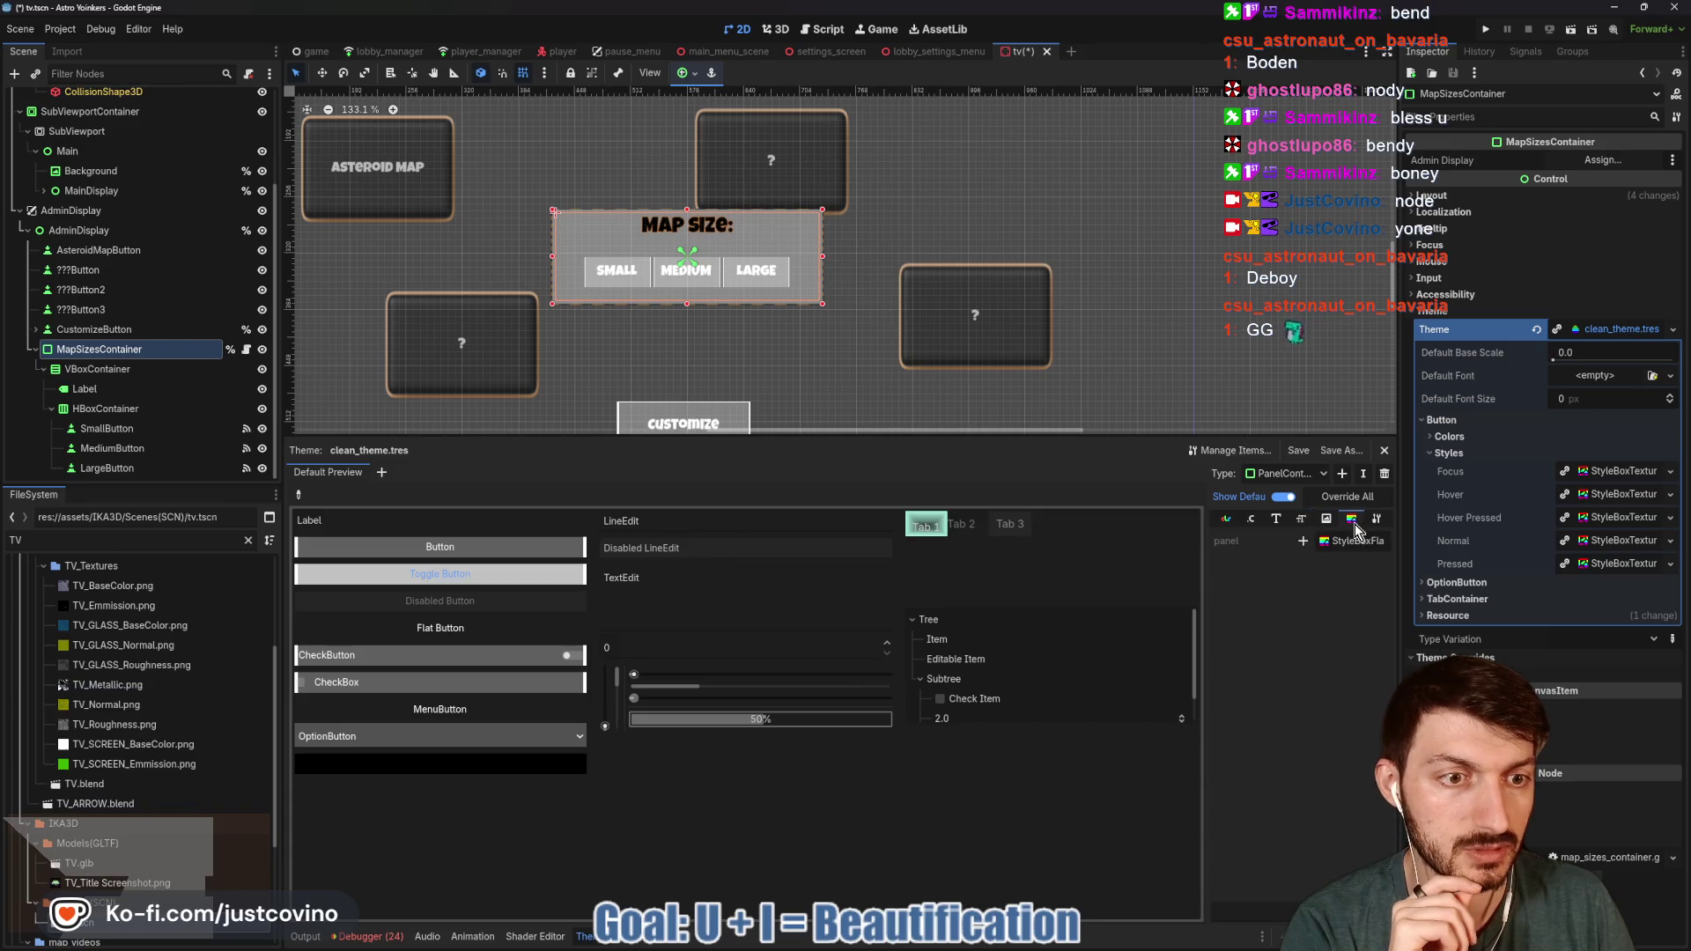
click(1304, 544)
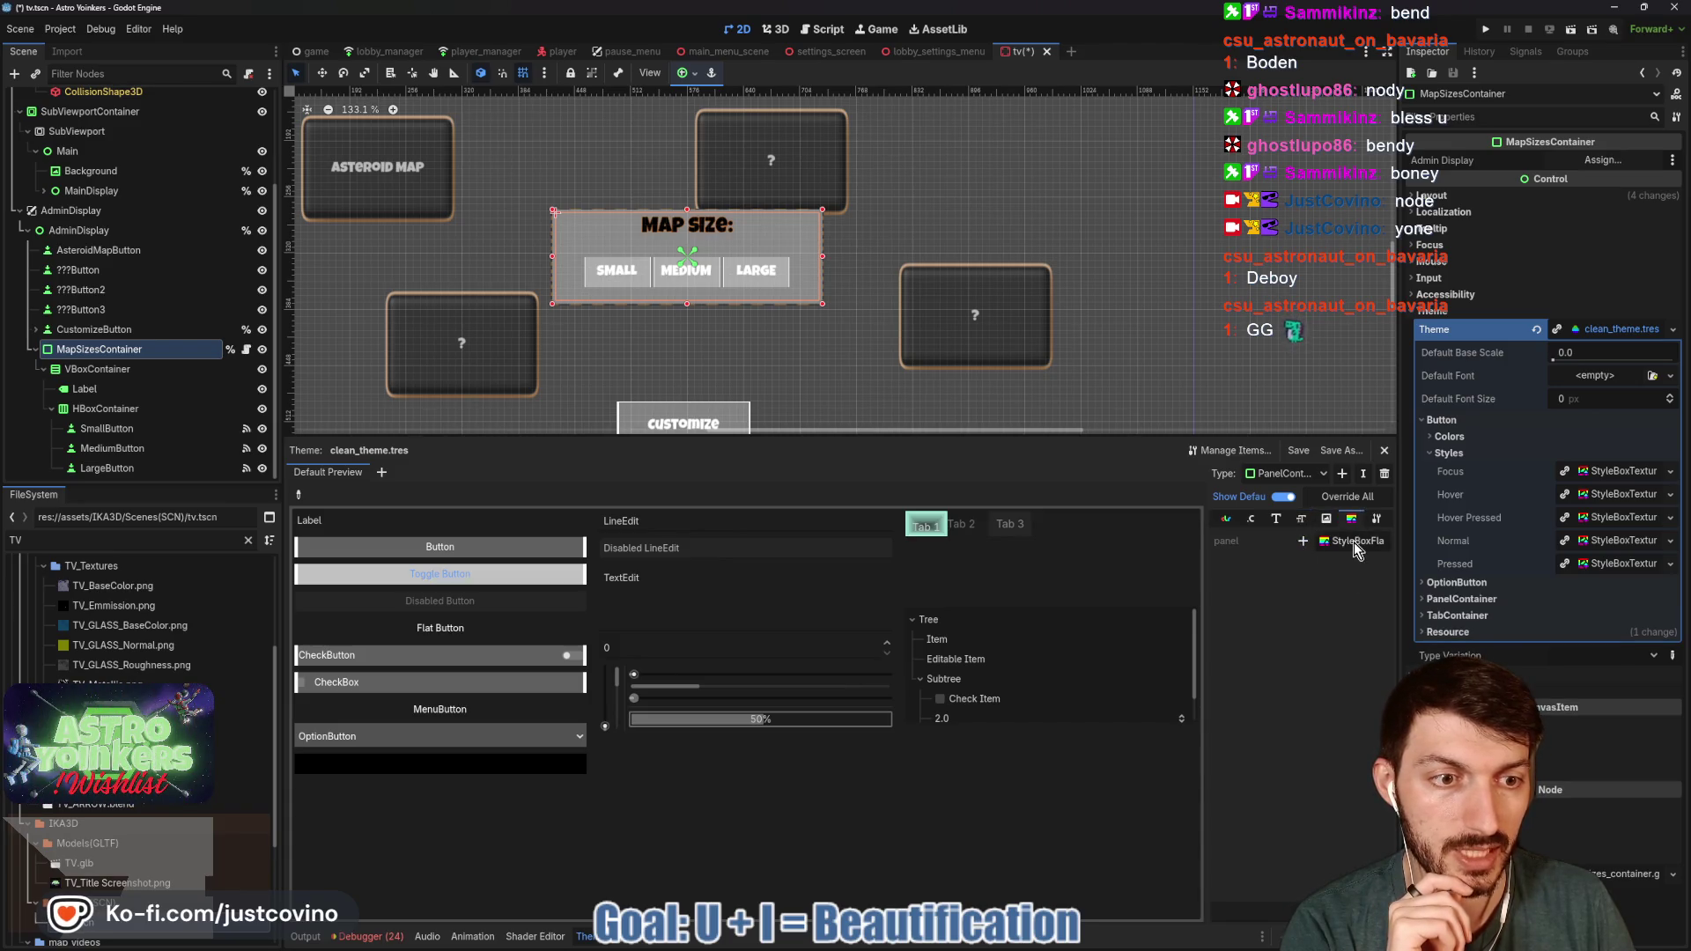
click(1339, 543)
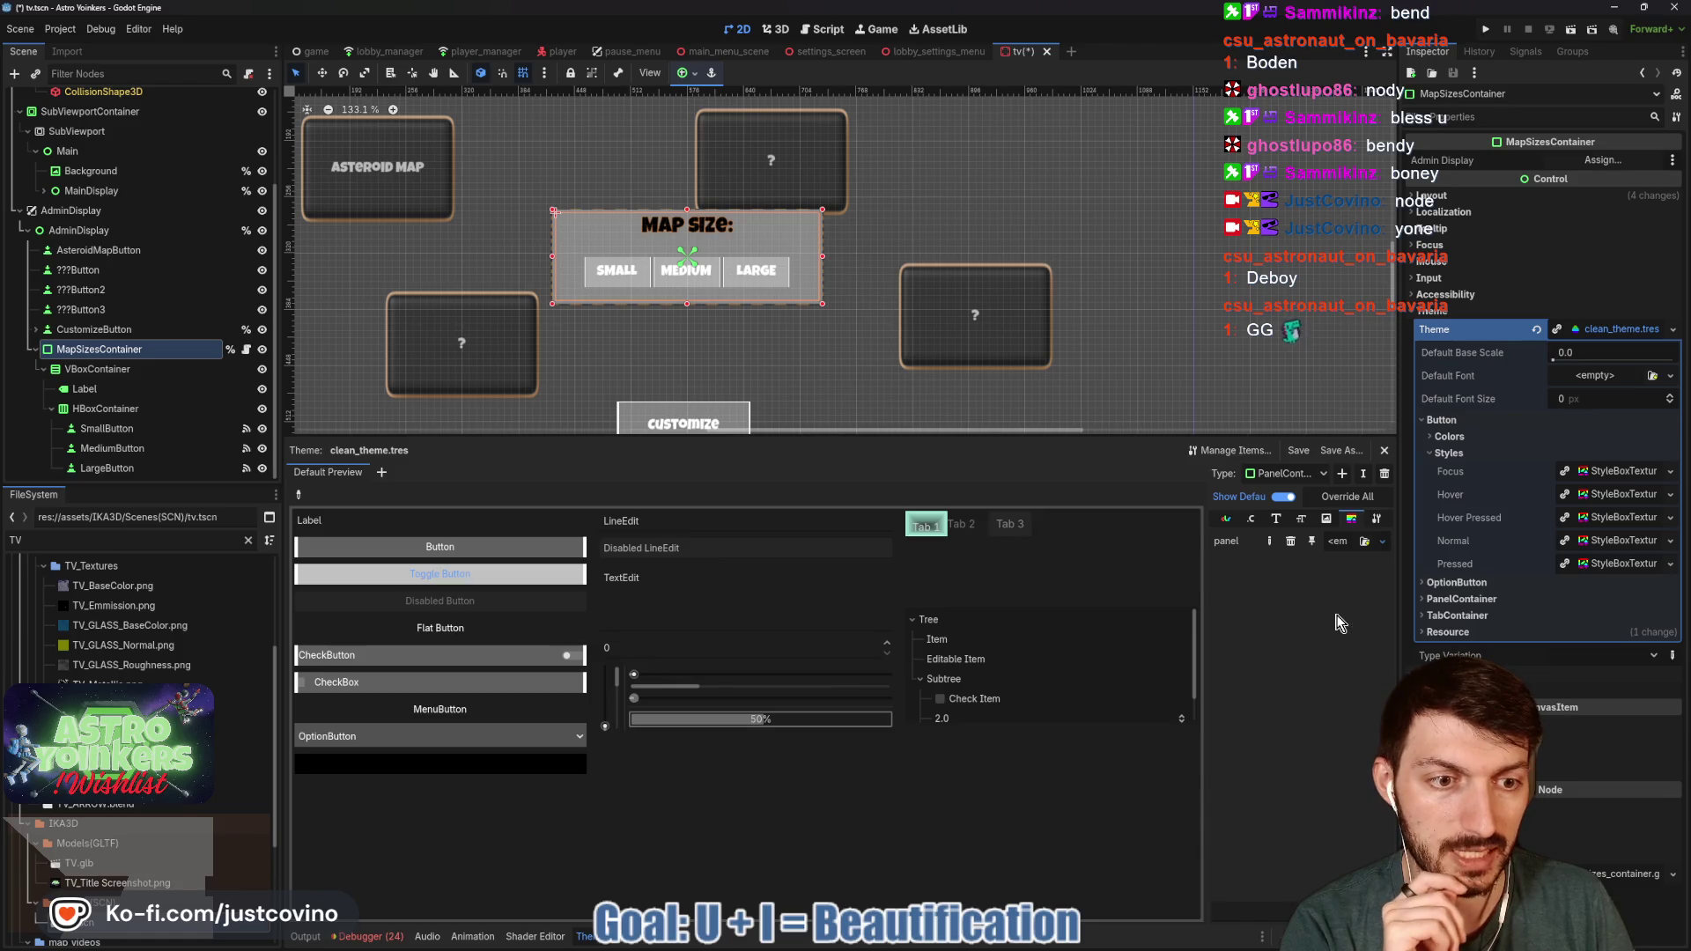
click(1354, 551)
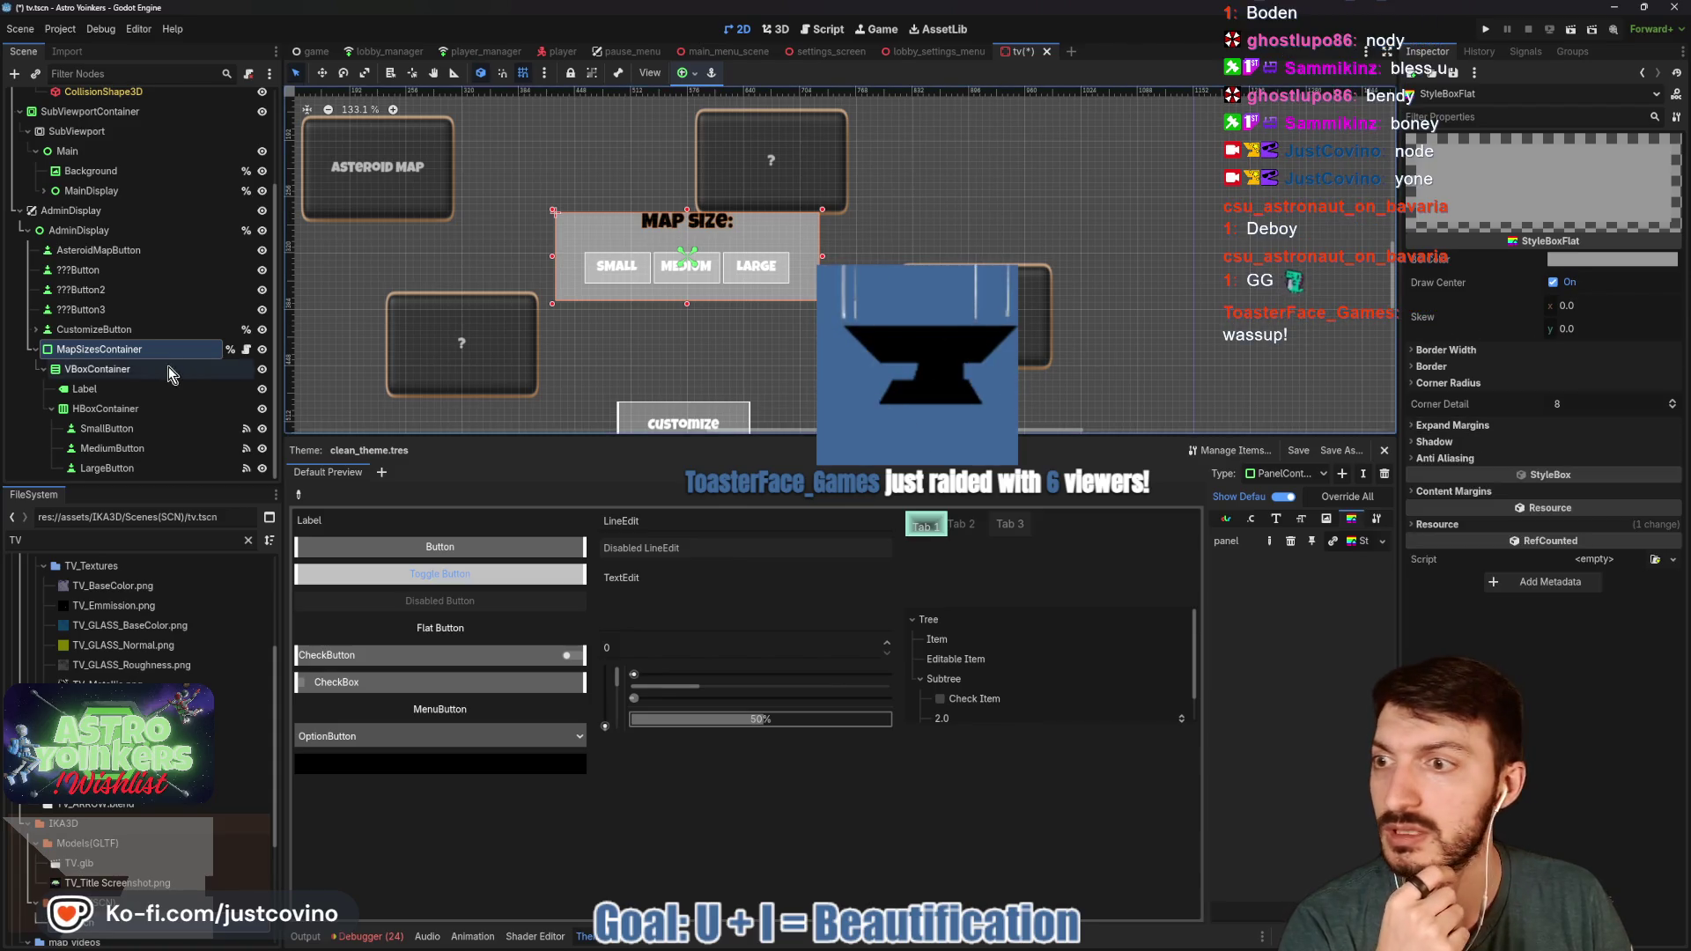
- Look over the Button type's style boxes in clean_theme's Theme editor
click(332, 574)
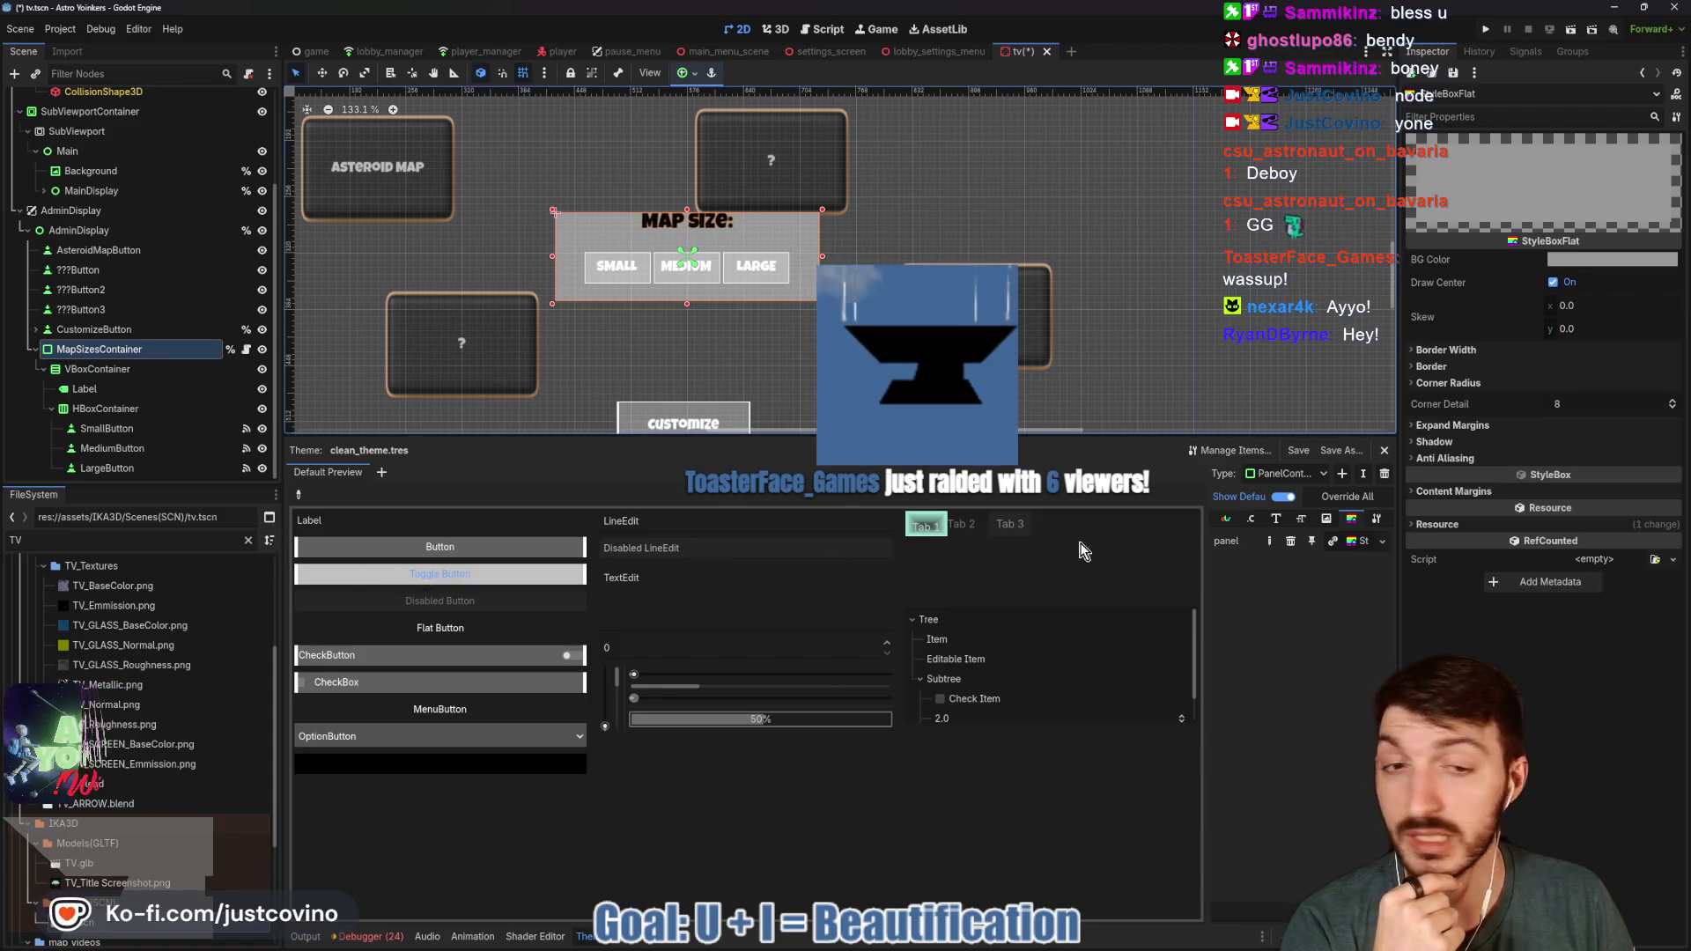
click(1304, 476)
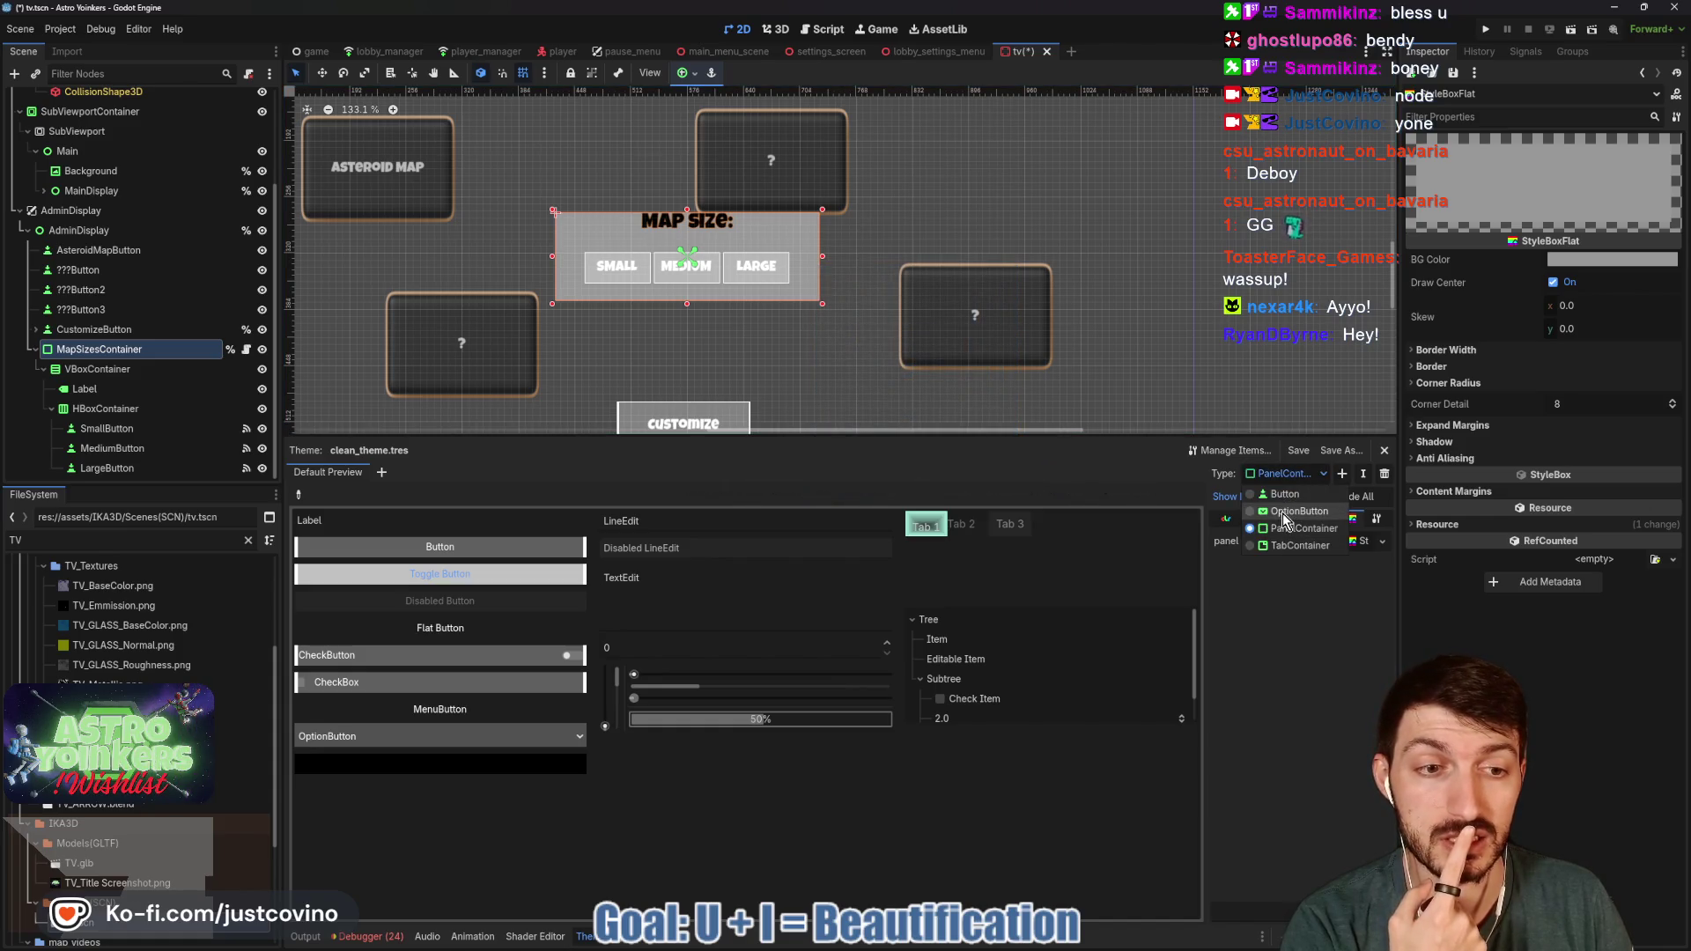
click(1281, 496)
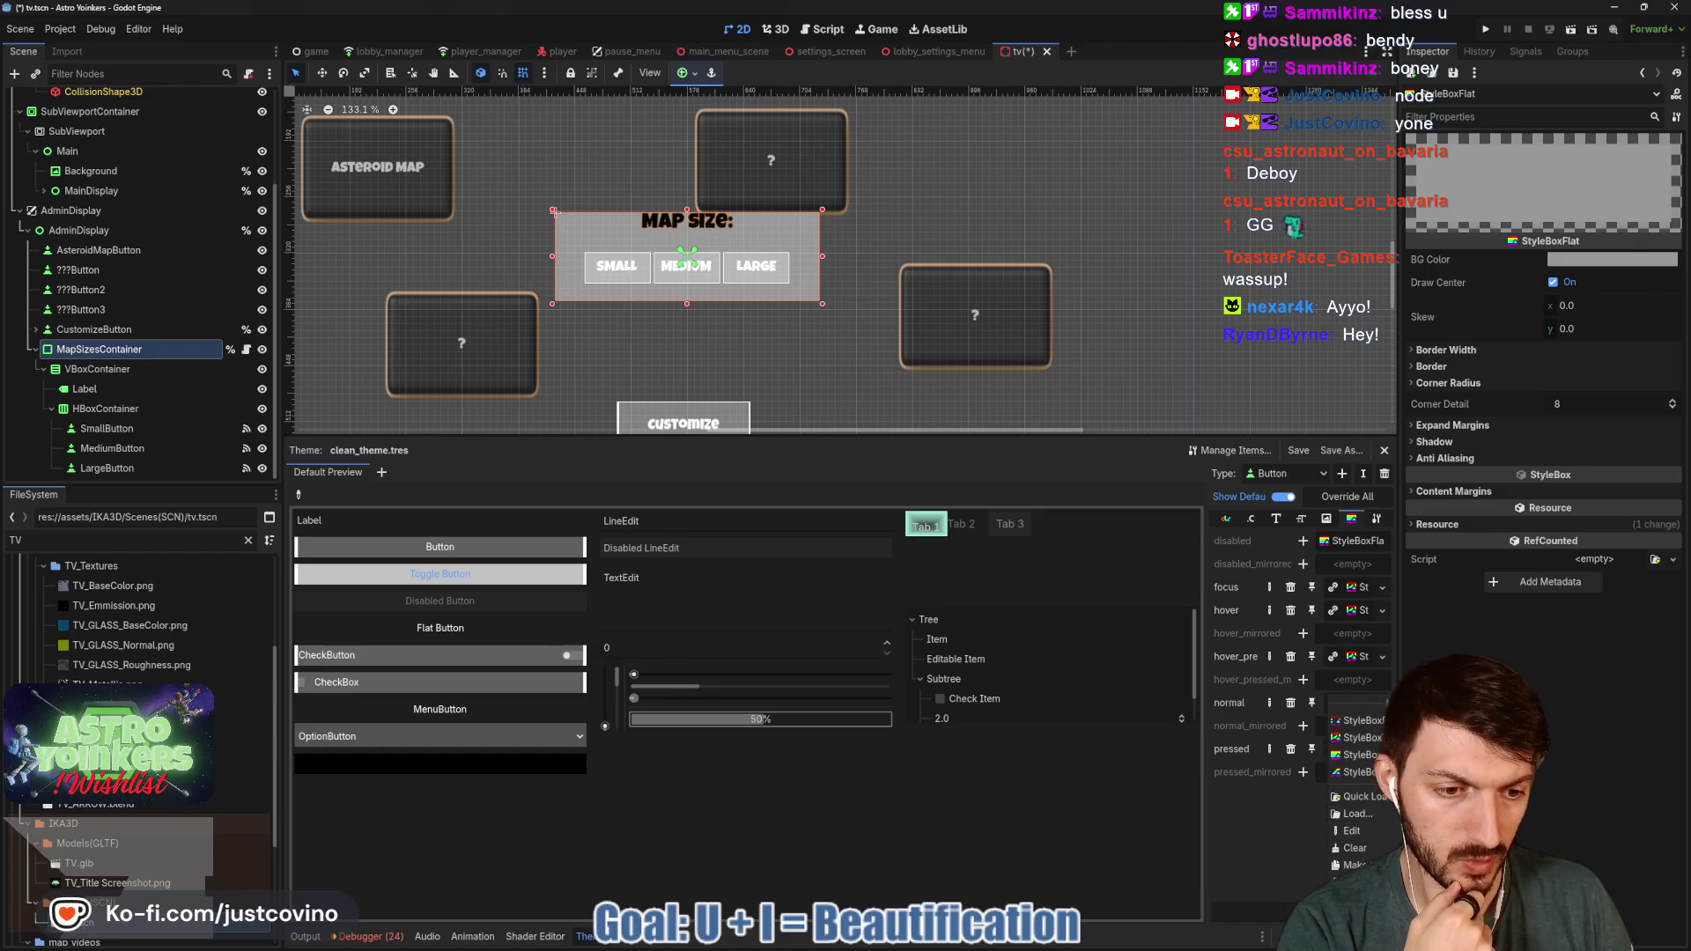
- Make PanelContainer's gradient panel style box unique, then bring up Steam's Astro Yoinkers page
click(1288, 474)
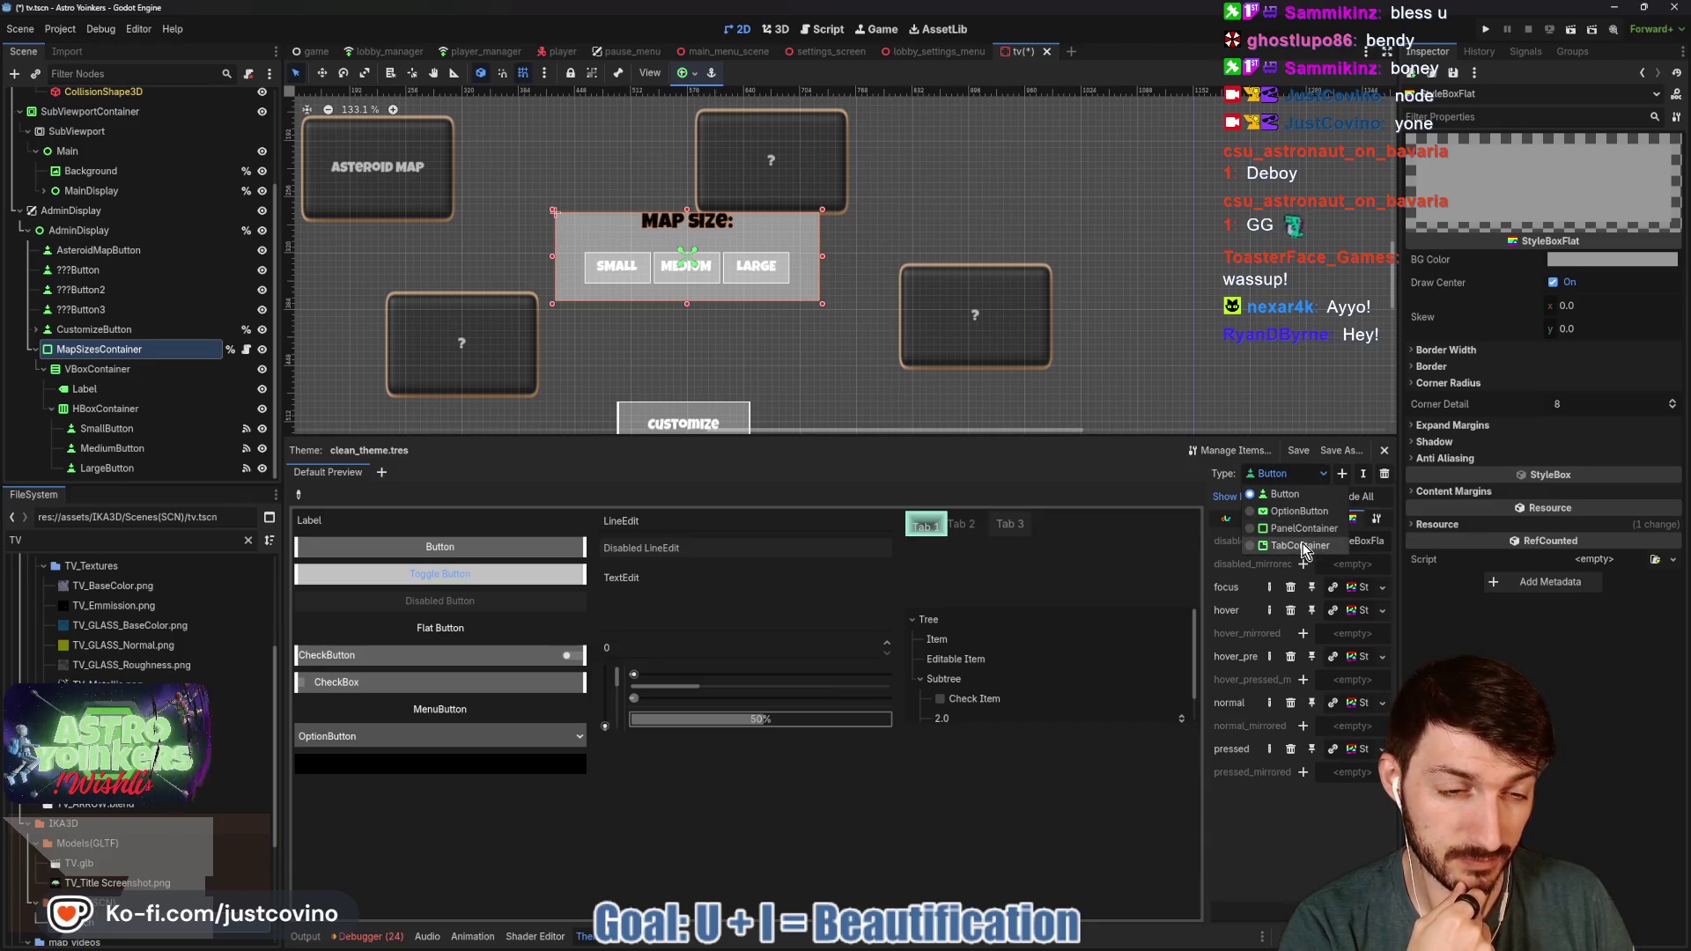
click(1292, 528)
click(1383, 541)
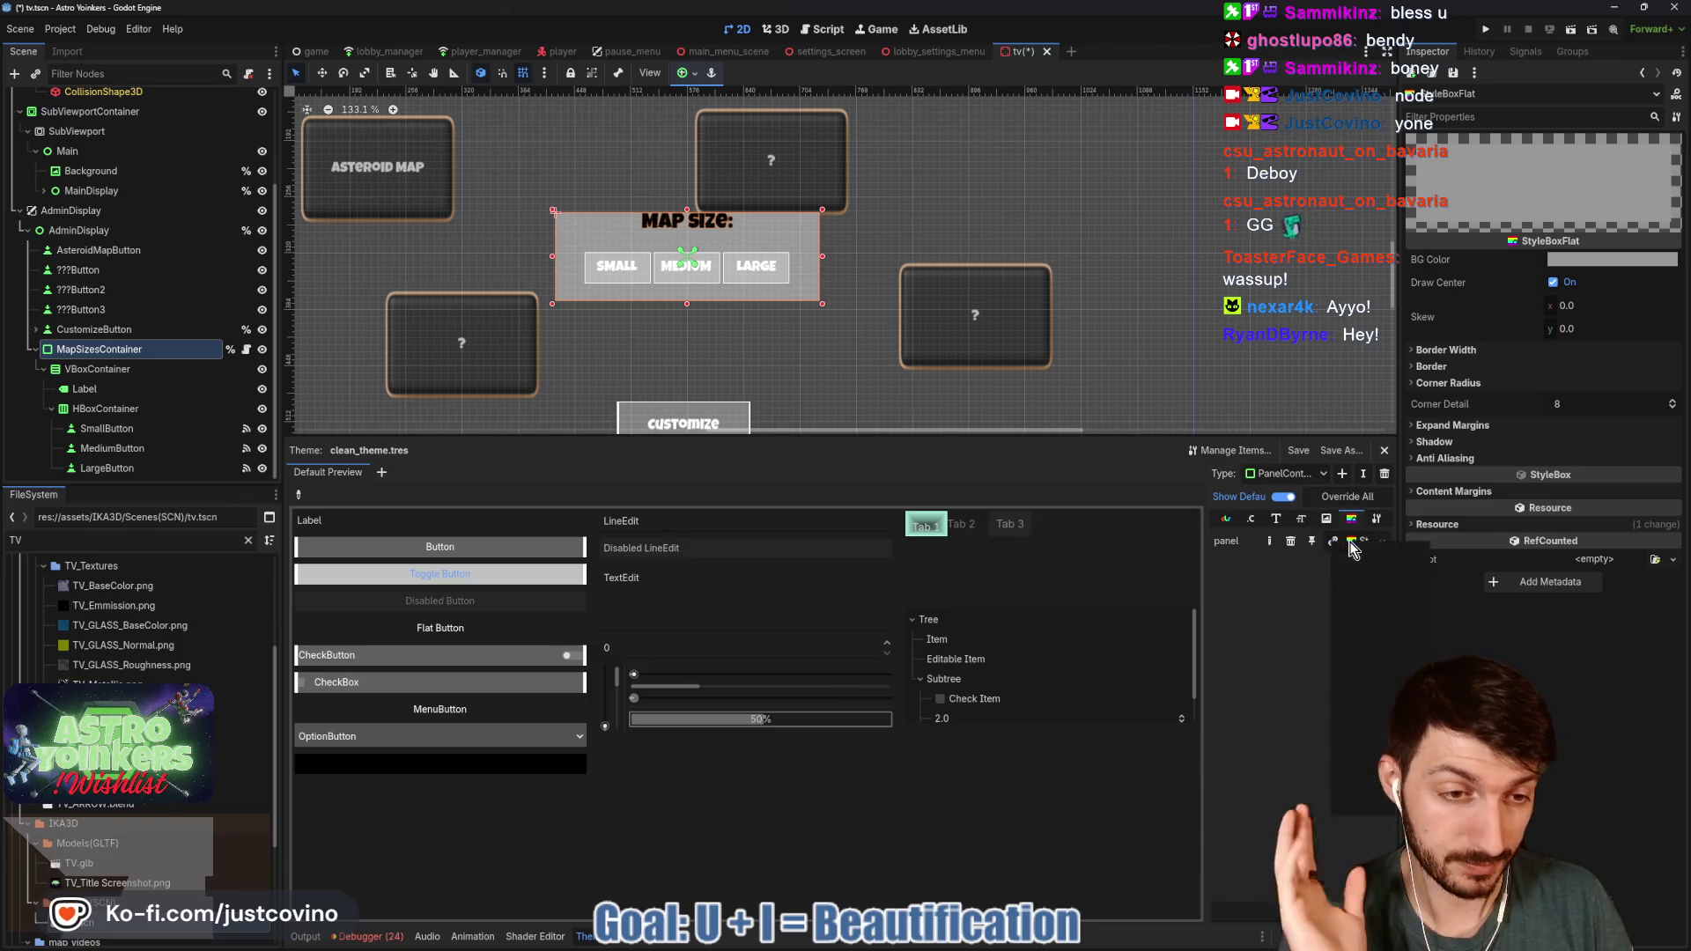
click(1363, 712)
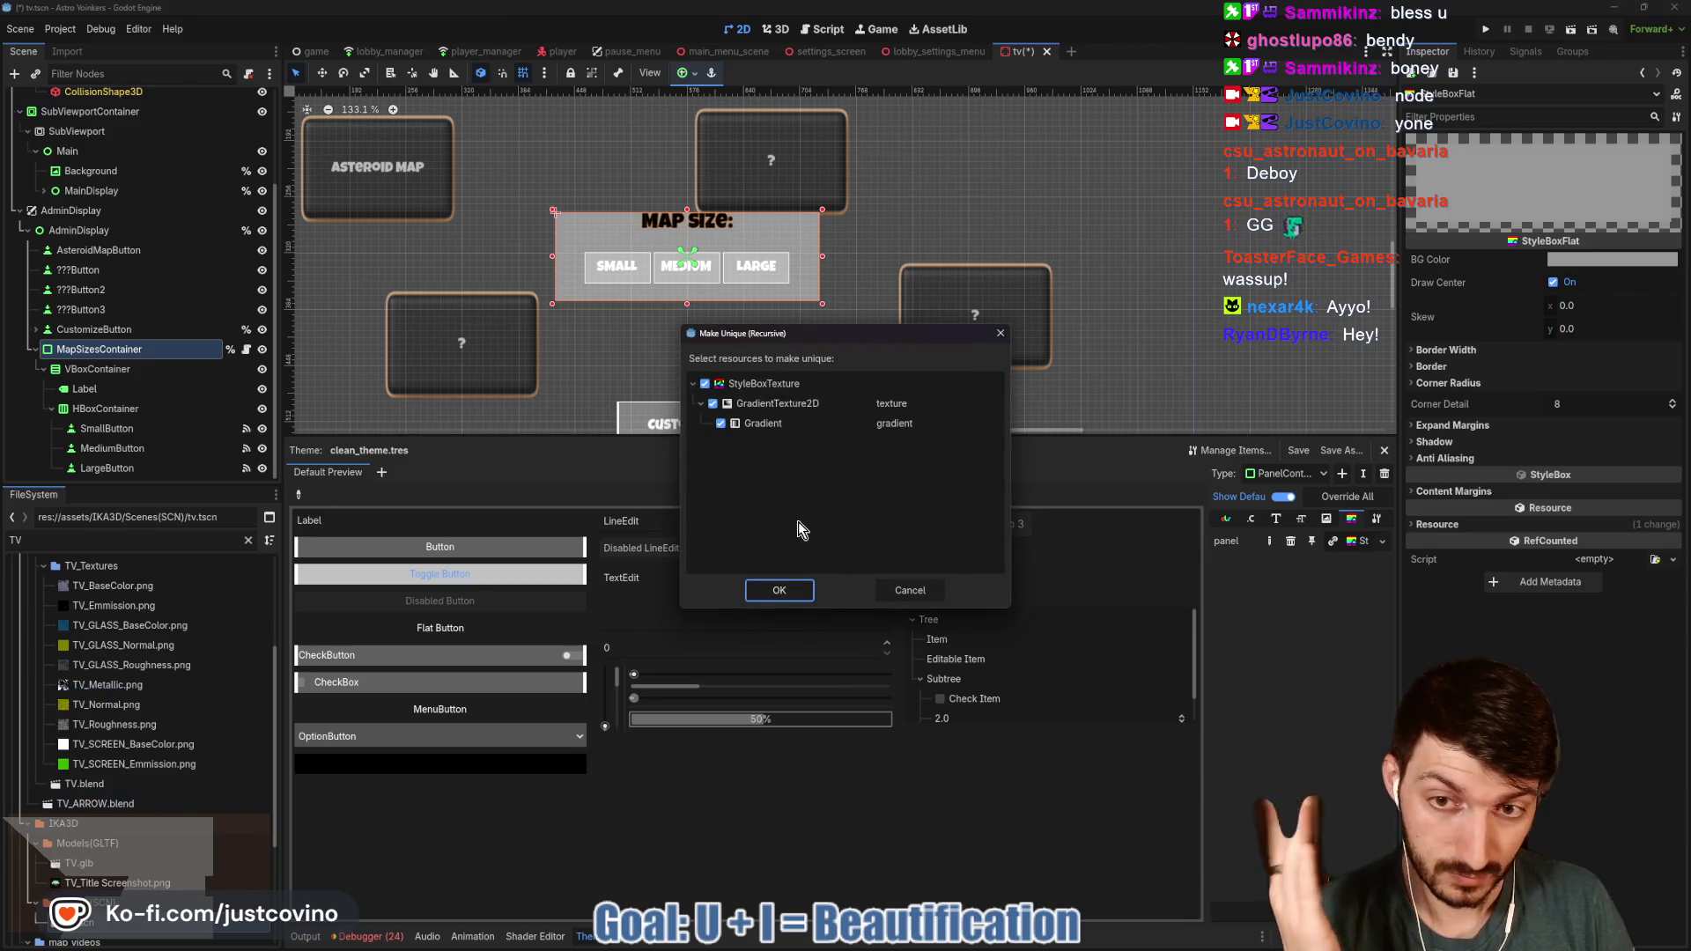
click(779, 590)
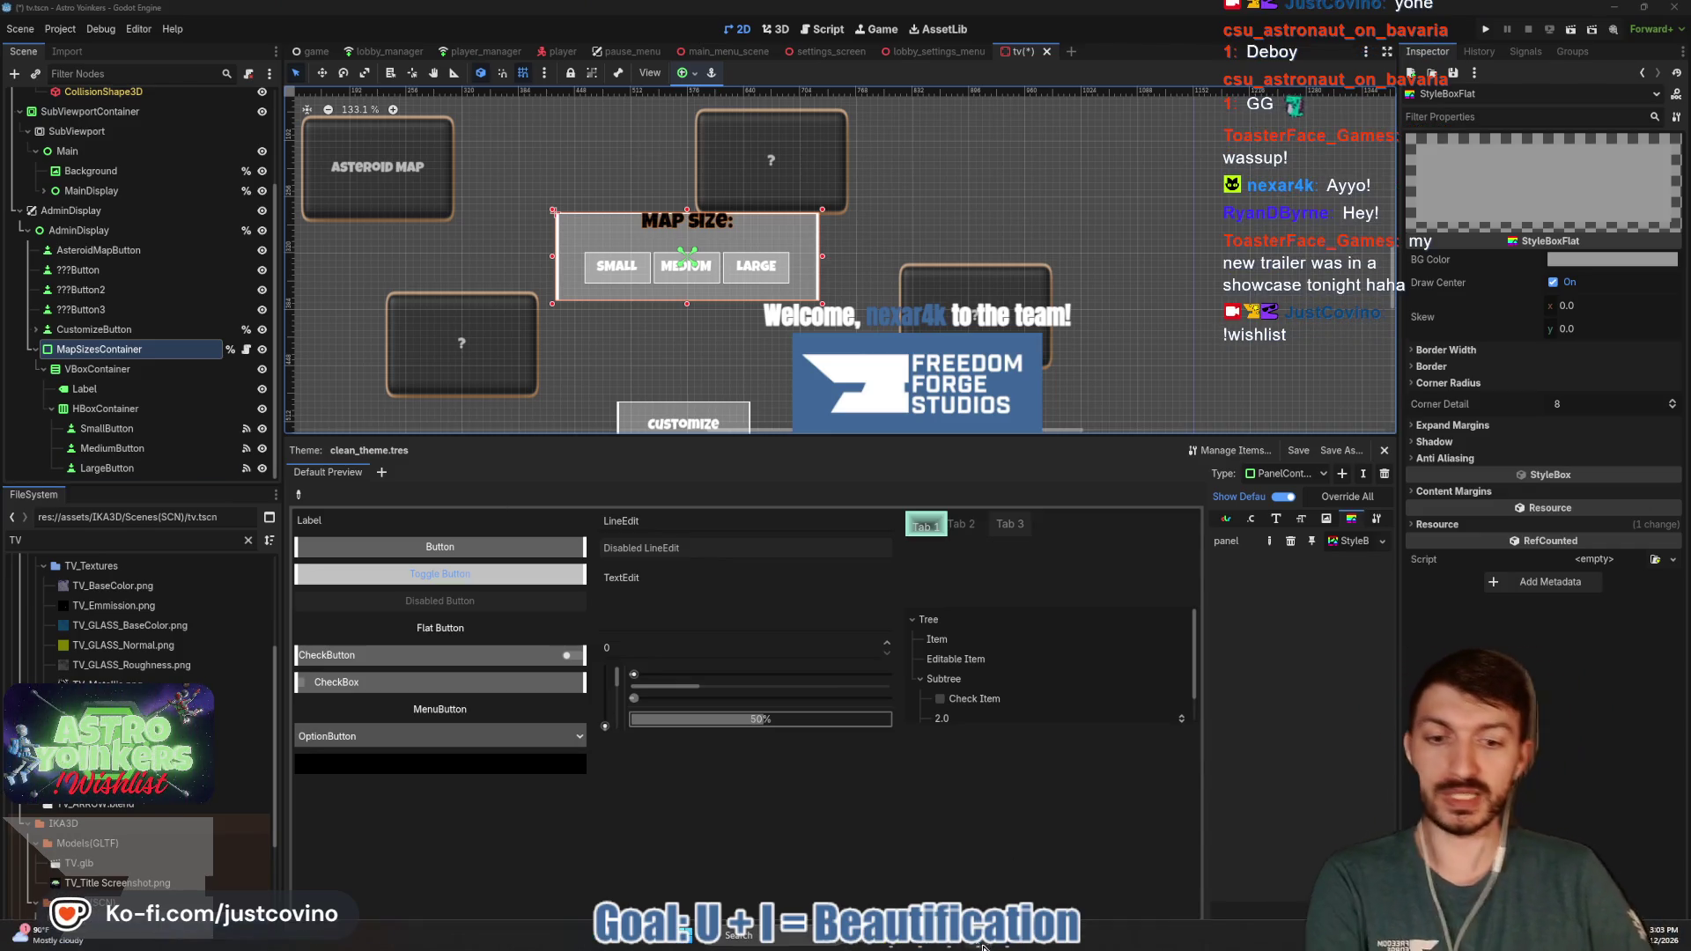
click(980, 945)
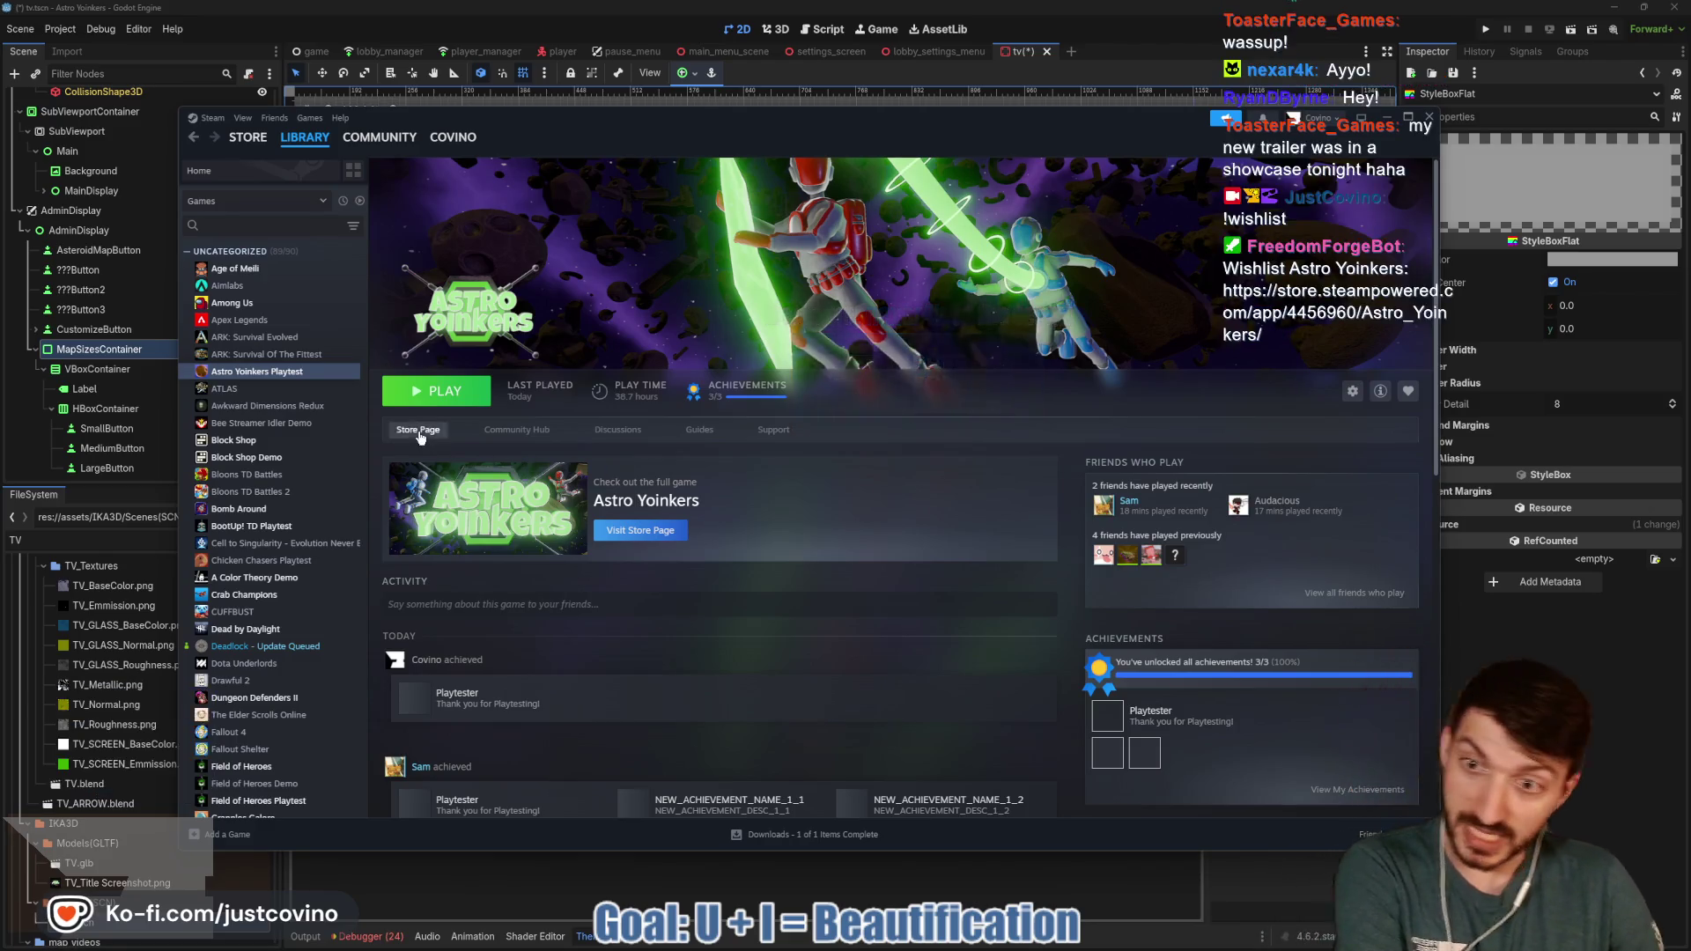
click(419, 432)
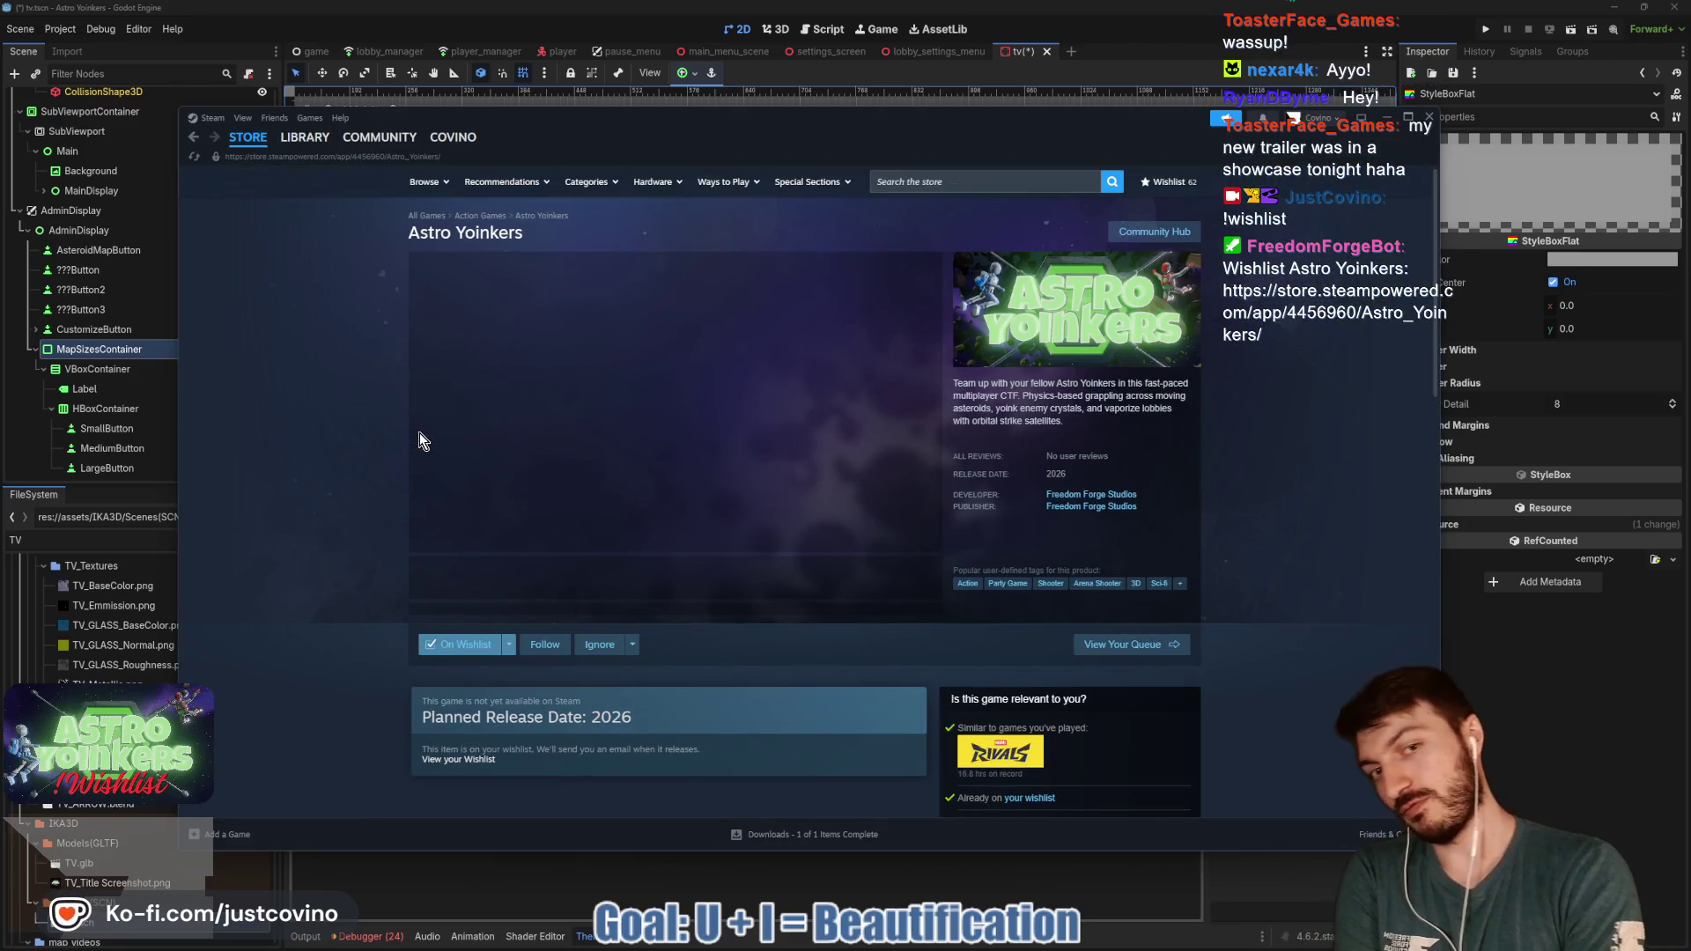
click(533, 586)
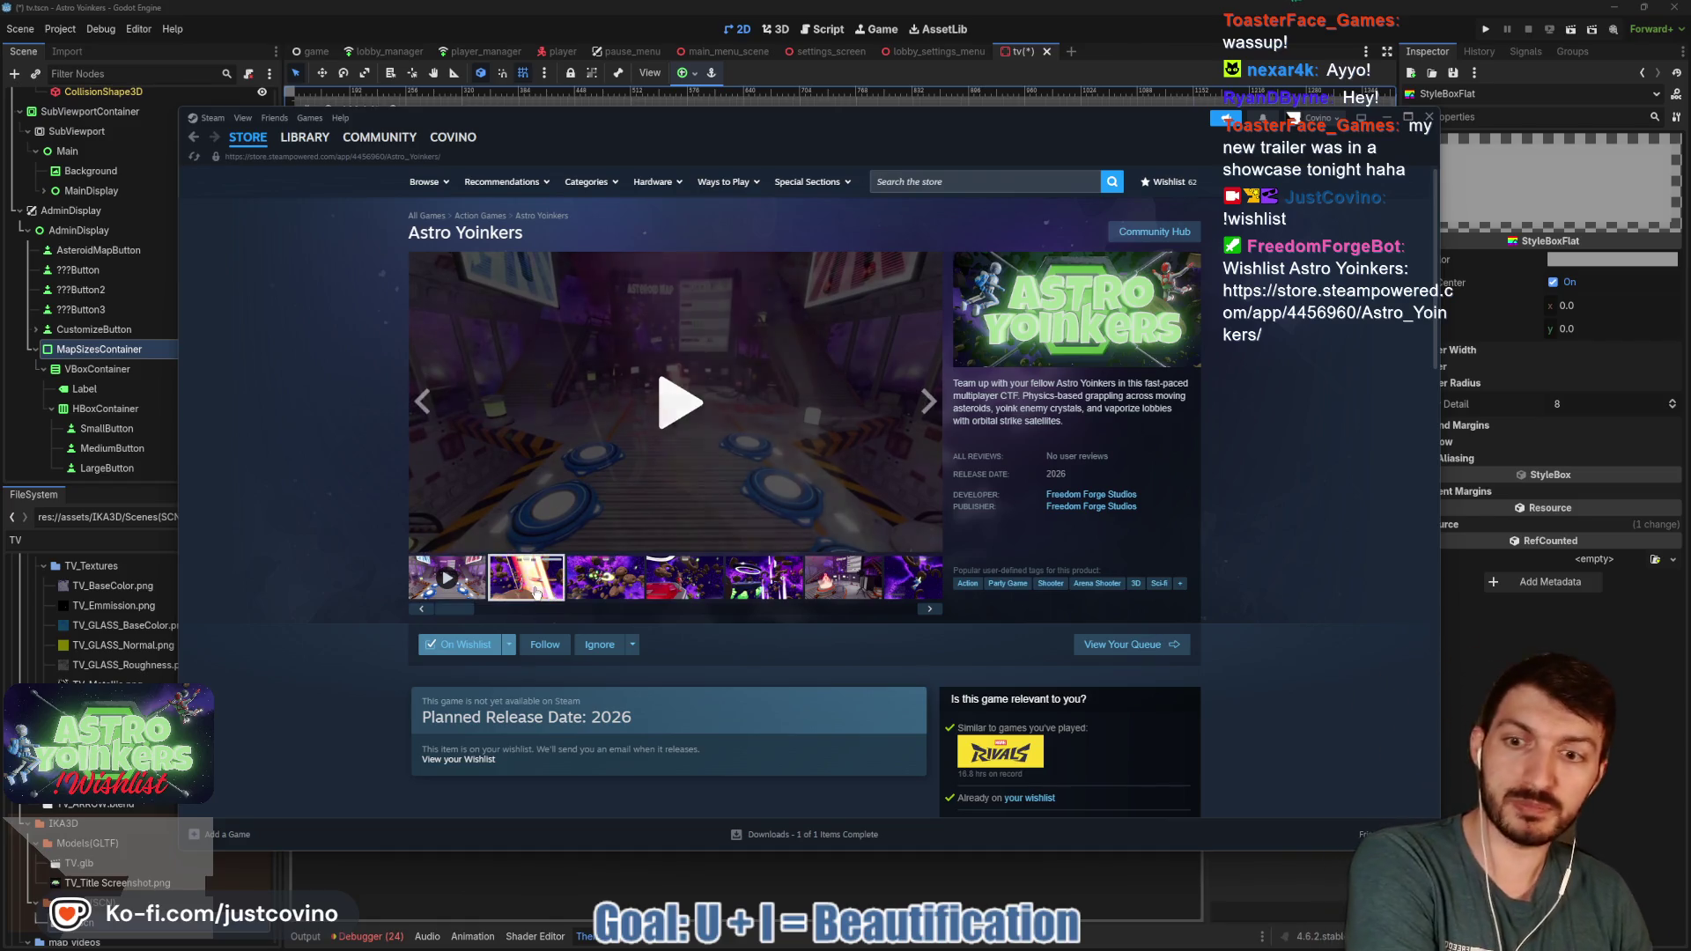
click(604, 583)
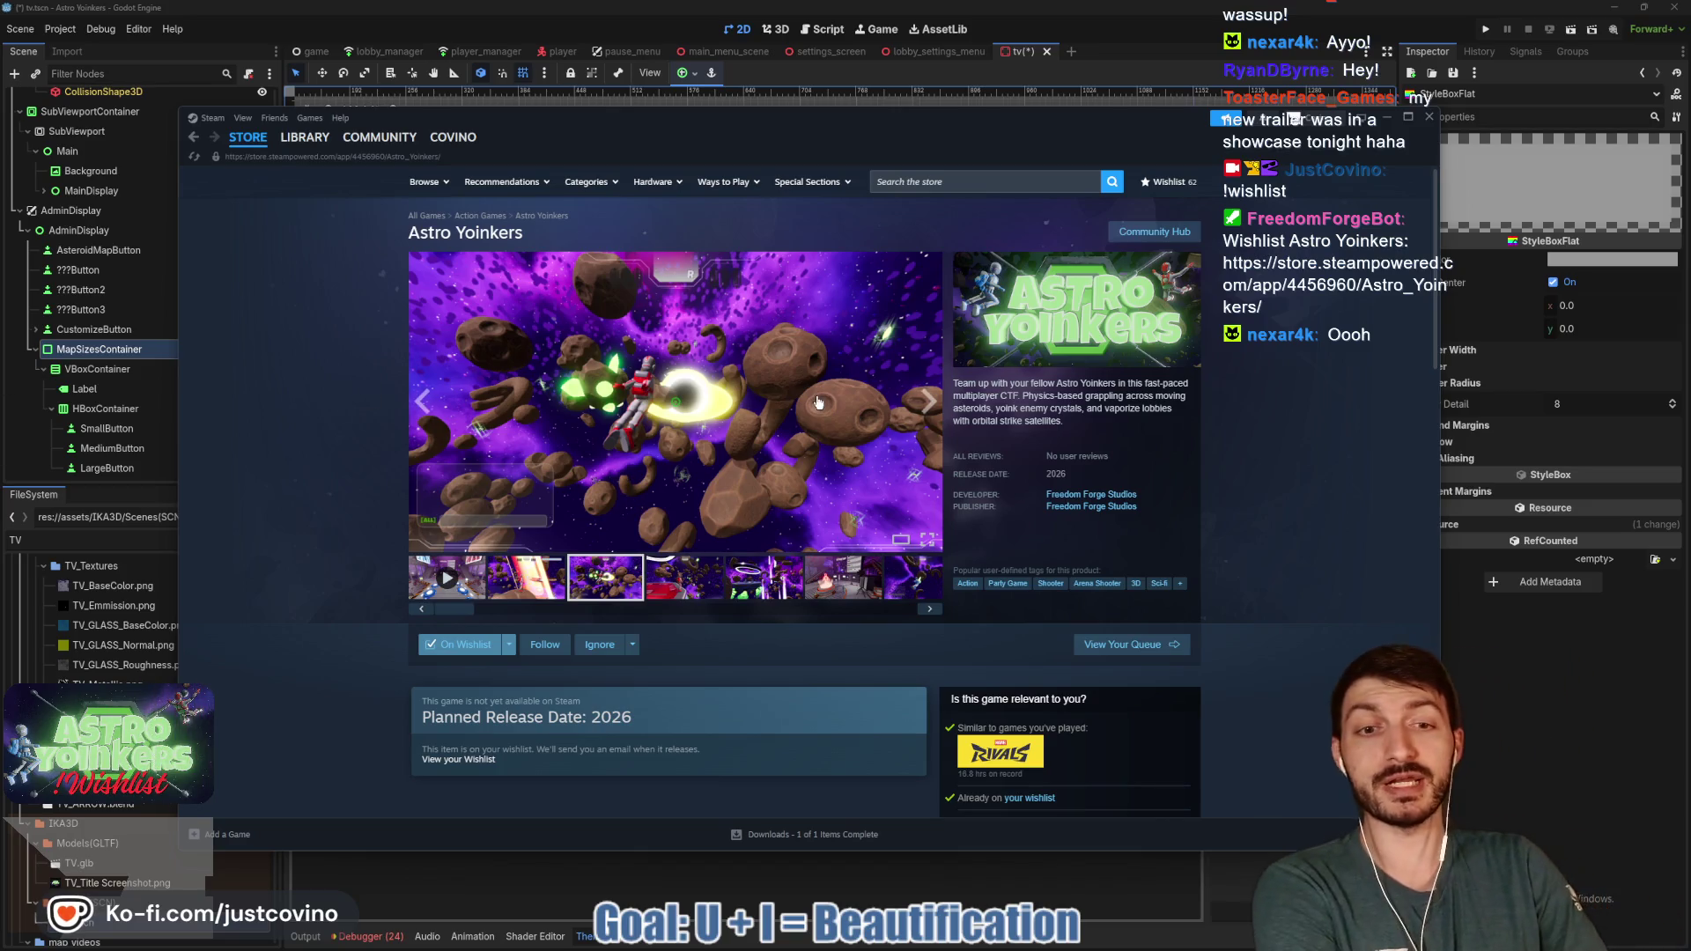
scroll(818, 402, down, 15)
scroll(818, 414, up, 5)
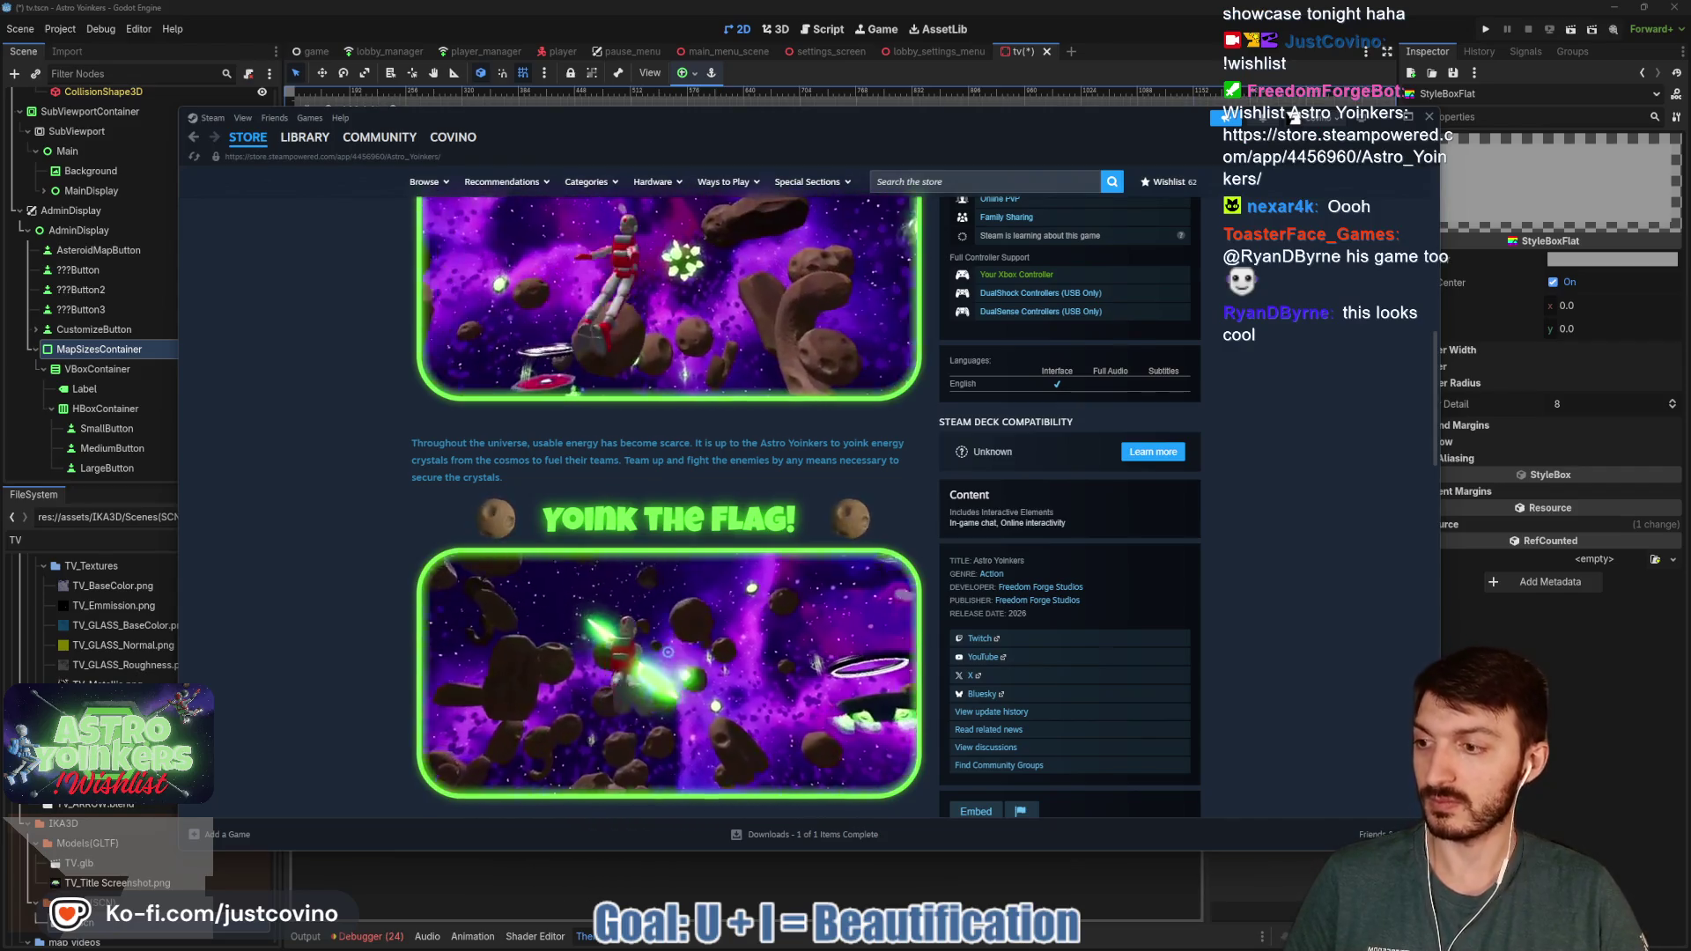
mouse_move(702, 499)
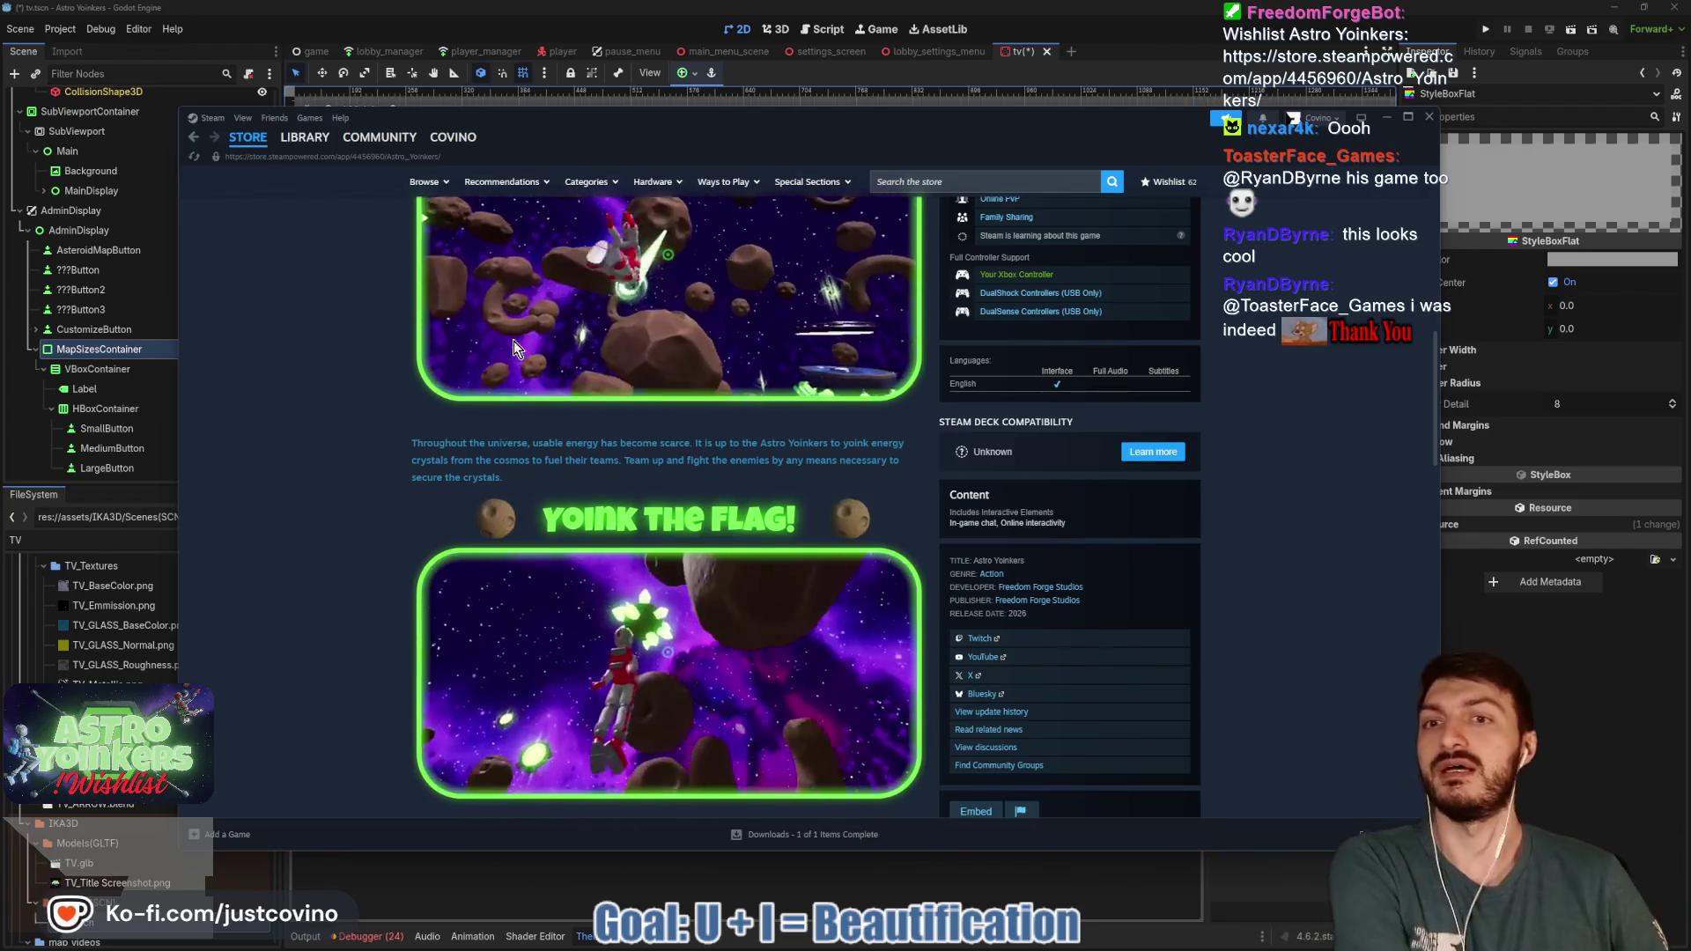
scroll(510, 370, up, 10)
scroll(309, 440, down, 1)
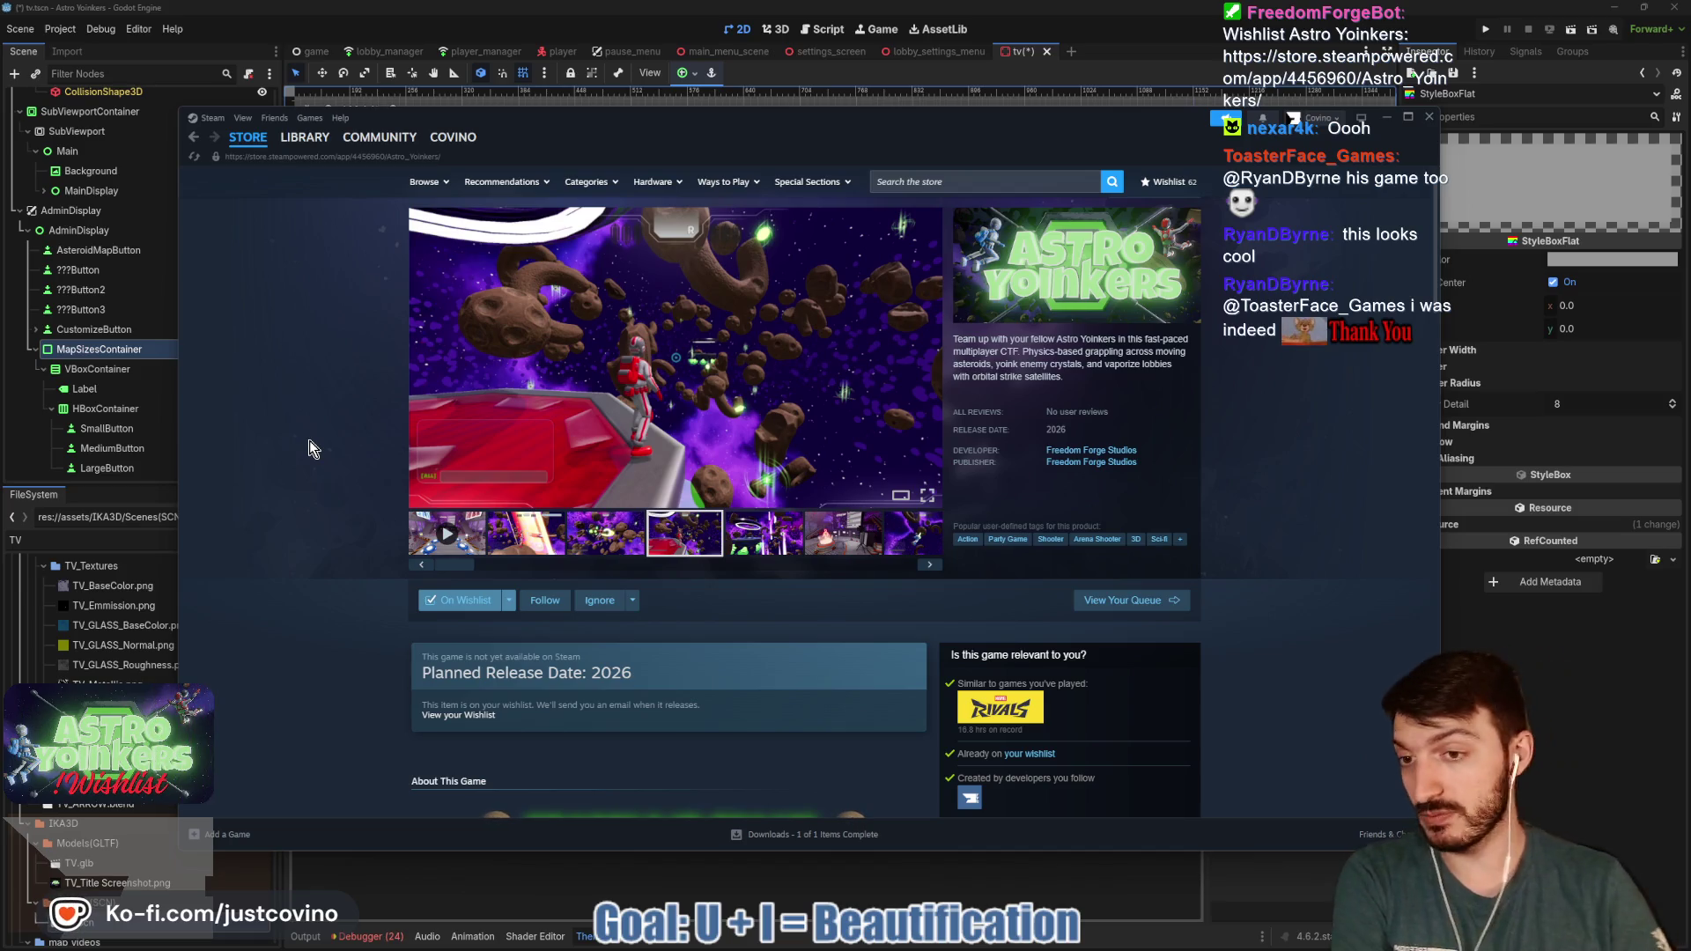
- Start the Astro Yoinkers trailer from the first carousel thumbnail, then bring the browser forward
click(476, 539)
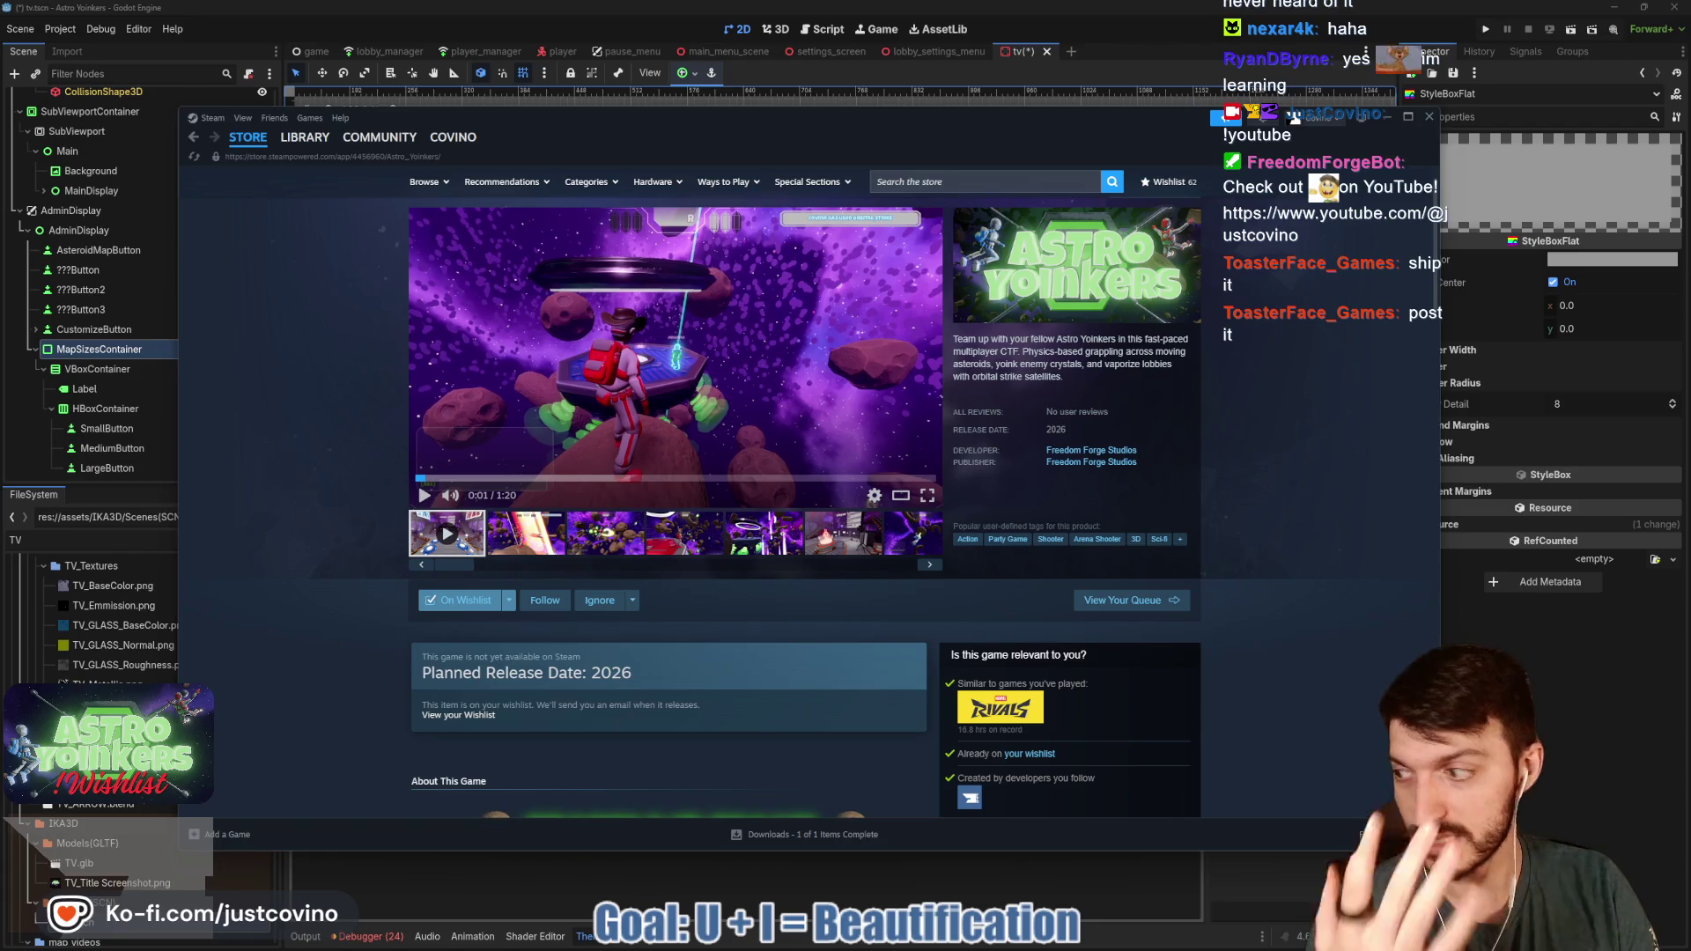
key(alt+Tab)
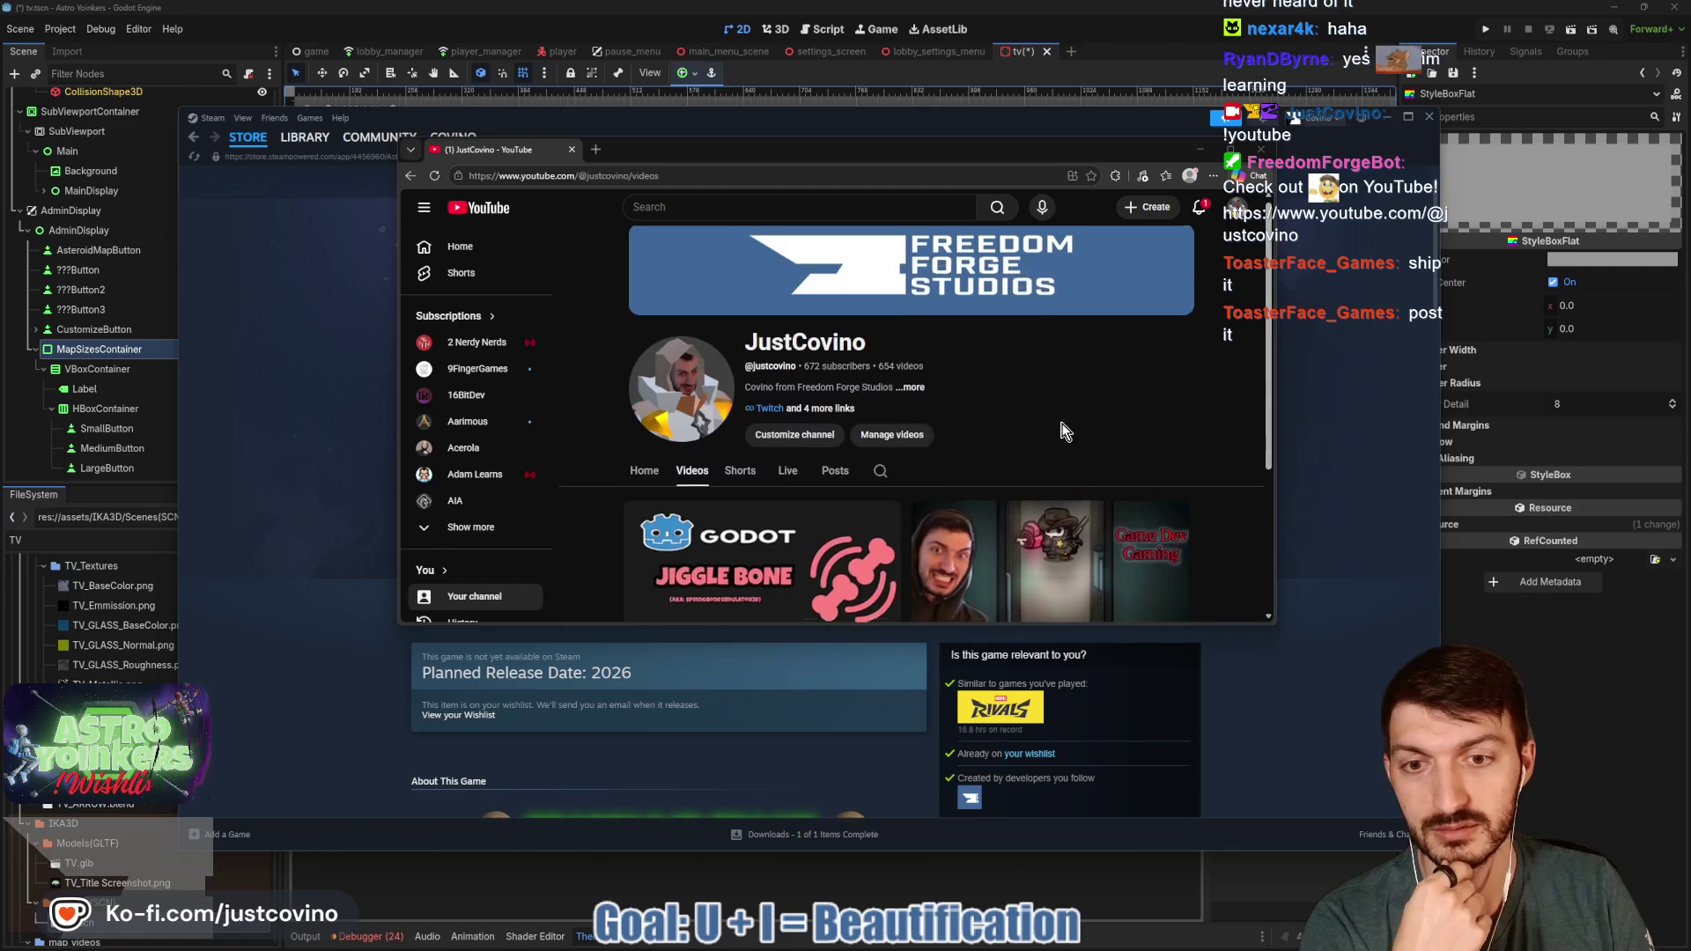
- Browse the channel's Shorts sorted by Latest, then by Popular, in an enlarged browser window
scroll(841, 490, down, 2)
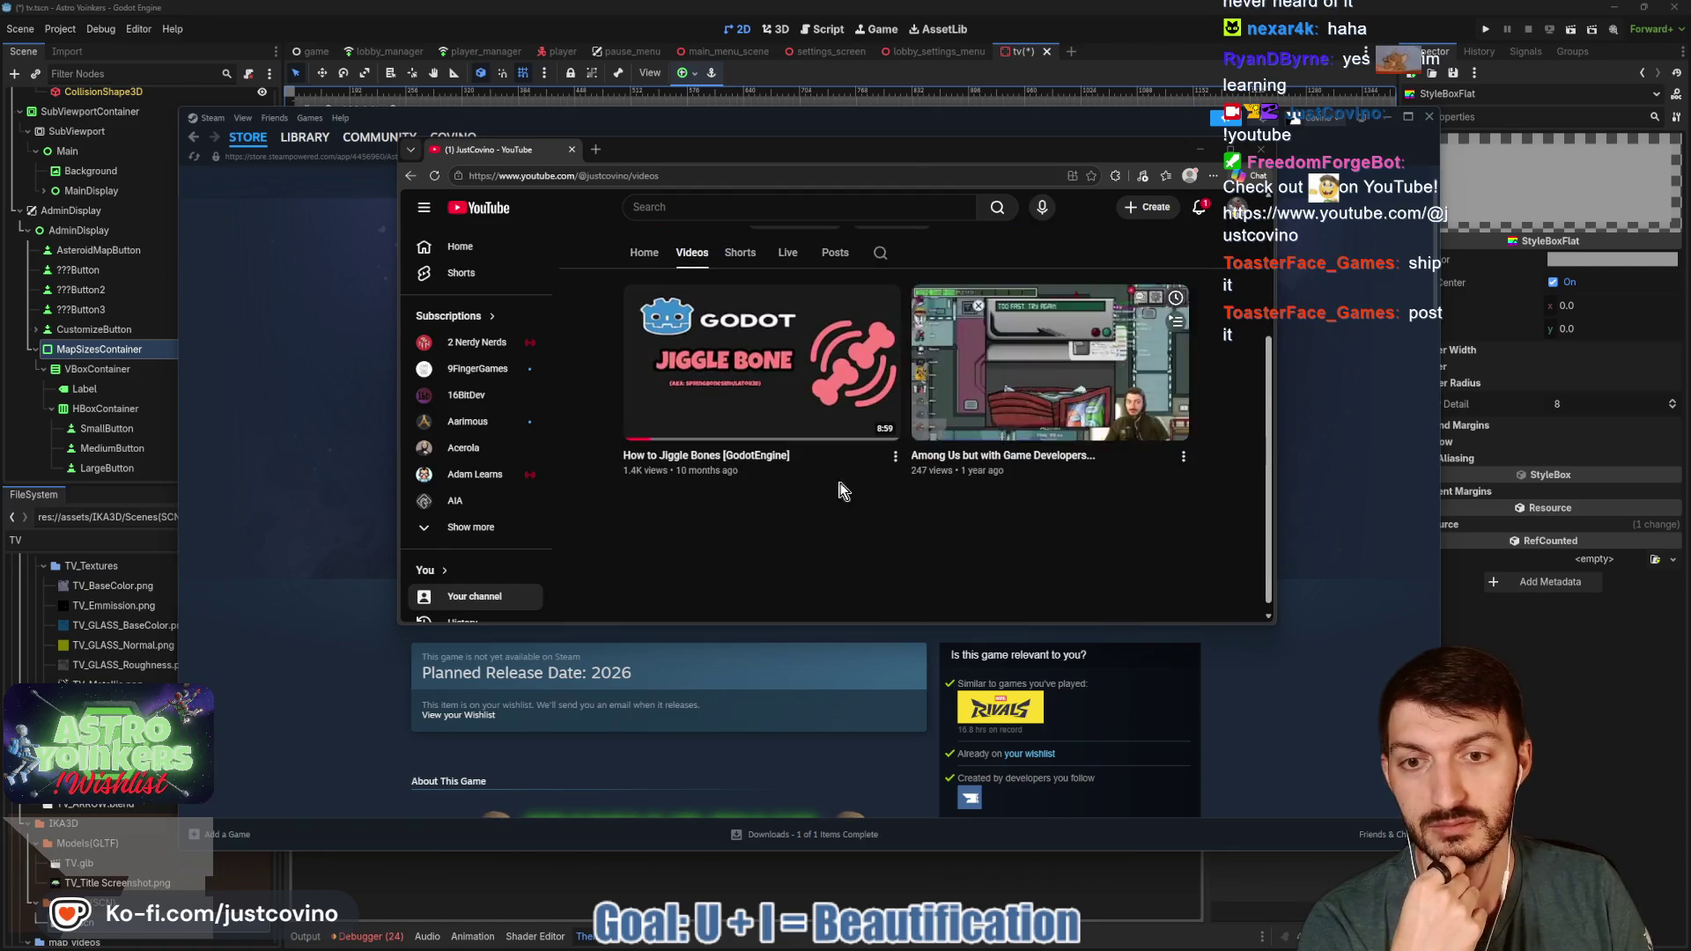
click(750, 254)
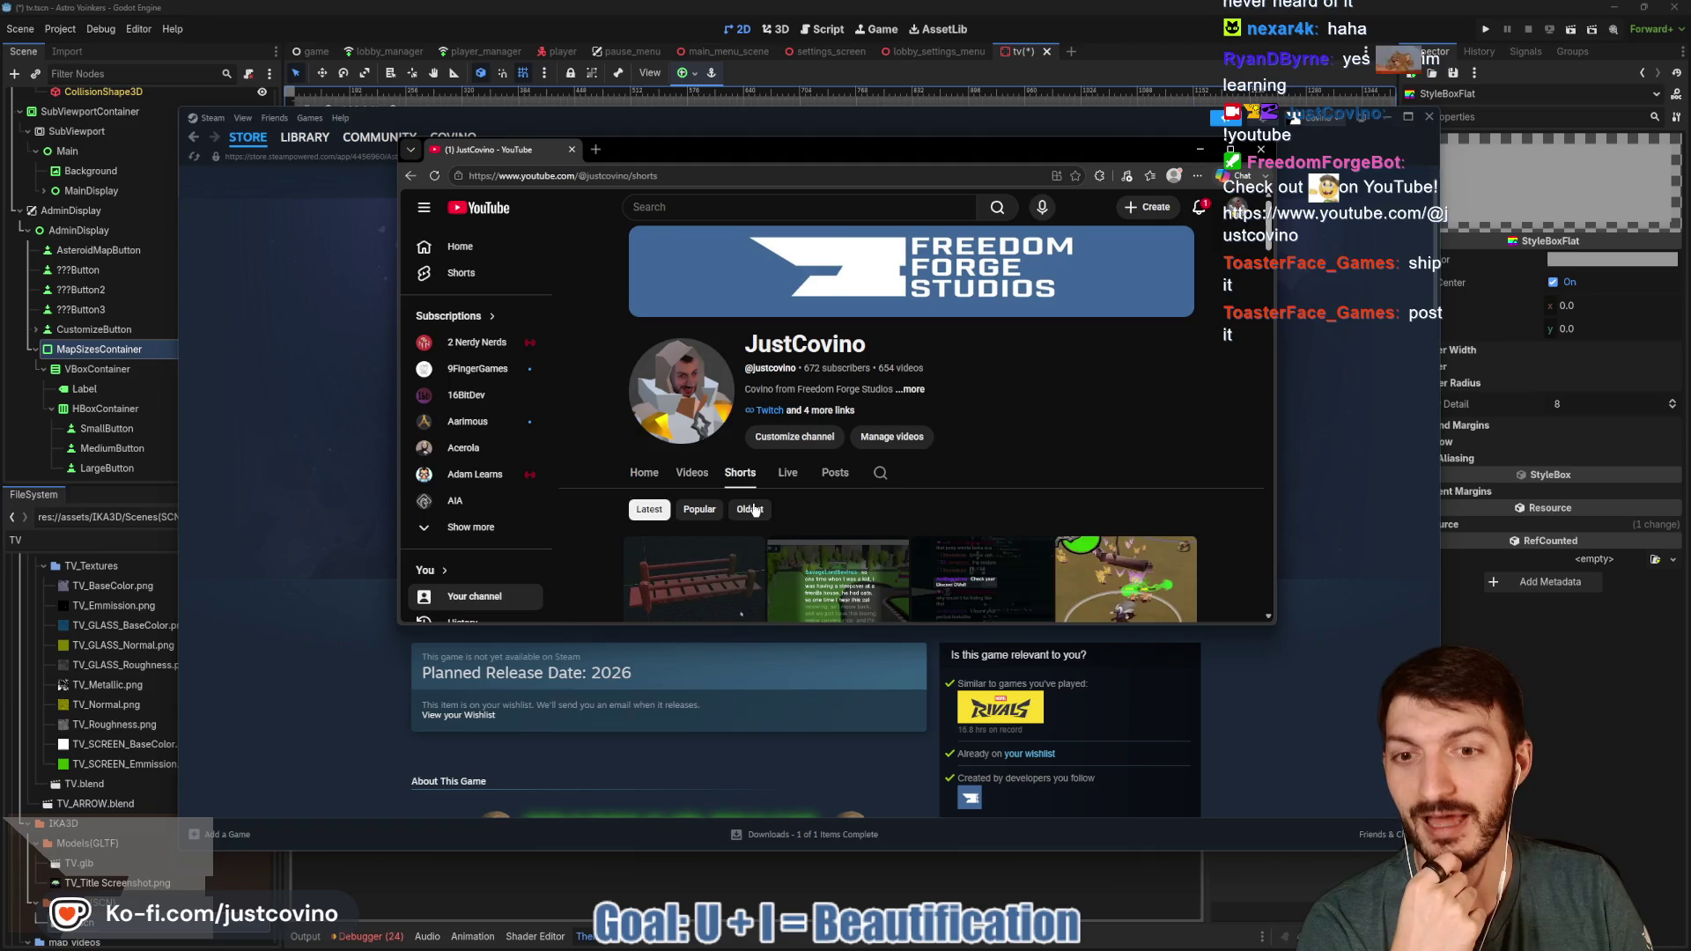
mouse_move(1275, 624)
mouse_down()
mouse_move(1504, 828)
mouse_move(1533, 877)
mouse_up()
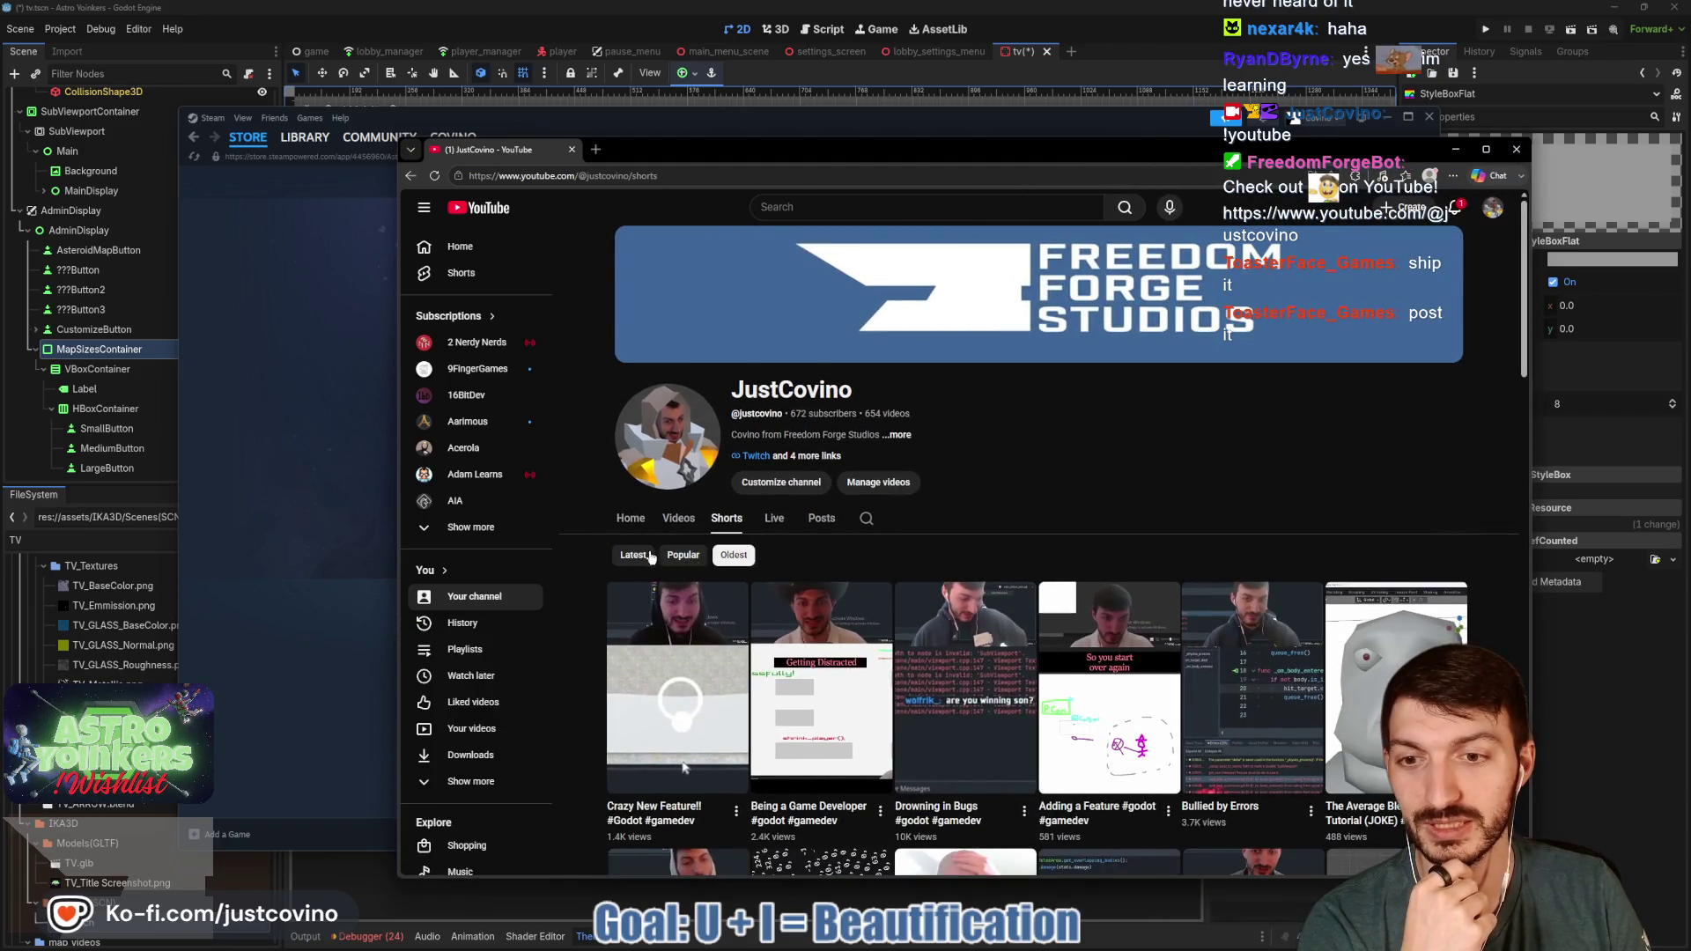
click(650, 556)
scroll(619, 736, down, 1)
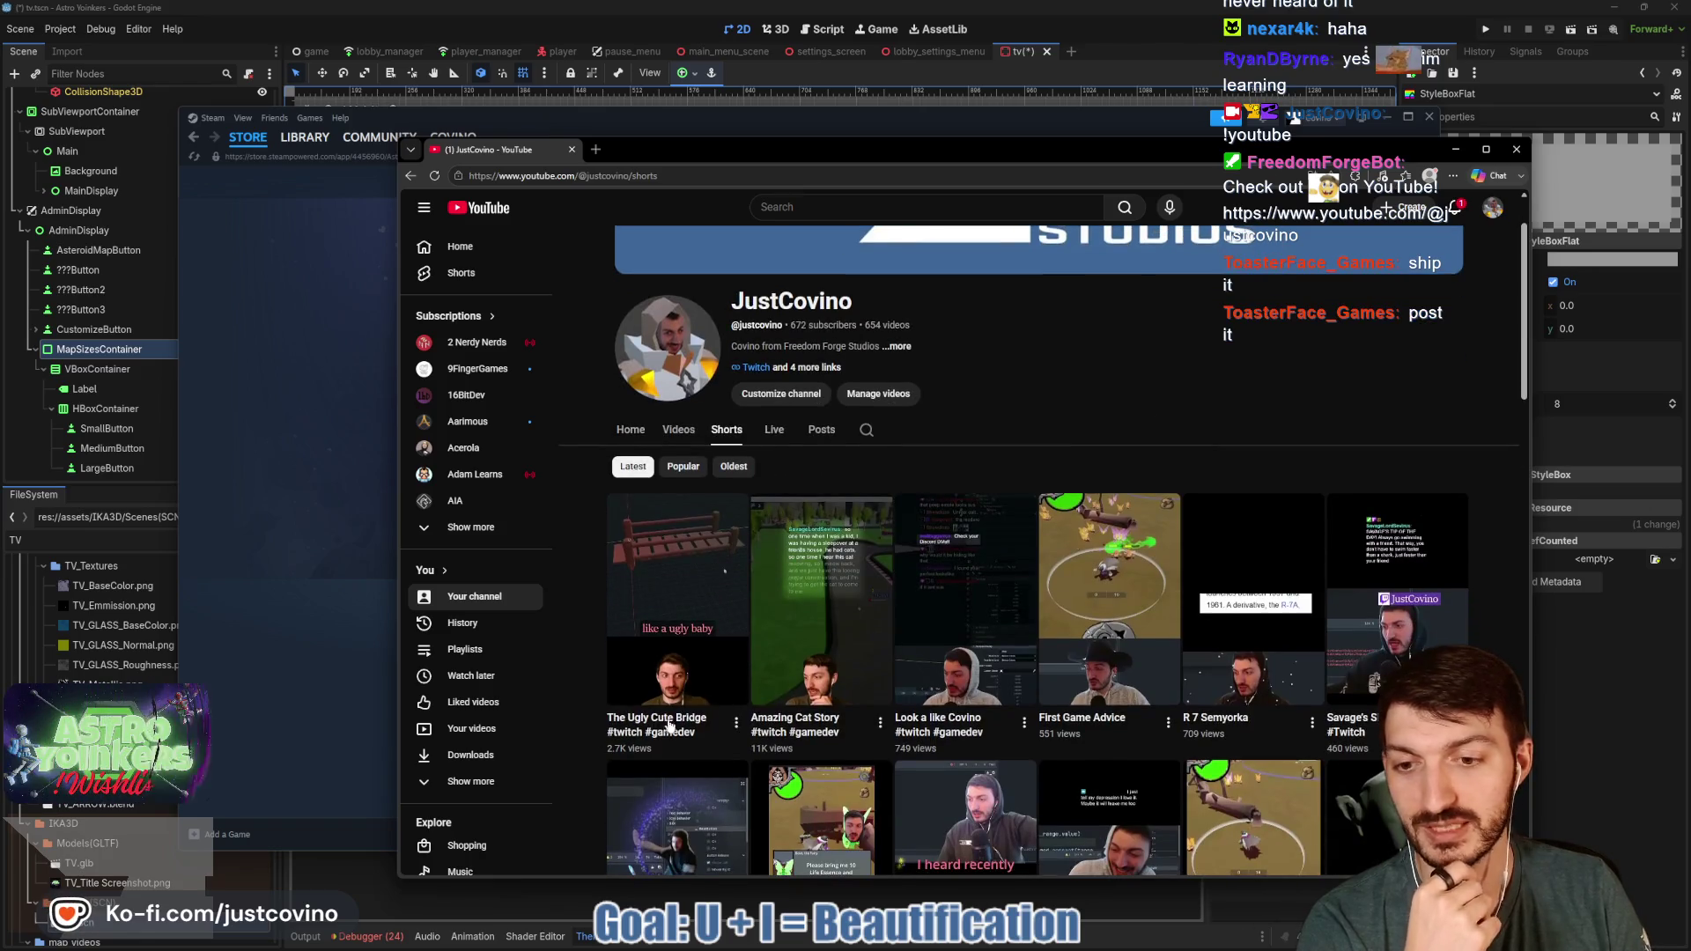
drag(970, 155, 796, 50)
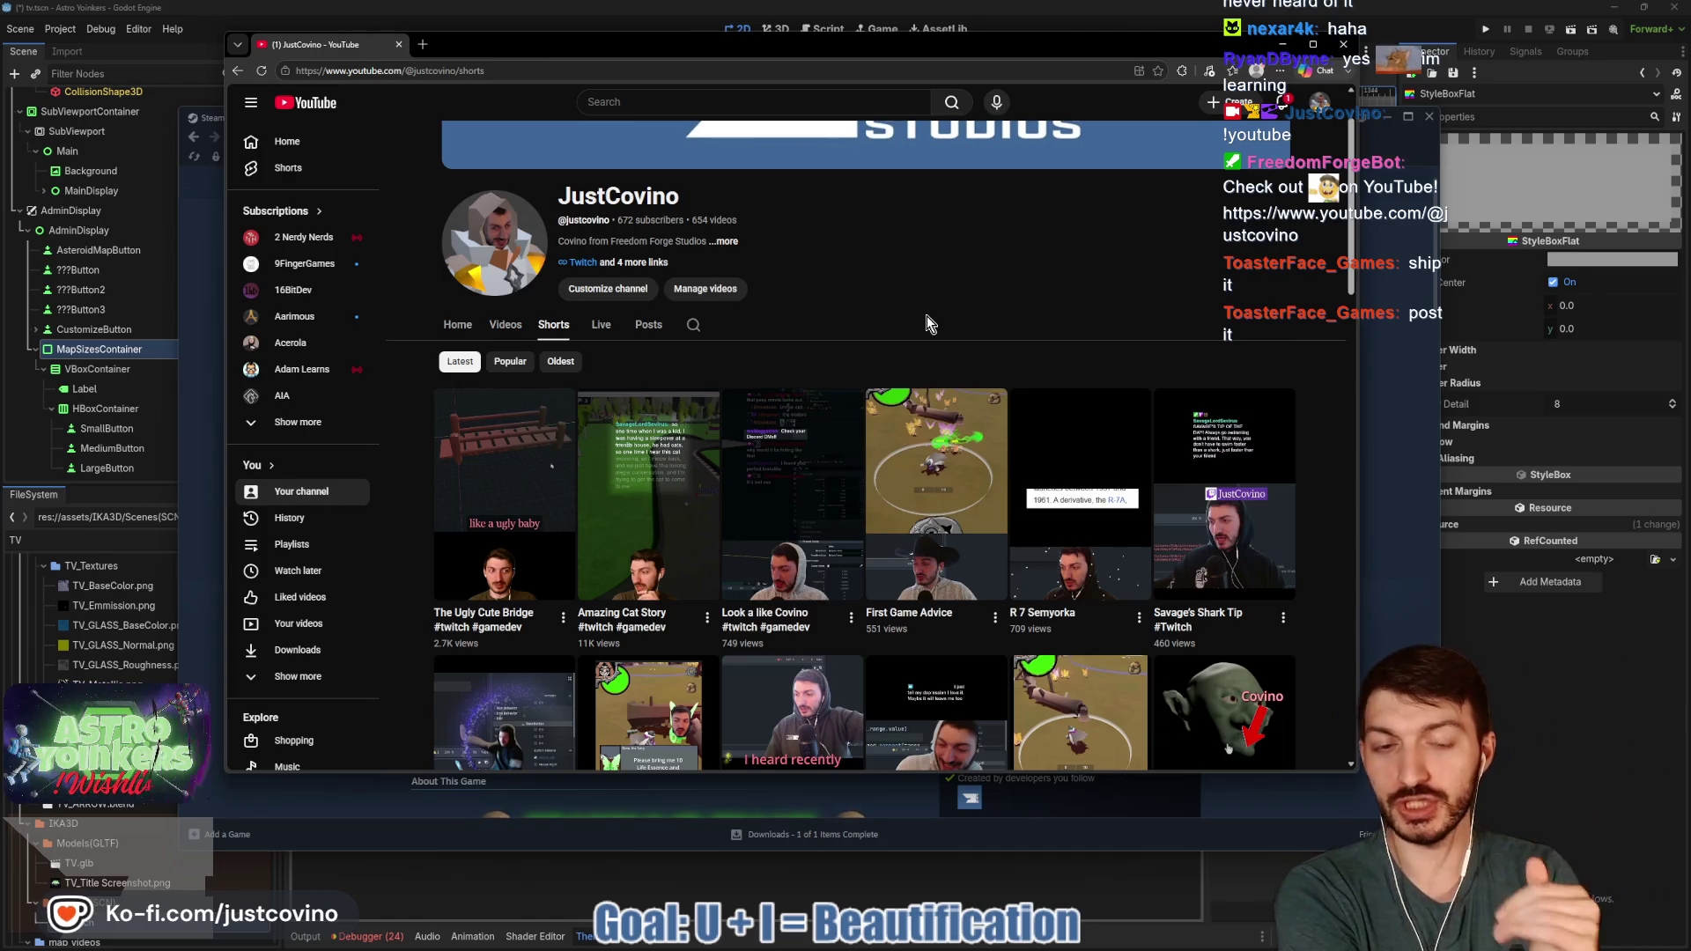
click(509, 362)
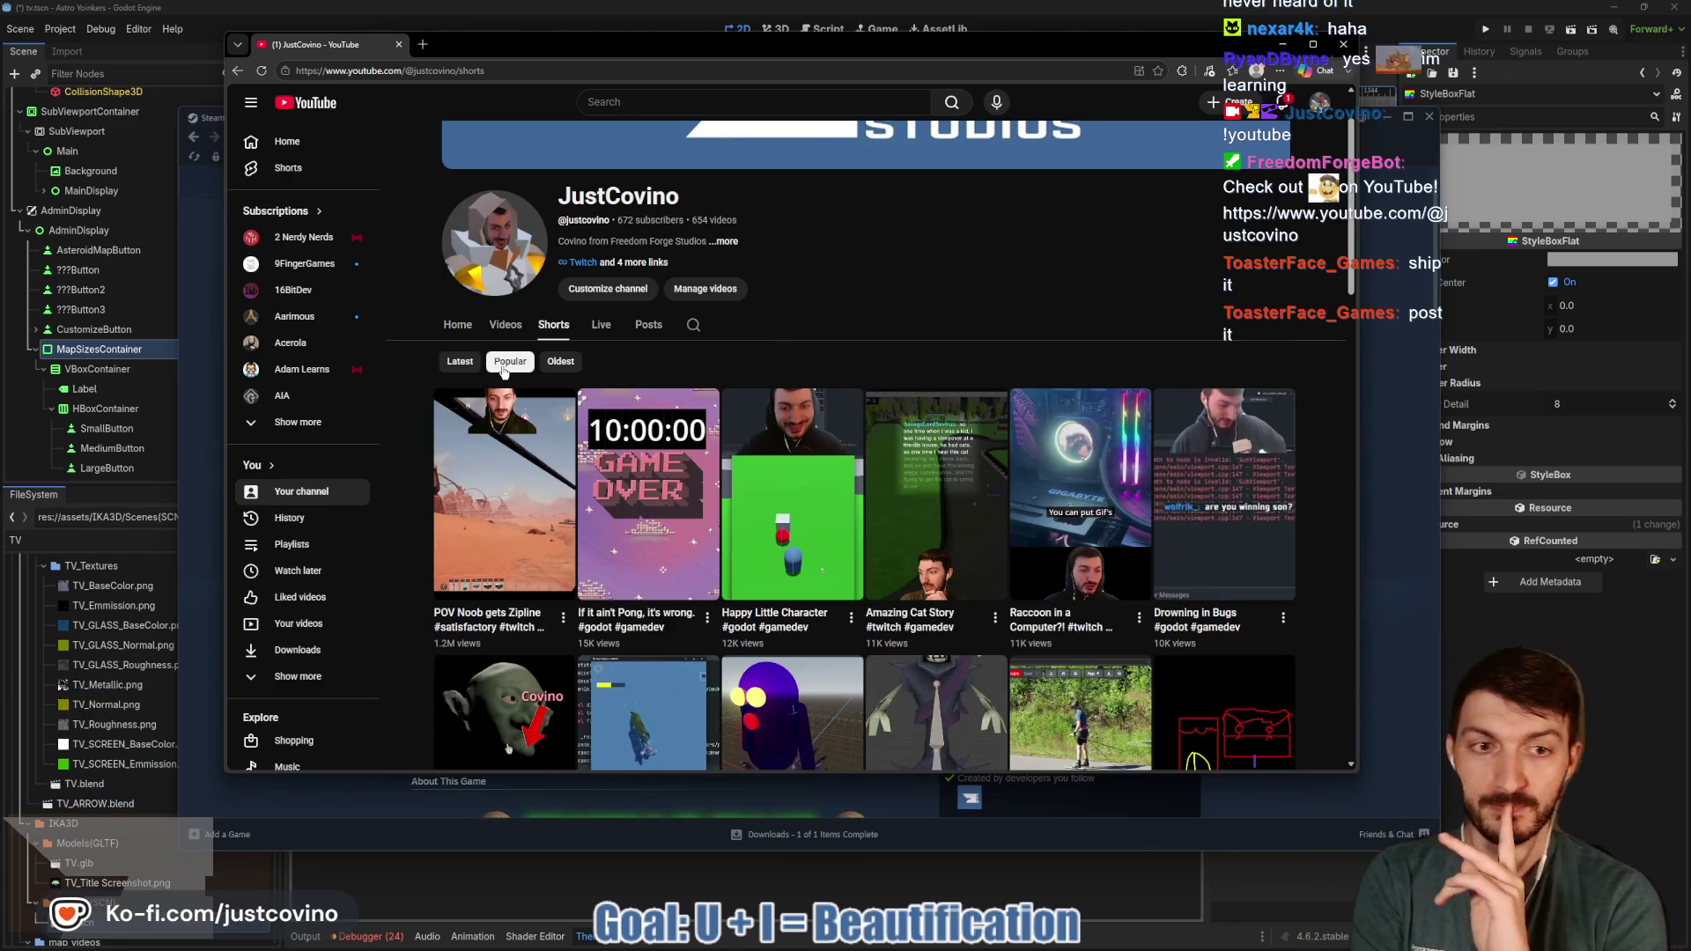
scroll(831, 325, up, 1)
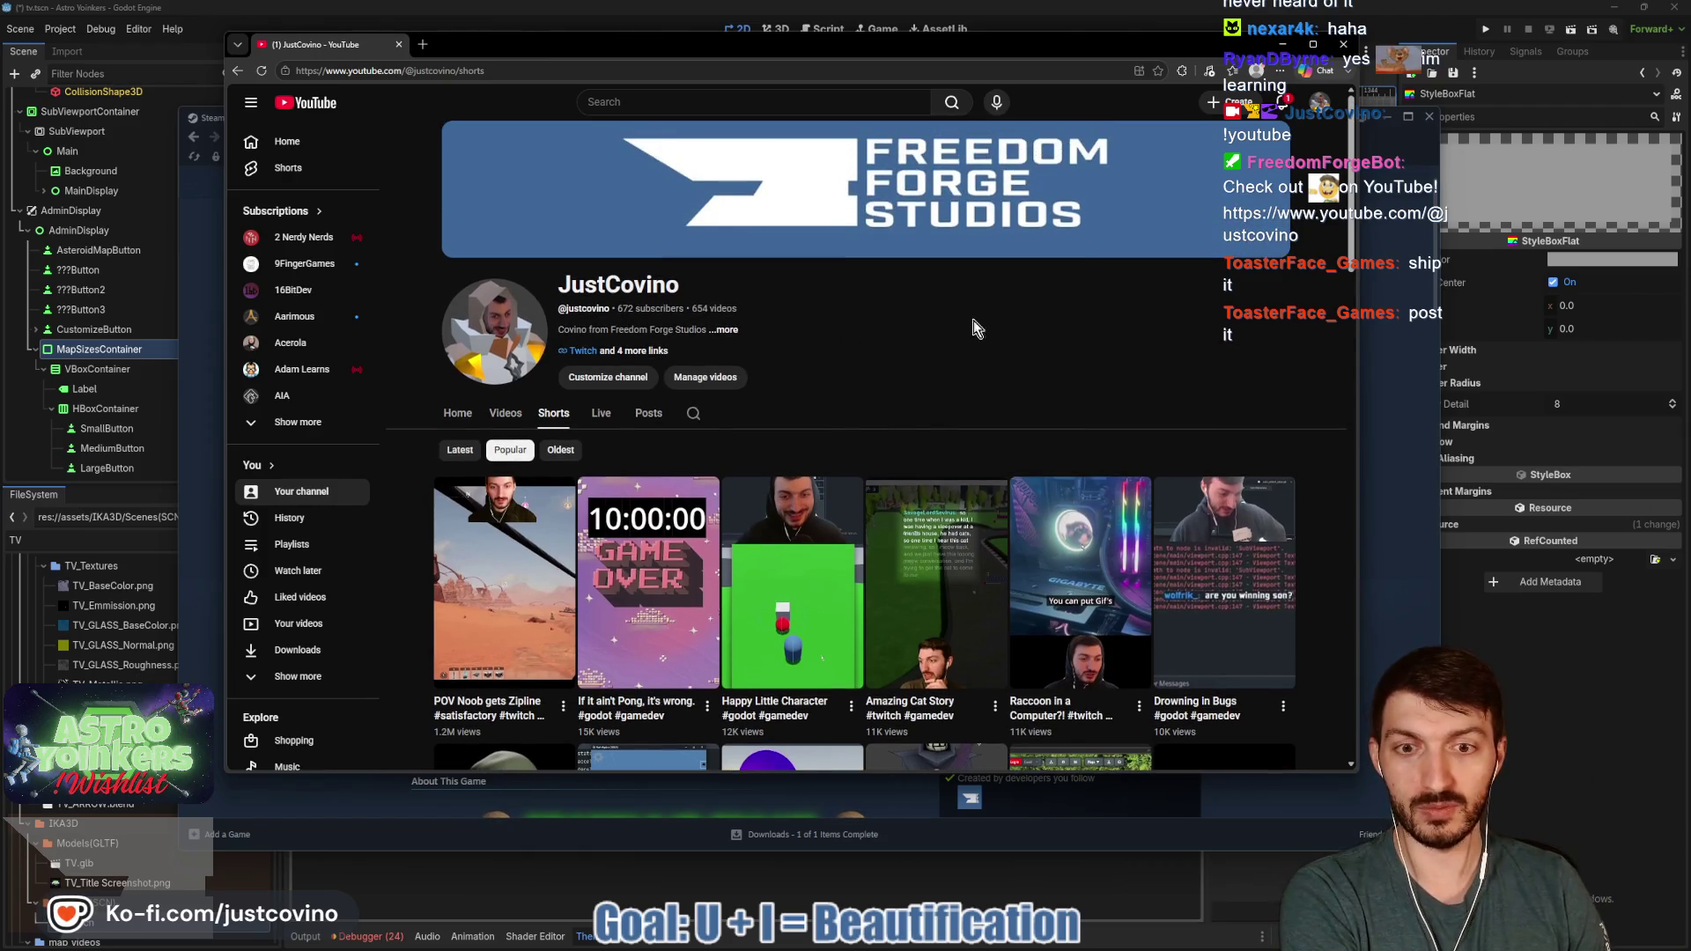
scroll(943, 502, down, 3)
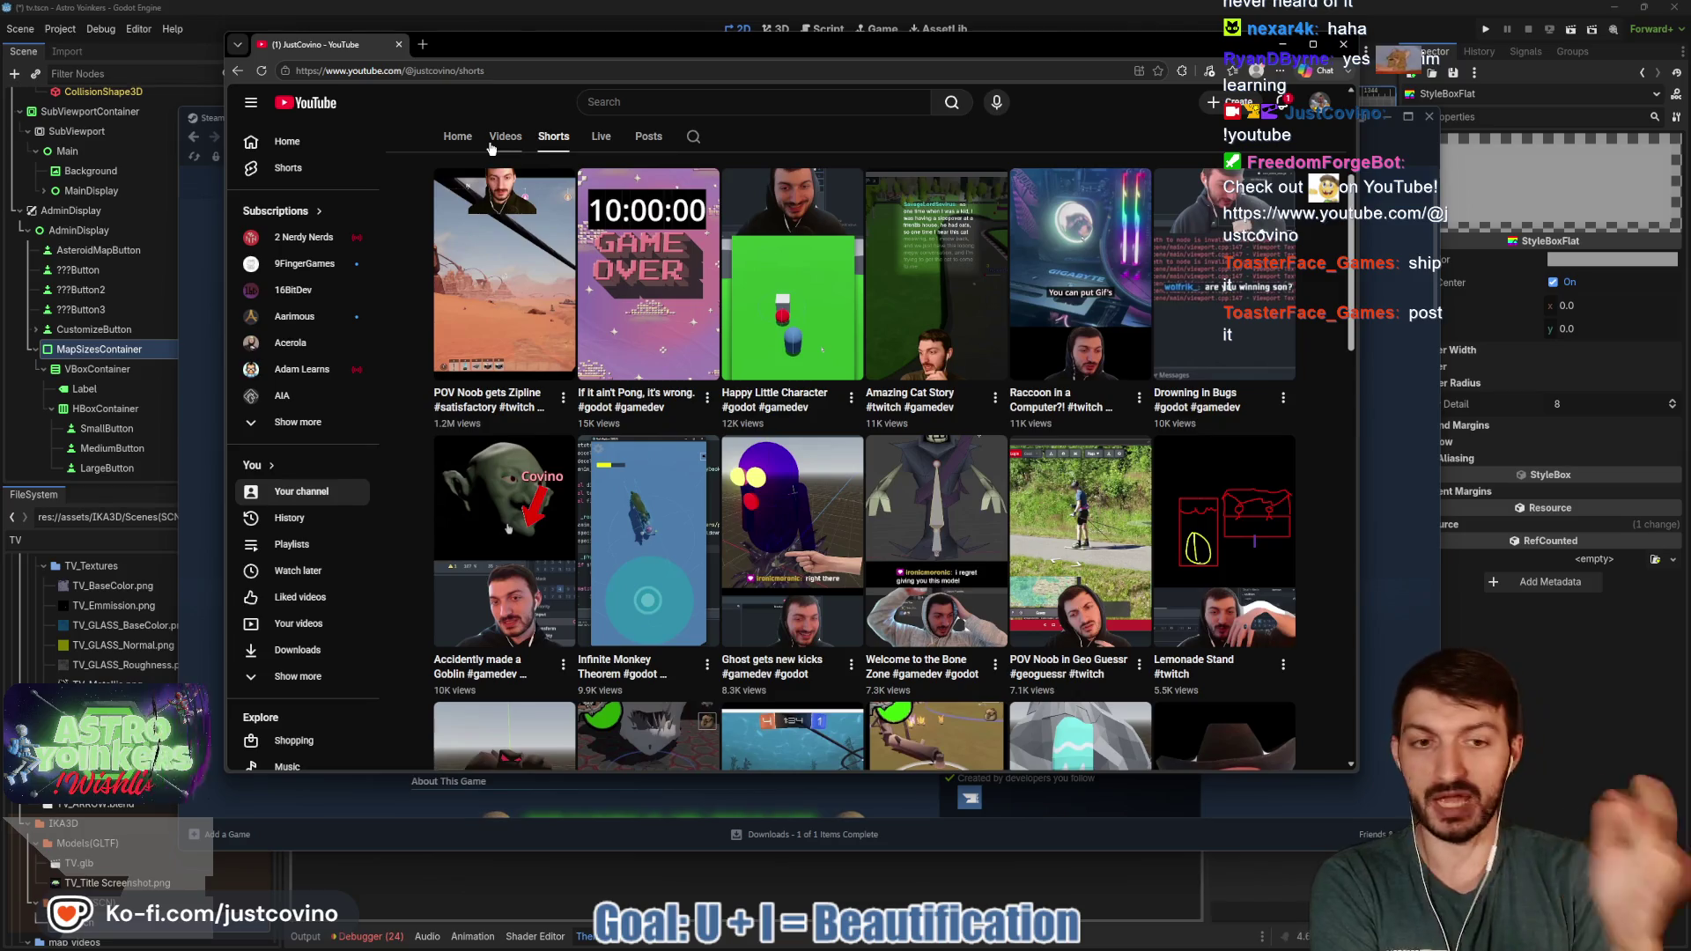
- Return to the channel home, close the browser, and edit the panel's texture stylebox in Godot
click(457, 136)
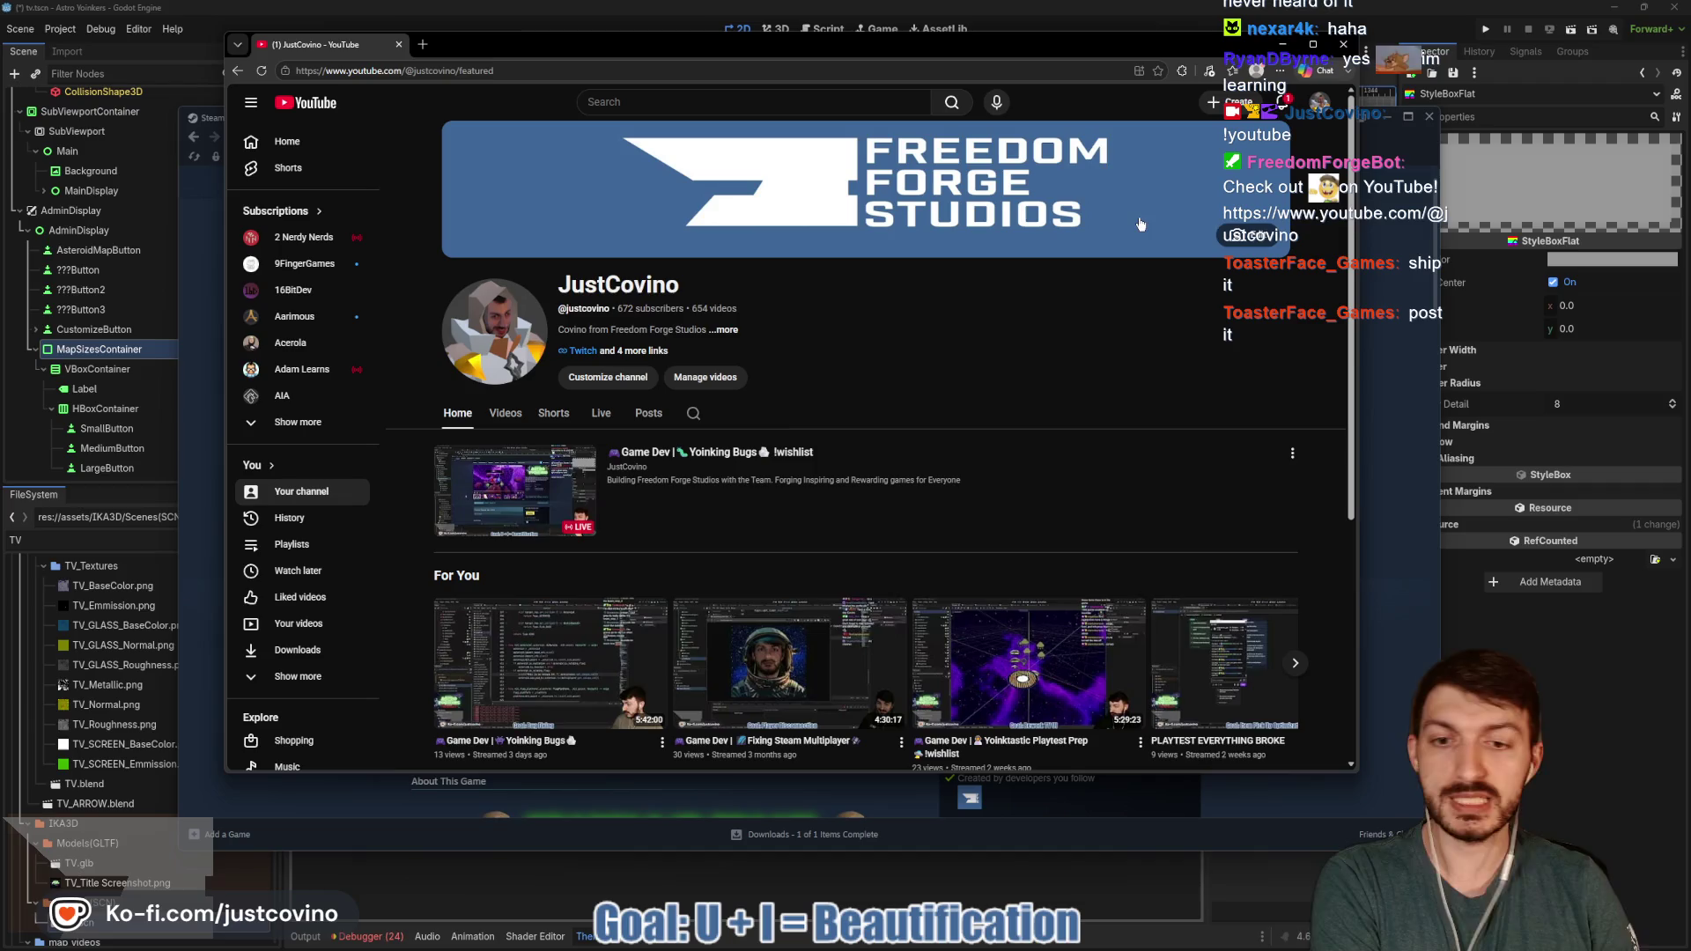
click(399, 44)
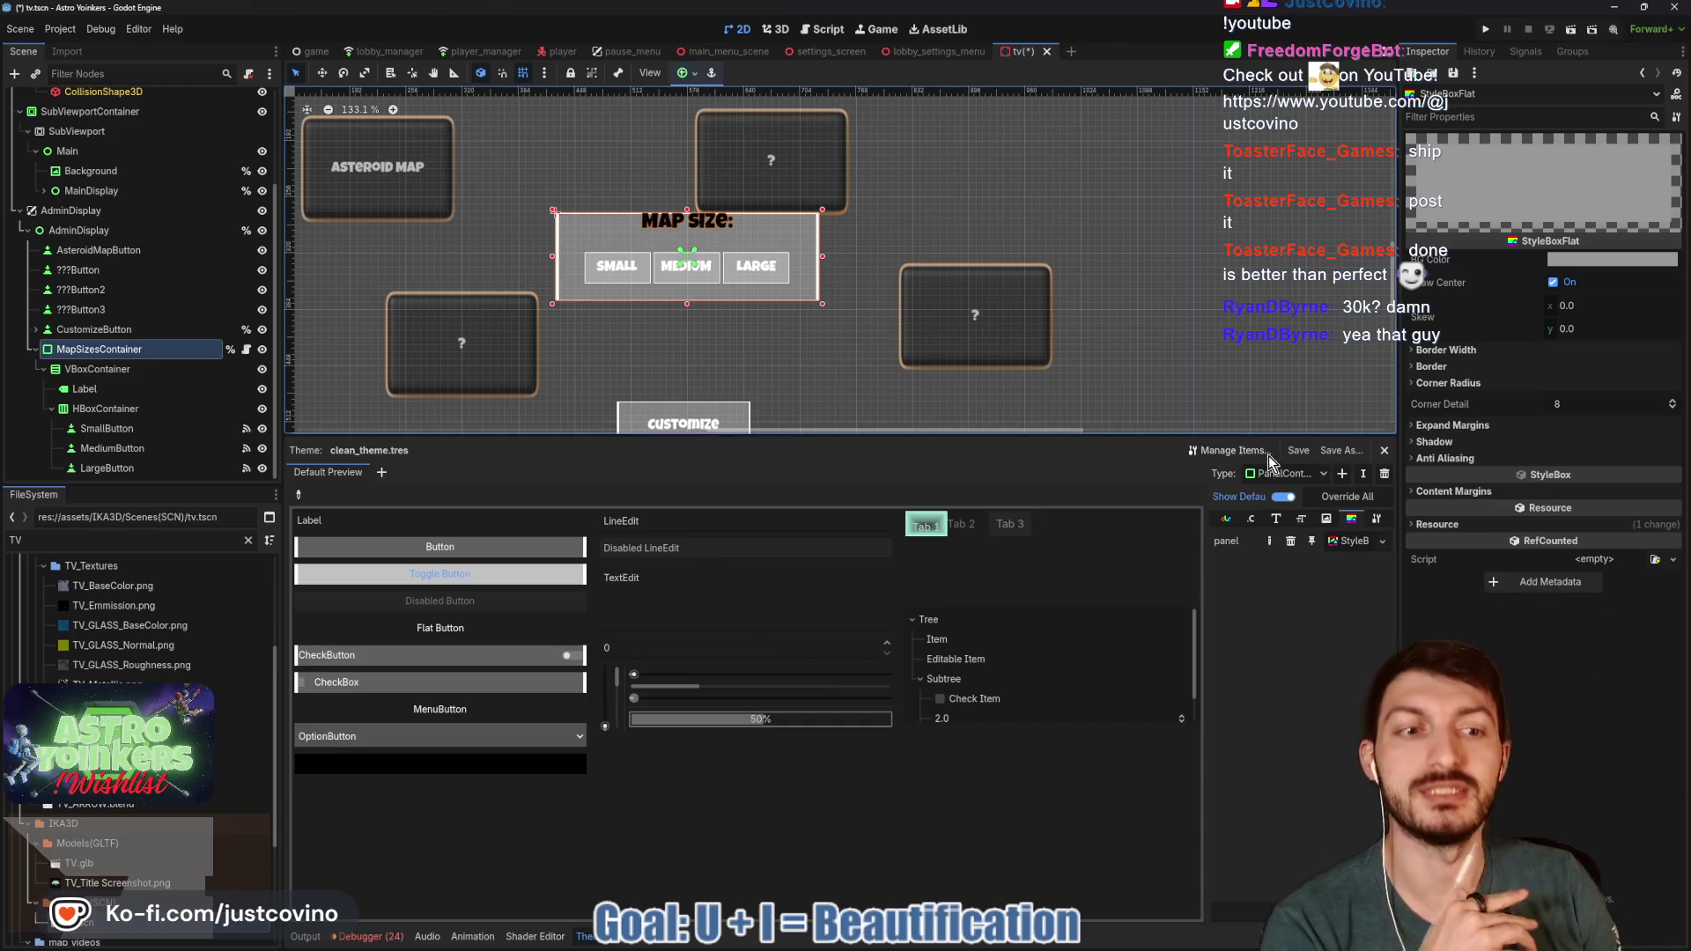
click(1334, 543)
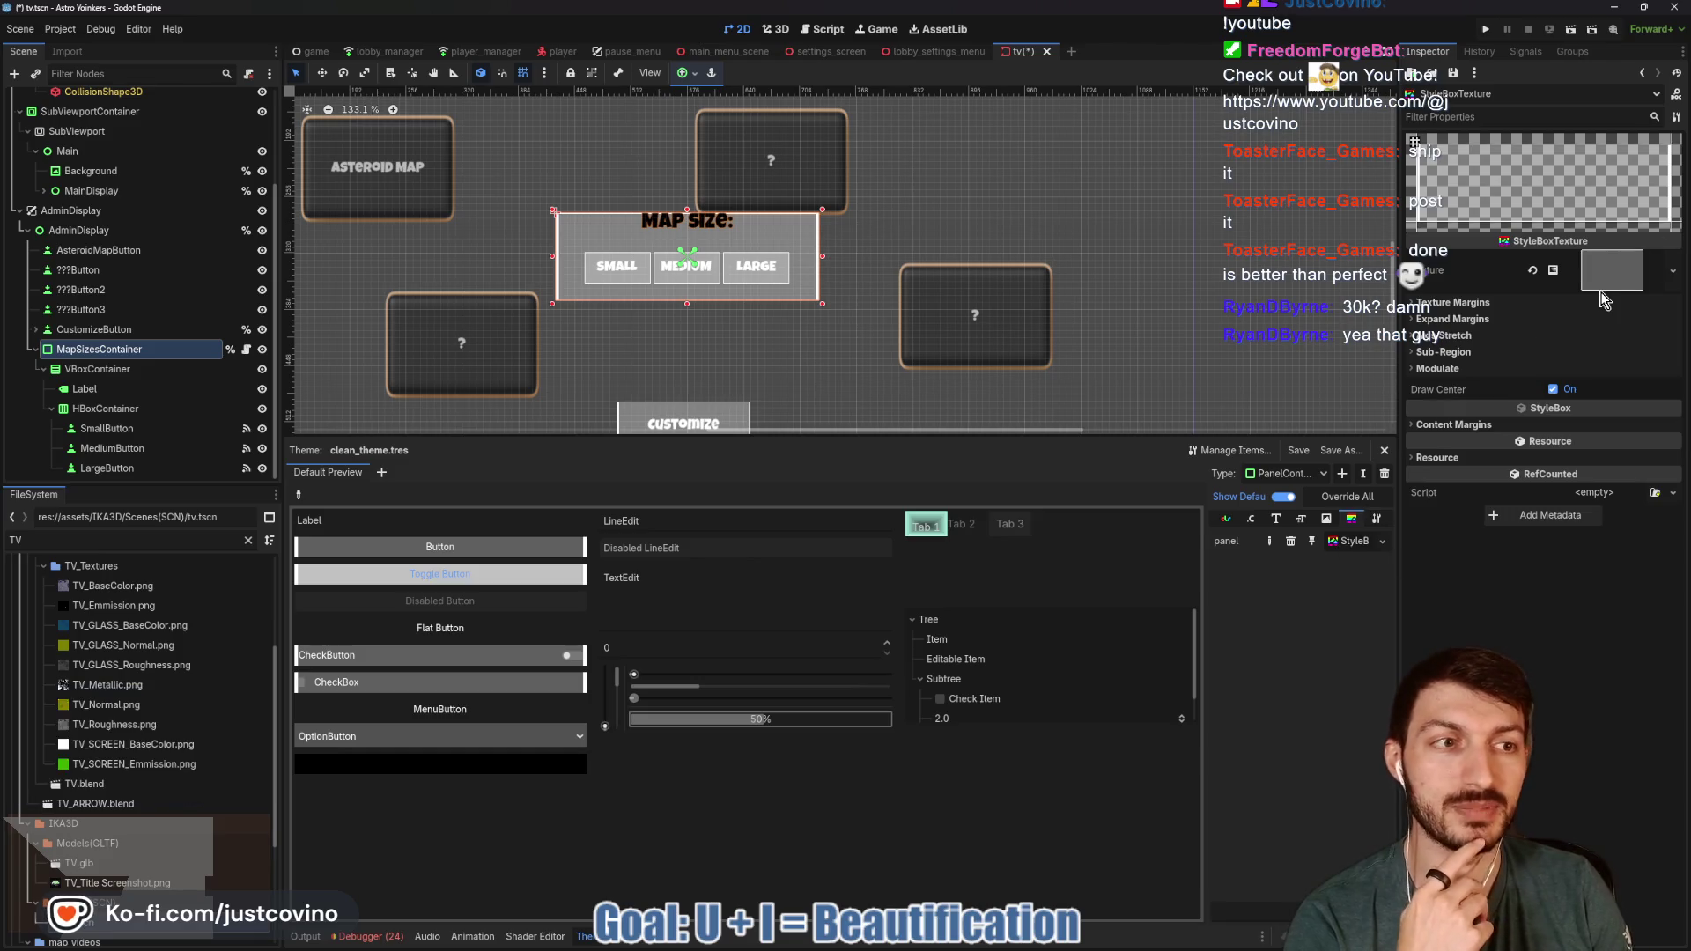
- Expand the panel StyleBoxTexture's 1080 × 720 HDR gradient texture in the Inspector
scroll(789, 316, up, 4)
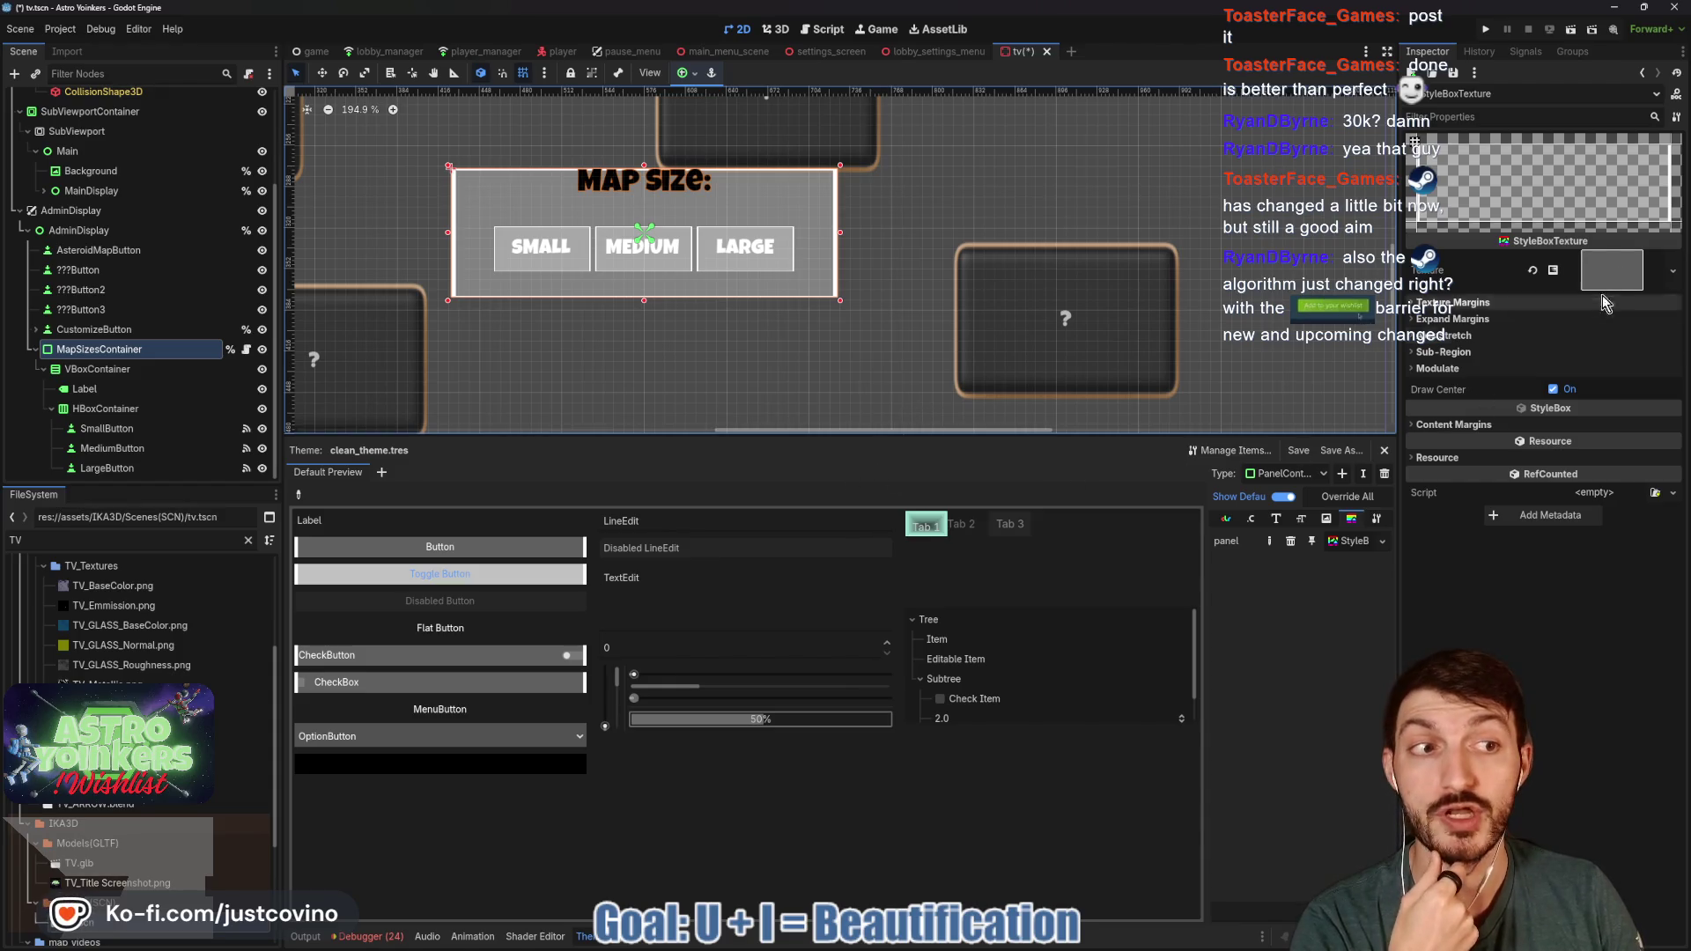
click(1612, 270)
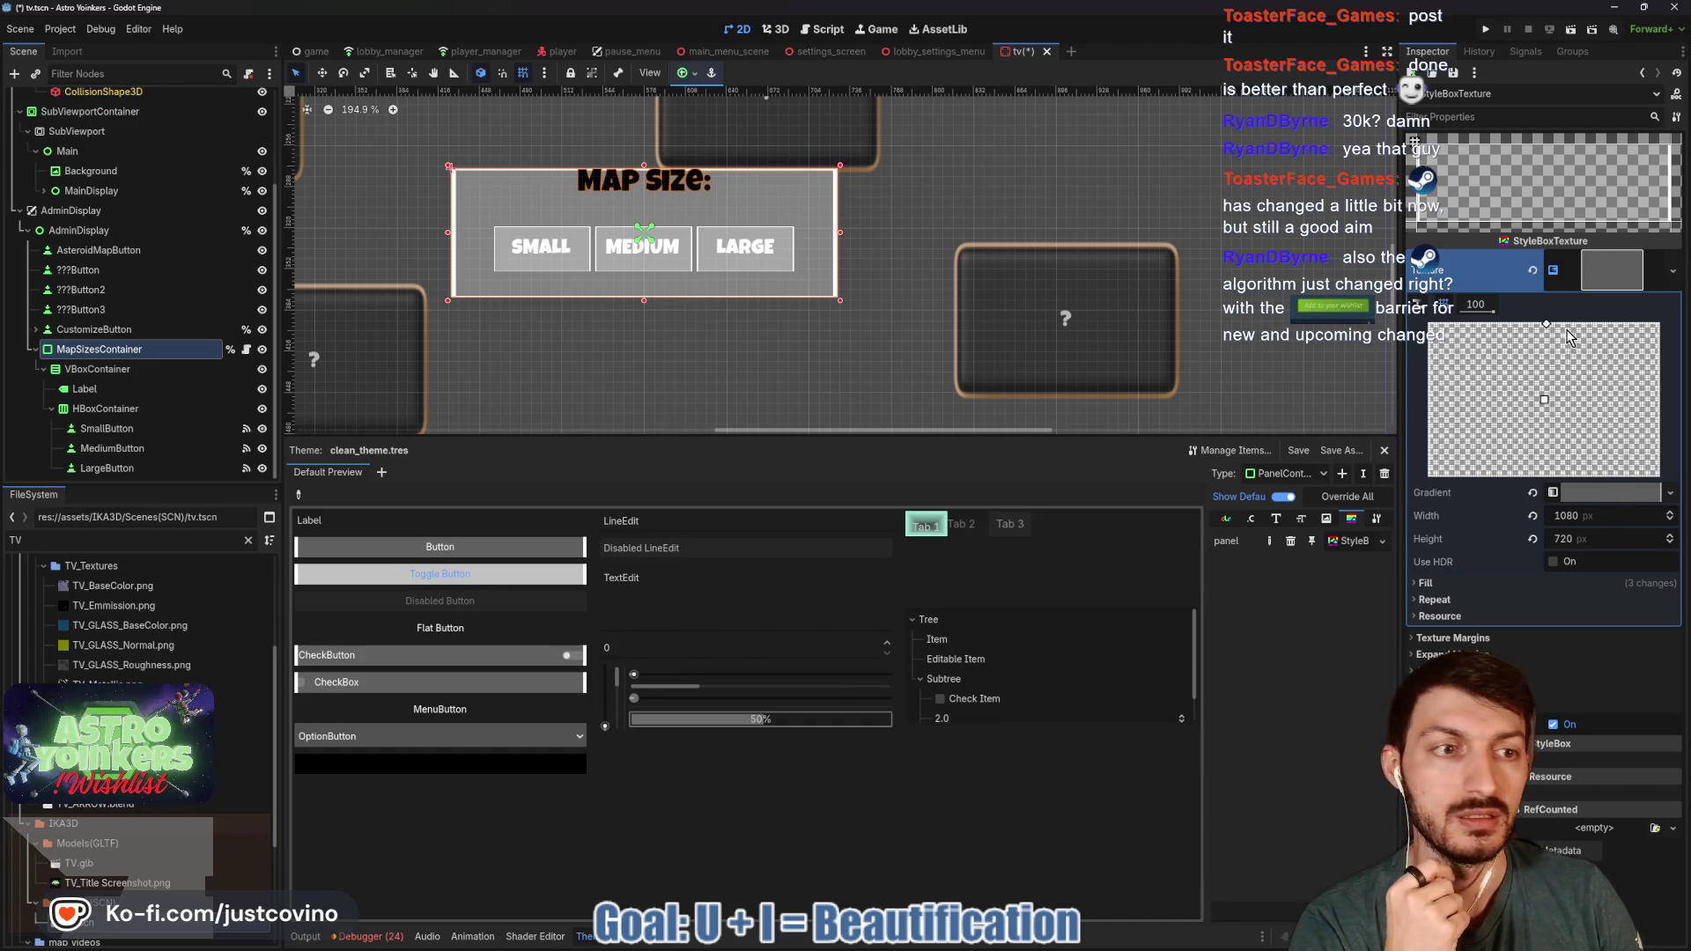
scroll(925, 370, up, 3)
- Adjust the gradient's fill point and white end stop to thin the panel's white border
key(f)
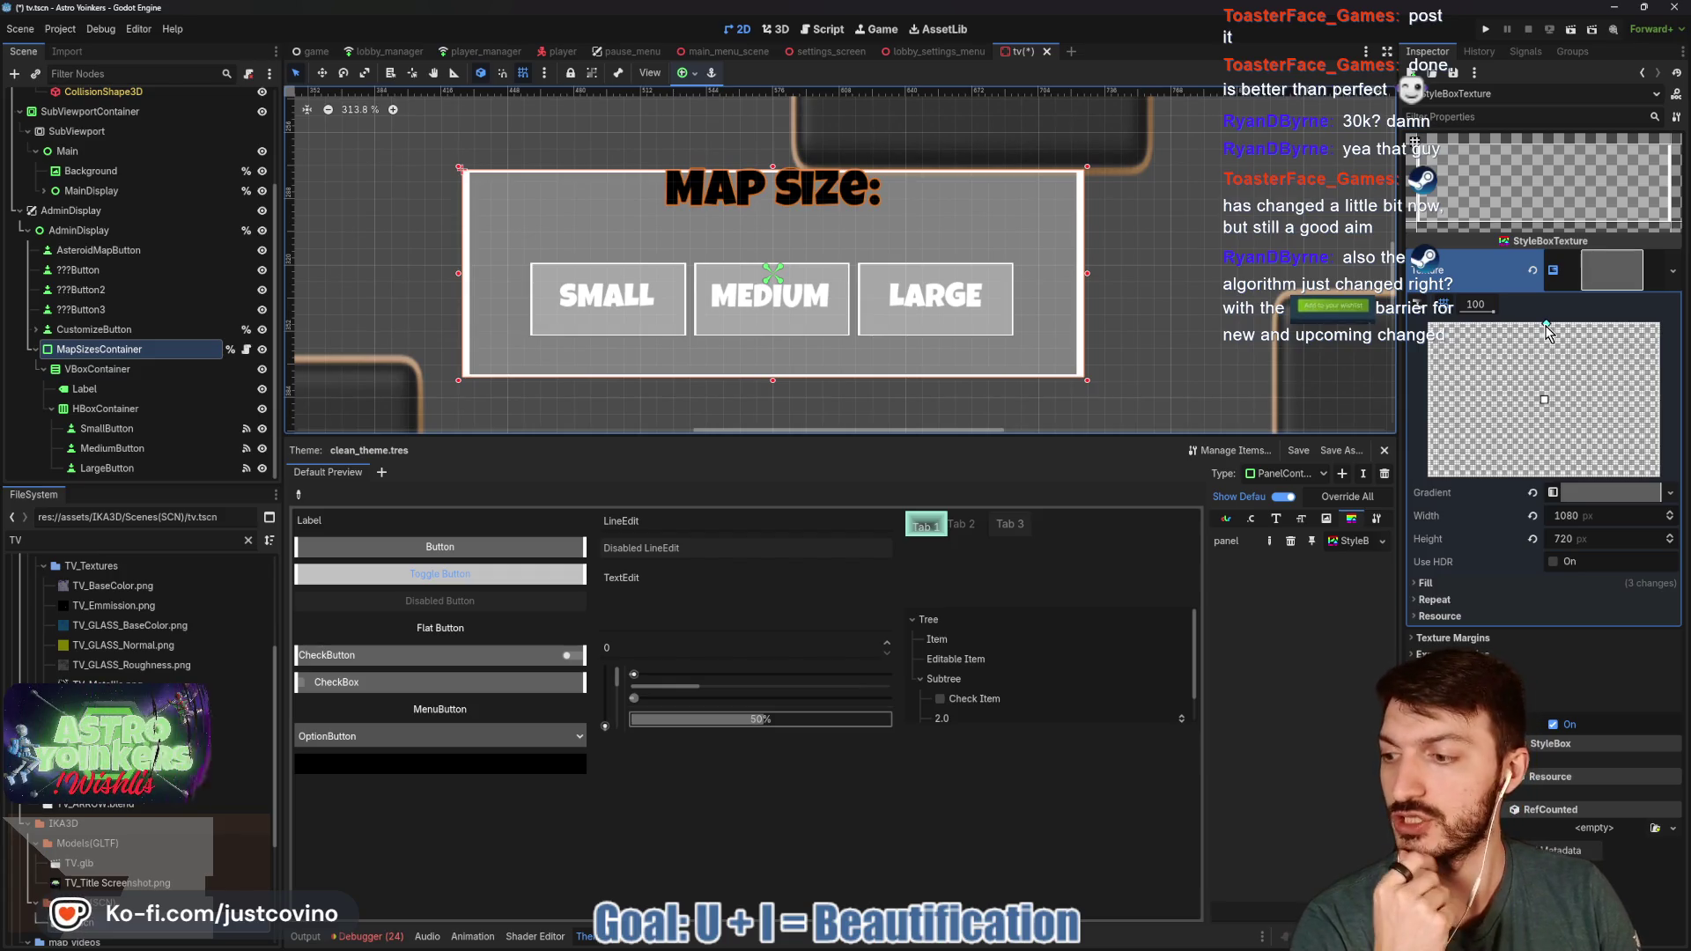
drag(1548, 331, 1549, 333)
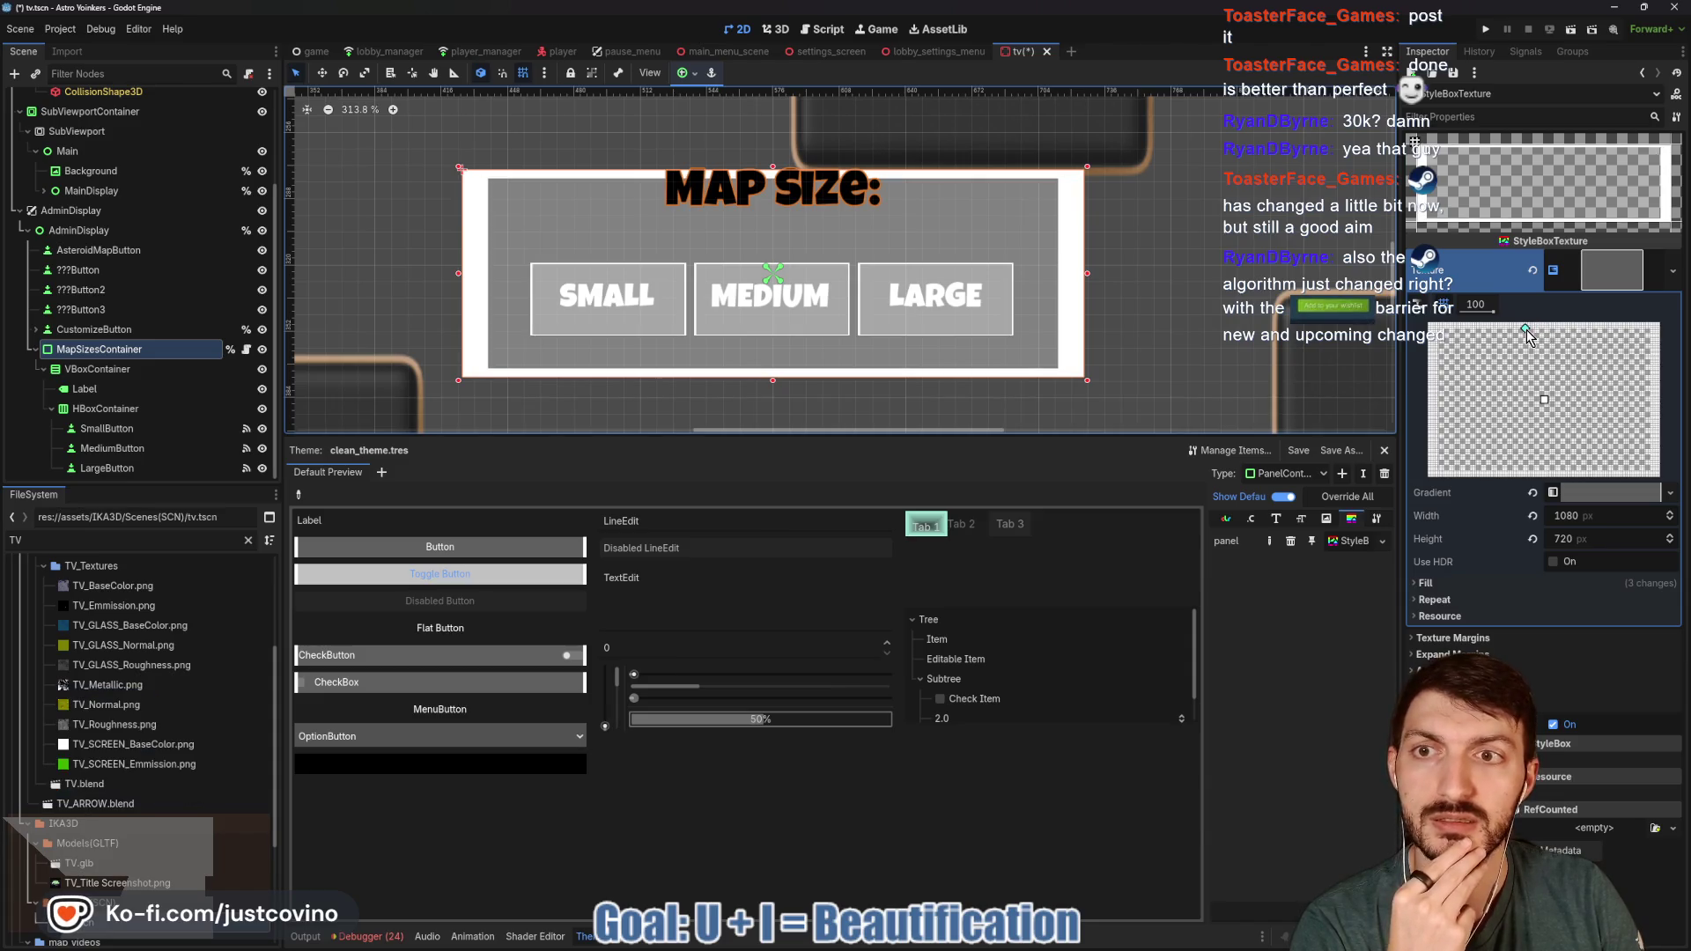
drag(1533, 334, 1552, 335)
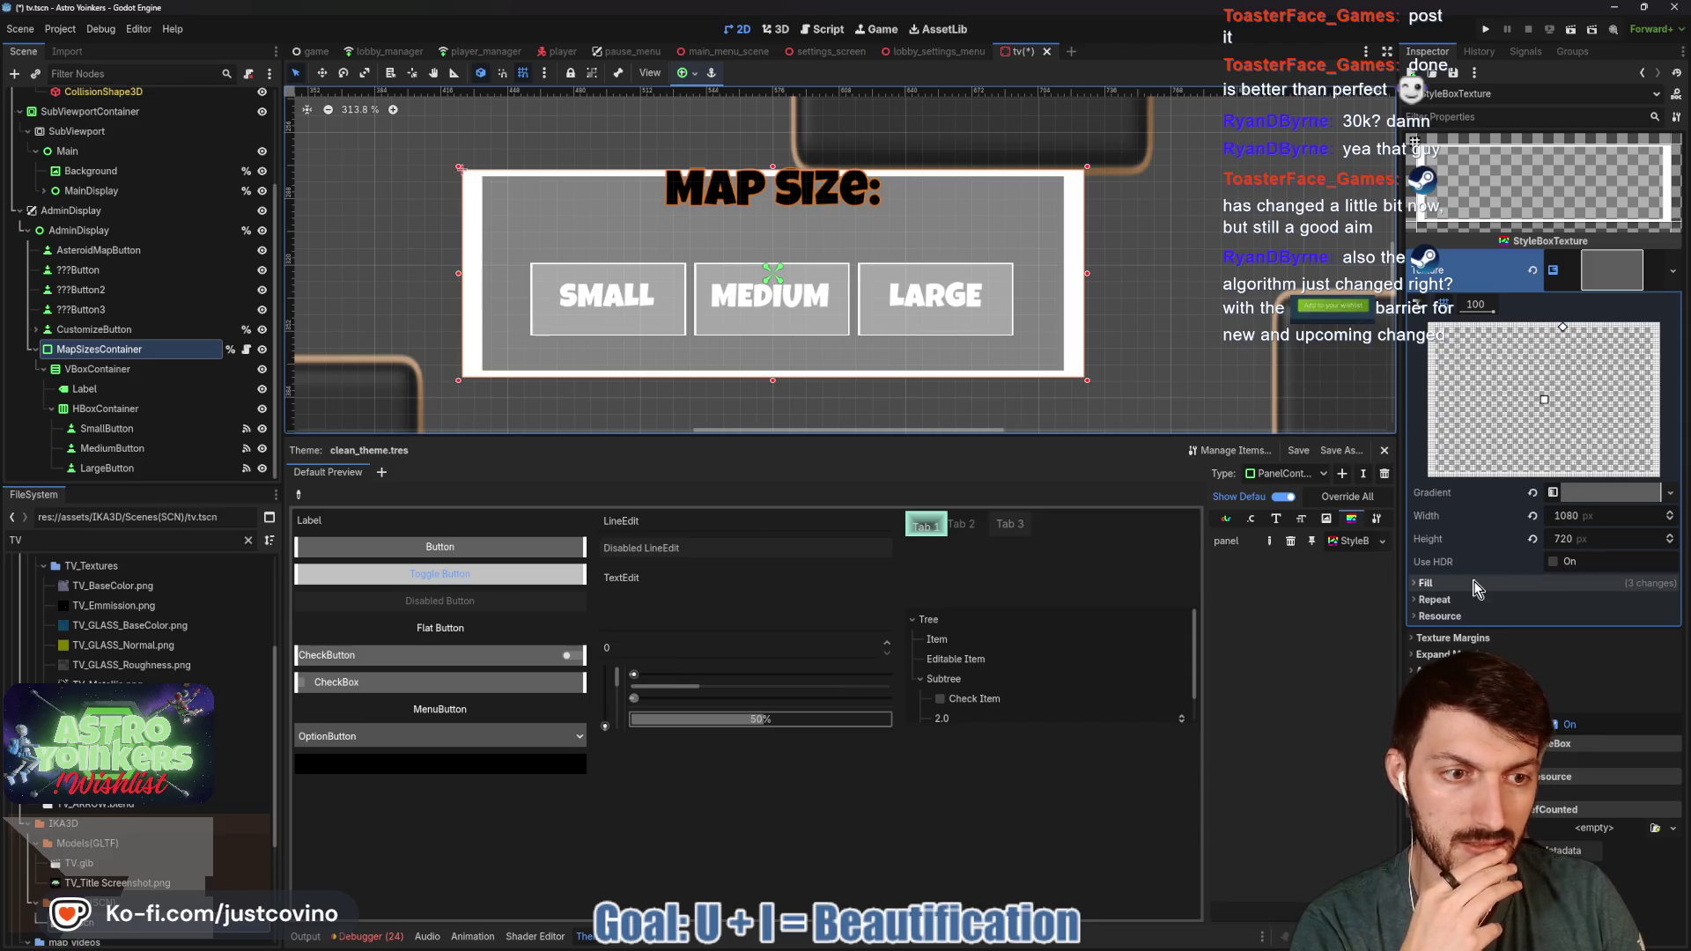
click(1607, 493)
click(1619, 557)
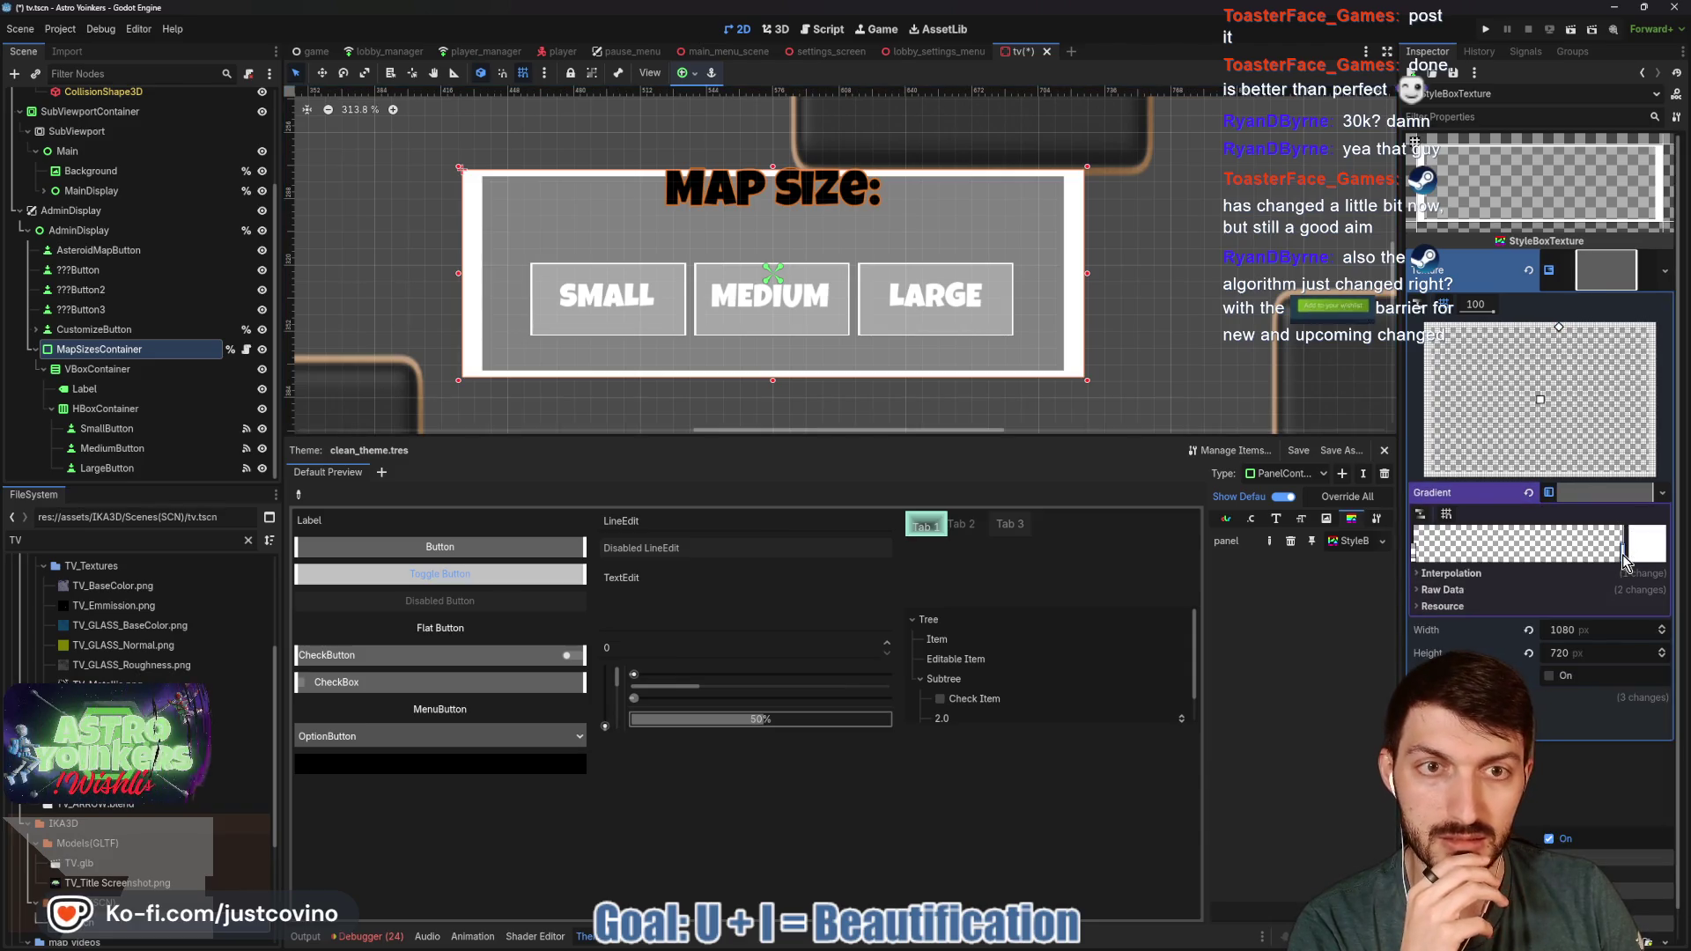
drag(1619, 557, 1625, 557)
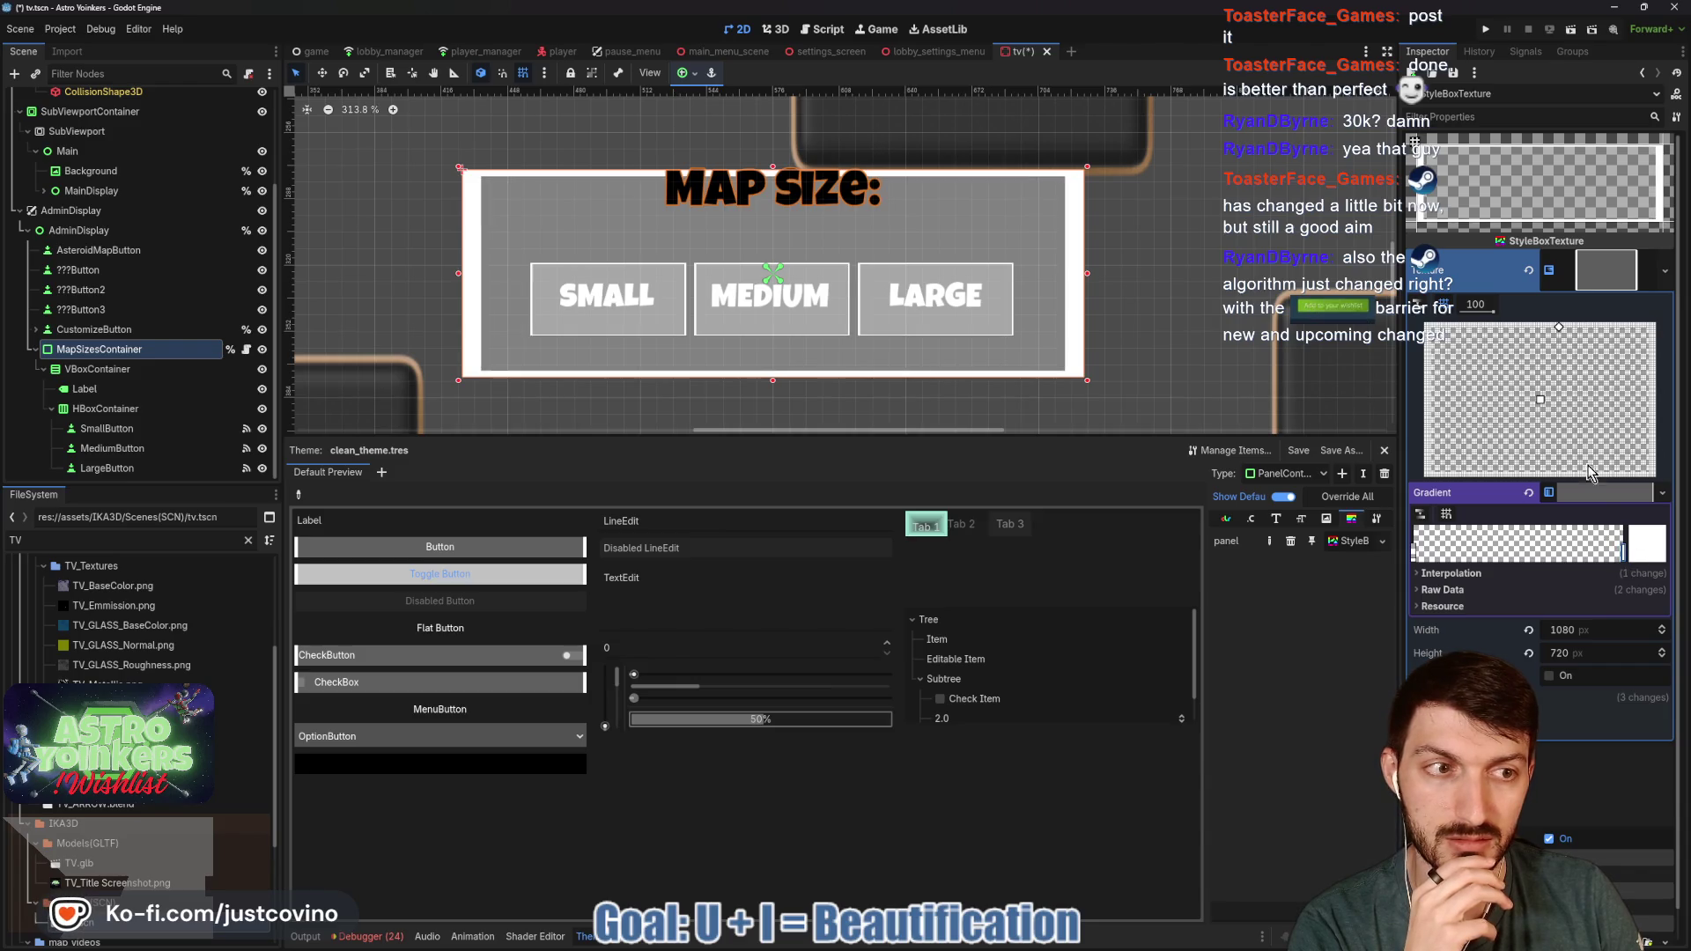
drag(1559, 330, 1547, 326)
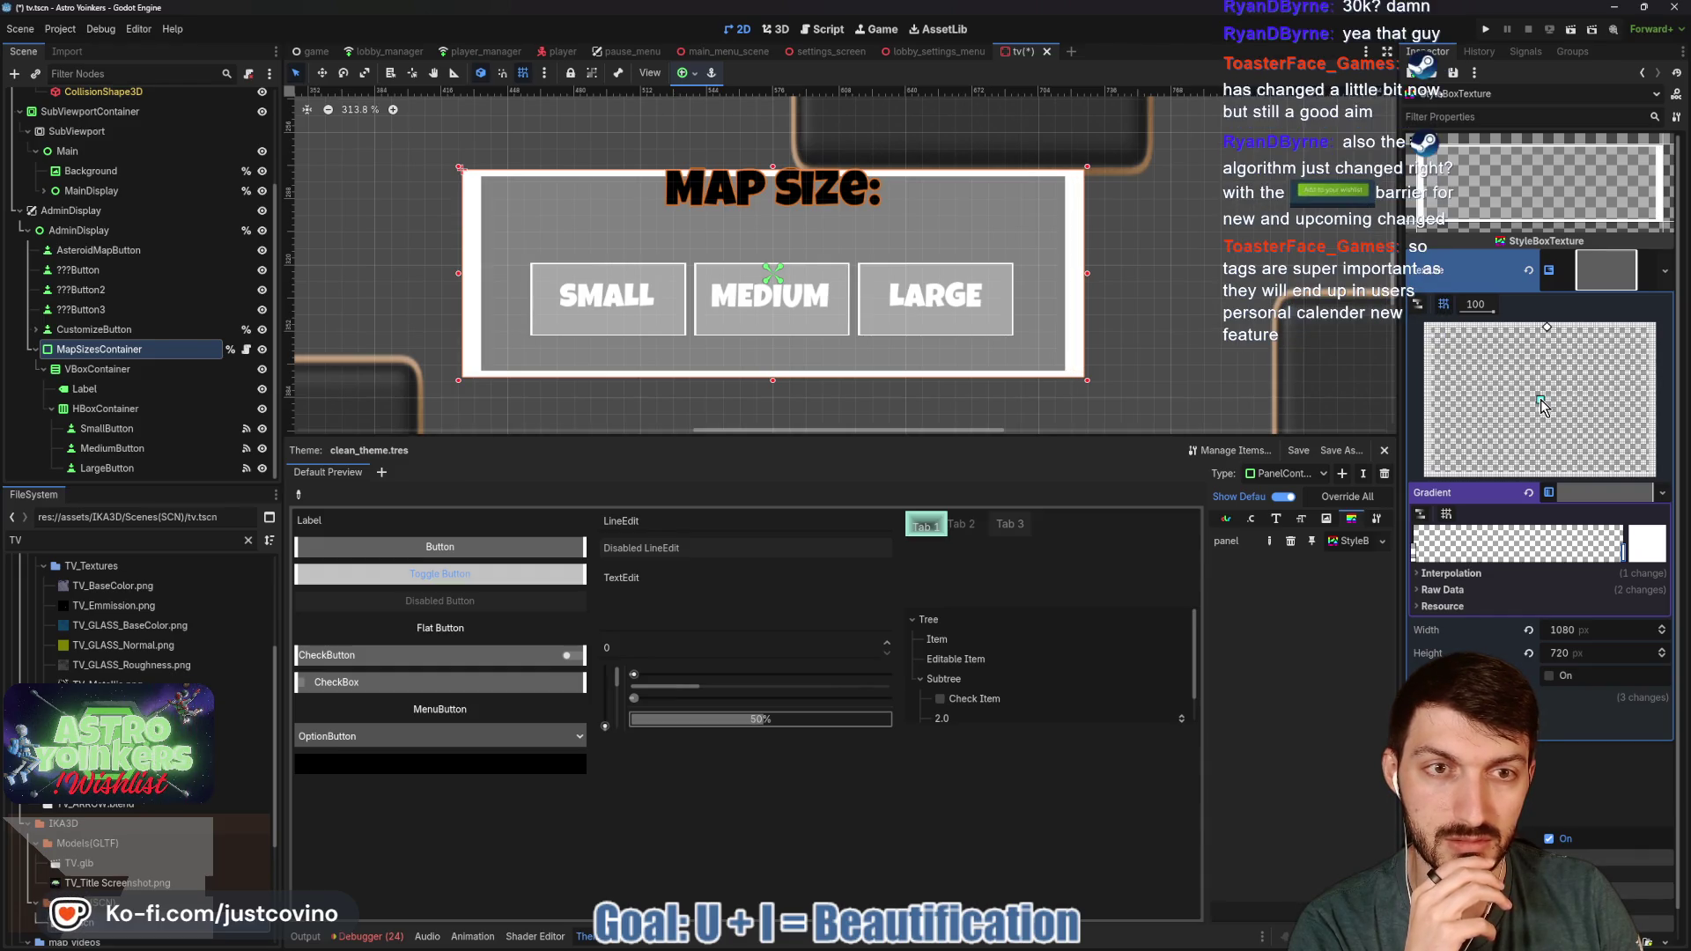
drag(1548, 335, 1542, 328)
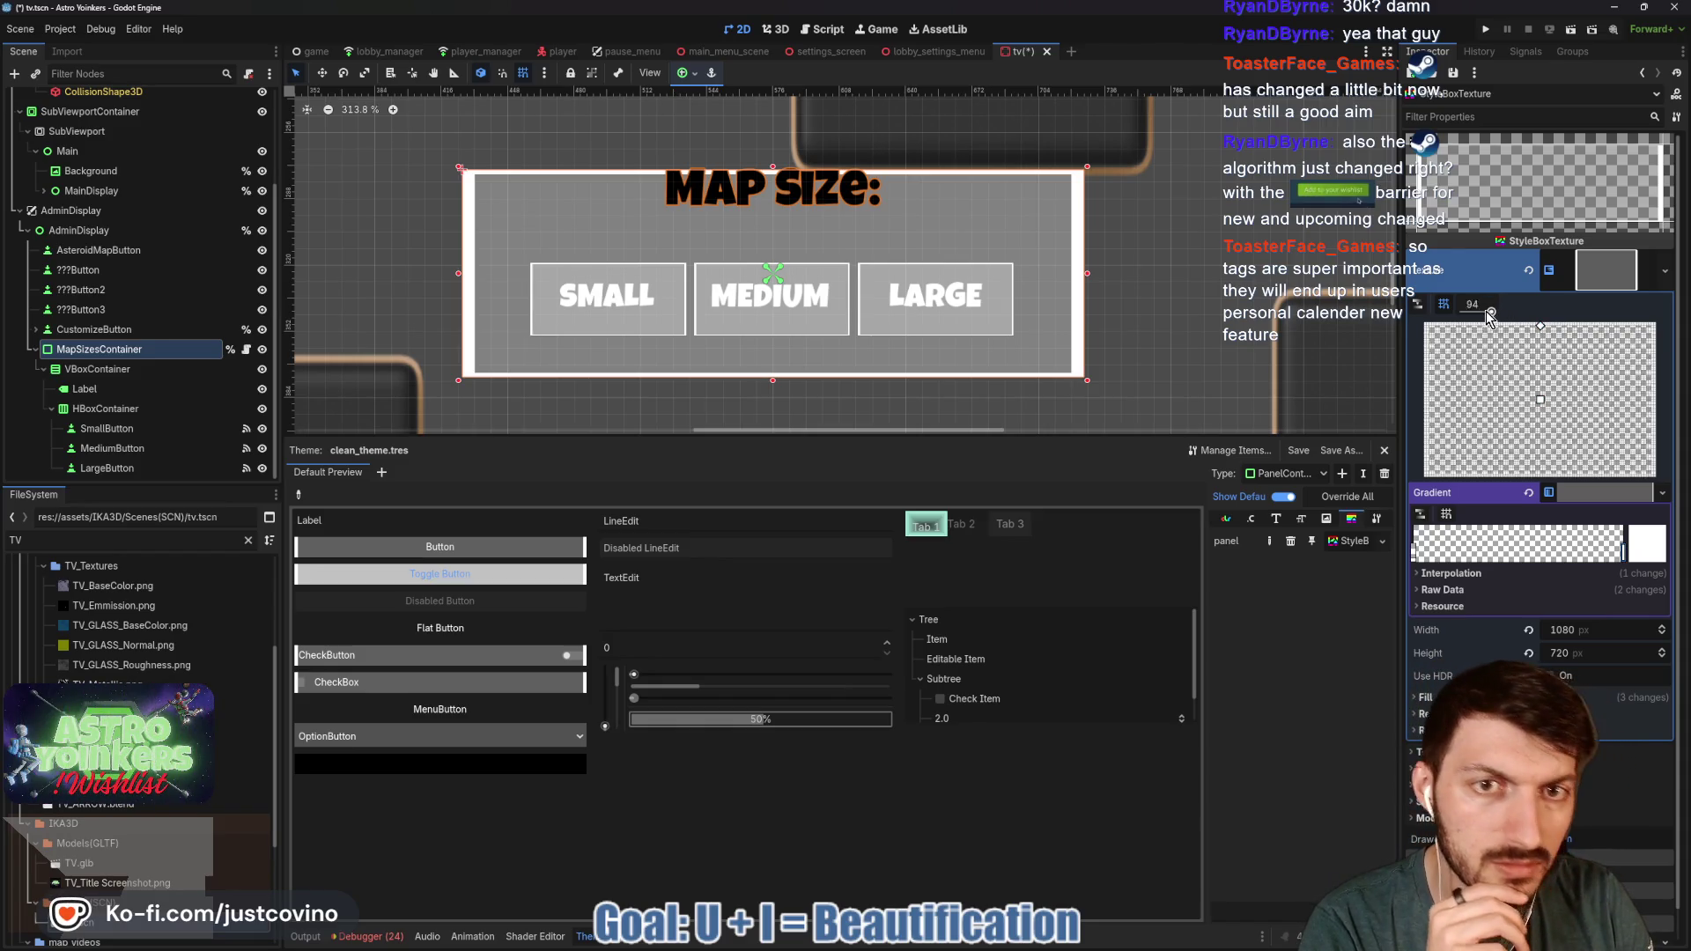
- Set the fill editor's snap step to 26 and fine-tune the top fill point, undoing the last change
drag(1491, 315, 1468, 322)
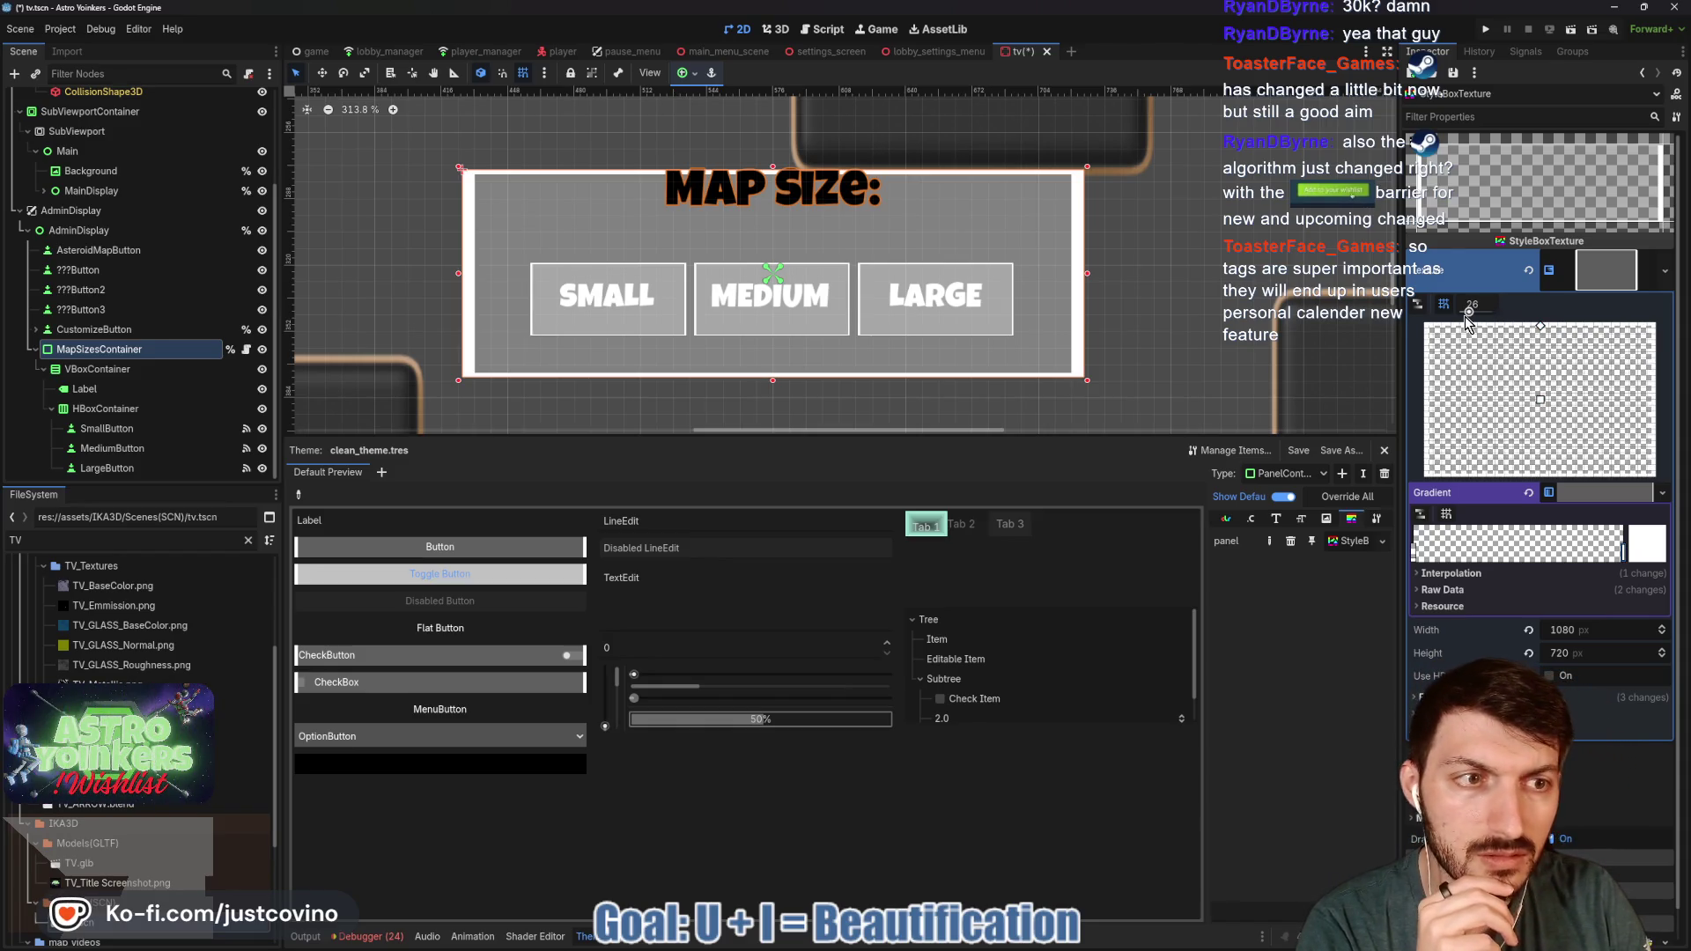
click(1540, 330)
mouse_move(1540, 330)
mouse_down()
mouse_move(1540, 388)
mouse_move(1532, 330)
mouse_up()
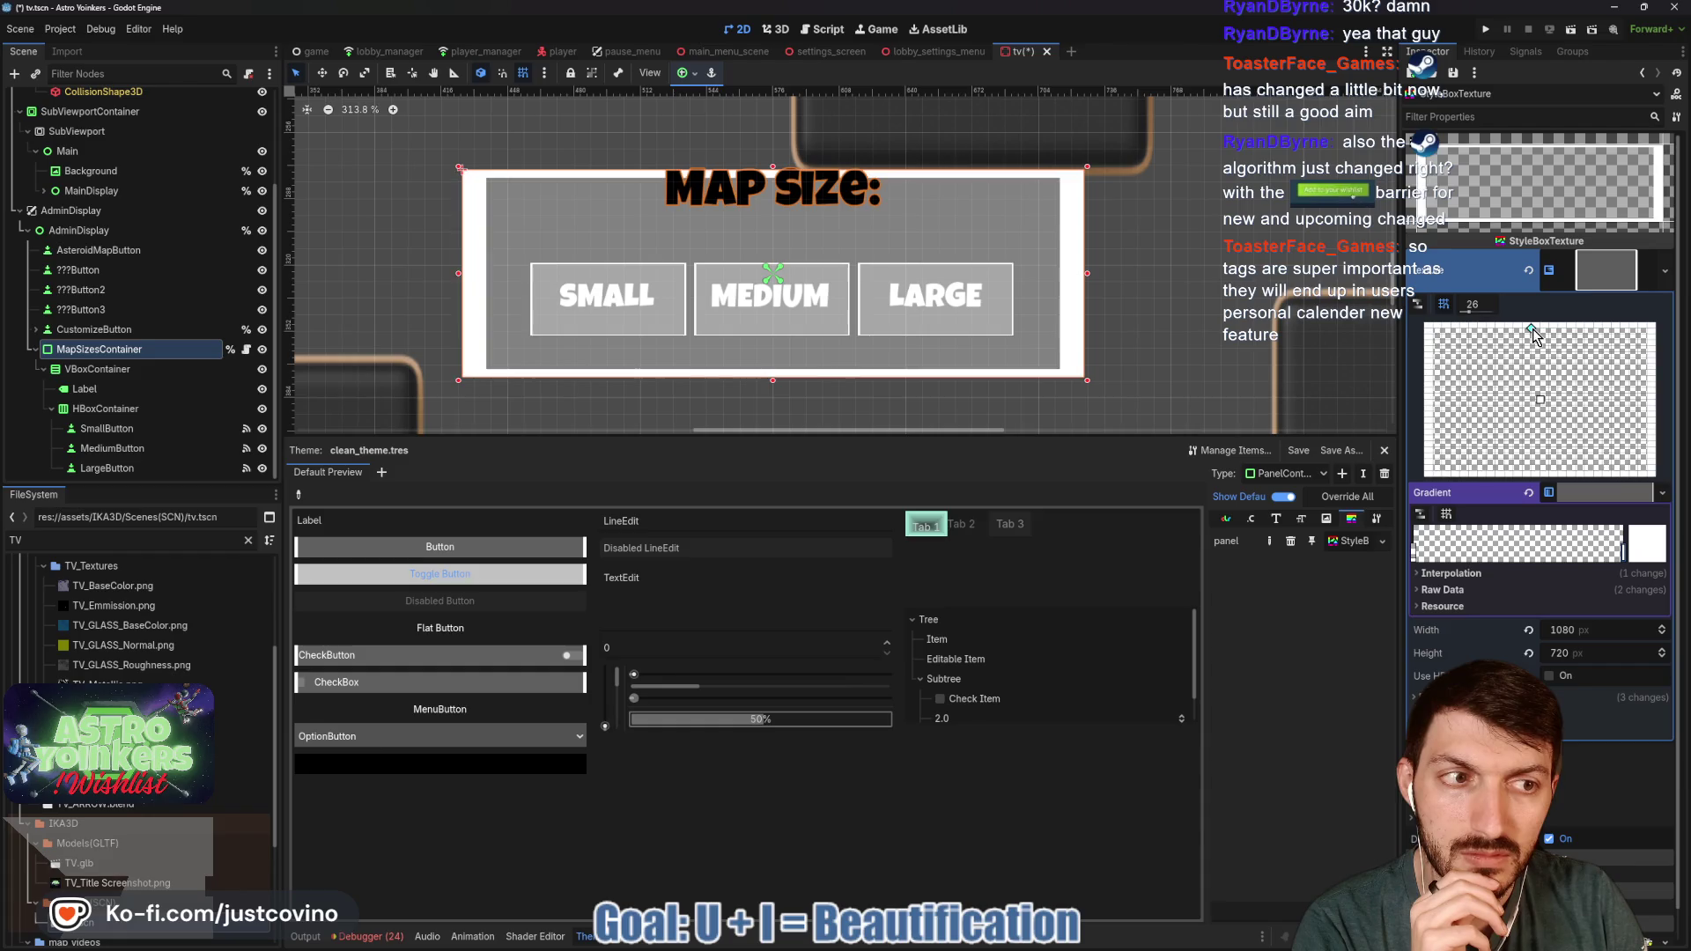
scroll(1530, 330, up, 5)
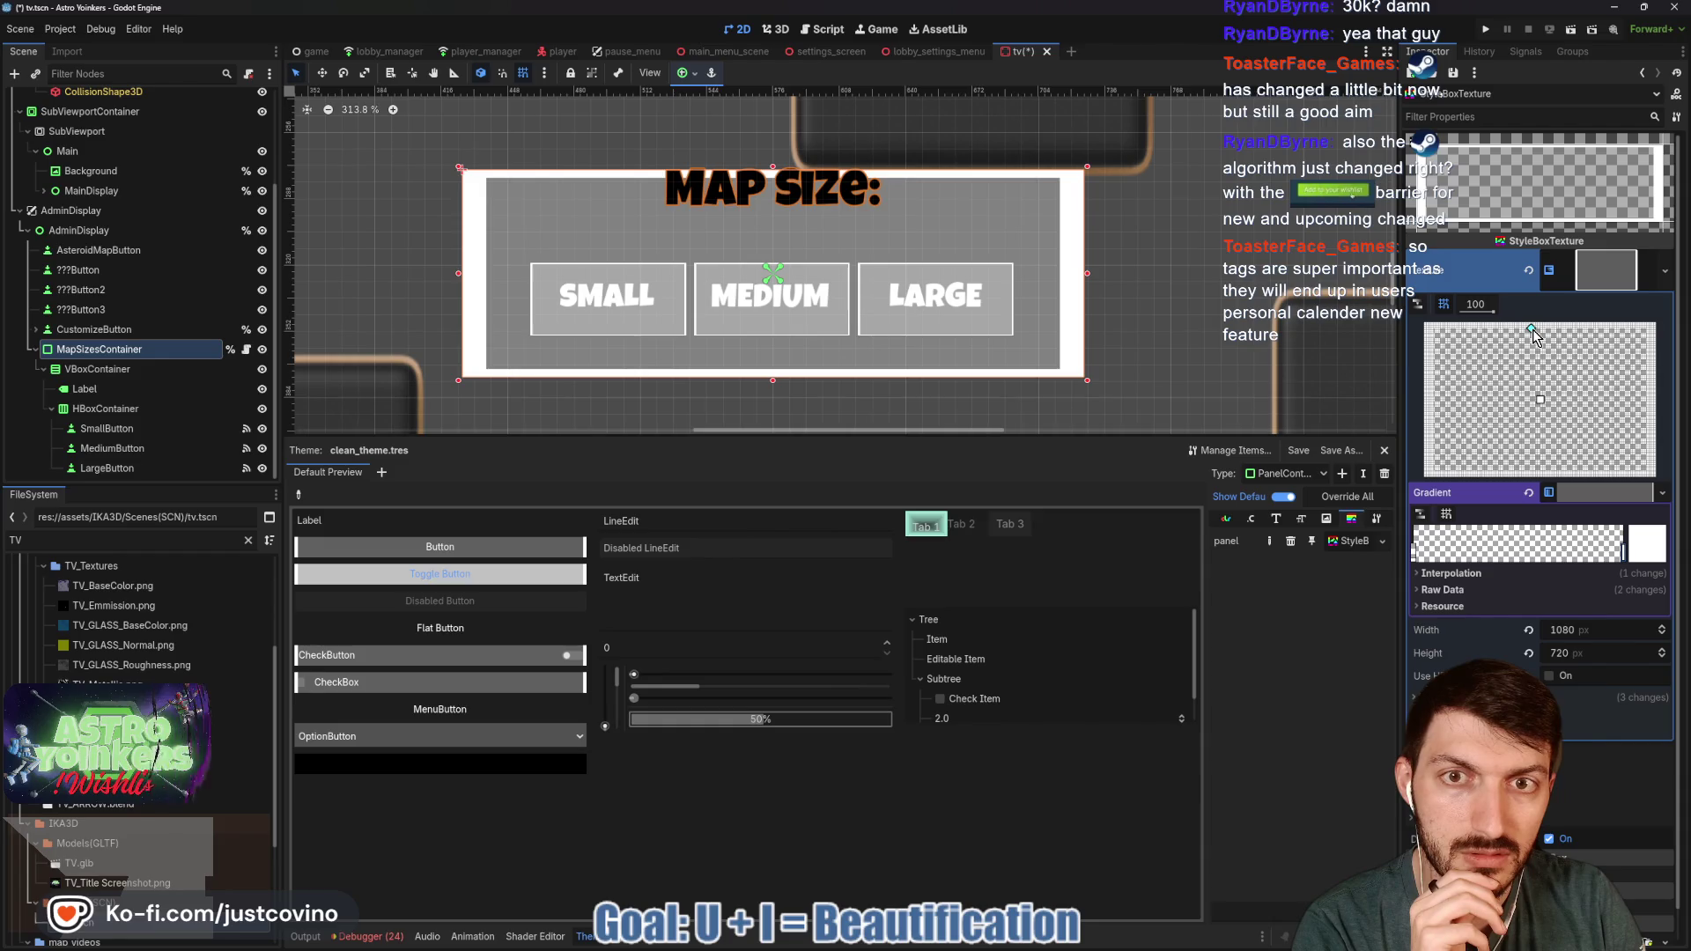
drag(1533, 329, 1534, 326)
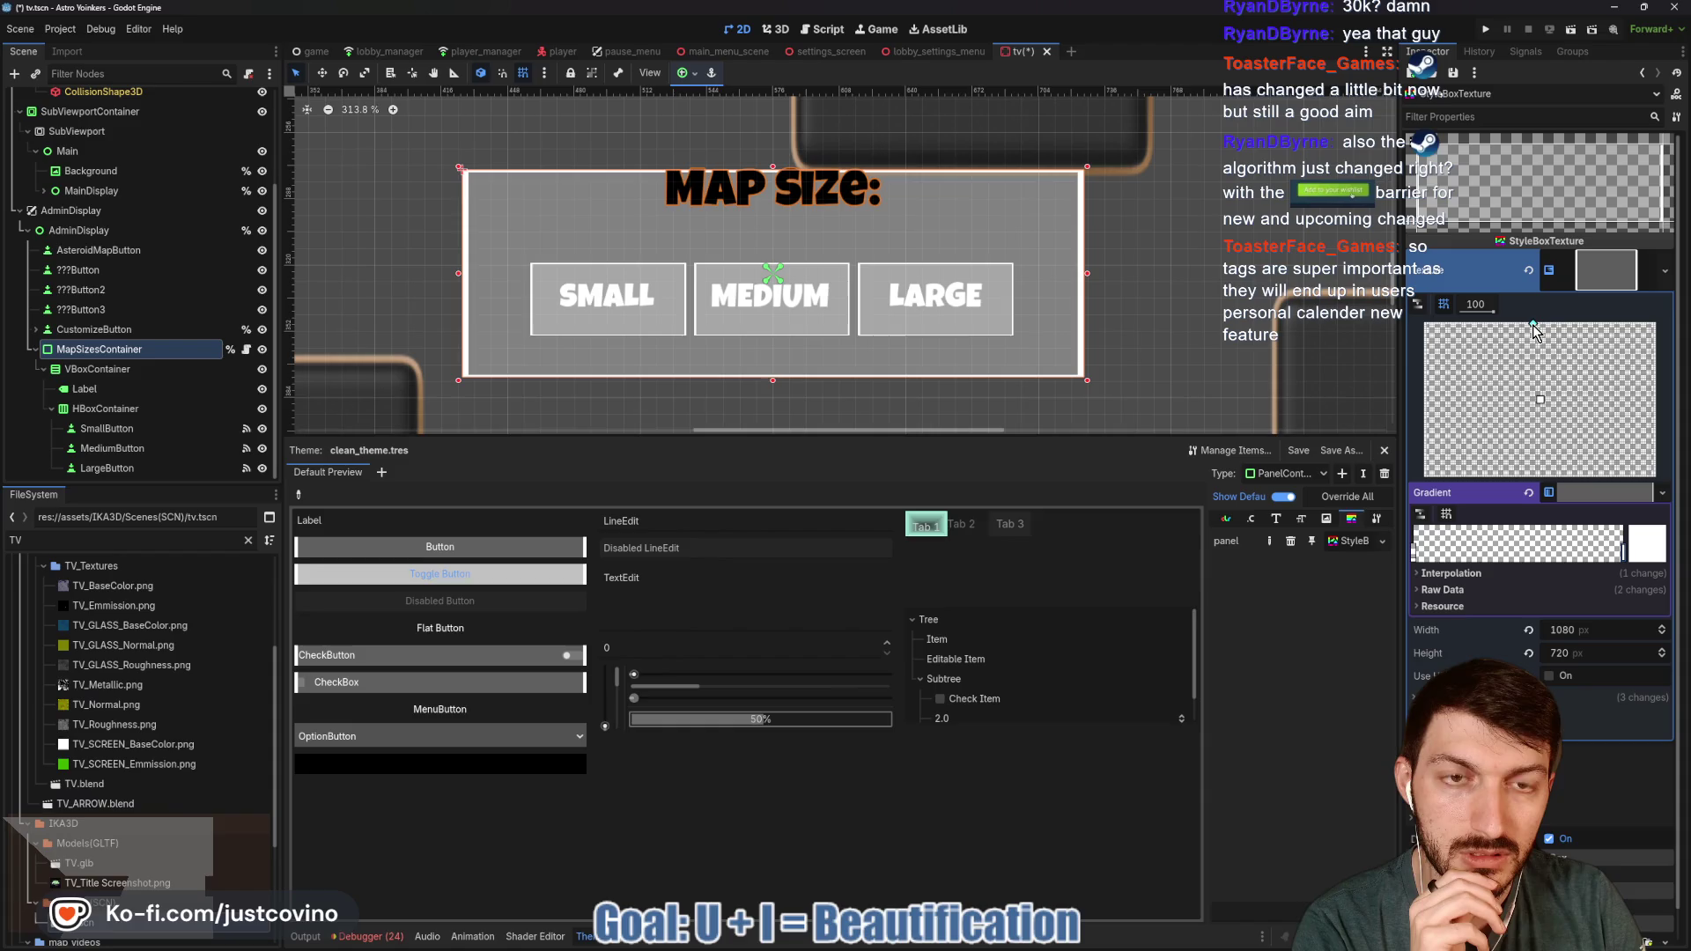
key(ctrl+z)
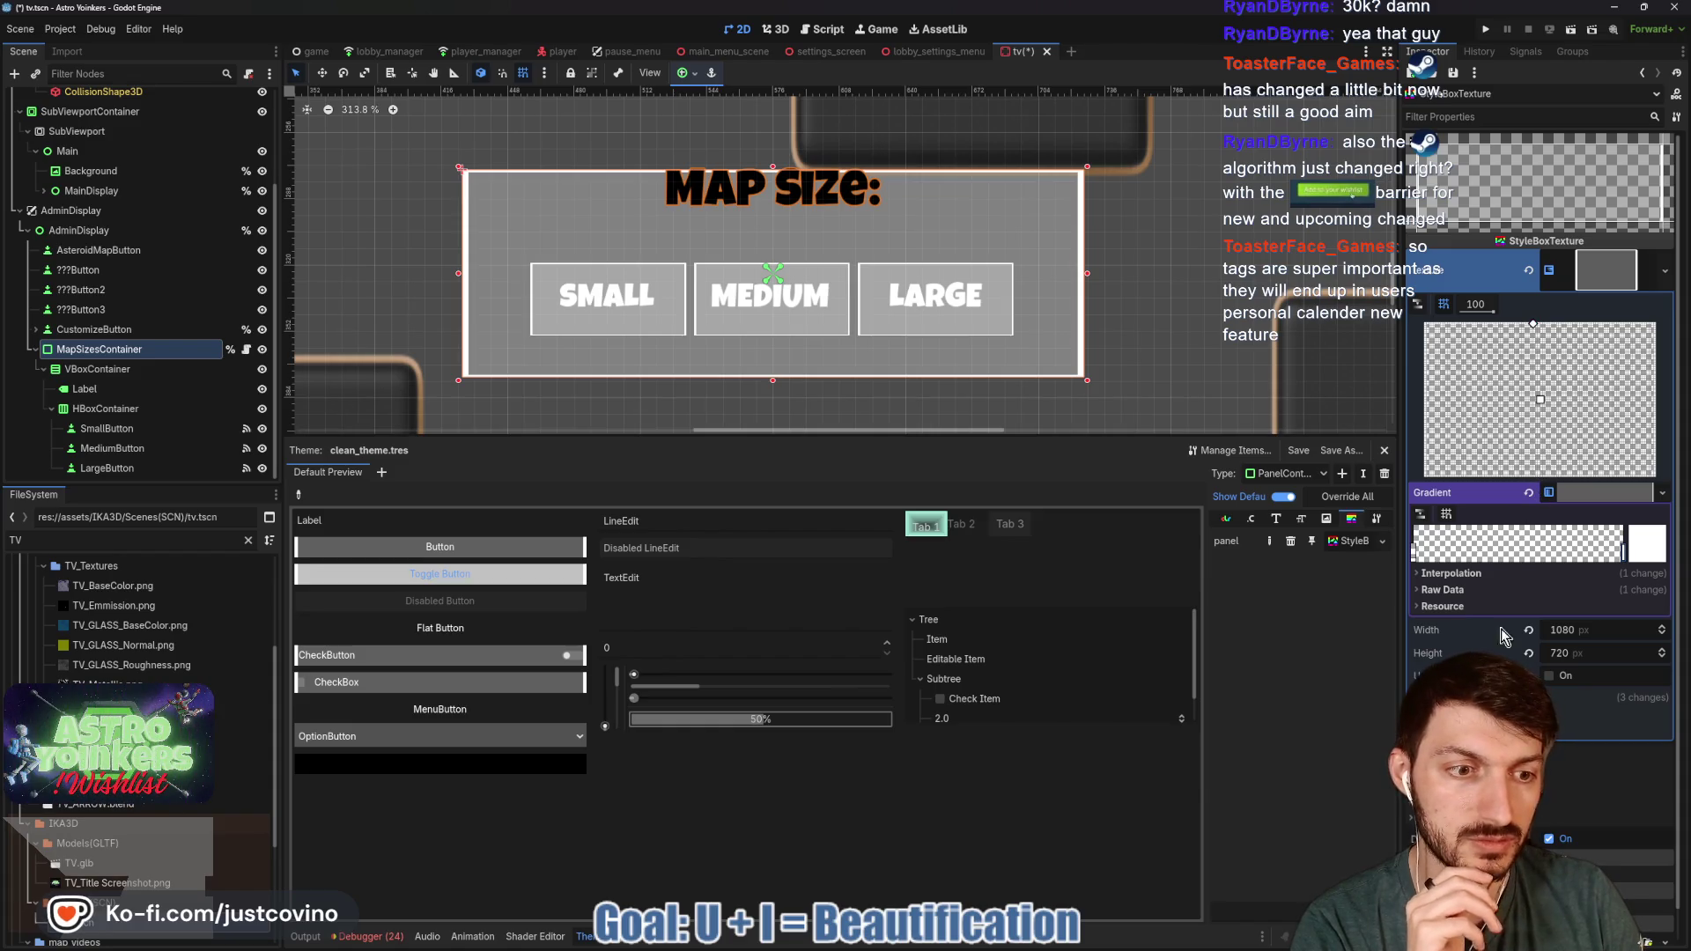
- Expand the StyleBoxTexture's Texture Margins section, with all margins still at 0 px
scroll(1541, 396, down, 1)
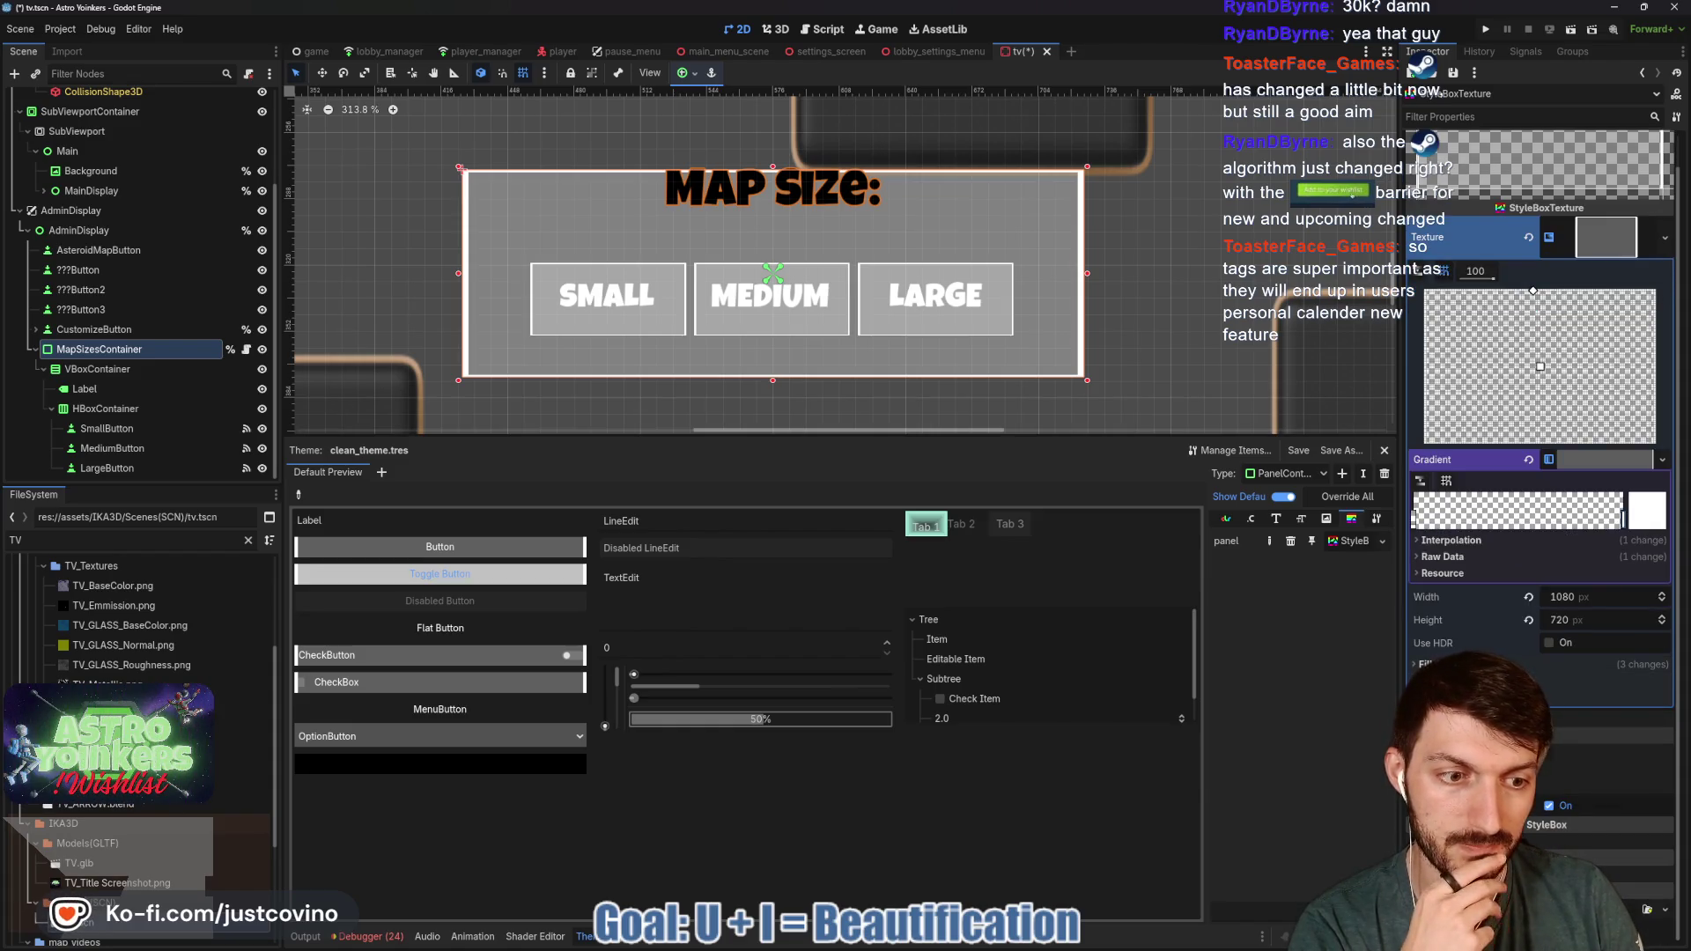
click(1497, 714)
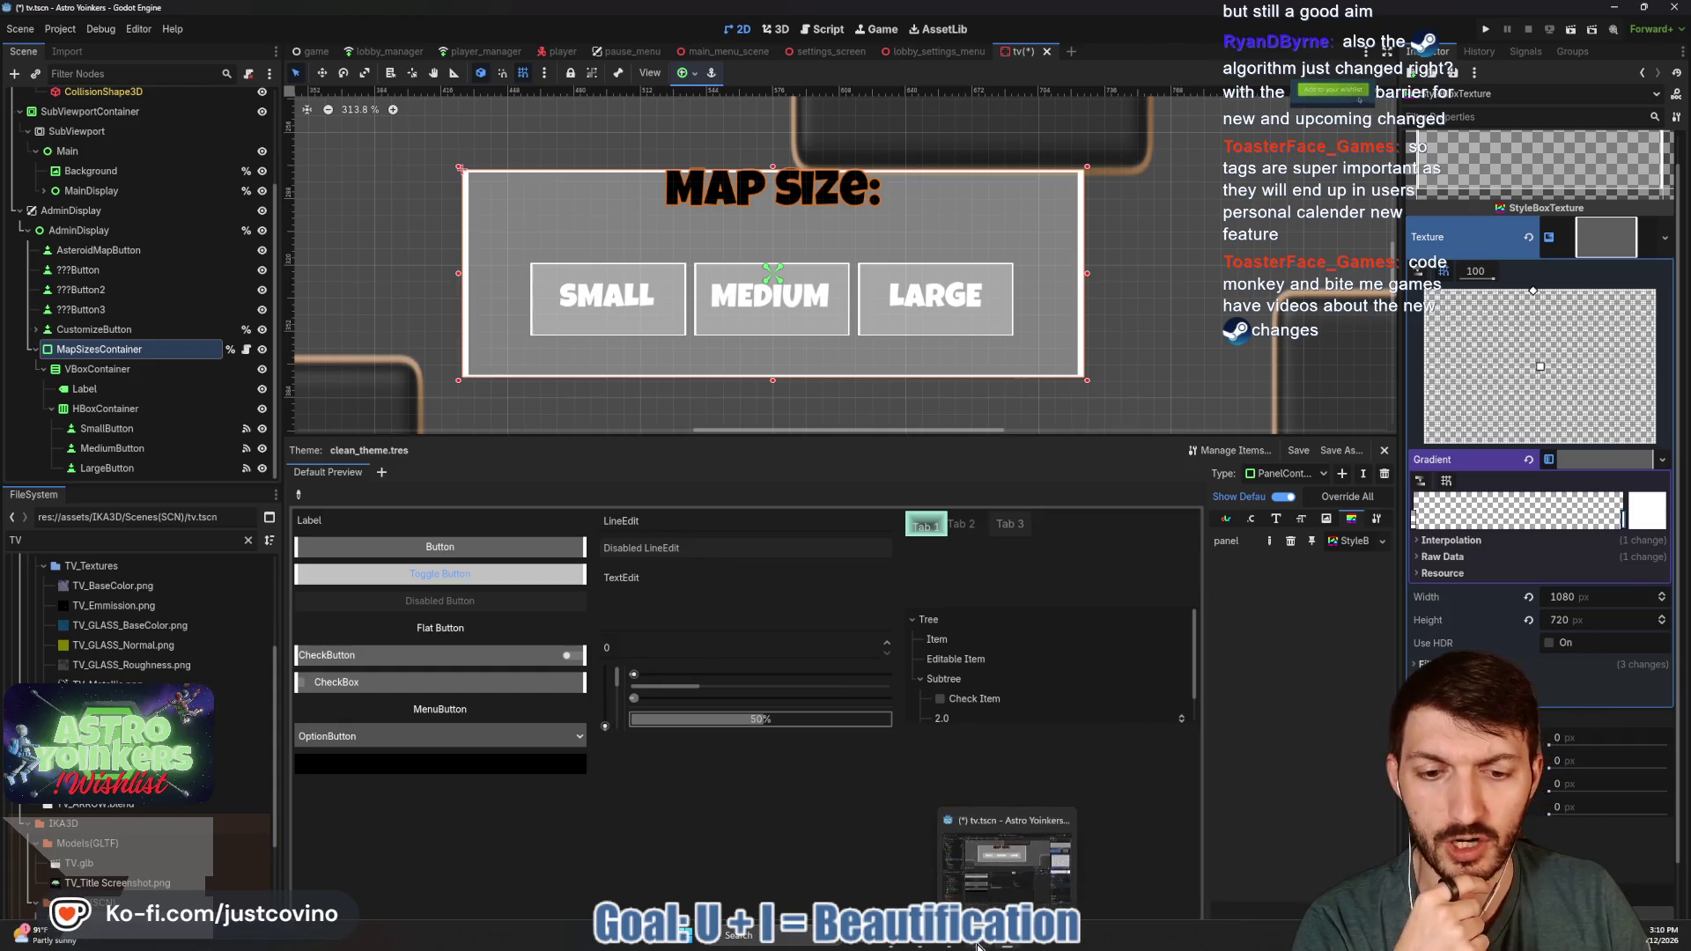
key(alt+Tab)
scroll(1007, 756, down, 3)
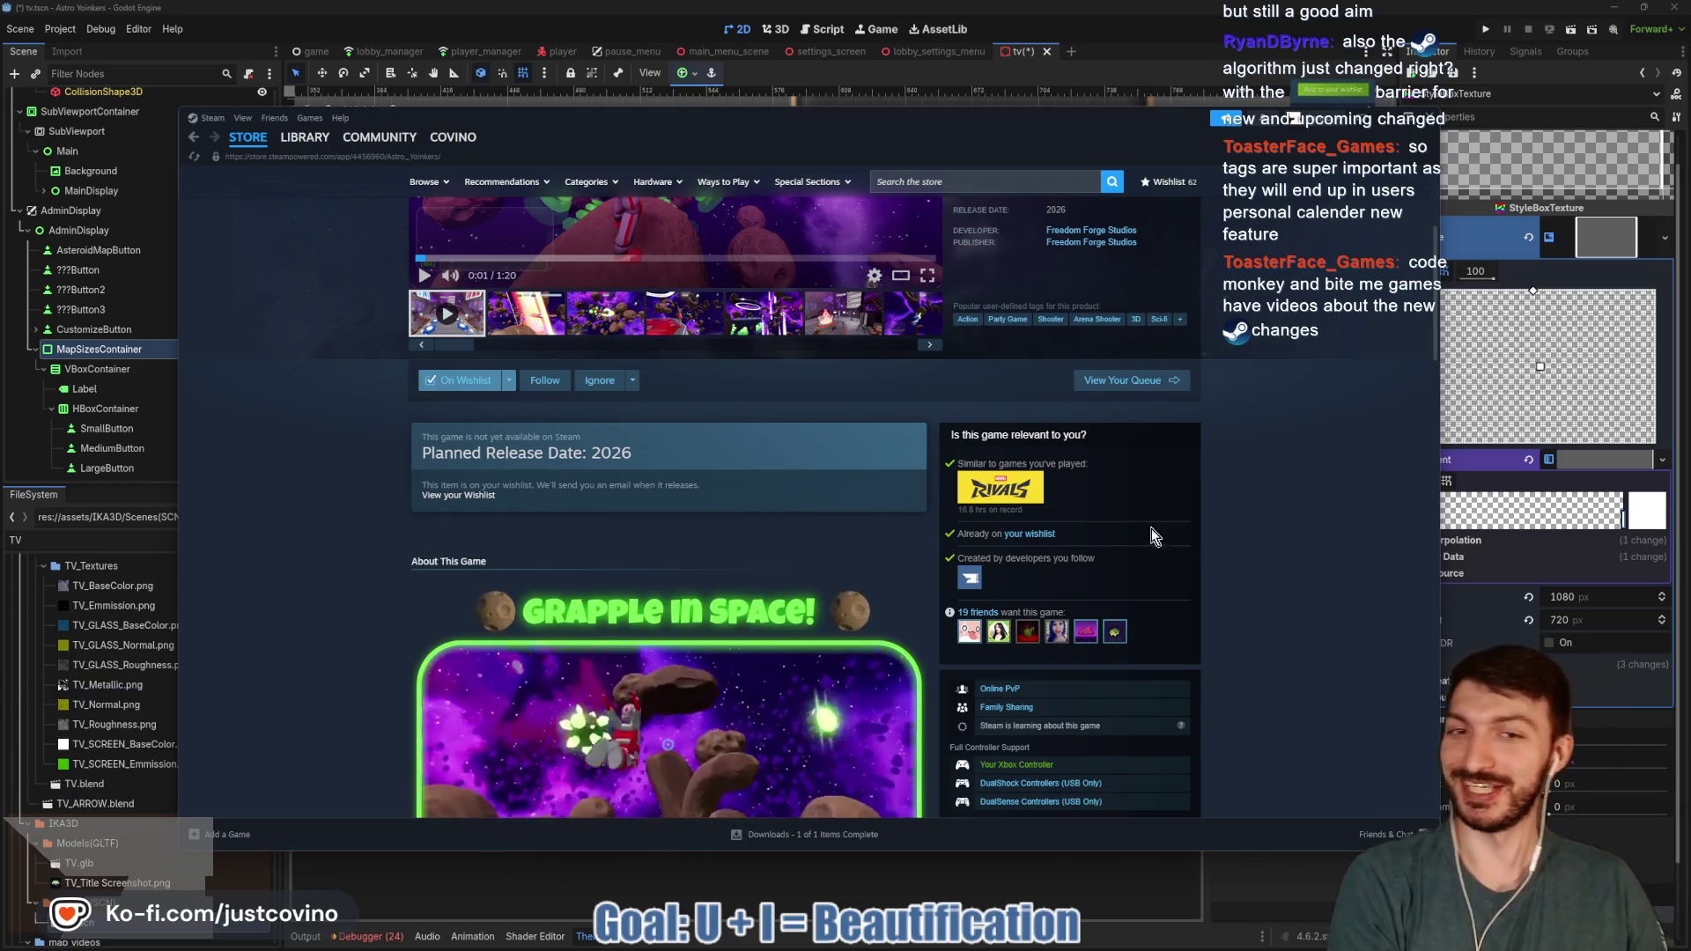
scroll(1123, 526, up, 1)
scroll(1057, 493, up, 1)
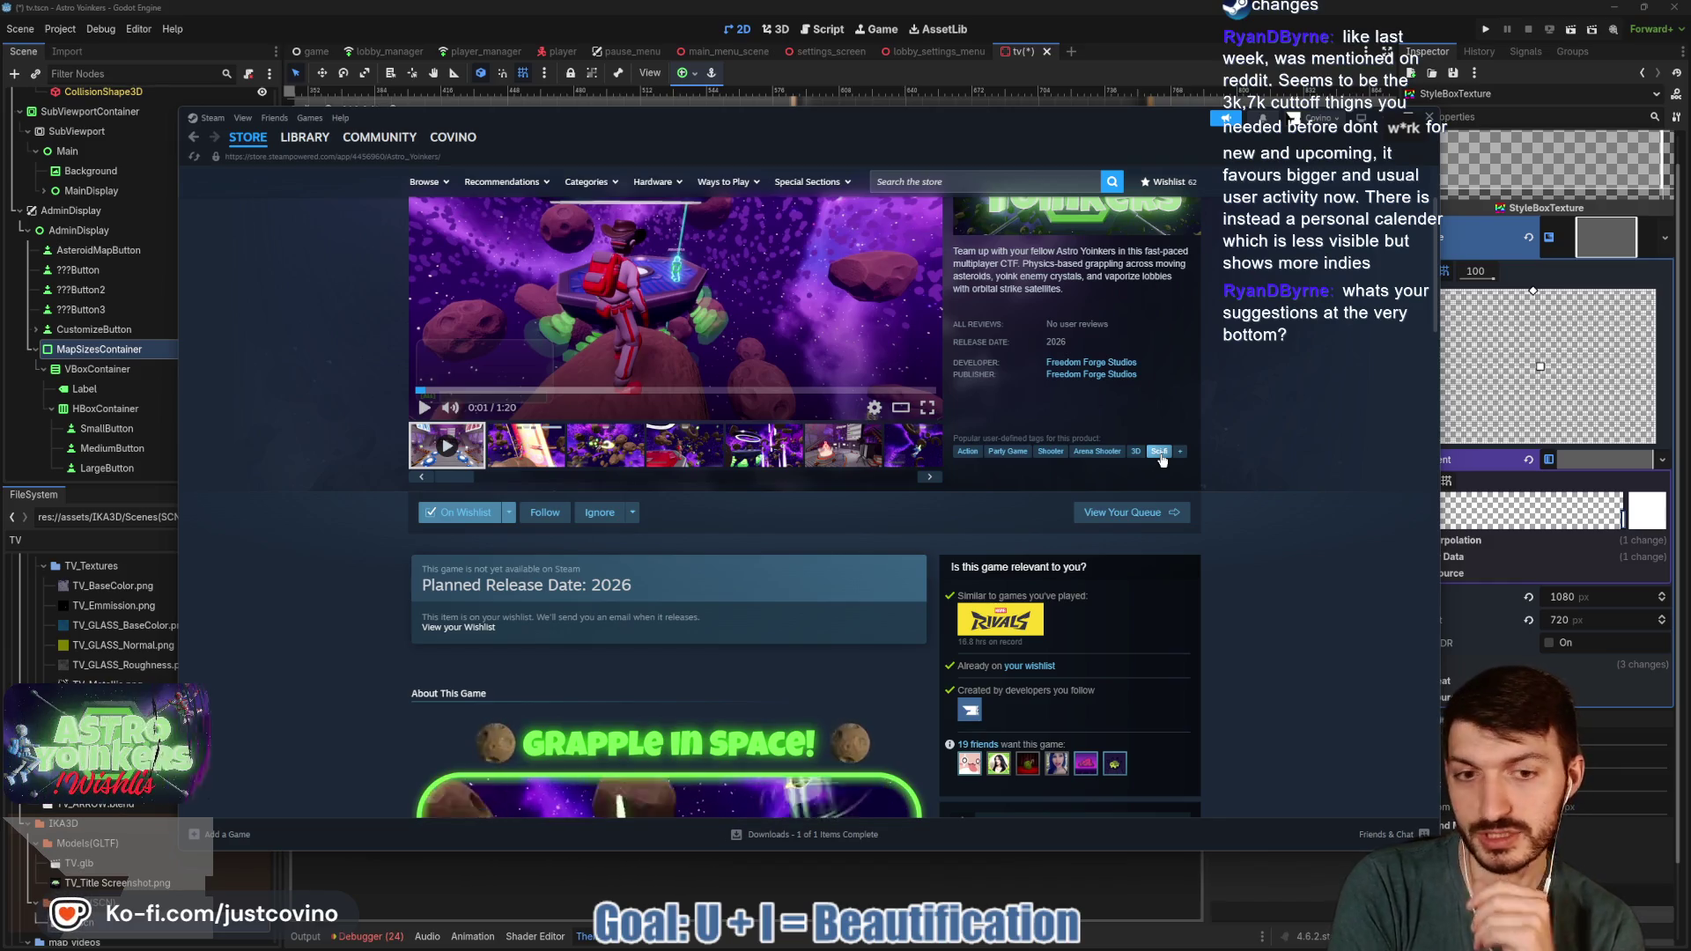
scroll(1269, 542, down, 6)
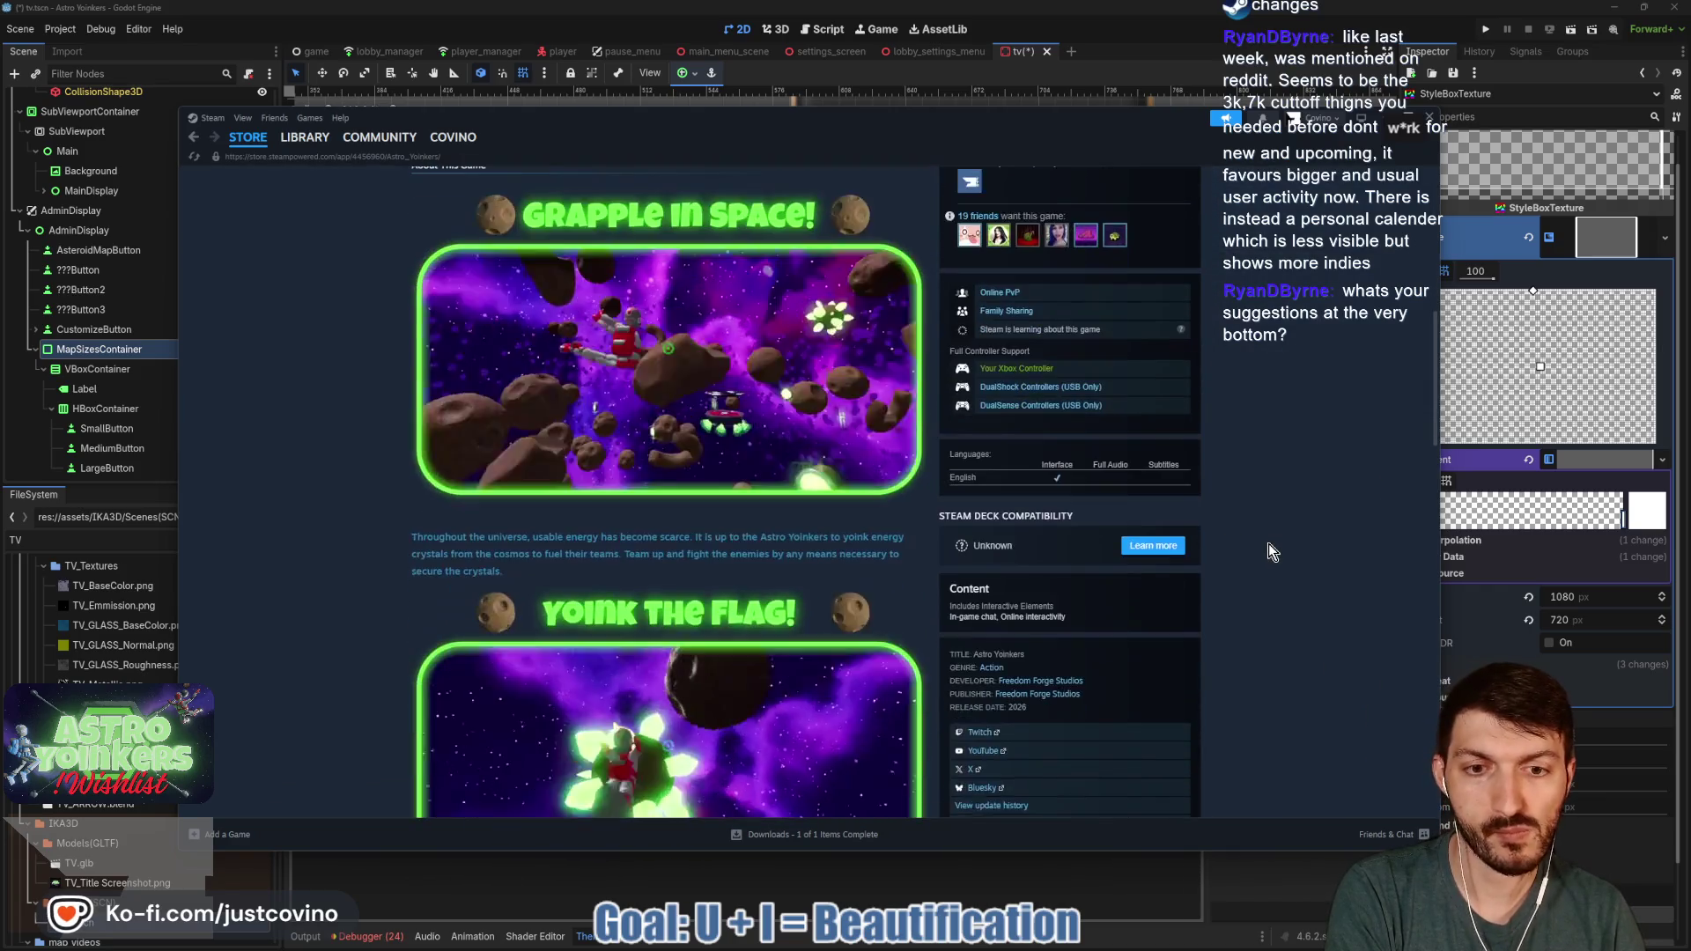
scroll(1268, 544, down, 2)
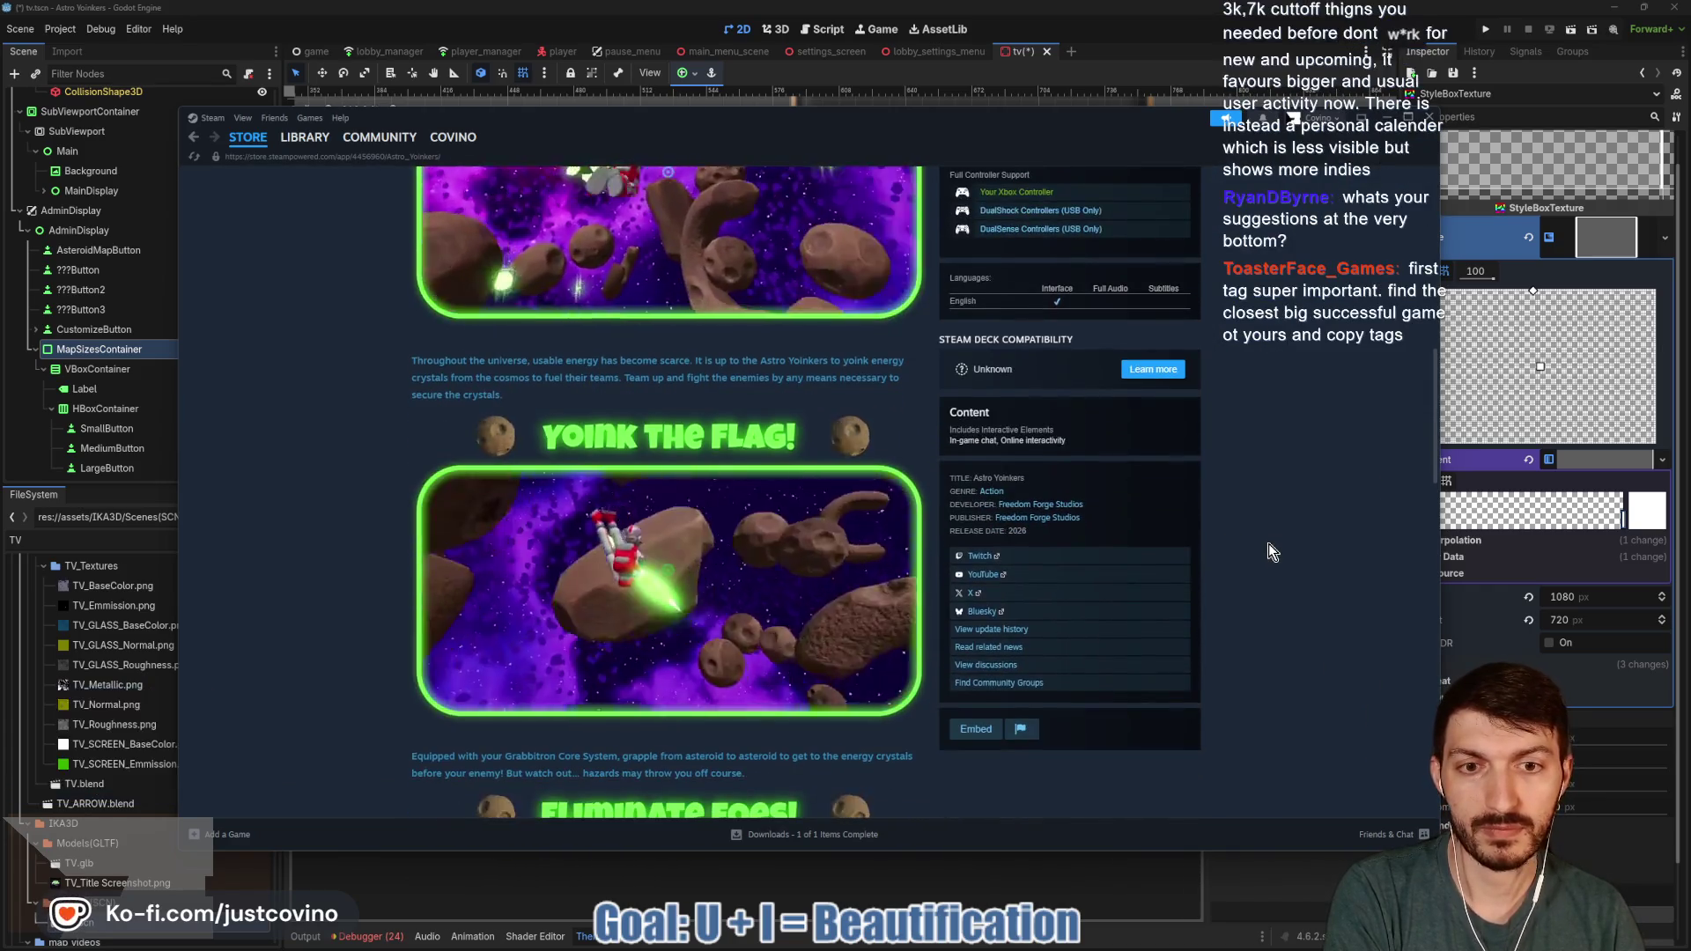
scroll(1269, 543, down, 1)
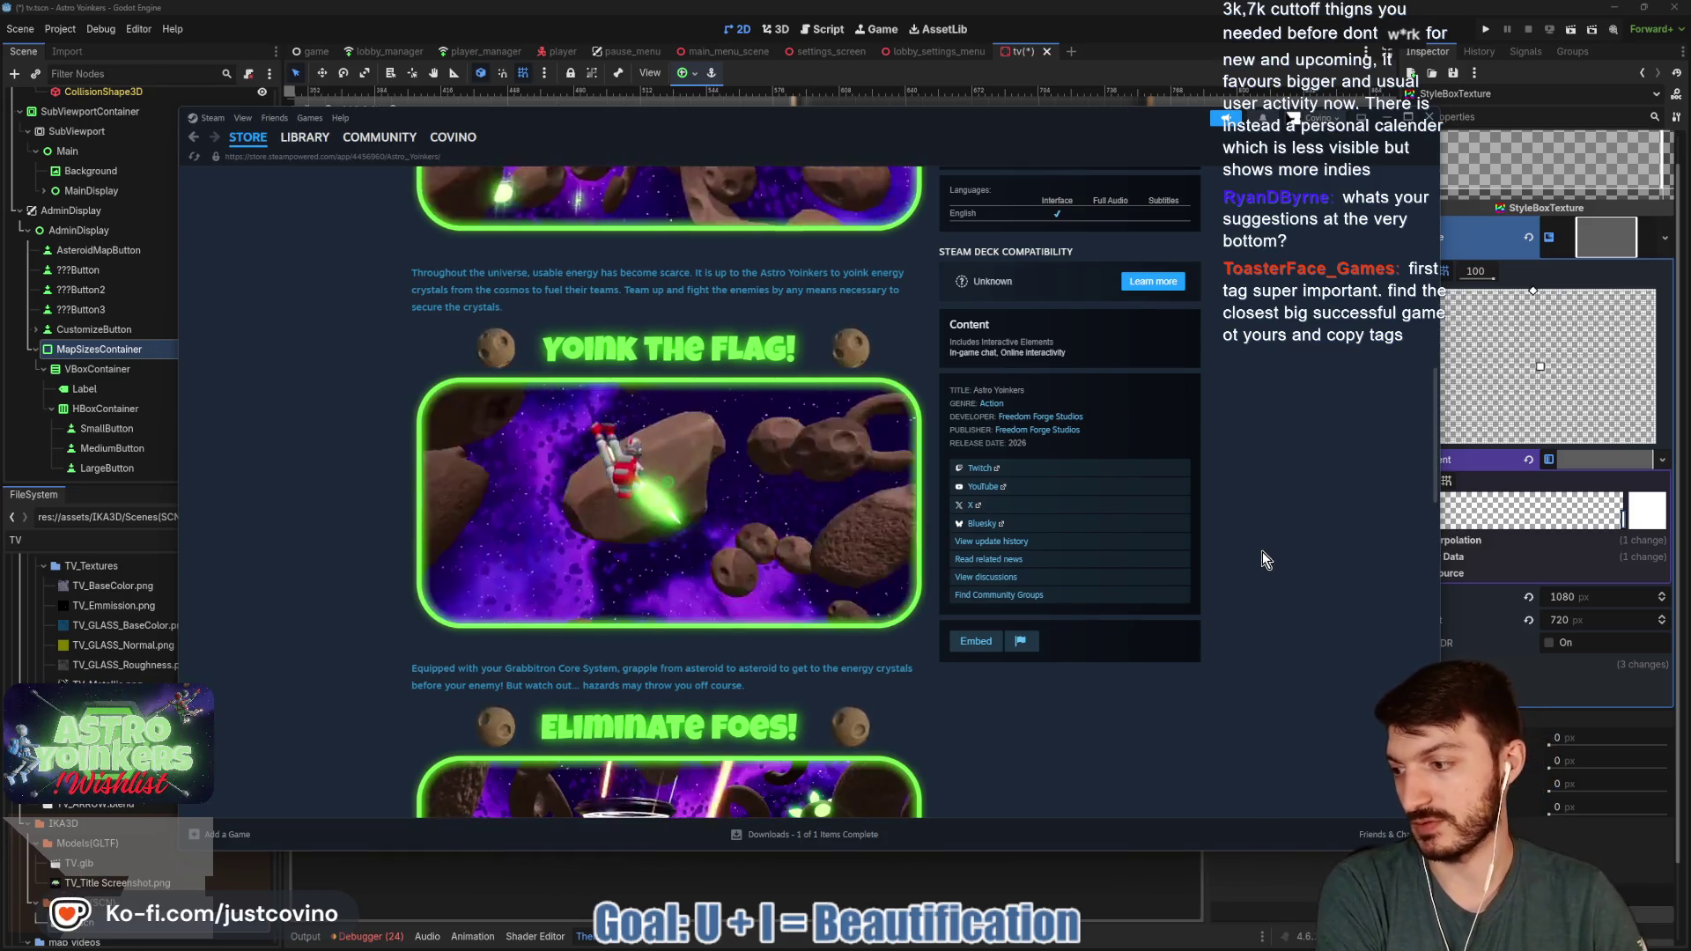
scroll(1261, 552, up, 6)
scroll(1235, 586, up, 3)
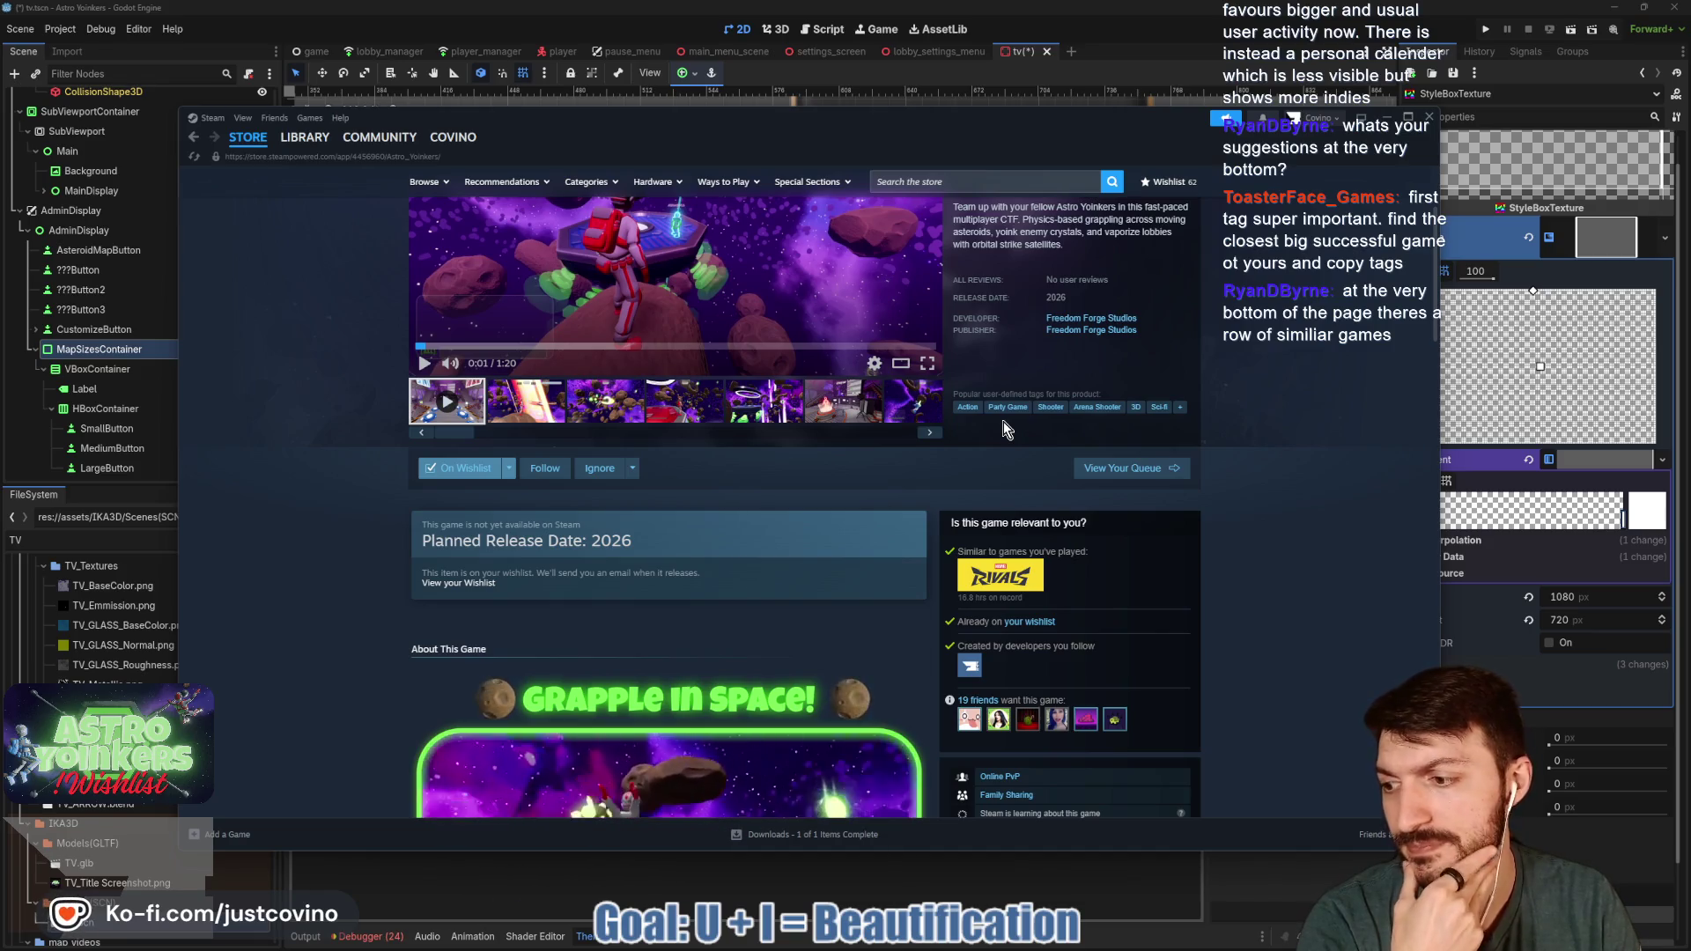
- Scroll to More Like This and page forward through the similar-games carousel
scroll(1054, 451, down, 5)
scroll(1054, 452, down, 10)
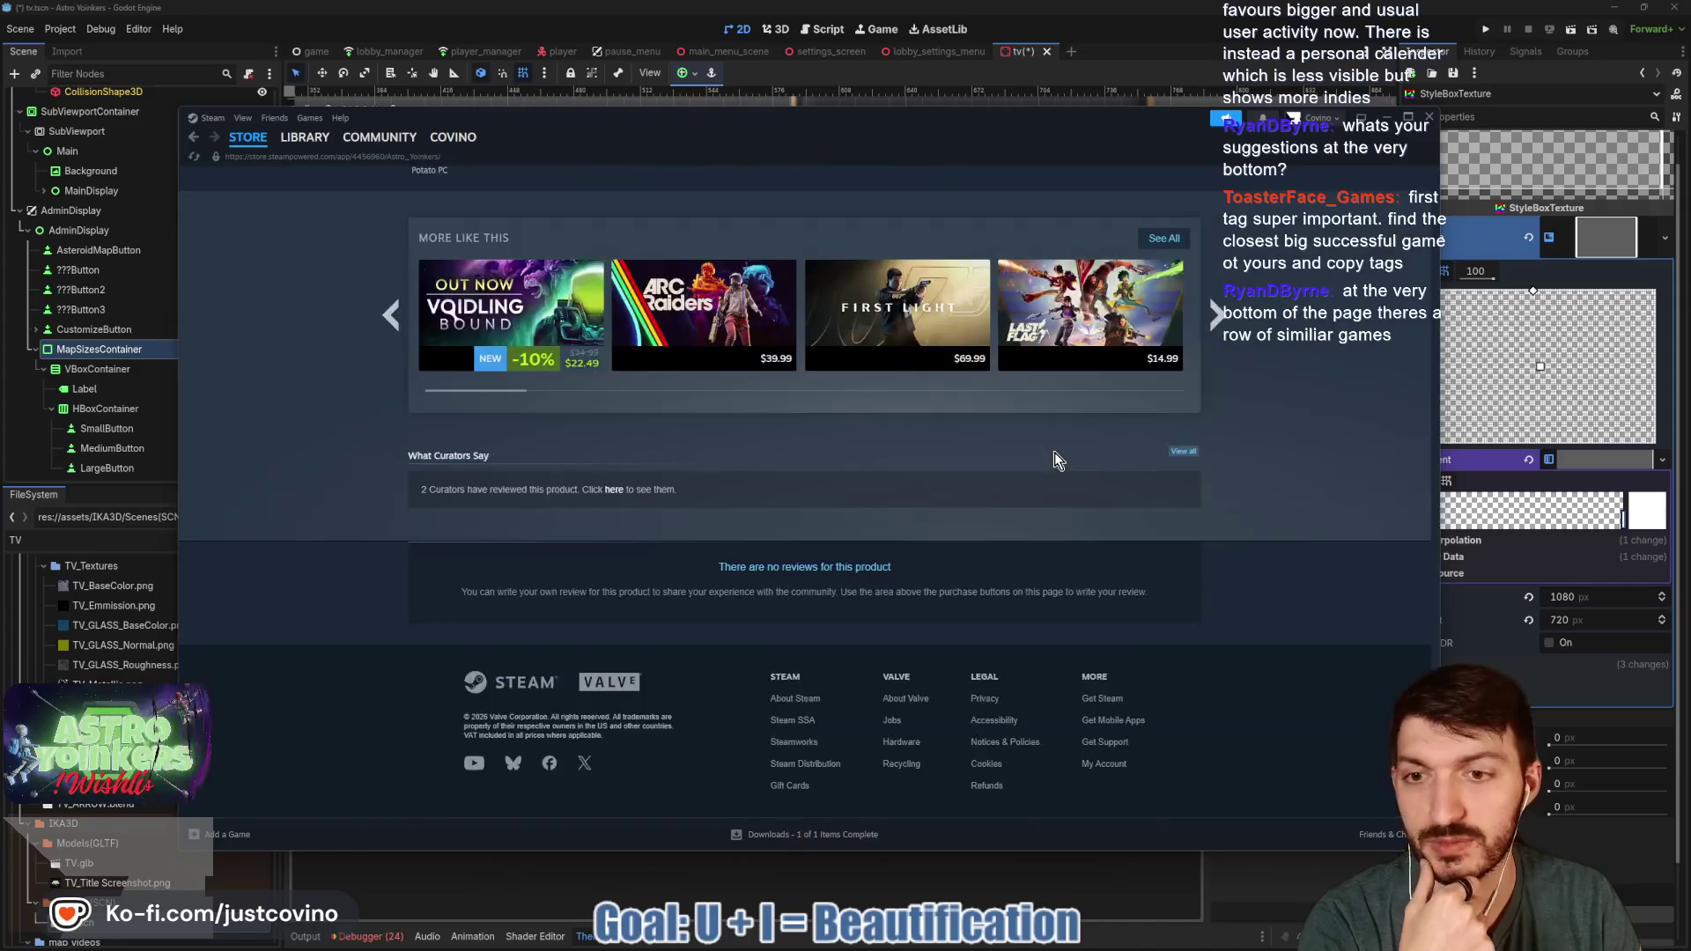
scroll(1054, 451, up, 3)
scroll(747, 514, down, 1)
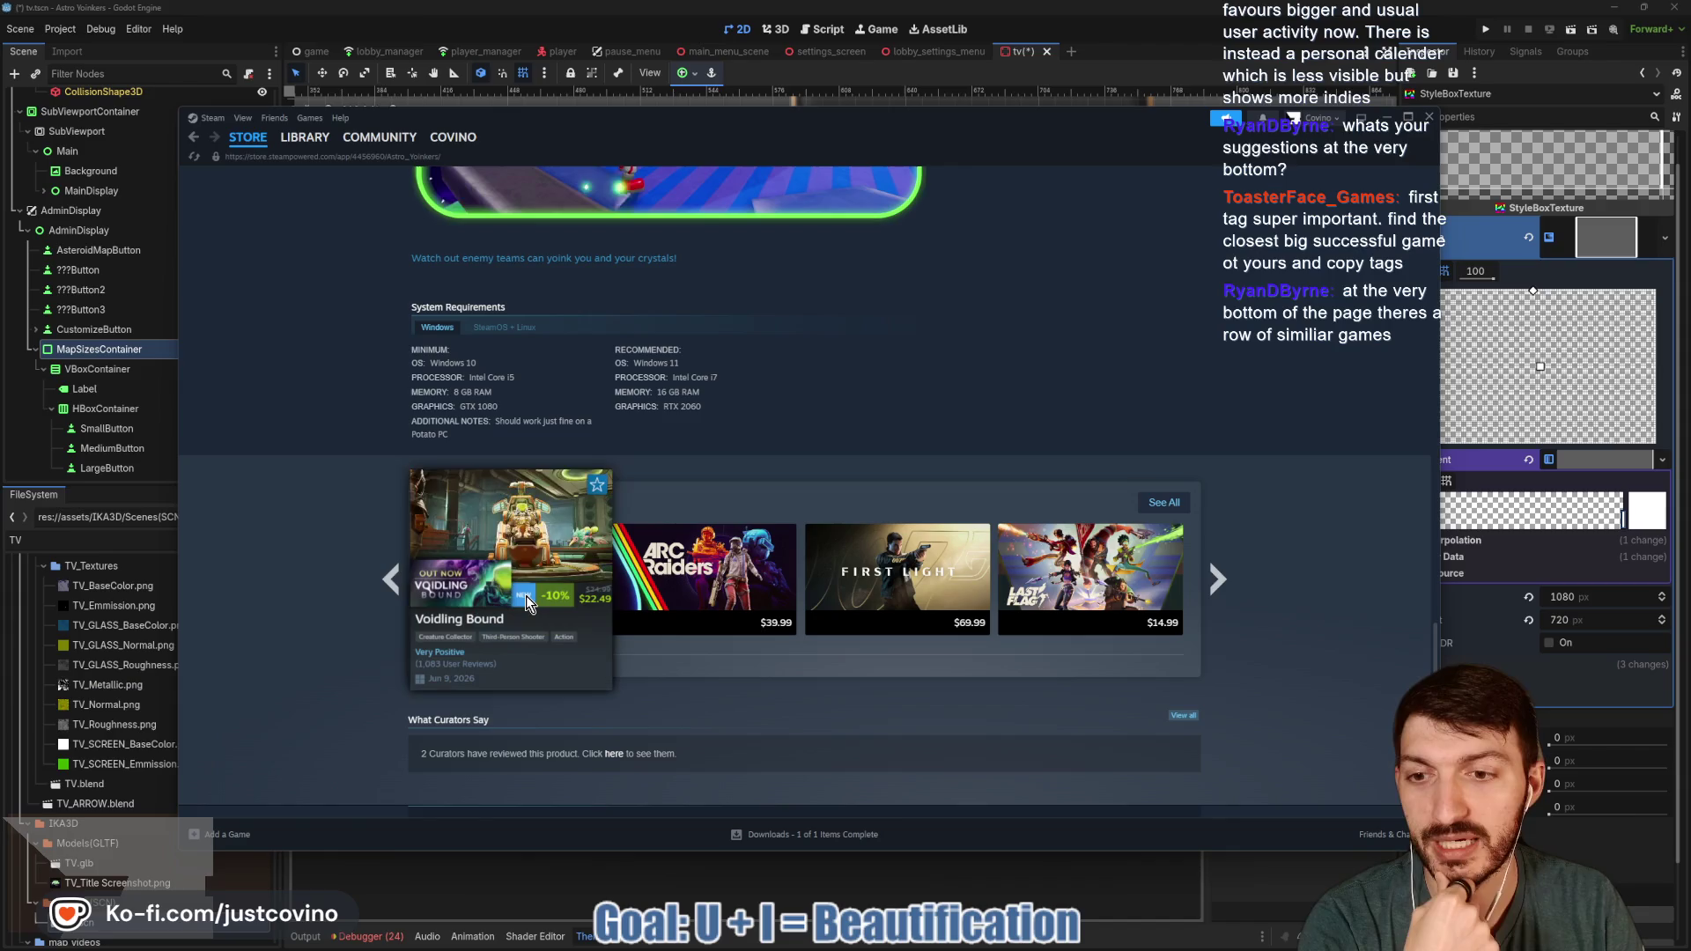
mouse_move(746, 590)
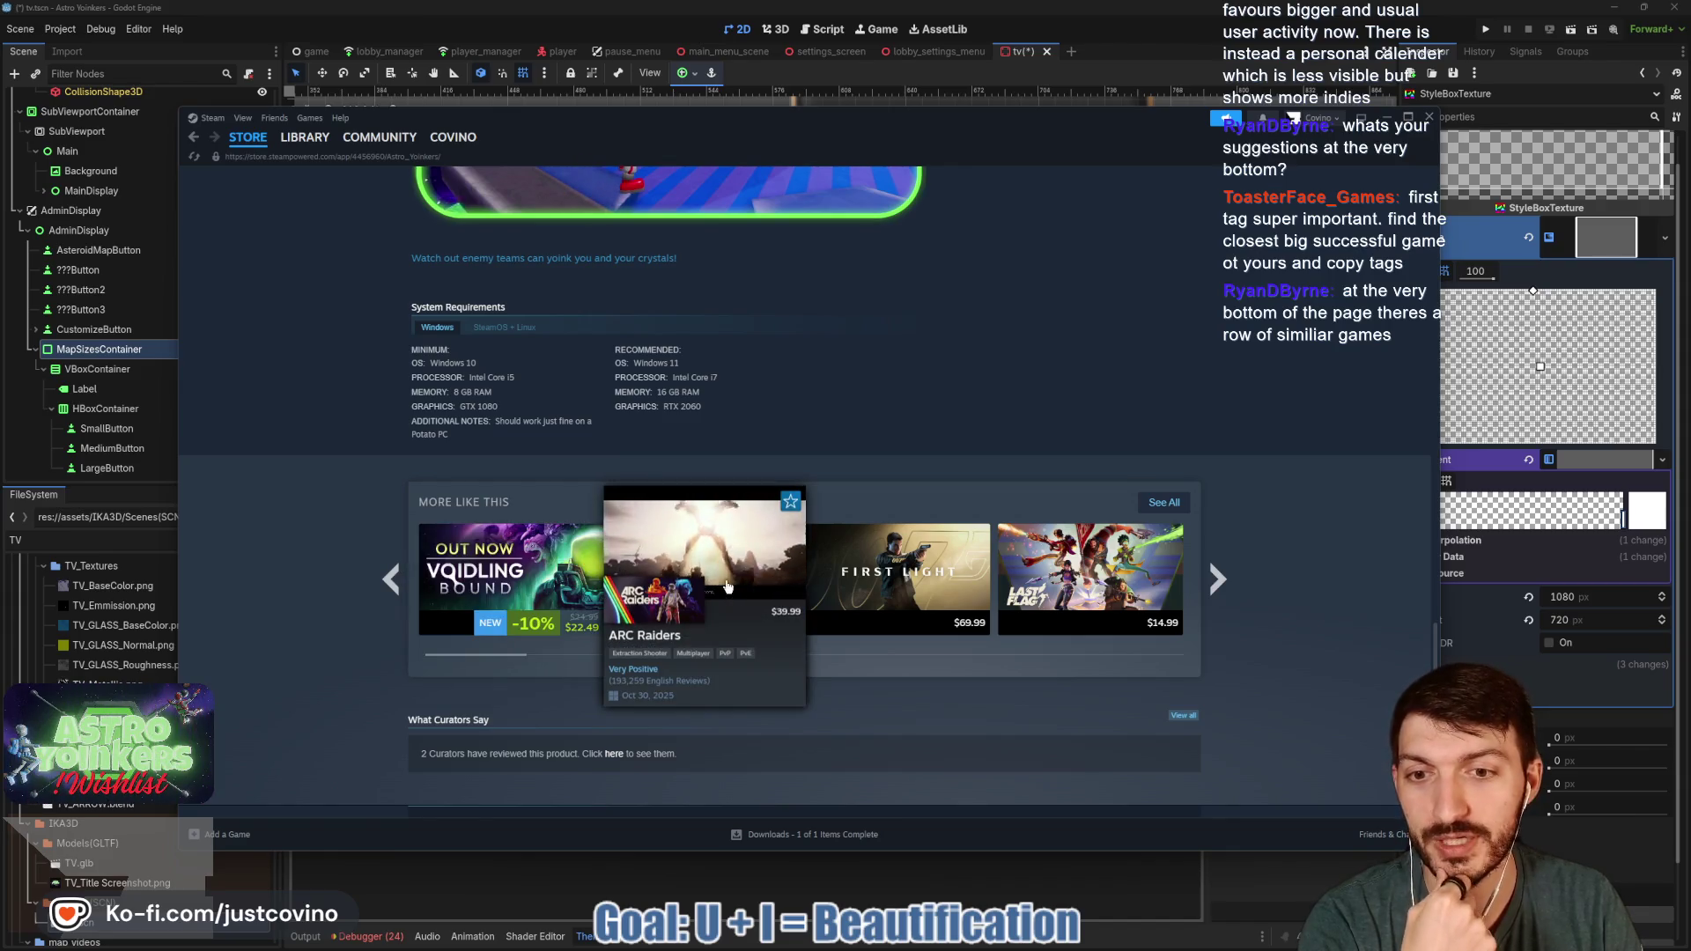
mouse_move(897, 588)
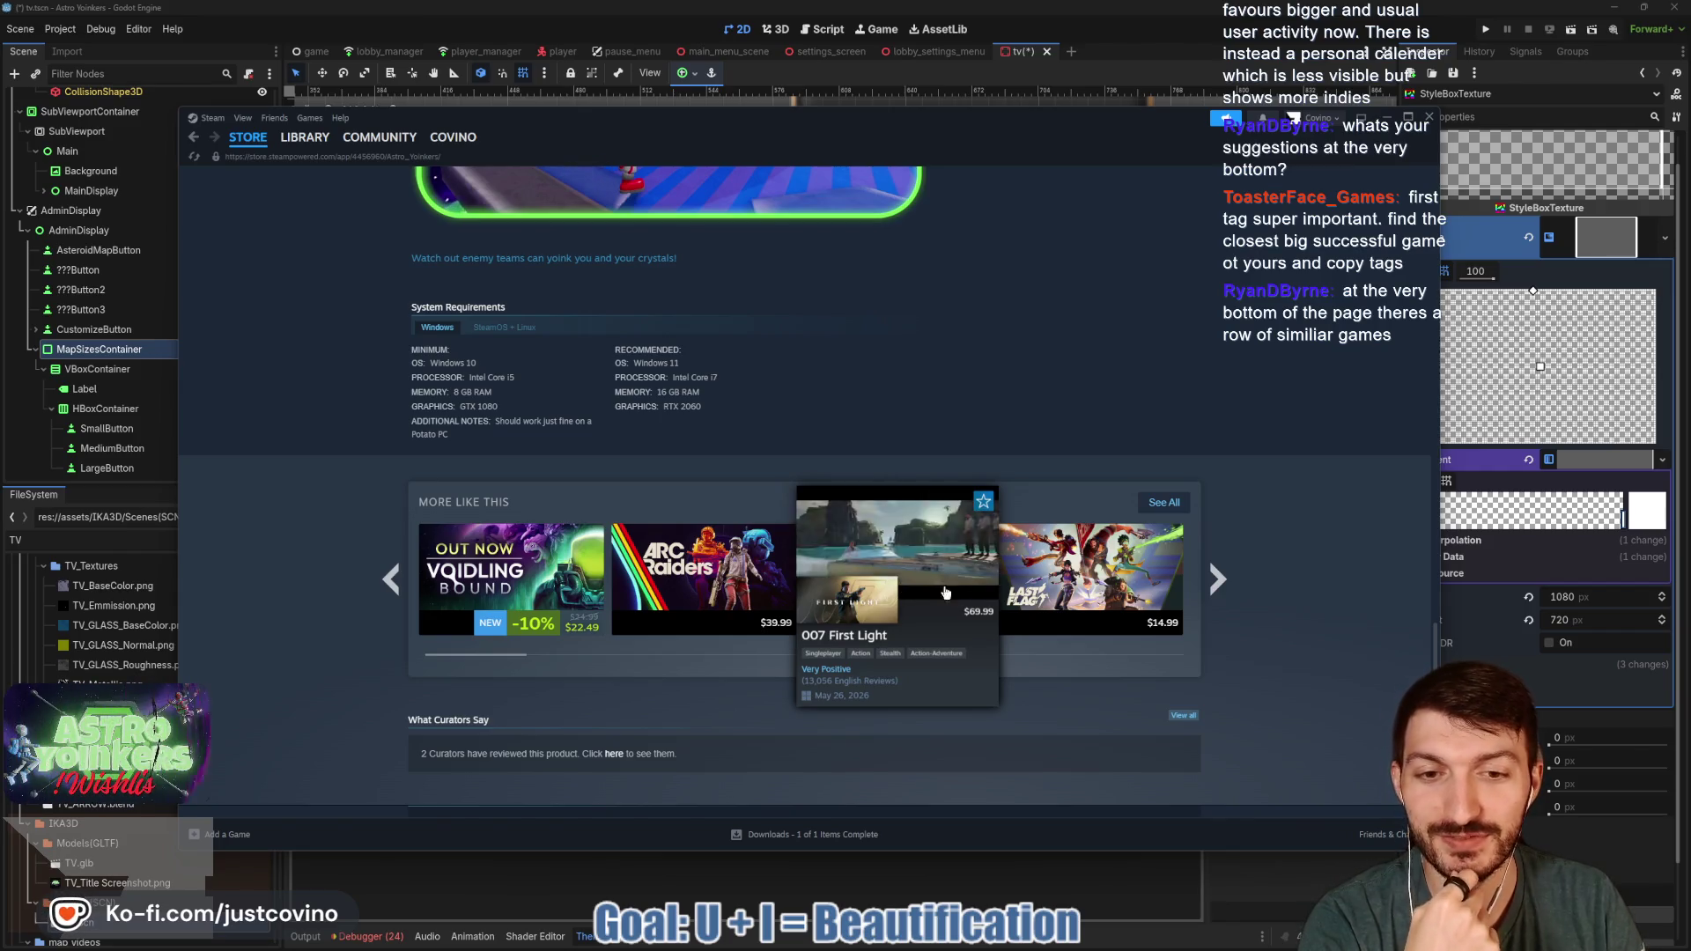
mouse_move(1090, 591)
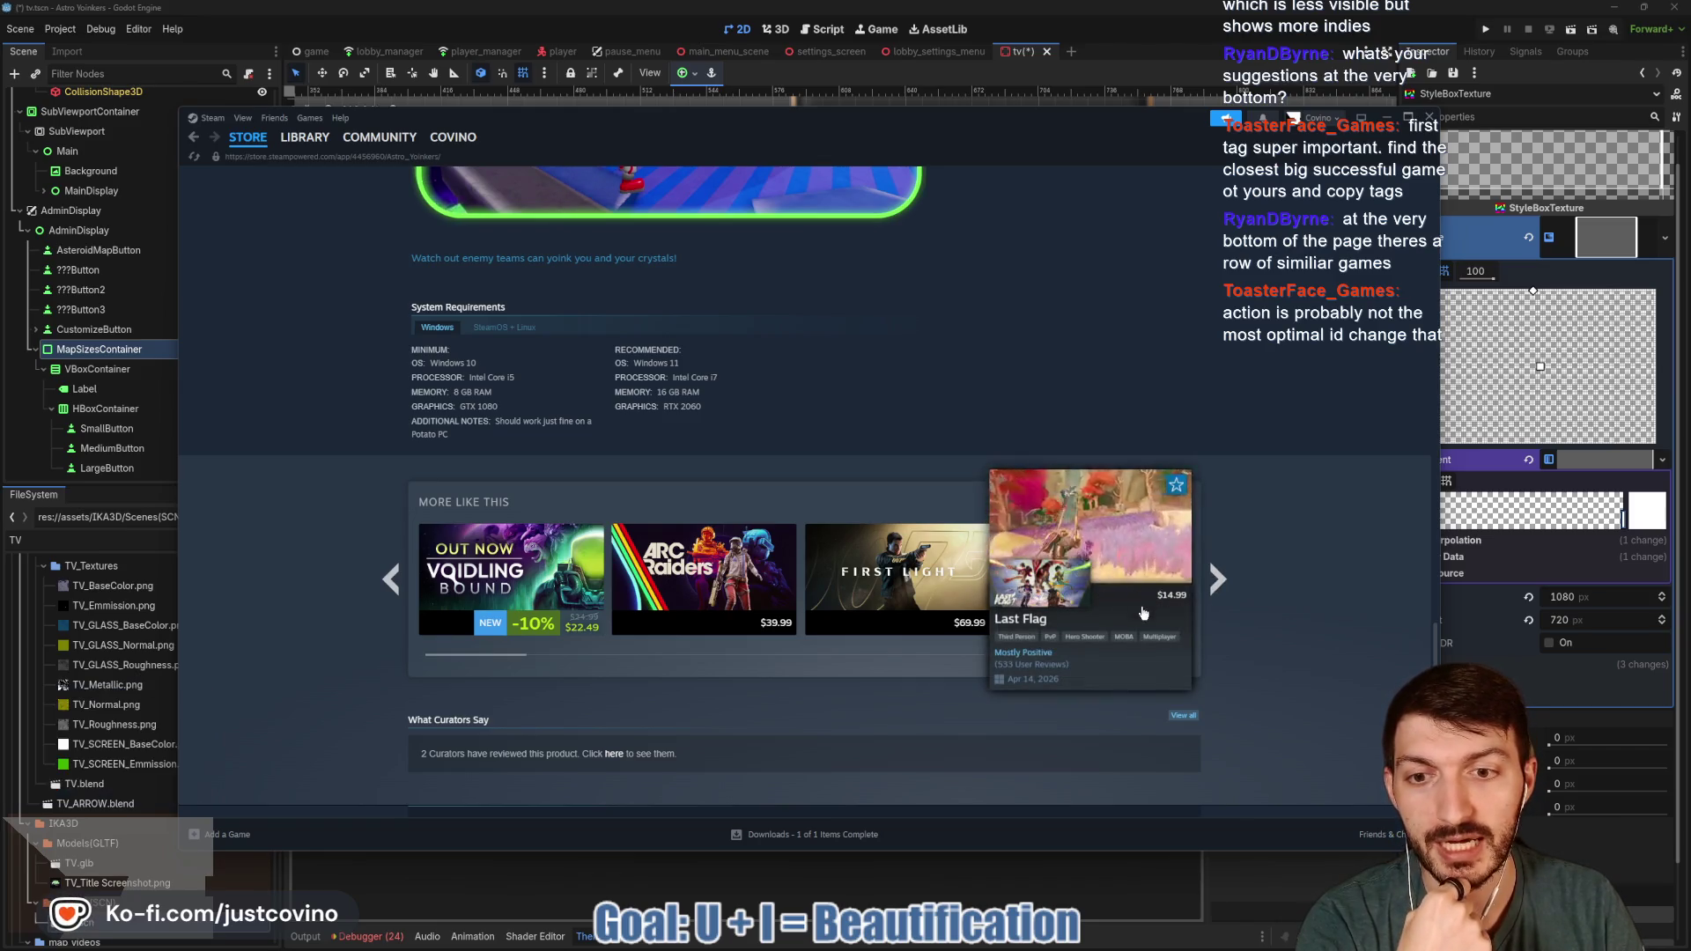
mouse_move(1106, 620)
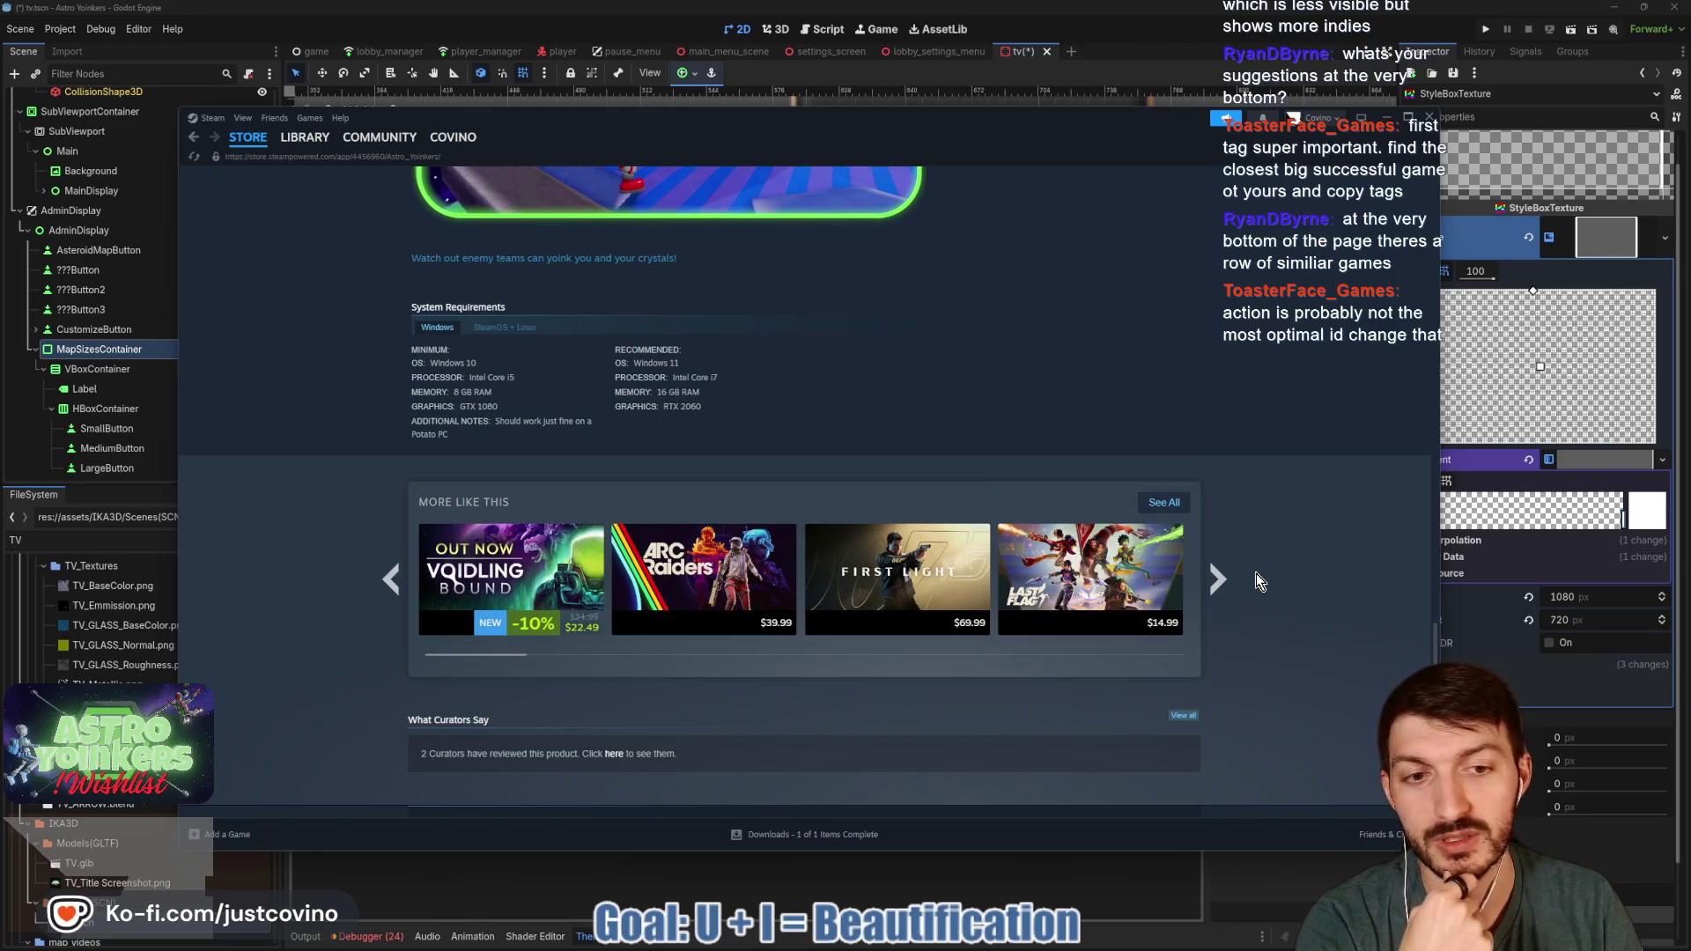
click(1217, 579)
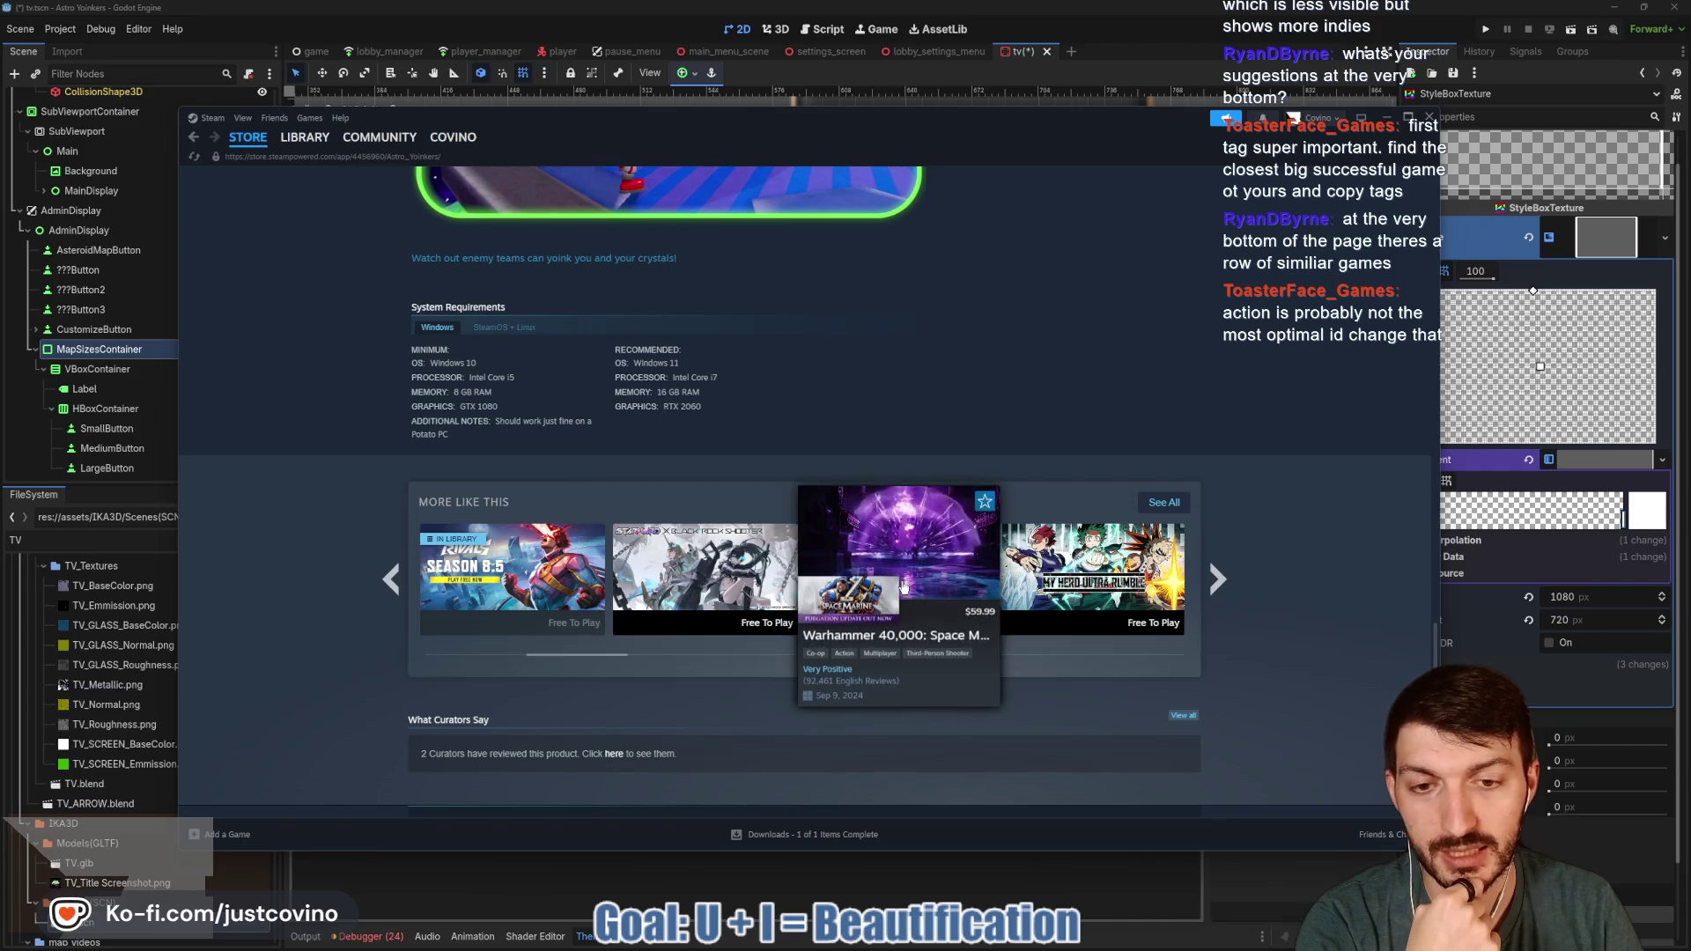
mouse_move(1174, 596)
click(1225, 579)
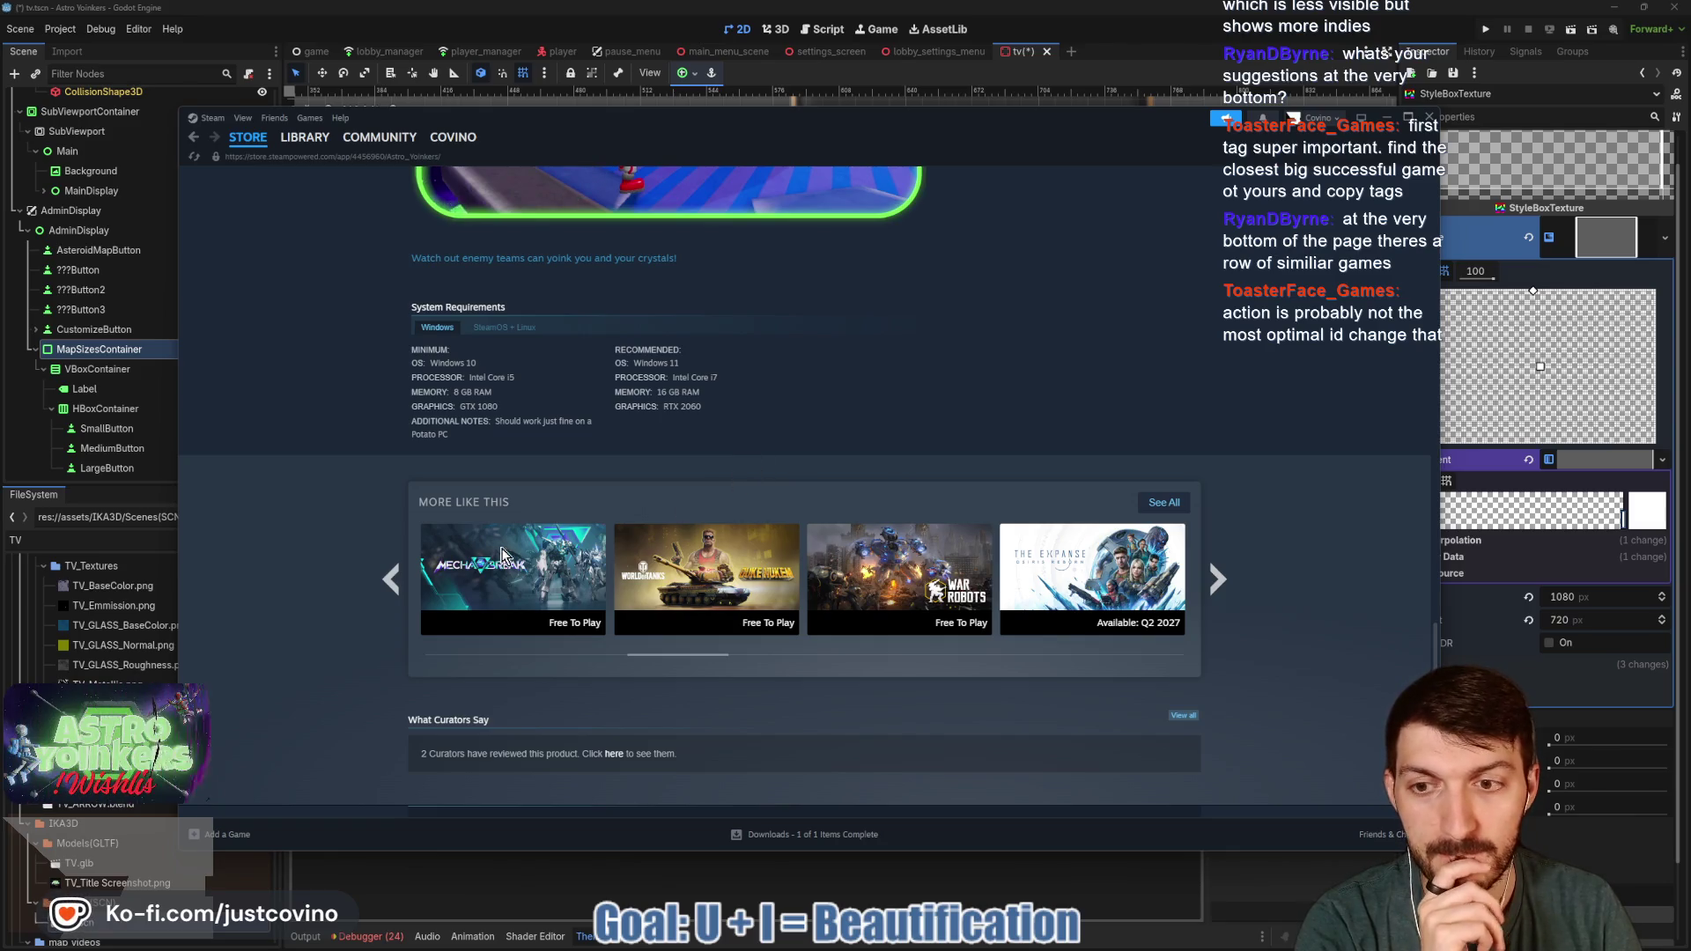
- Page back through the similar games and open the Last Flag store page
click(391, 578)
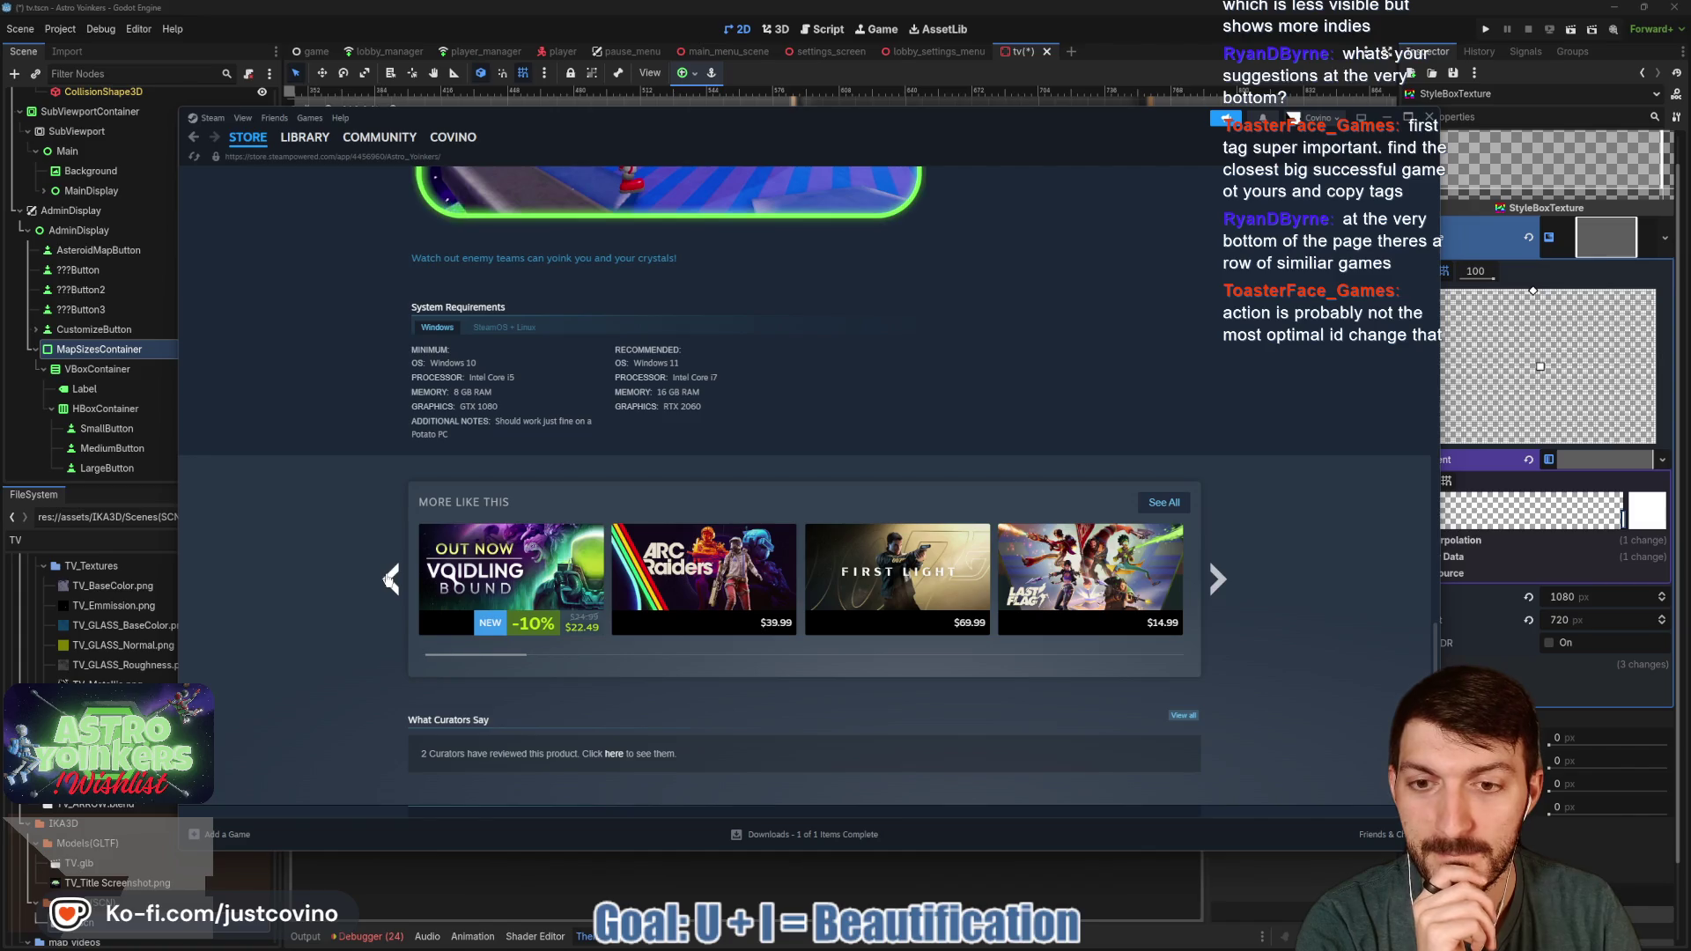
click(390, 579)
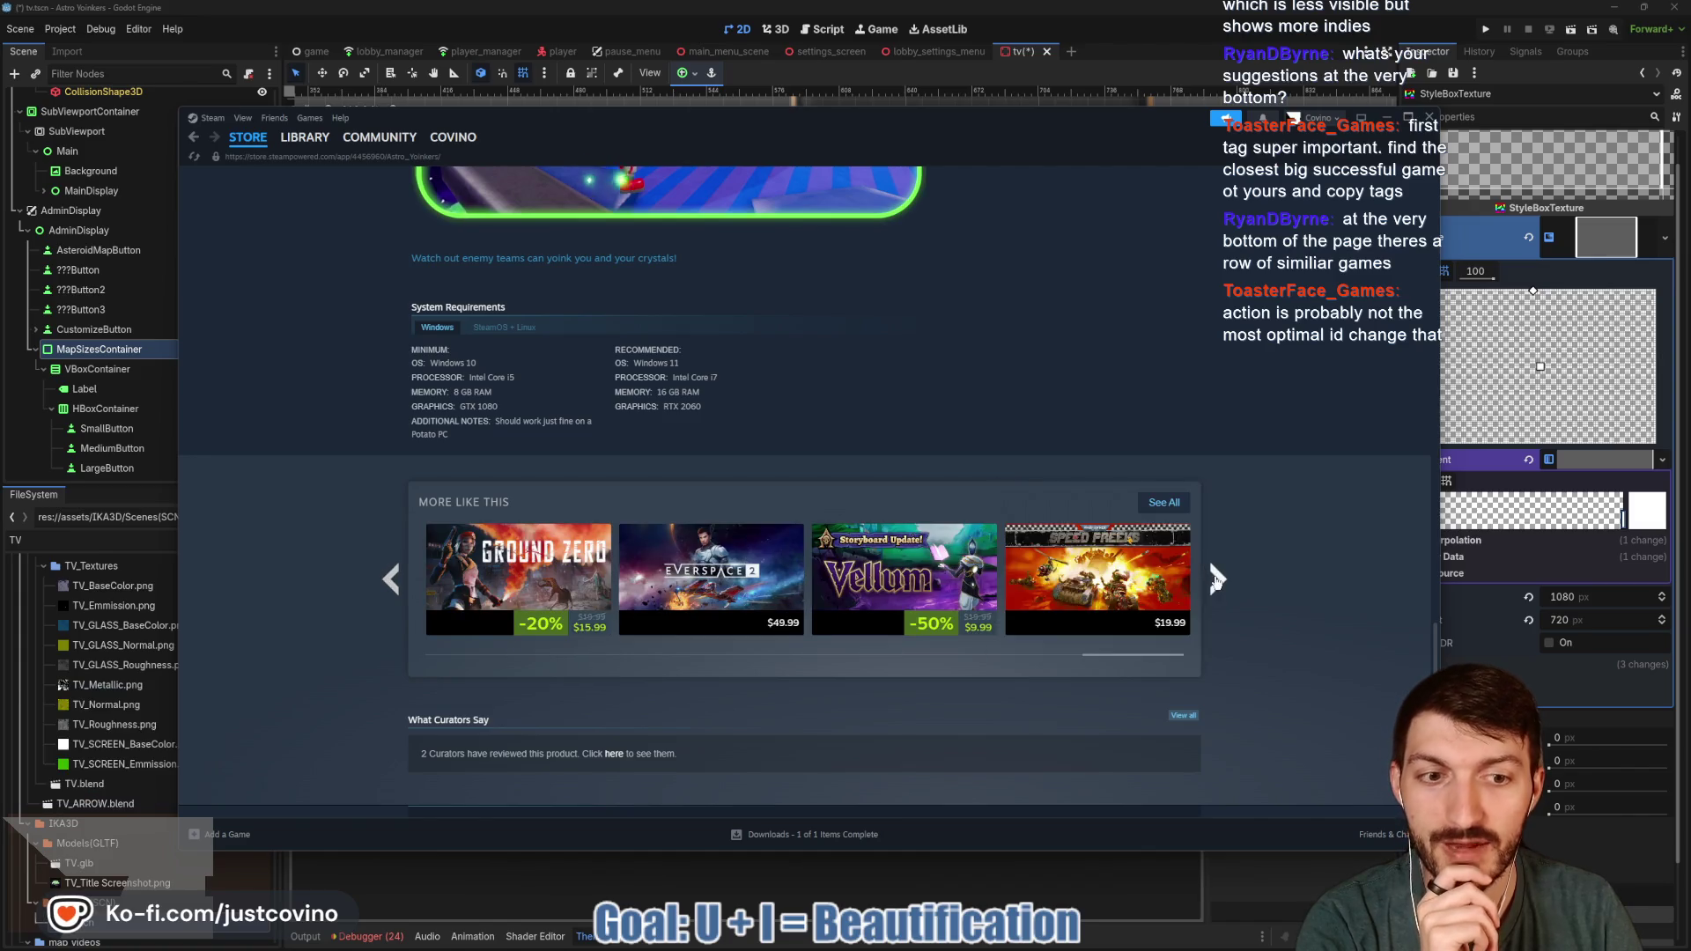
click(1214, 572)
mouse_move(1119, 610)
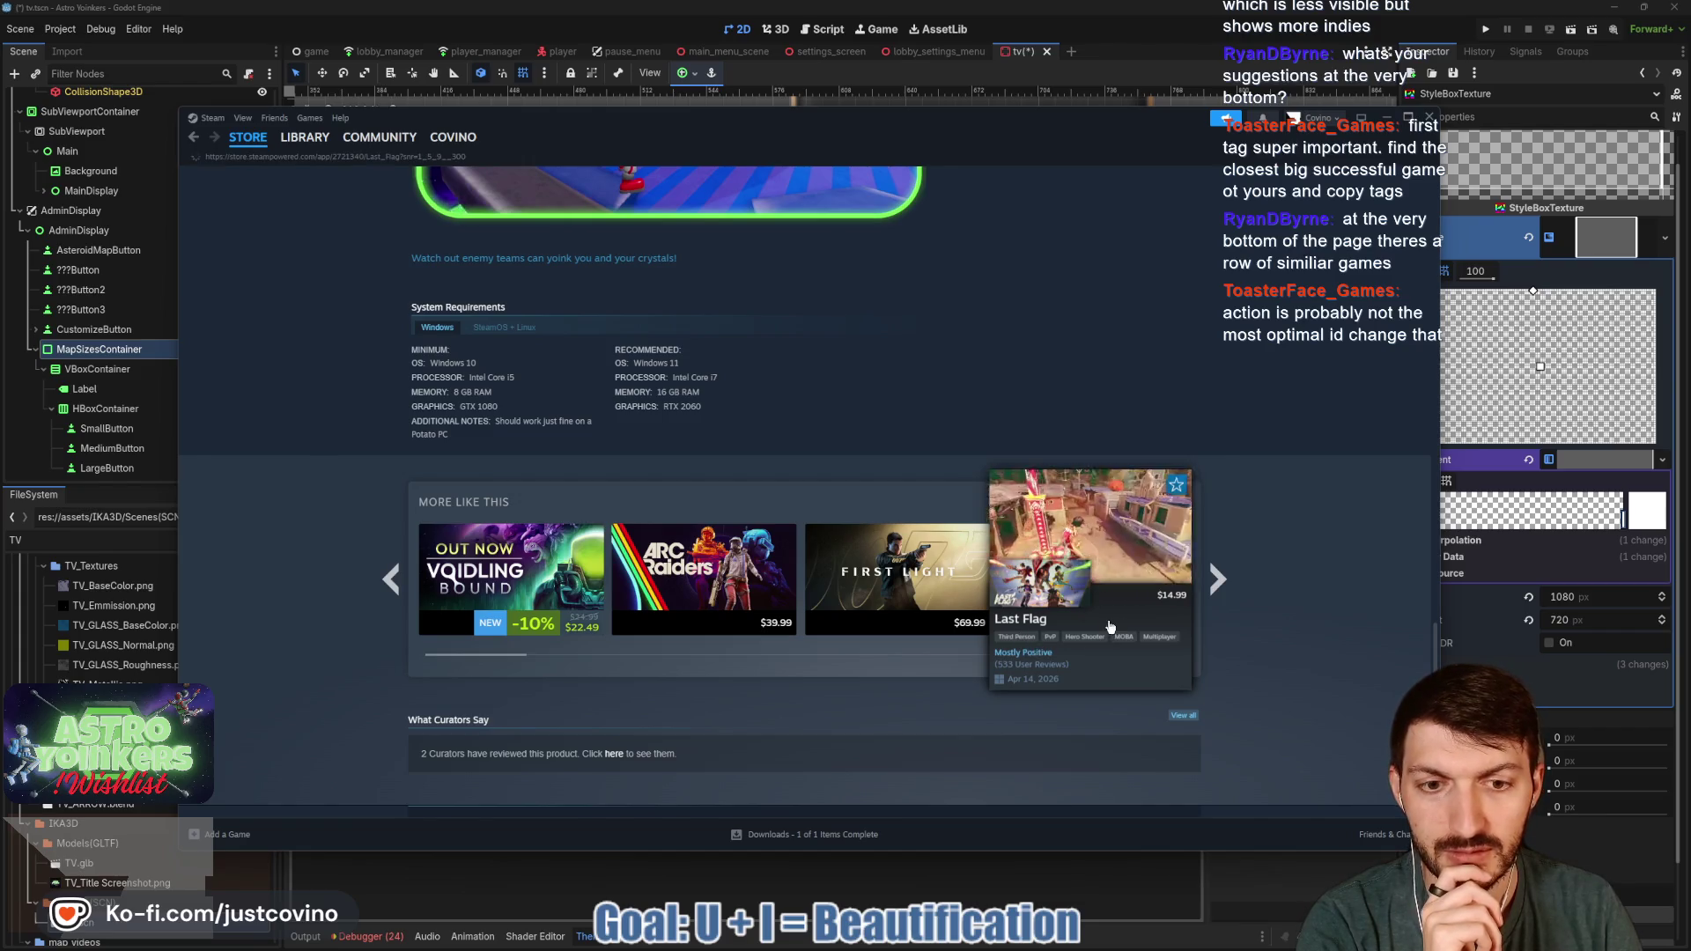
click(1031, 650)
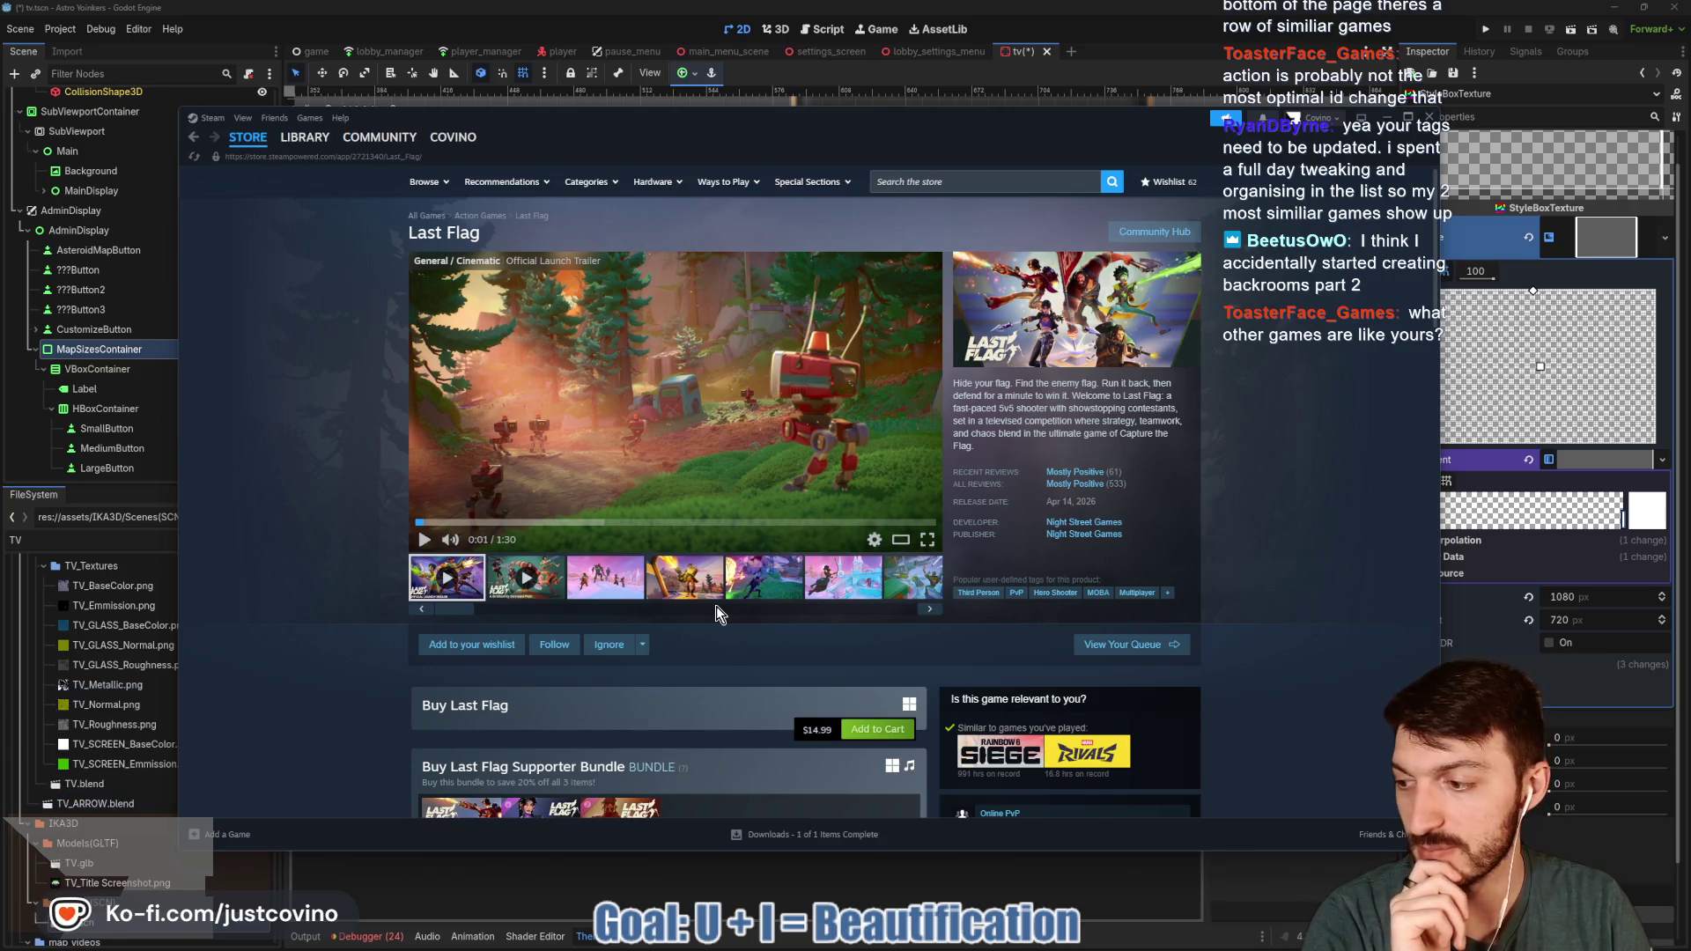
- Search the store for 'astro yoinkers', open its page, and pause the trailer
click(931, 187)
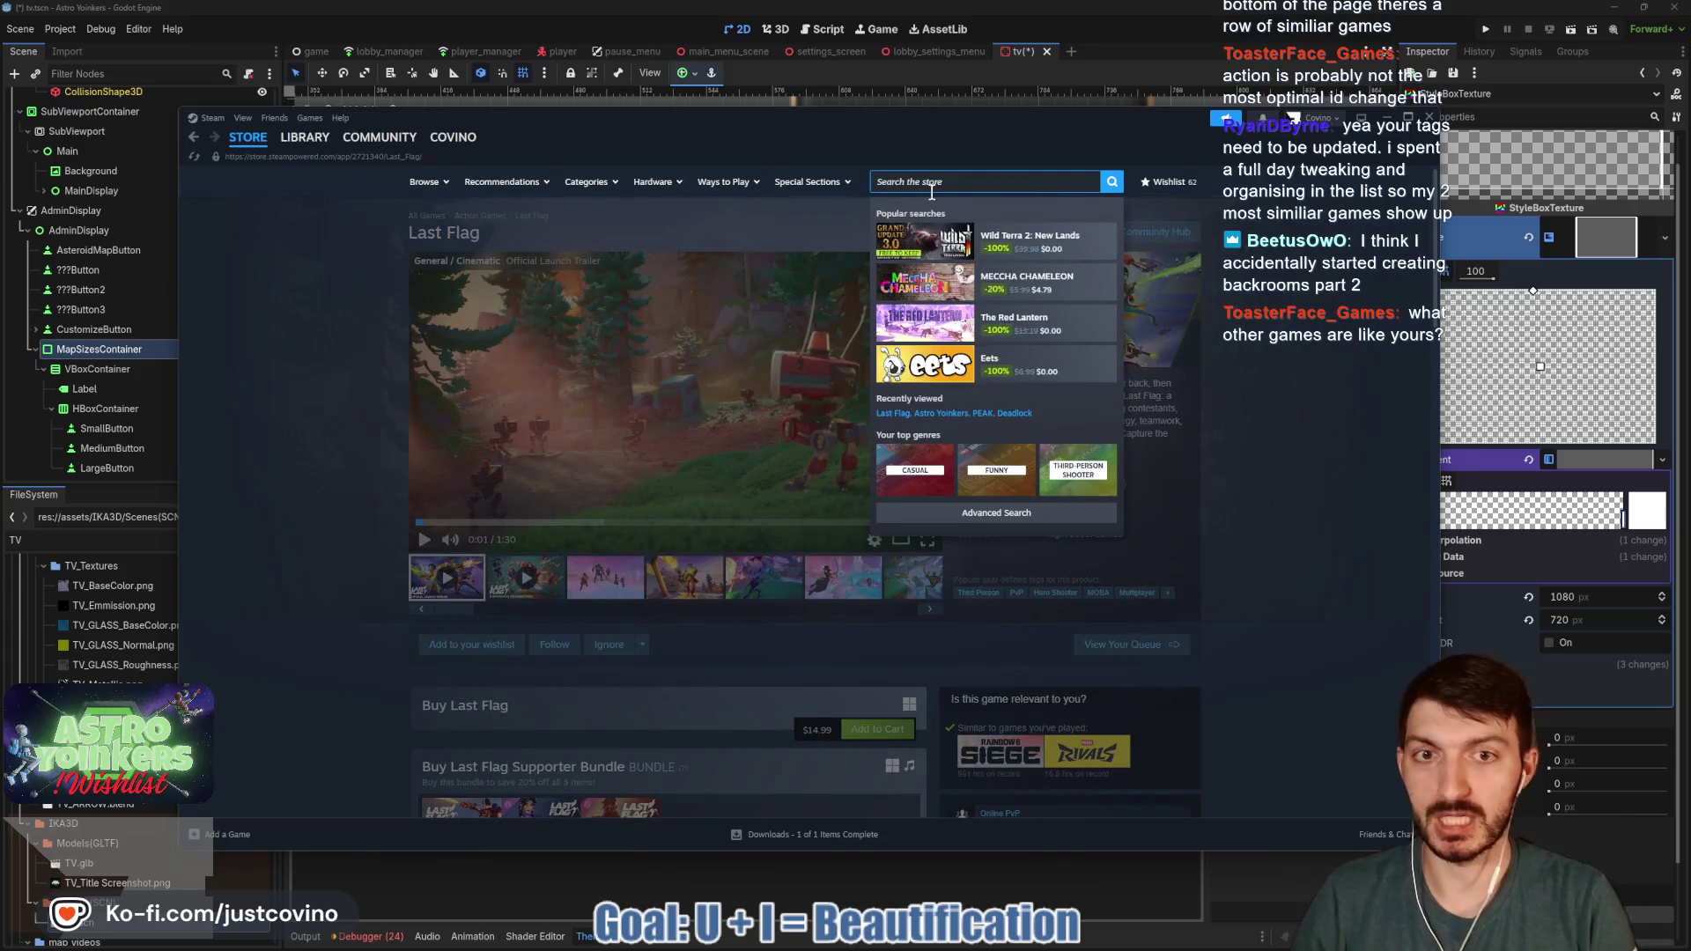
text(astro)
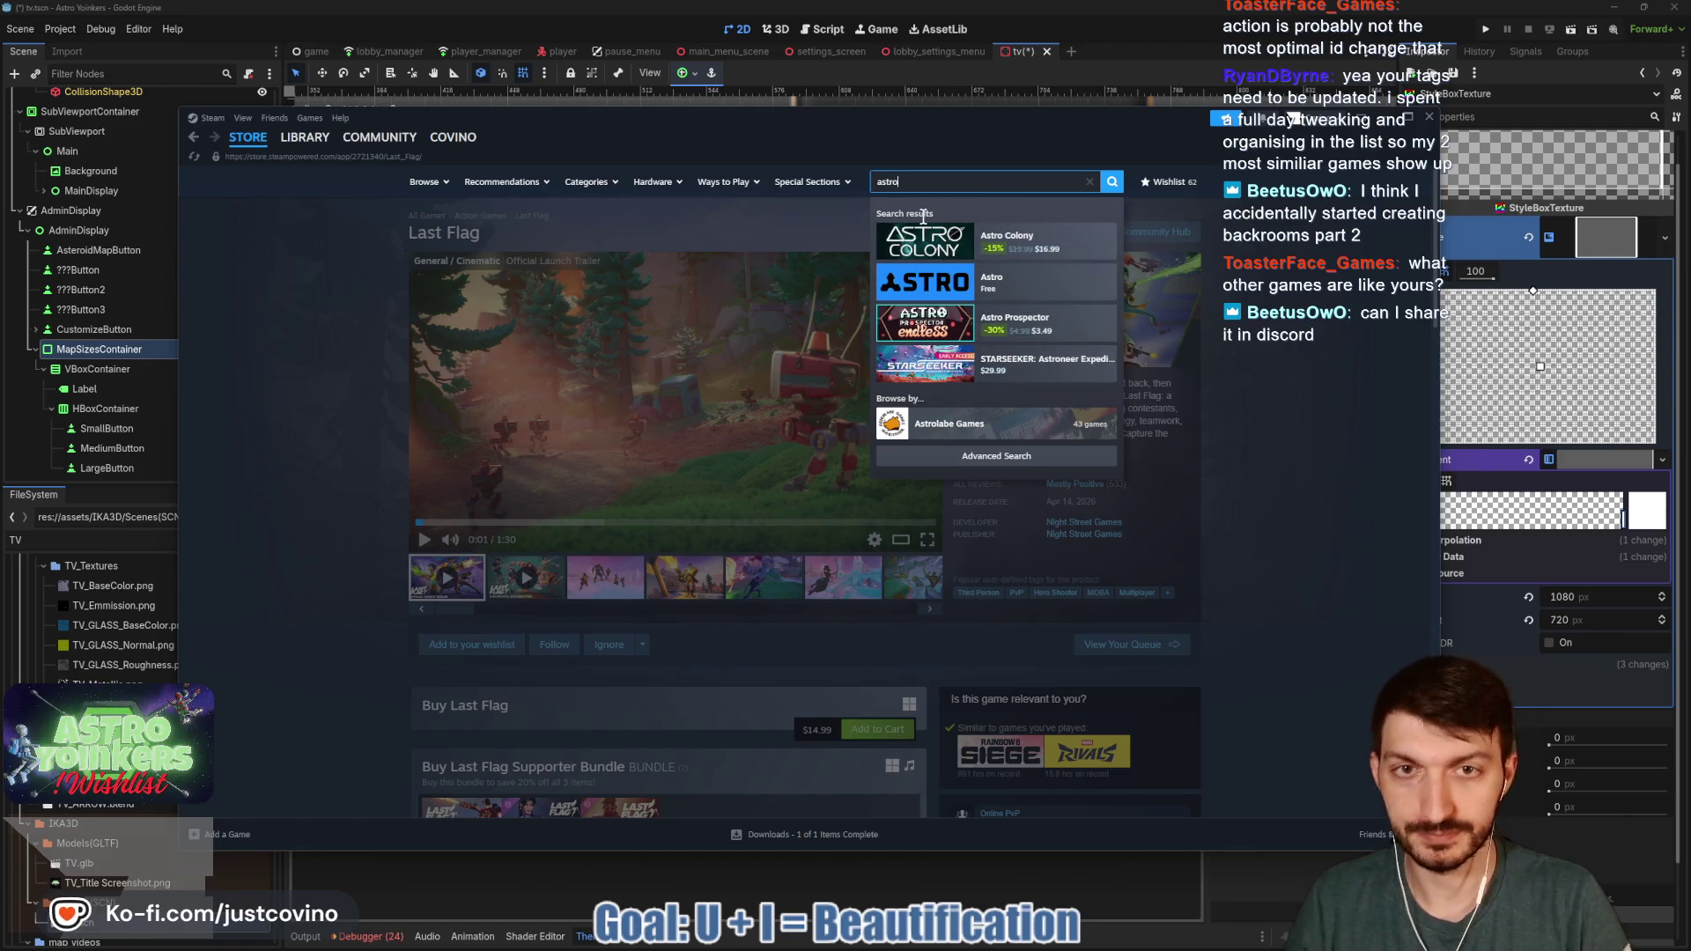
text( yoinkers)
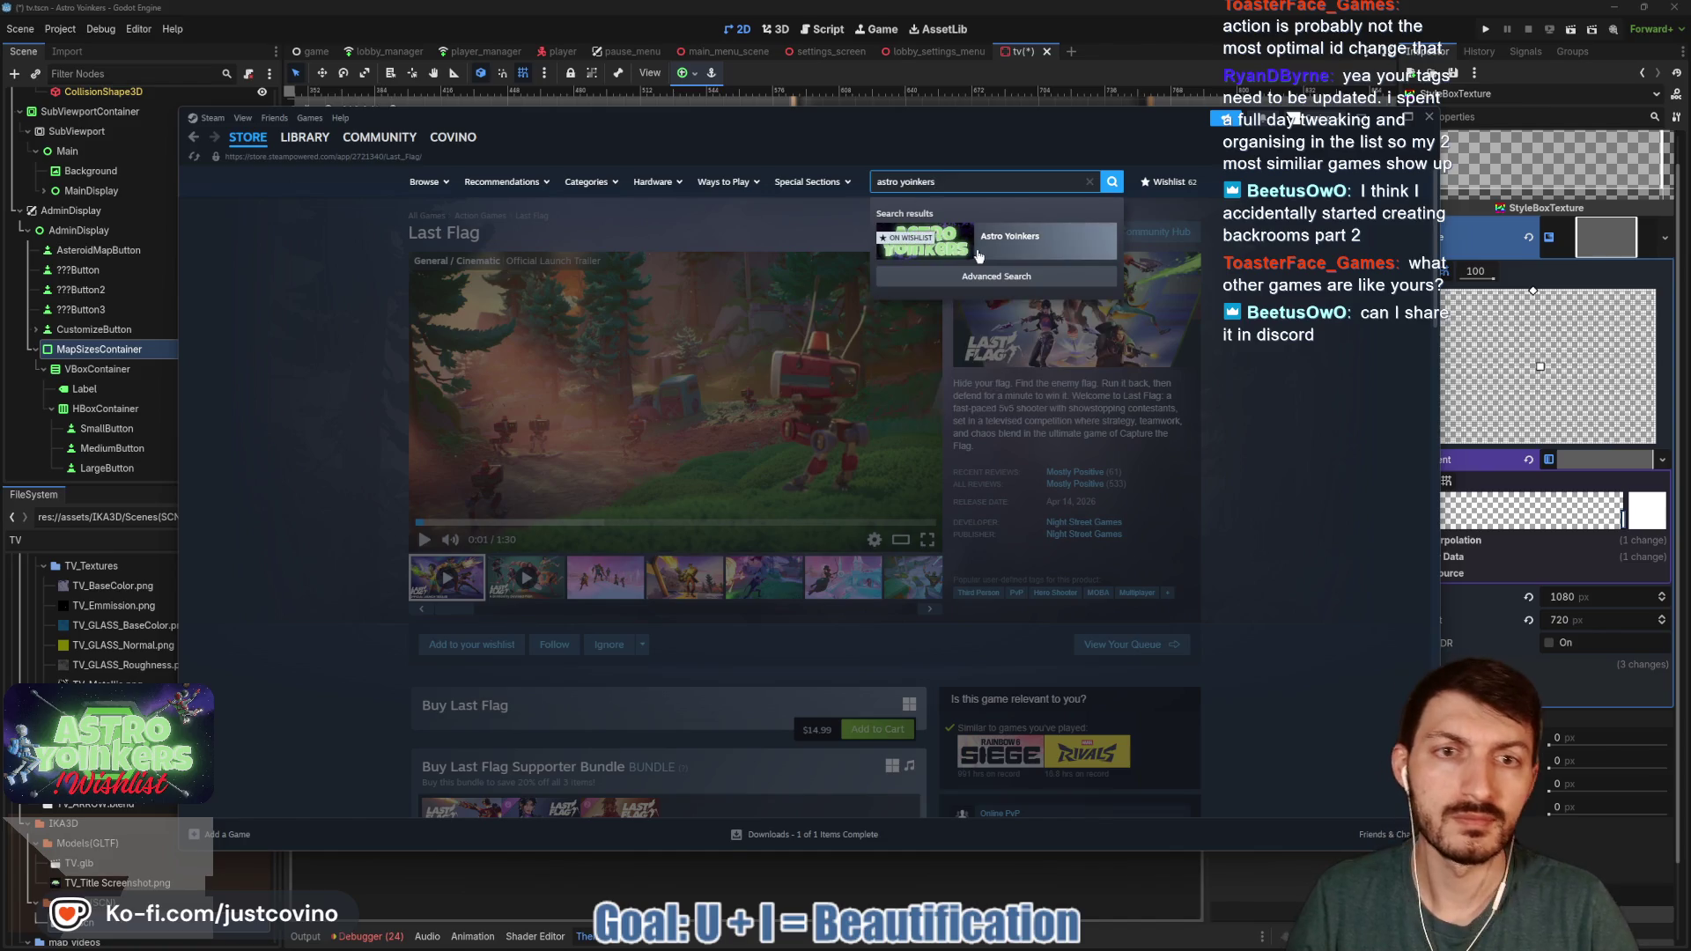
click(984, 255)
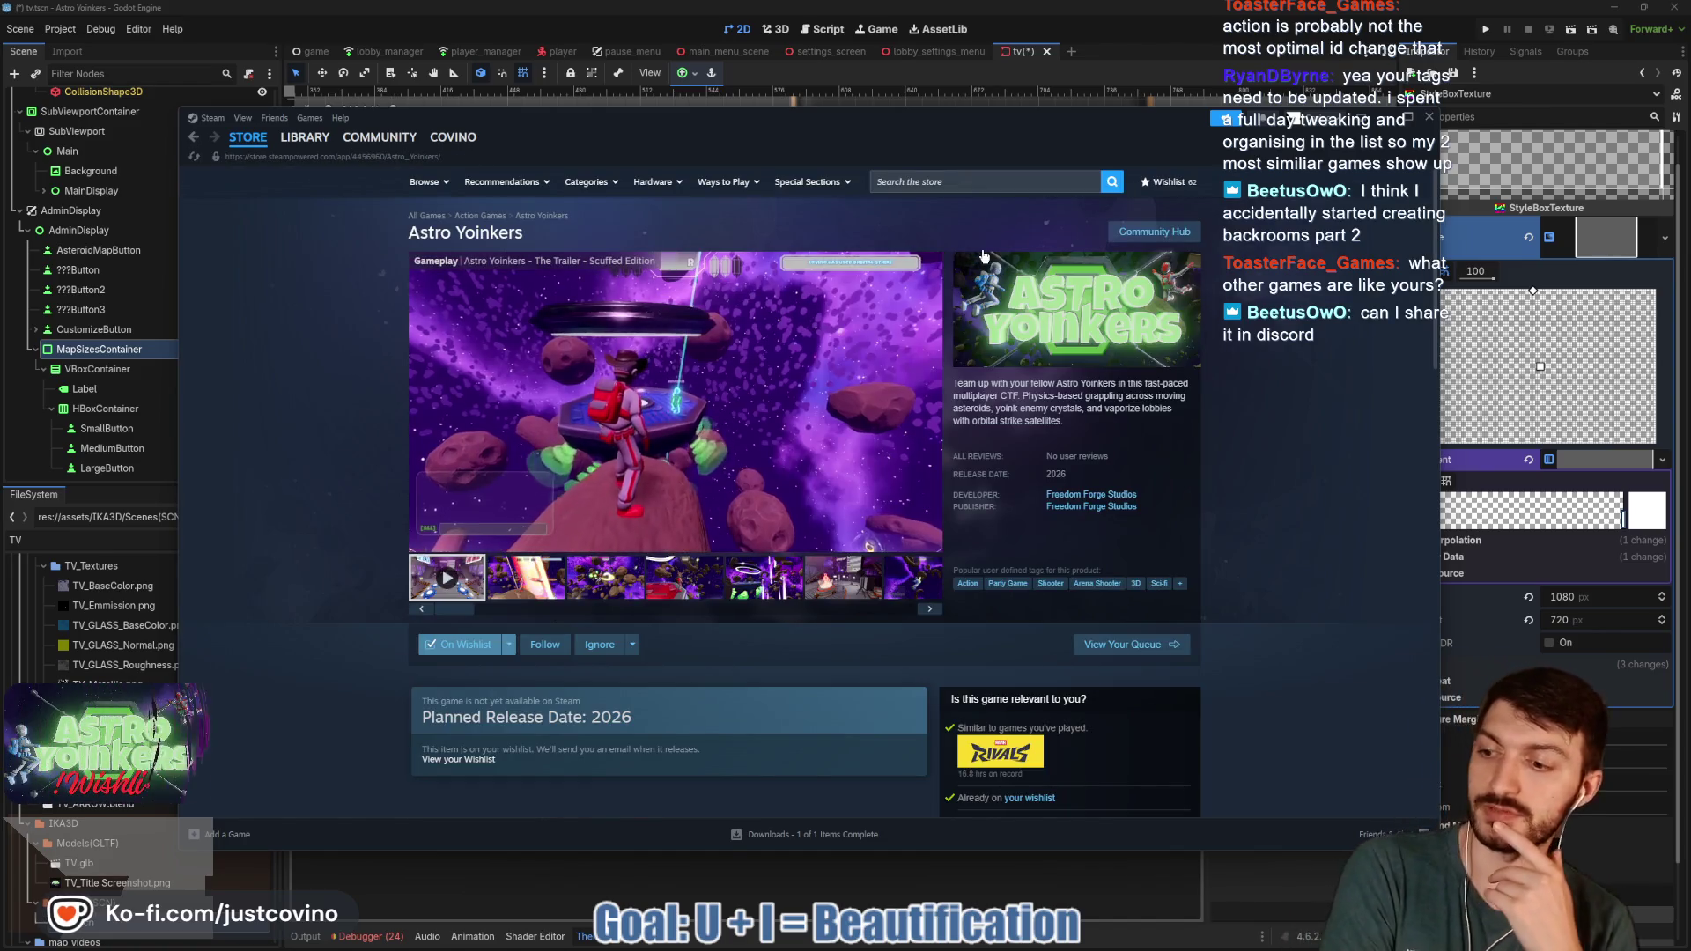
click(549, 357)
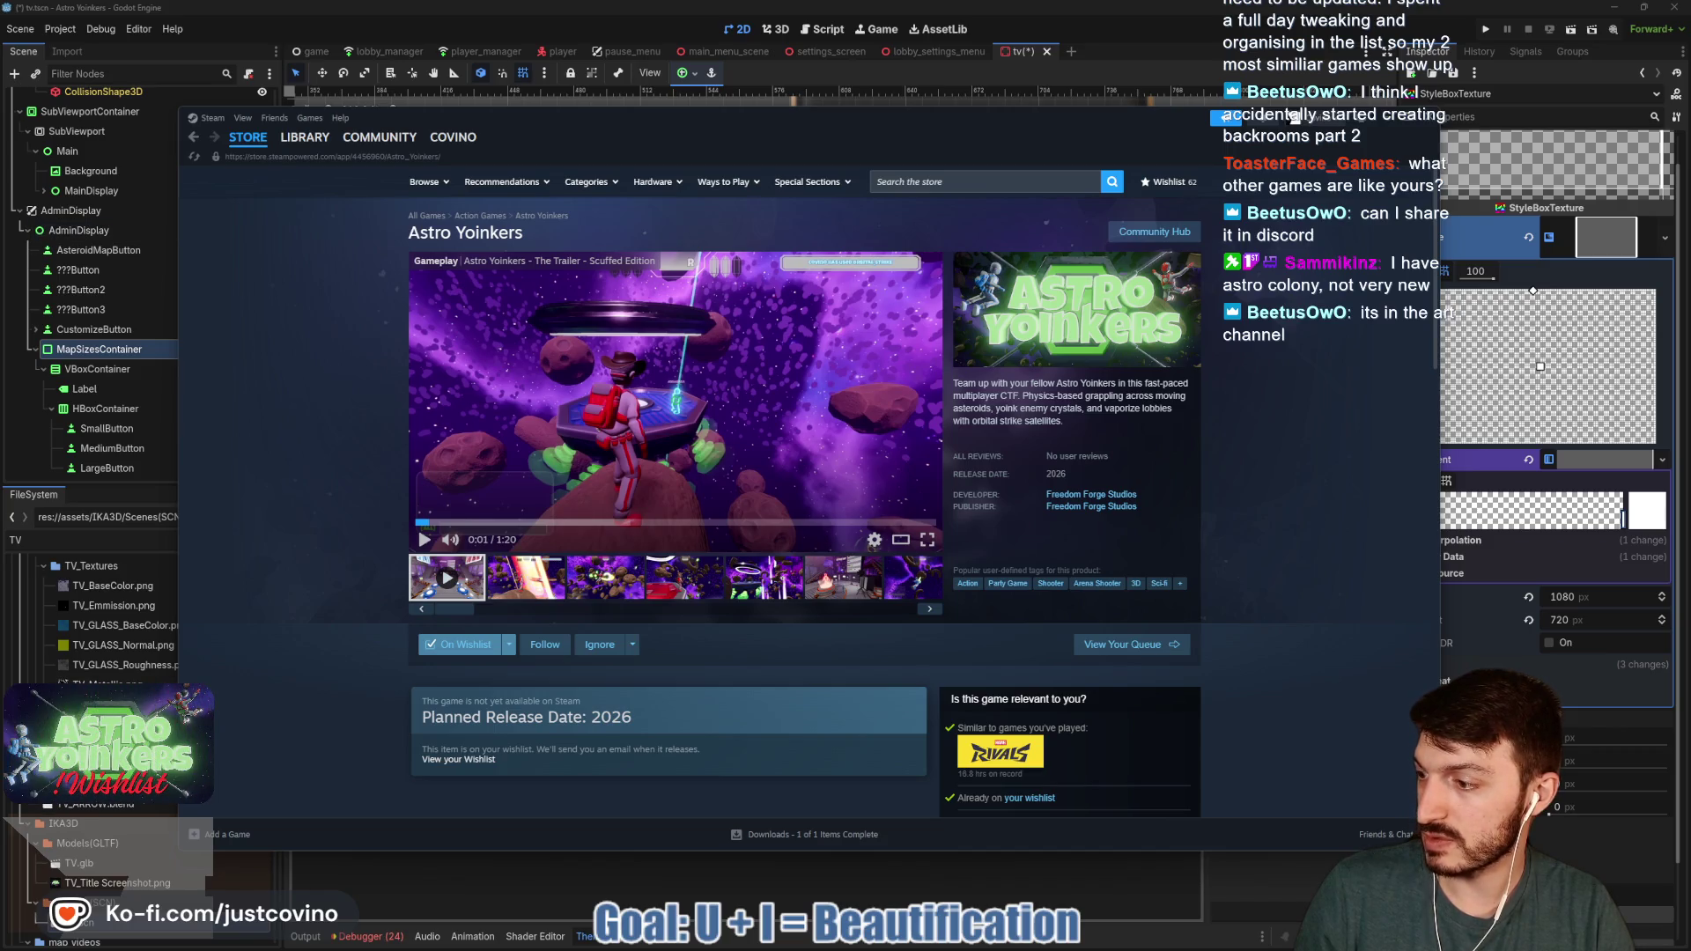
drag(0, 192, 763, 192)
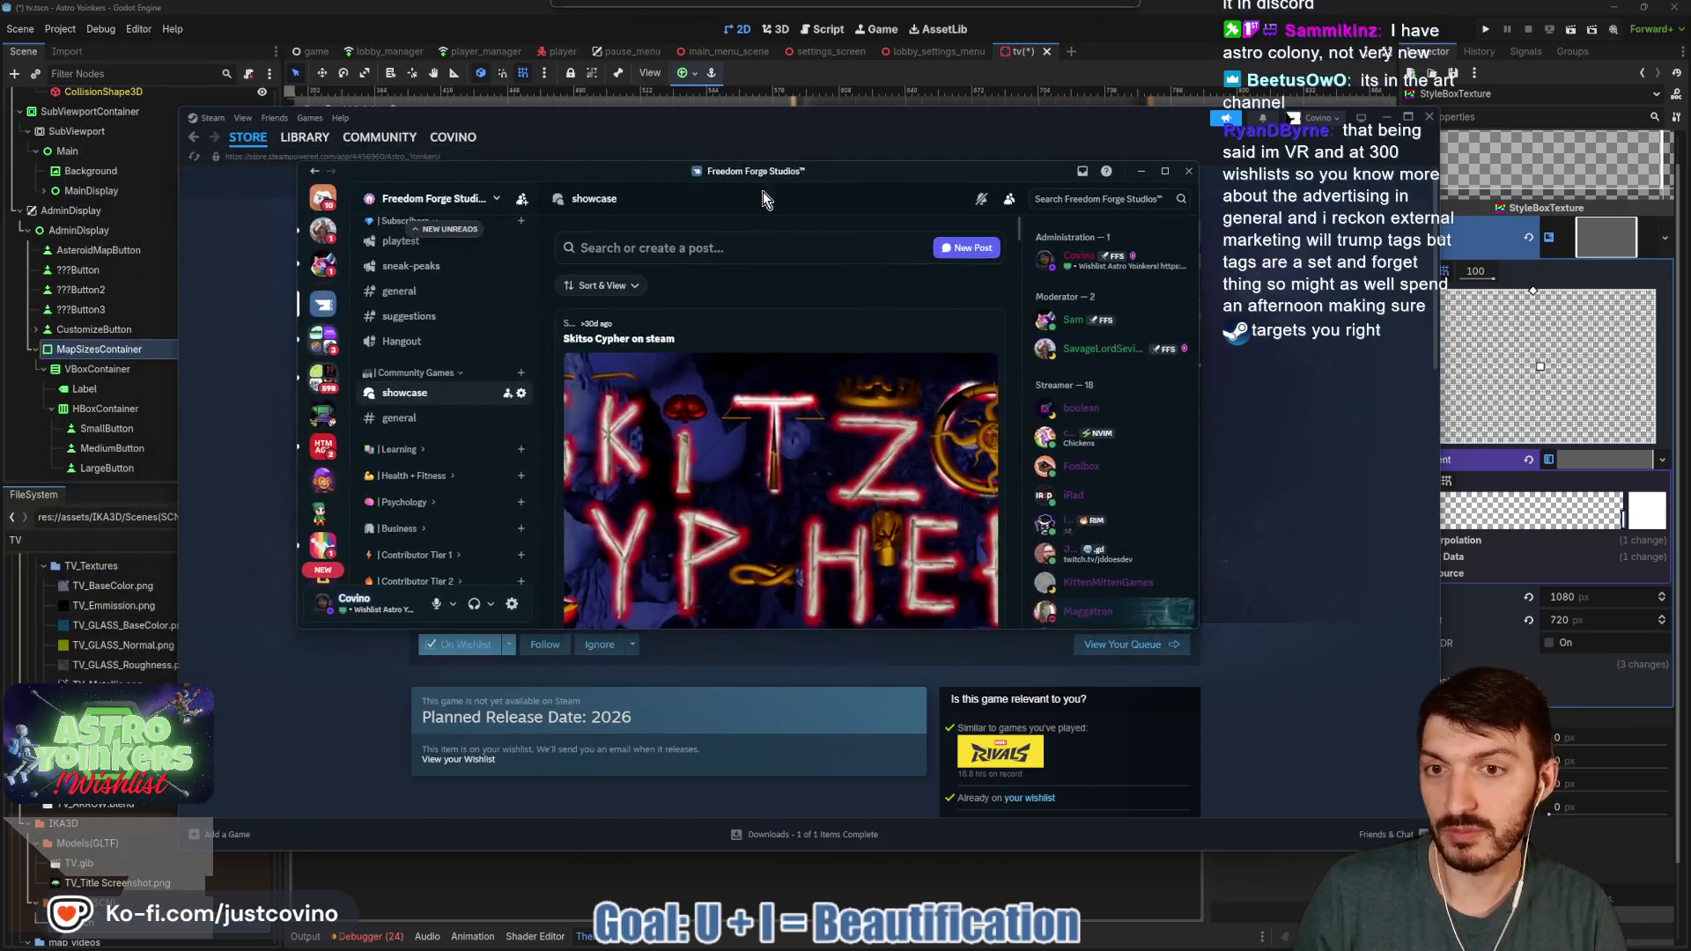
scroll(853, 346, down, 5)
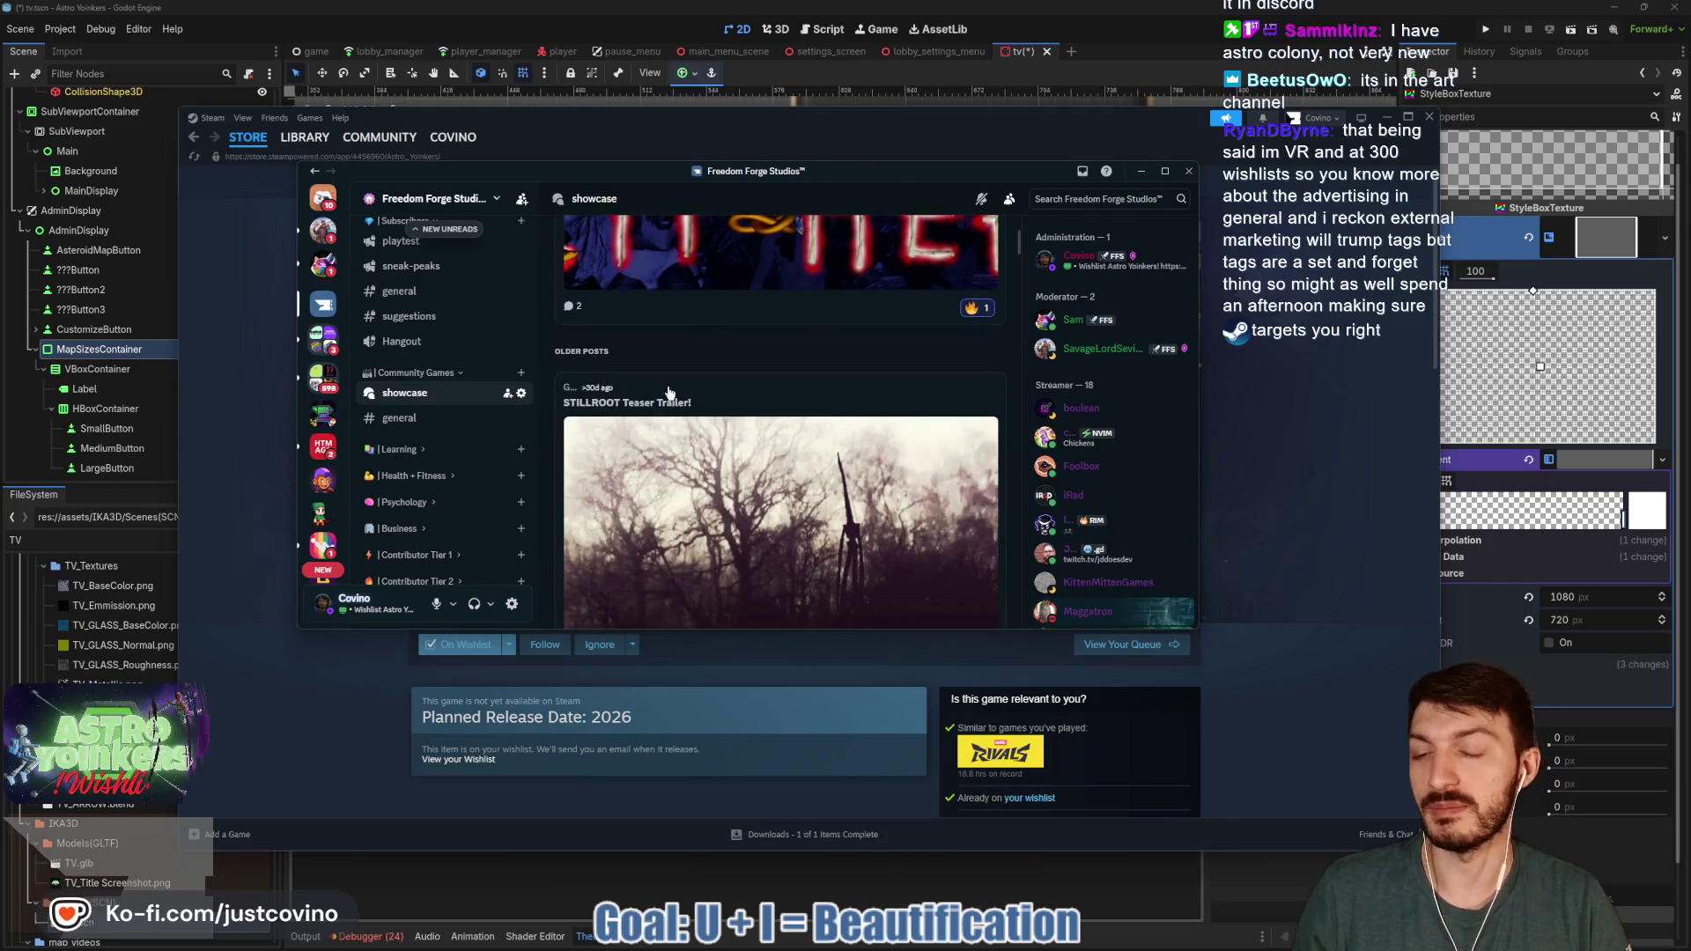
scroll(841, 355, up, 3)
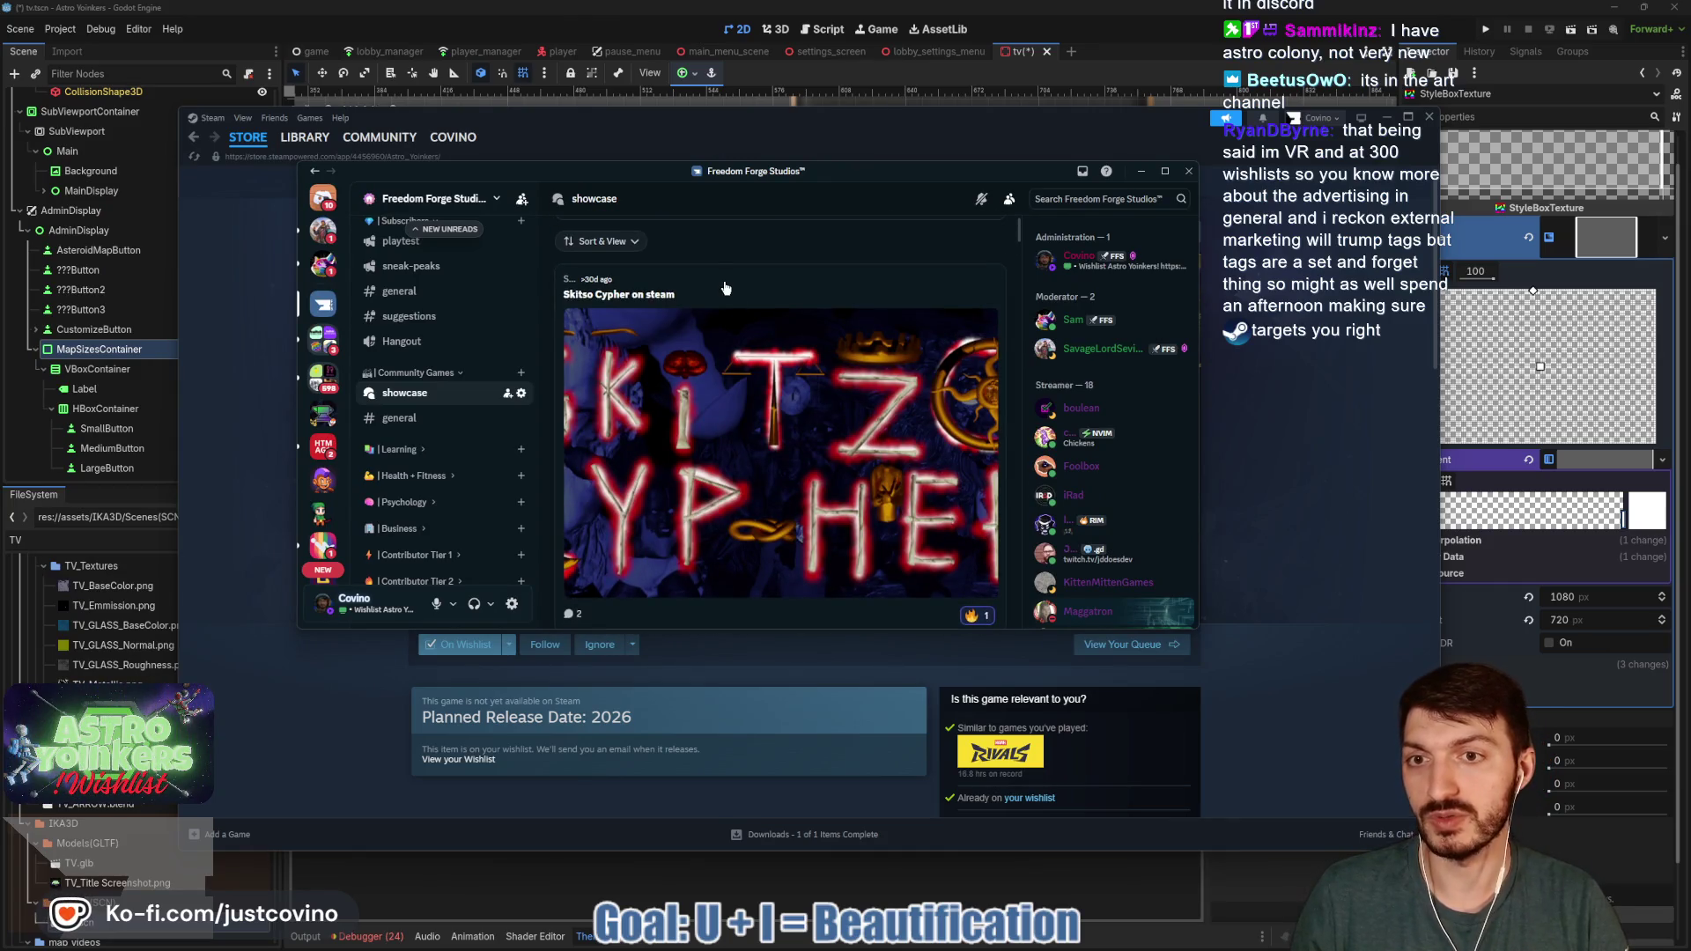
click(726, 288)
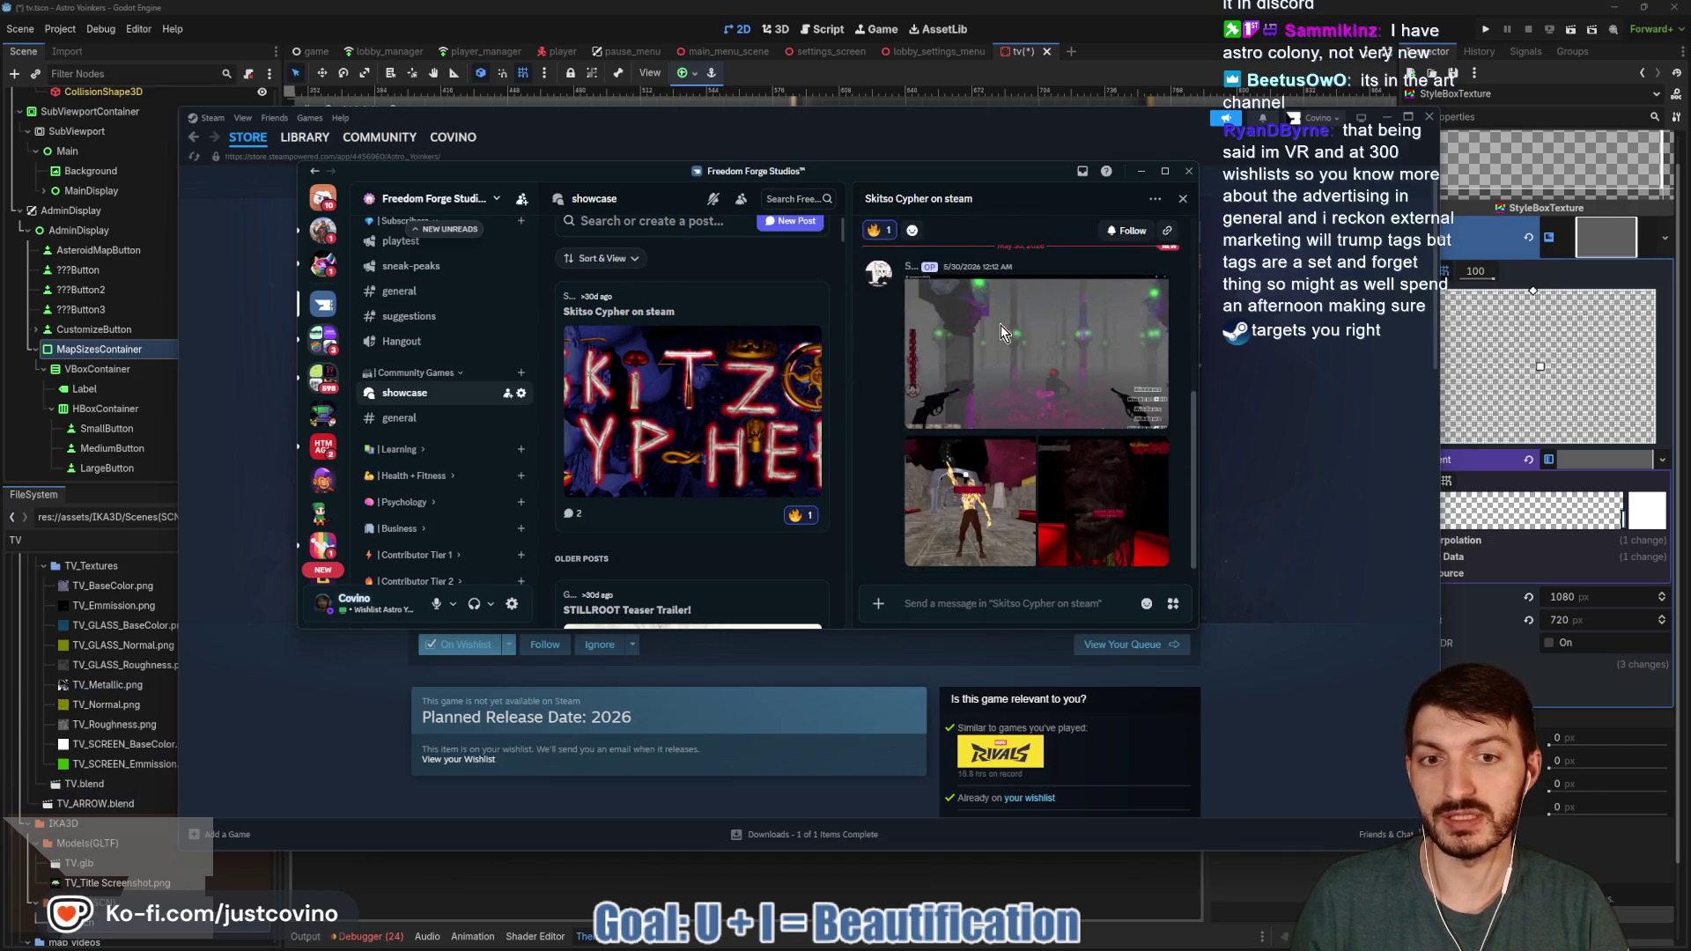
scroll(1004, 308, up, 4)
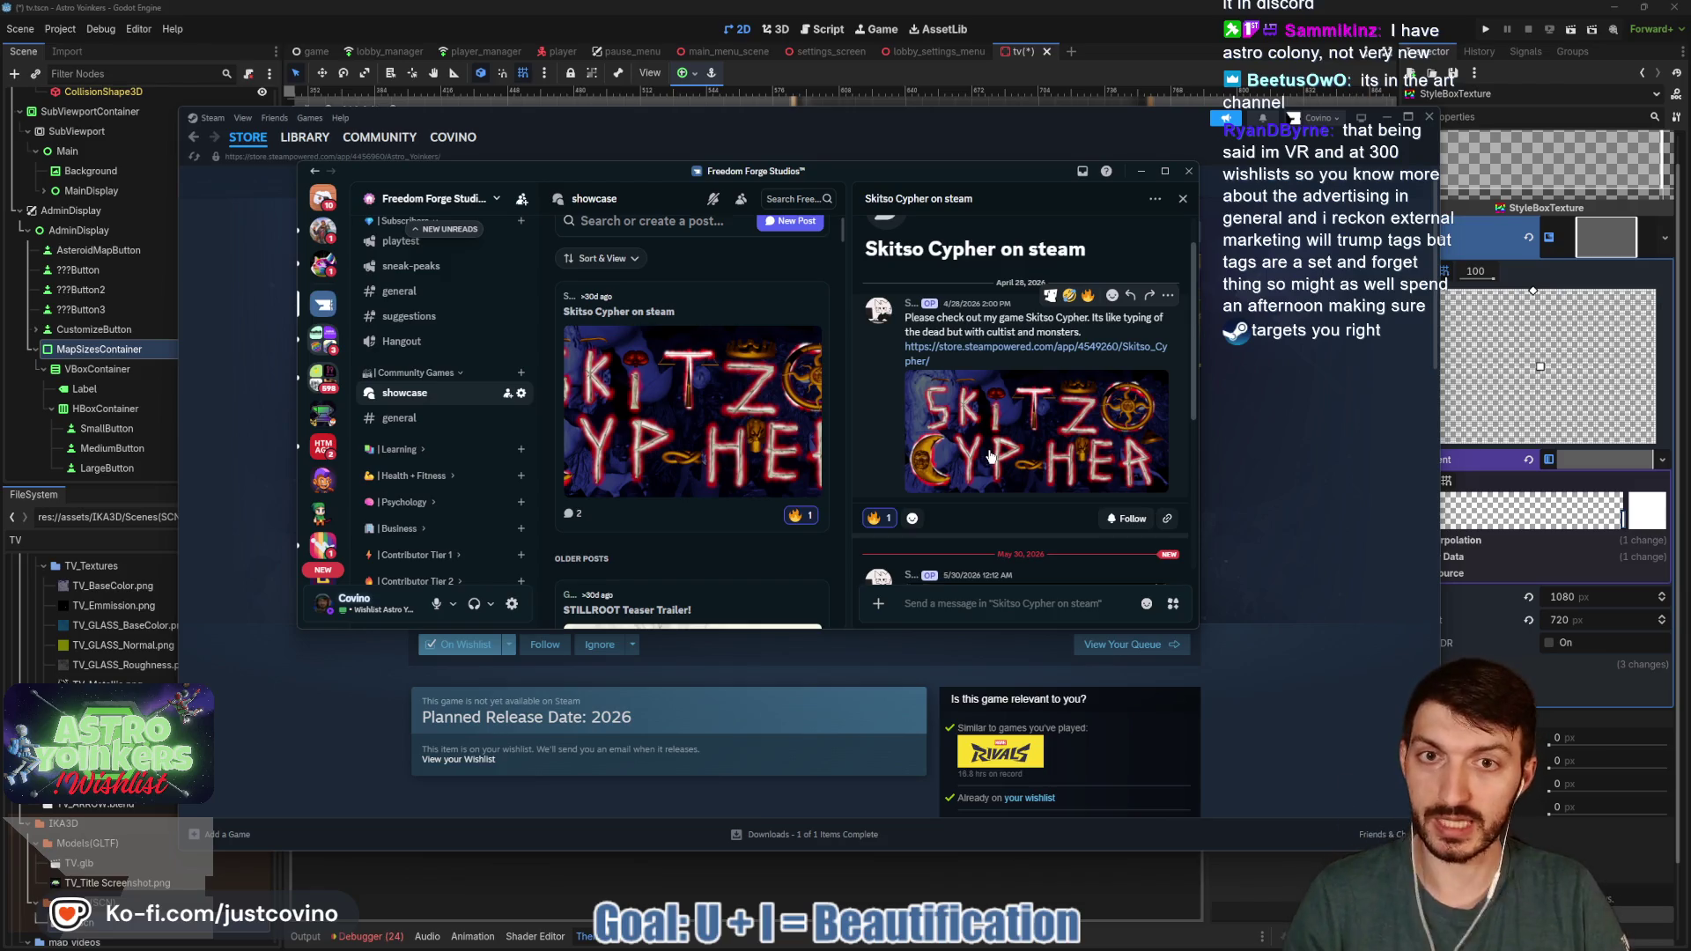
scroll(974, 435, up, 2)
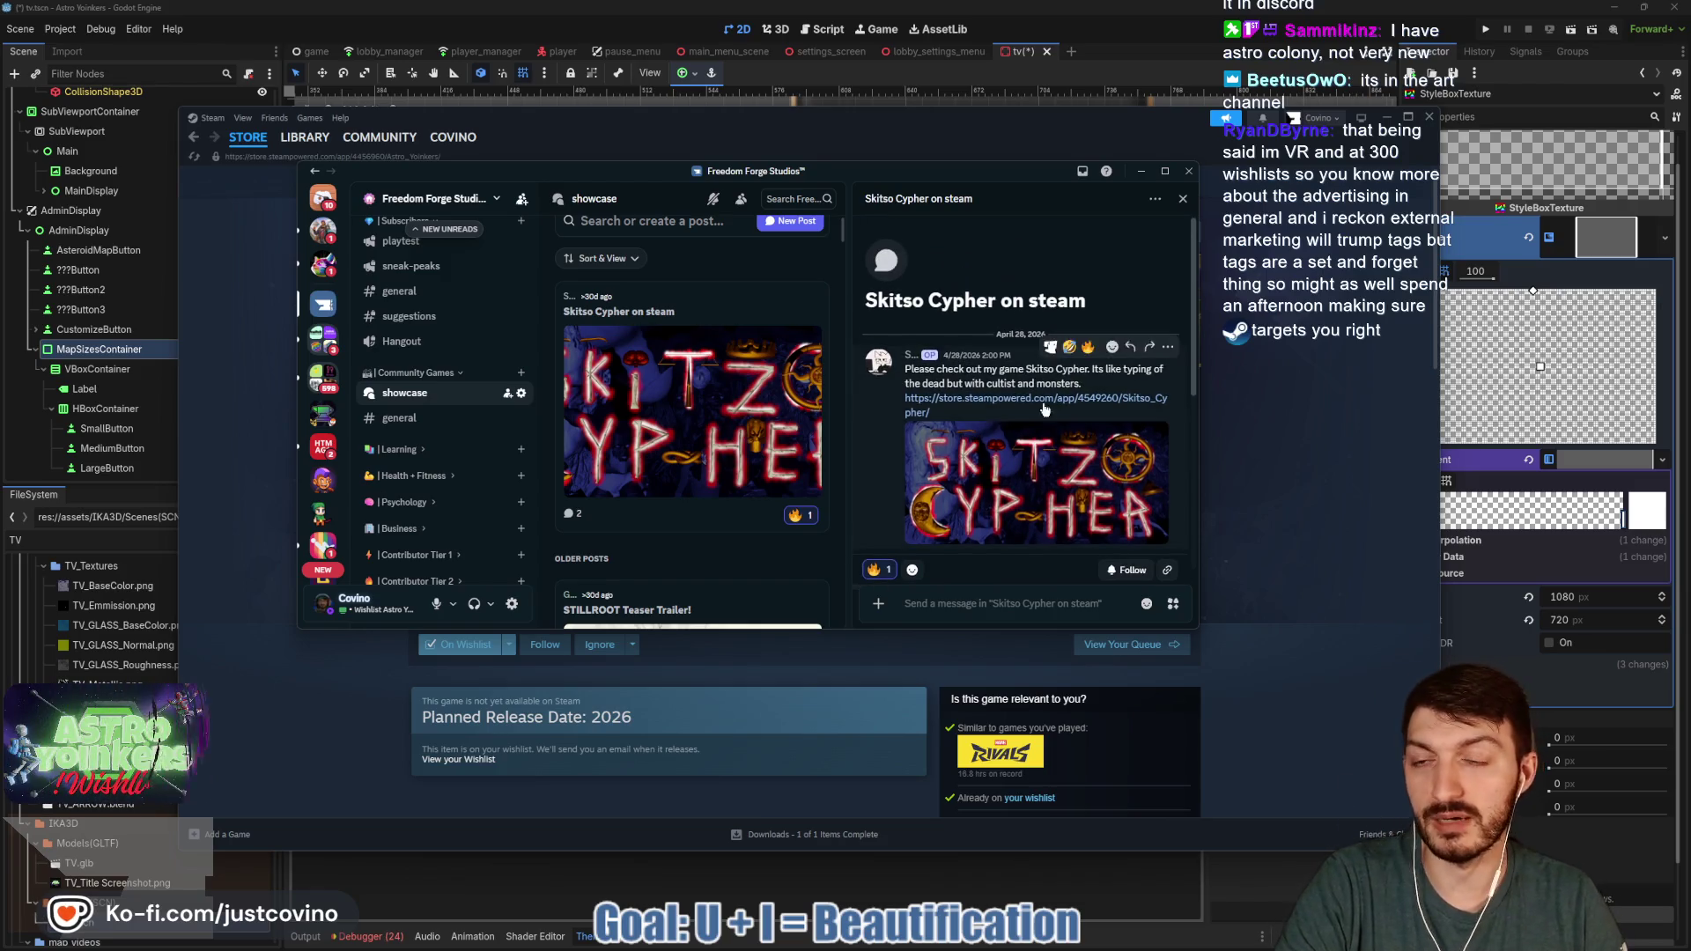
click(1141, 171)
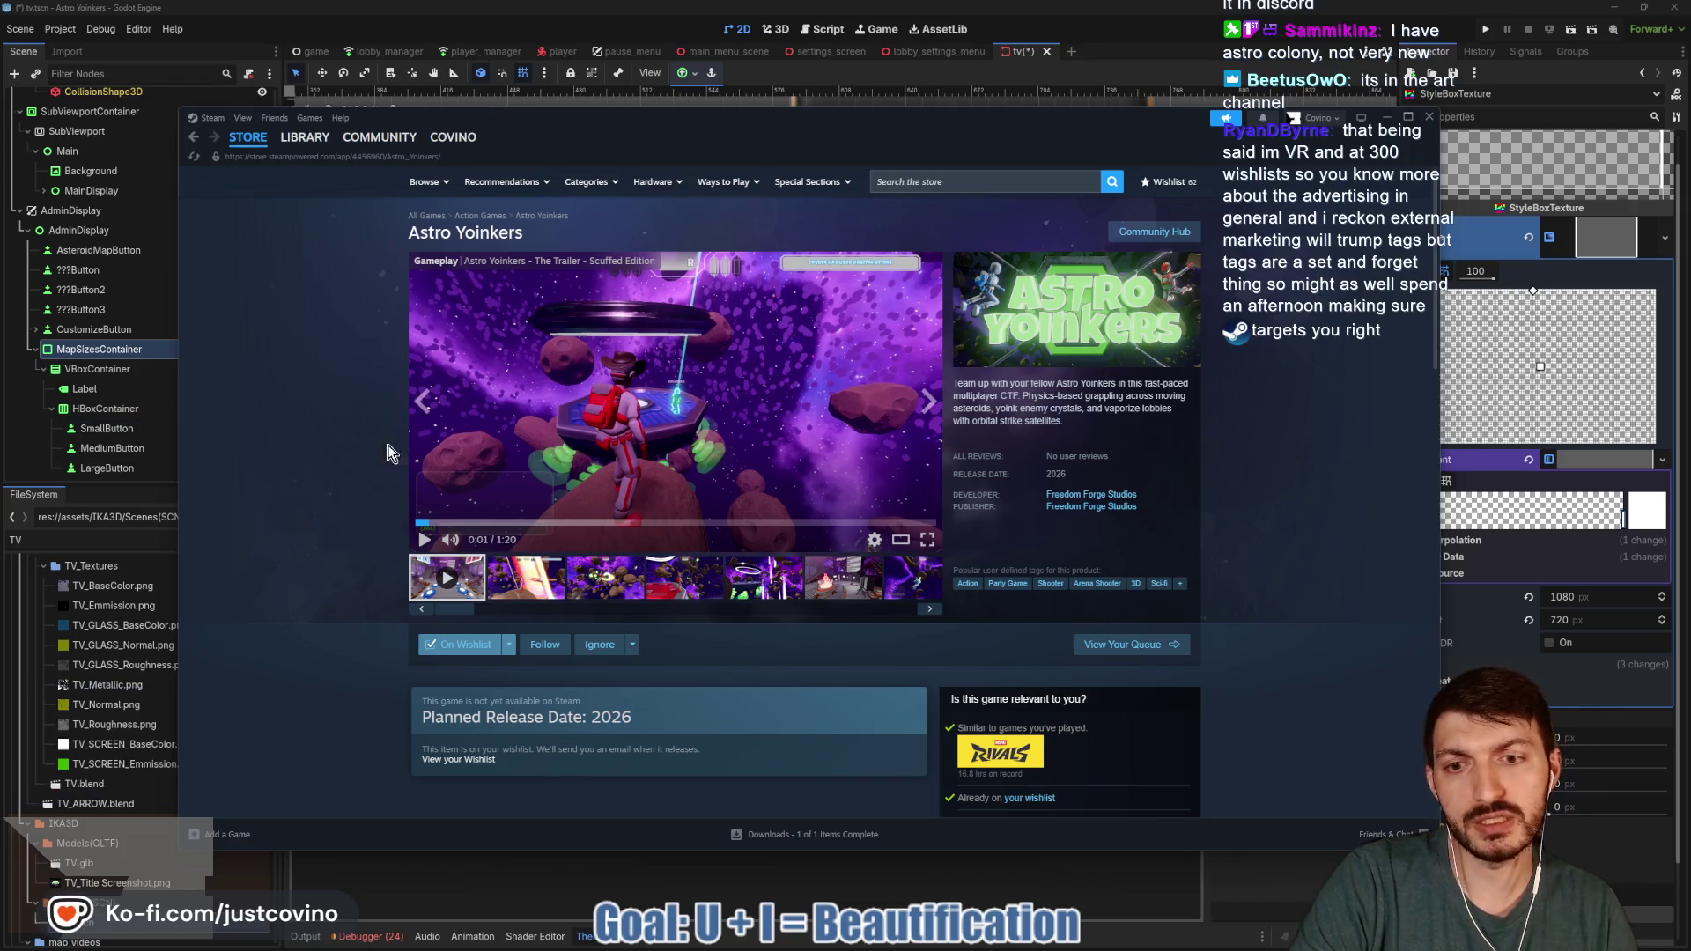
scroll(318, 462, down, 3)
scroll(317, 462, up, 3)
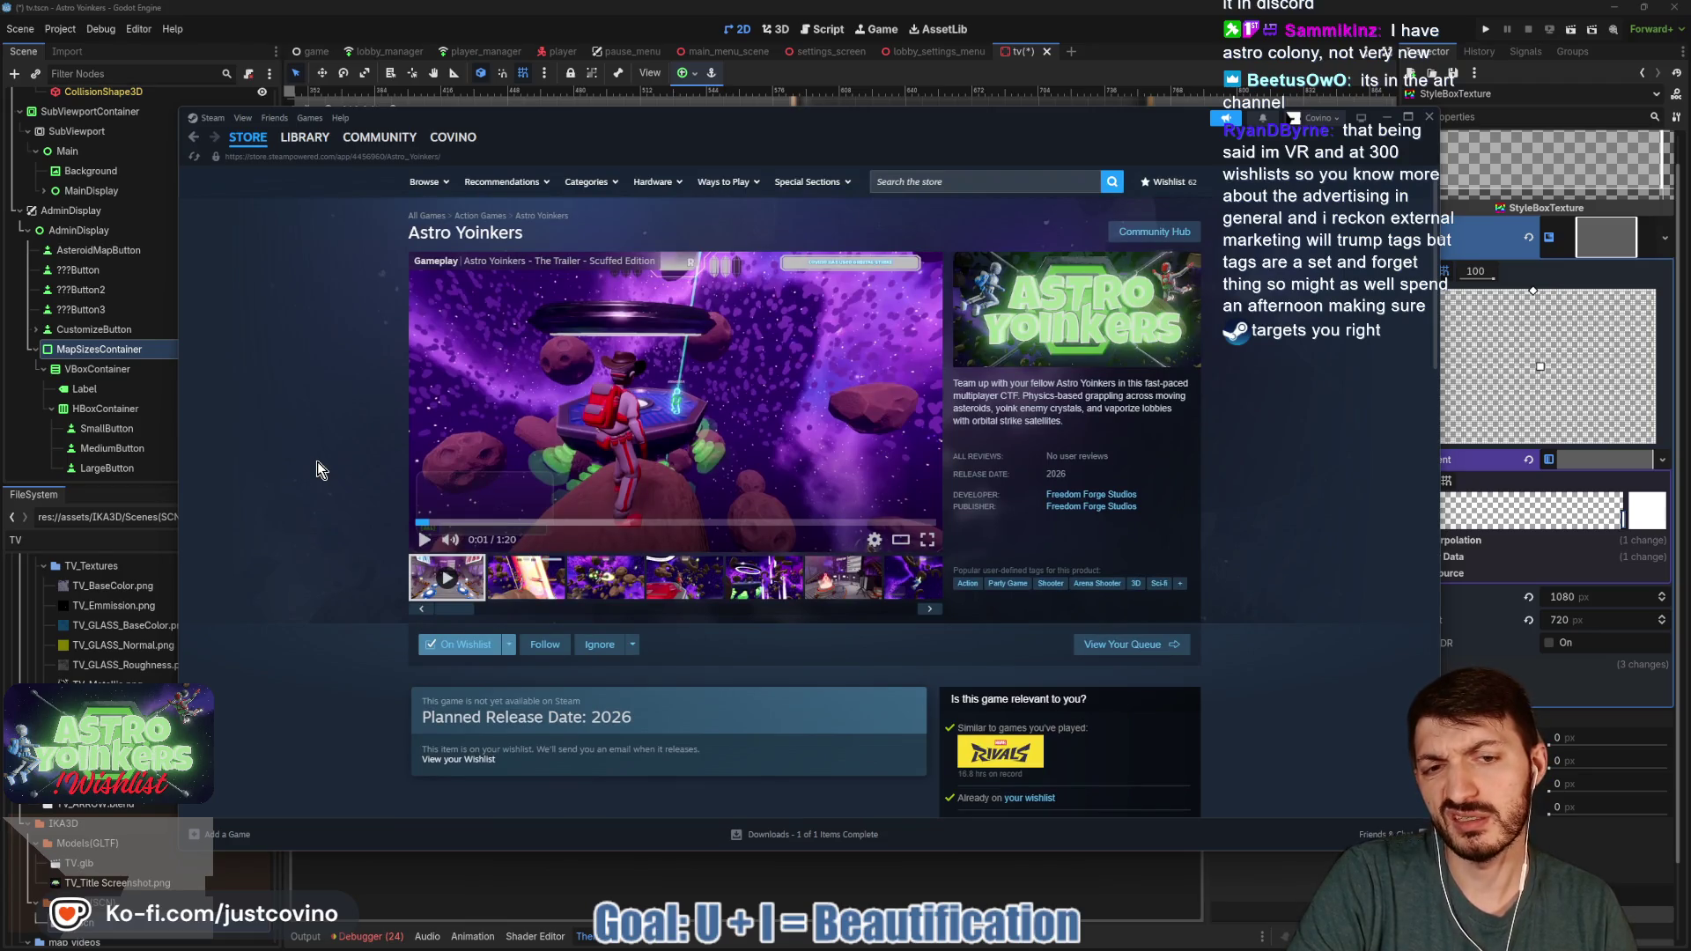
scroll(317, 462, down, 5)
scroll(317, 461, down, 2)
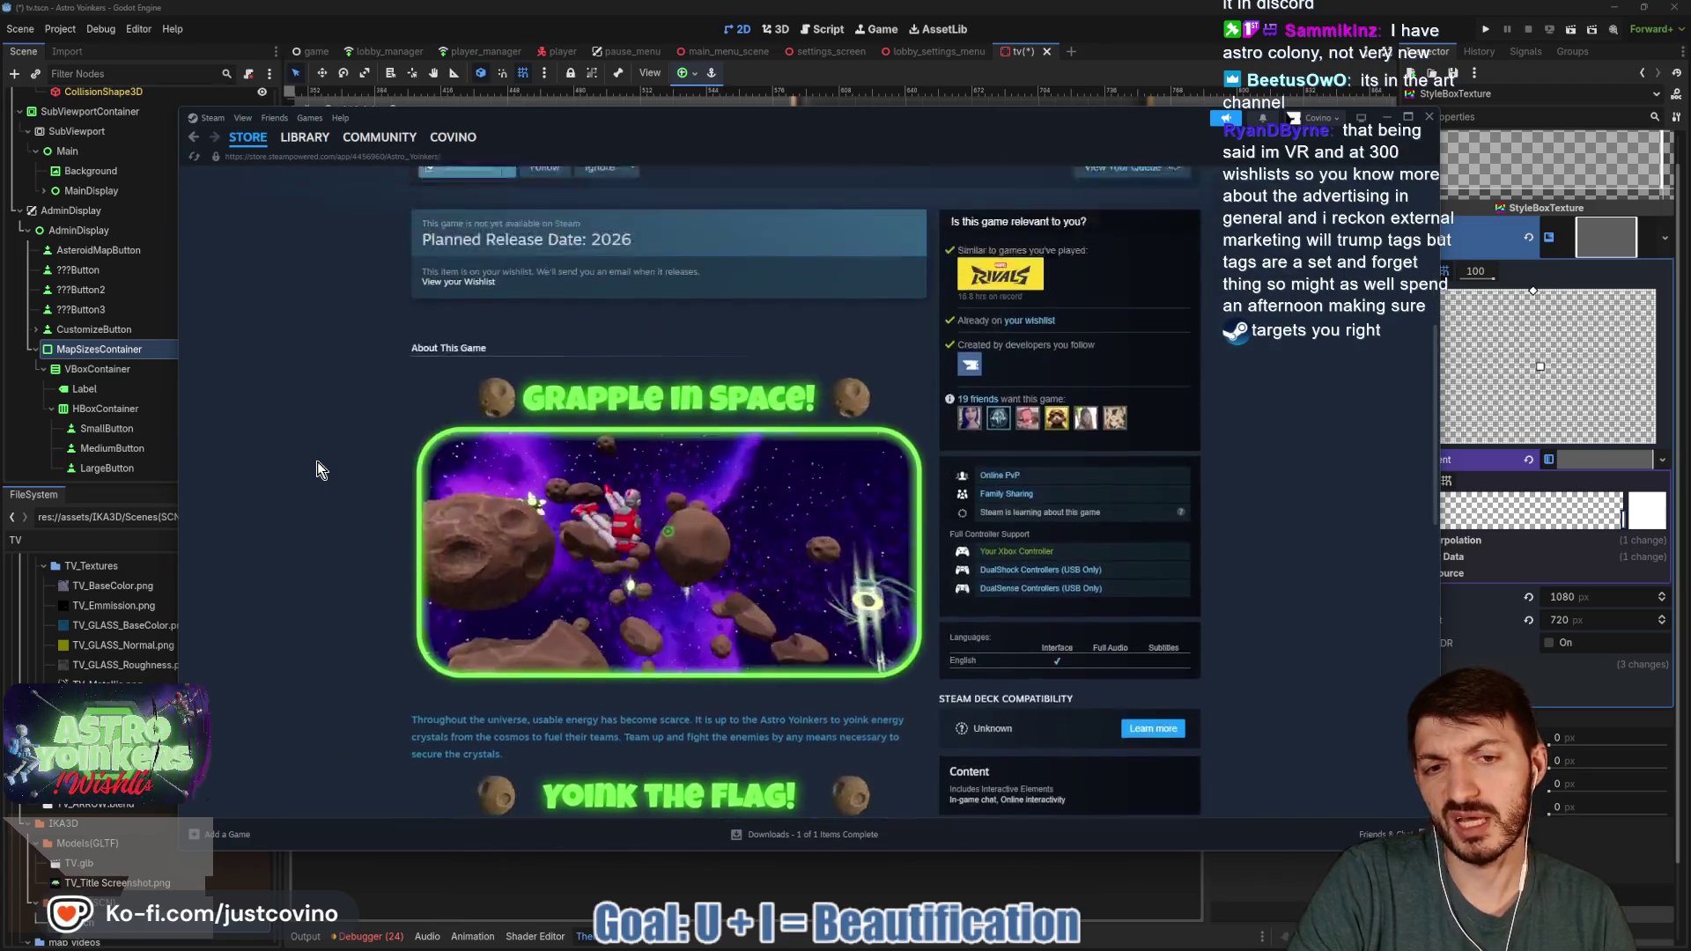
scroll(317, 462, up, 7)
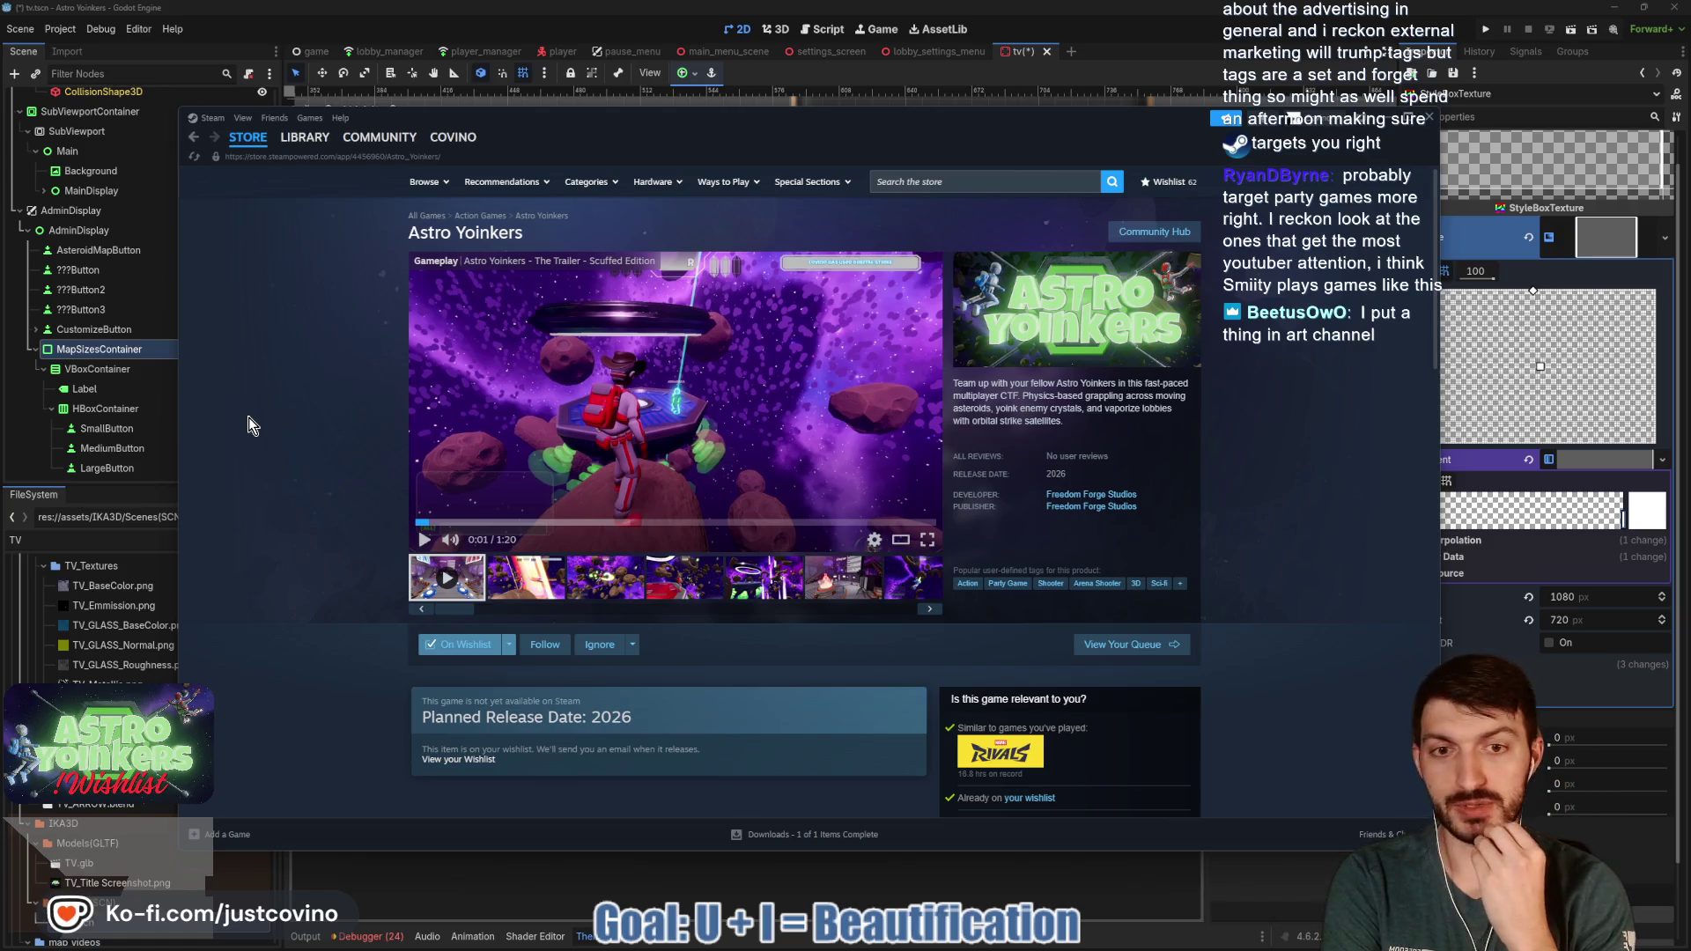
mouse_move(997, 141)
mouse_down()
mouse_move(917, 183)
mouse_move(945, 121)
mouse_move(993, 135)
mouse_up()
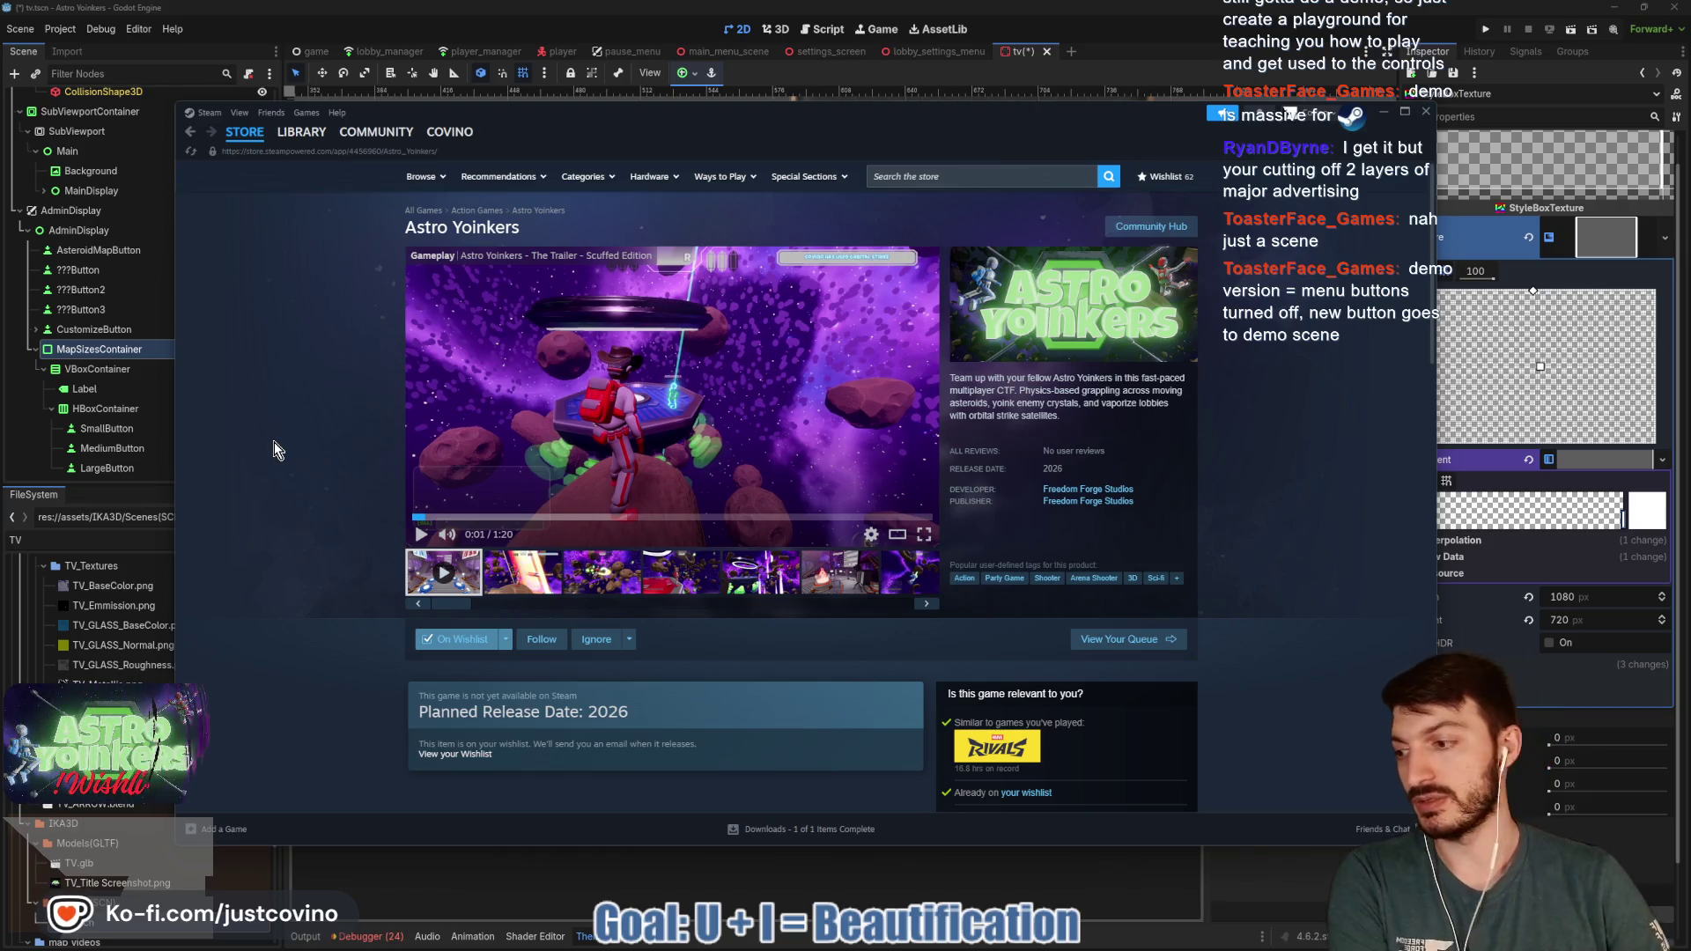
click(1383, 113)
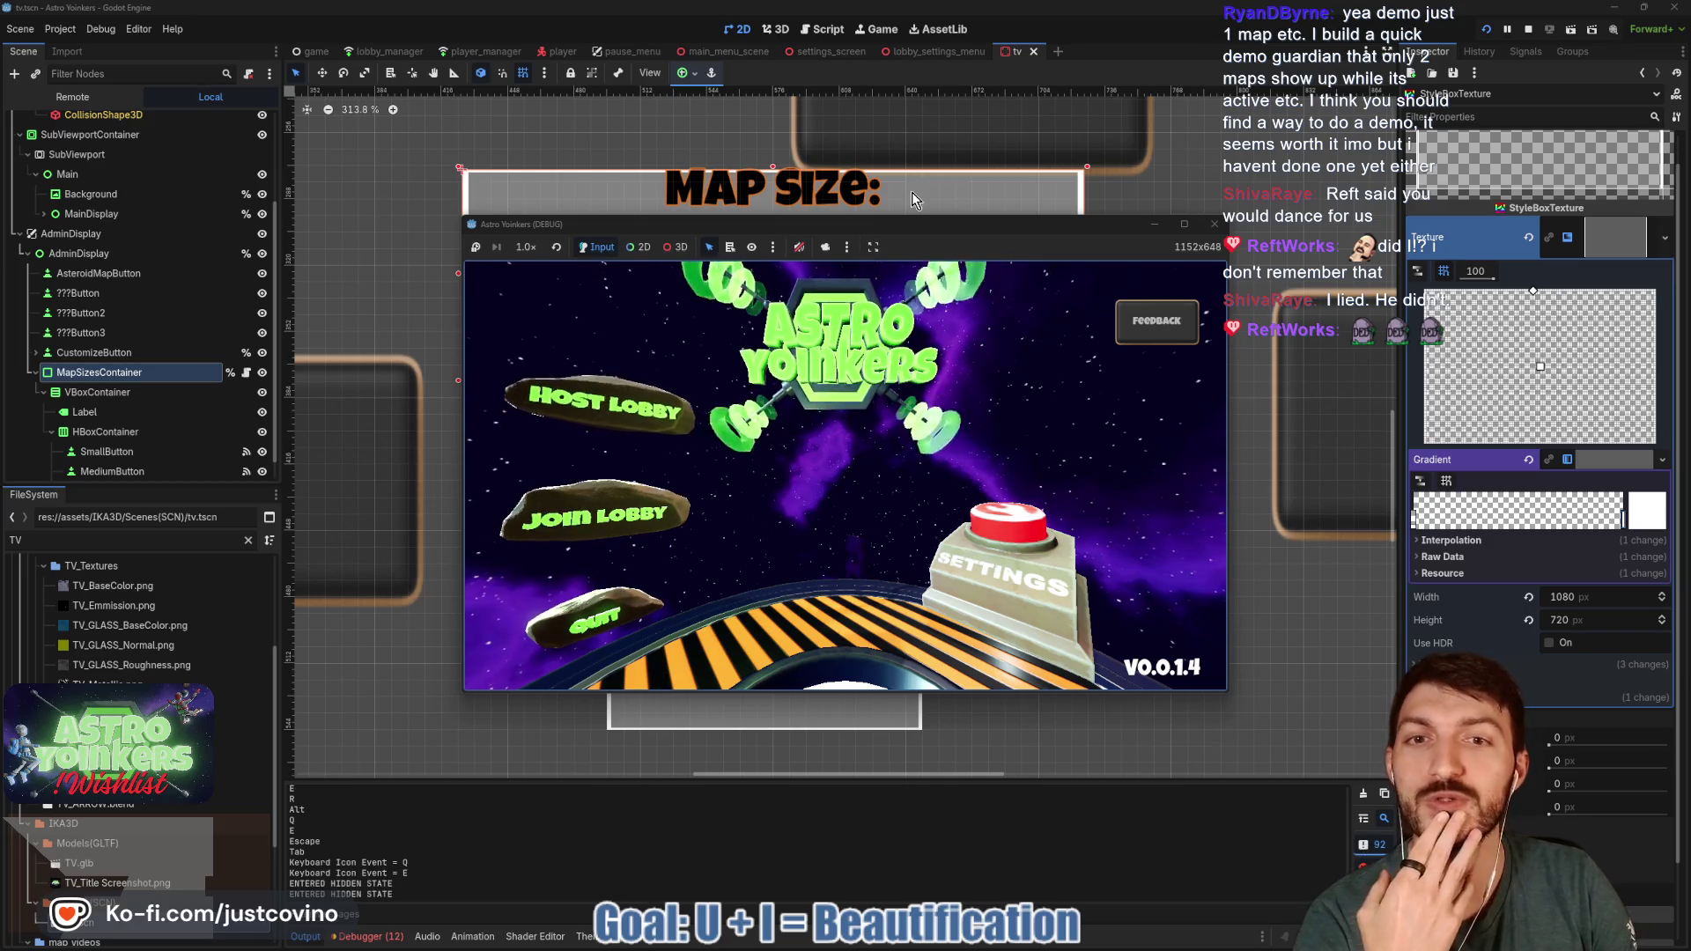
- Move the running Astro Yoinkers game window up and to the left
mouse_move(925, 225)
mouse_down()
mouse_move(888, 115)
mouse_move(885, 184)
mouse_up()
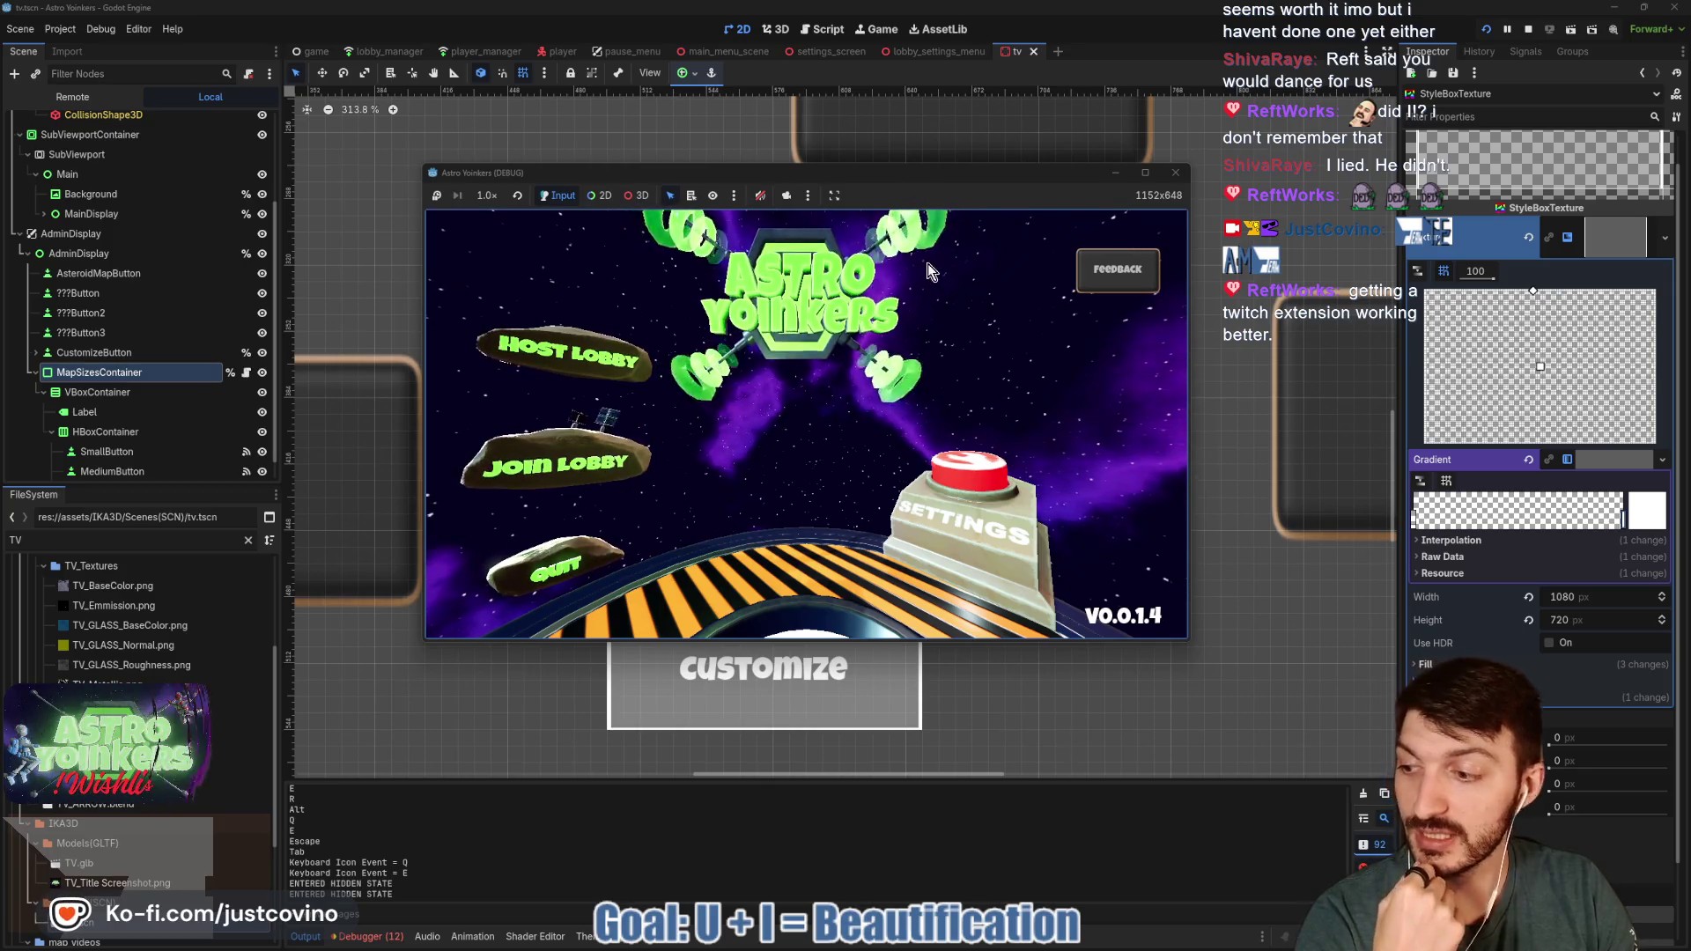
- Host a Private lobby in the running game and bring up the pause menu in the locker room
mouse_move(851, 173)
mouse_down()
mouse_move(881, 206)
mouse_move(784, 168)
mouse_move(860, 172)
mouse_up()
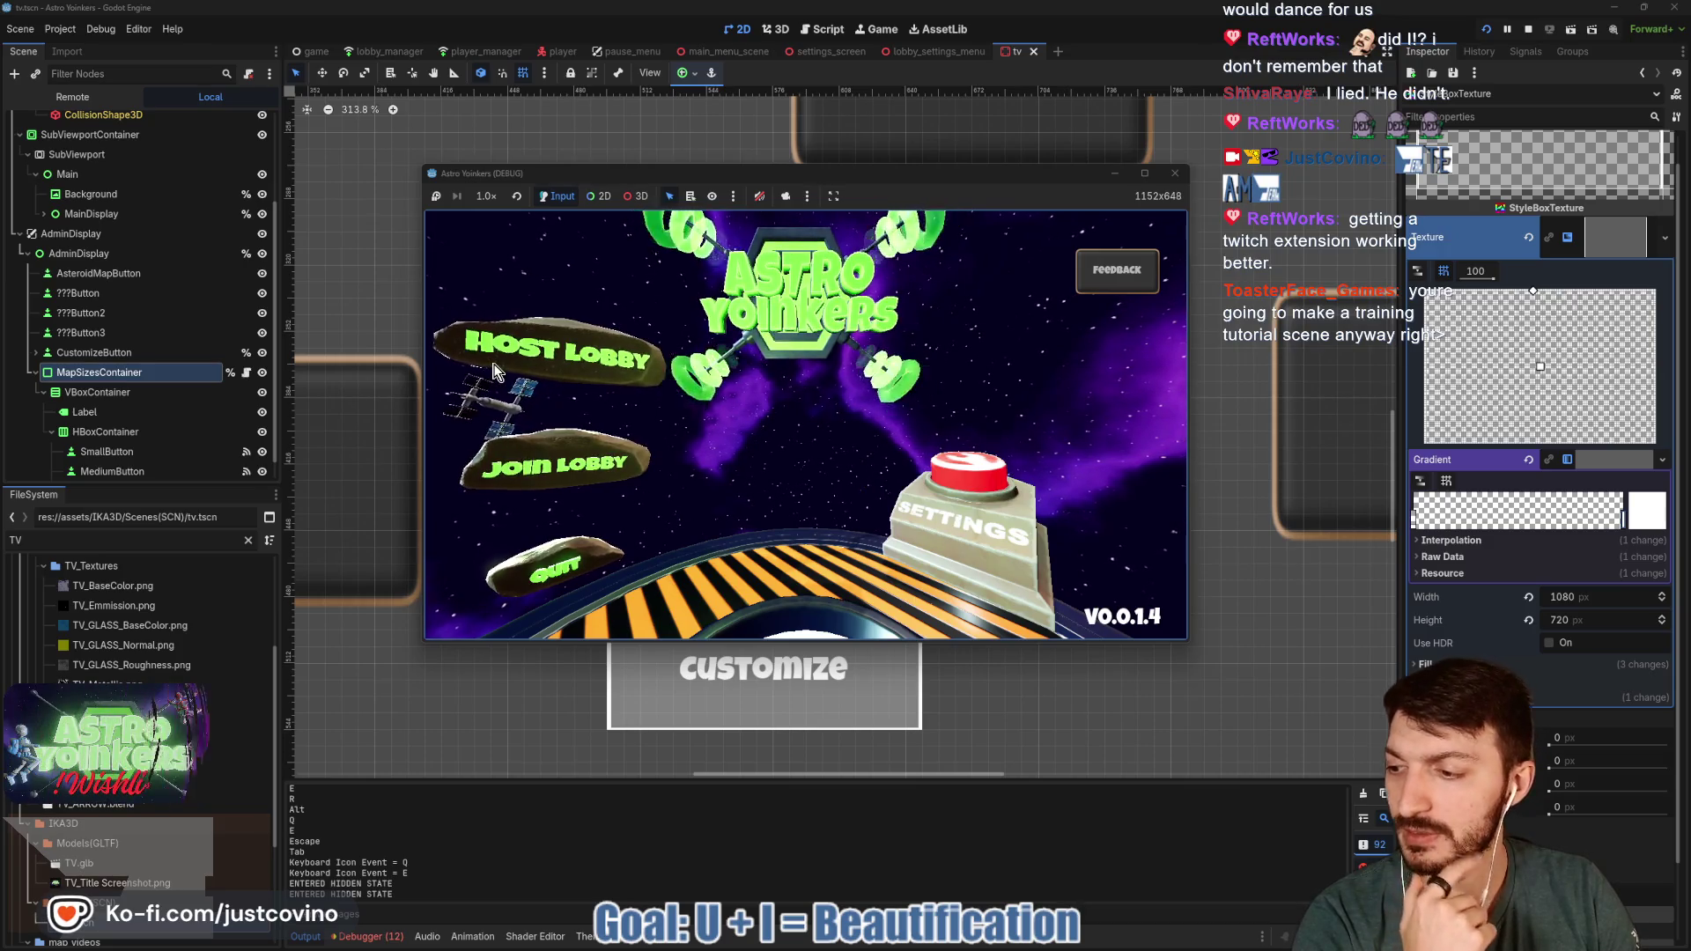
click(494, 370)
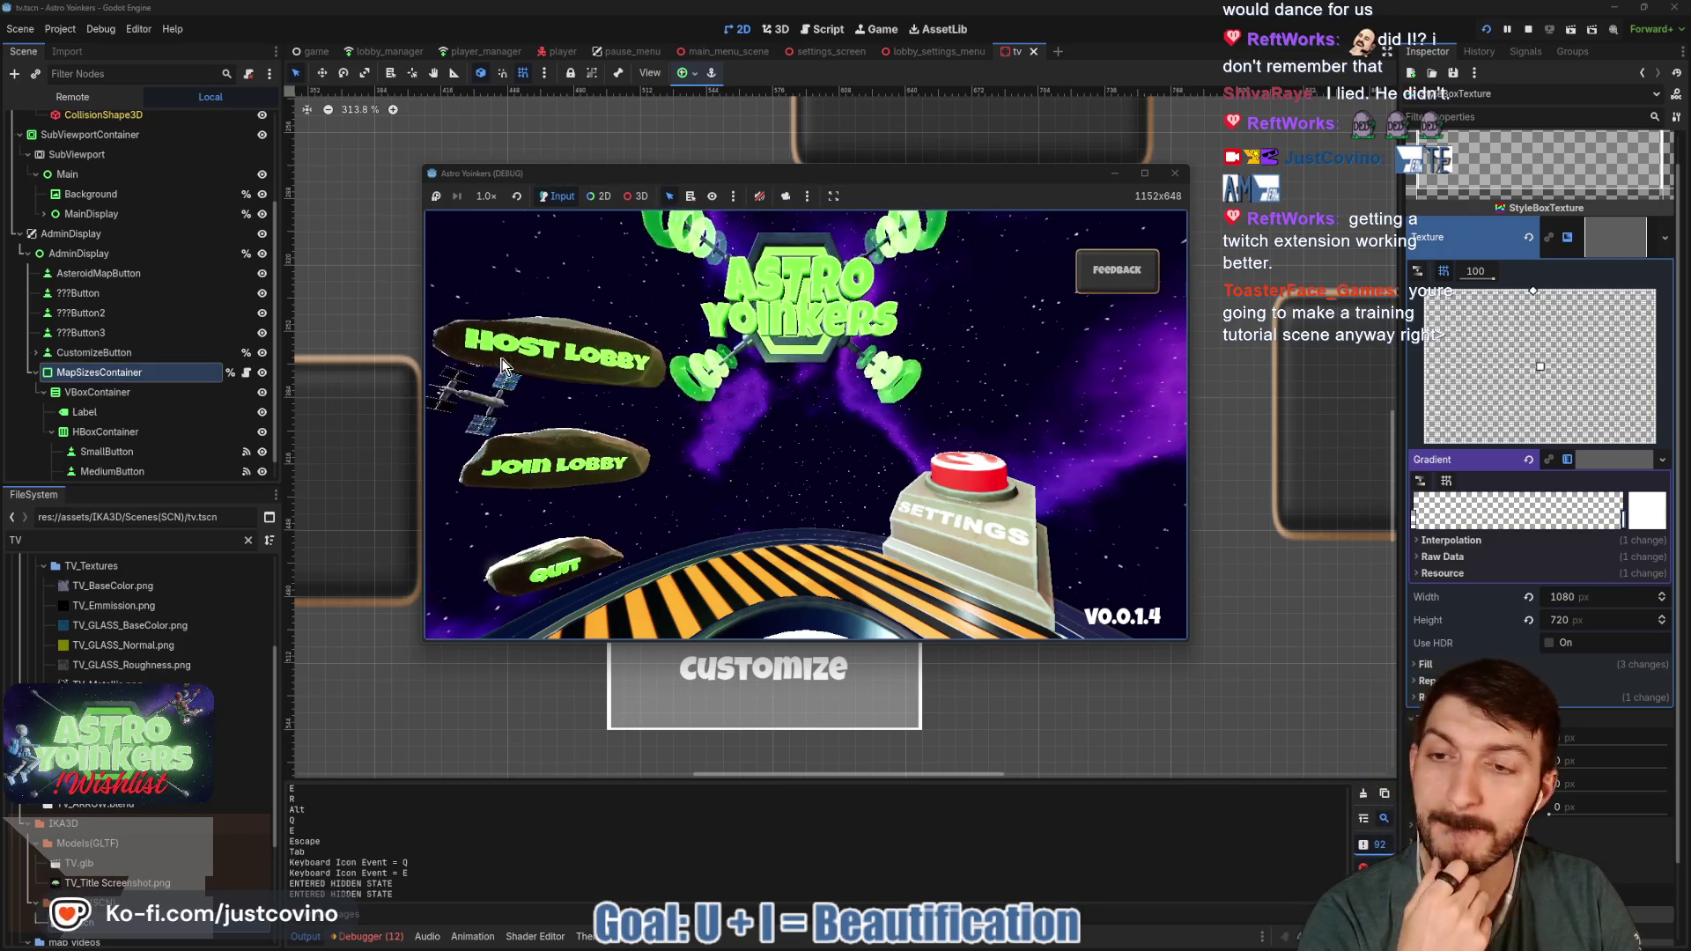
click(758, 375)
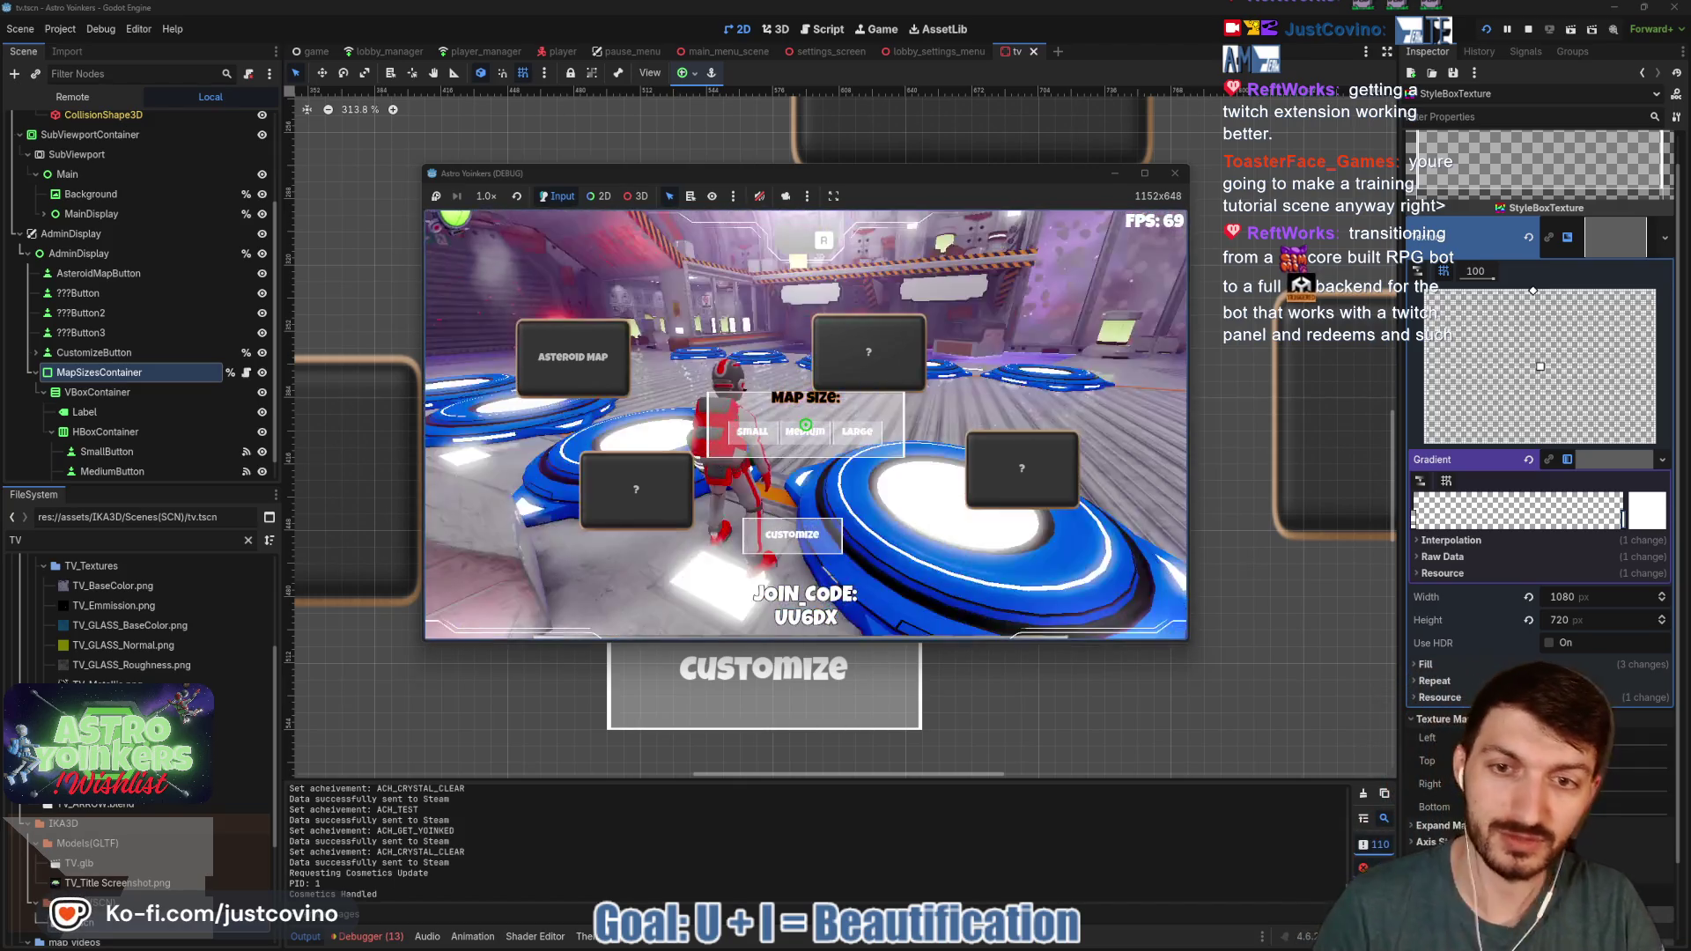
key(Escape)
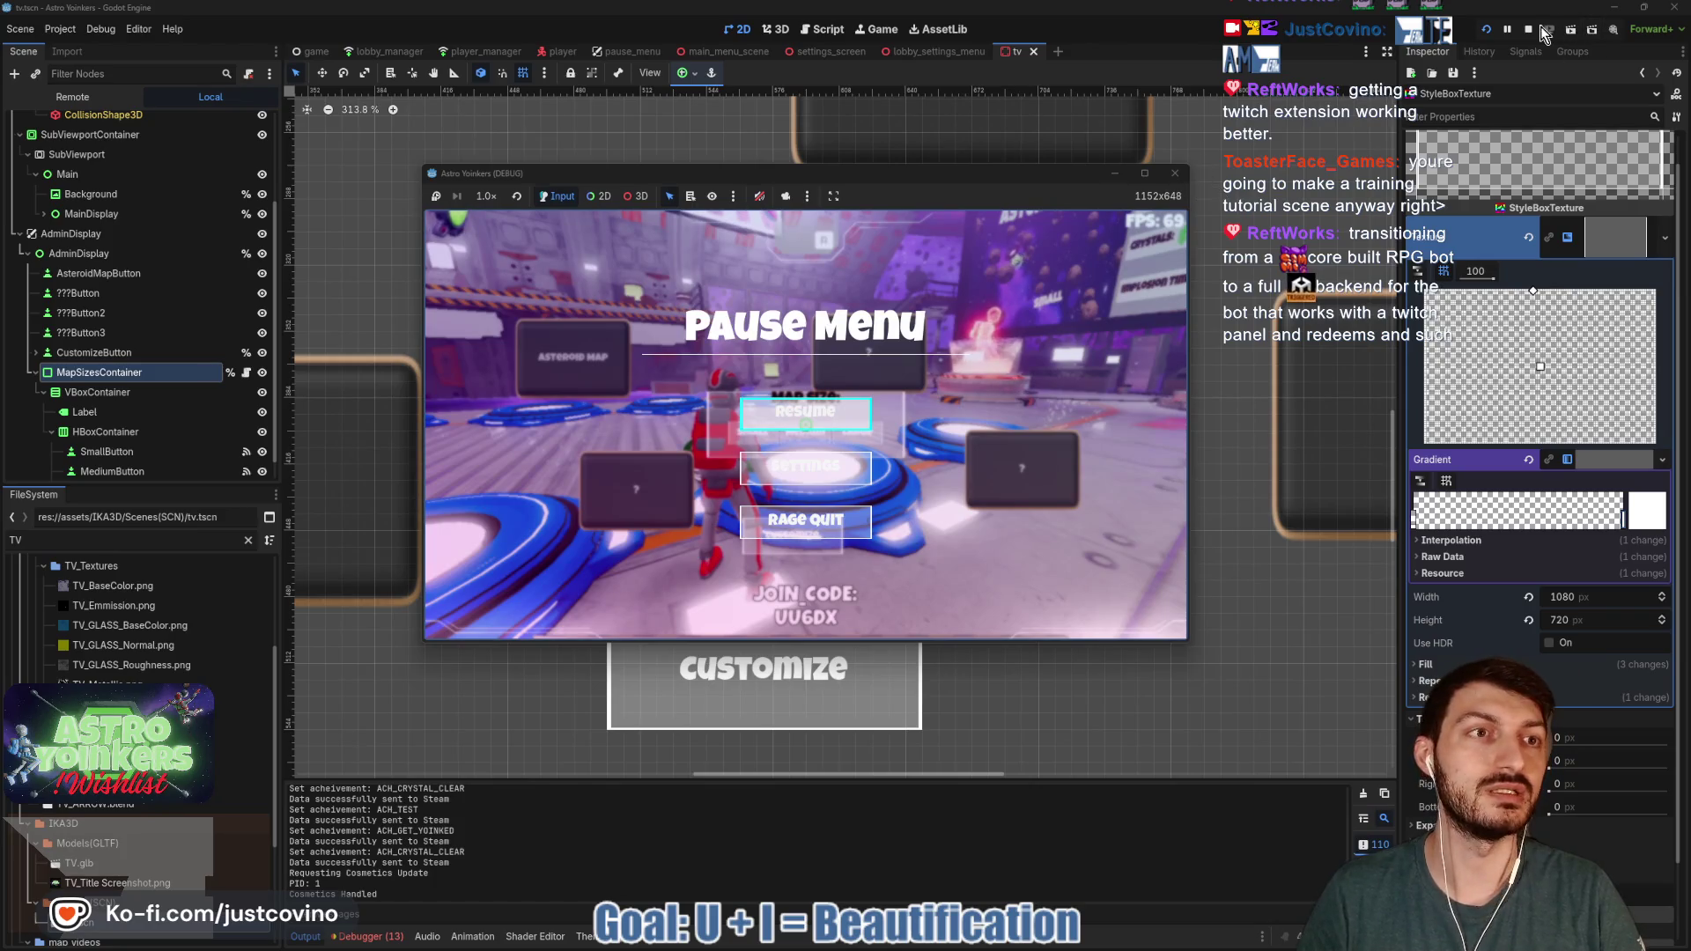
- Stop the game, hide AdminDisplay in the Scene dock, and relaunch the game
click(1532, 29)
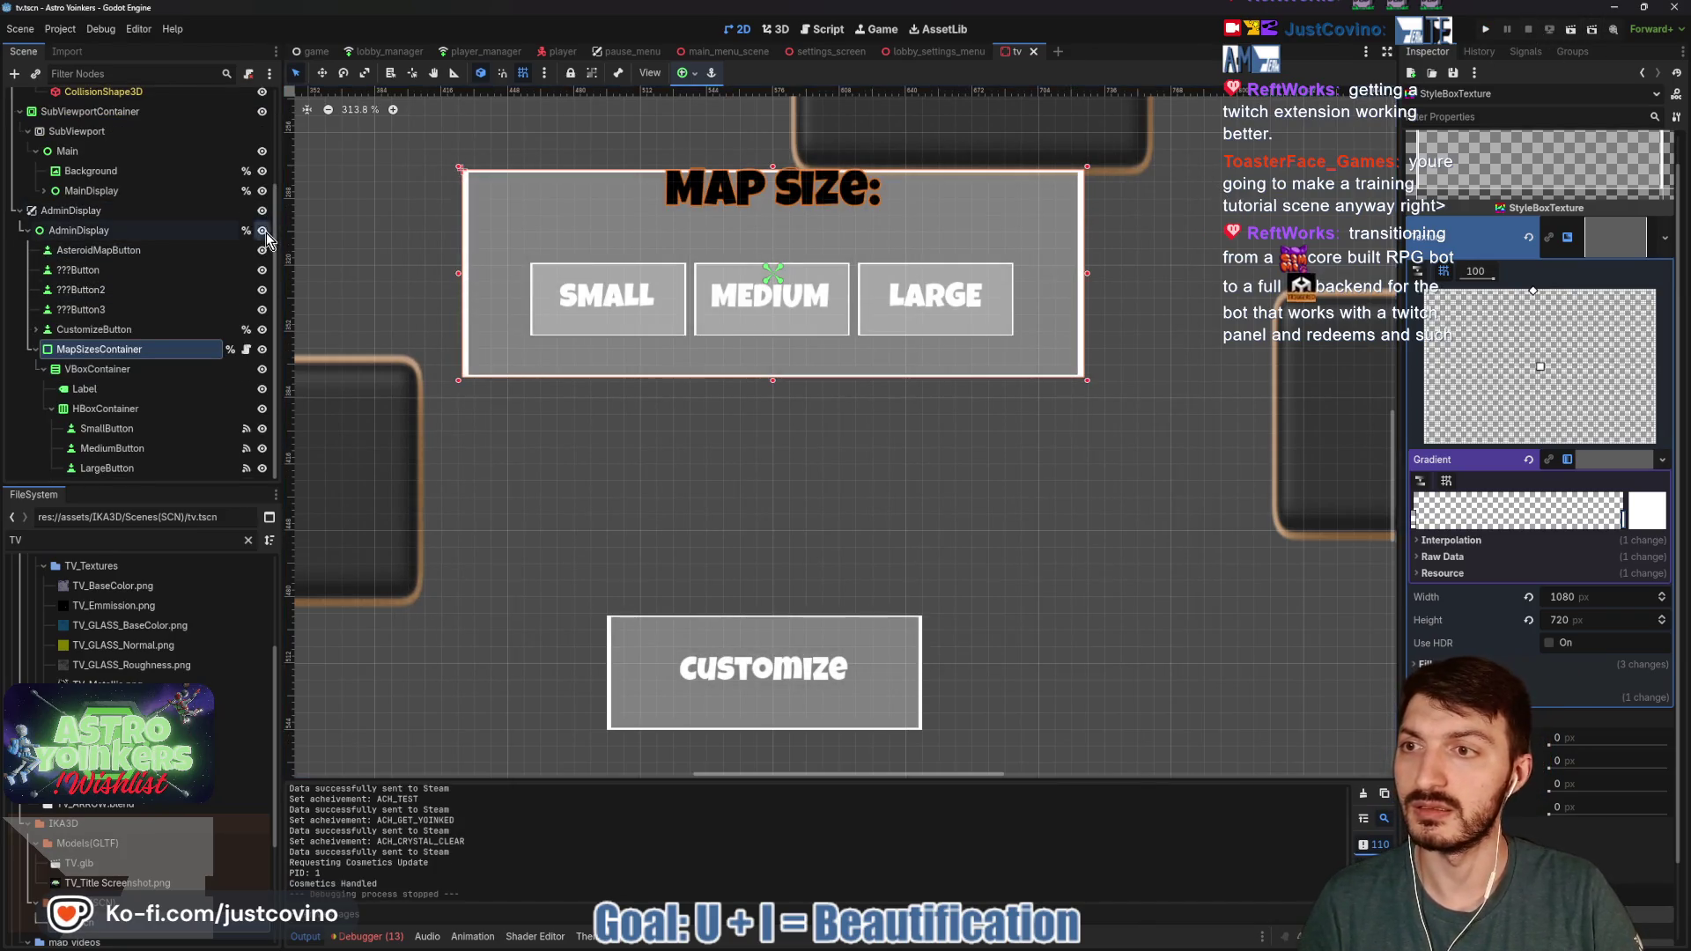
click(262, 230)
click(1486, 29)
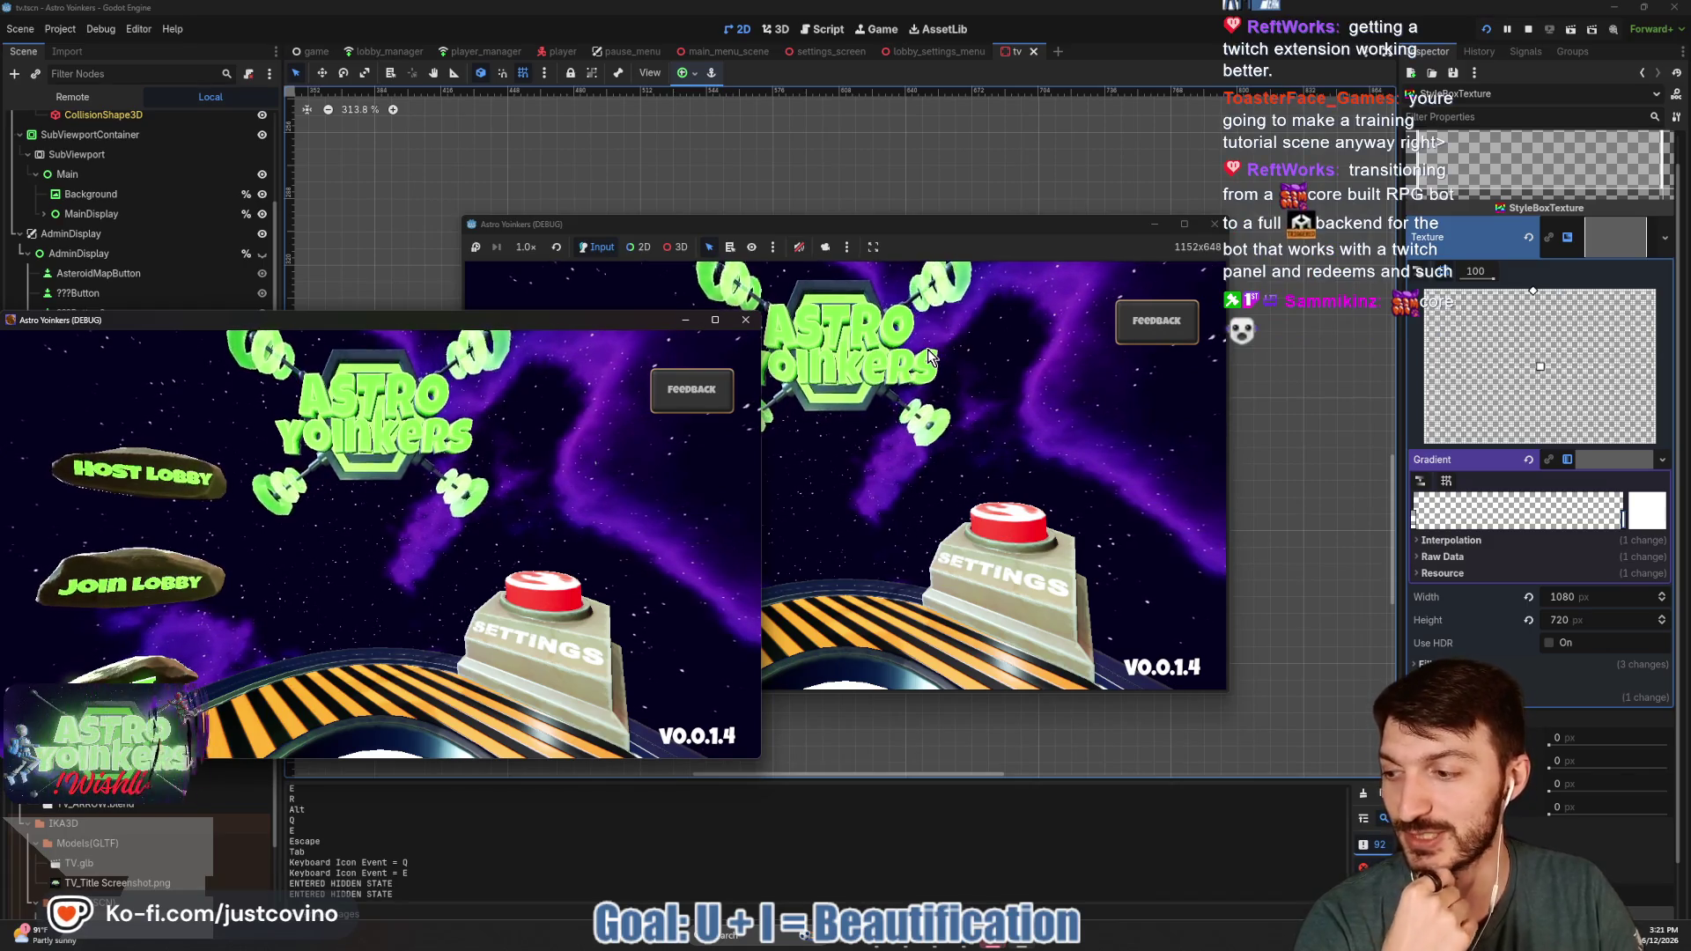
click(583, 415)
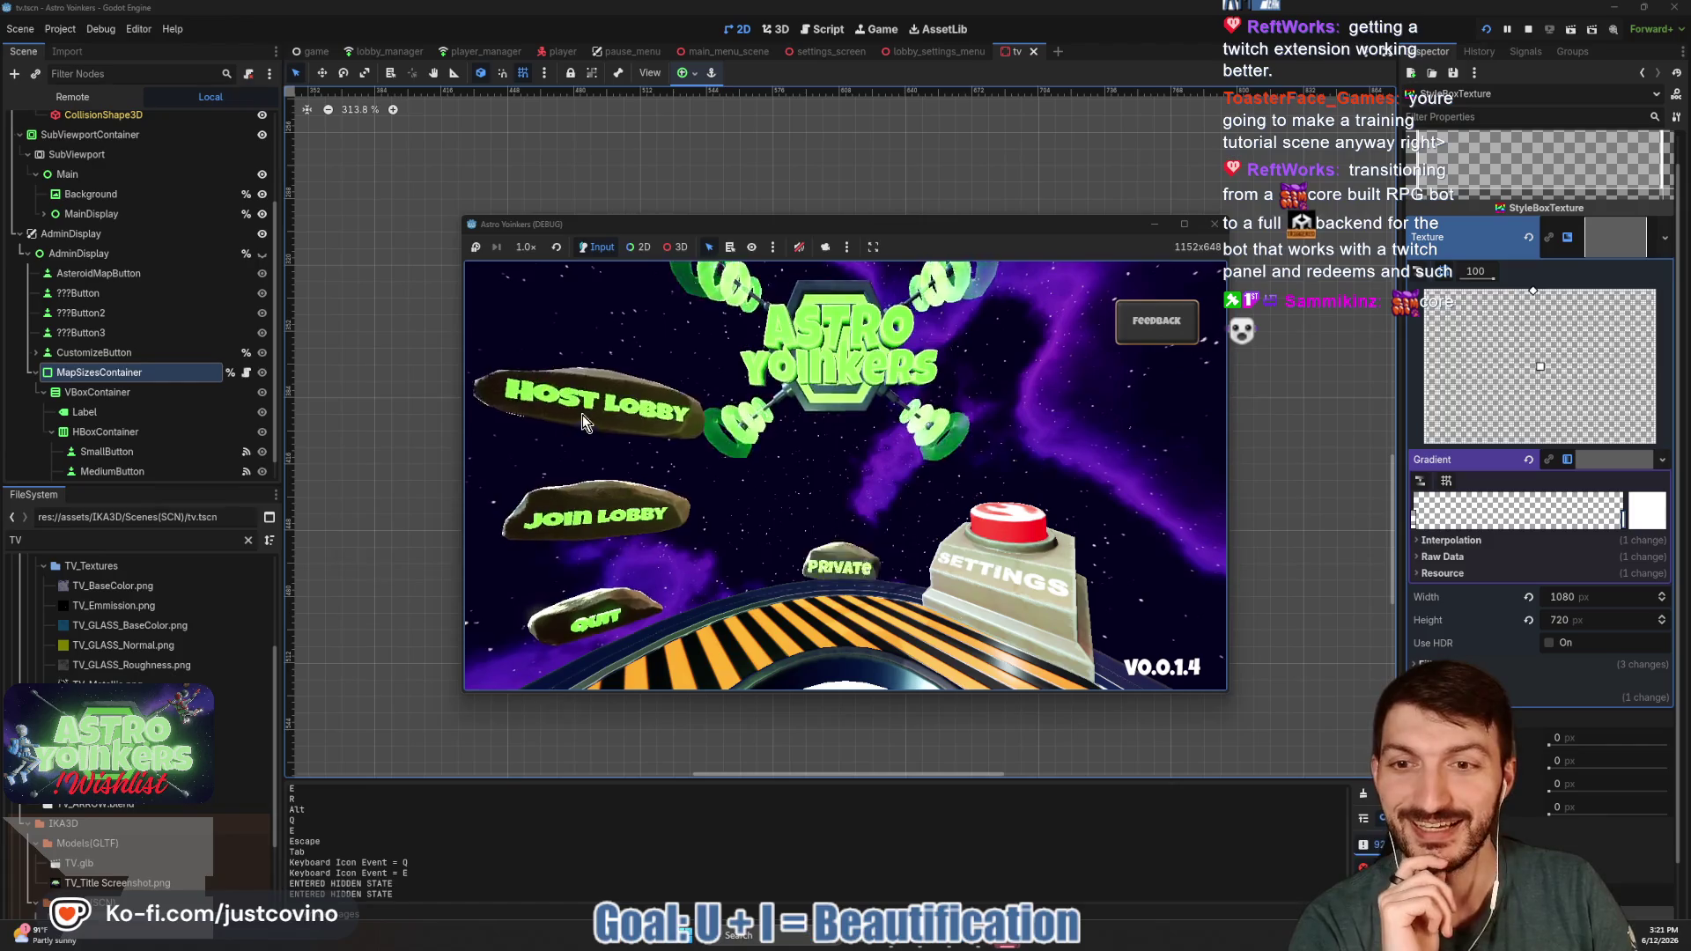
- Host a Private lobby, make the character leap forward, and open the cosmetics menu
click(801, 413)
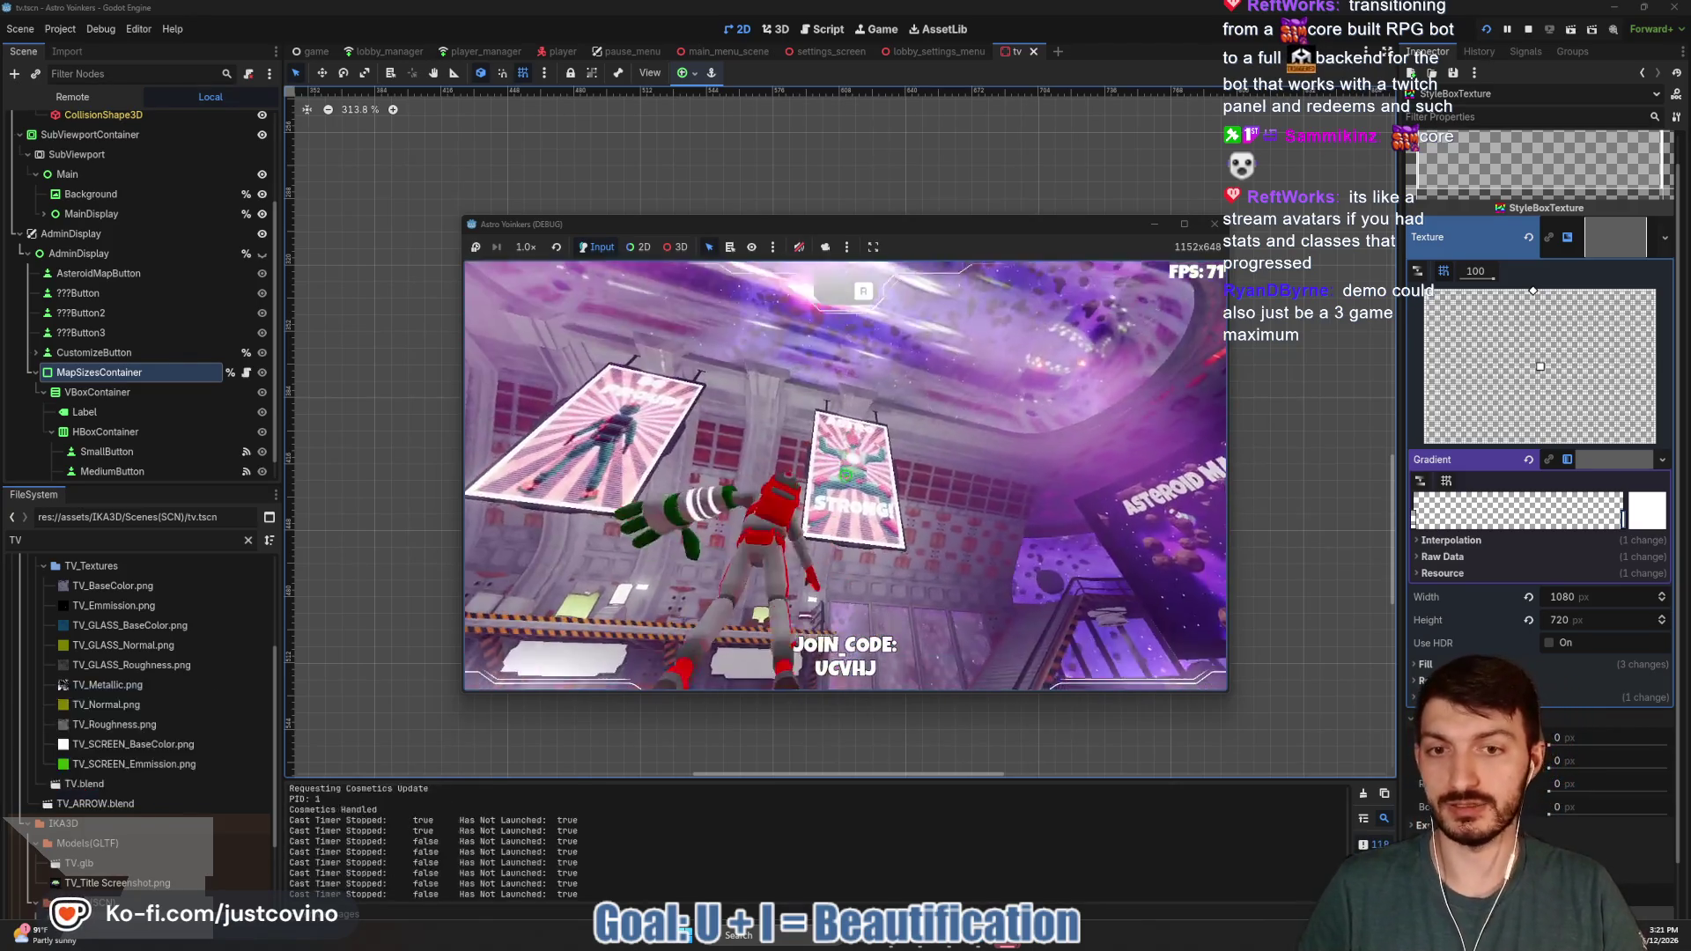
key(space)
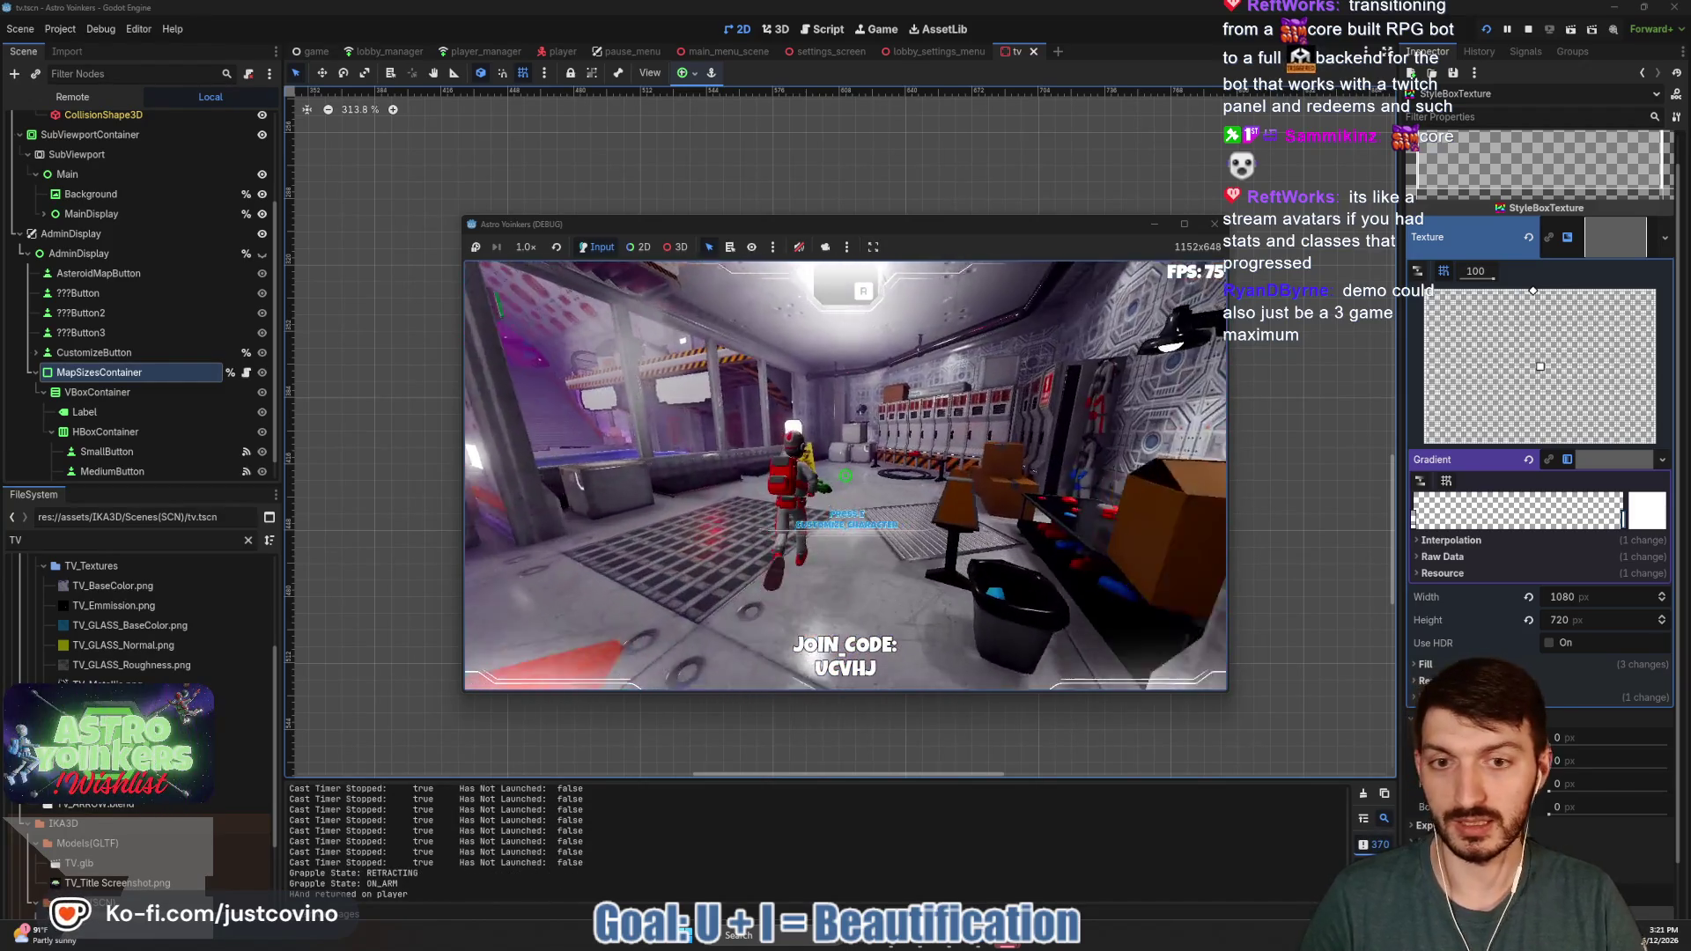
key(e)
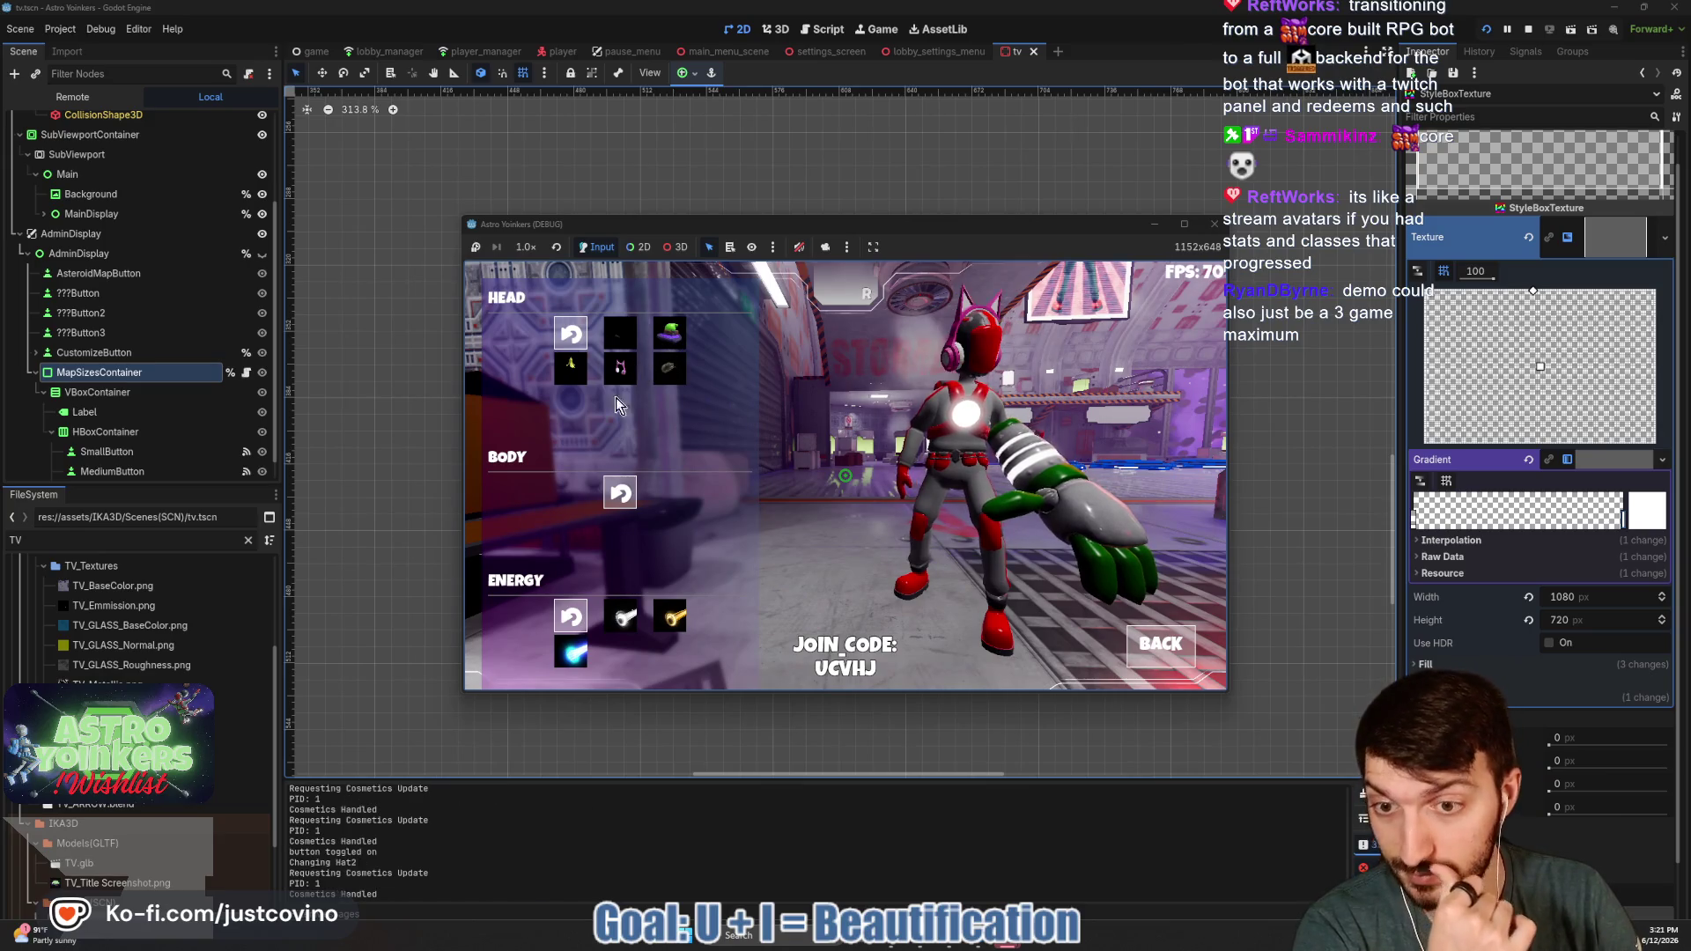
- Try a new cosmetic colour, swap the character's hat for the cowboy hat, and leave customization
click(631, 616)
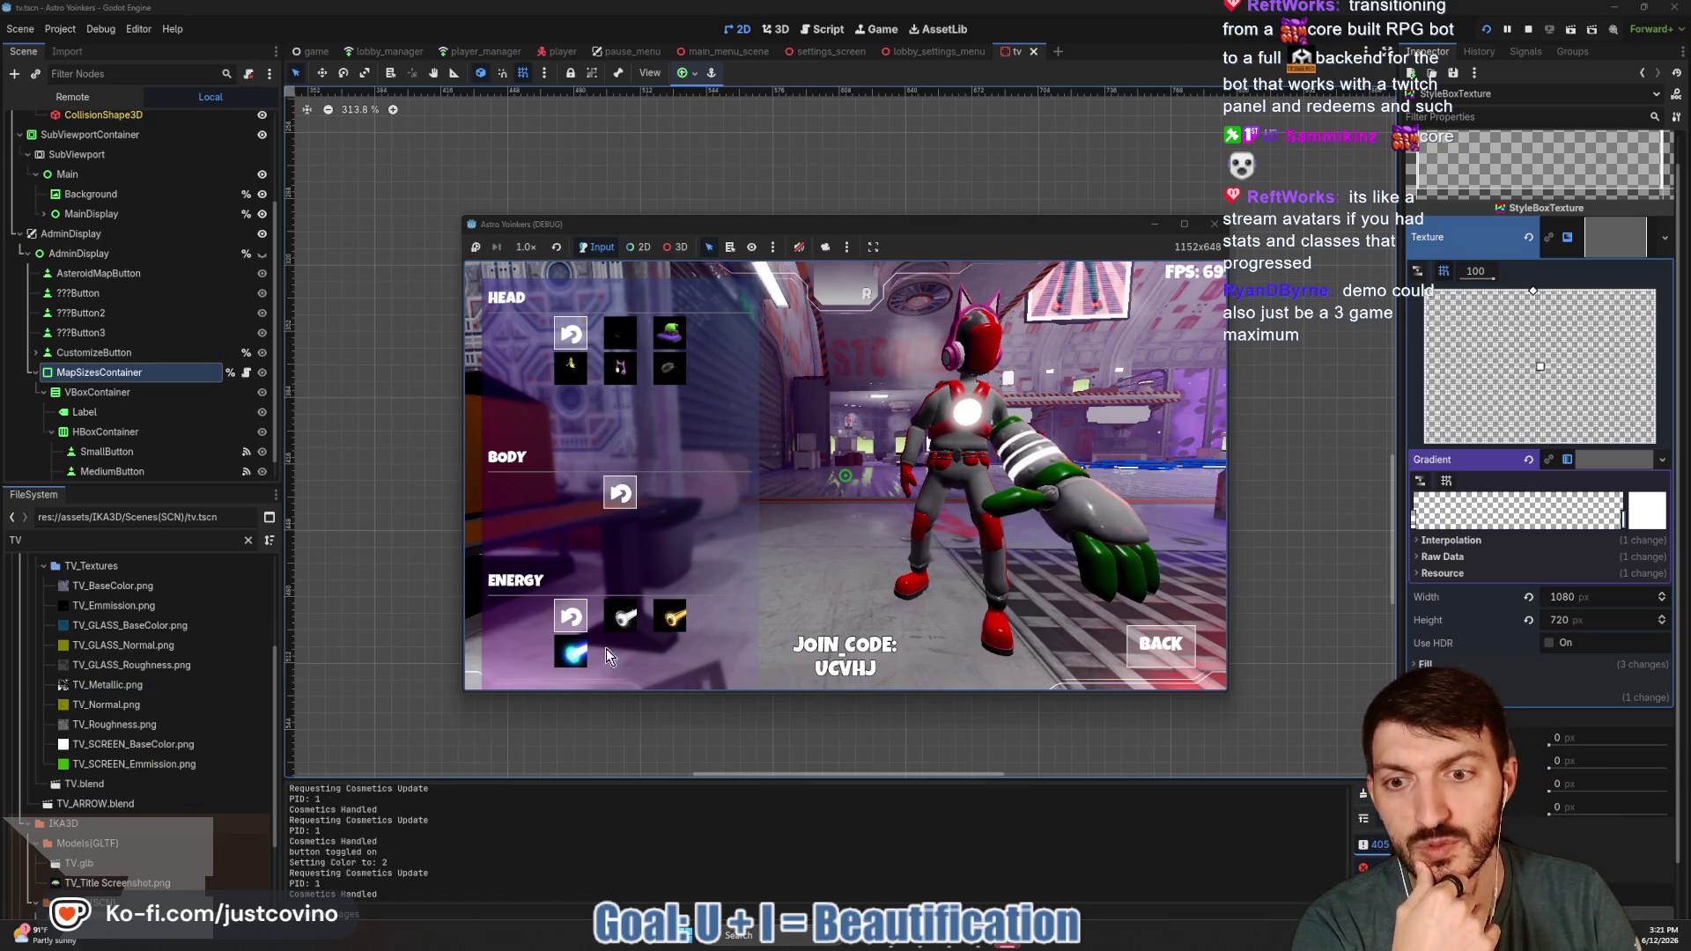
click(626, 342)
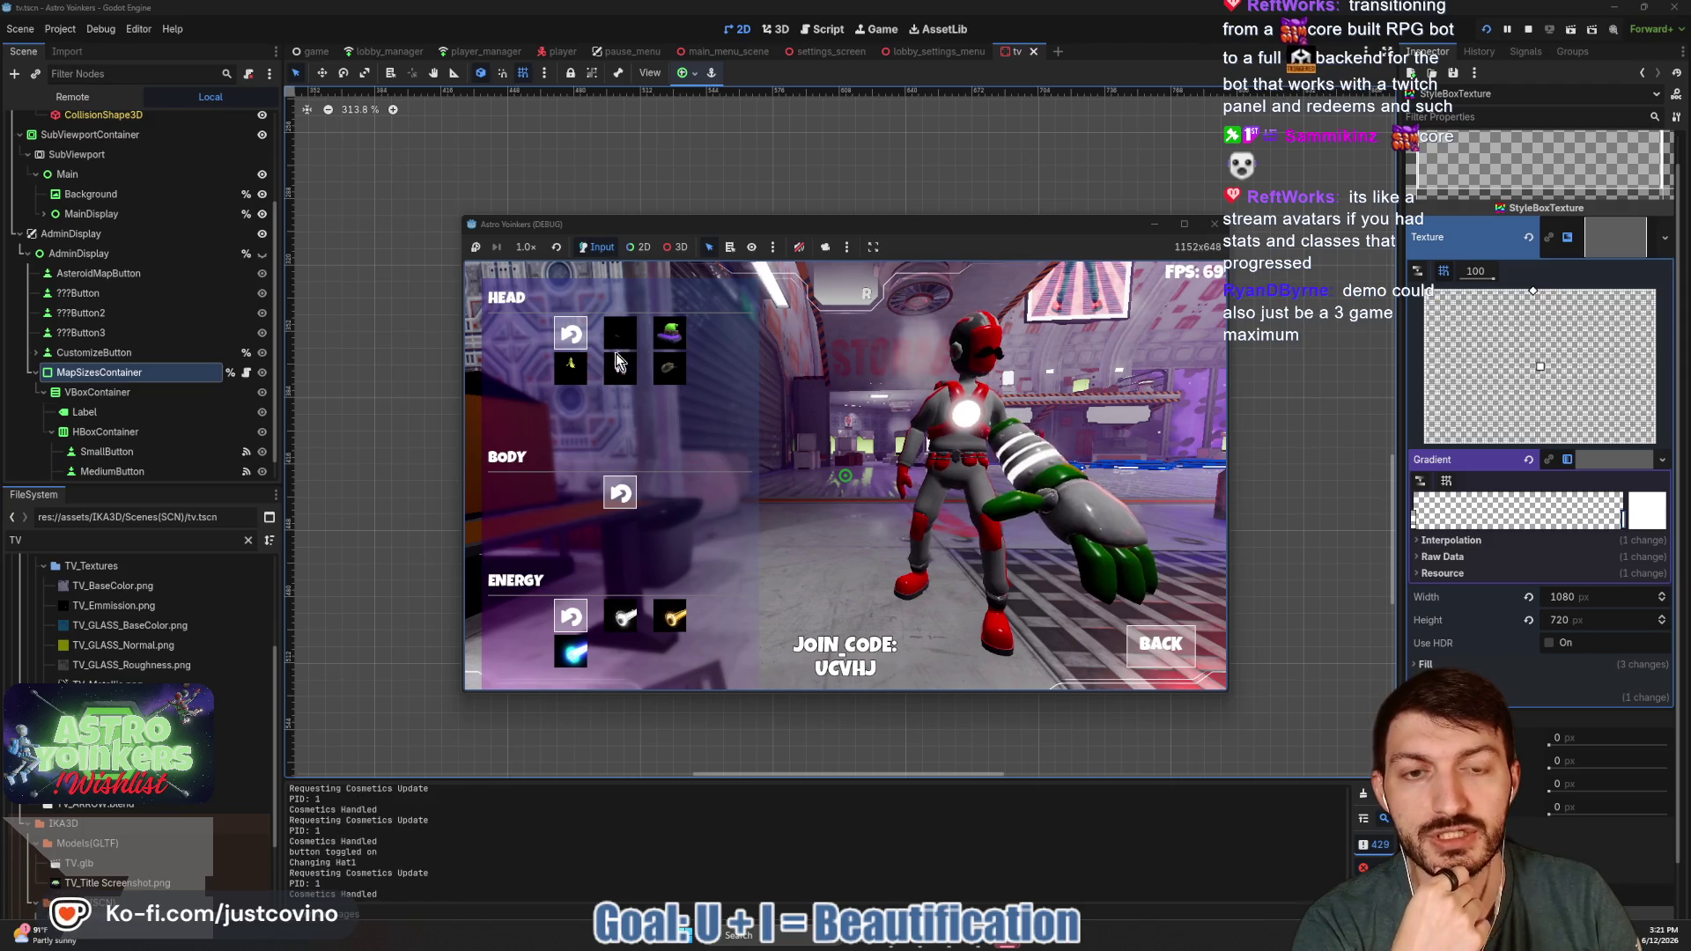
click(671, 374)
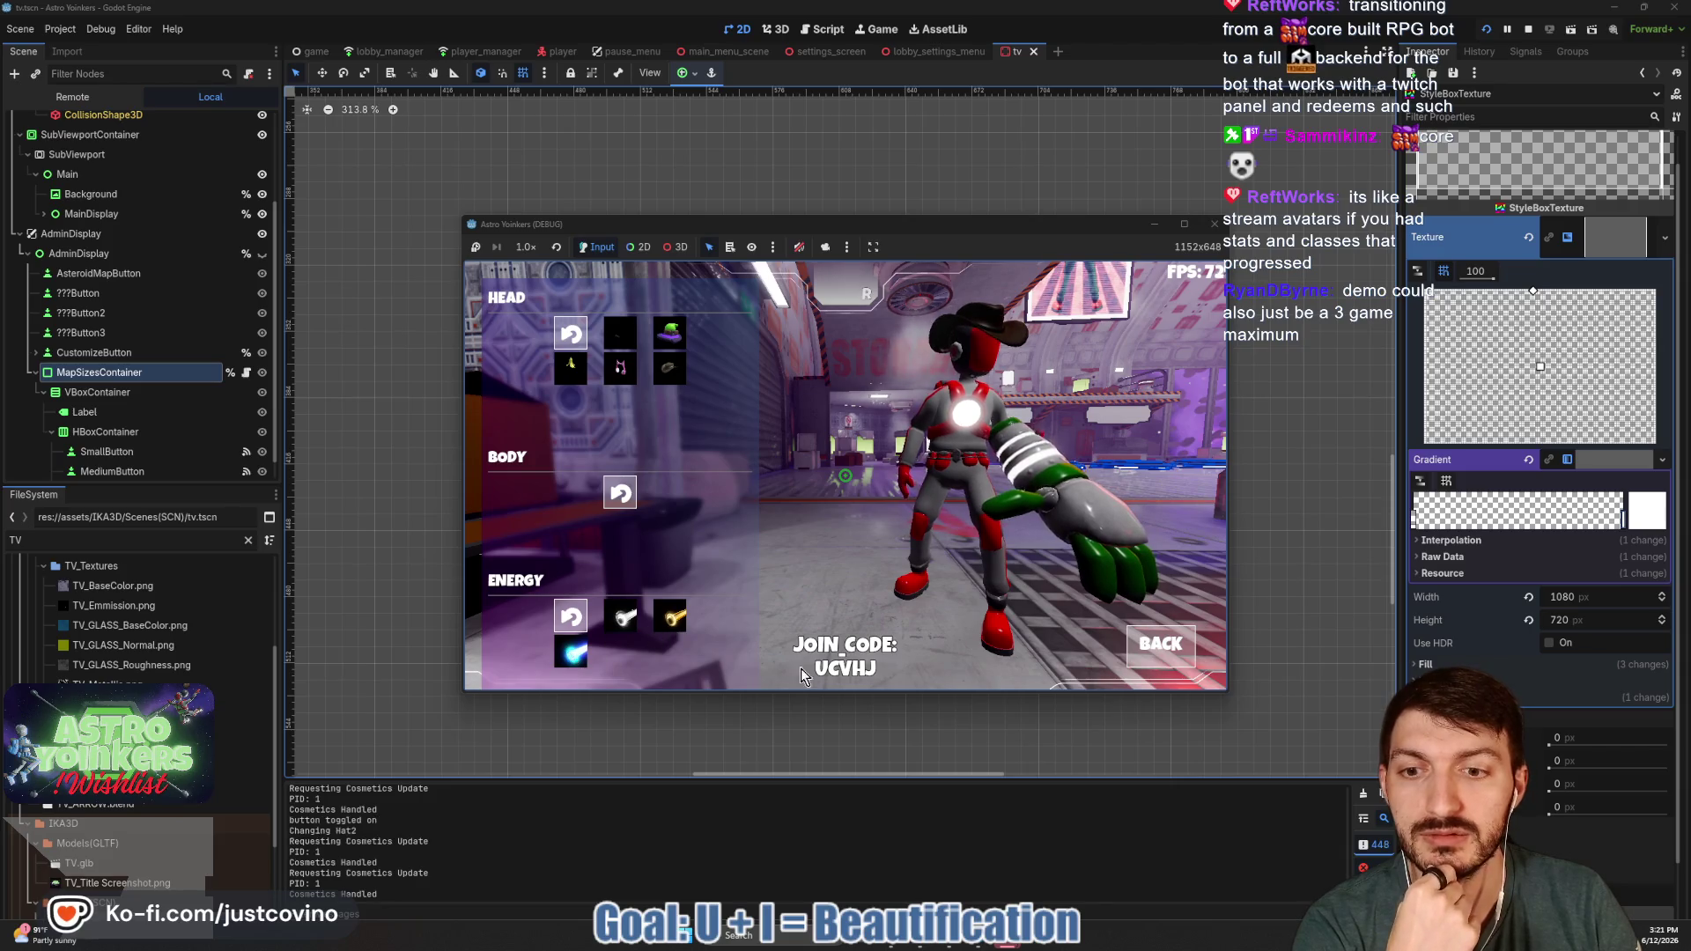
click(1154, 649)
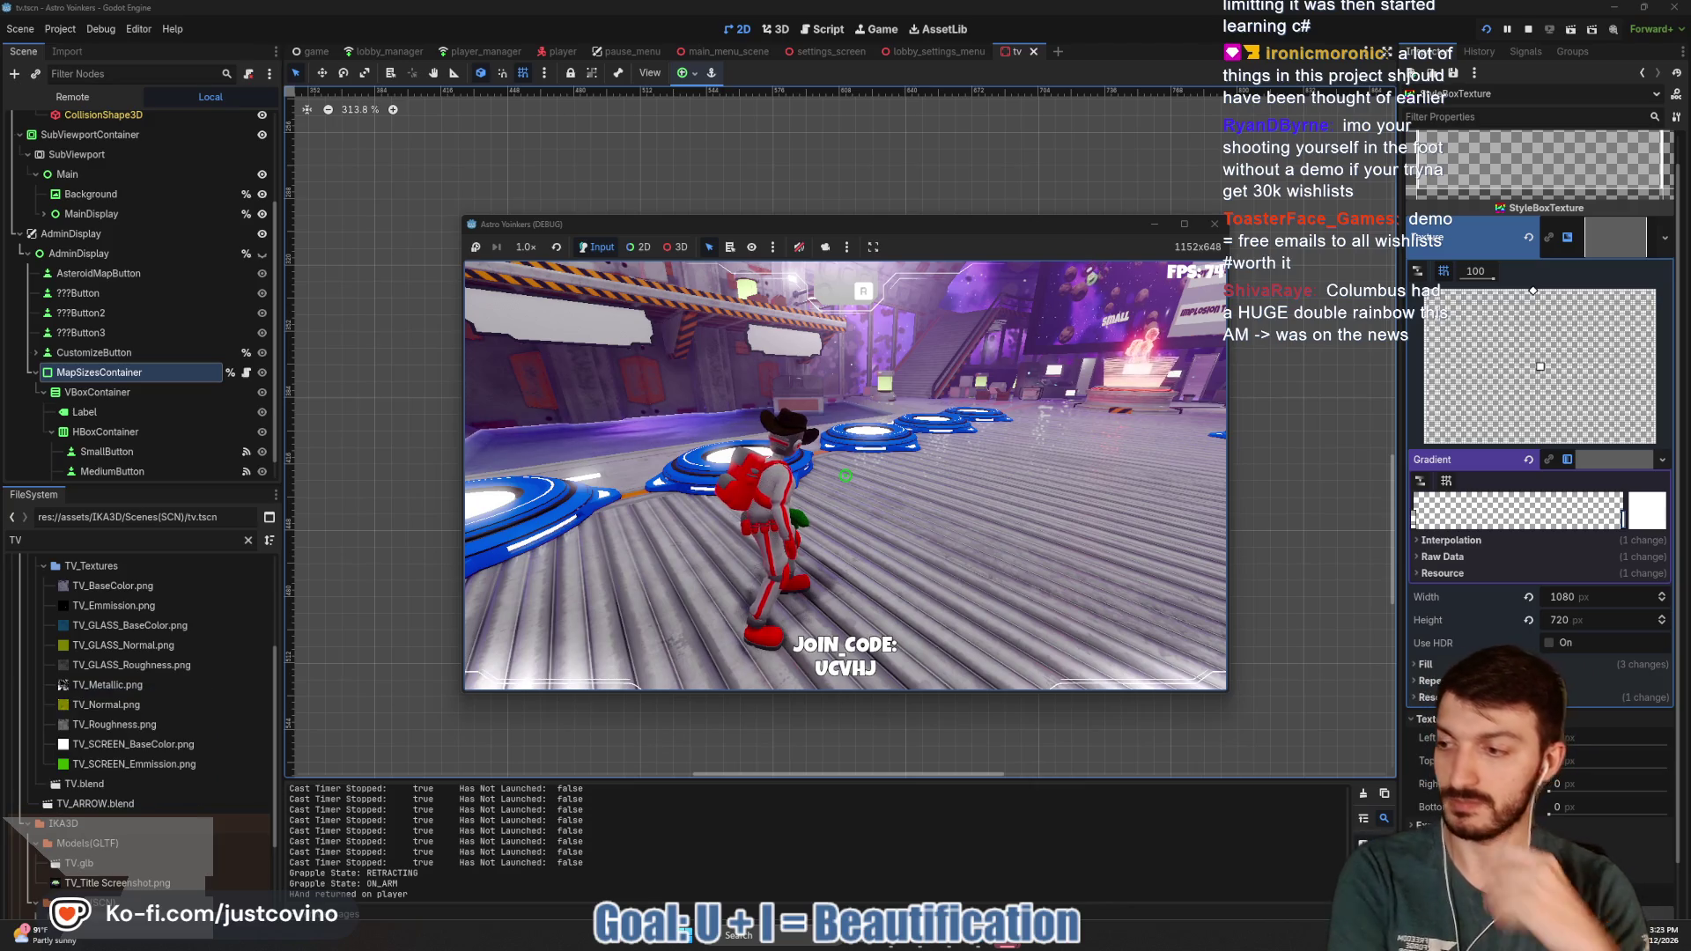
- Walk the character across the blue pads into the asteroid map and fire the grapple
key(w)
key(w)
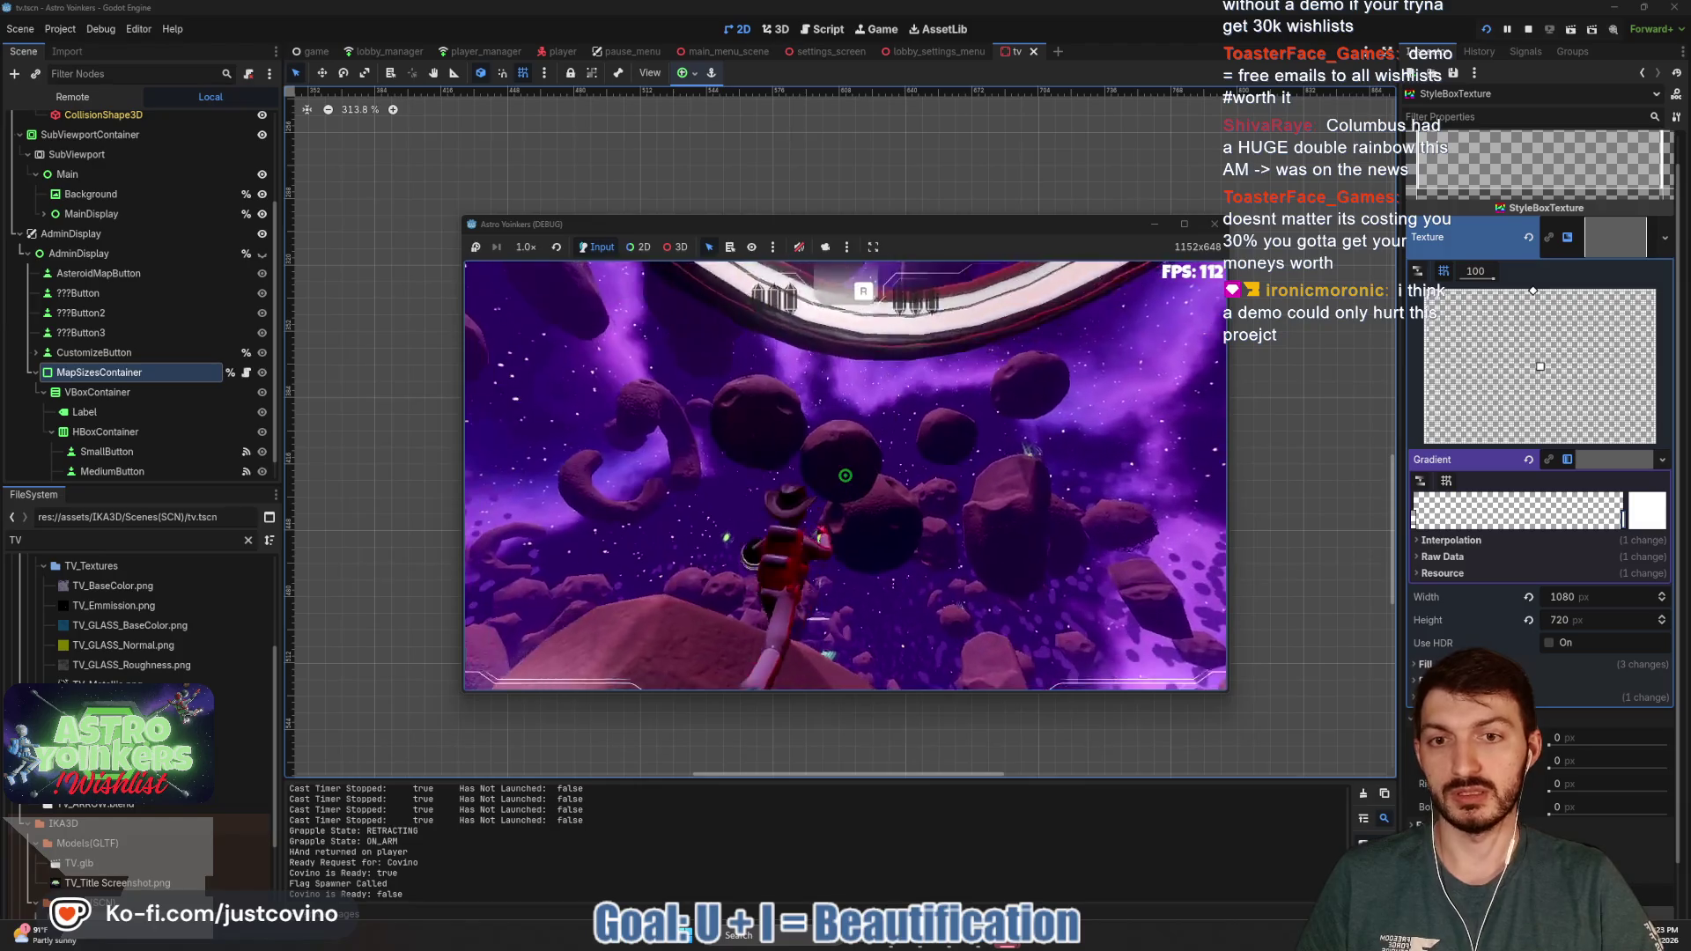
click(844, 476)
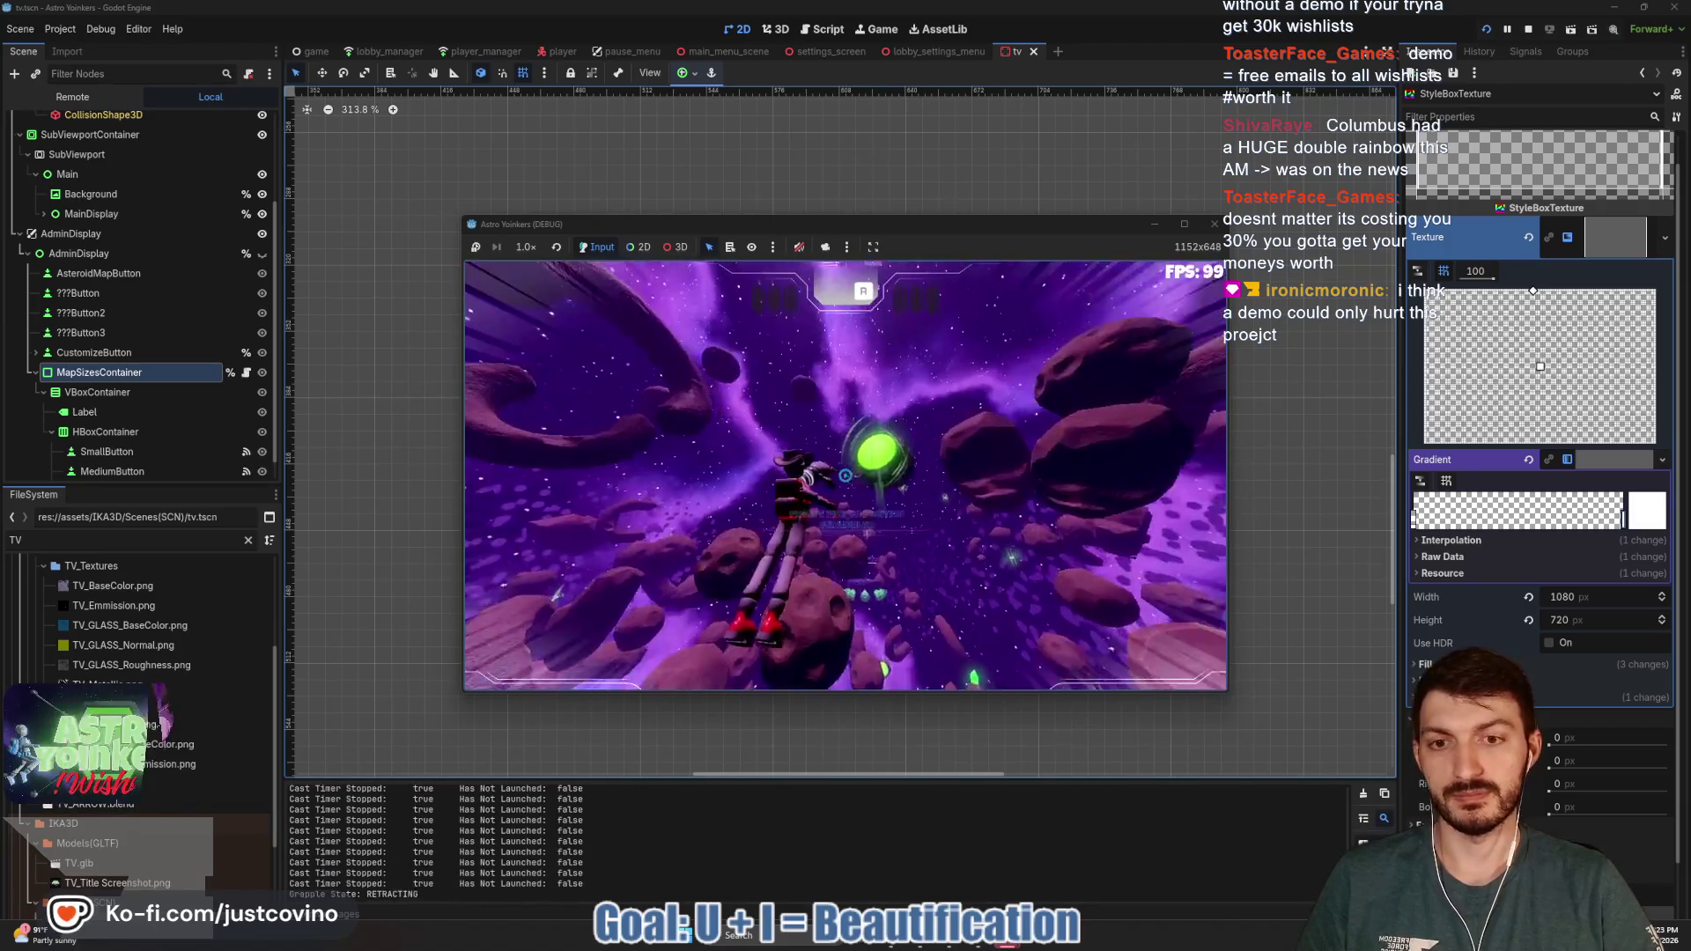
- Grapple across several asteroids, launch upward with Shift, then stop the game with F8
click(844, 476)
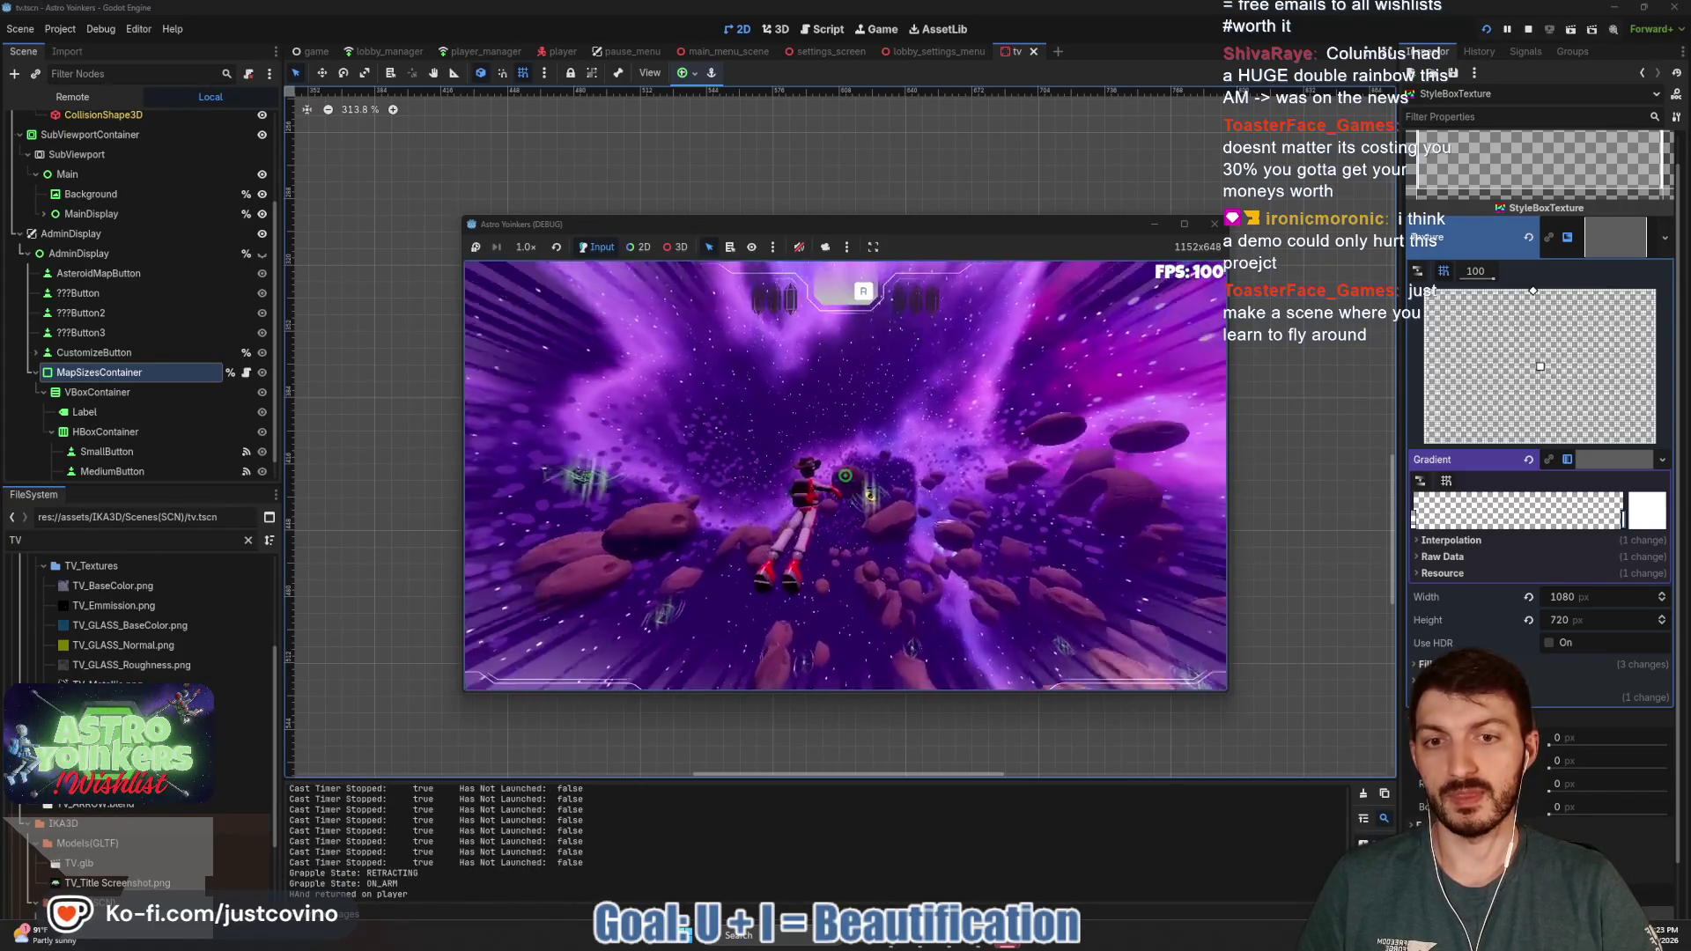
click(845, 476)
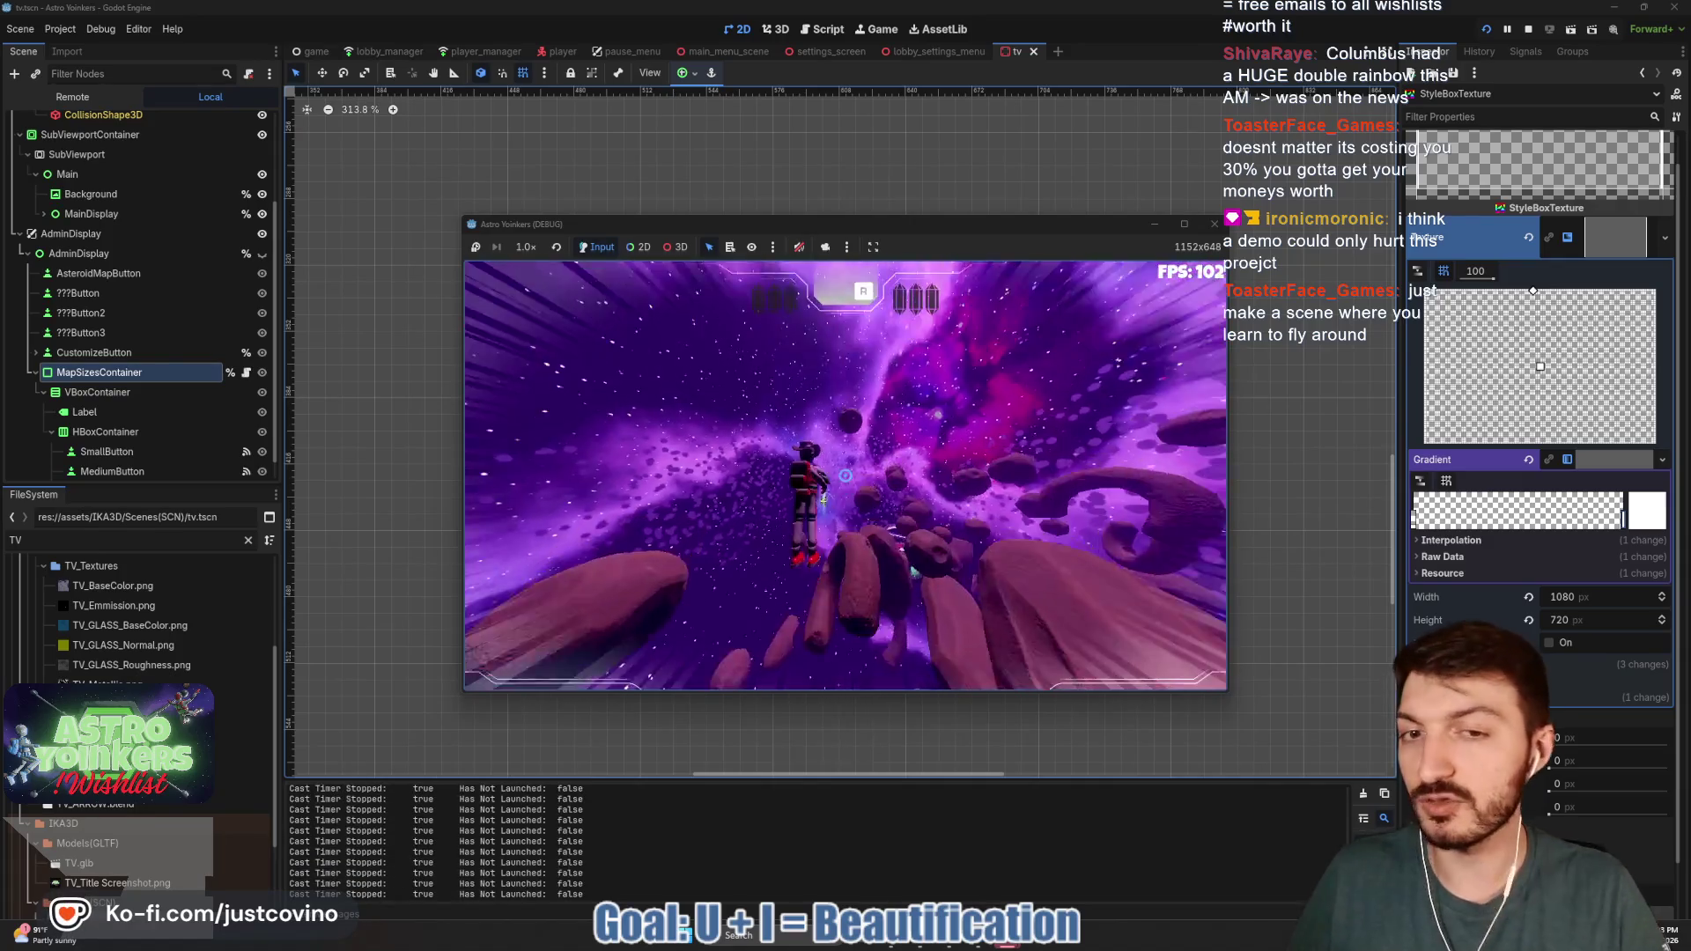
click(845, 476)
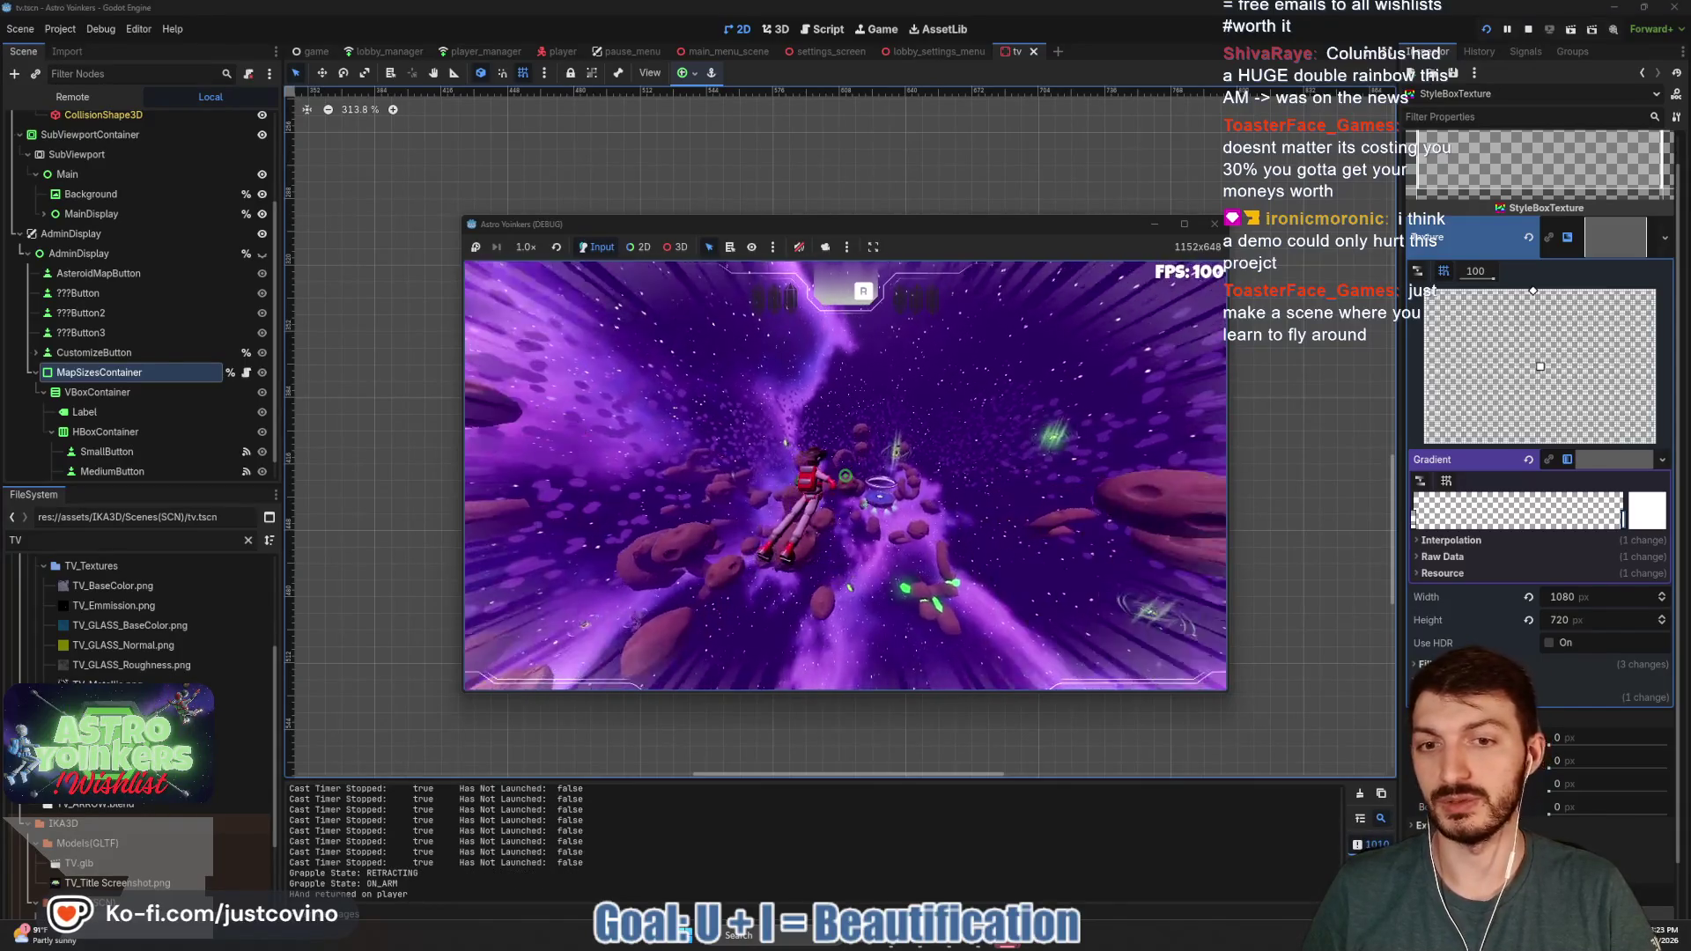
key(shift)
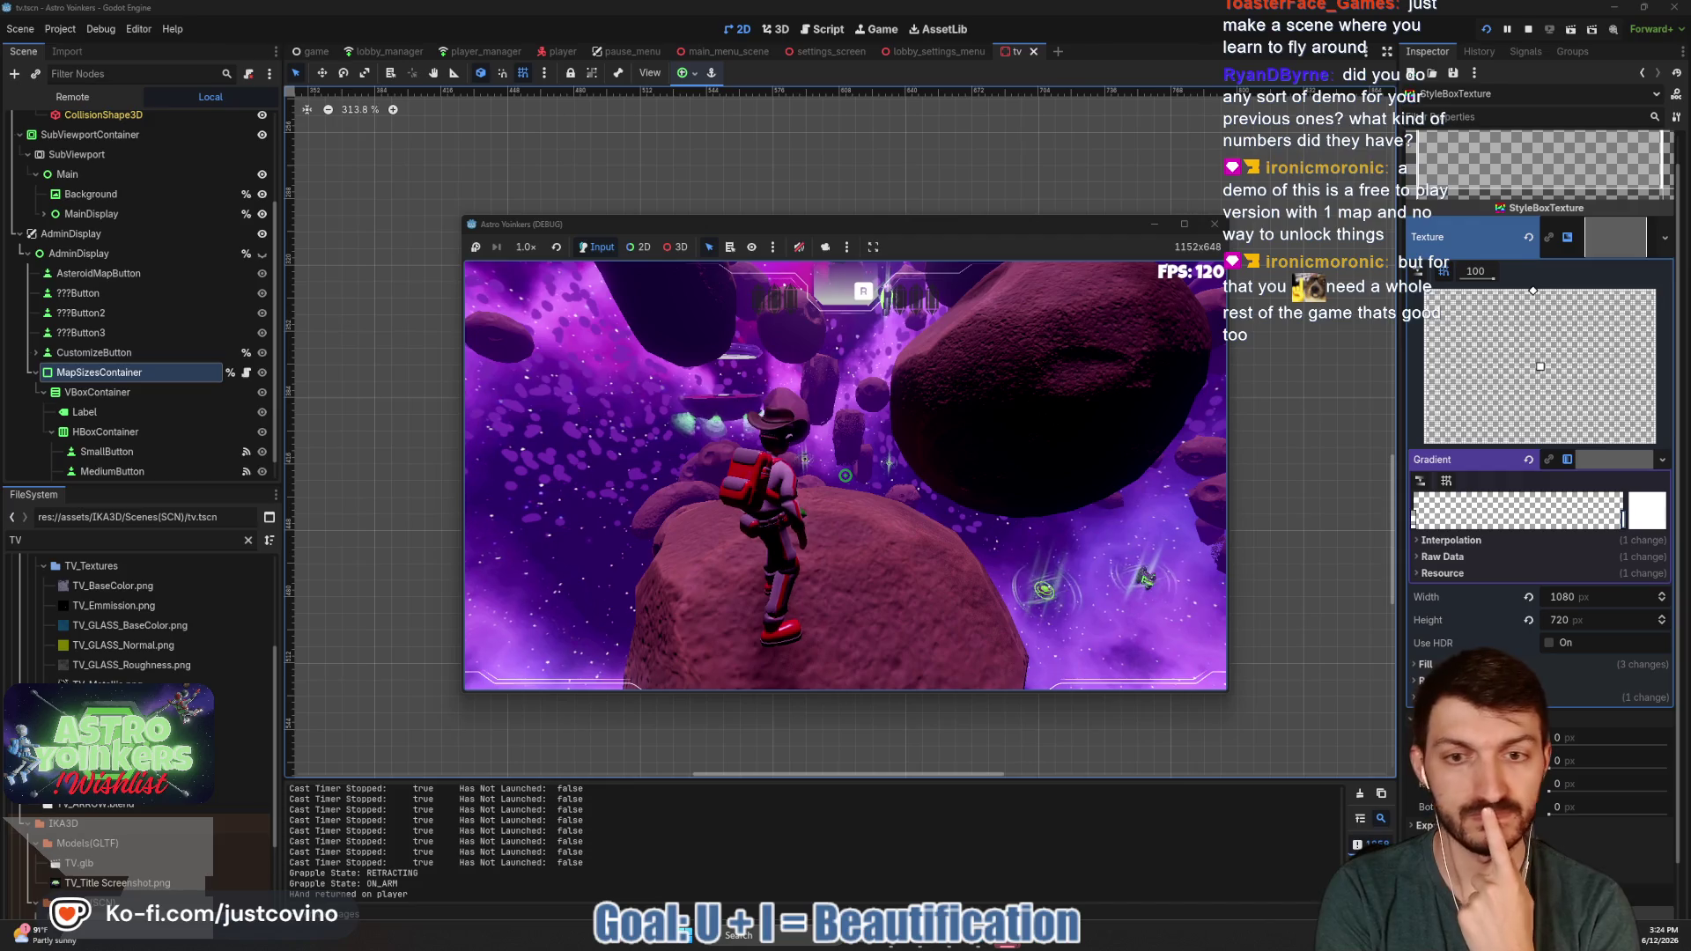
key(F8)
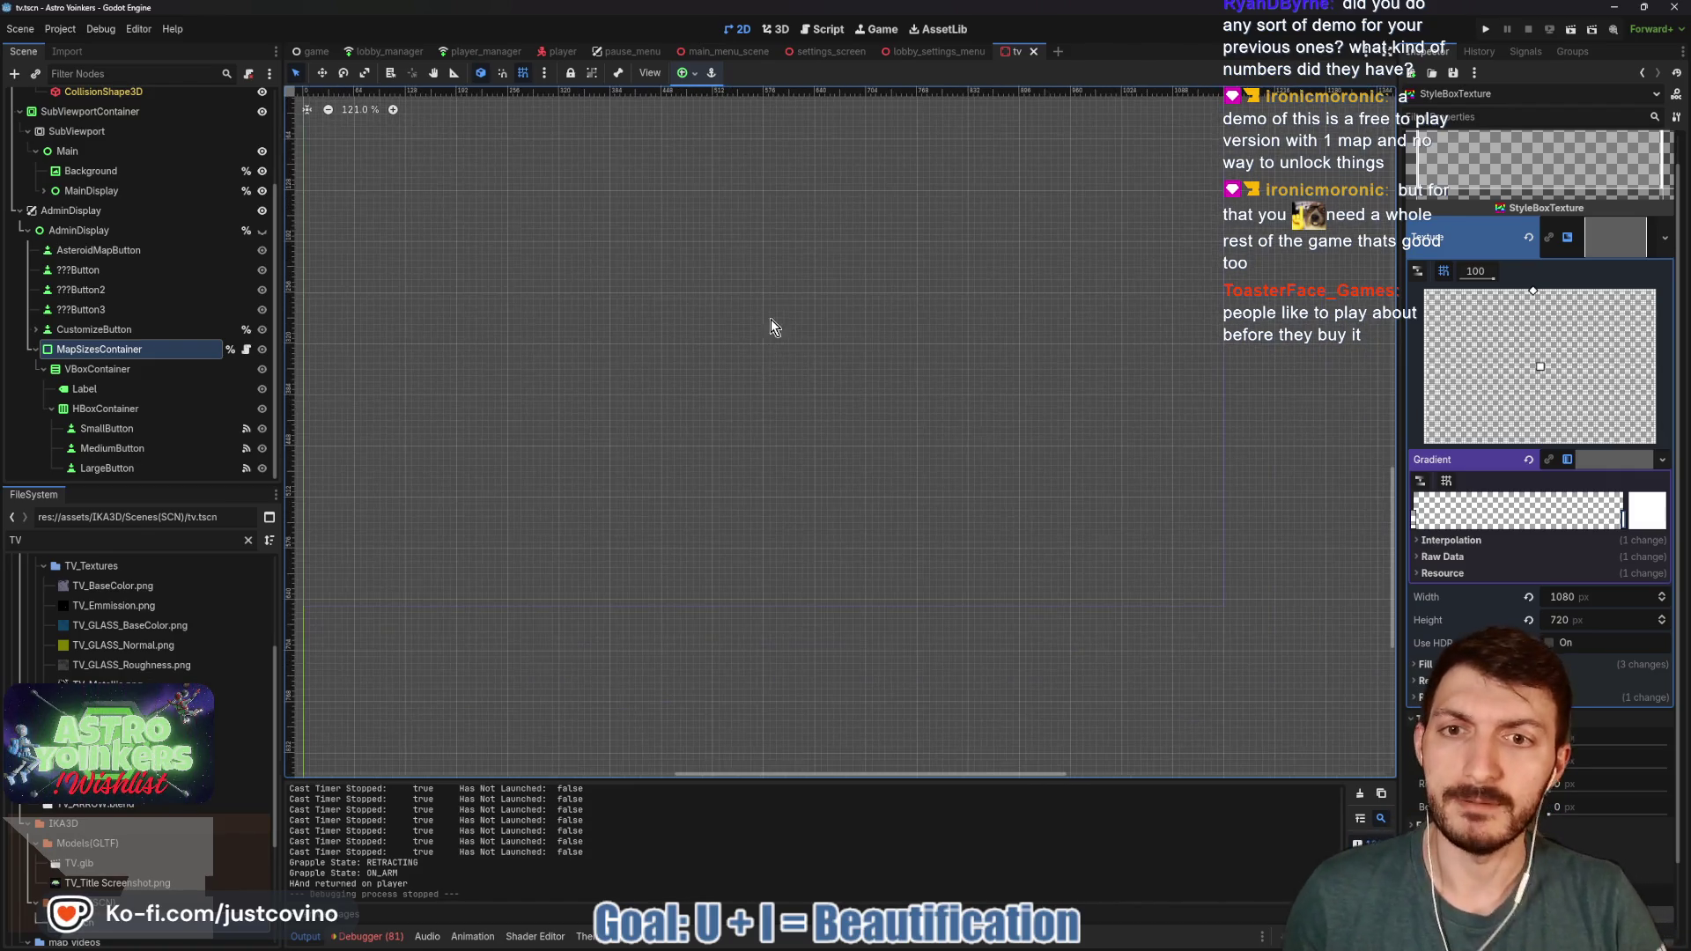
- Save the tv scene and make the AdminDisplay node visible again
scroll(775, 457, down, 4)
key(ctrl+s)
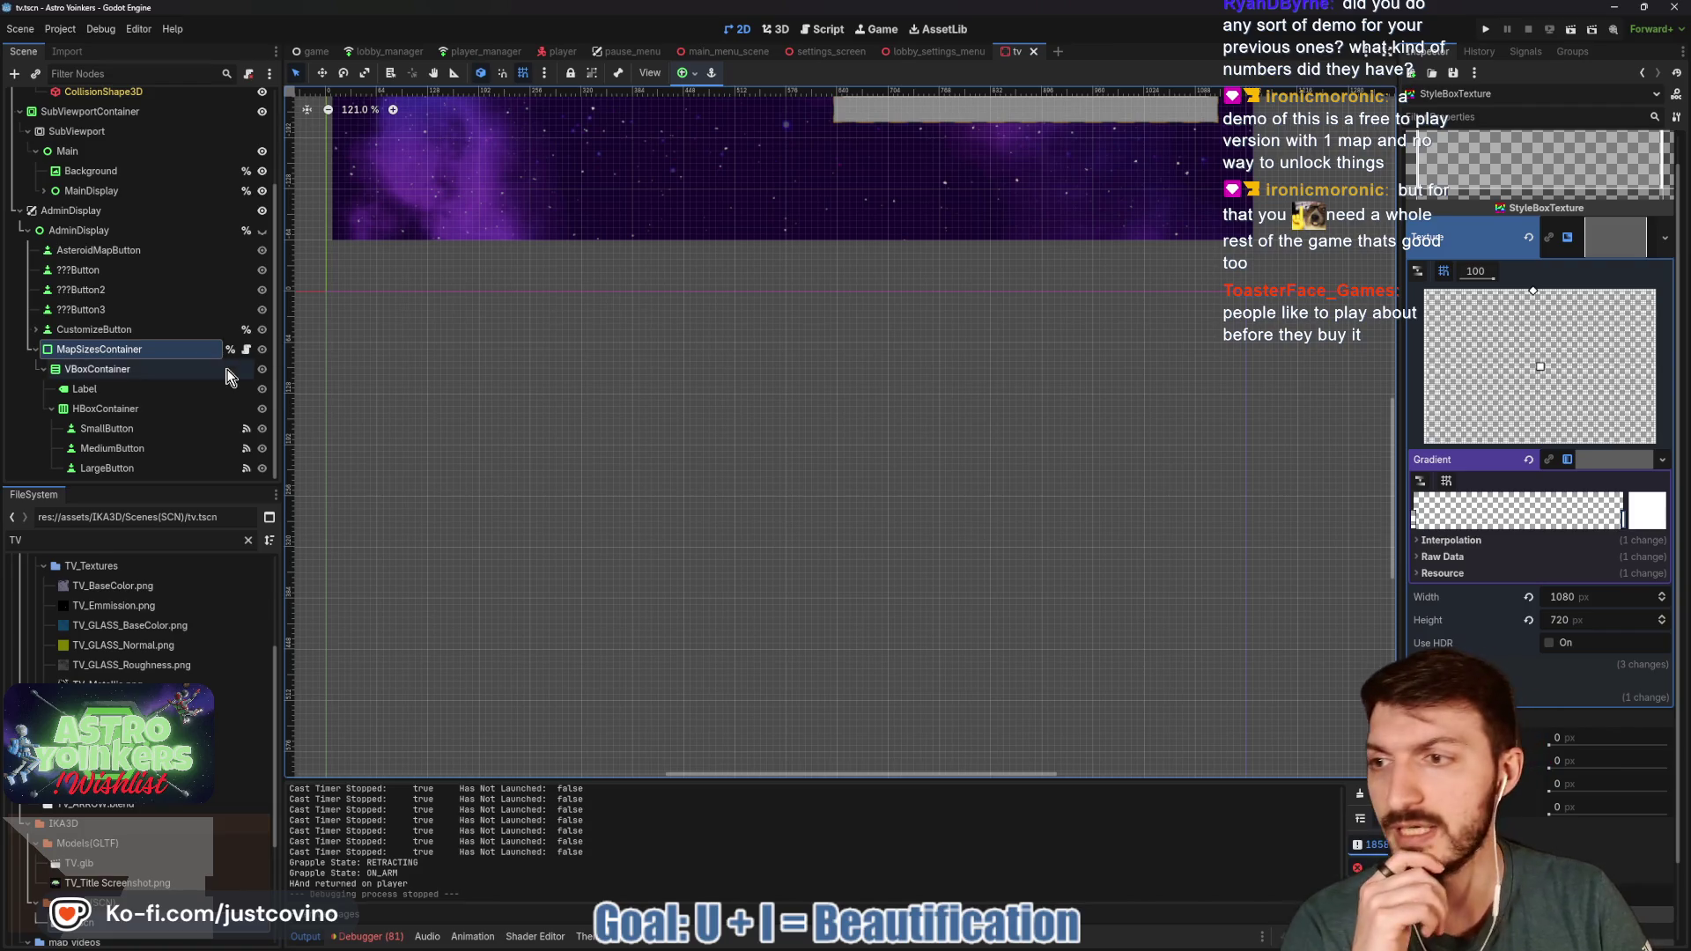
click(262, 230)
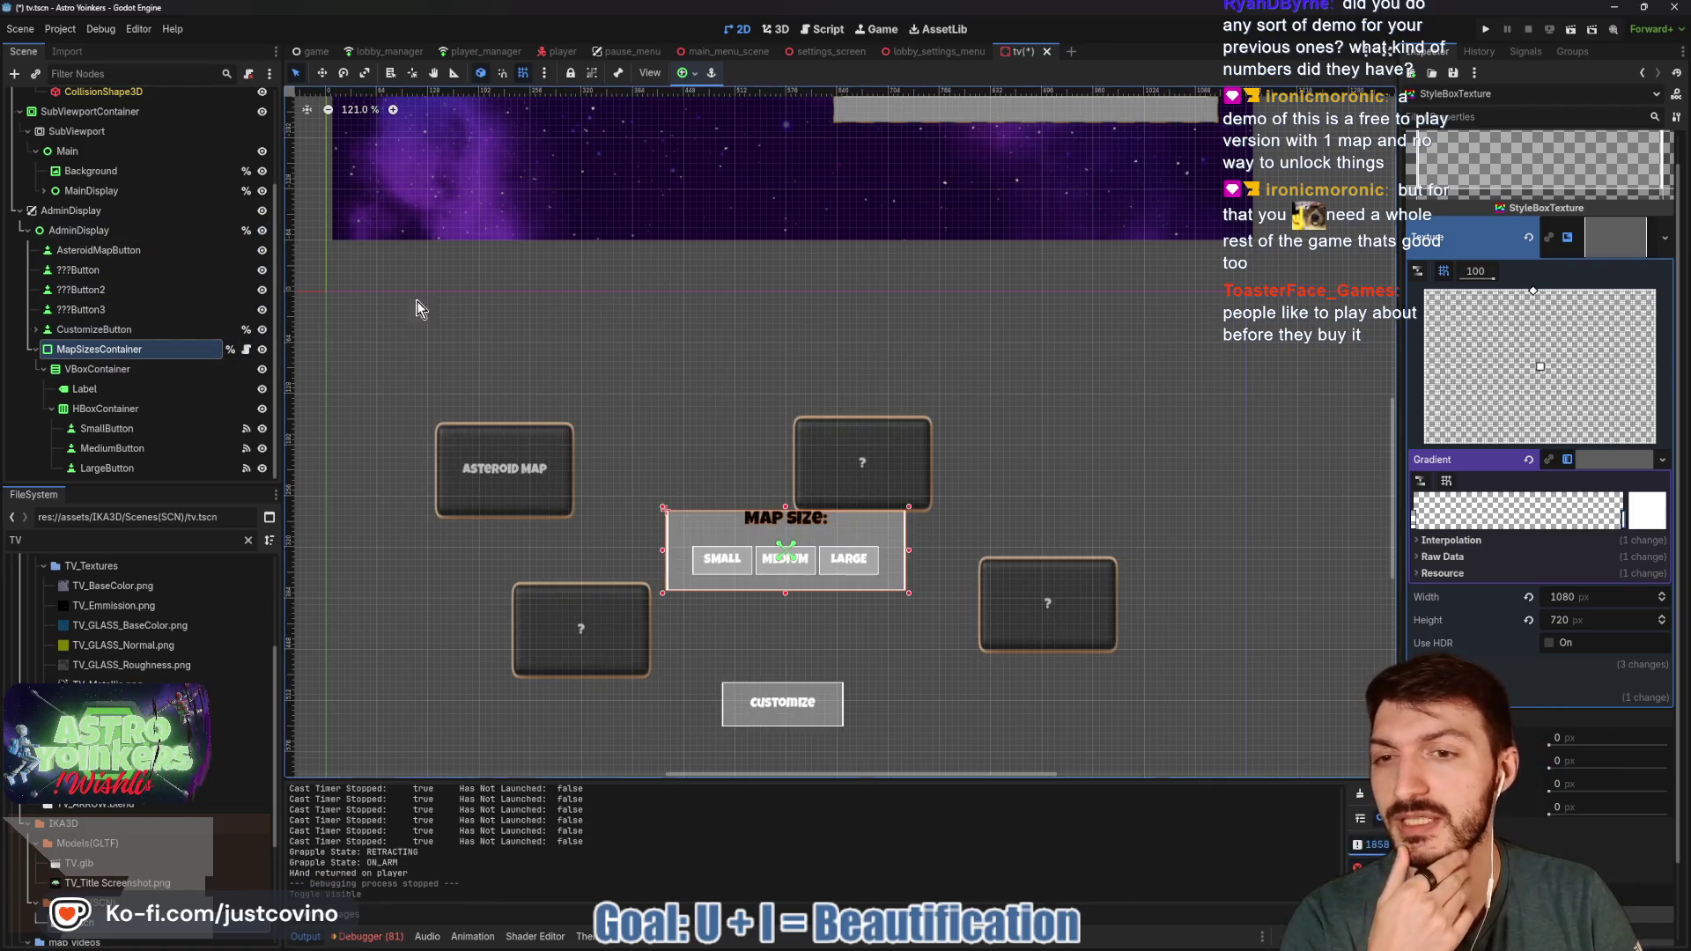
scroll(698, 432, down, 3)
scroll(1020, 405, up, 6)
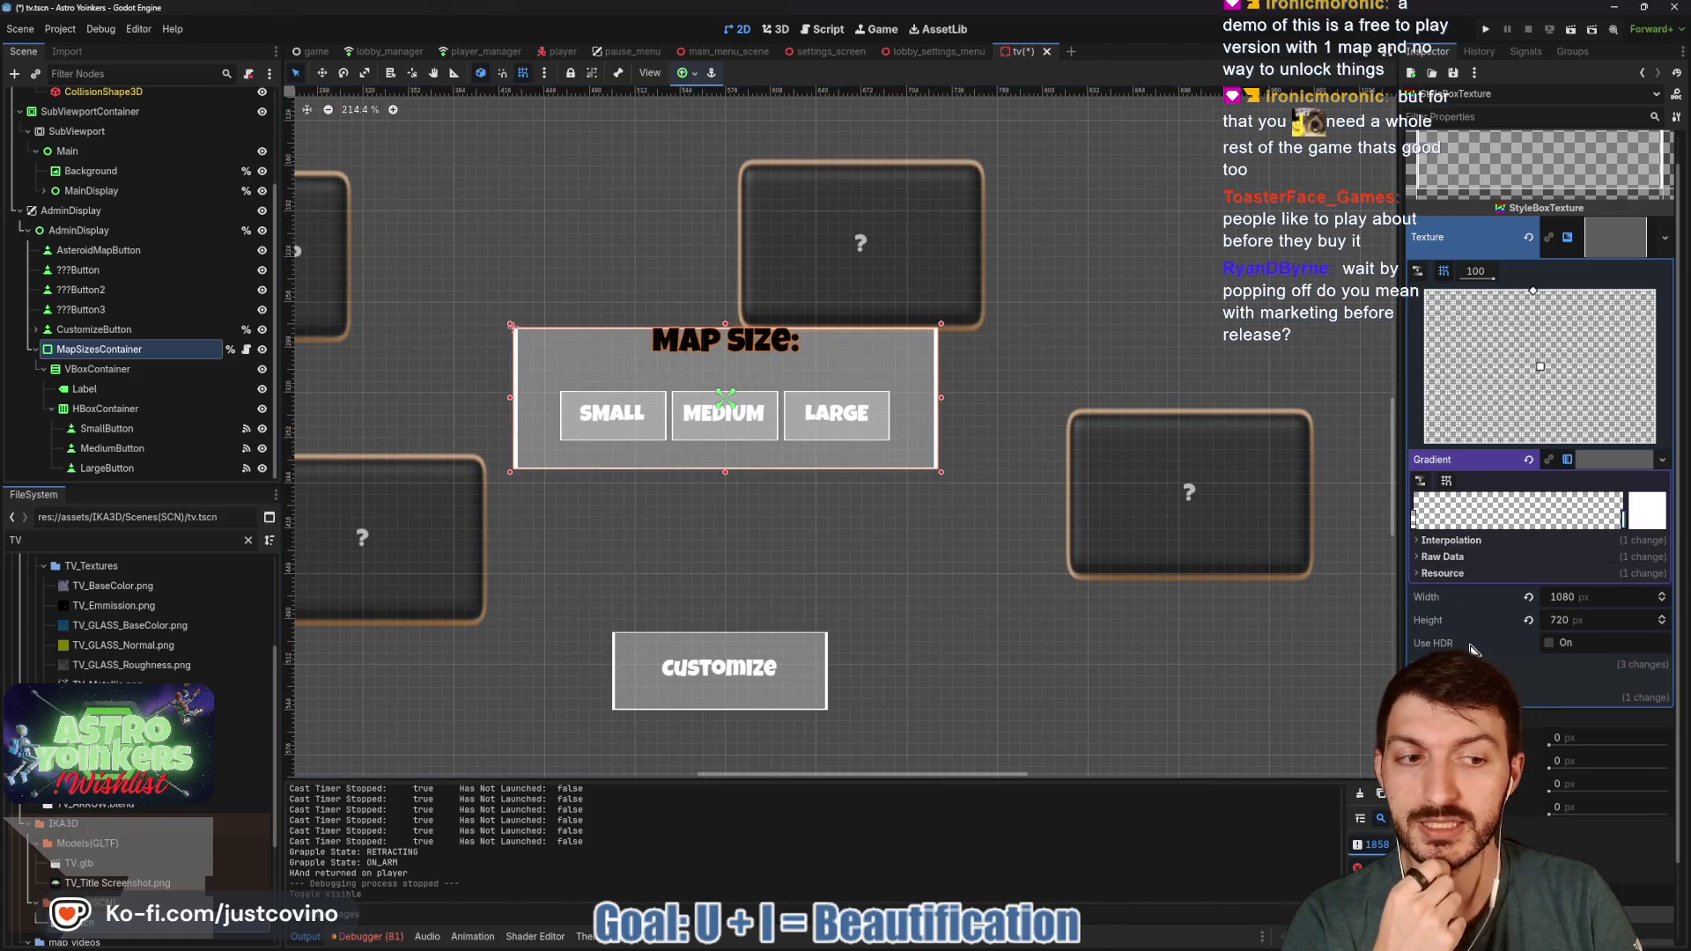
- Expand the gradient texture's fill settings and scroll the Inspector to the Texture Margins
click(1515, 665)
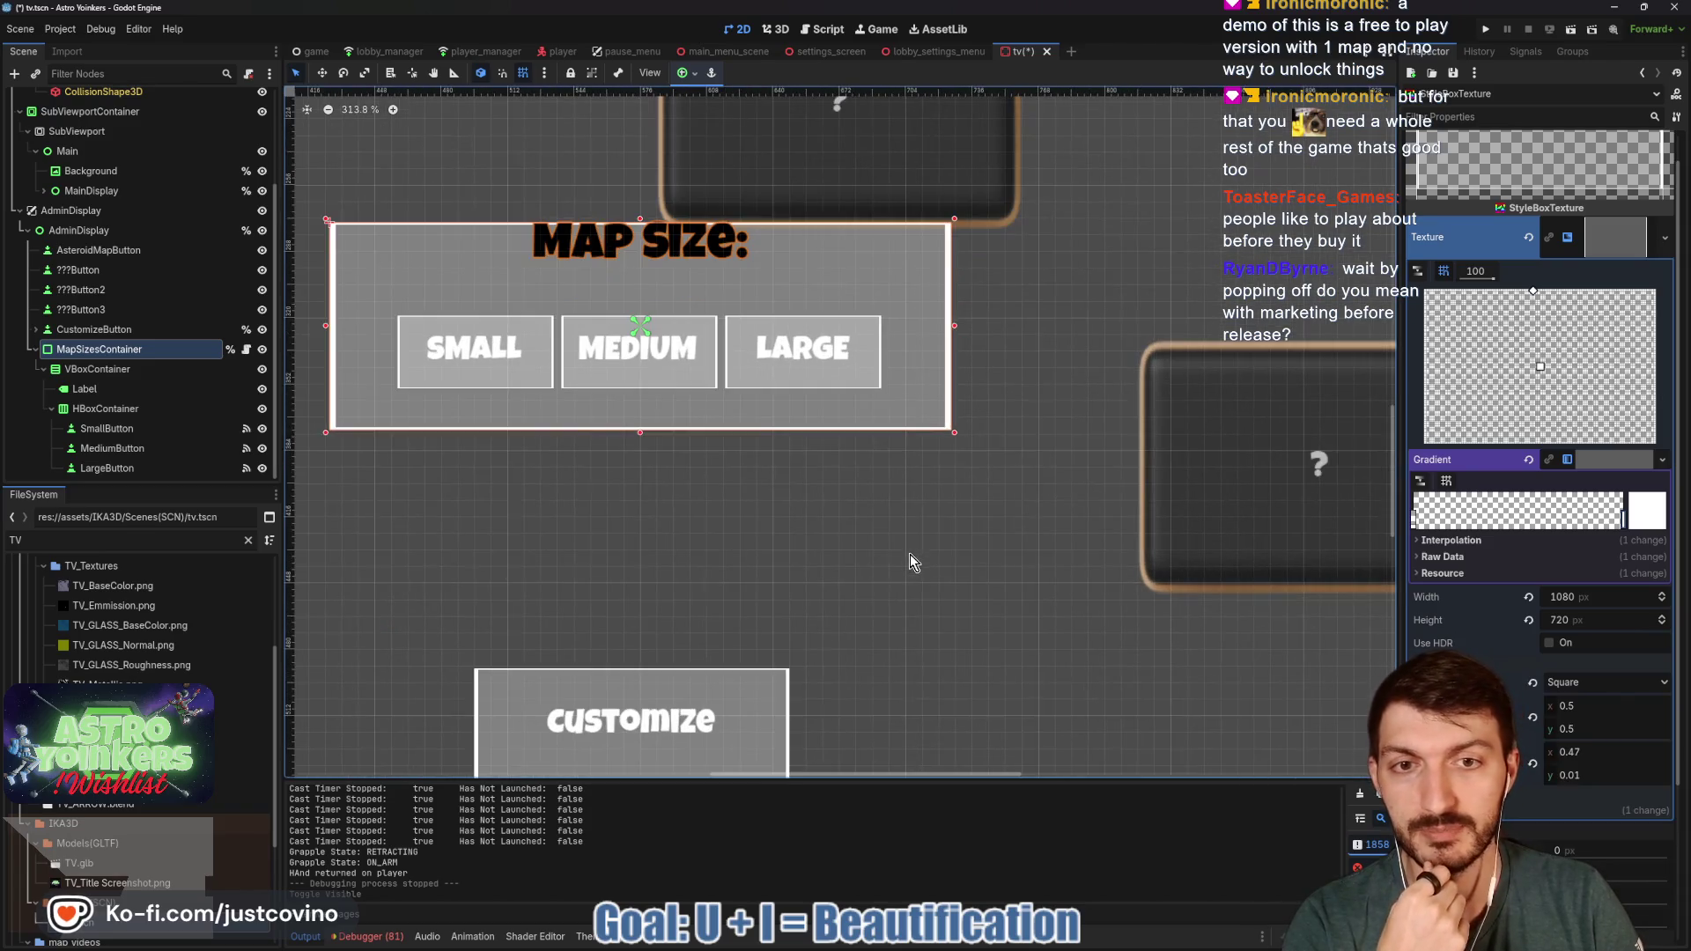
scroll(911, 554, up, 5)
scroll(1013, 546, down, 3)
scroll(1050, 585, up, 1)
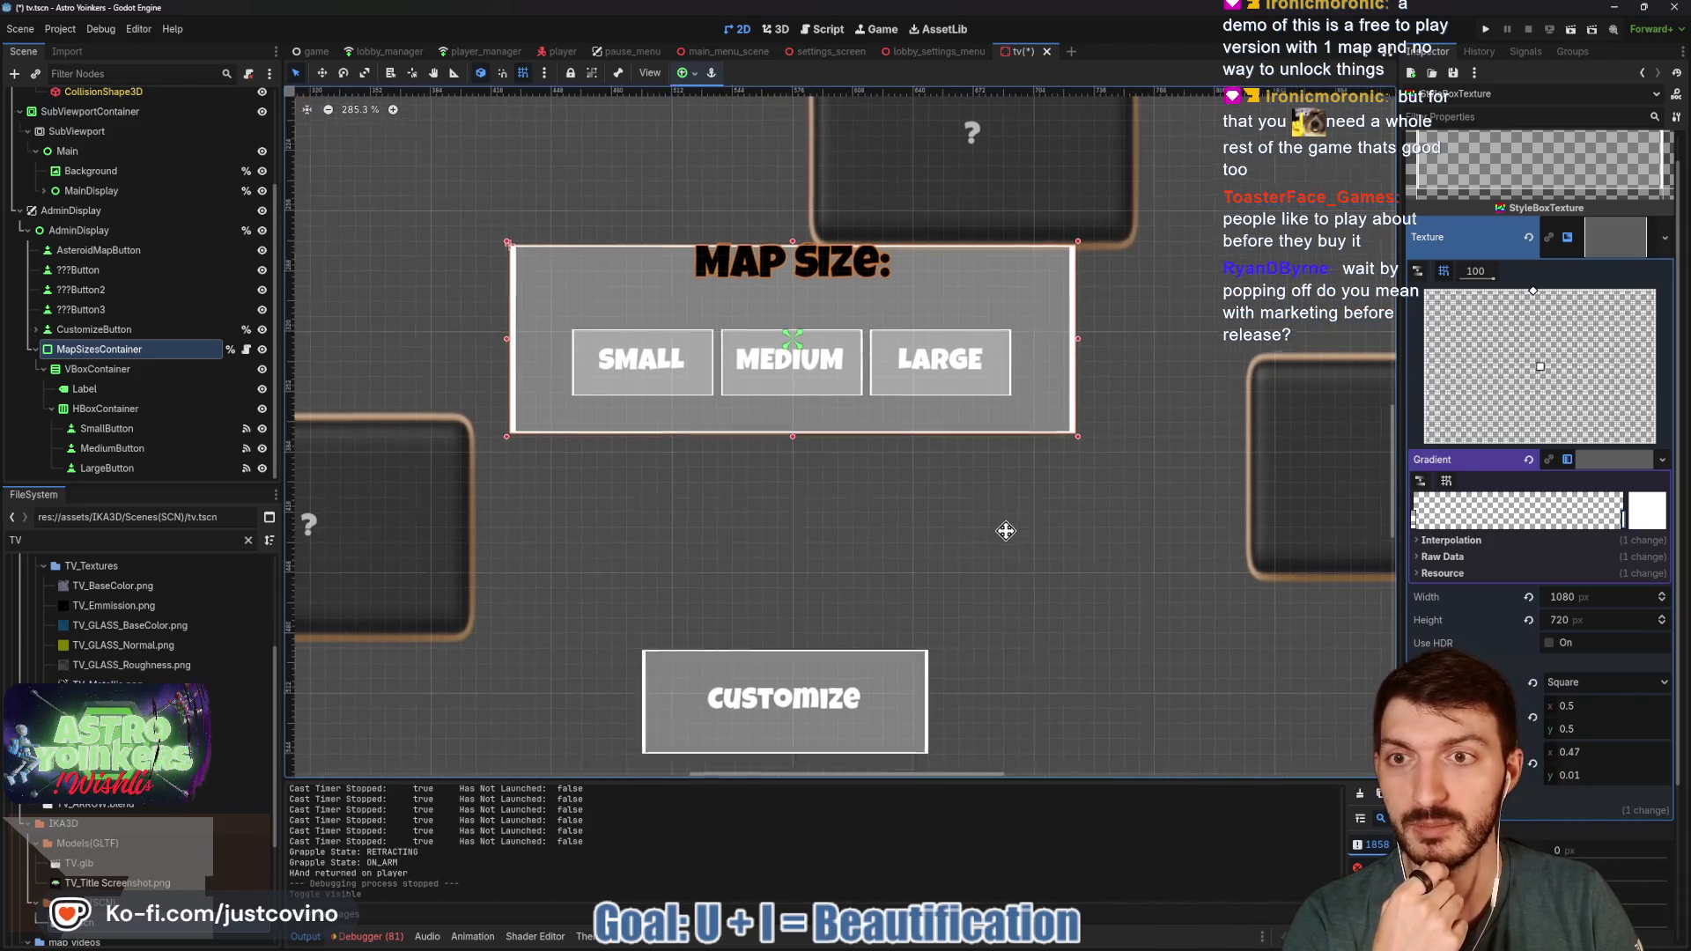
scroll(1452, 600, down, 3)
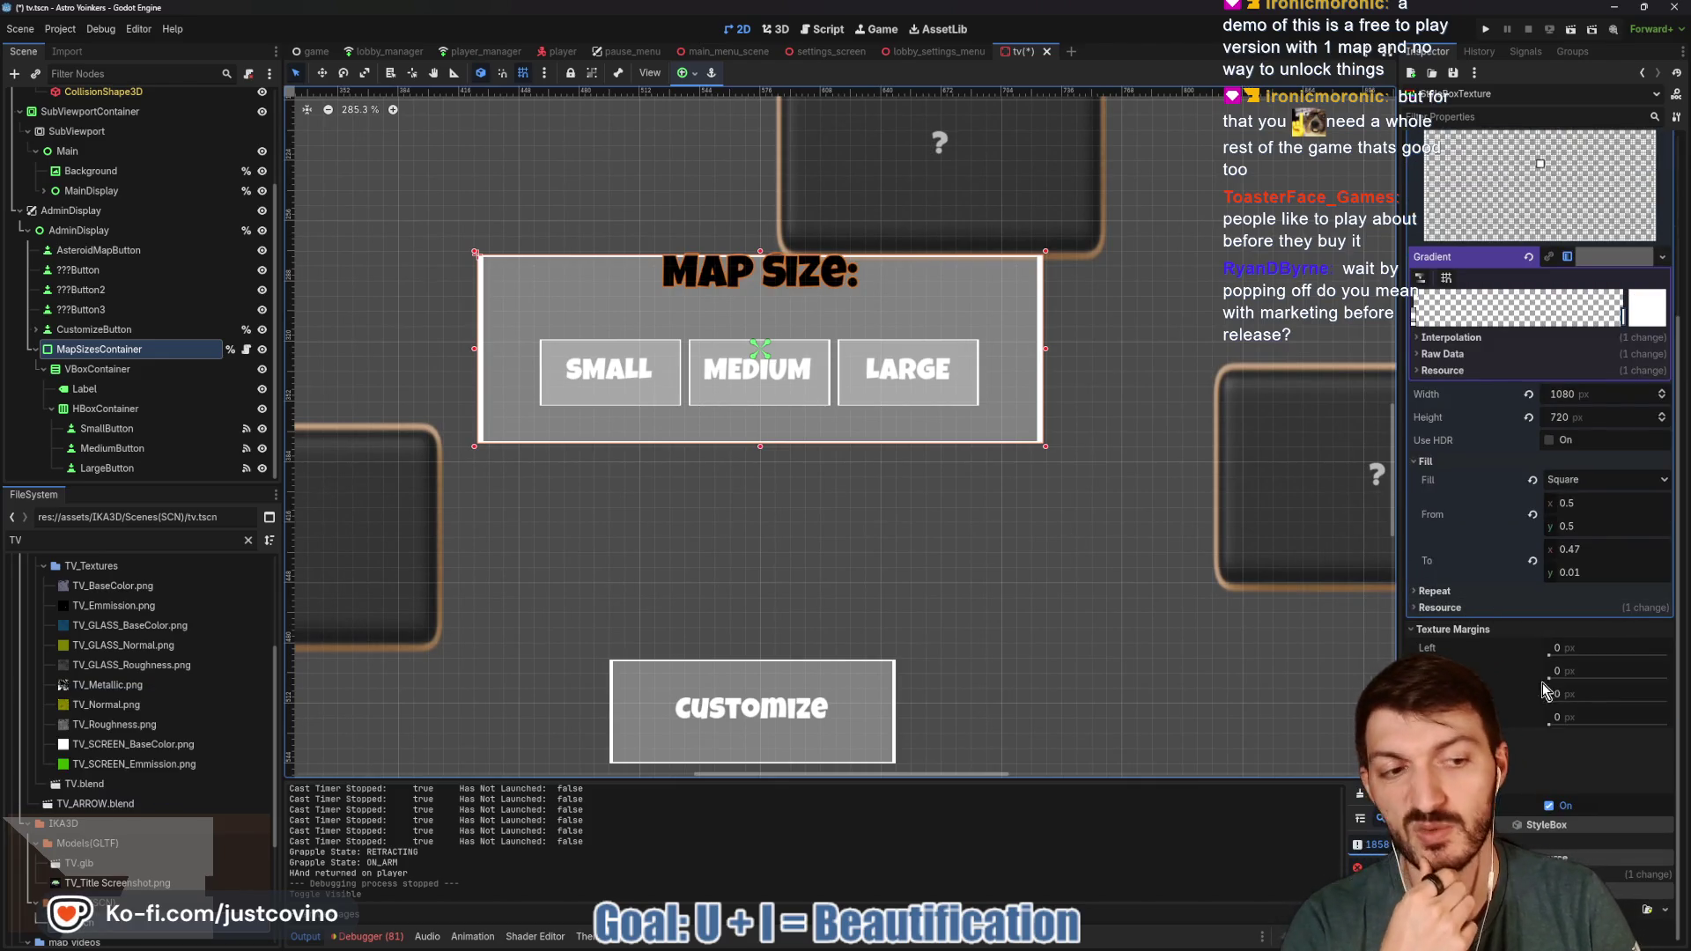
- Reset a dragged texture margin to 0, then try top and bottom margins of 1
drag(1551, 677, 1550, 681)
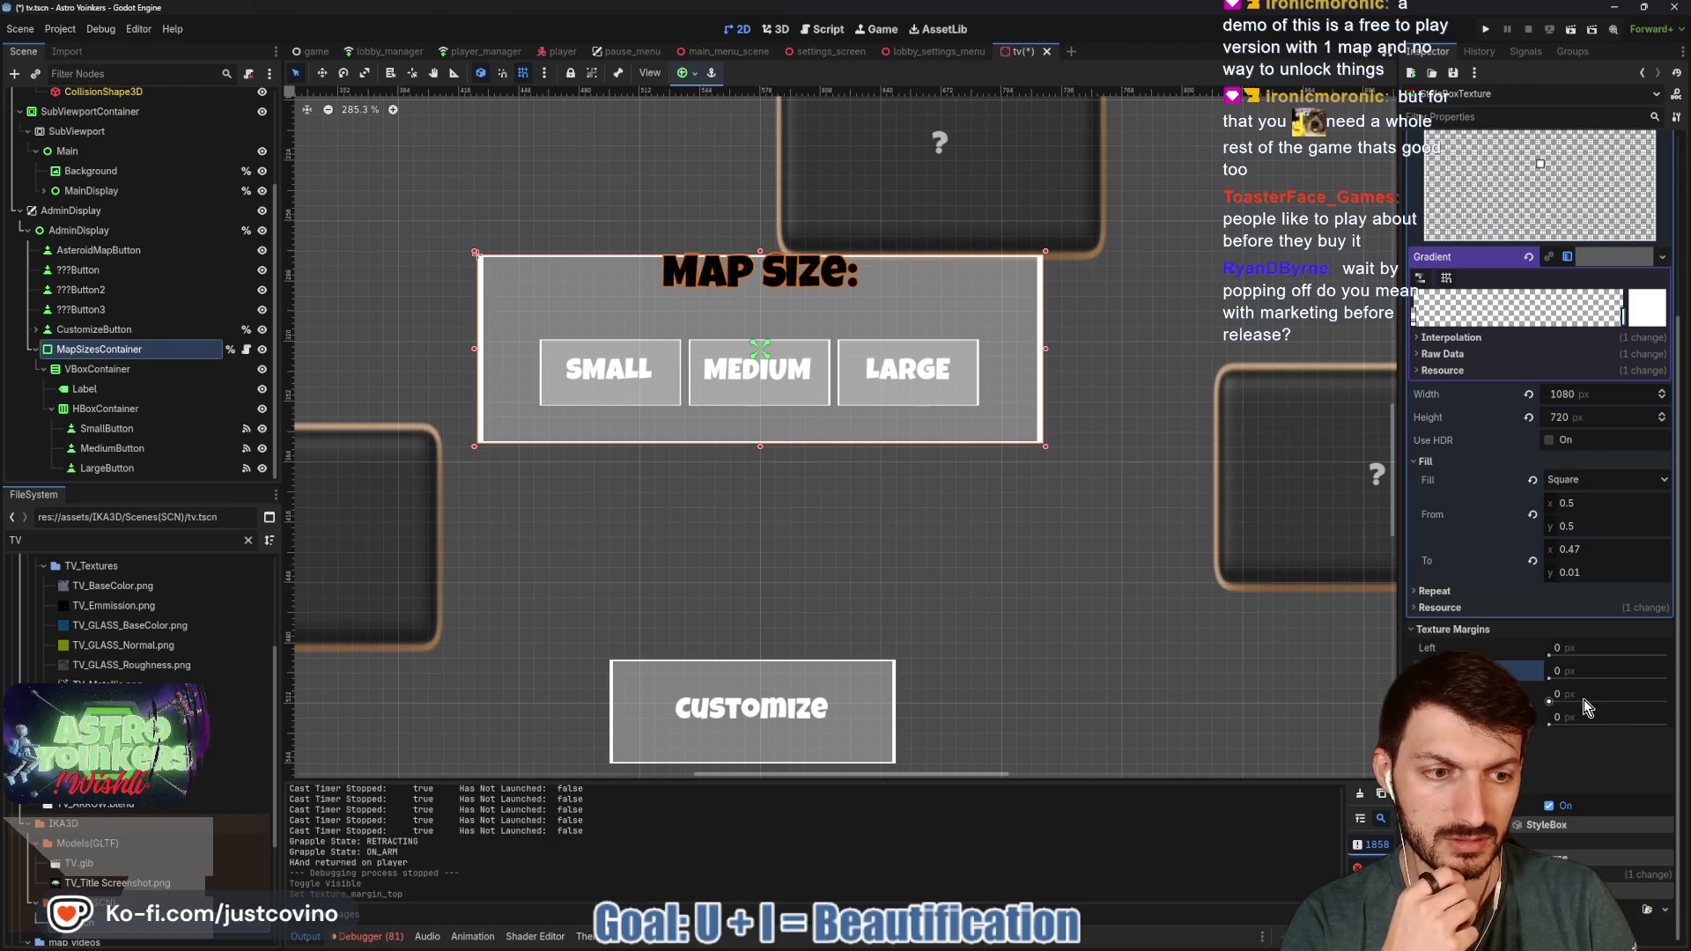
click(1562, 700)
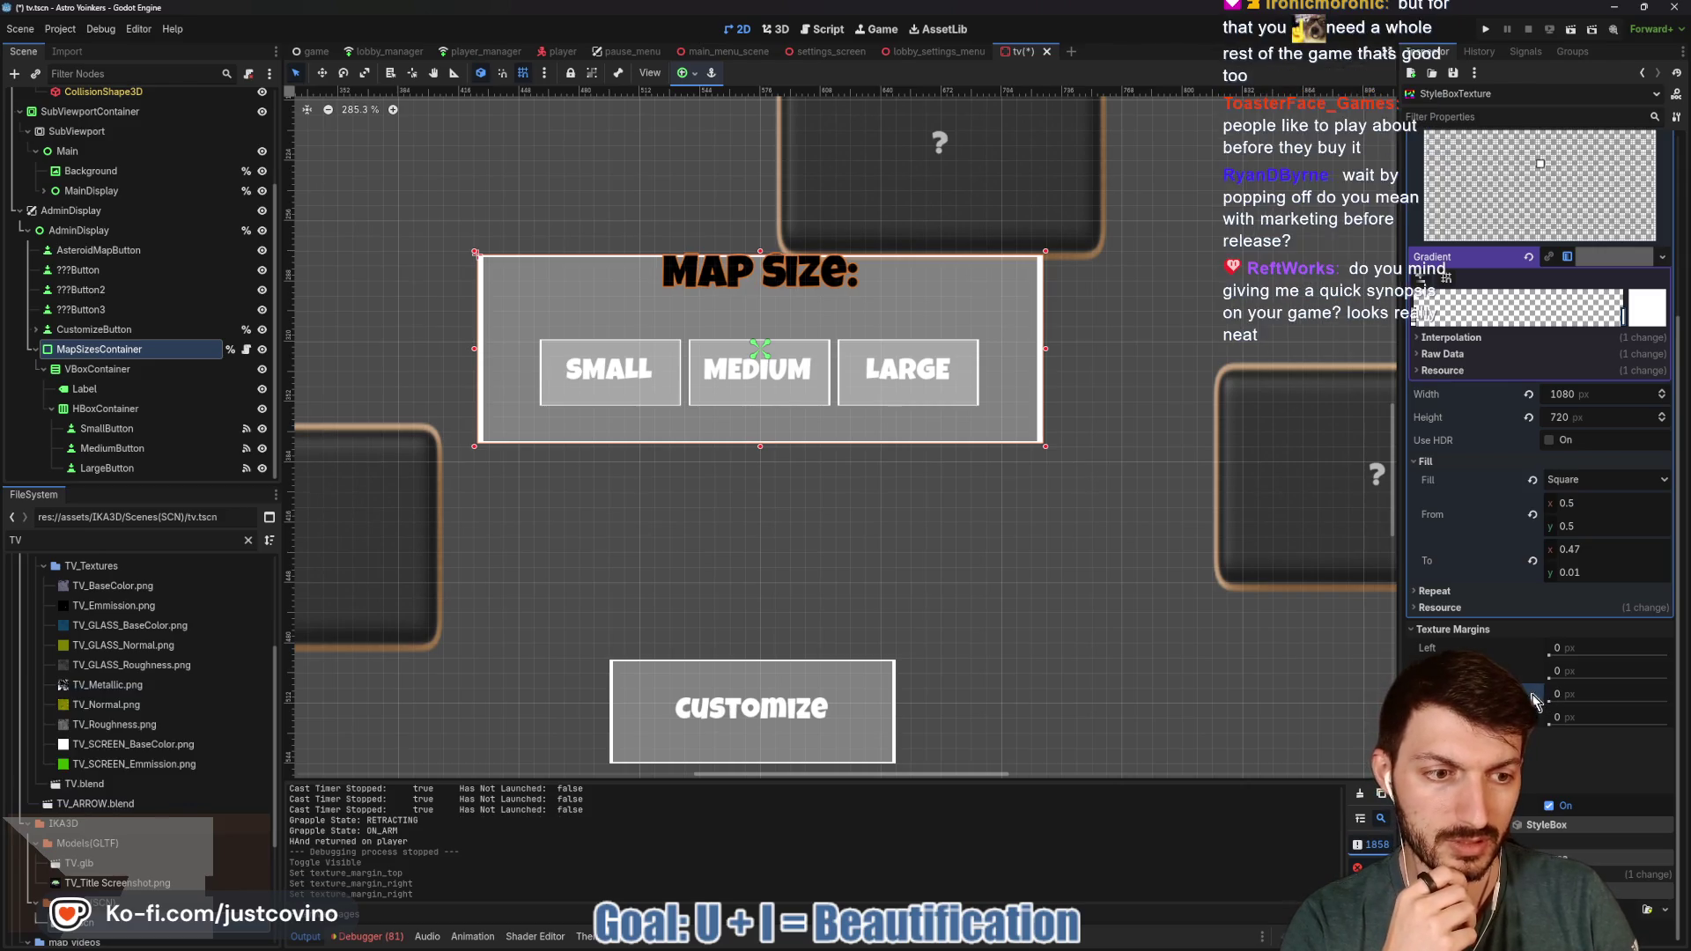
click(1576, 666)
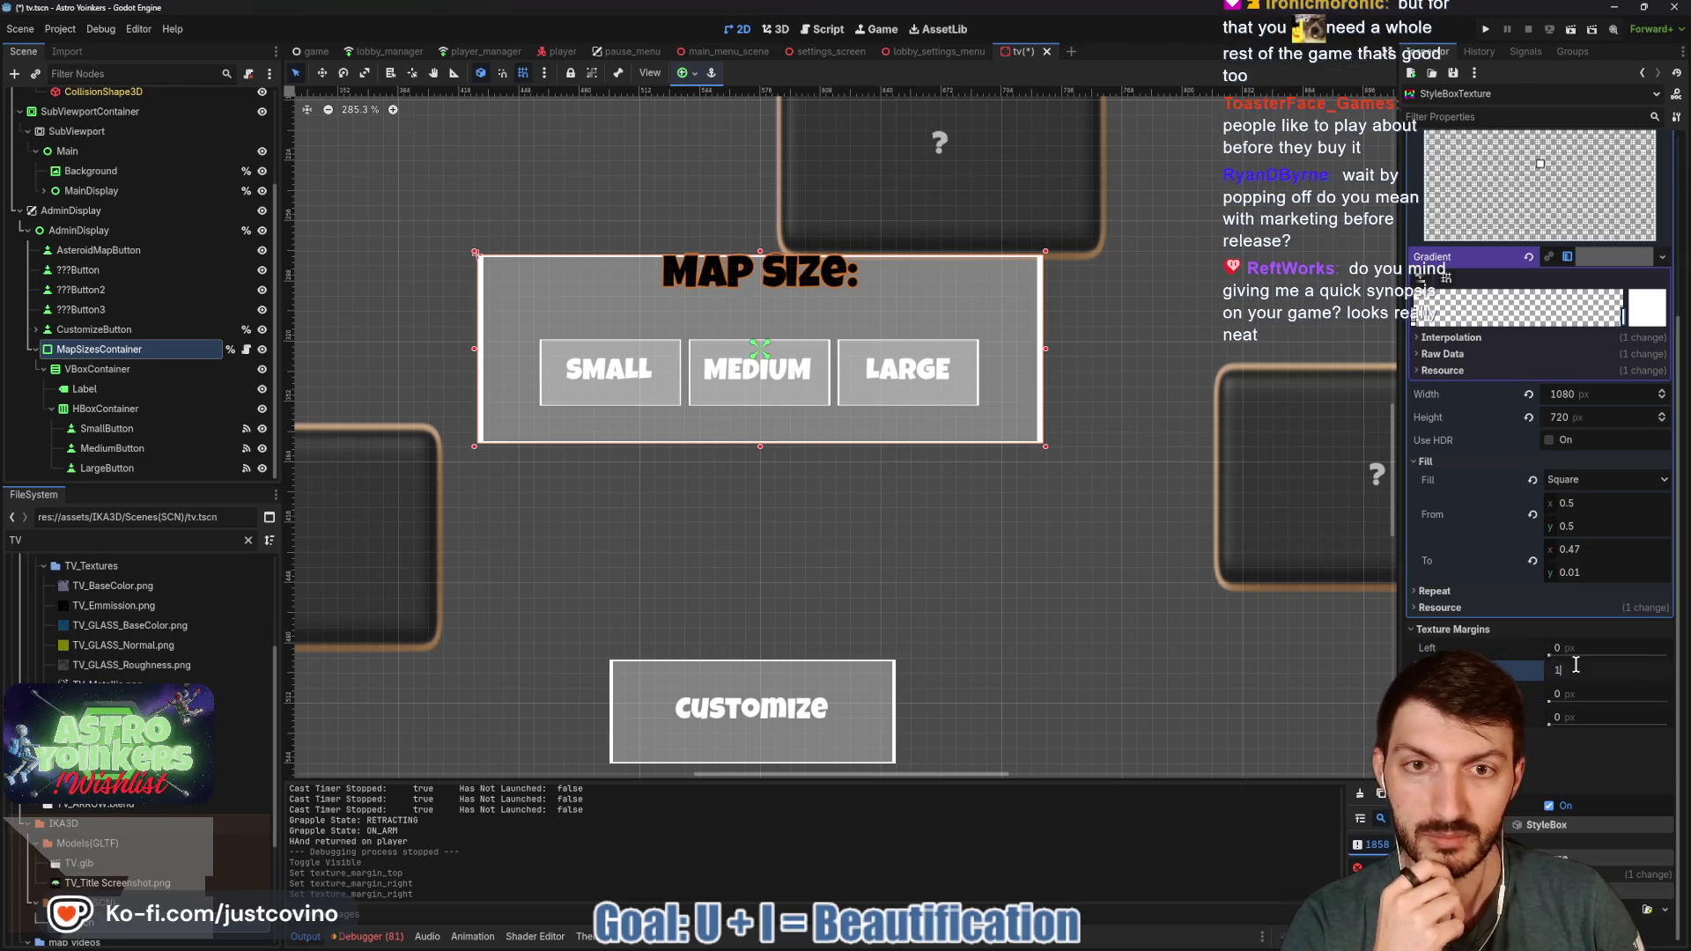
text(1)
key(Return)
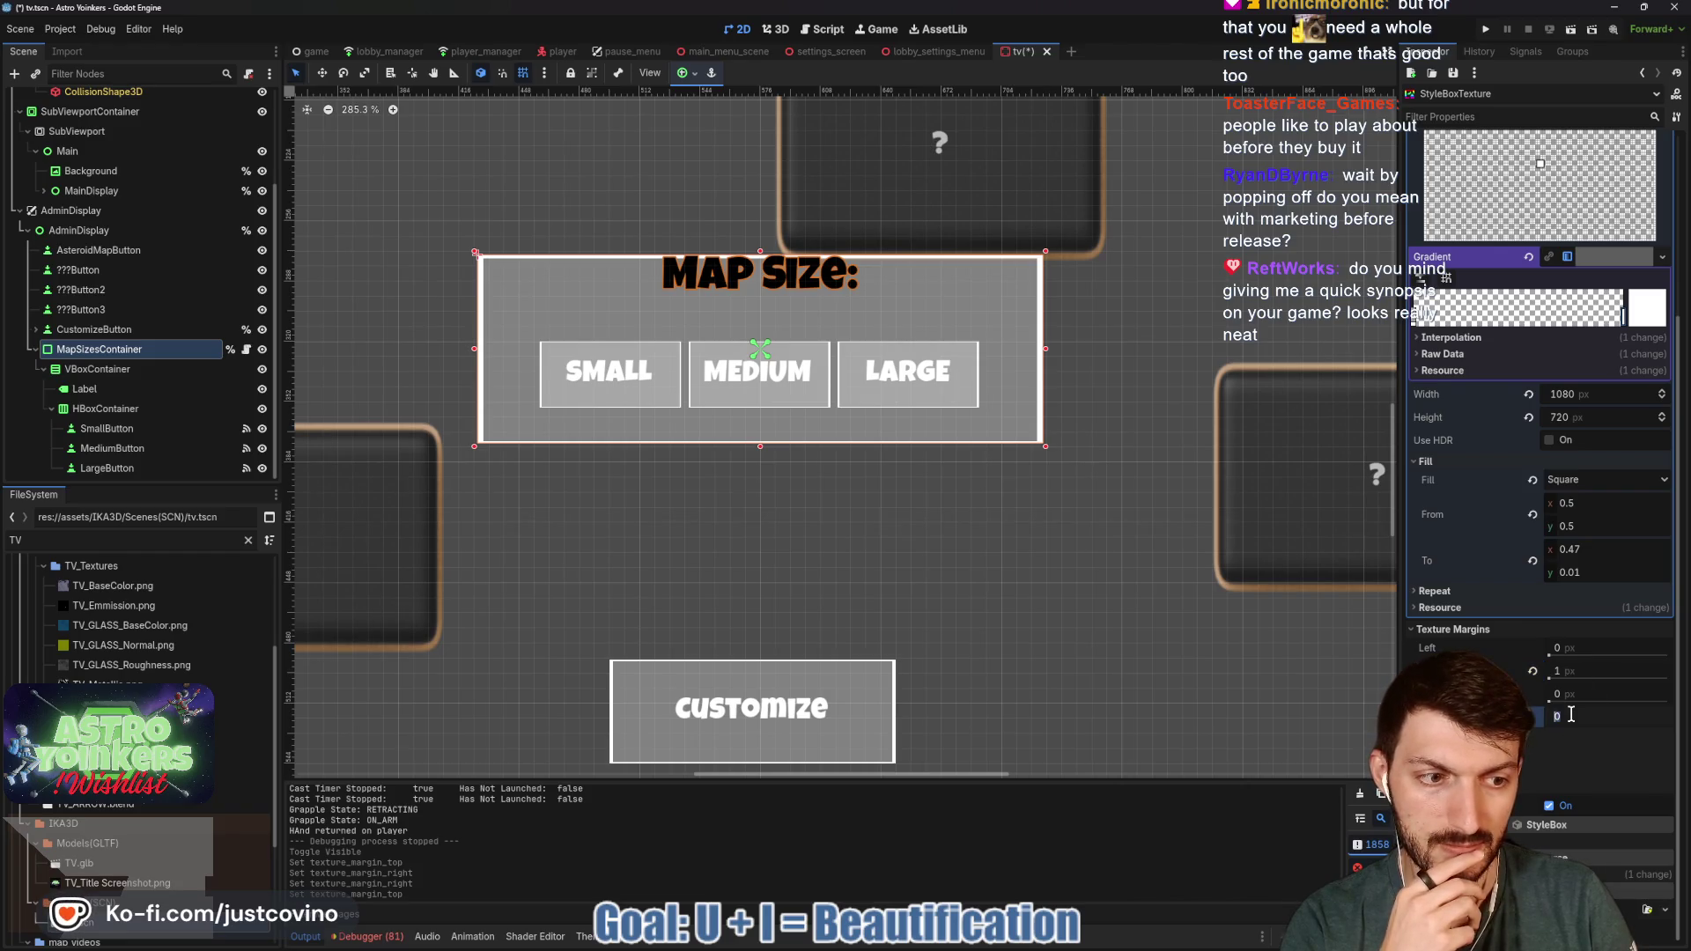
text(1)
key(Return)
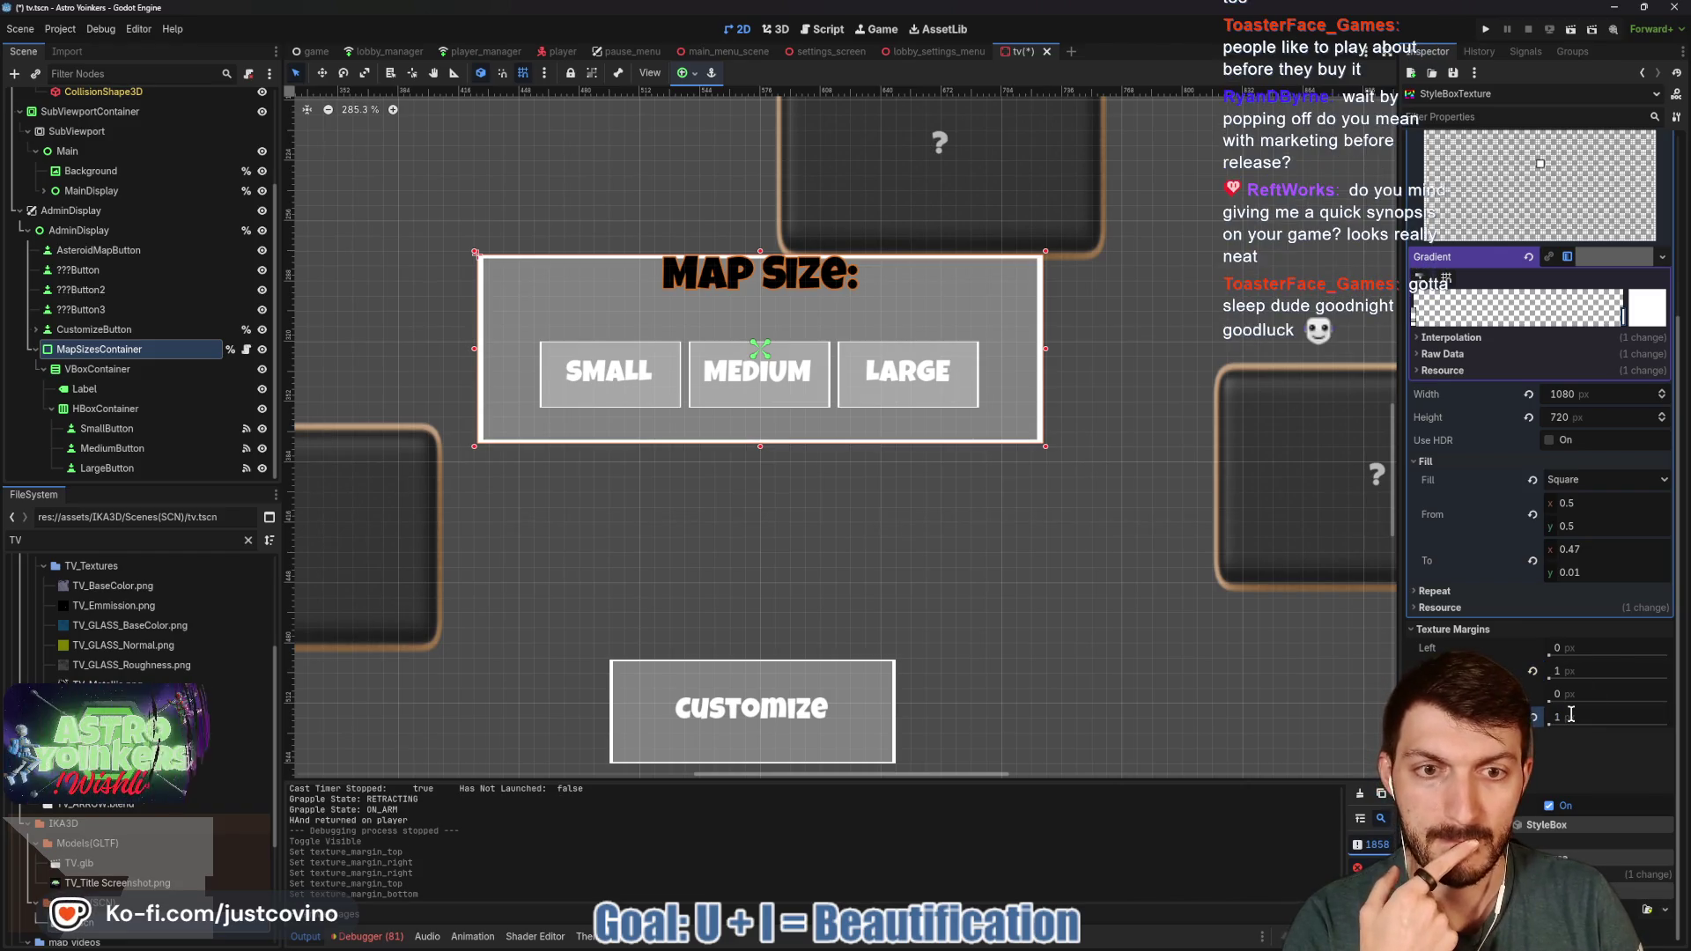
- Raise the bottom and top texture margins to 2, save the tv scene, and switch to Steam
text(2)
key(Return)
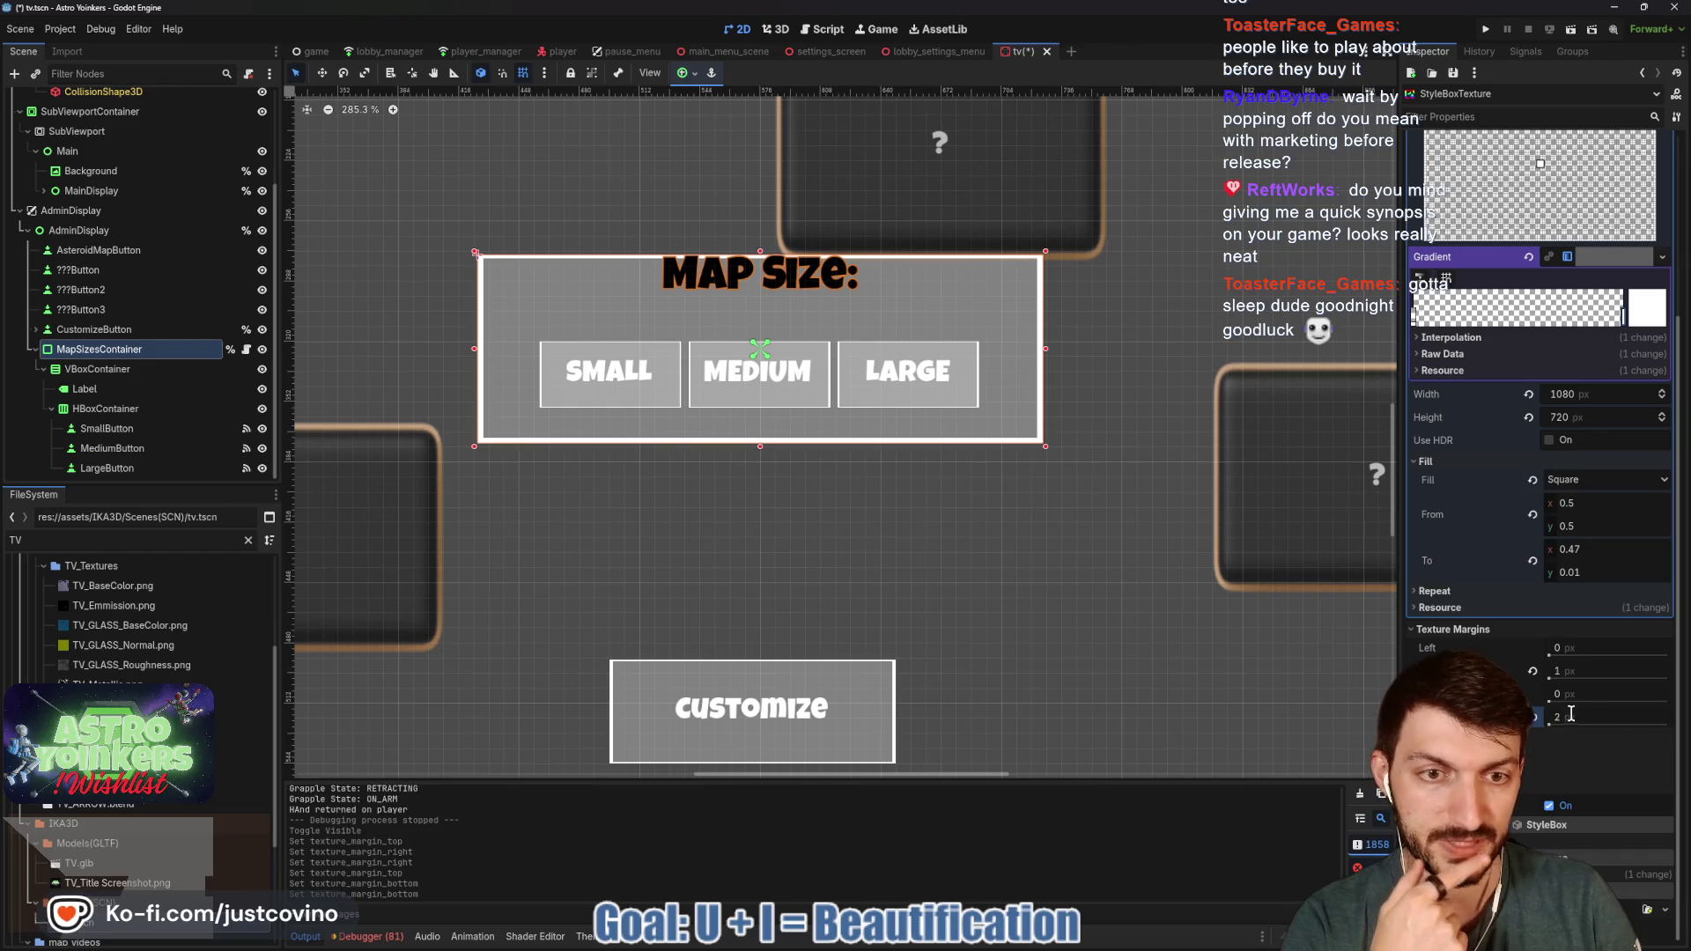
text(2)
key(Return)
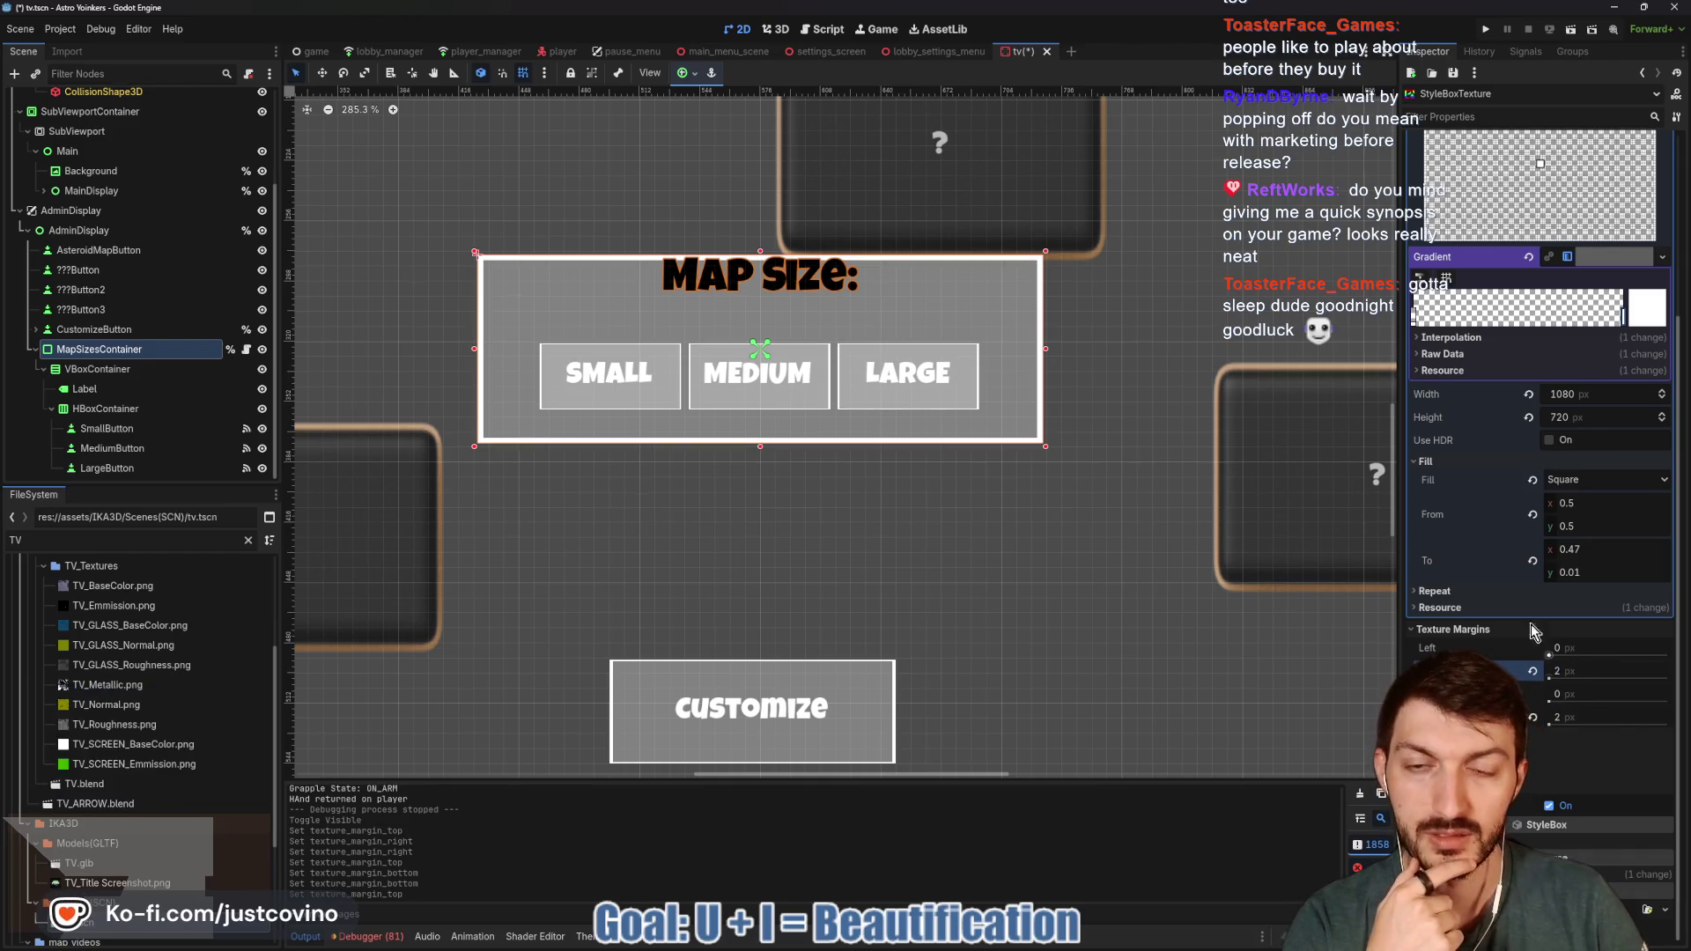
key(ctrl+s)
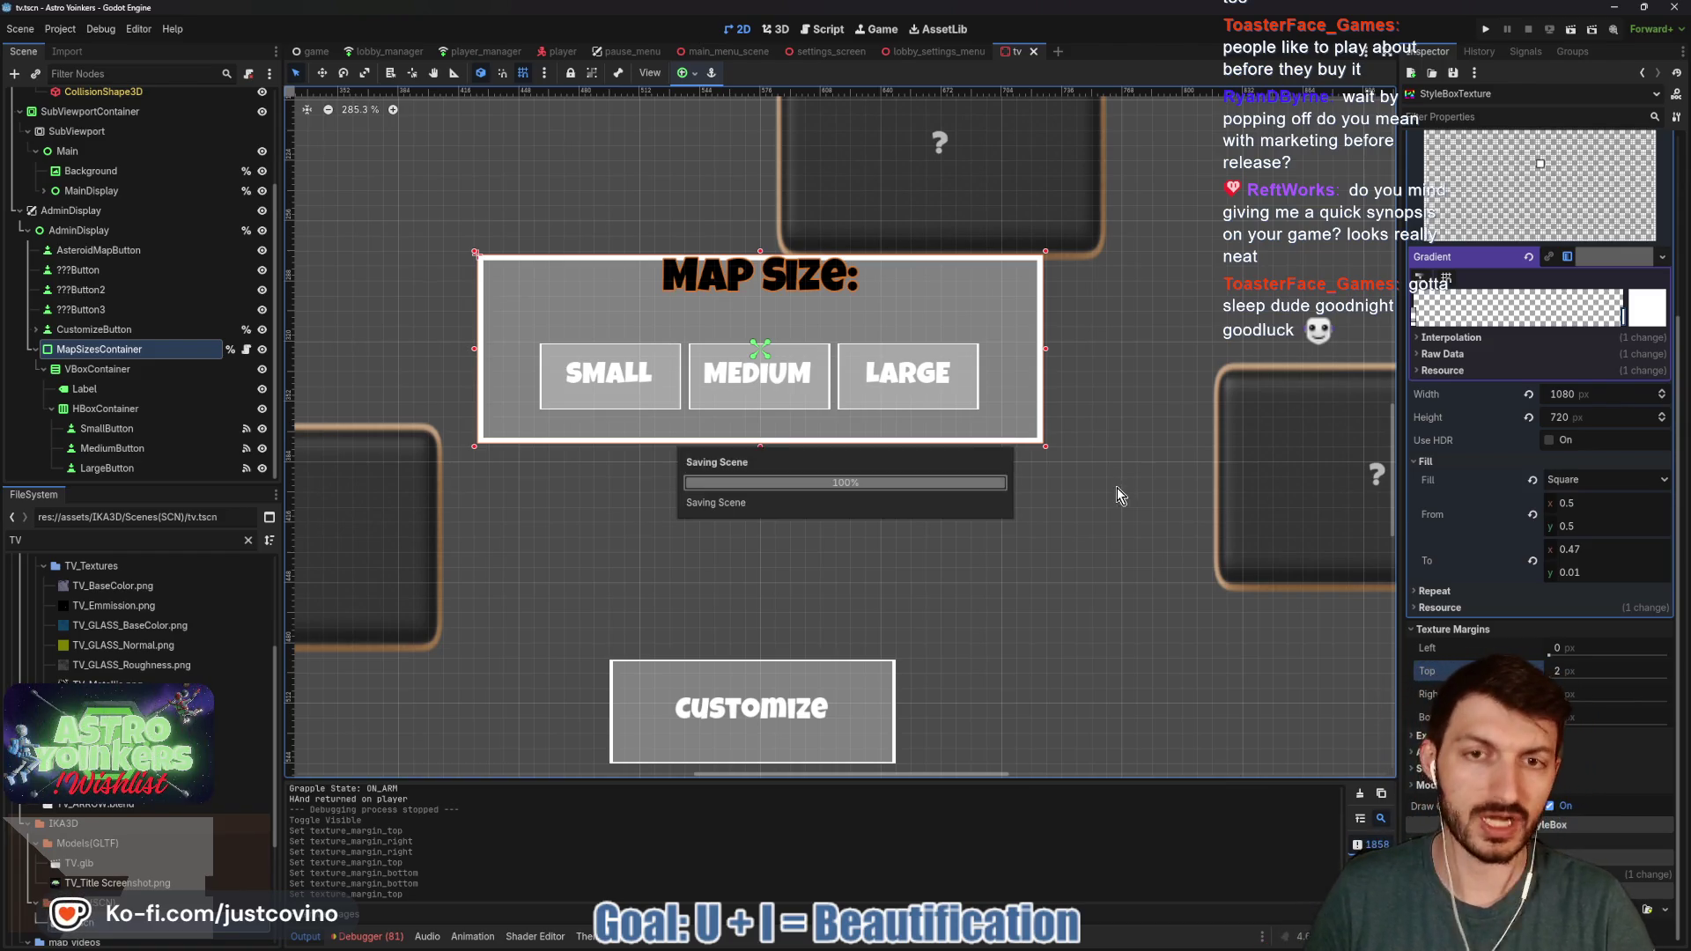
click(1005, 944)
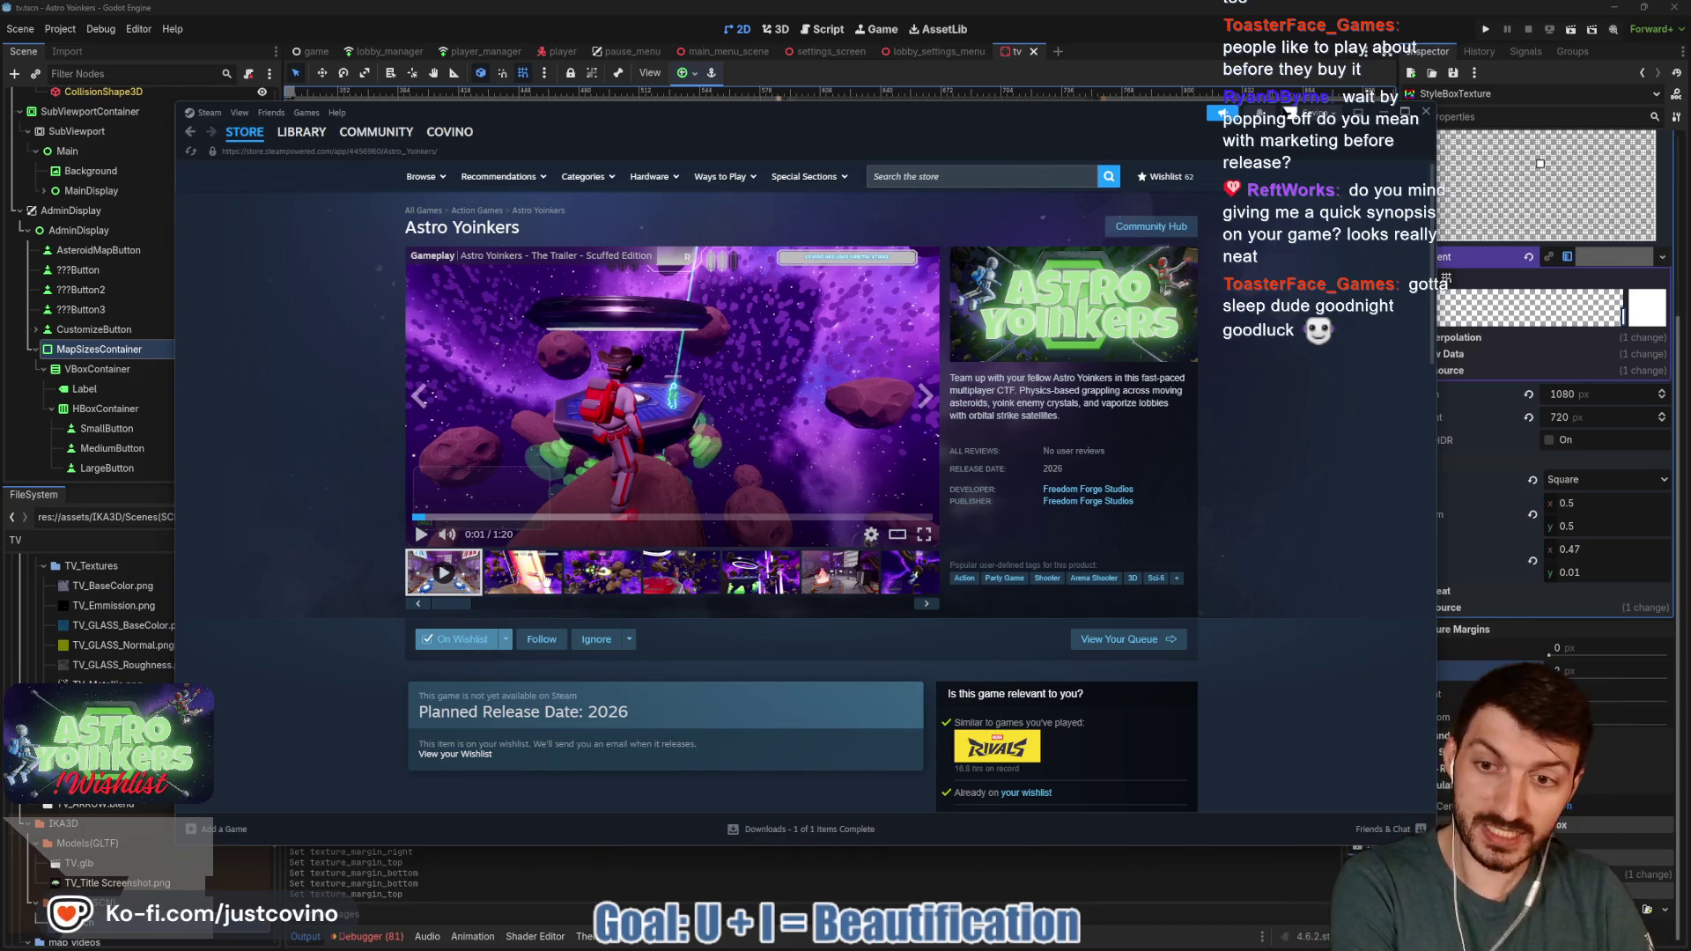
- Browse the Astro Yoinkers store screenshots, including the fire, astronaut and green scene shots
click(538, 585)
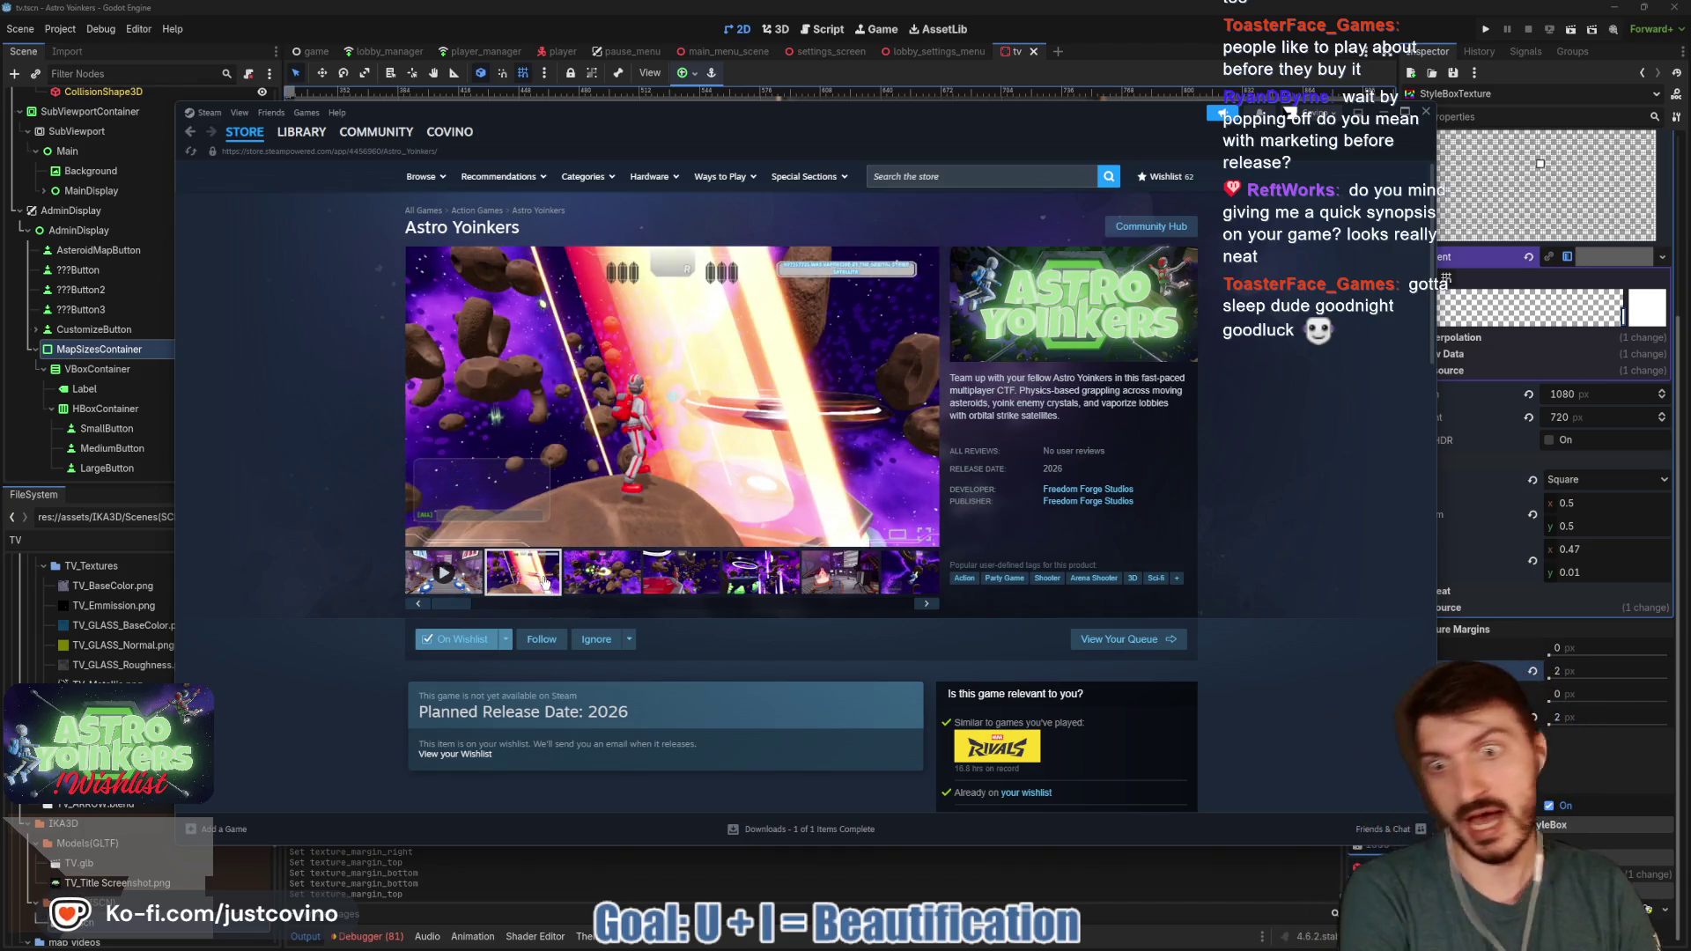
click(612, 578)
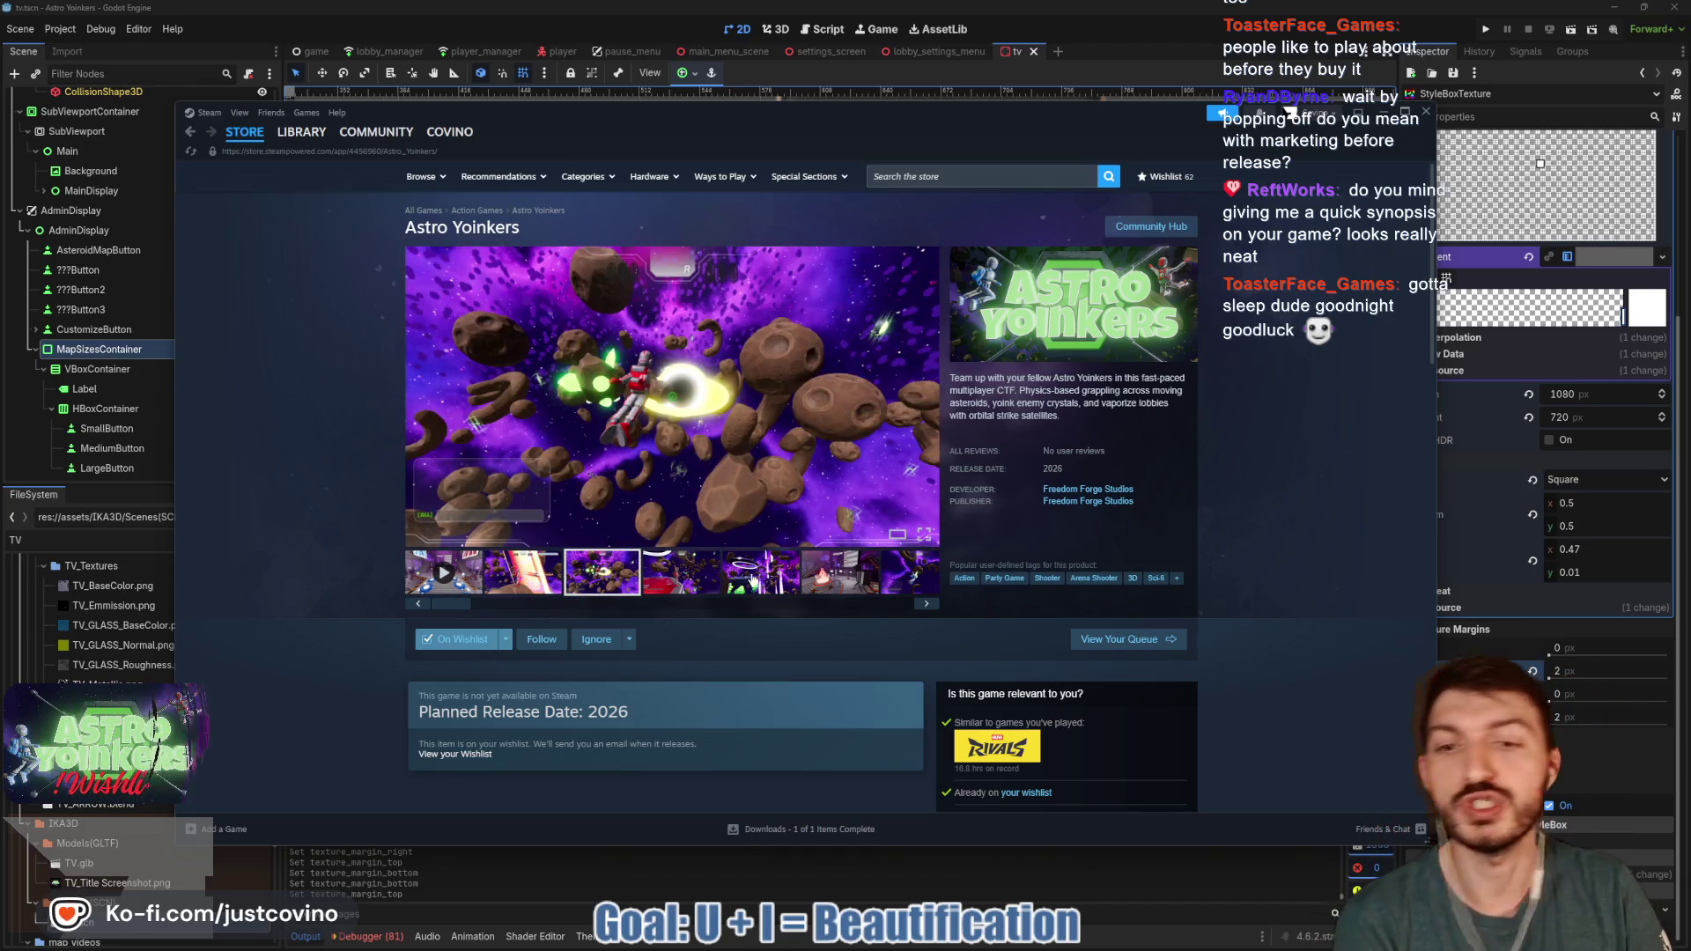
click(757, 581)
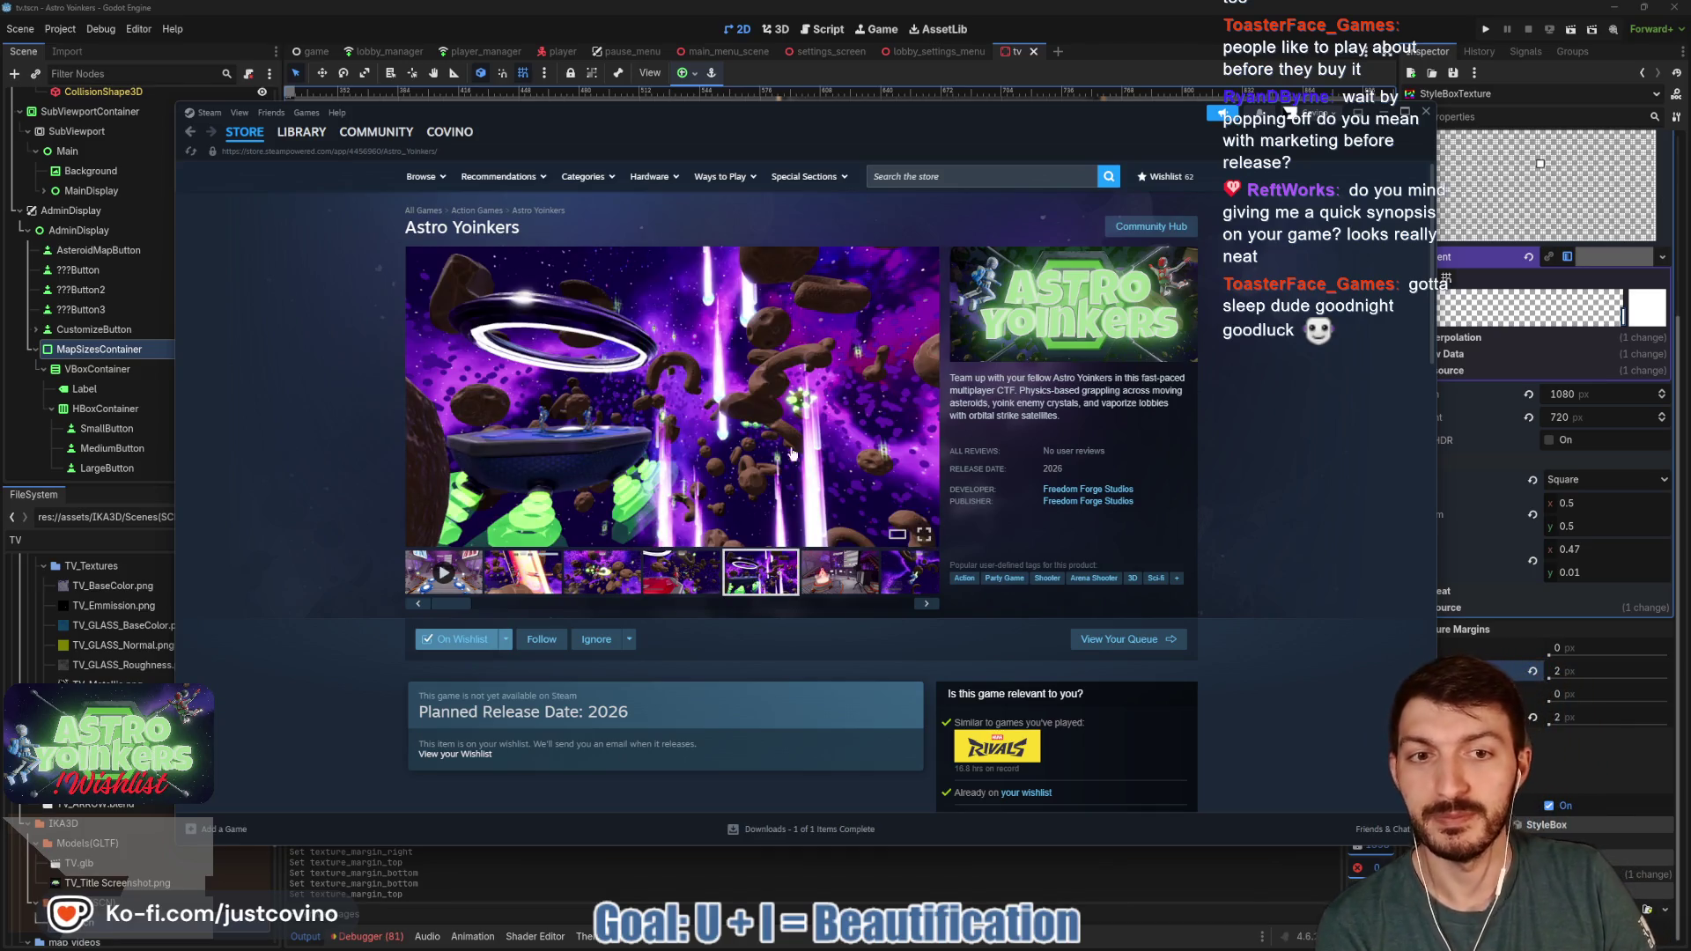
click(831, 589)
click(581, 581)
click(832, 586)
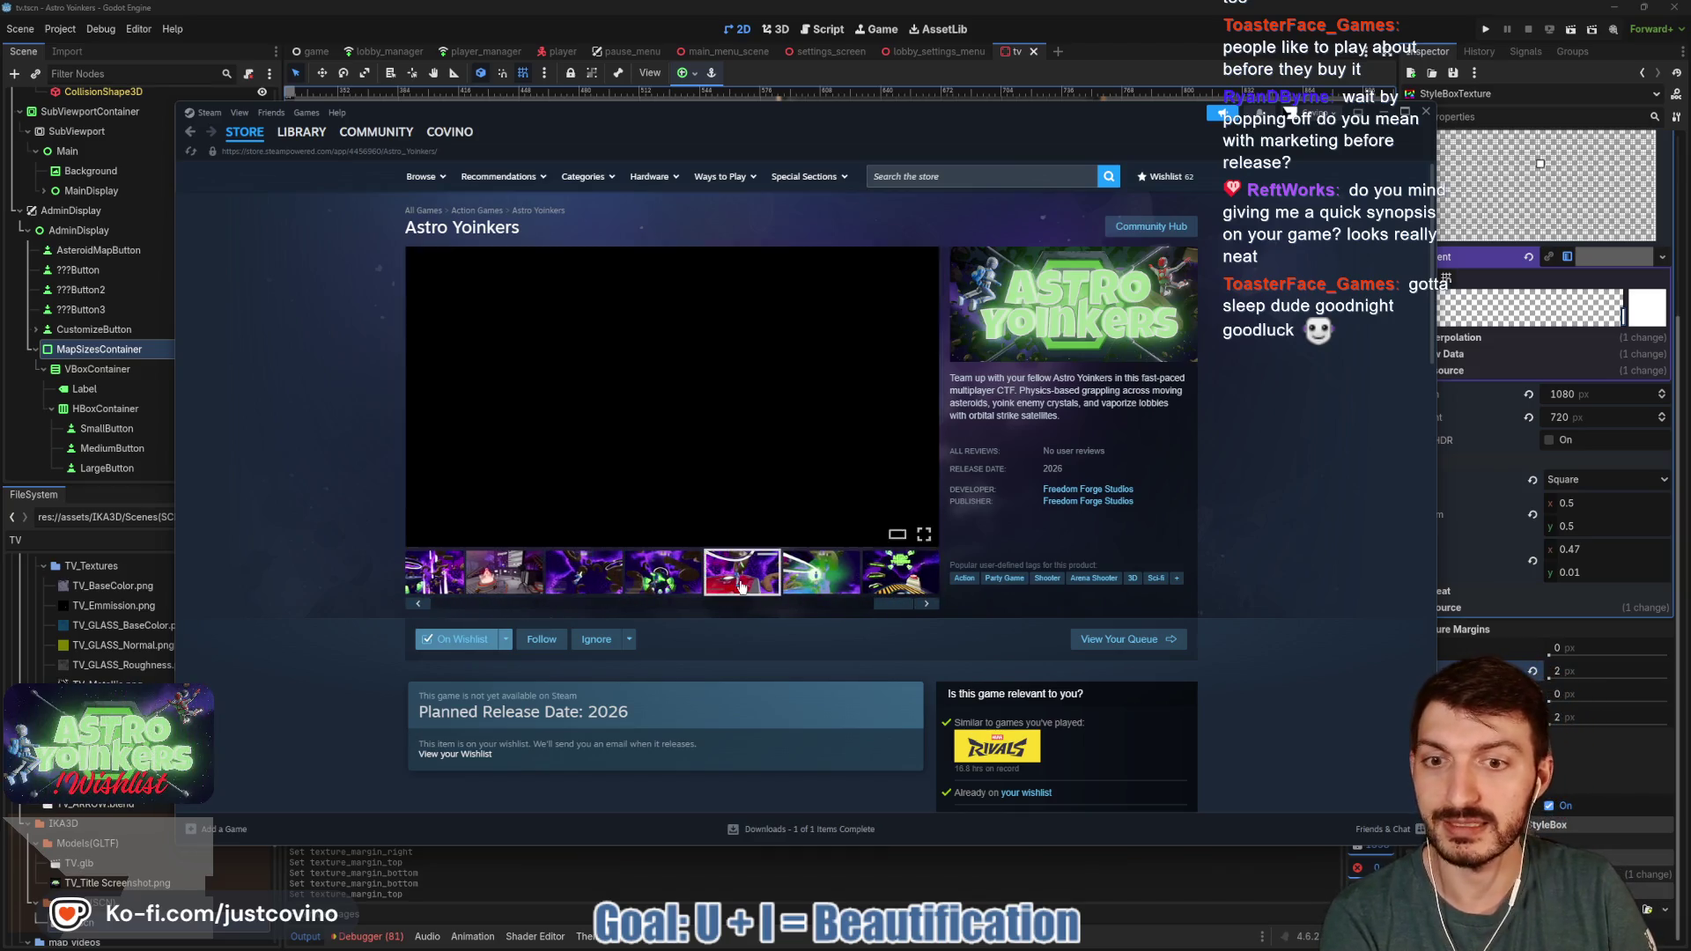
scroll(701, 617, down, 5)
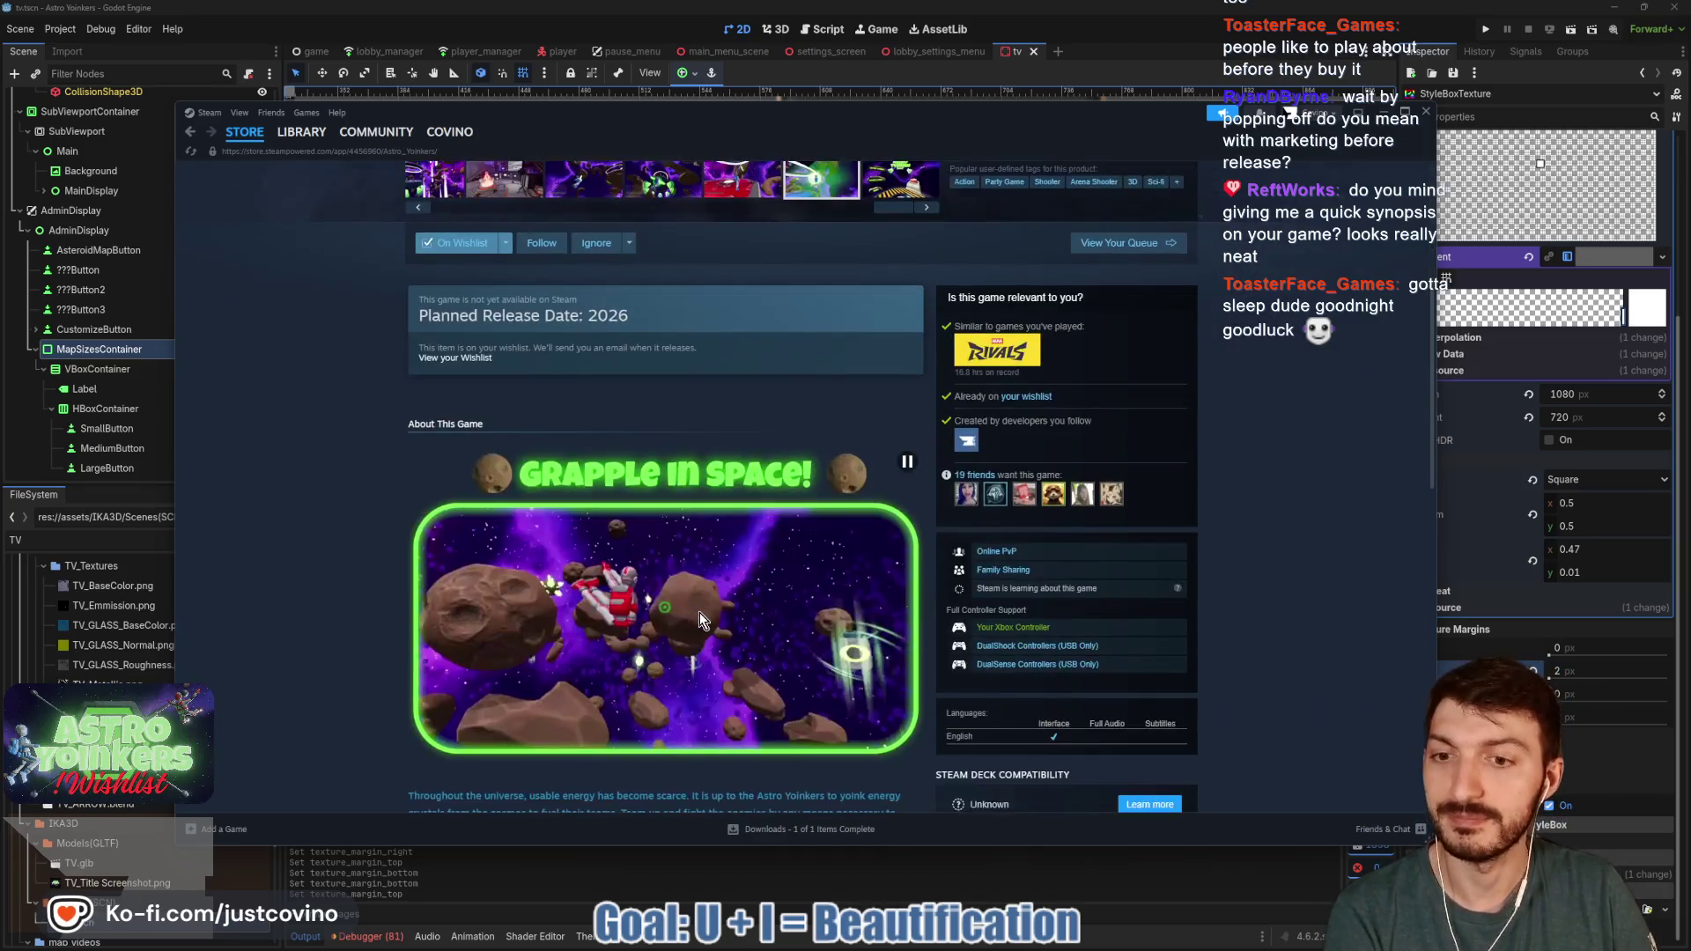
scroll(699, 602, down, 3)
- Expand the full game description, scroll through the page, and show the laser-beam screenshot
click(699, 703)
scroll(754, 507, down, 3)
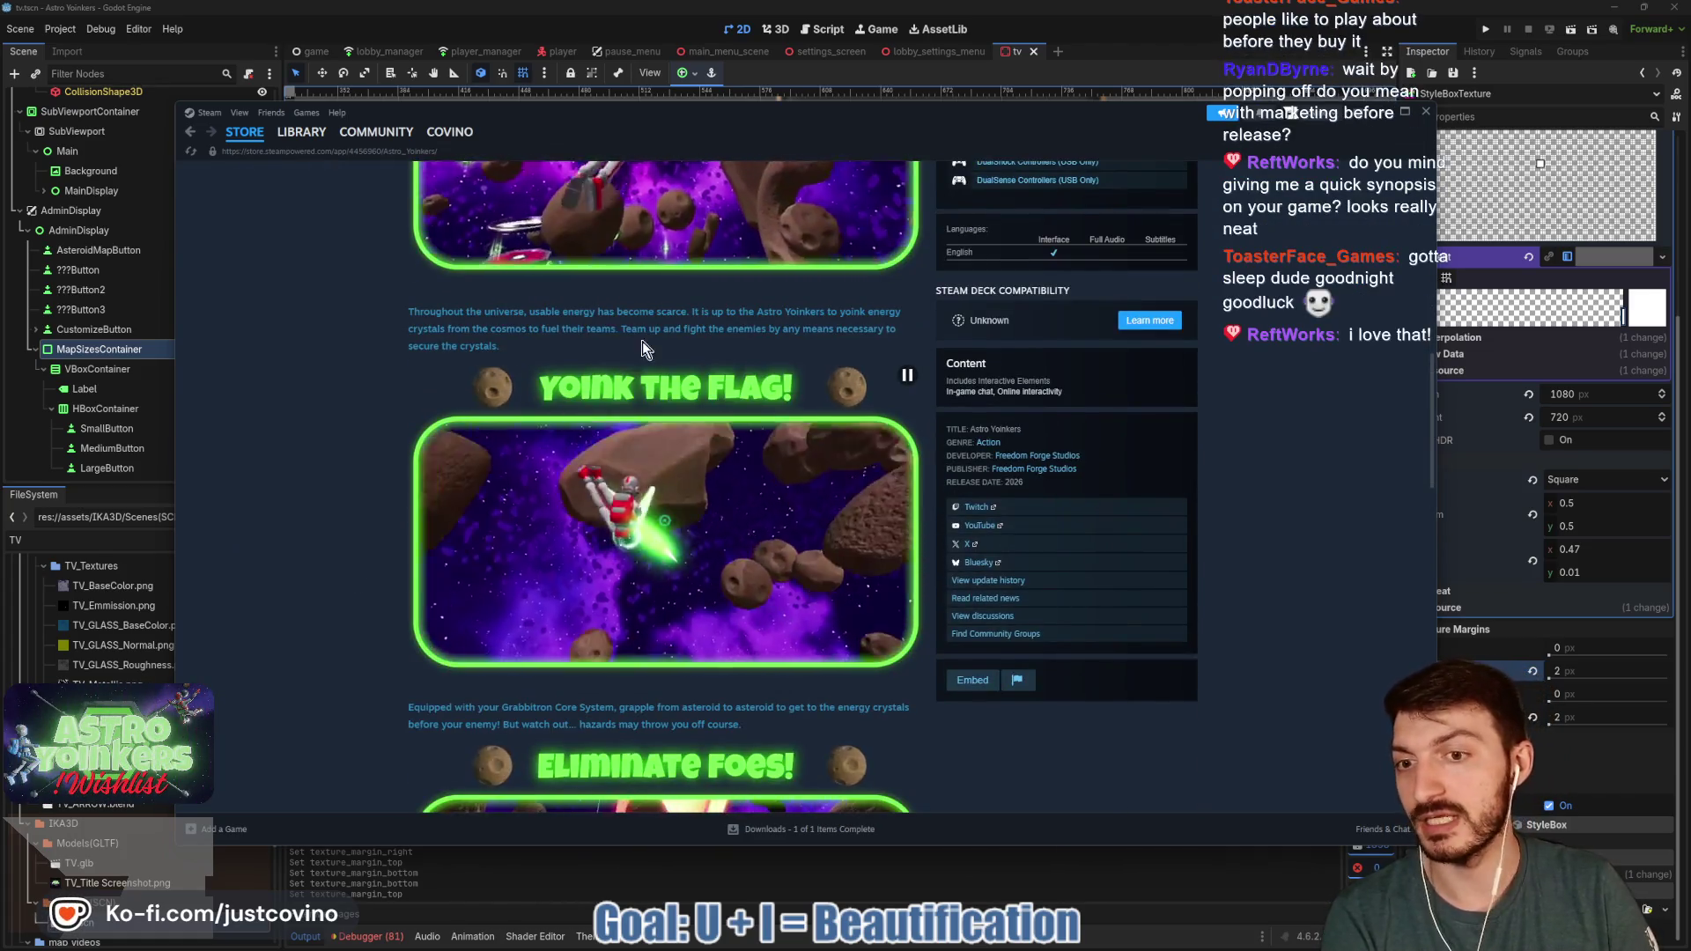
scroll(622, 555, down, 4)
scroll(694, 499, down, 3)
scroll(635, 528, down, 4)
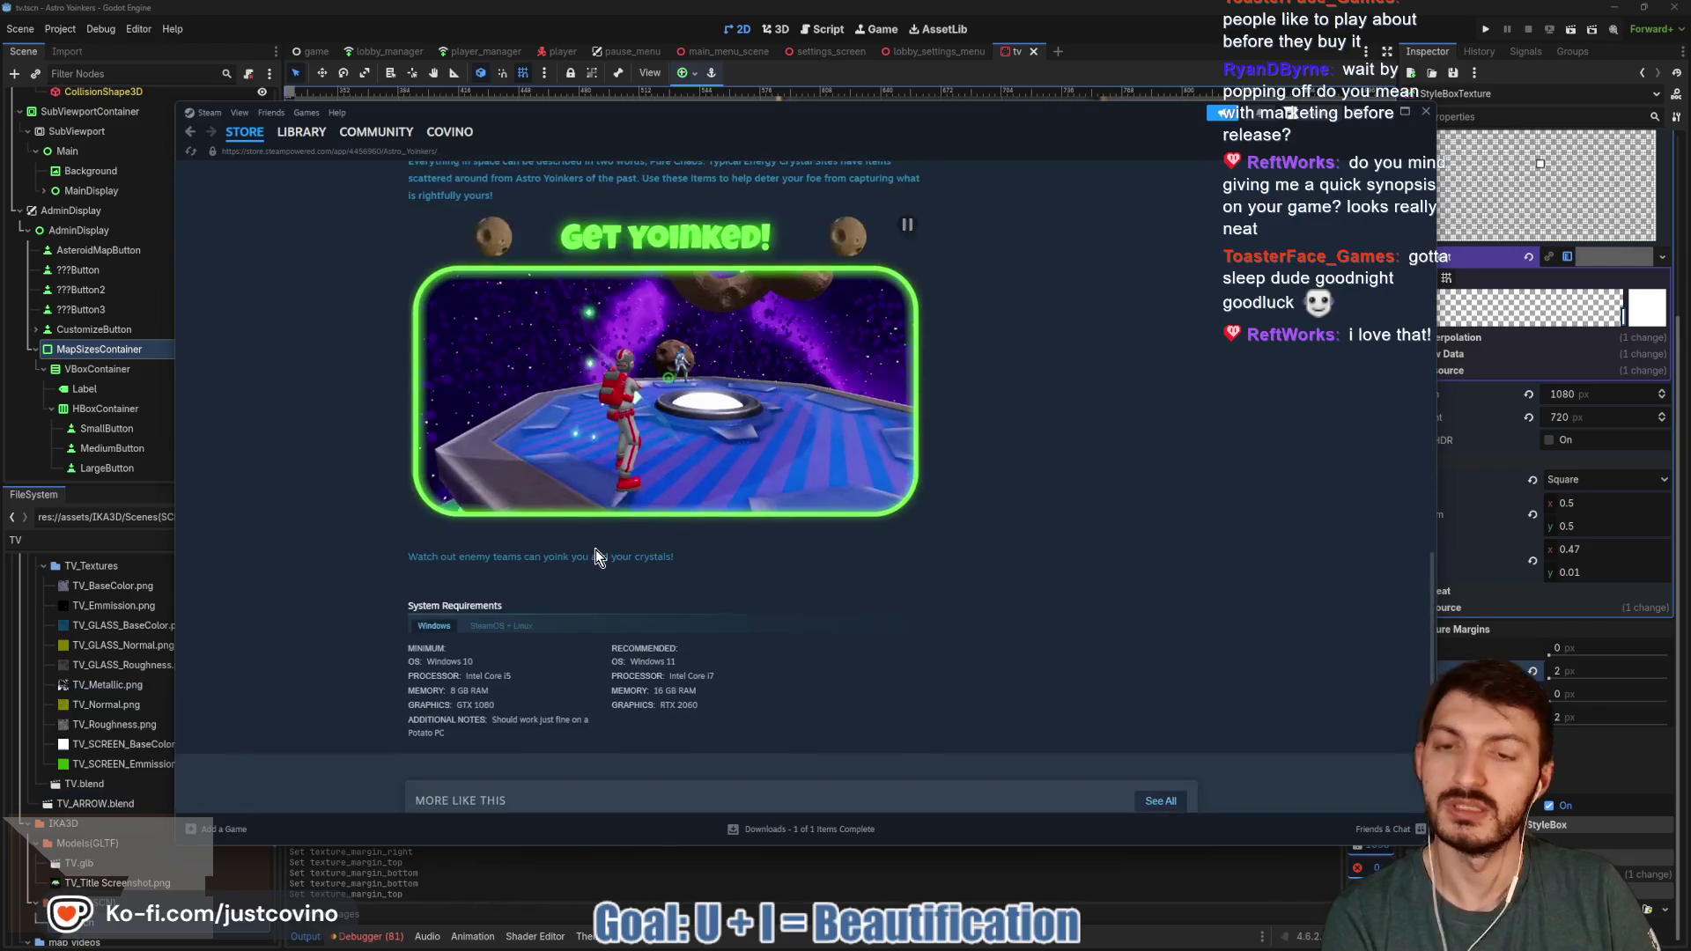
scroll(616, 485, up, 13)
scroll(659, 527, up, 6)
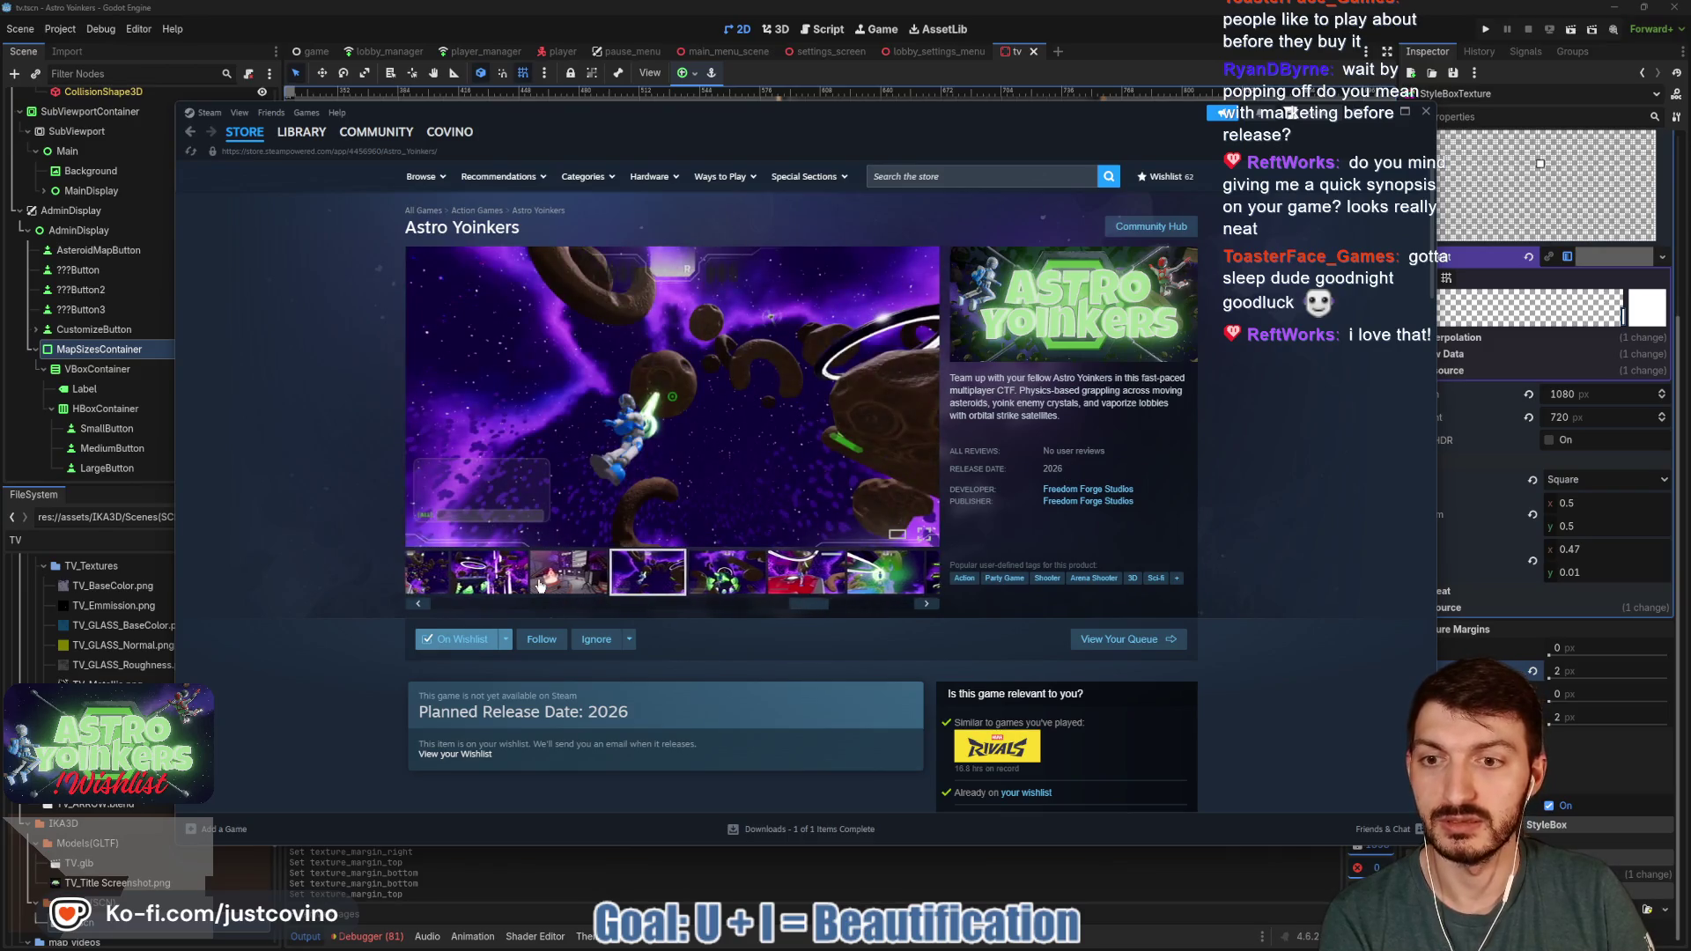
click(555, 579)
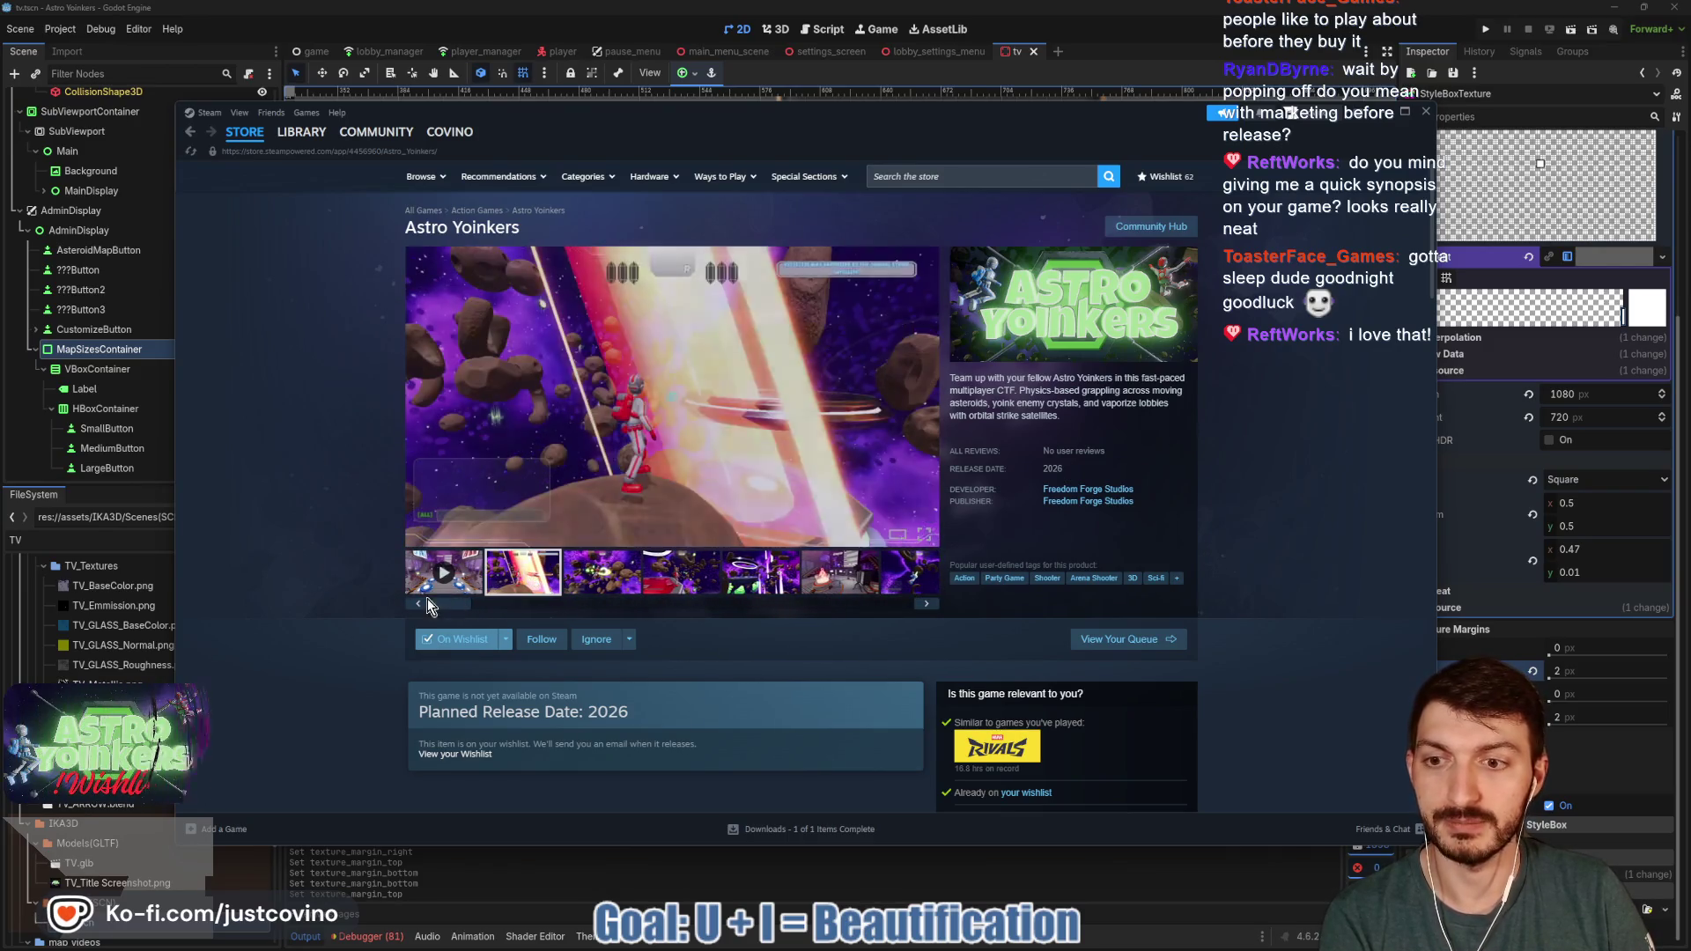
- Play the trailer, skip to 0:30 and restart it, then minimize and restore the store window
click(473, 583)
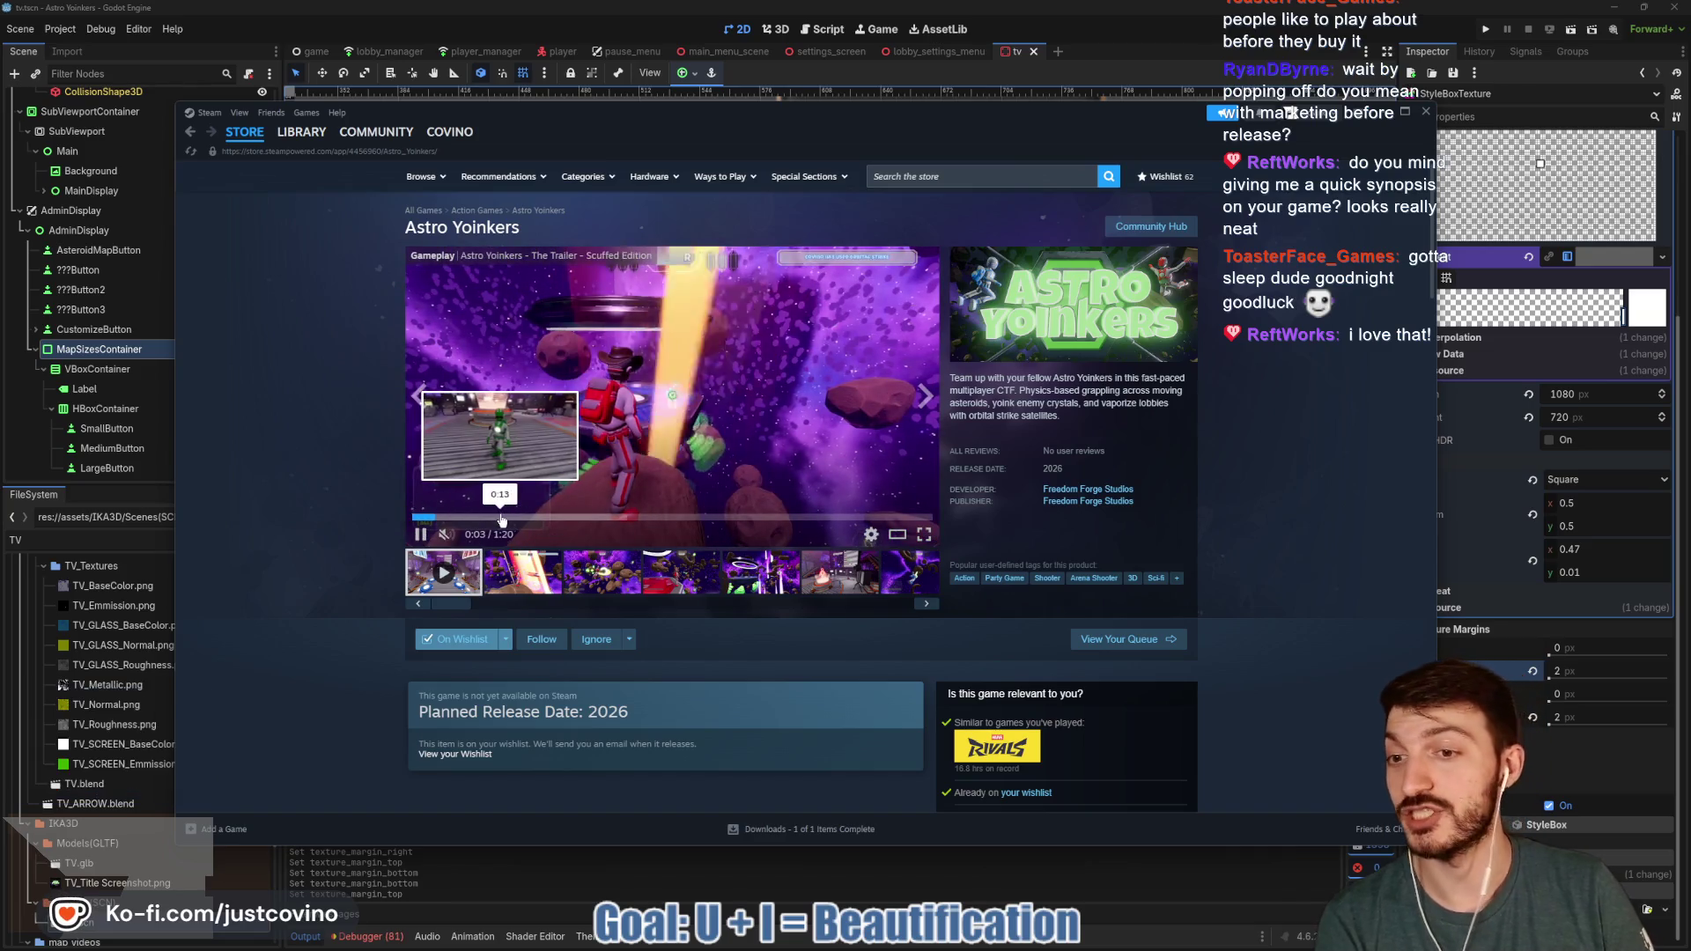
click(614, 520)
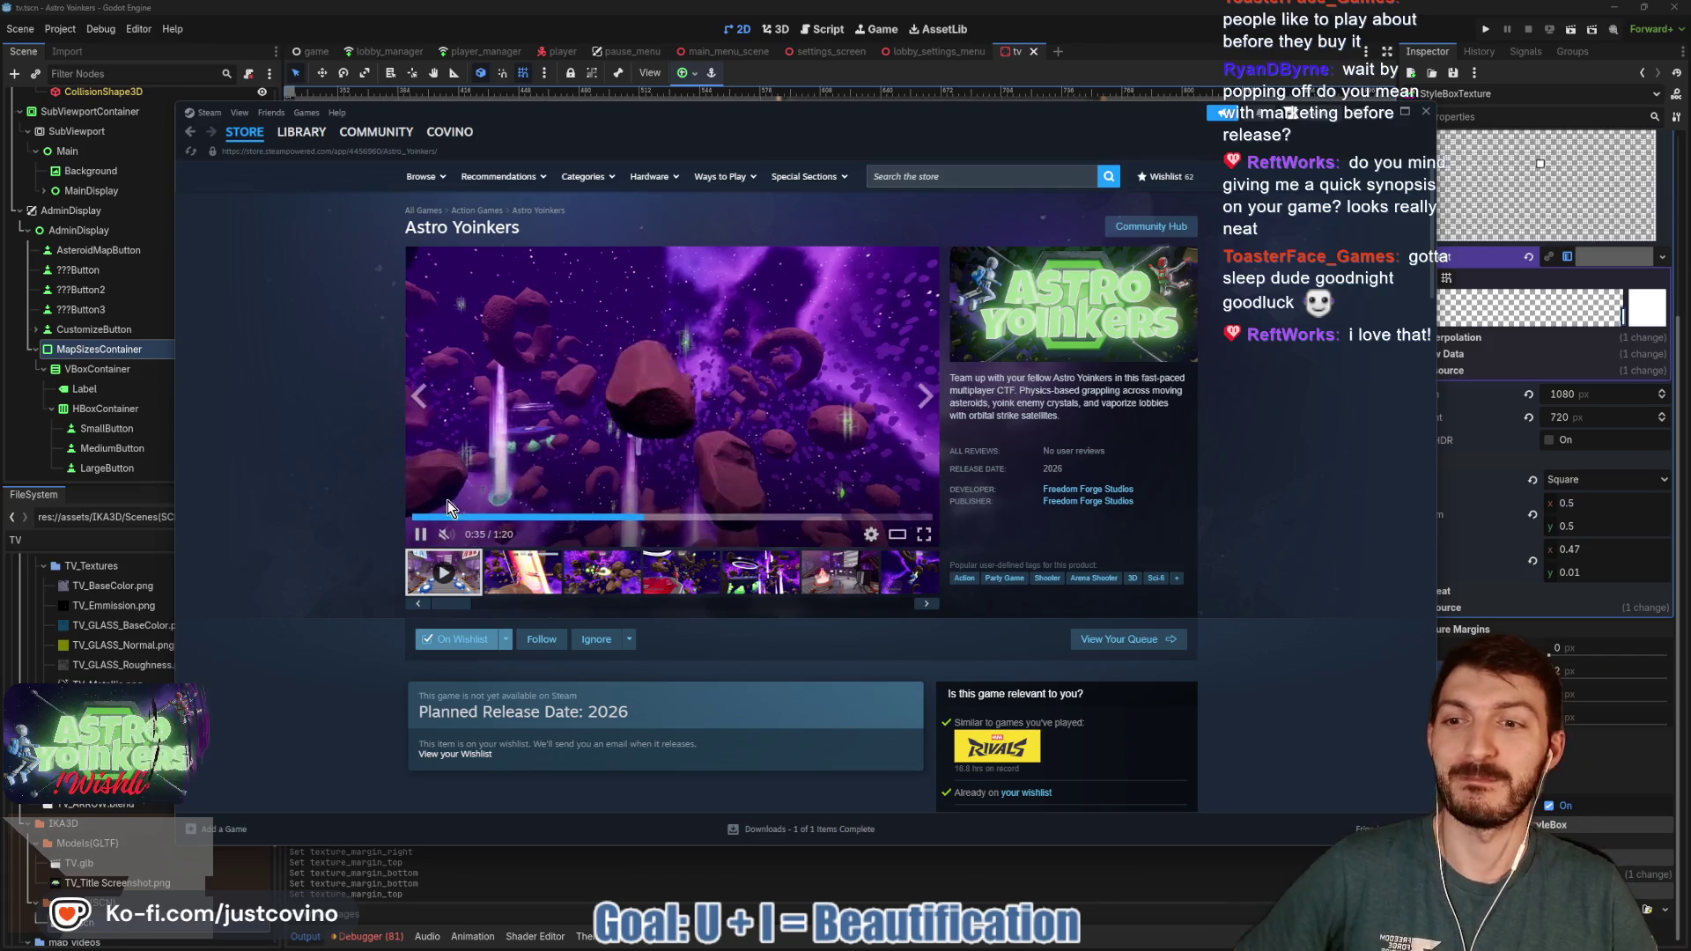
click(451, 518)
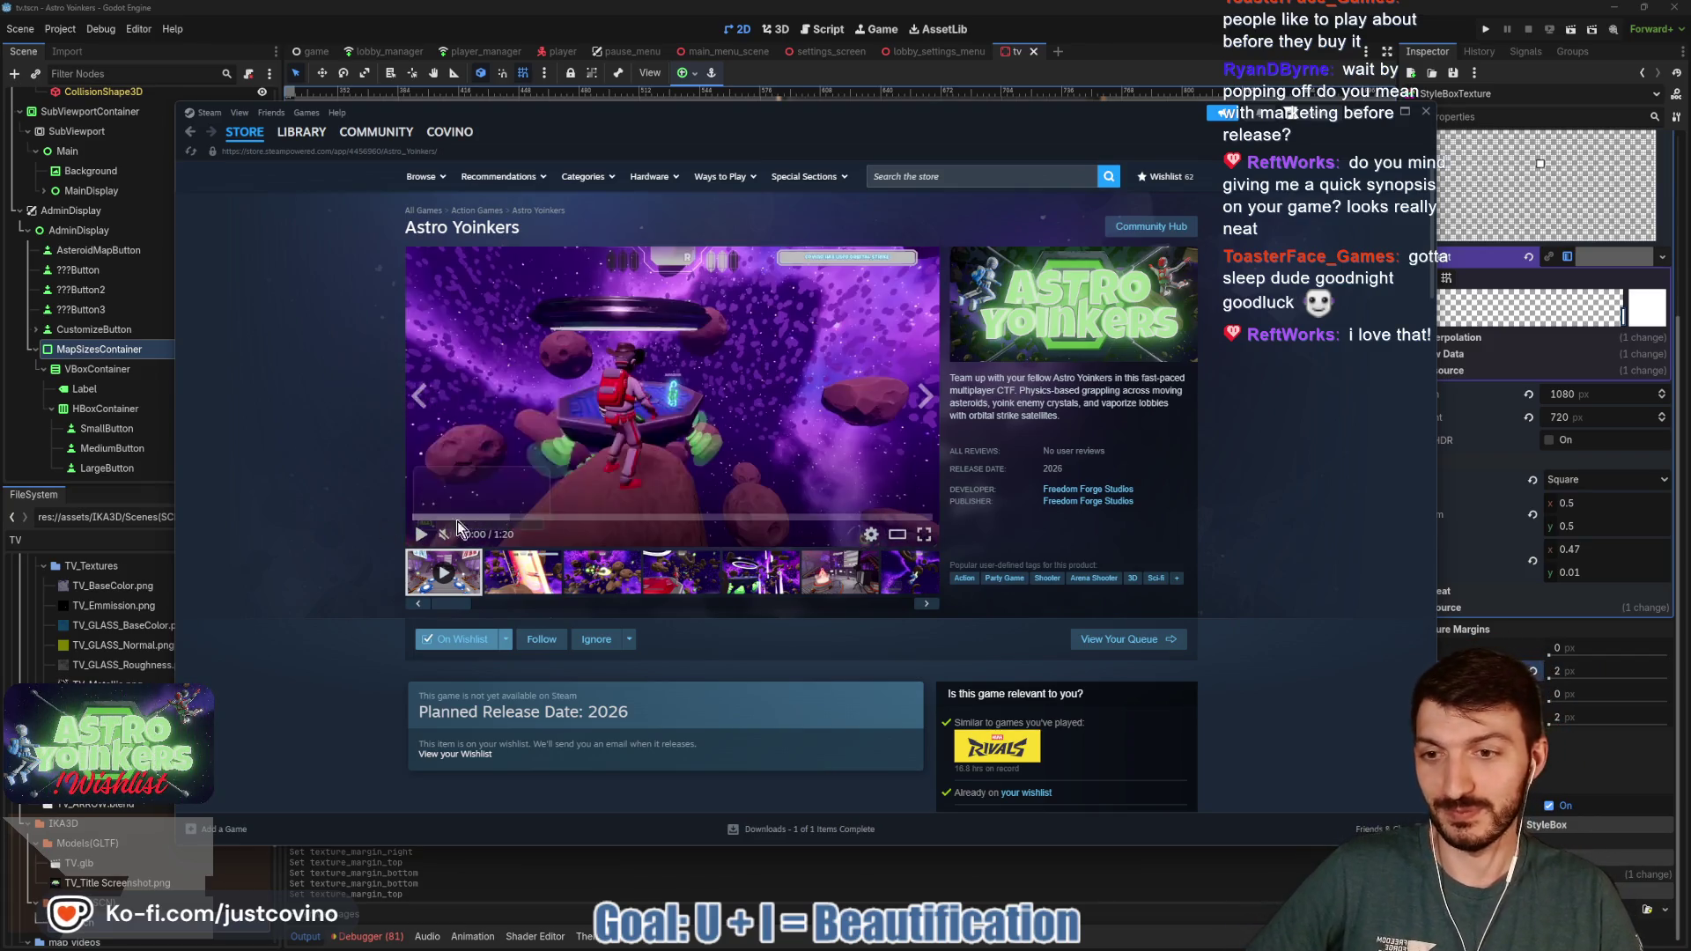
click(1379, 117)
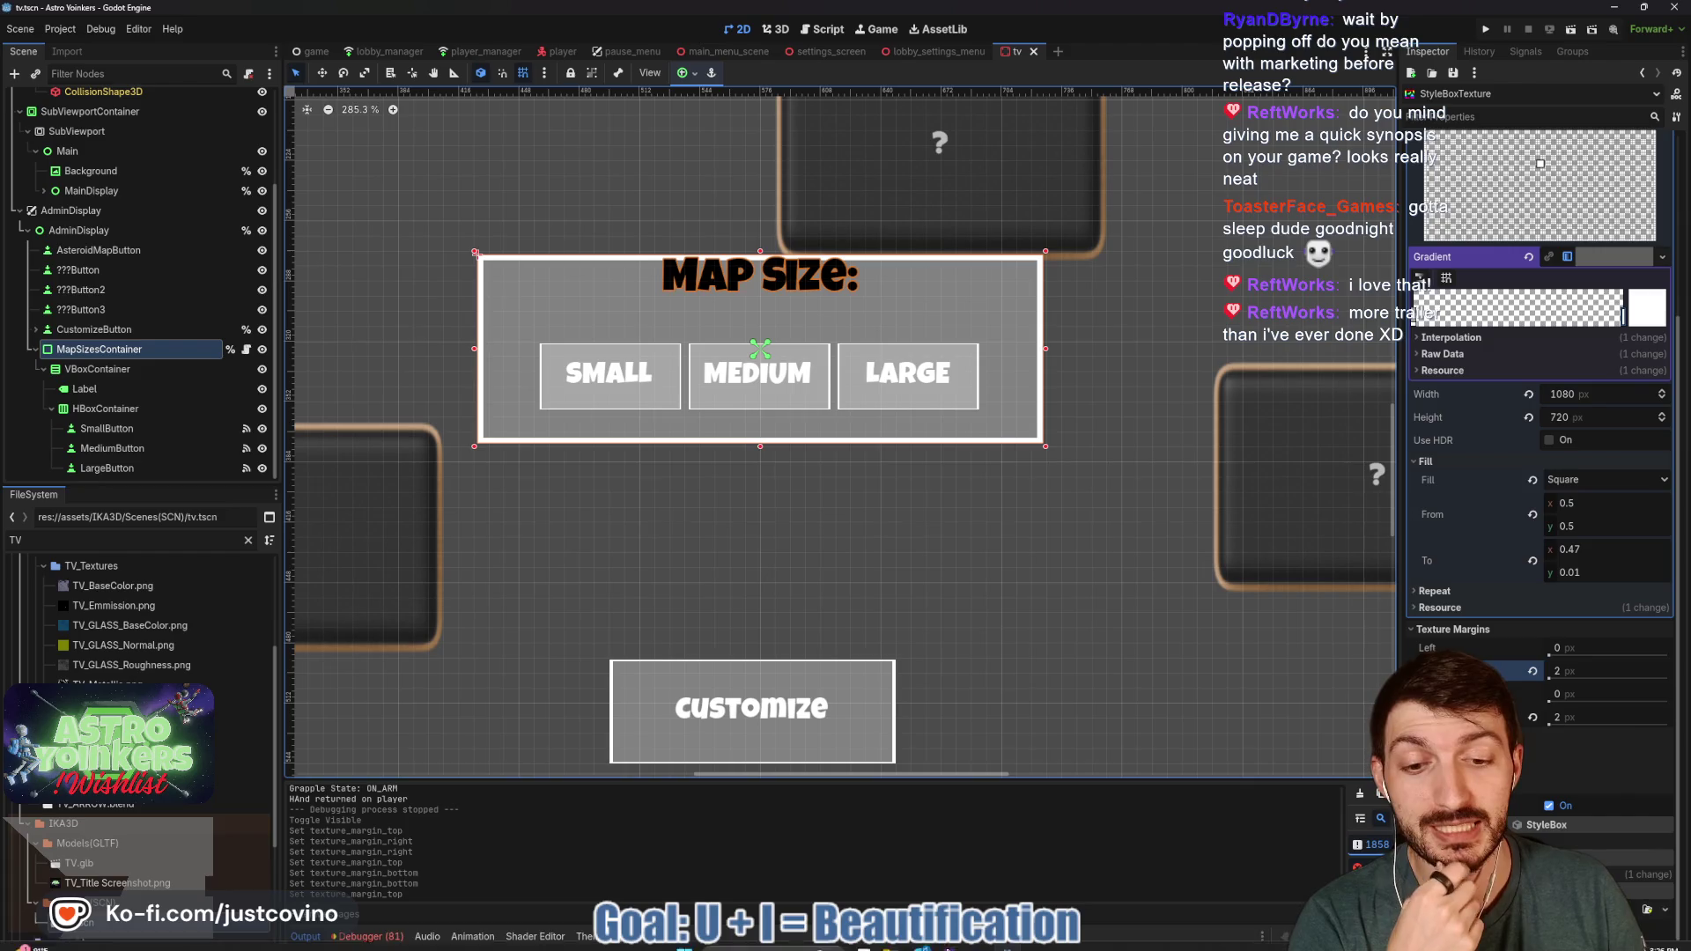
click(987, 946)
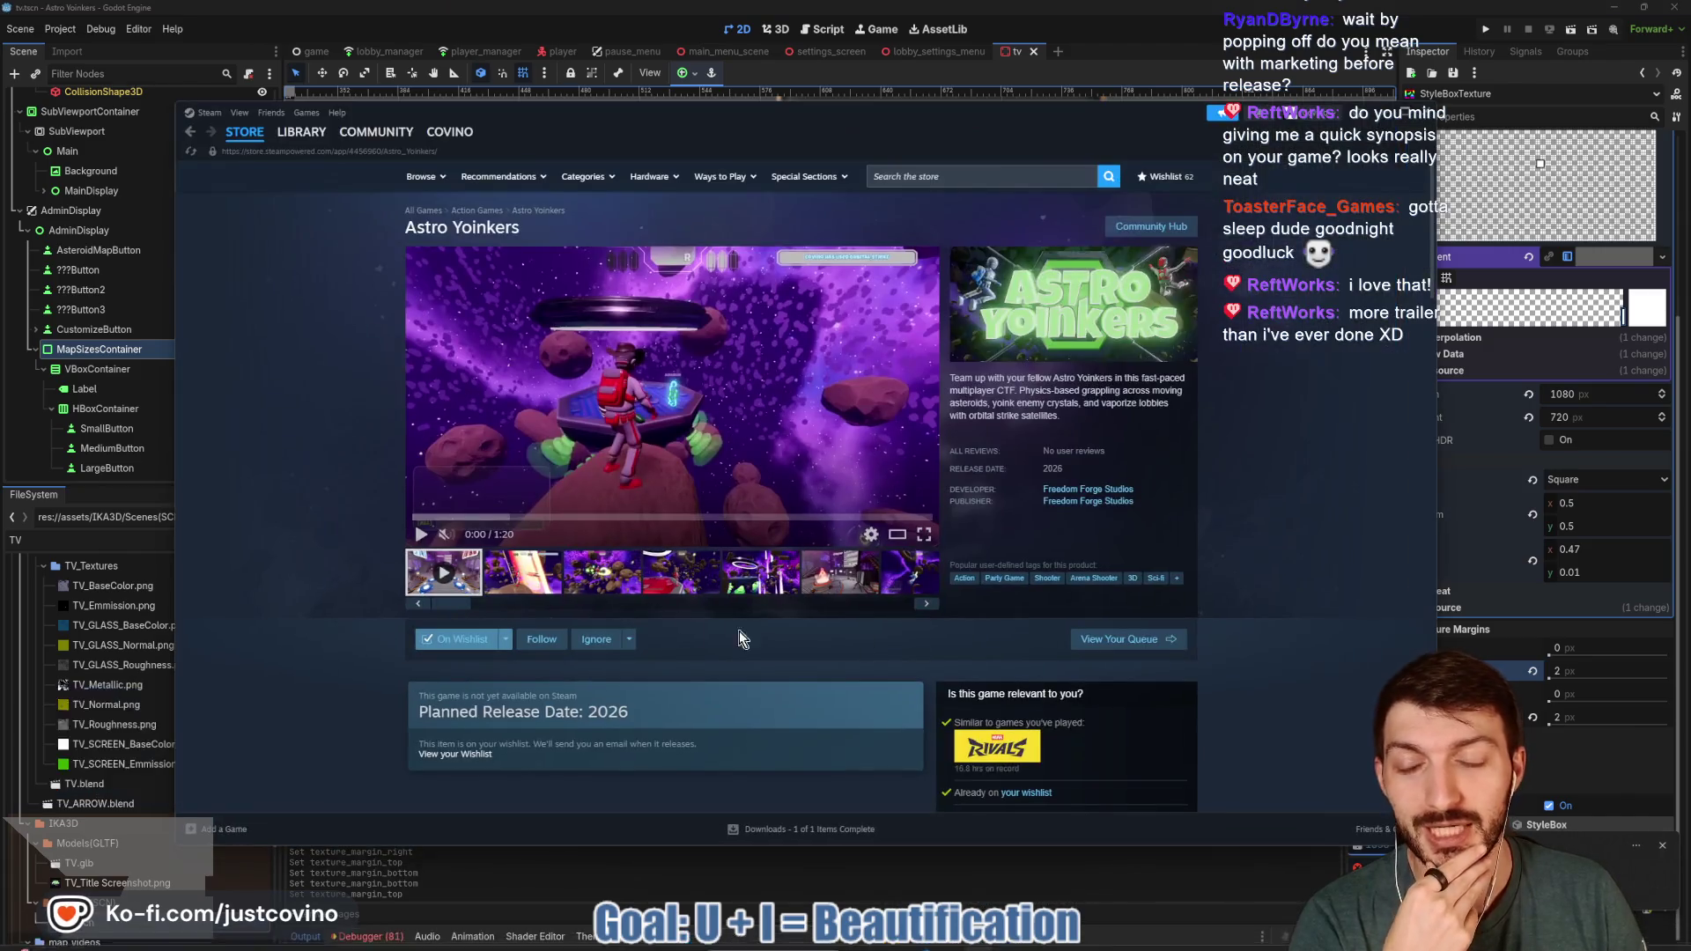
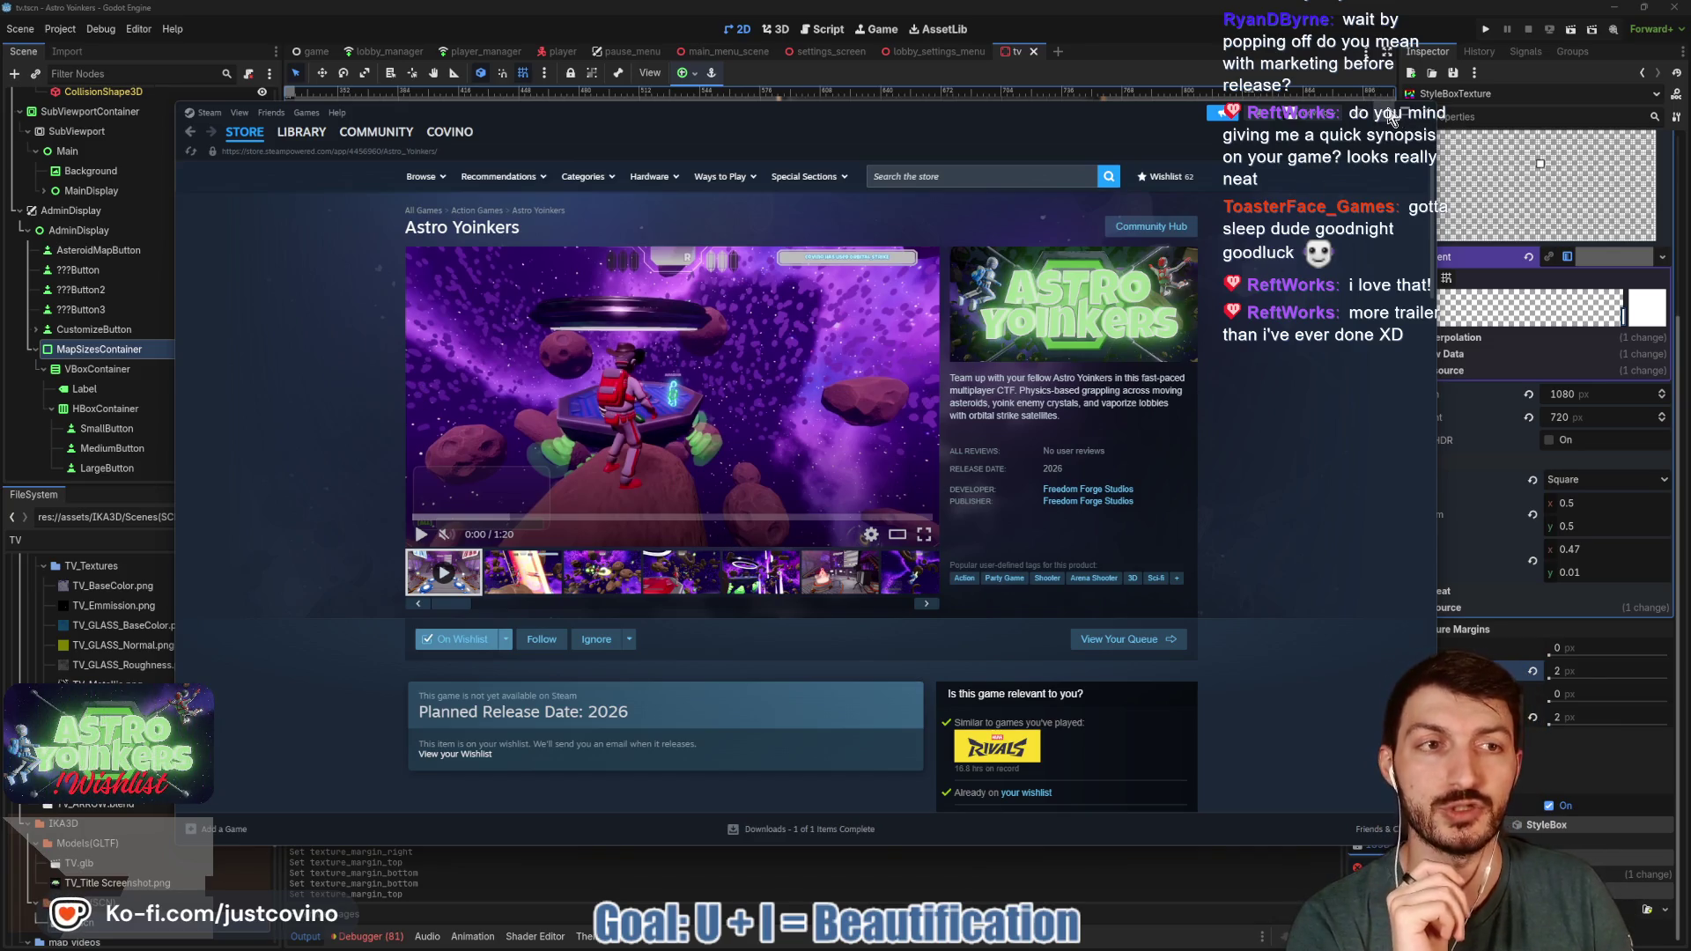
- Give the MAP SIZE label a new LabelSettings resource, keeping vertical alignment at Center
key(alt+Tab)
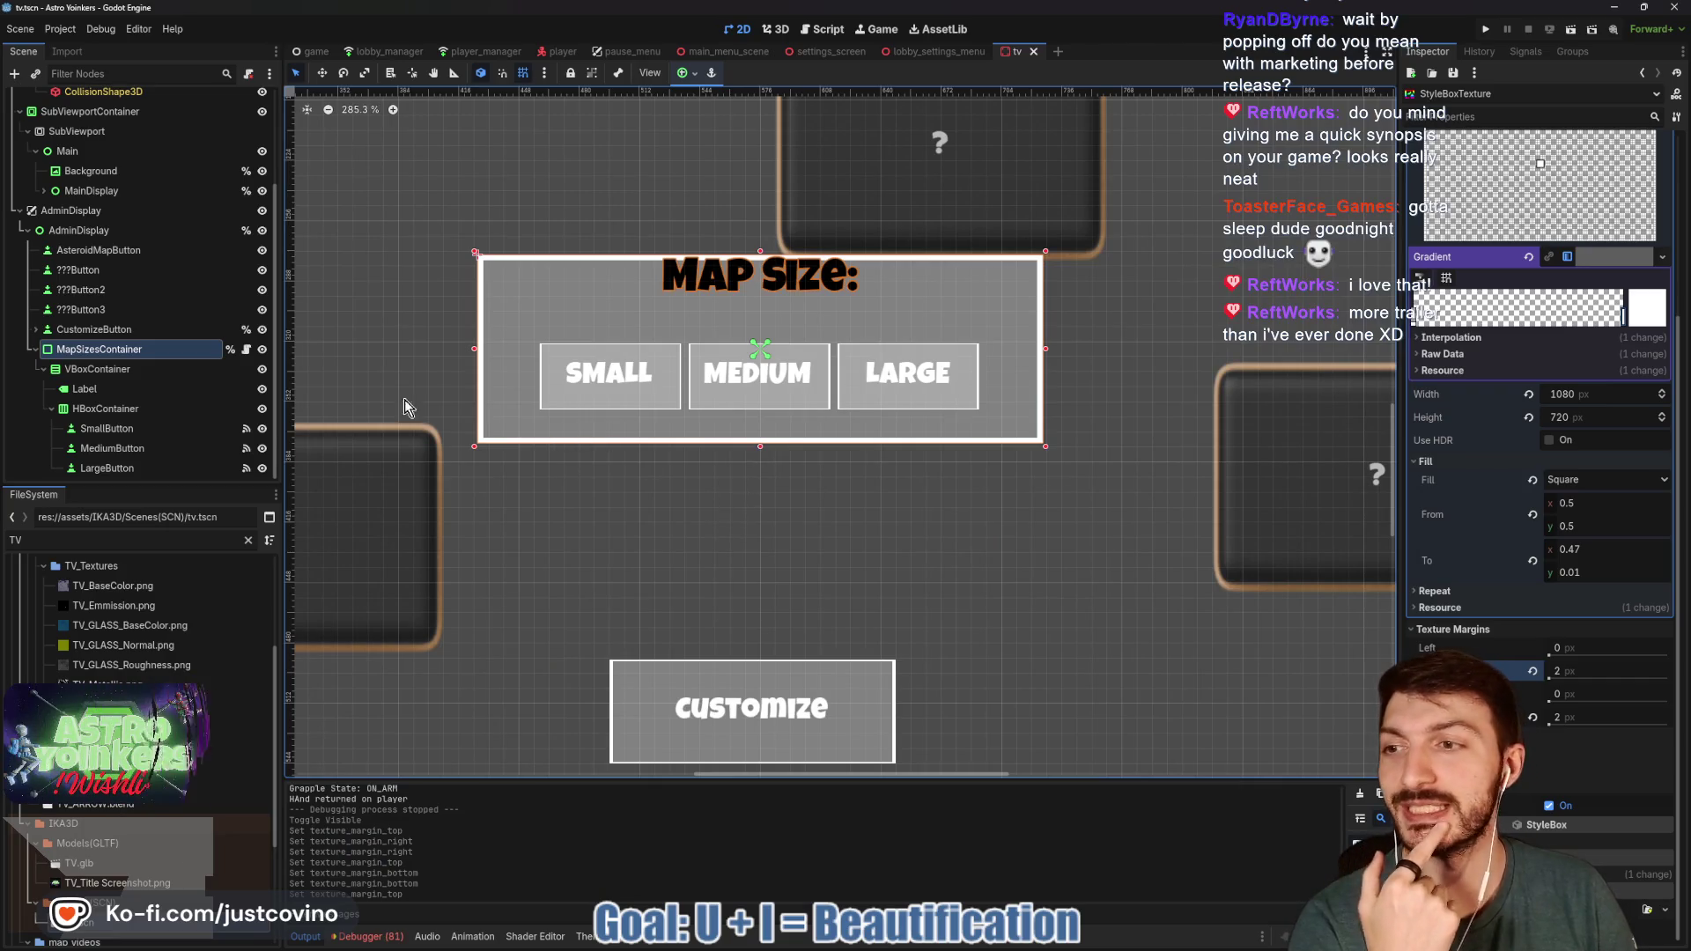
click(120, 388)
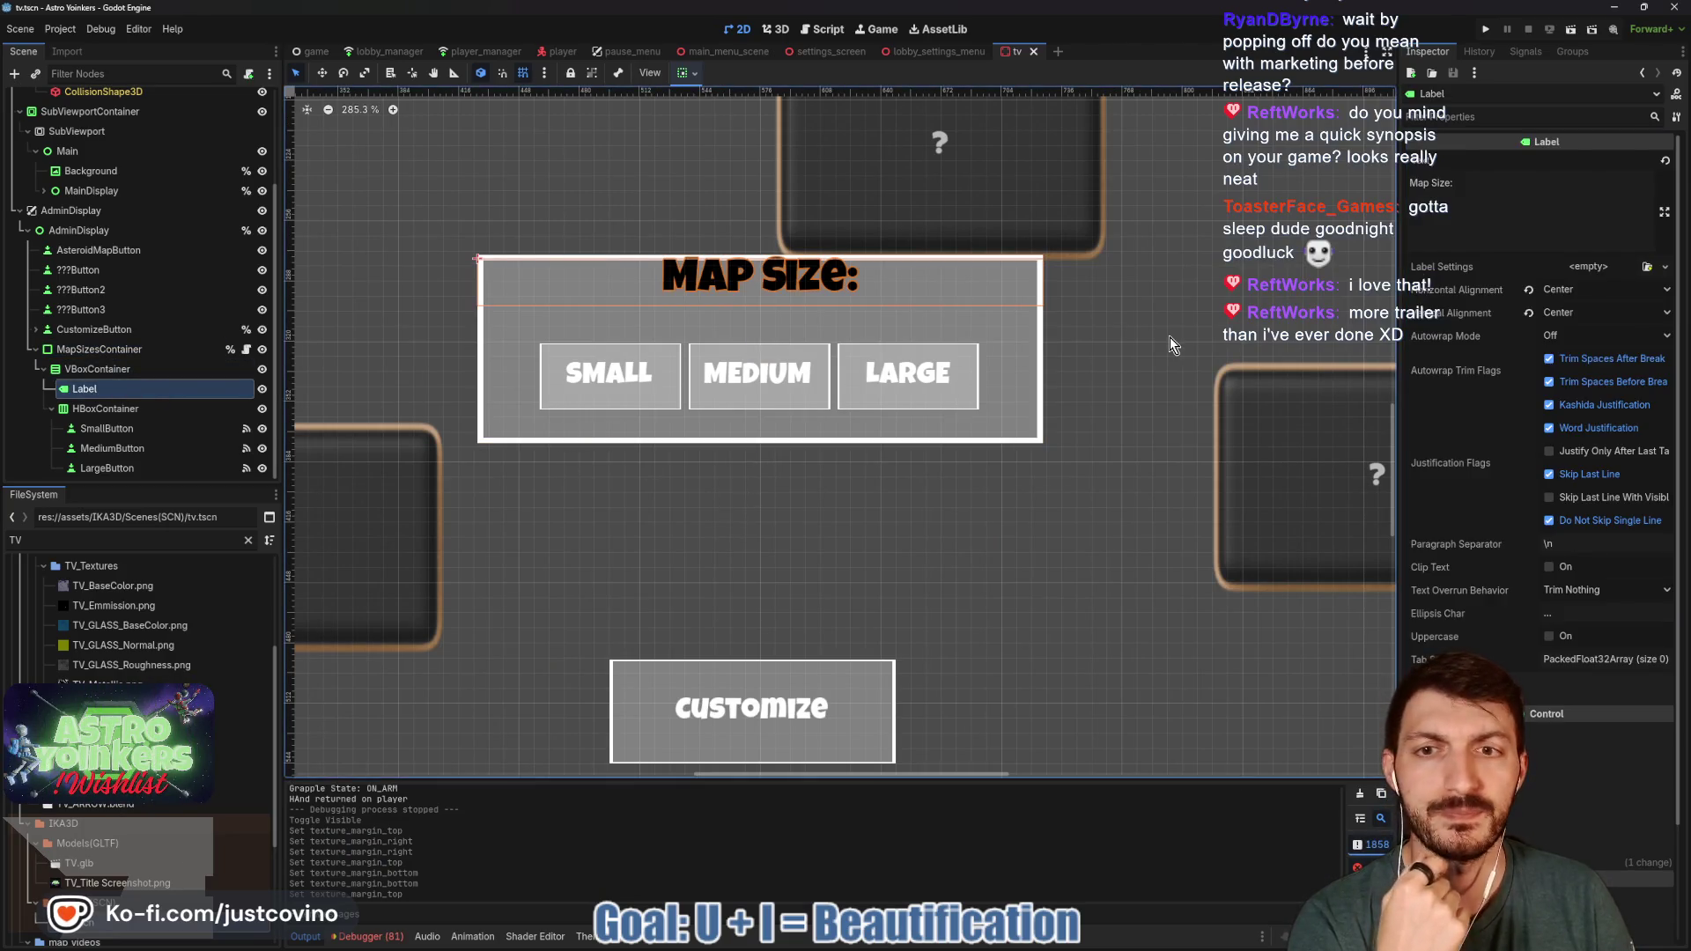
click(1587, 267)
click(1605, 310)
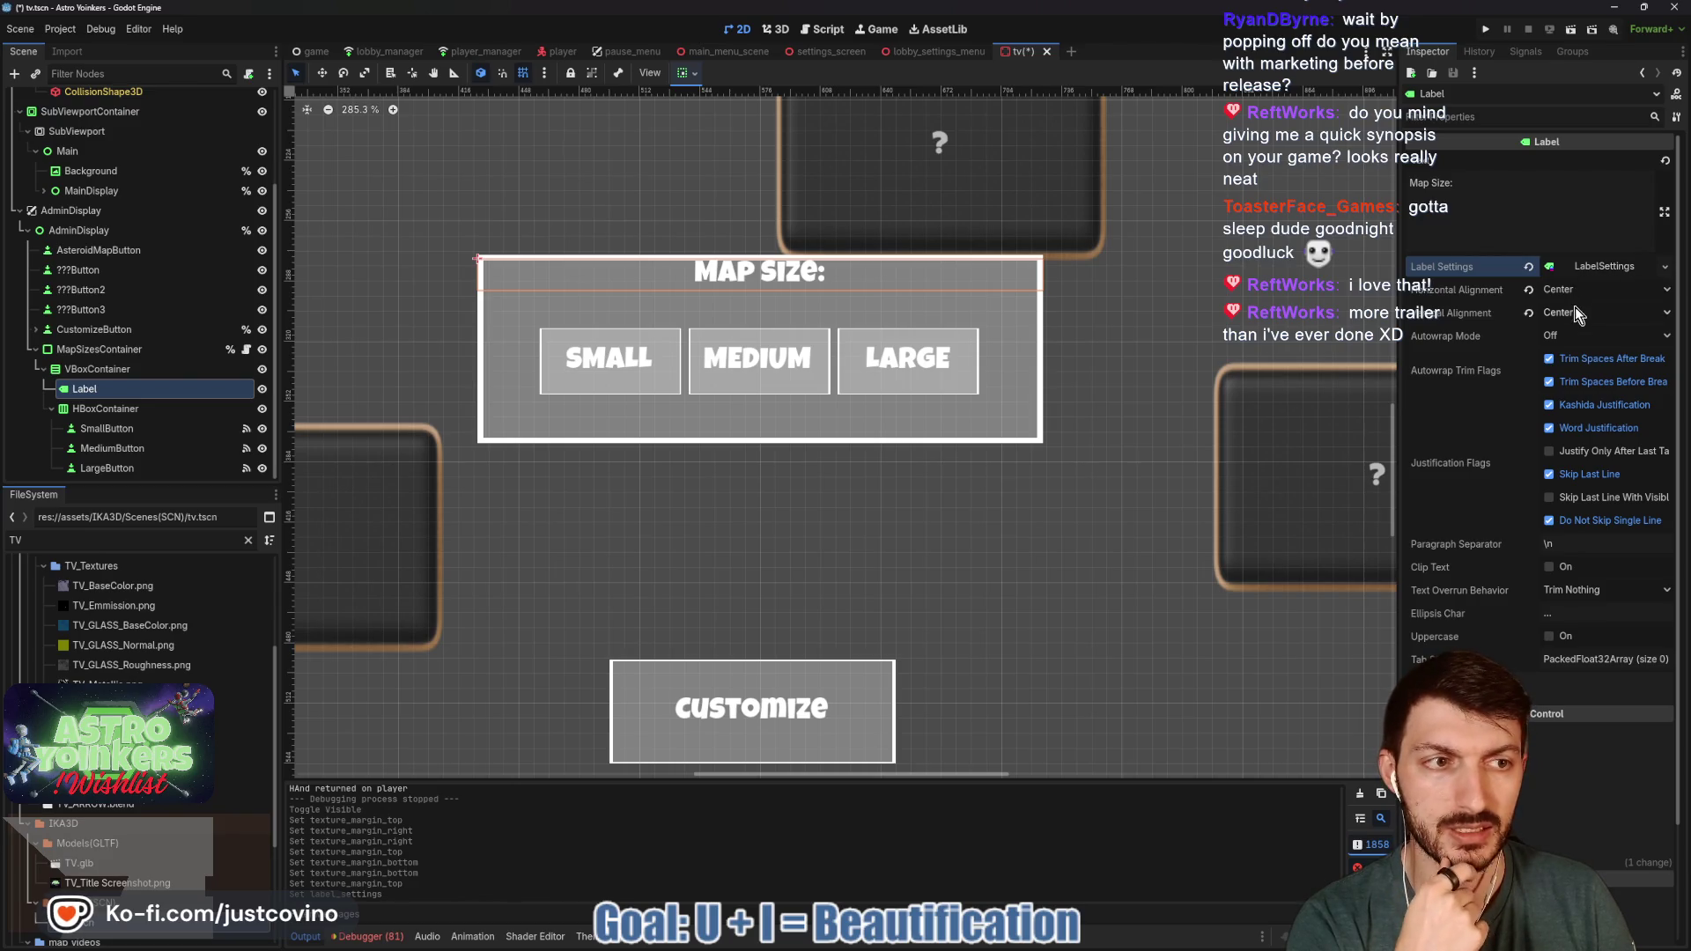
click(1576, 313)
click(1582, 365)
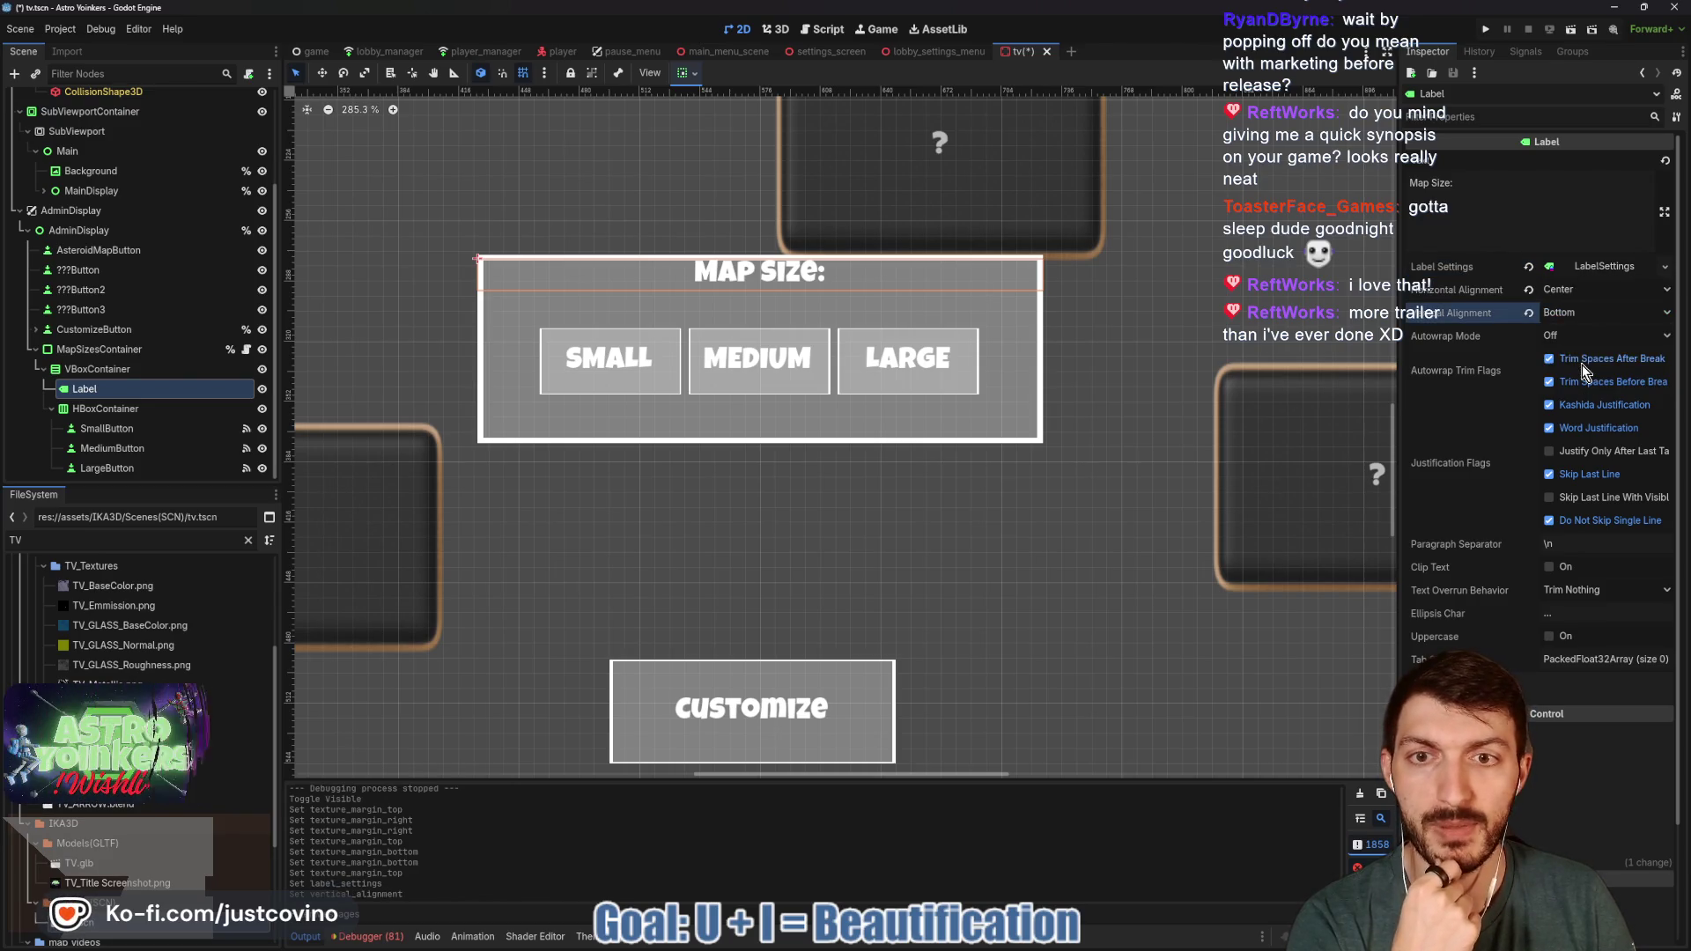
click(1550, 313)
click(1589, 351)
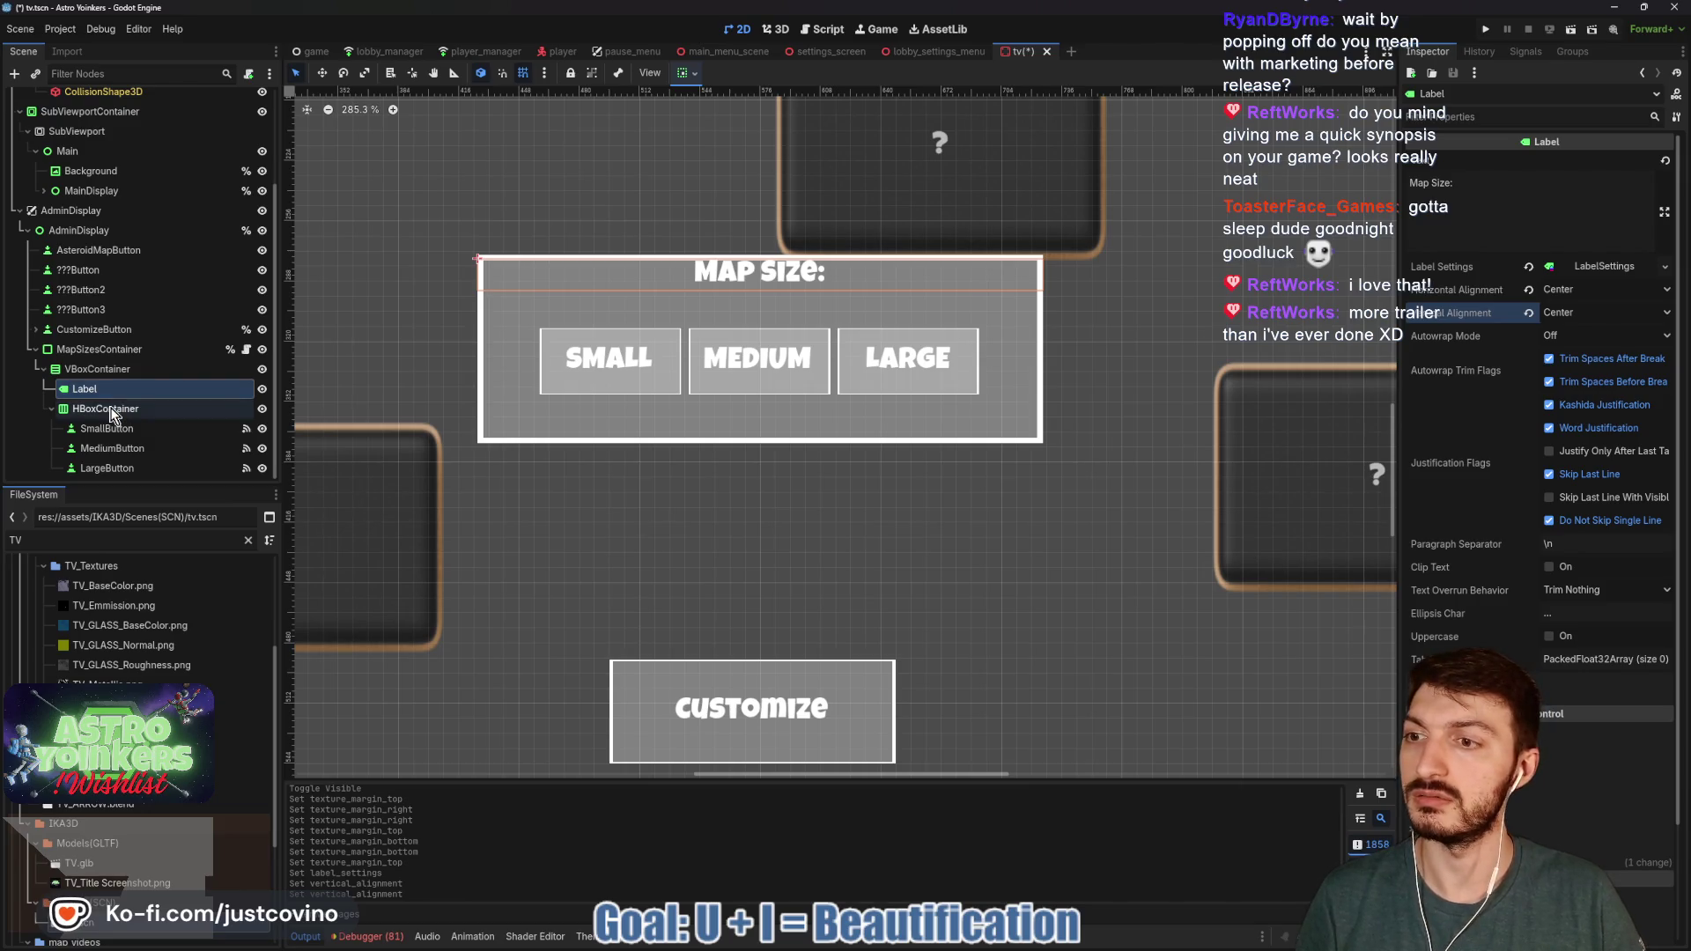
- Enable the VBoxContainer's Separation theme override of 20, then select MapSizesContainer
click(111, 370)
click(1502, 327)
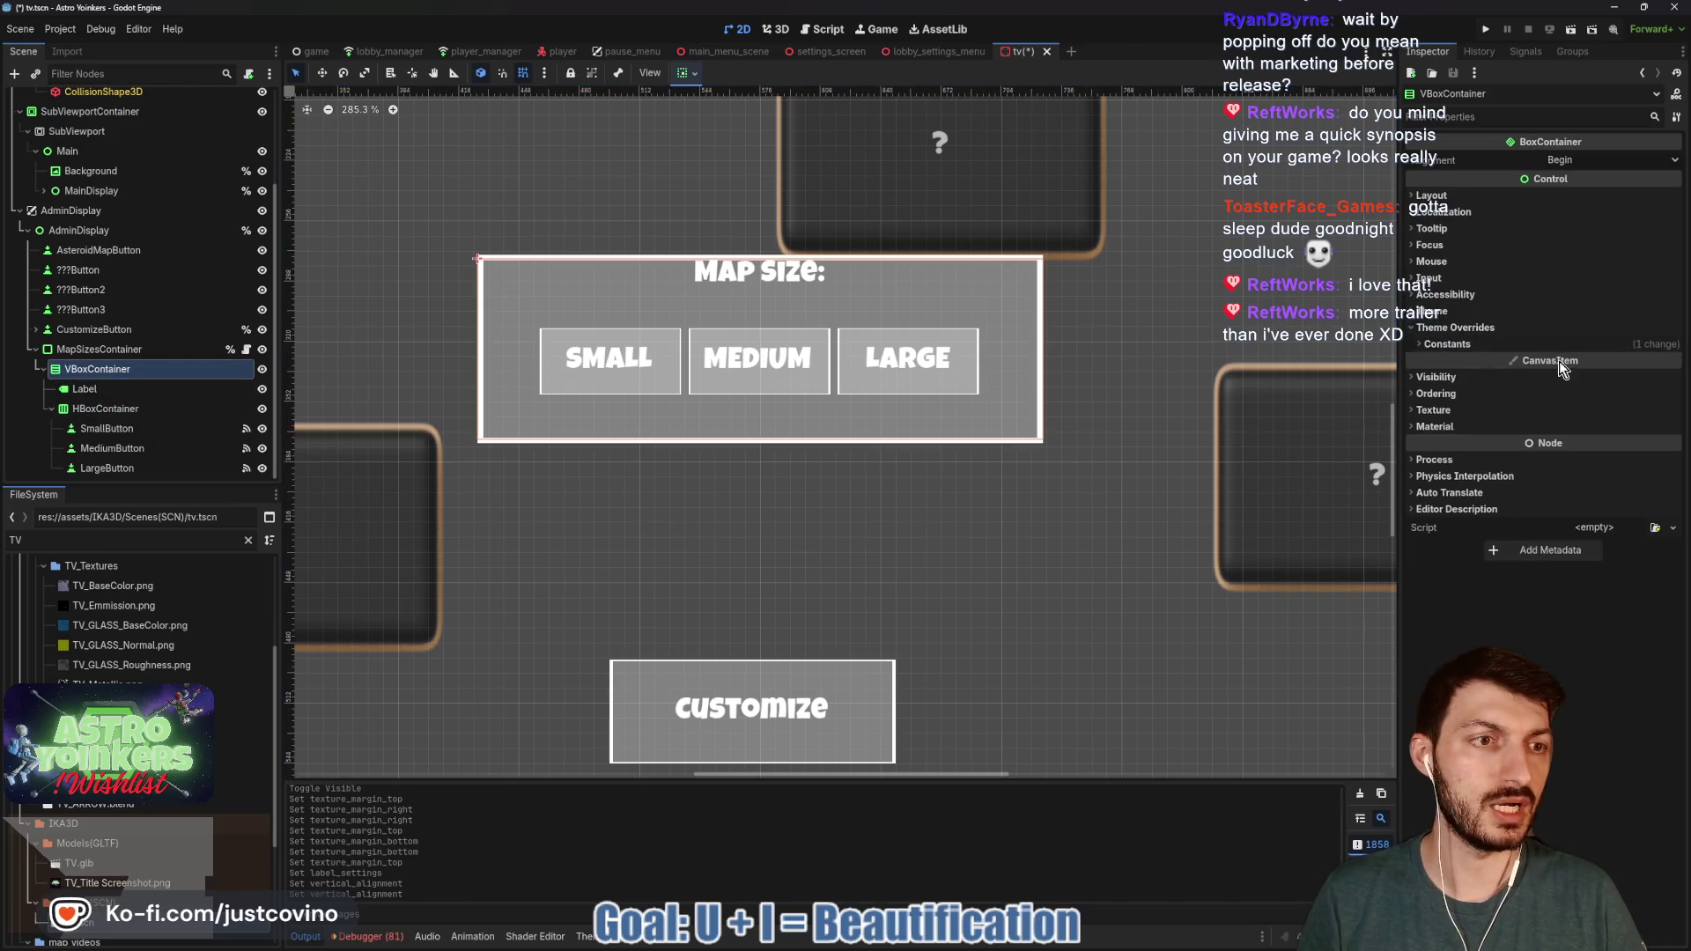
click(1554, 344)
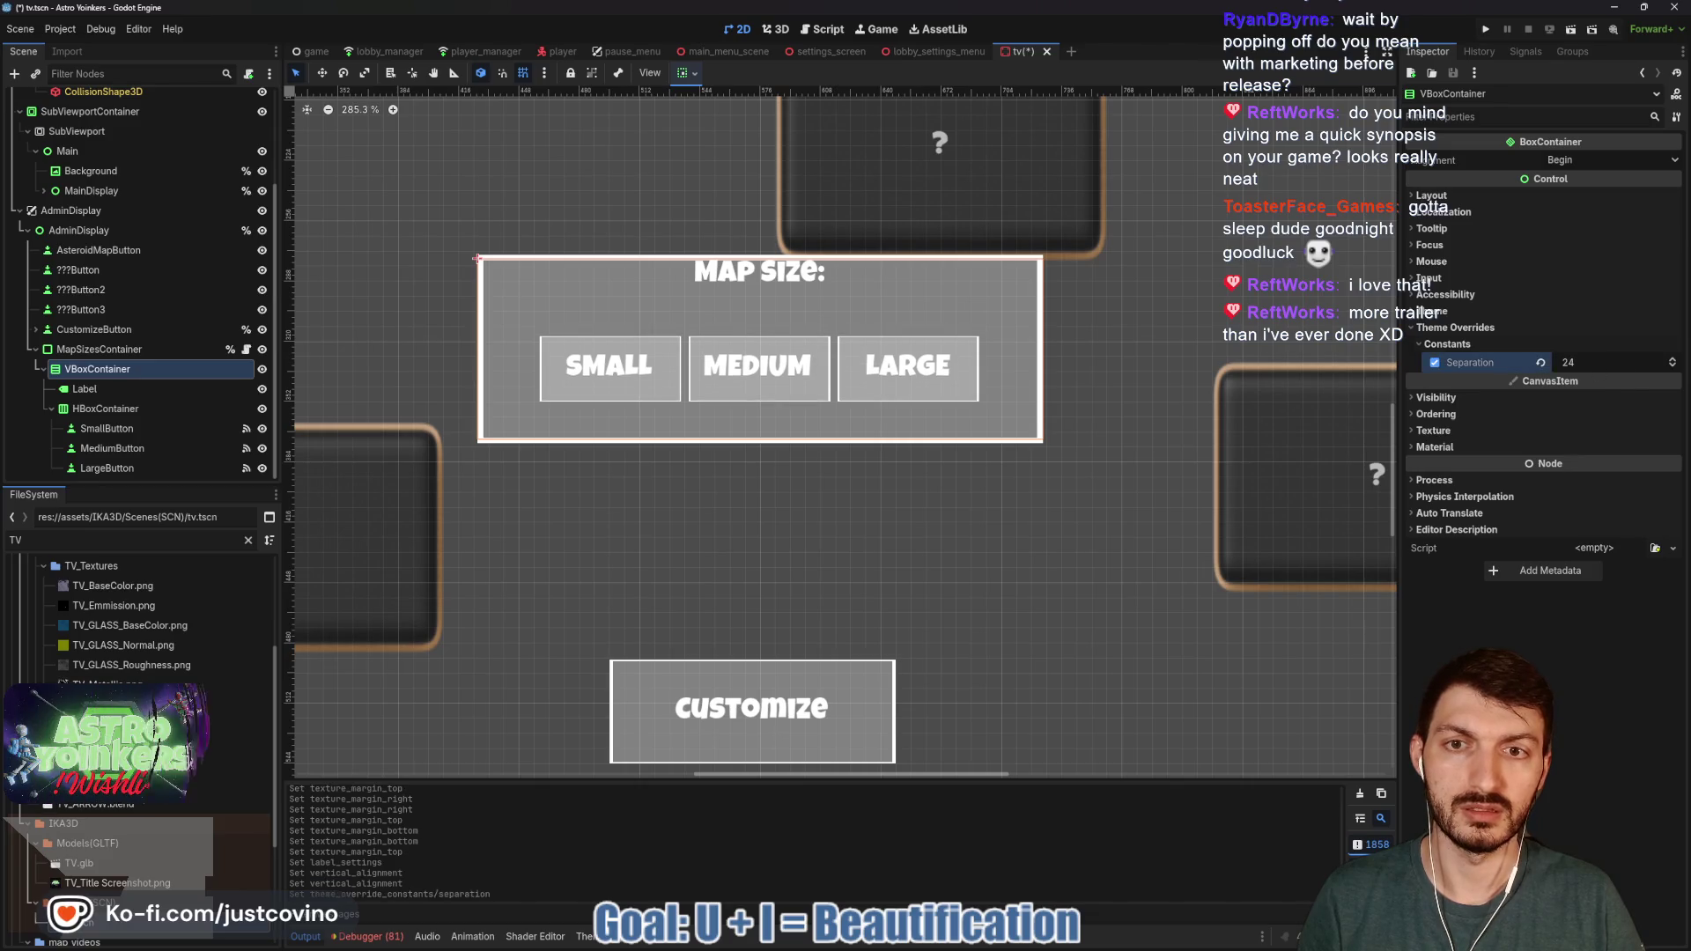
click(100, 351)
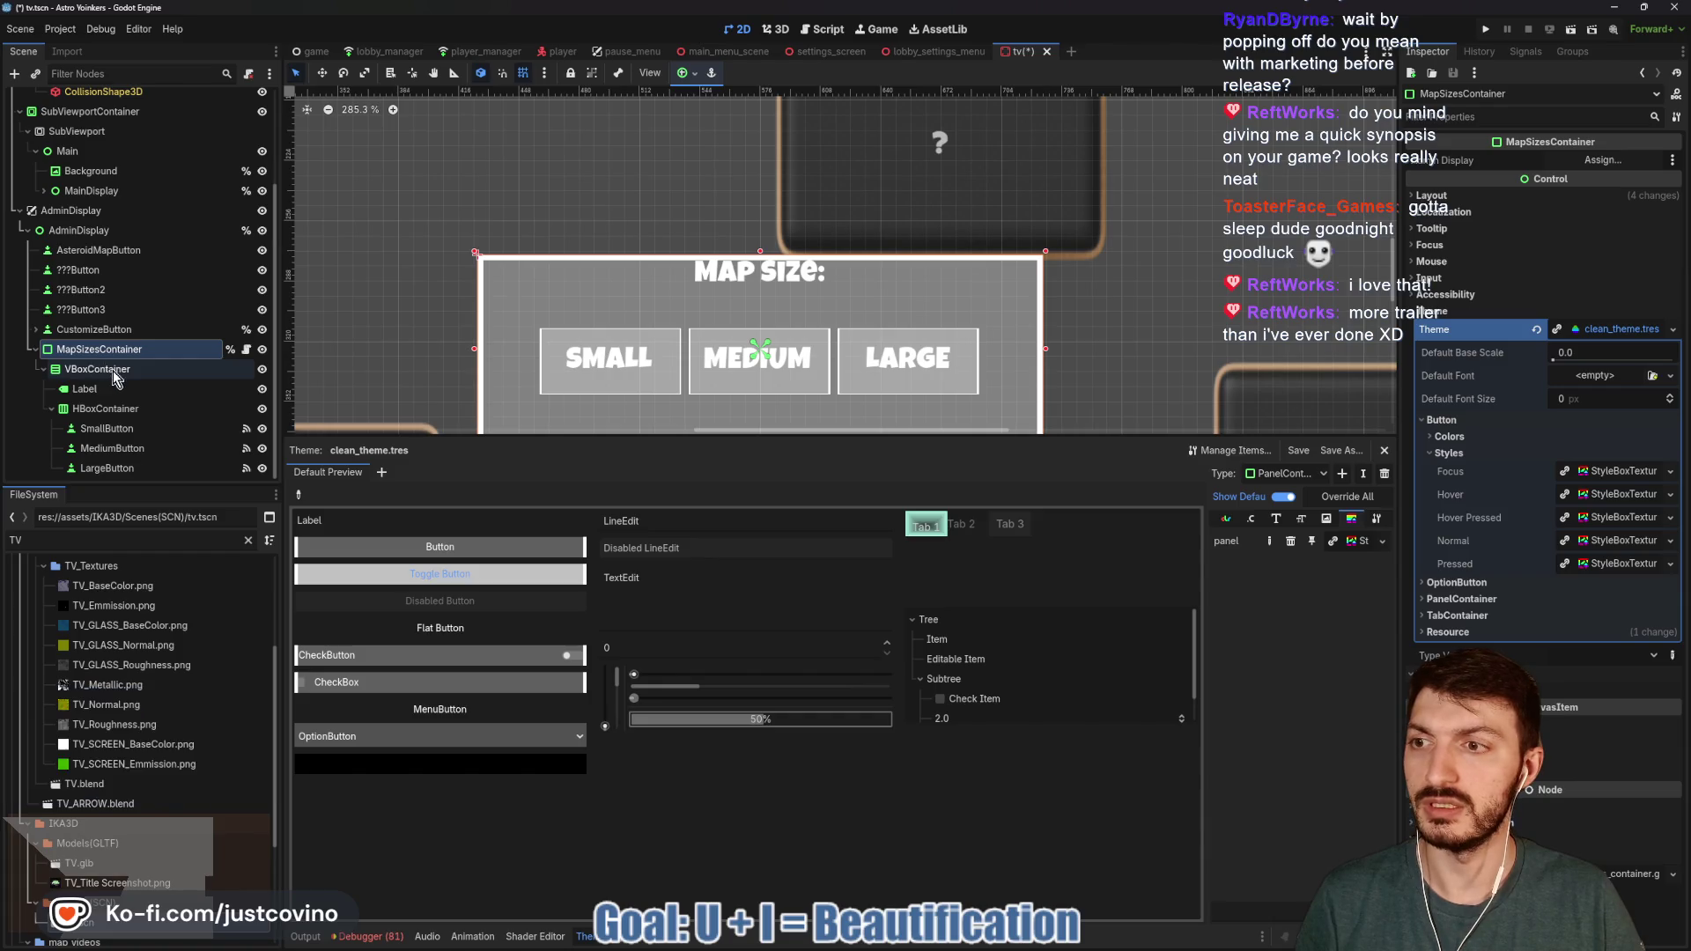
- Move the MAP SIZE Label out of VBoxContainer to sit directly under MapSizesContainer
click(113, 370)
click(104, 389)
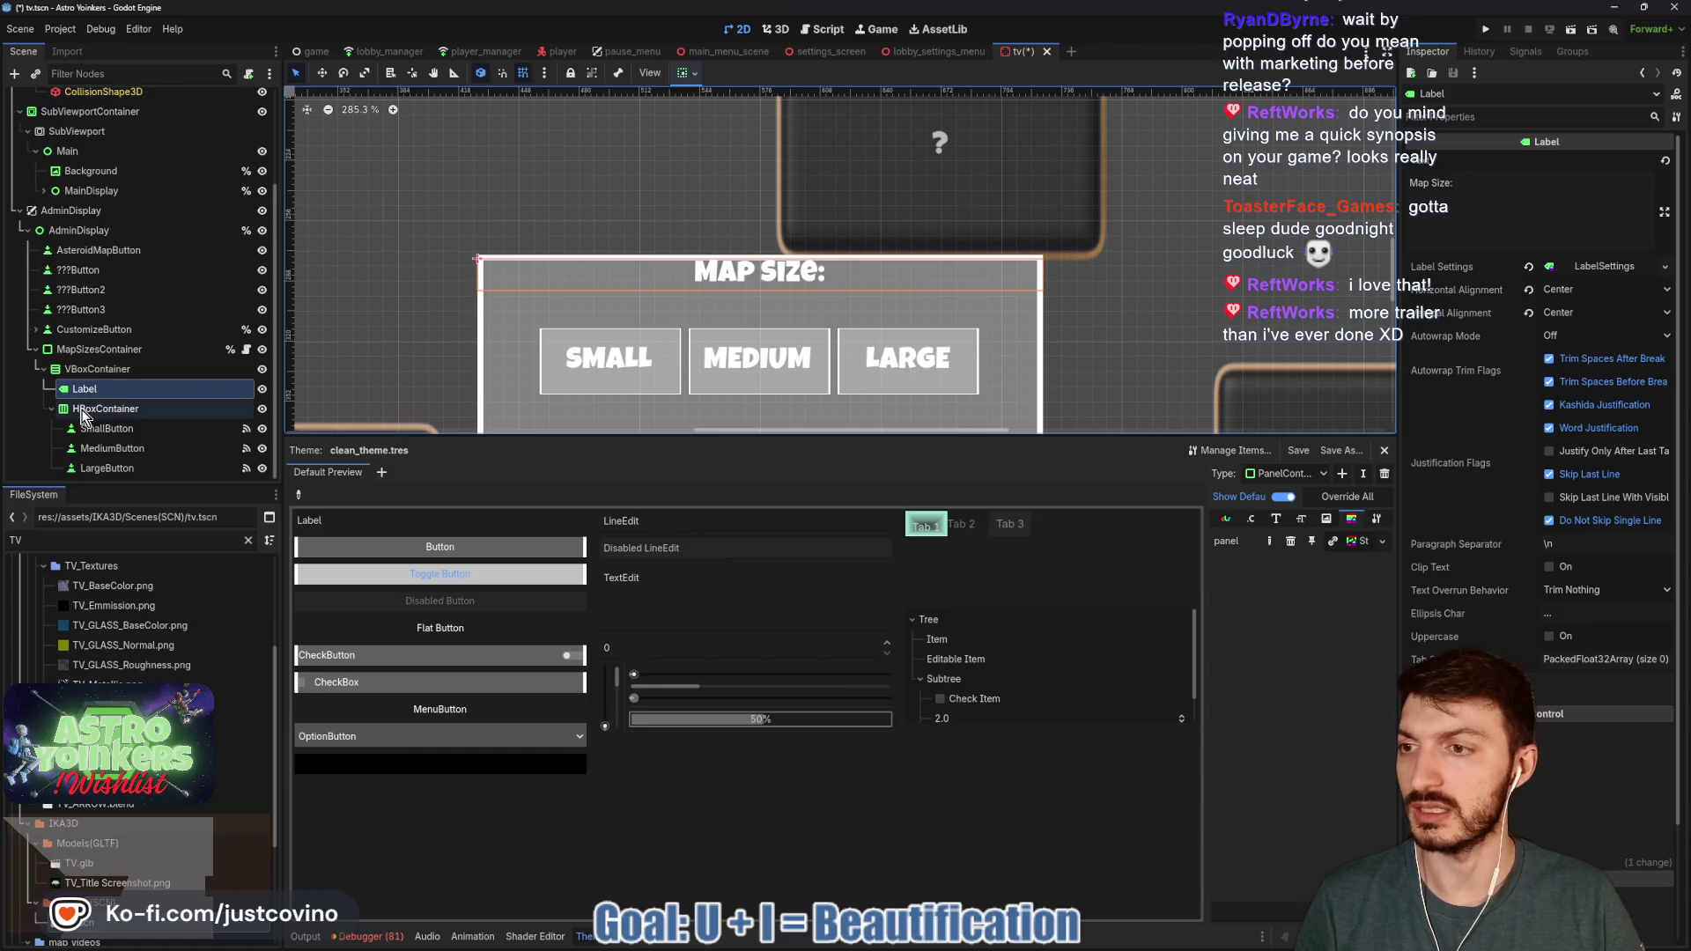
mouse_move(85, 397)
mouse_down()
mouse_move(74, 357)
mouse_move(87, 388)
mouse_up()
scroll(669, 352, down, 2)
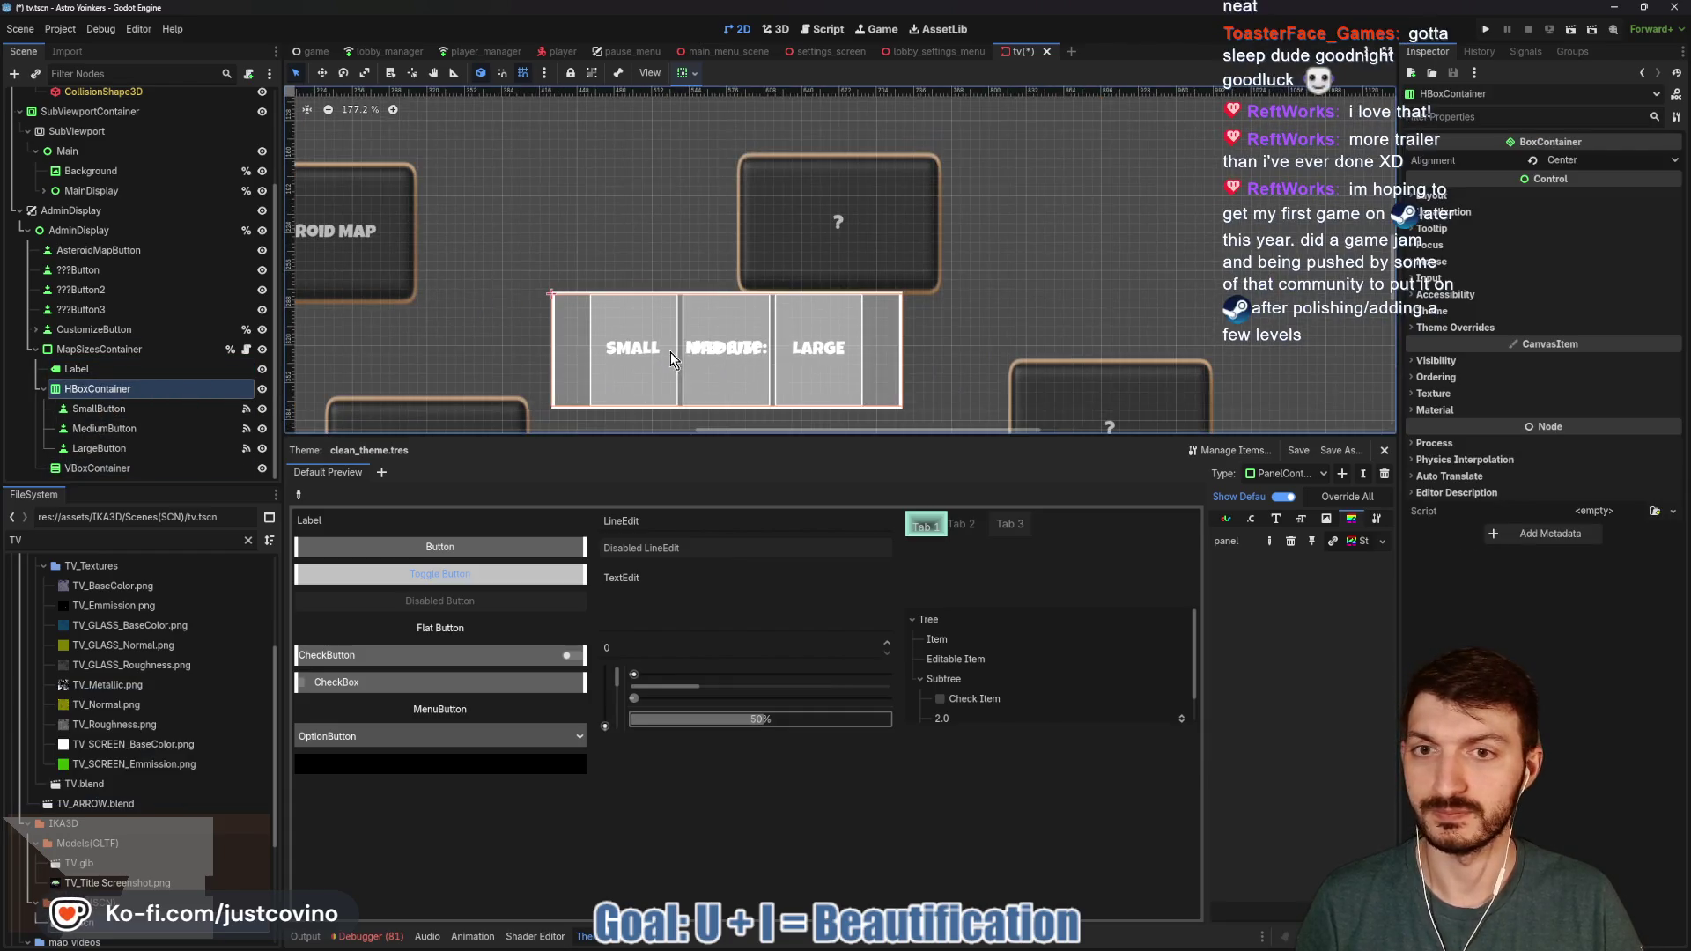
click(302, 938)
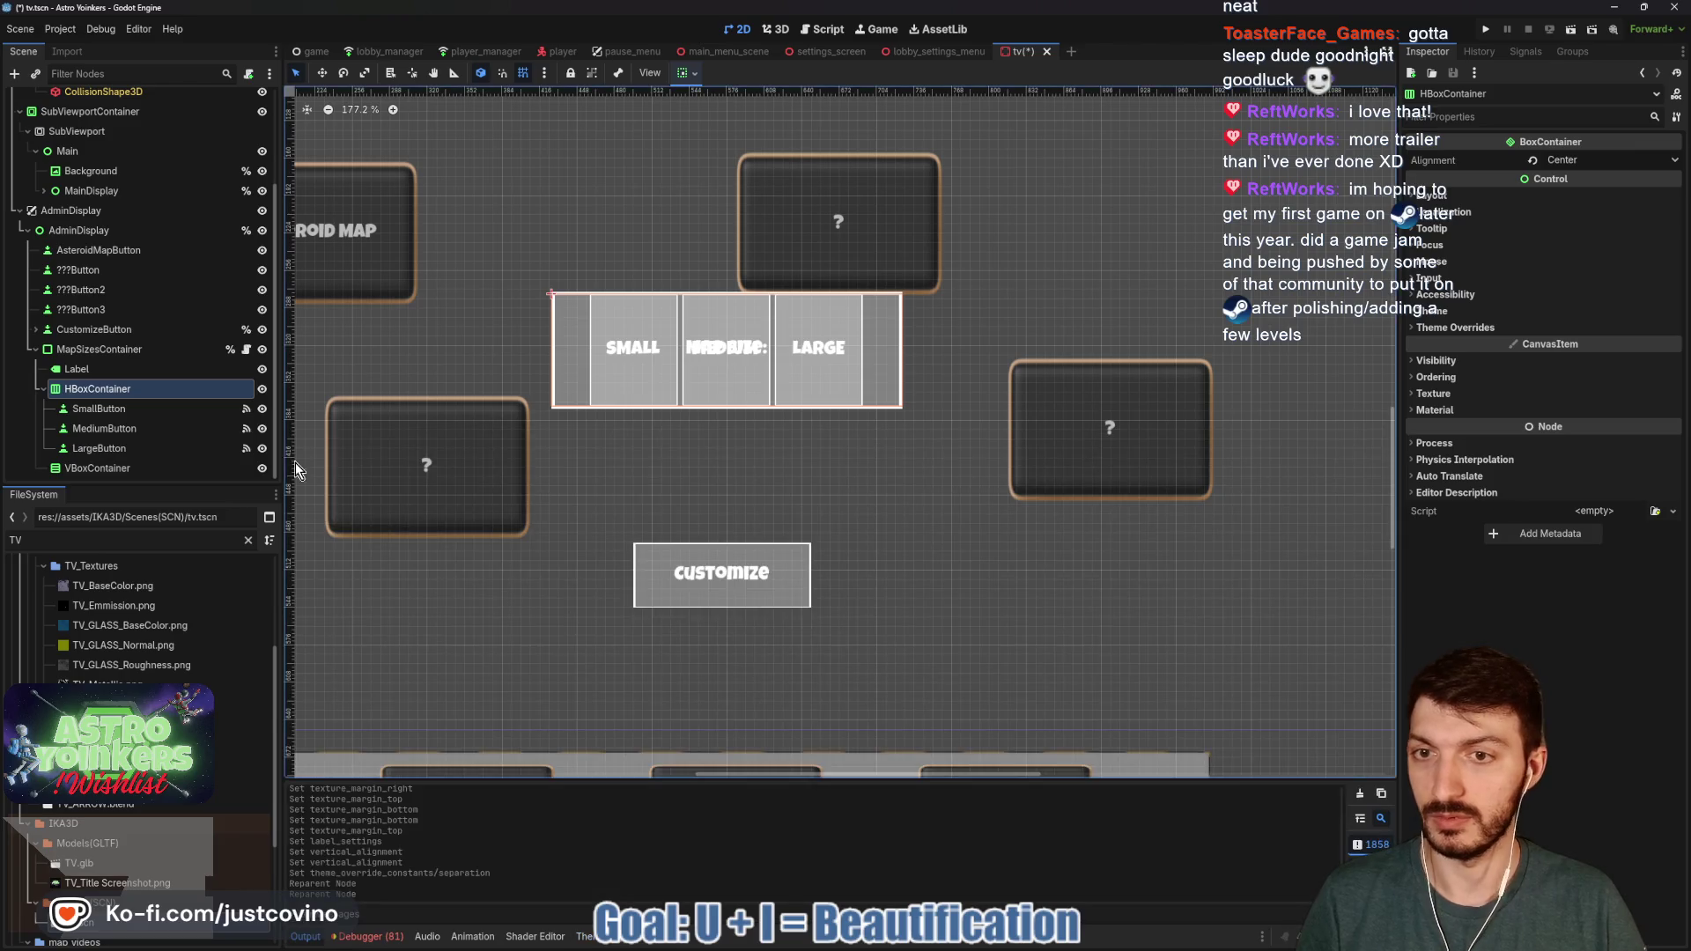
- Center the size-button row vertically in the panel using the container sizing options
click(683, 73)
click(714, 123)
click(715, 199)
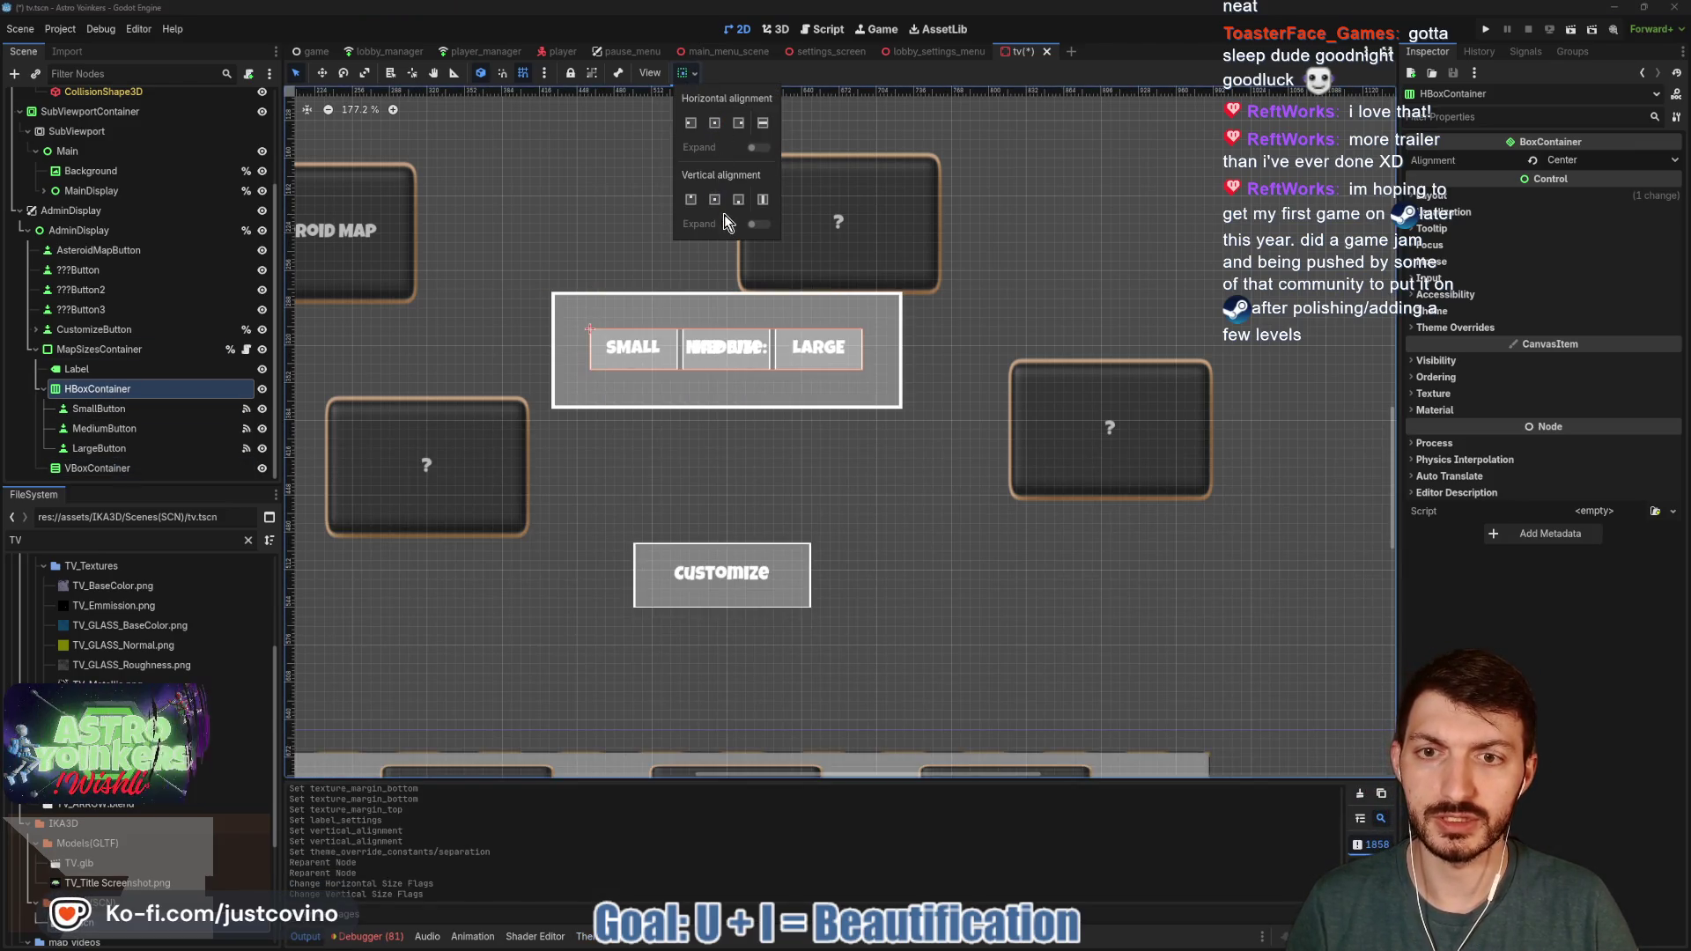
click(493, 150)
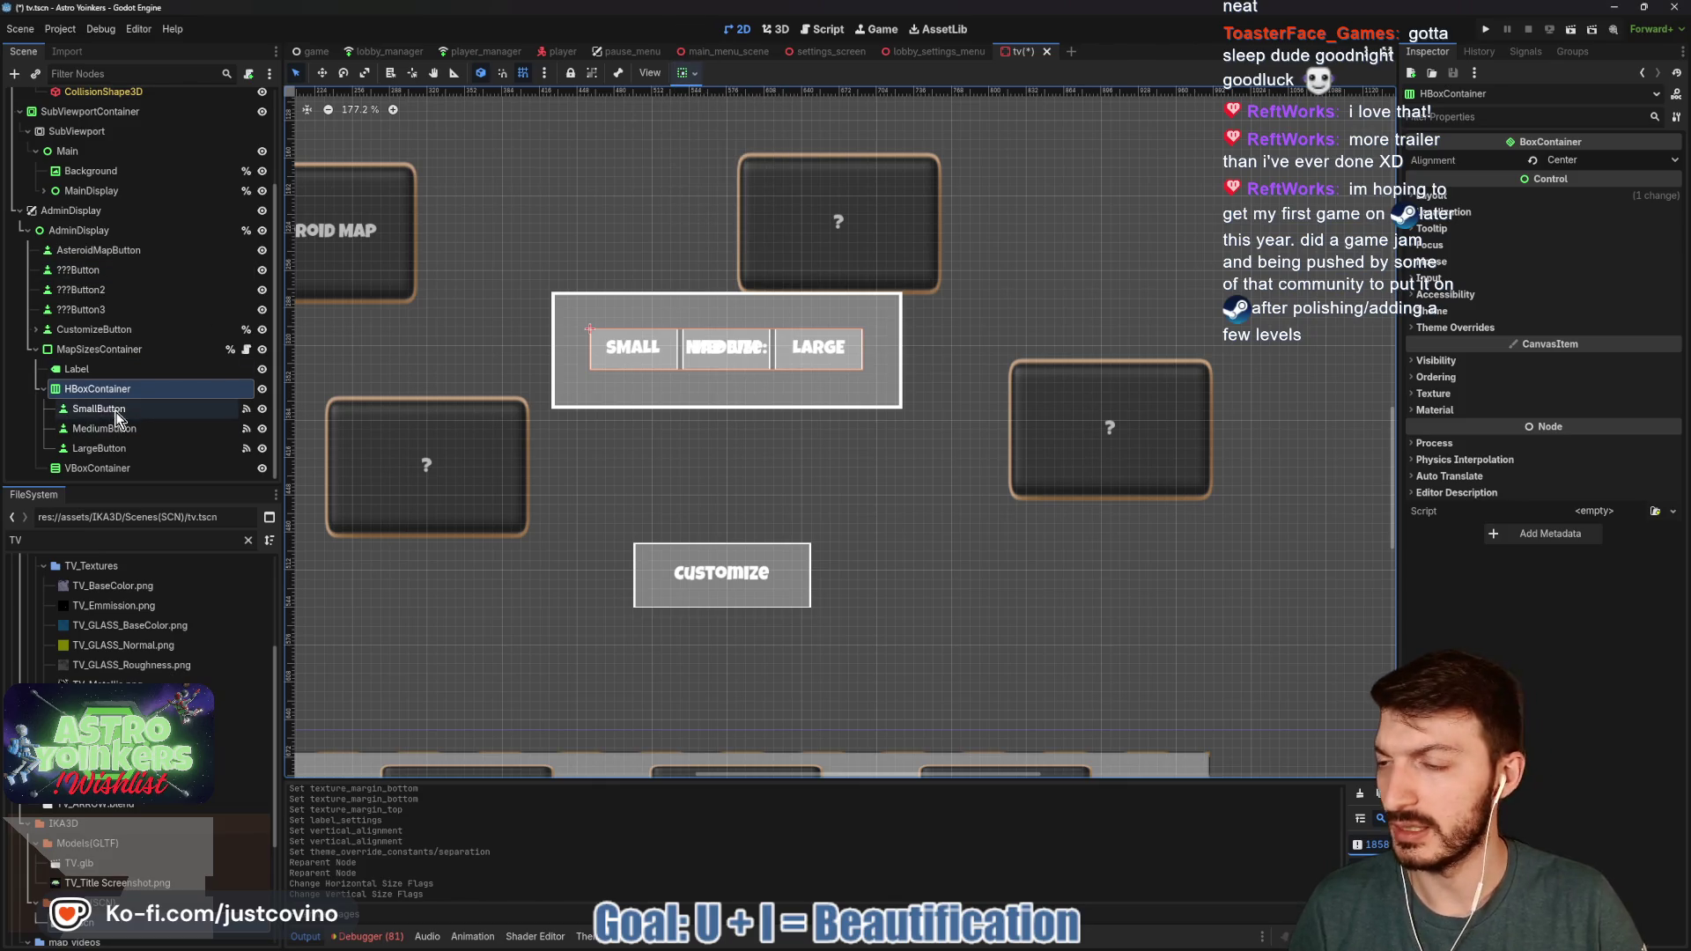
drag(694, 343, 710, 362)
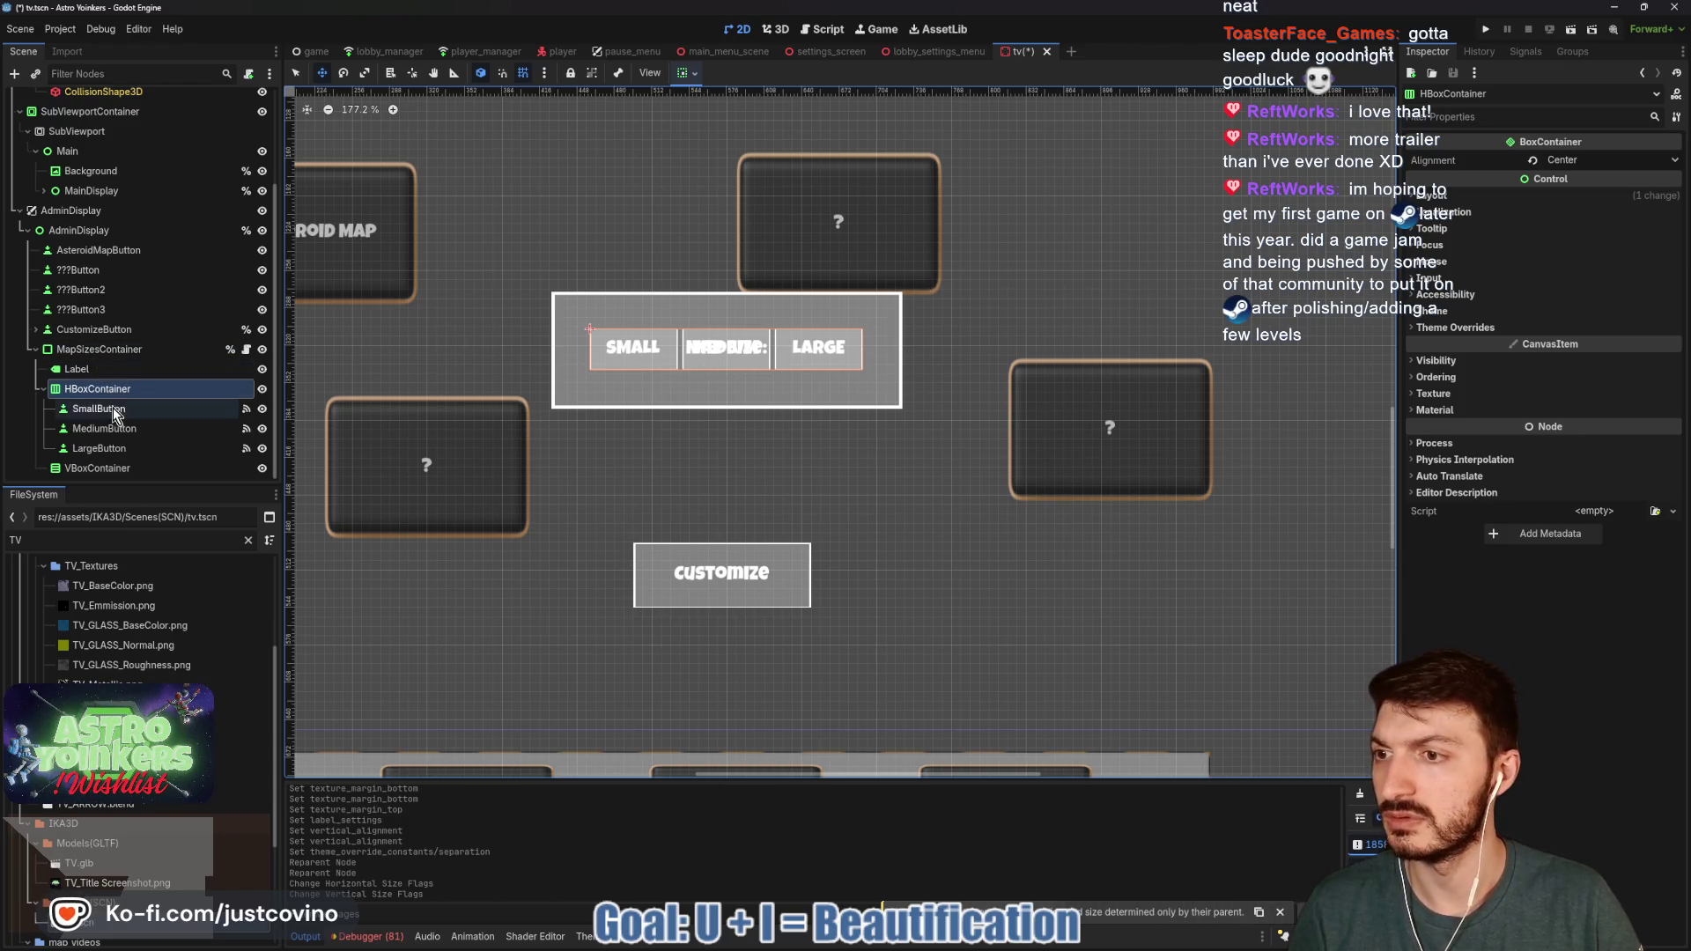
click(84, 369)
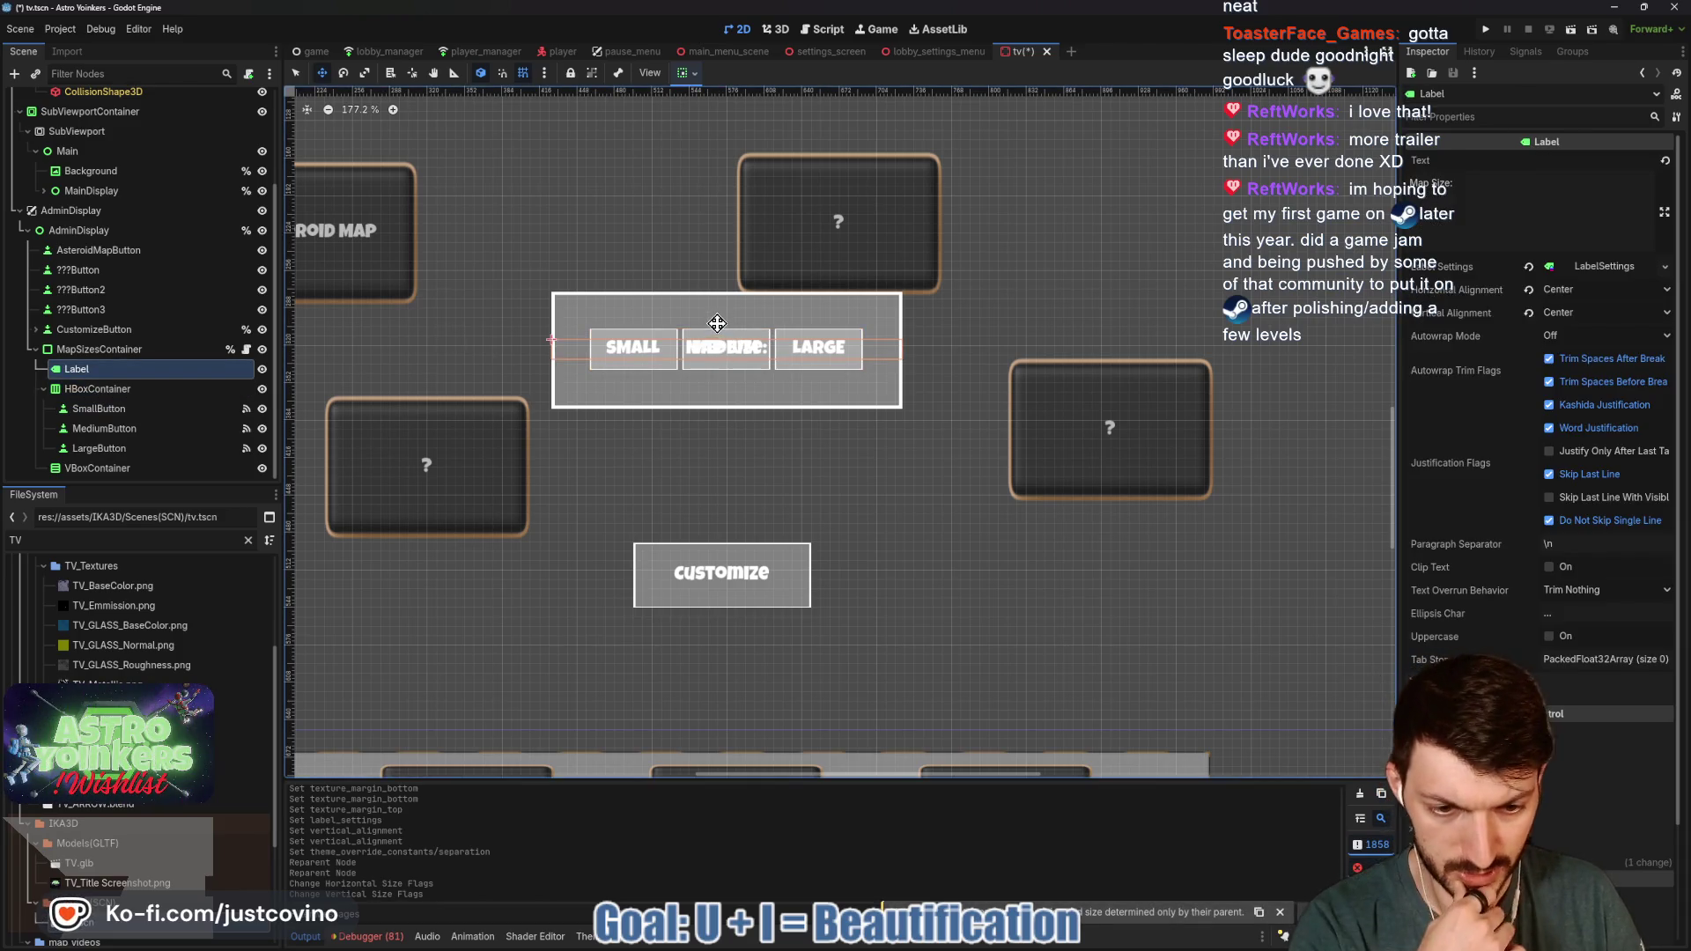
click(97, 348)
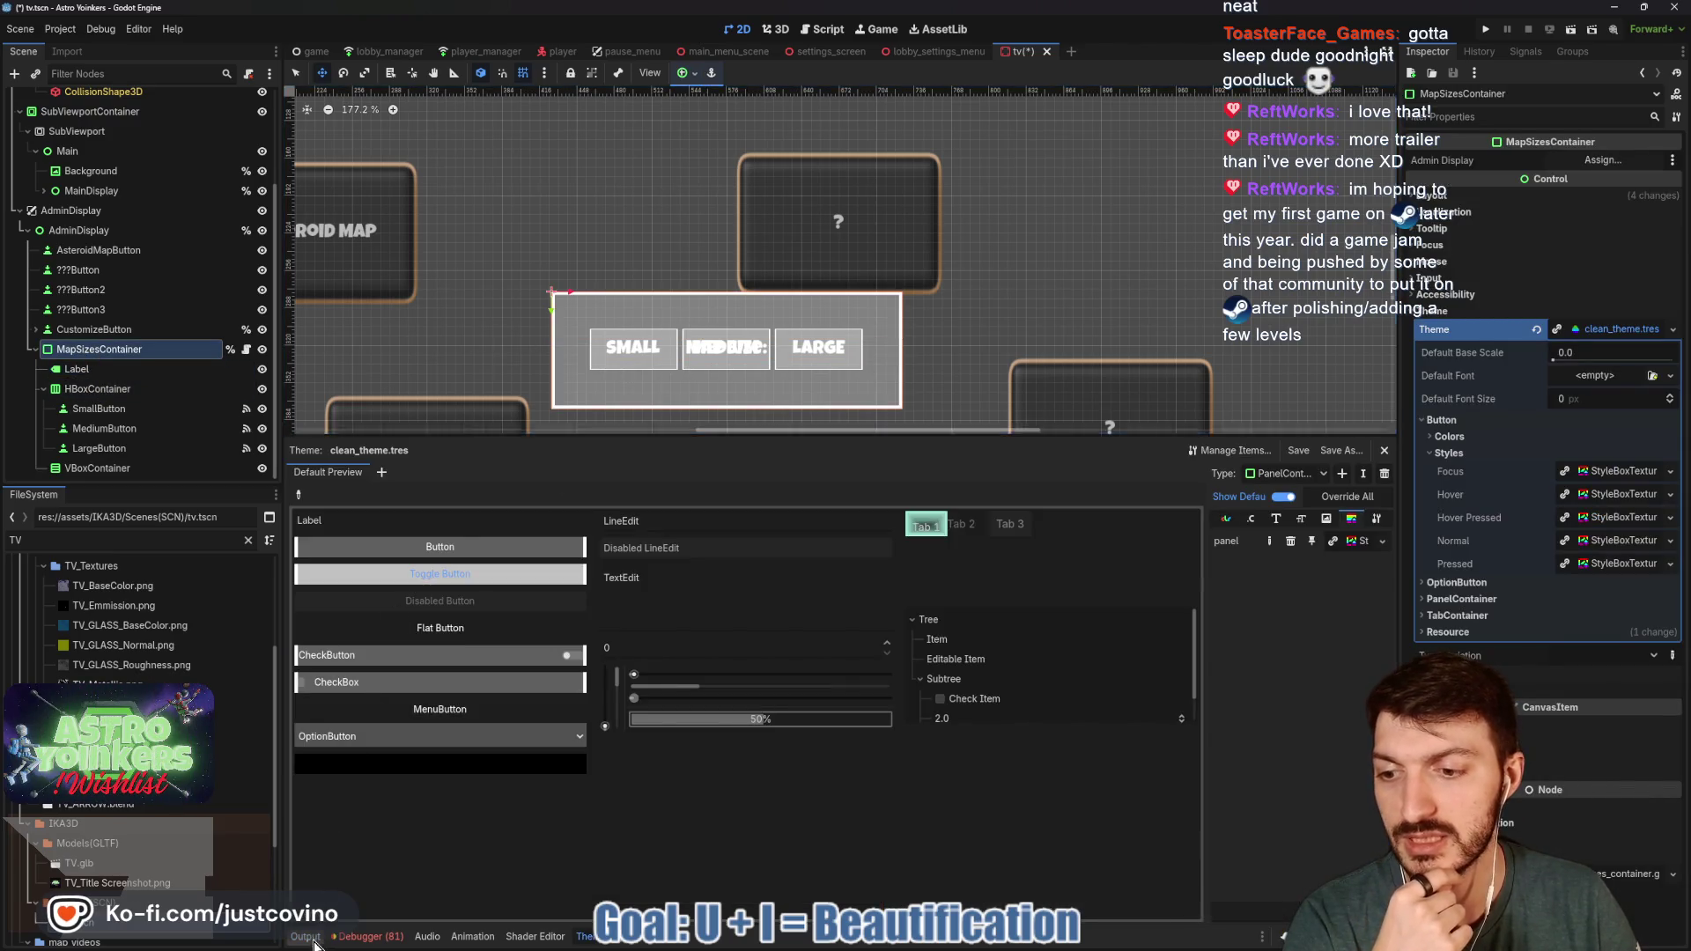
- Move the size-button HBoxContainer back into VBoxContainer and set its alignment to End
key(alt+o)
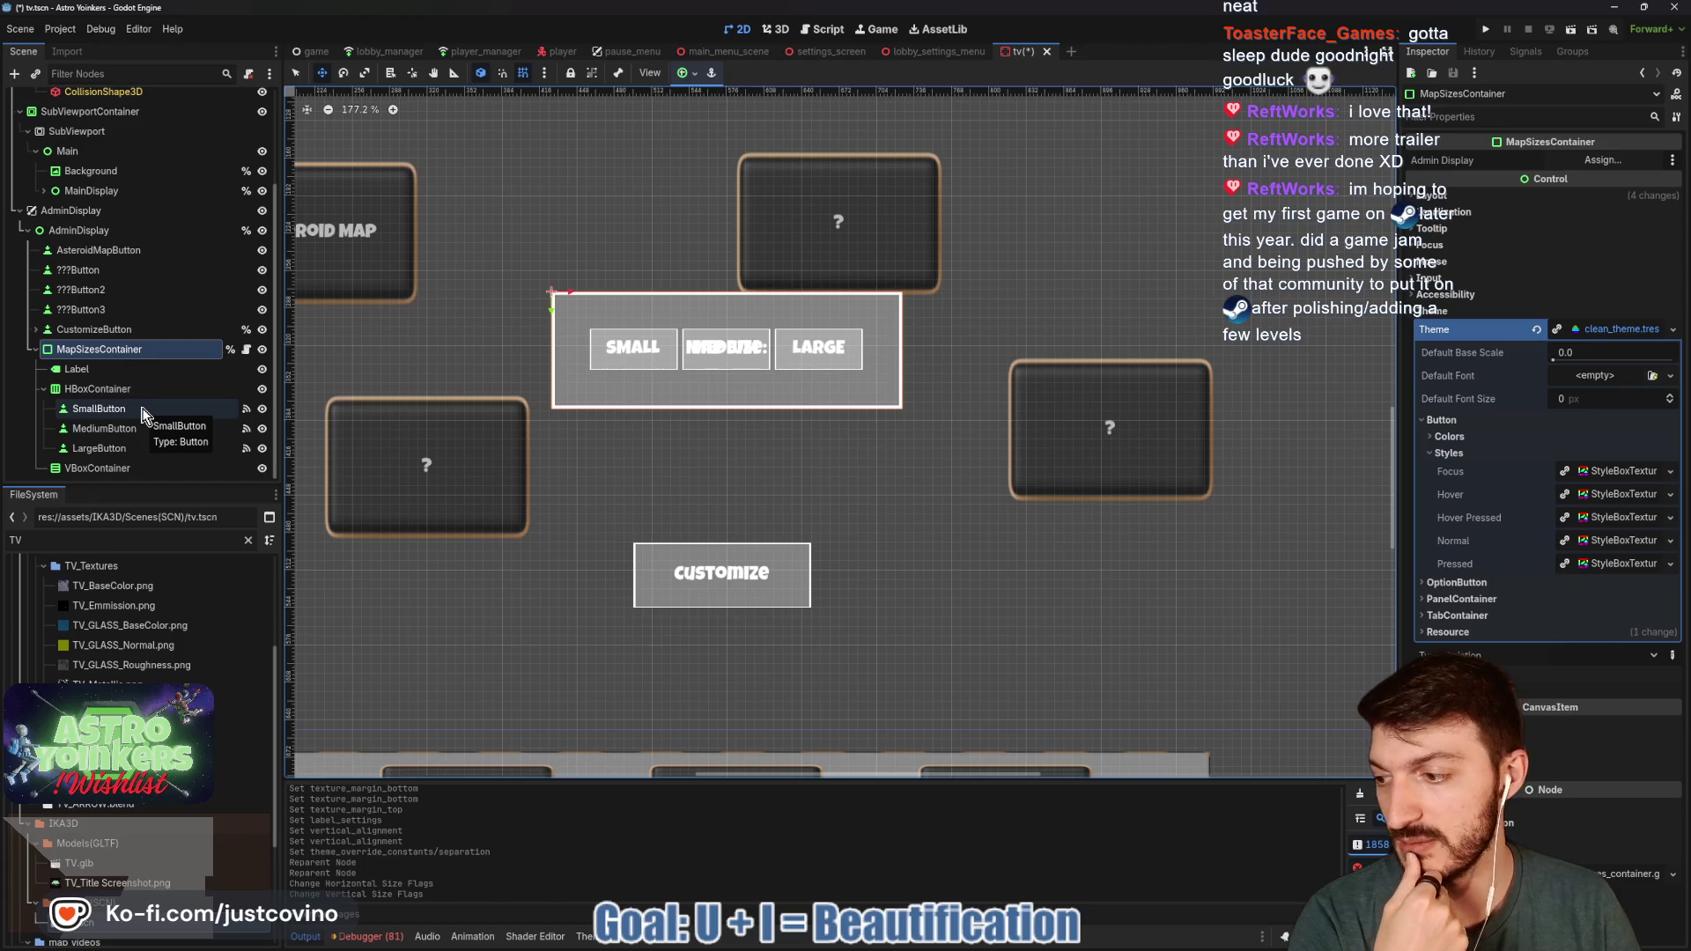
click(97, 468)
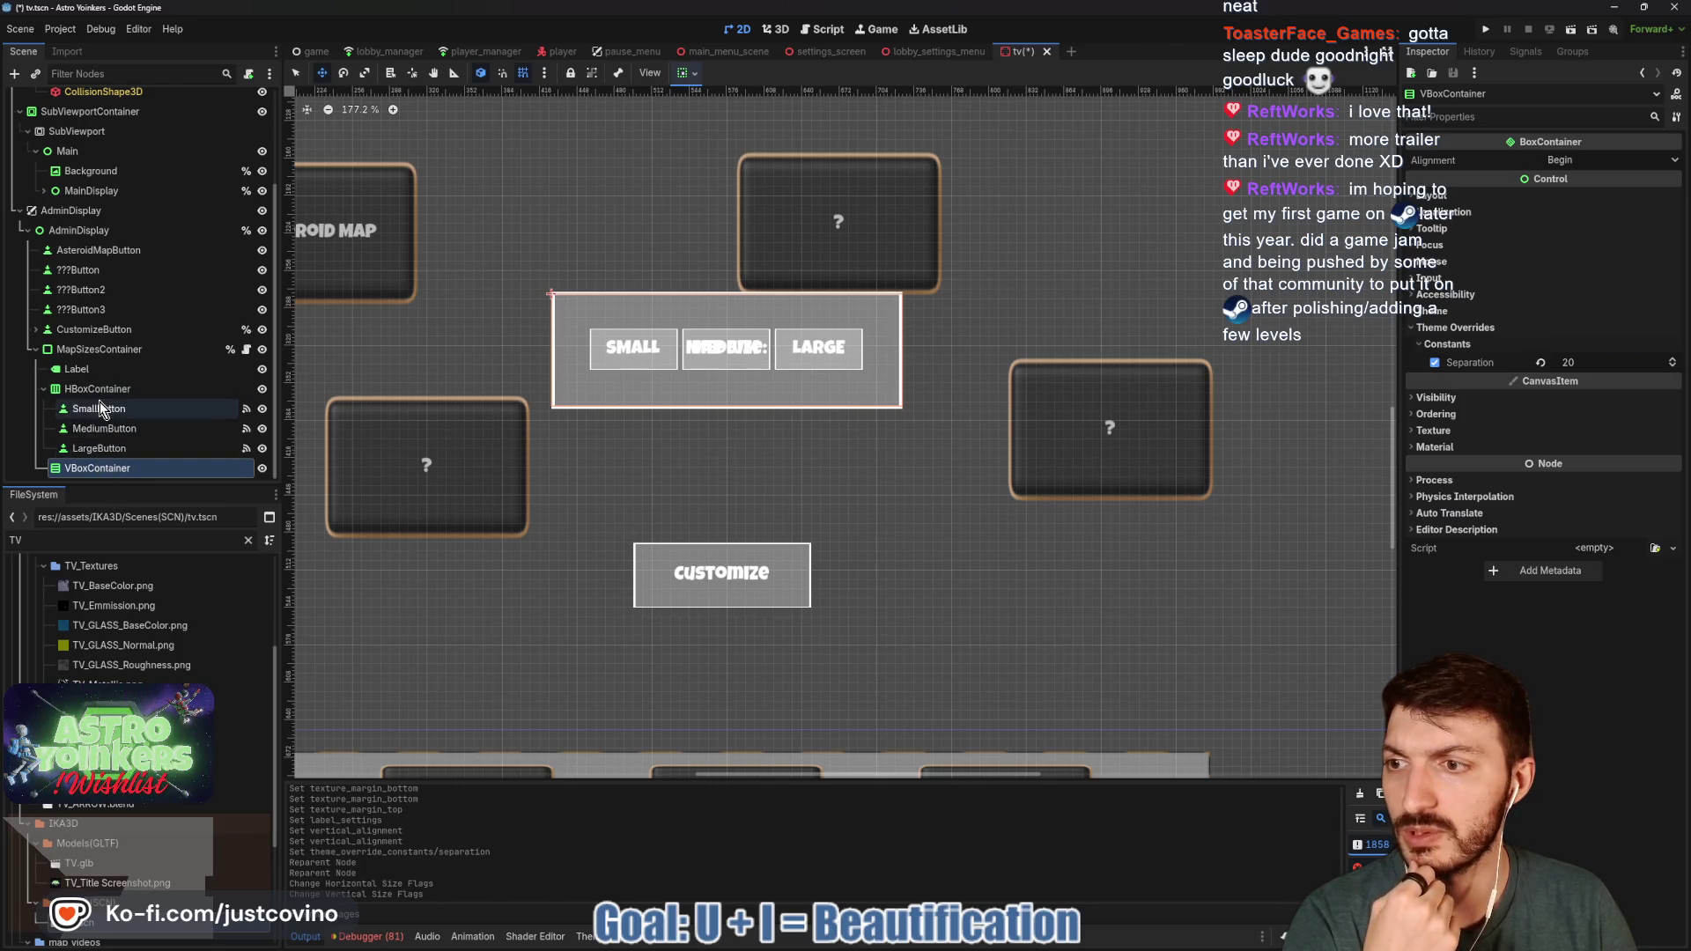
drag(99, 388, 99, 468)
click(177, 388)
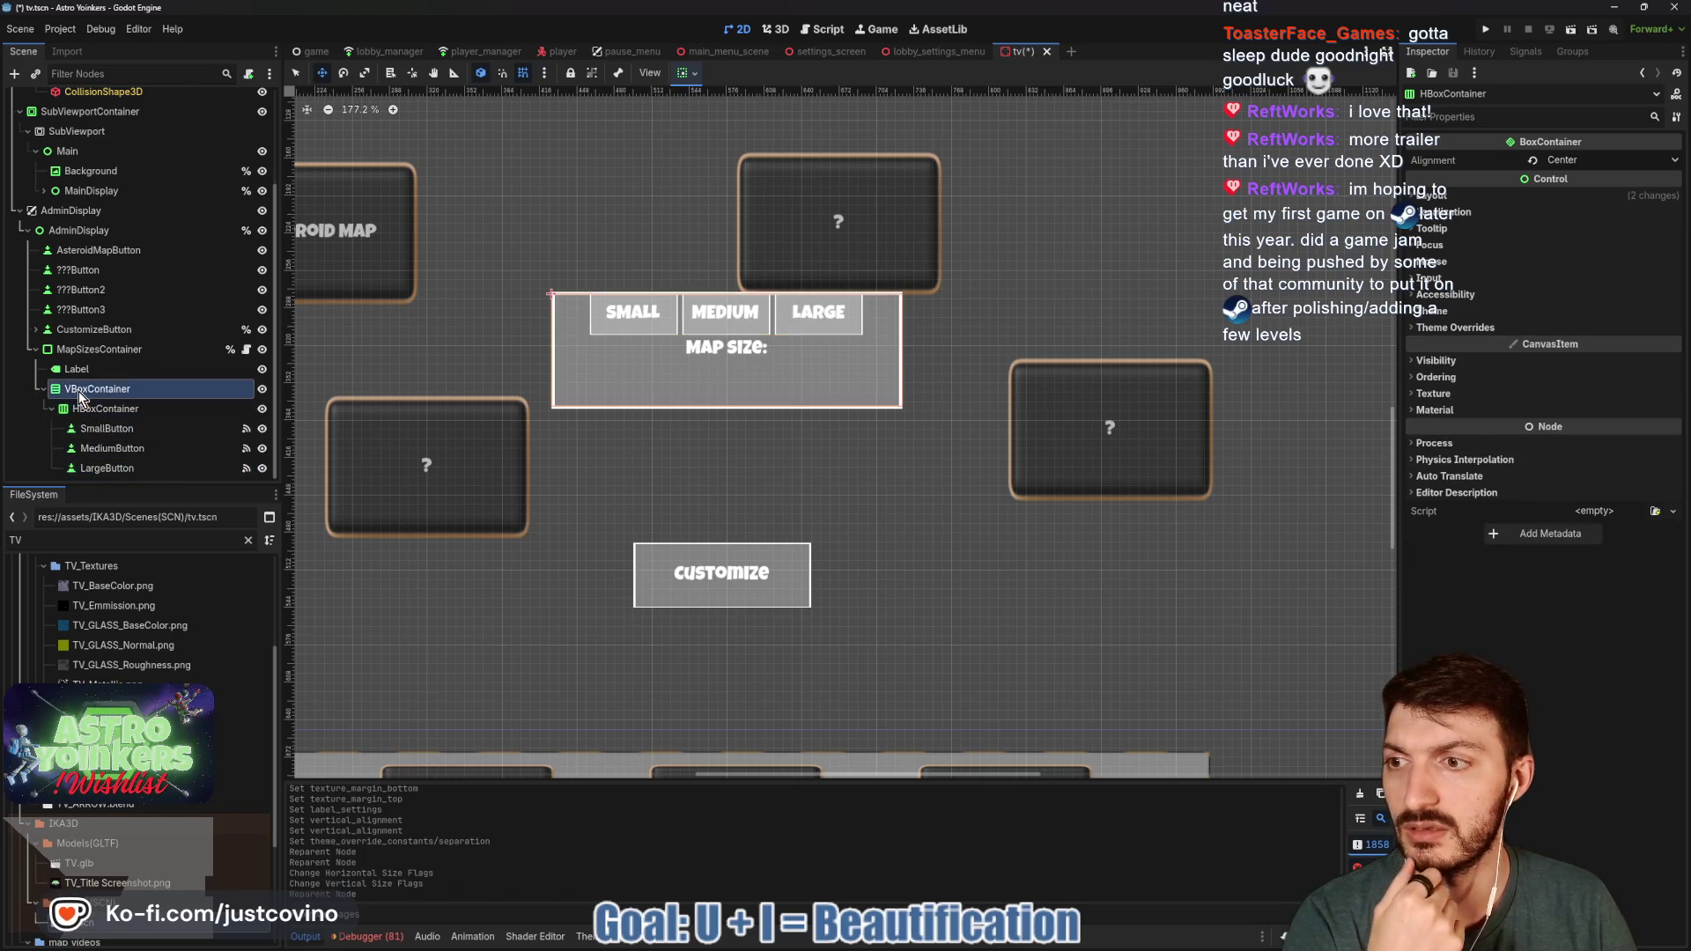
click(1568, 160)
click(1581, 222)
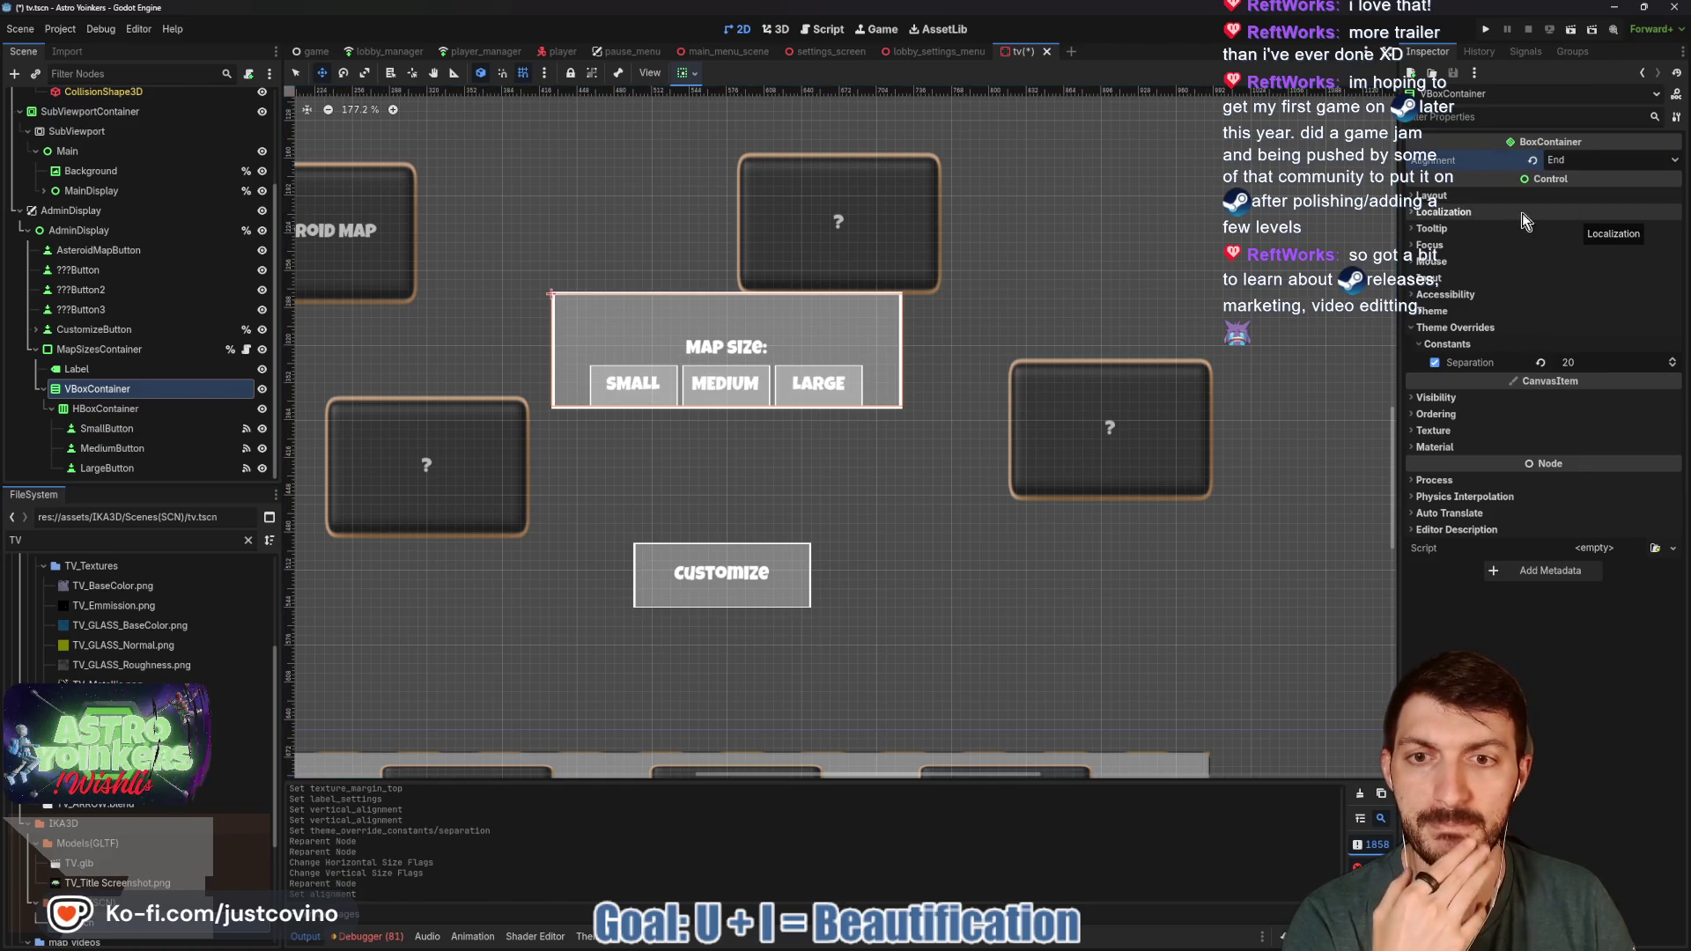
- Put the MAP SIZE Label back into VBoxContainer above the buttons and shift the group upward
click(96, 371)
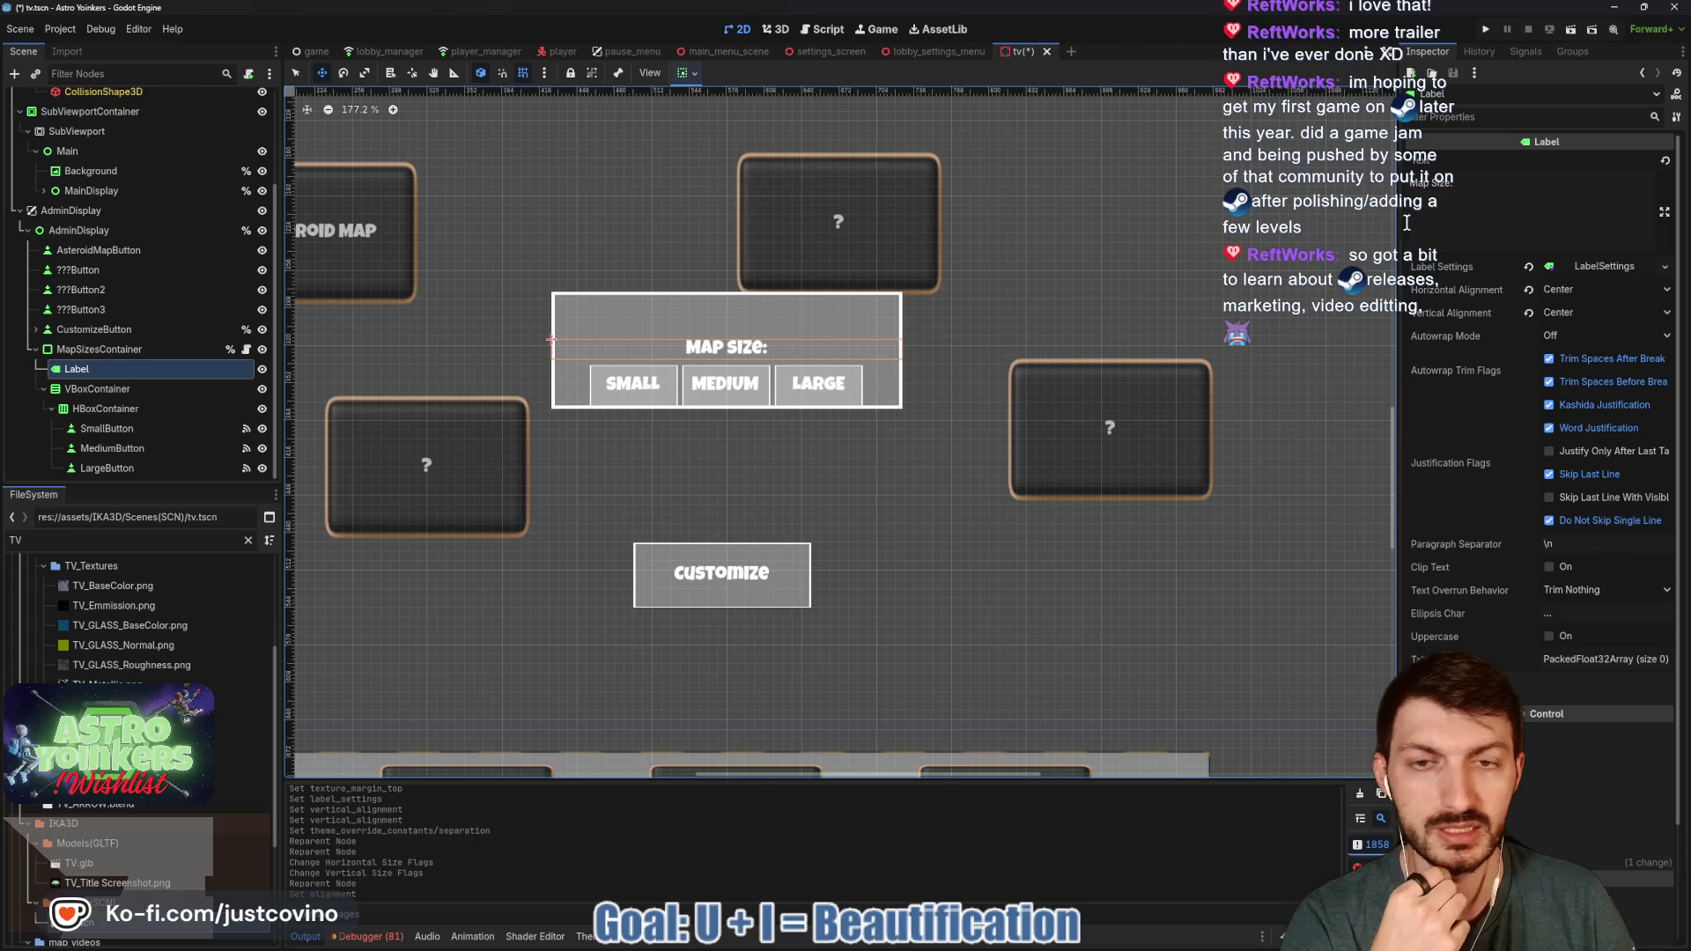
click(691, 79)
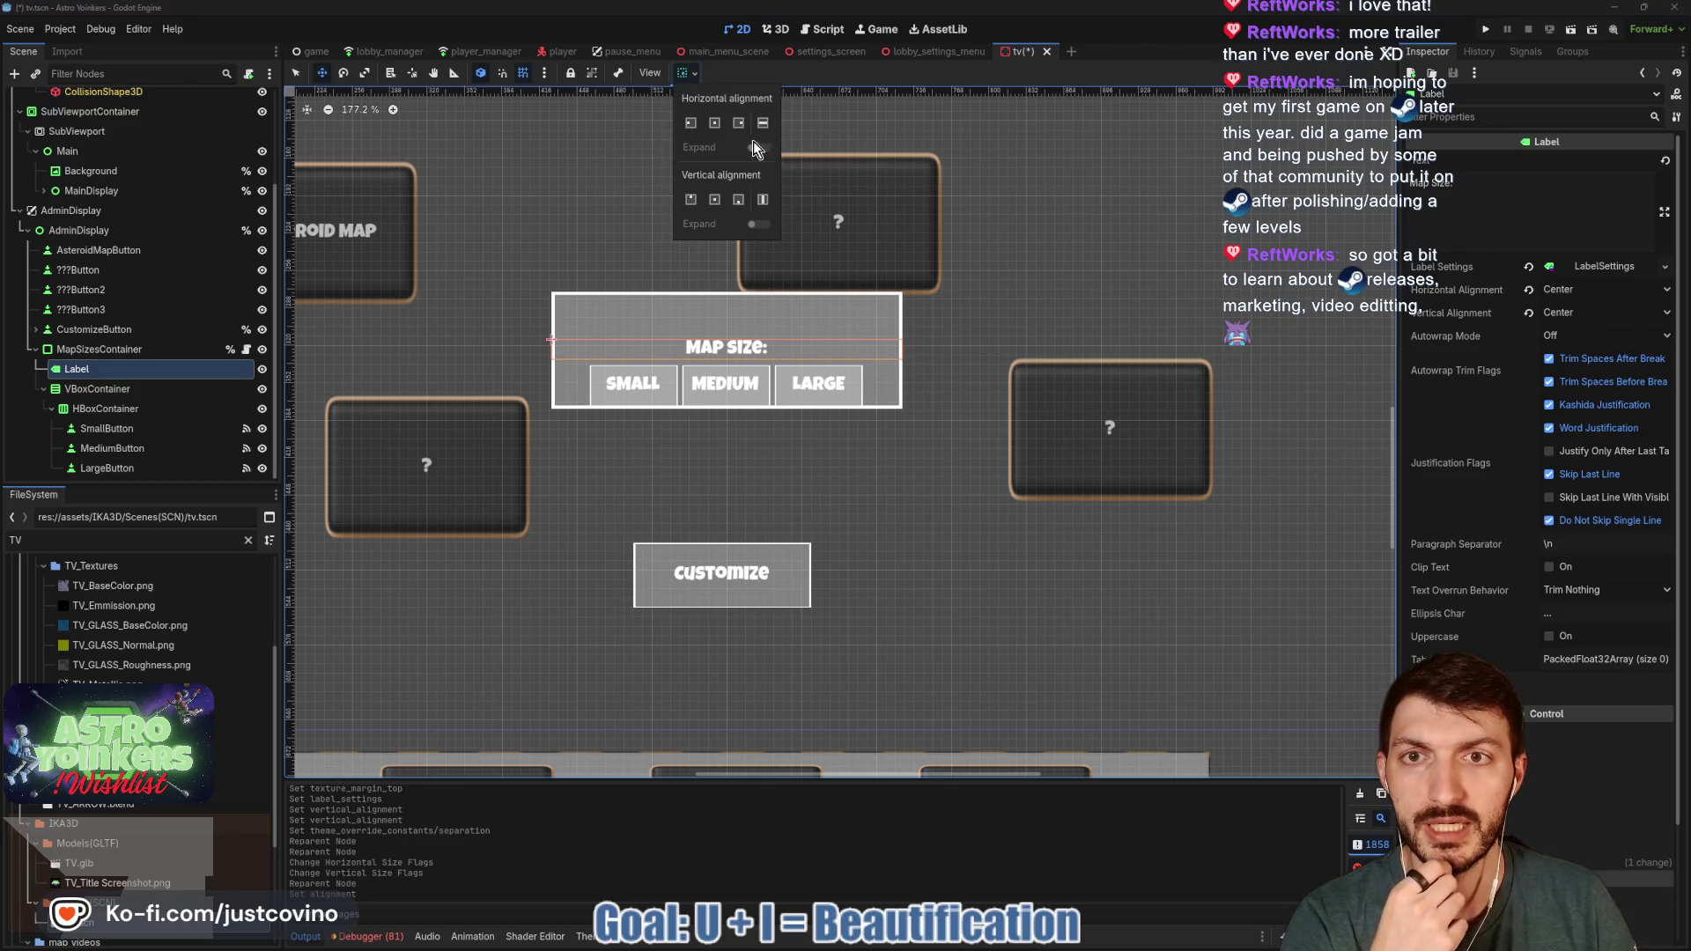
click(692, 200)
click(692, 74)
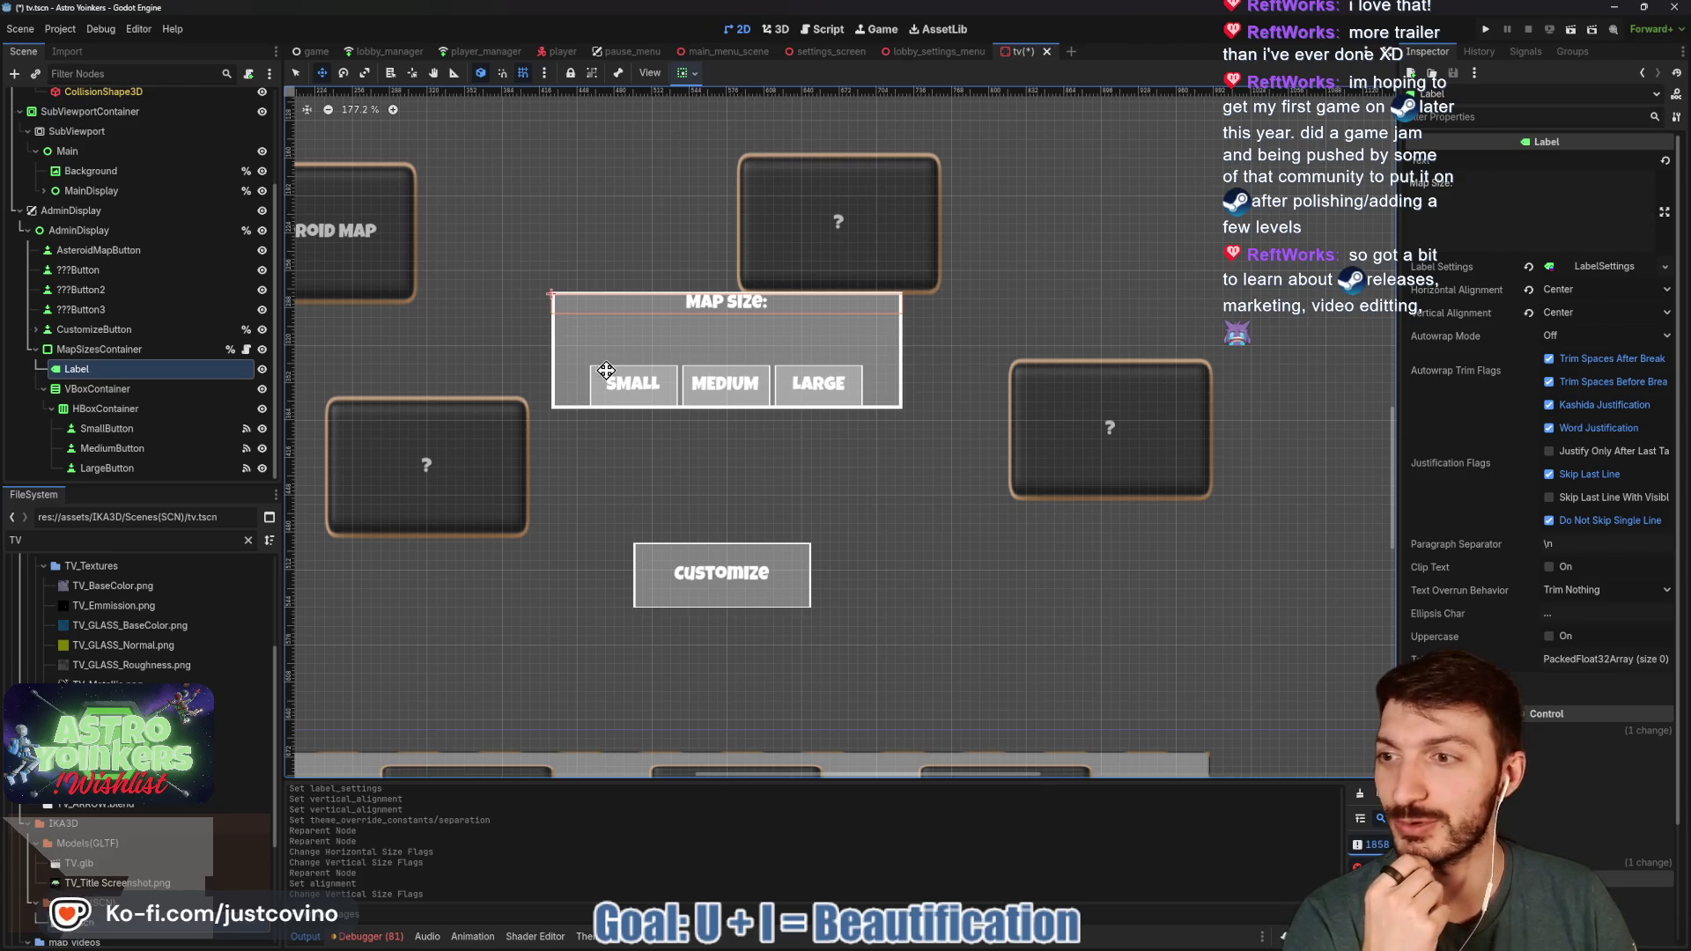
drag(106, 410, 105, 405)
click(662, 349)
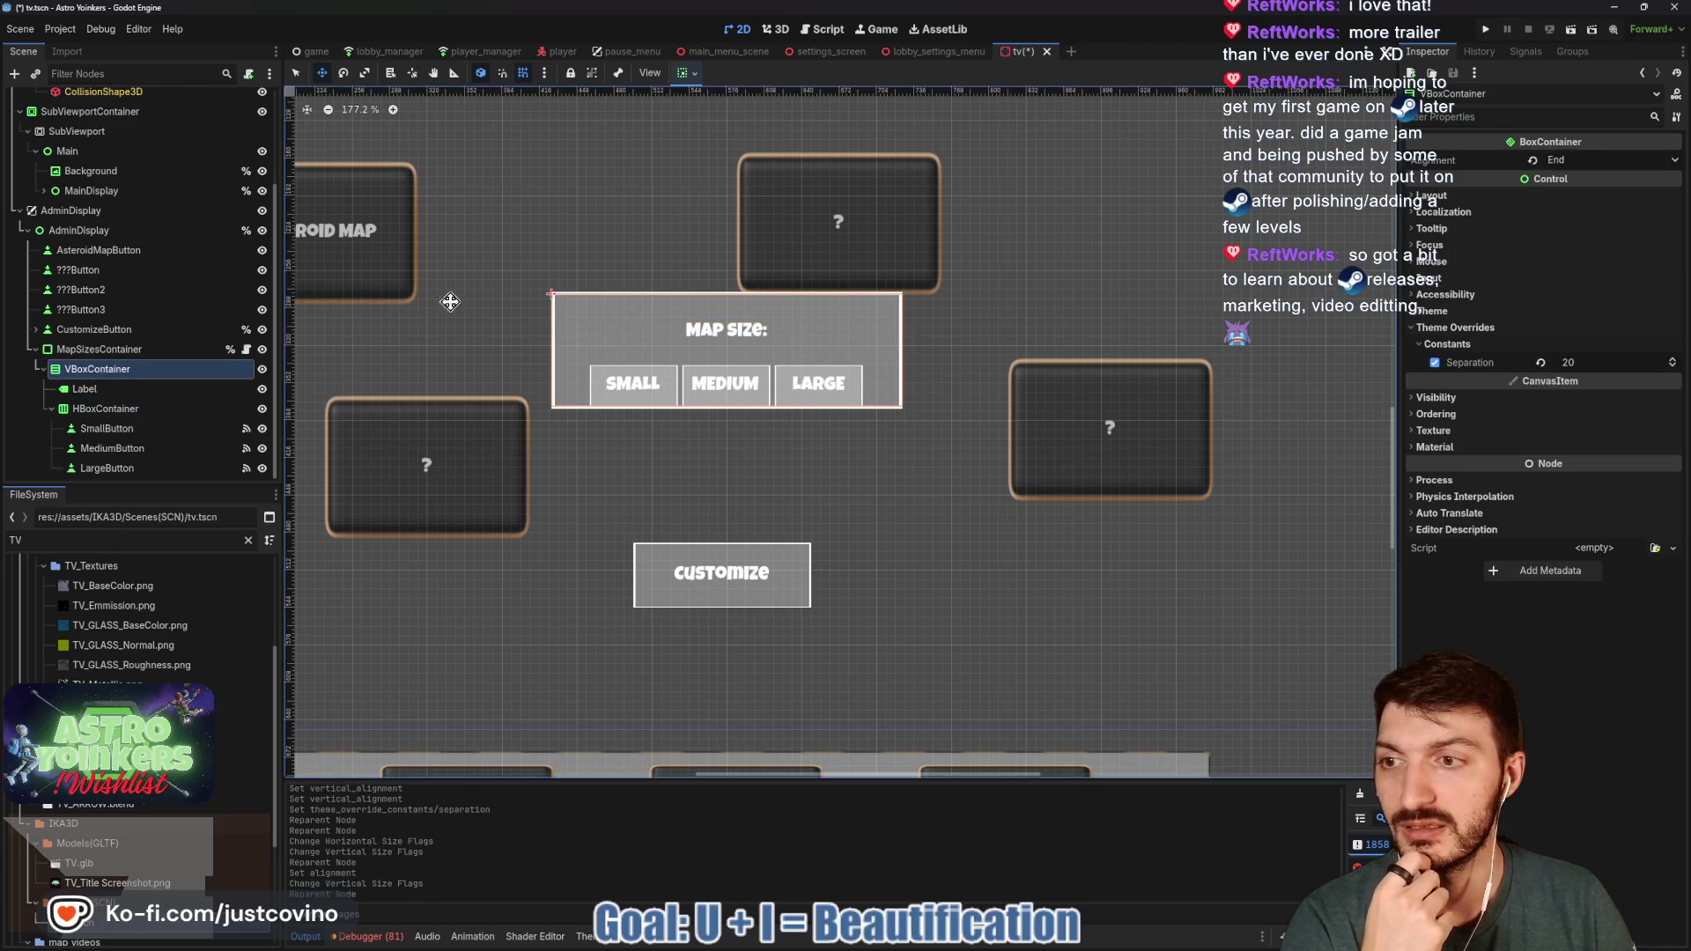
click(687, 75)
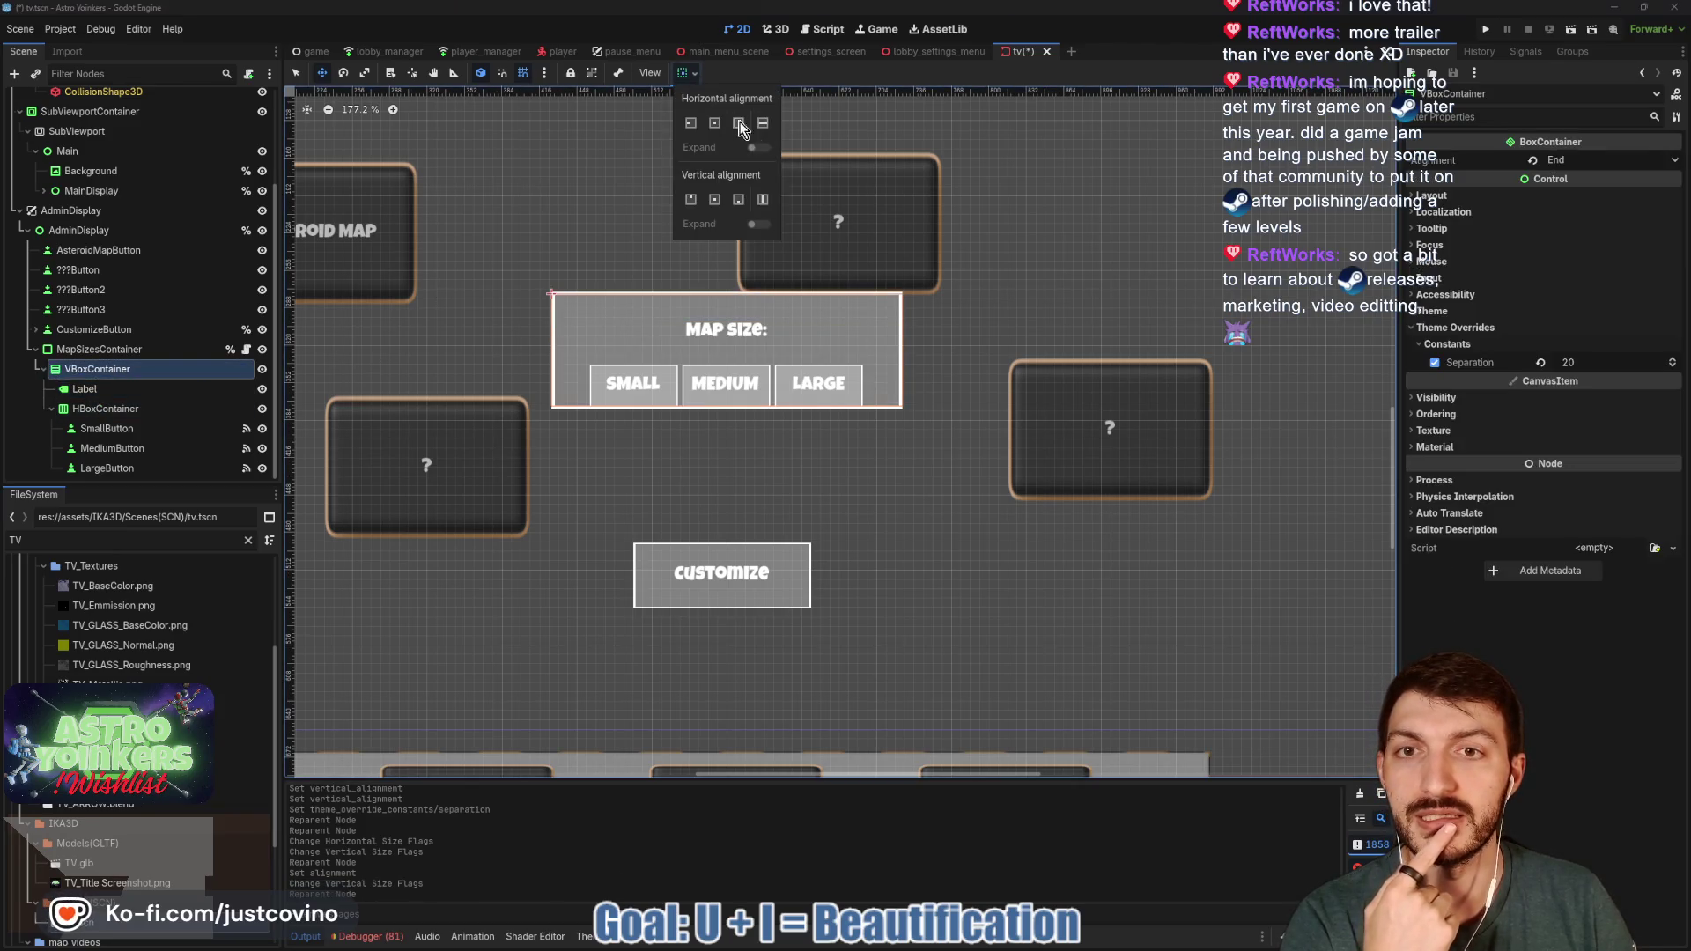
click(716, 202)
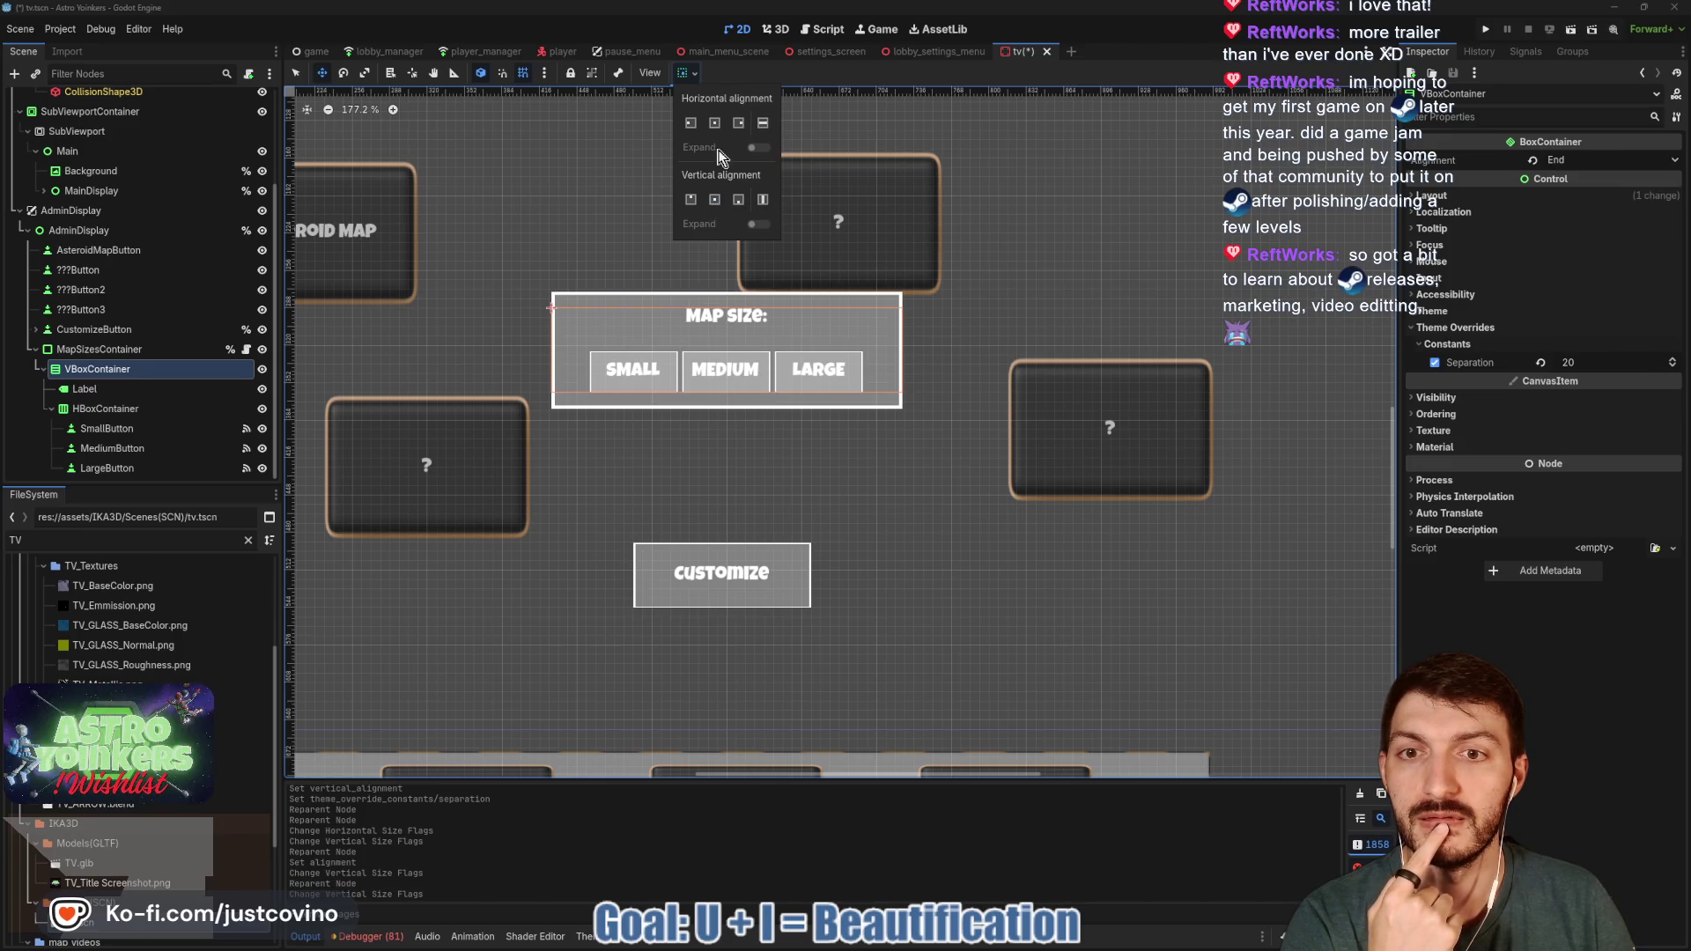
click(688, 77)
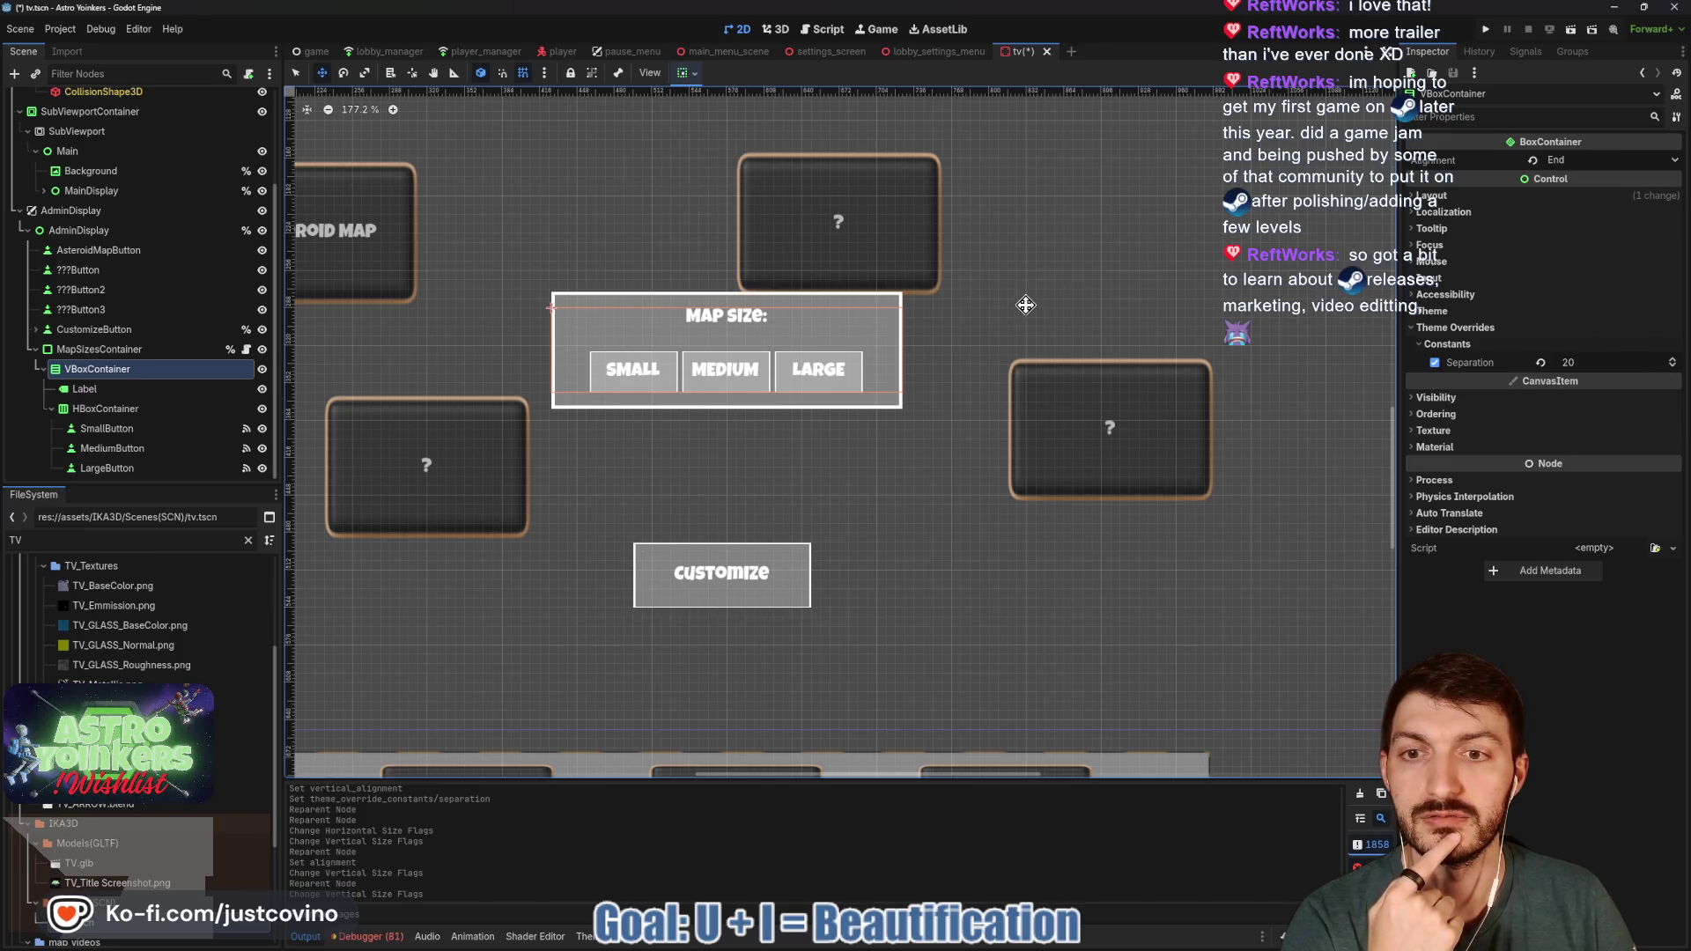
click(133, 390)
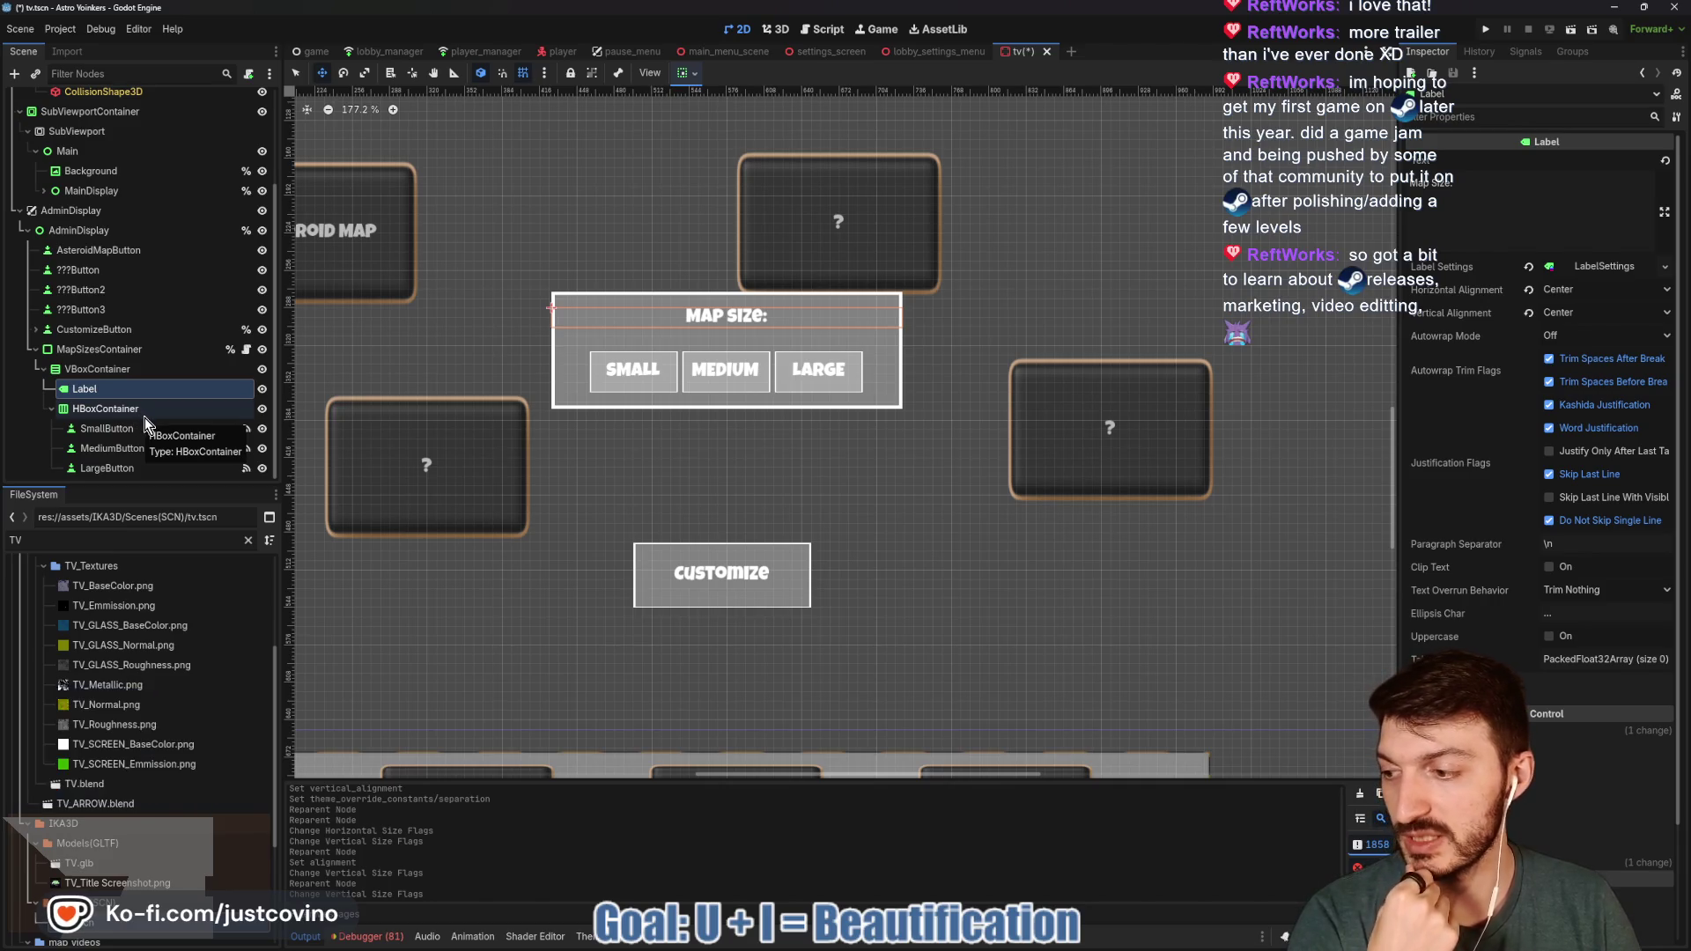
- Set the MAP SIZE label's LabelSettings font size to 18 and save the scene
click(97, 369)
click(84, 388)
right_click(1589, 265)
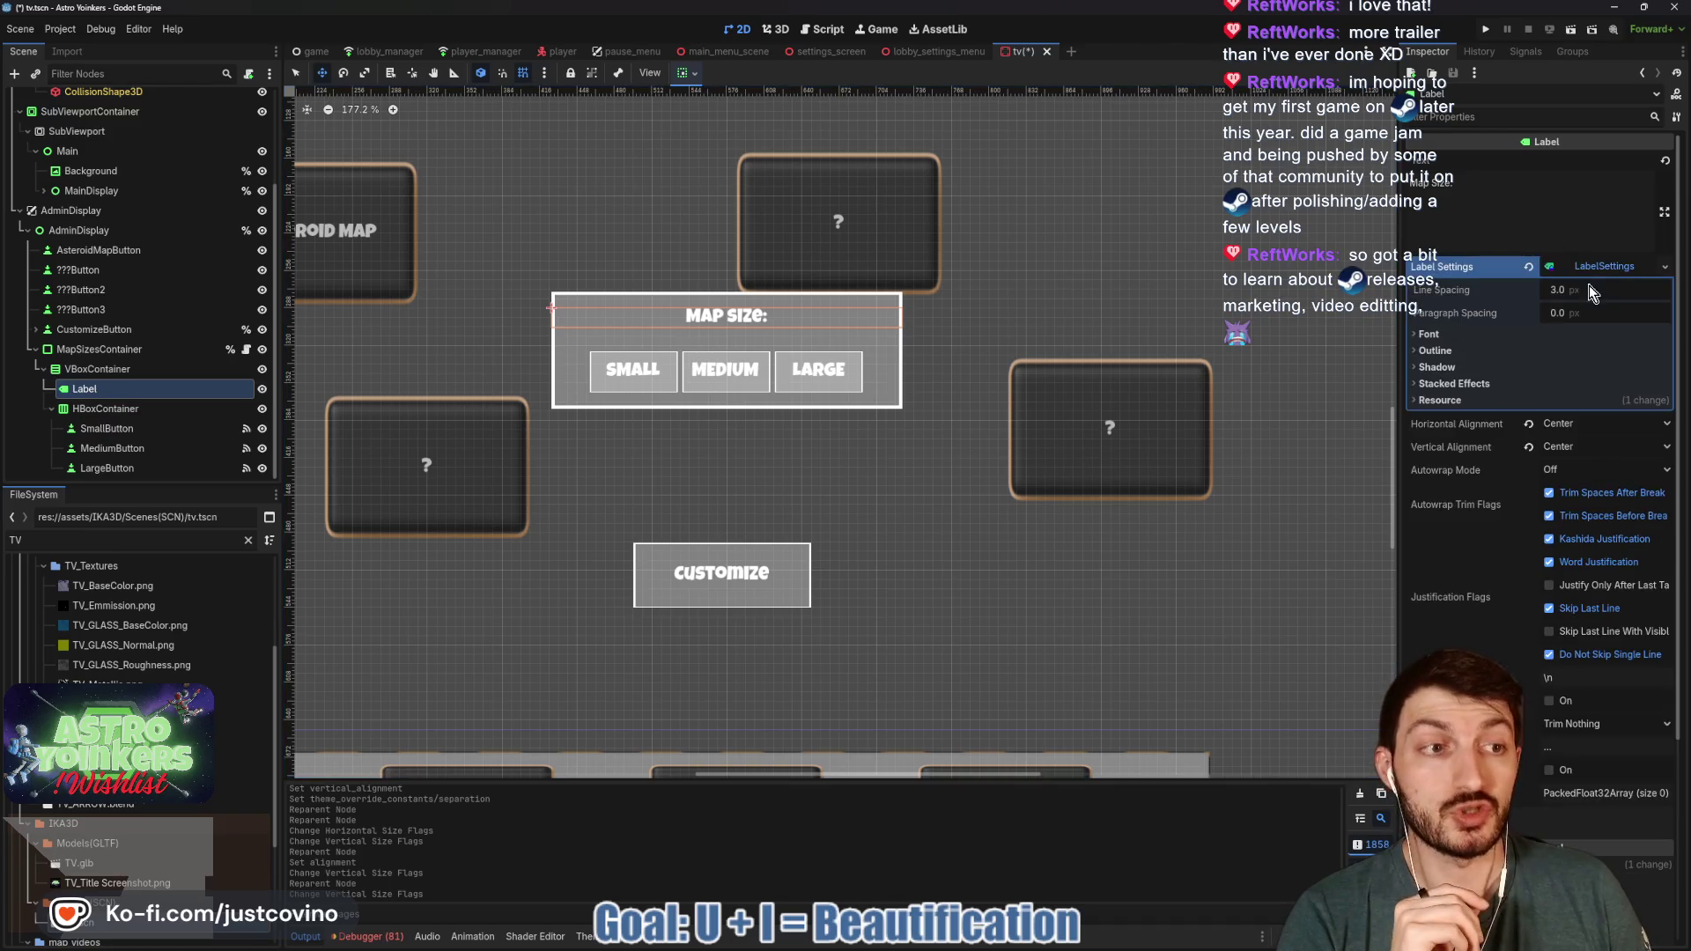
click(1472, 335)
click(1568, 377)
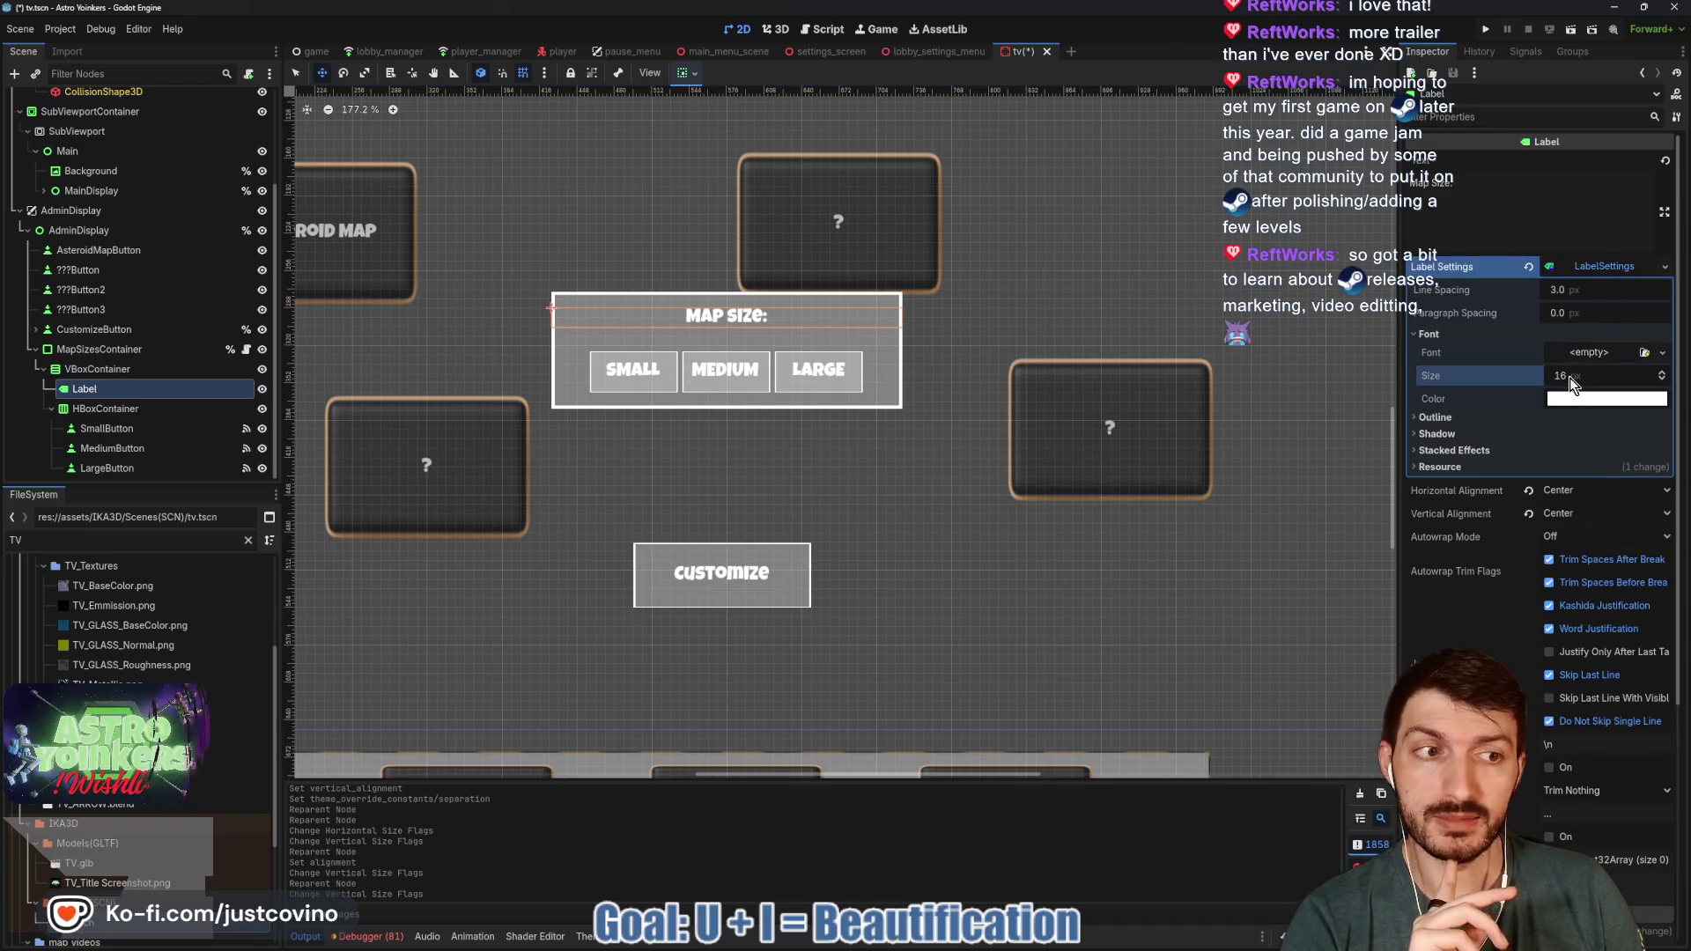
text(18)
key(Return)
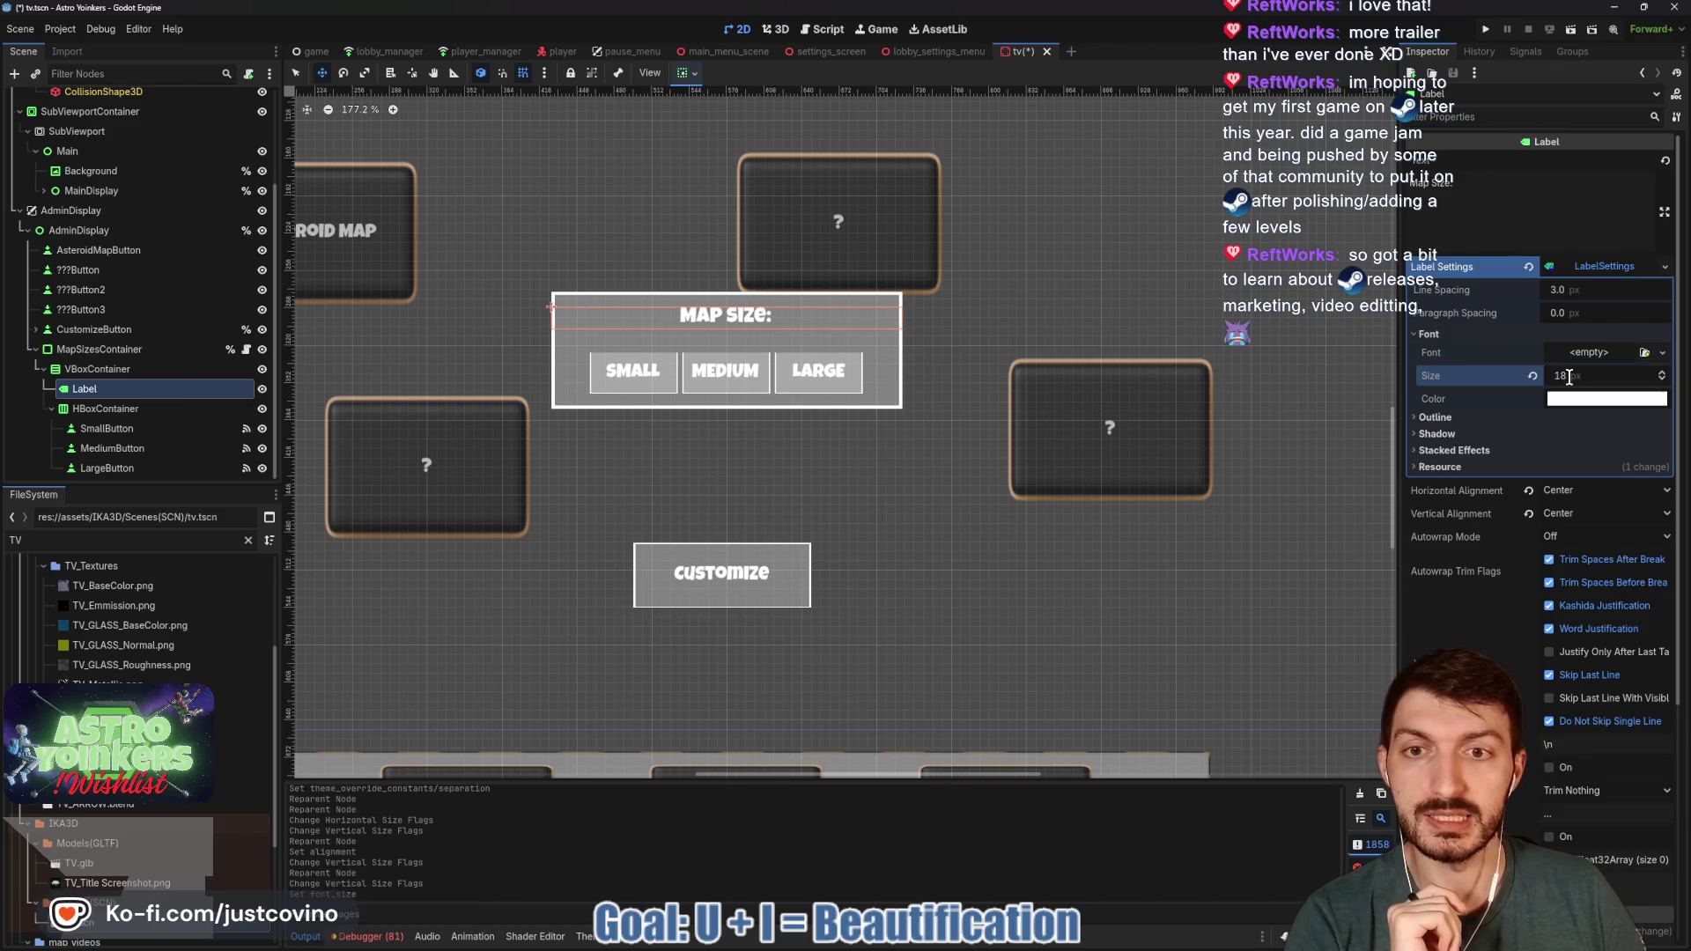
scroll(722, 385, up, 3)
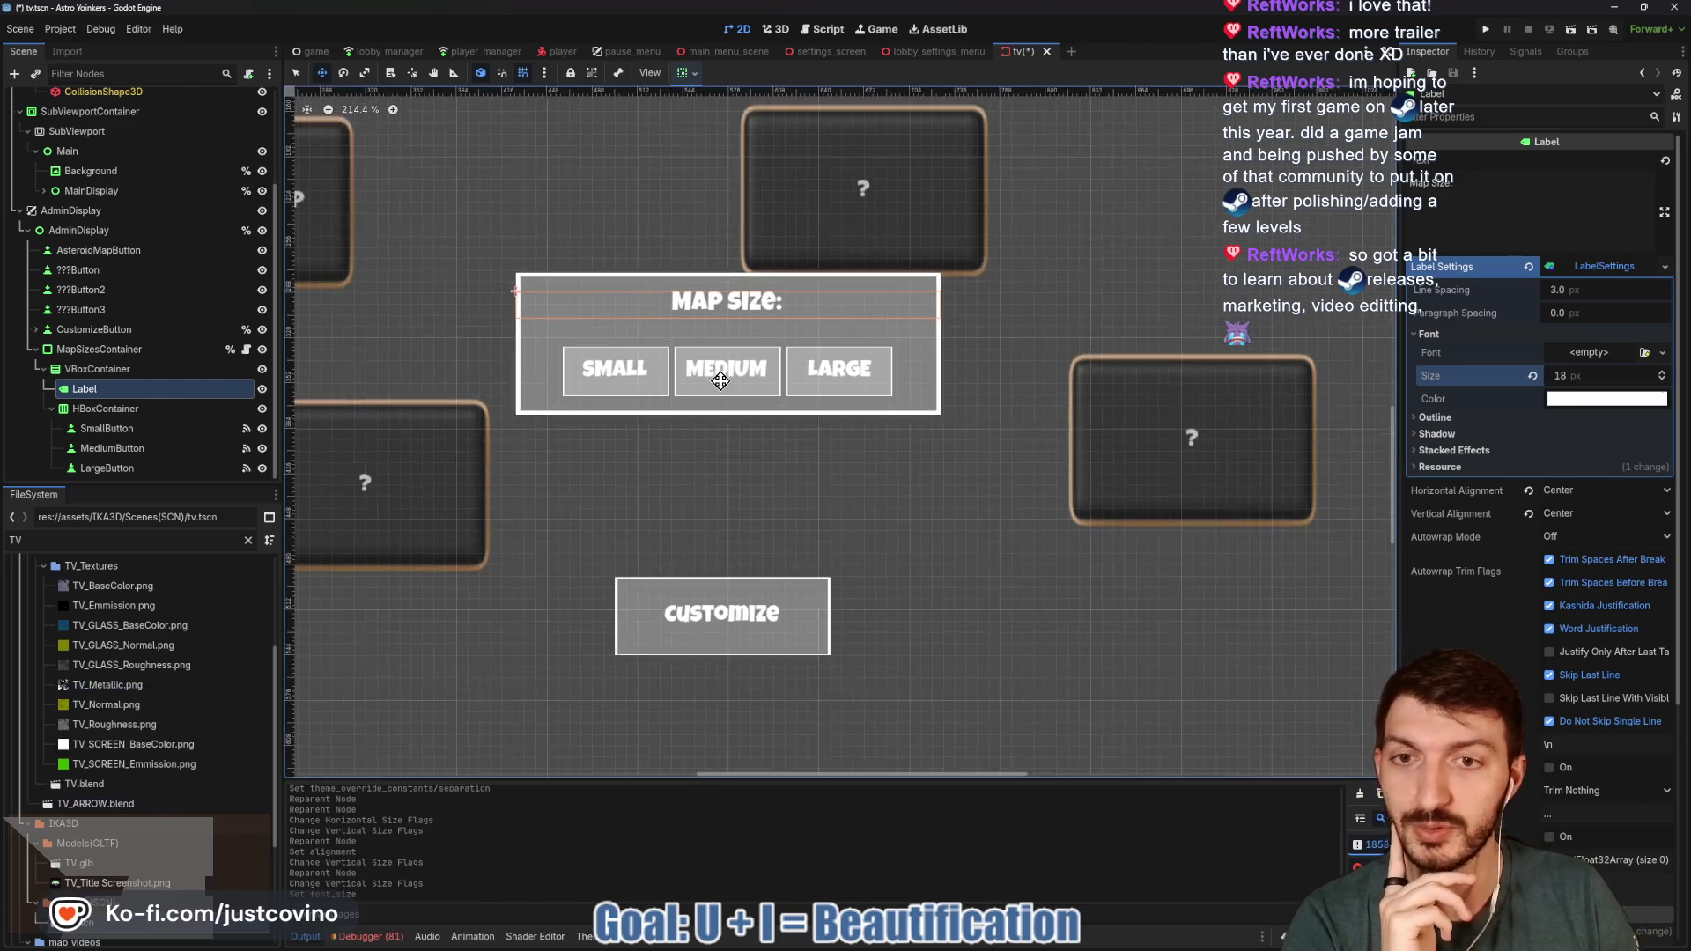
key(ctrl+s)
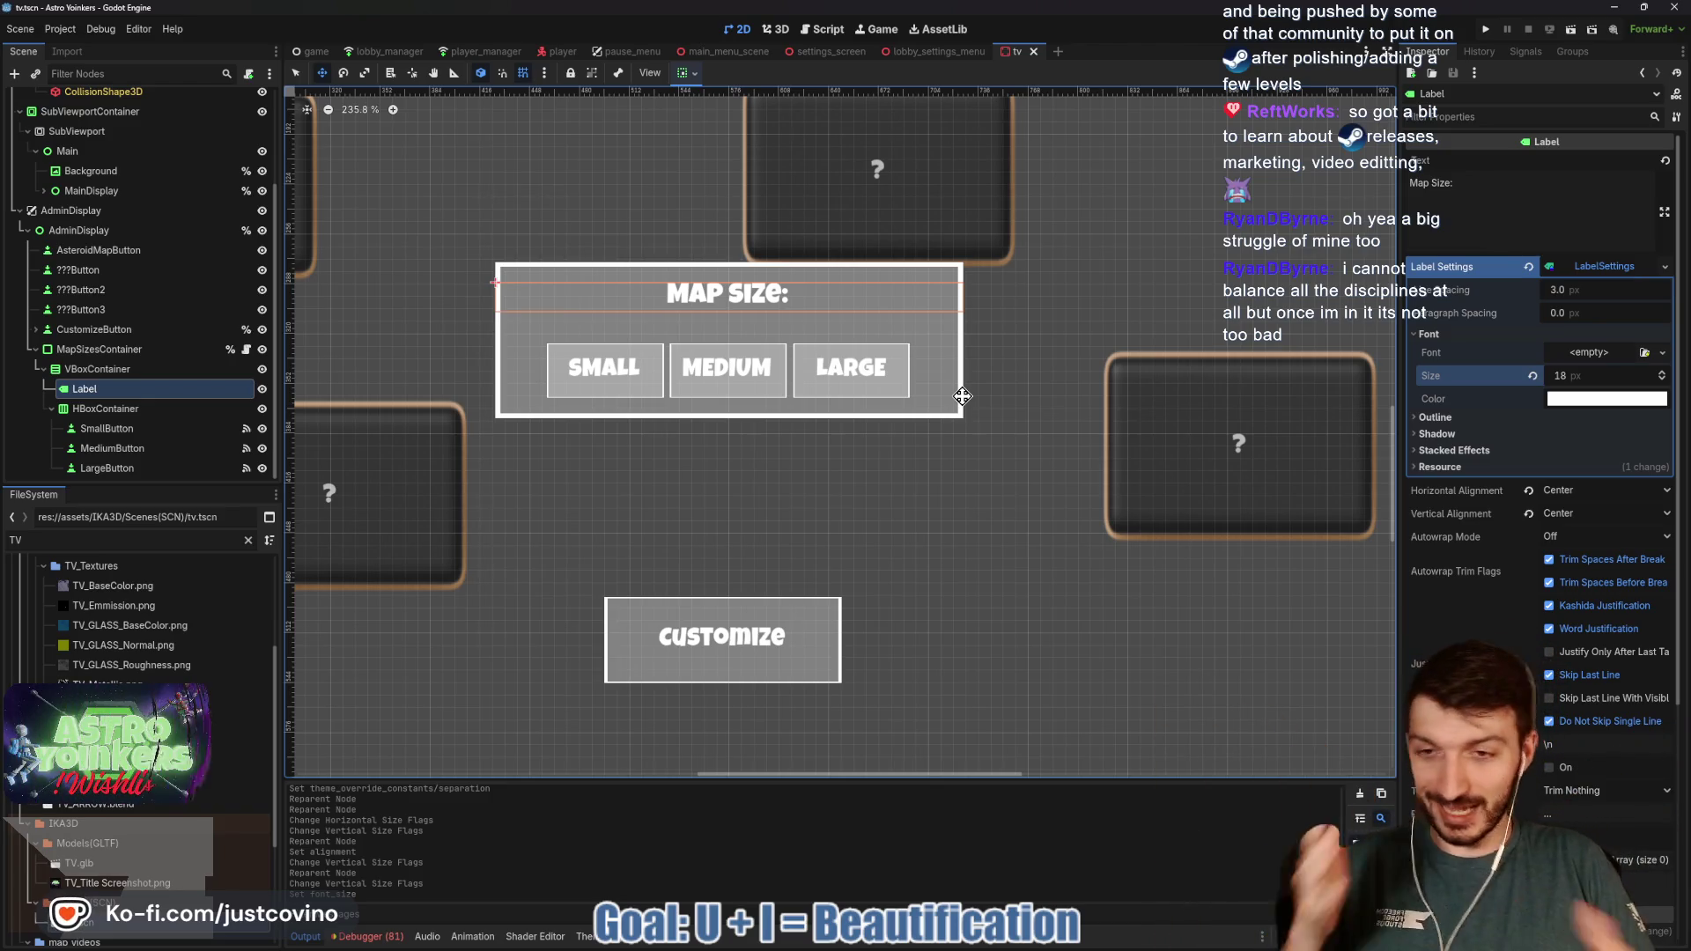
key(ctrl+z)
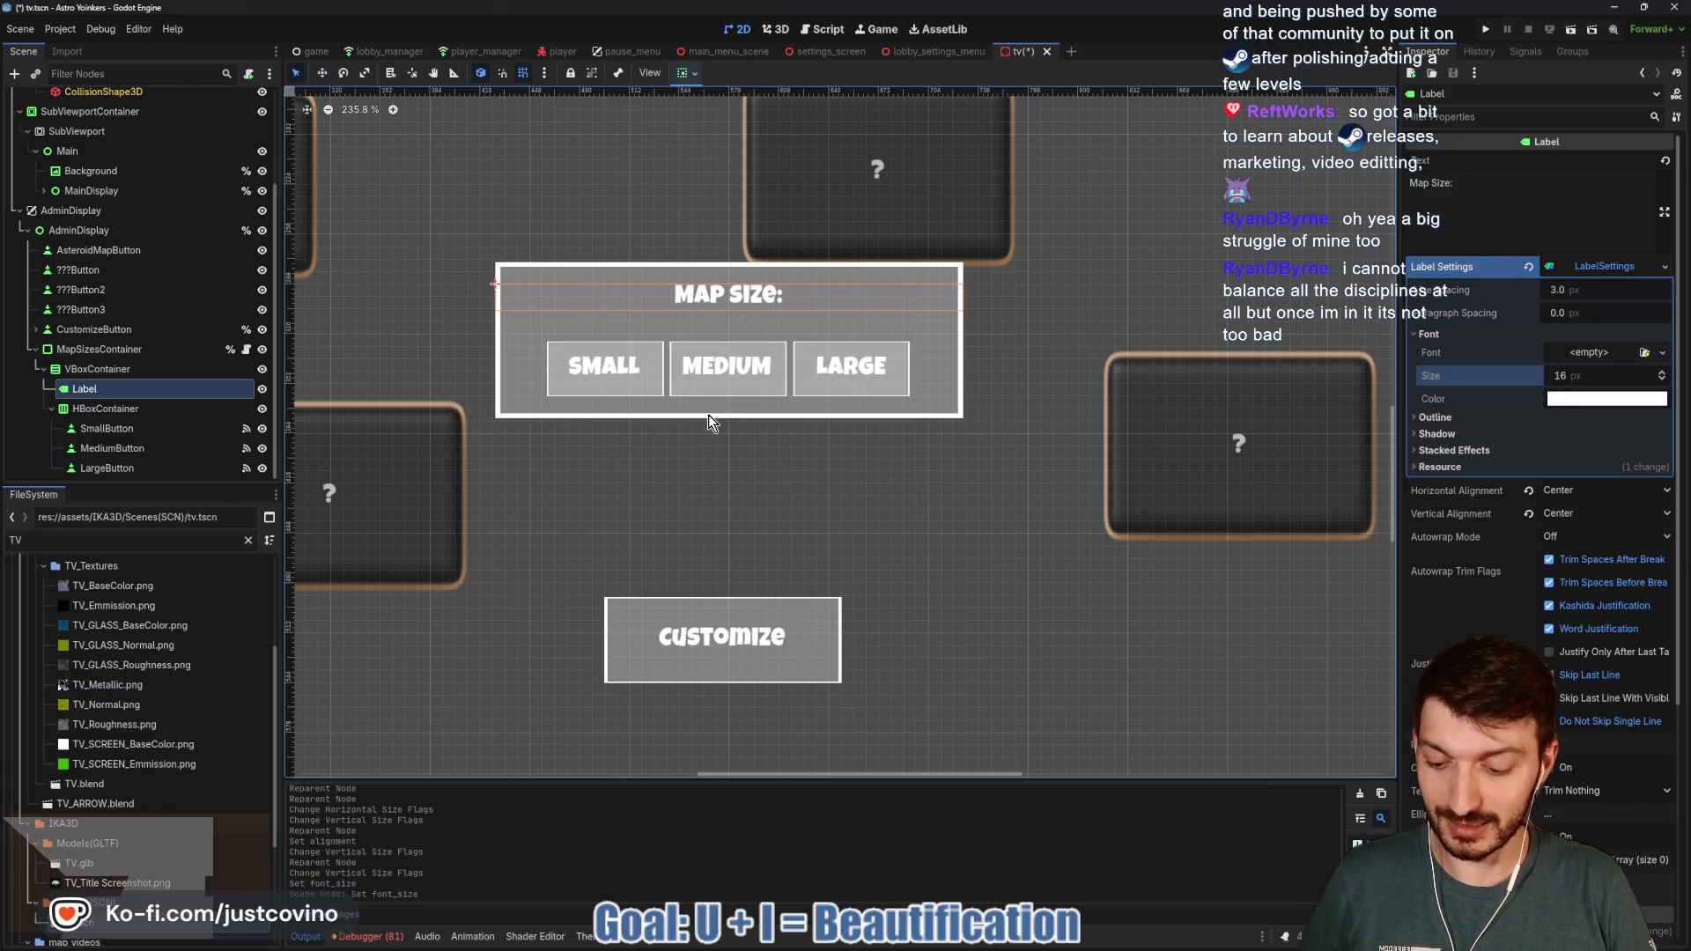
key(ctrl+shift+z)
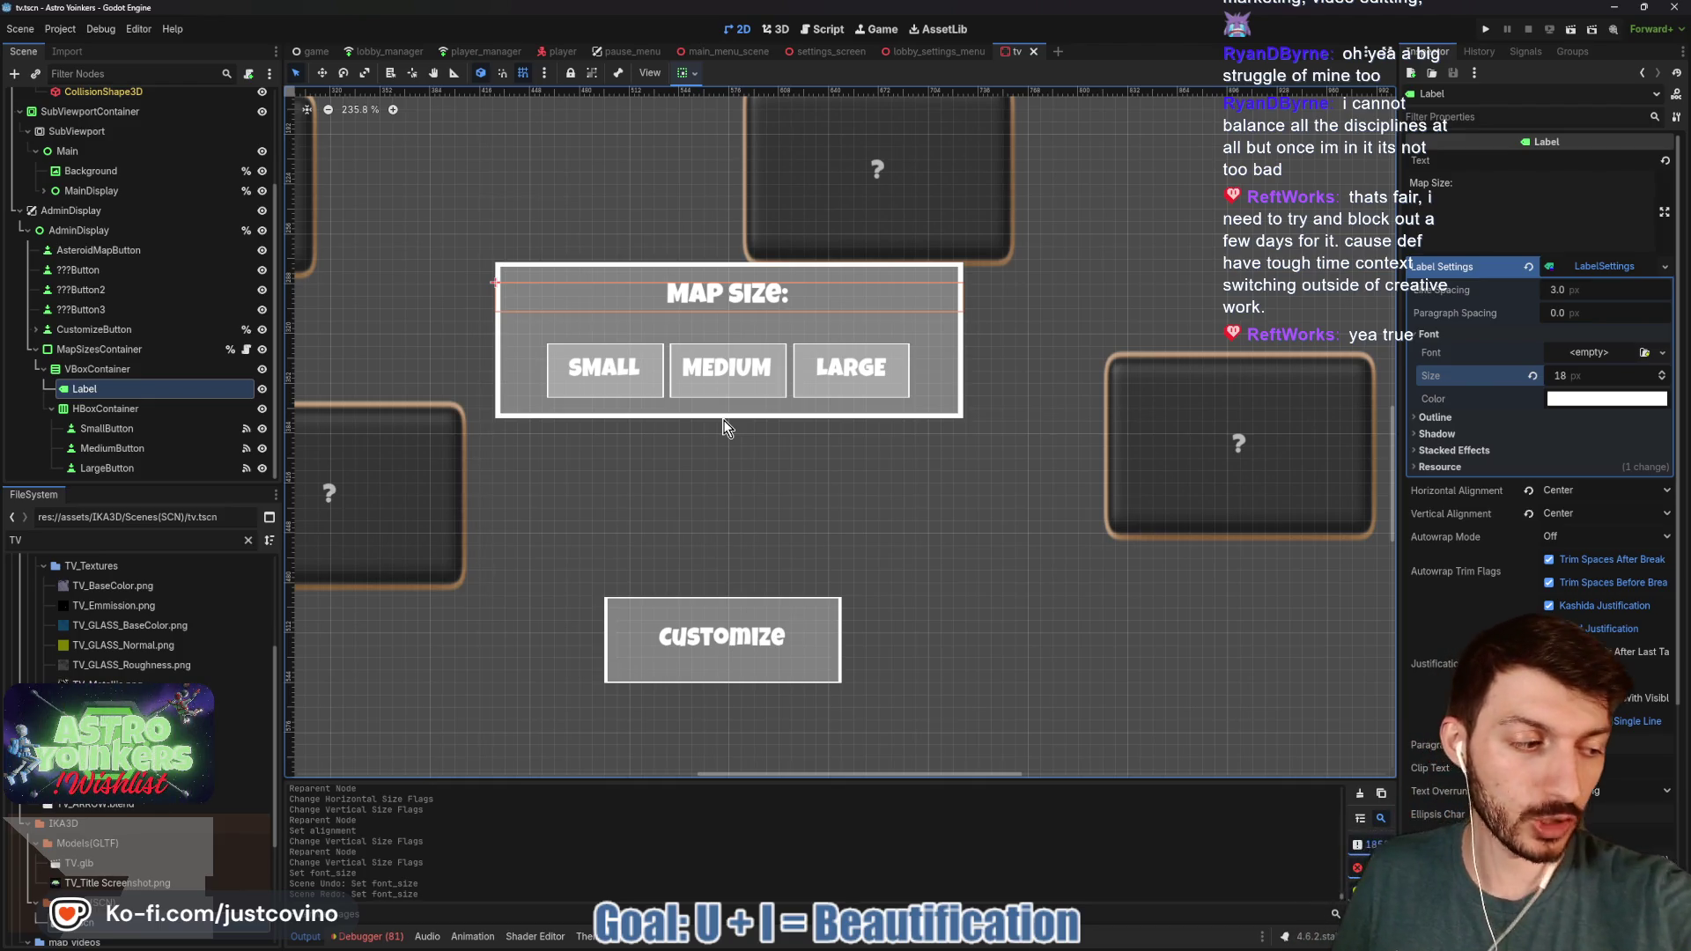
scroll(729, 429, left, 2)
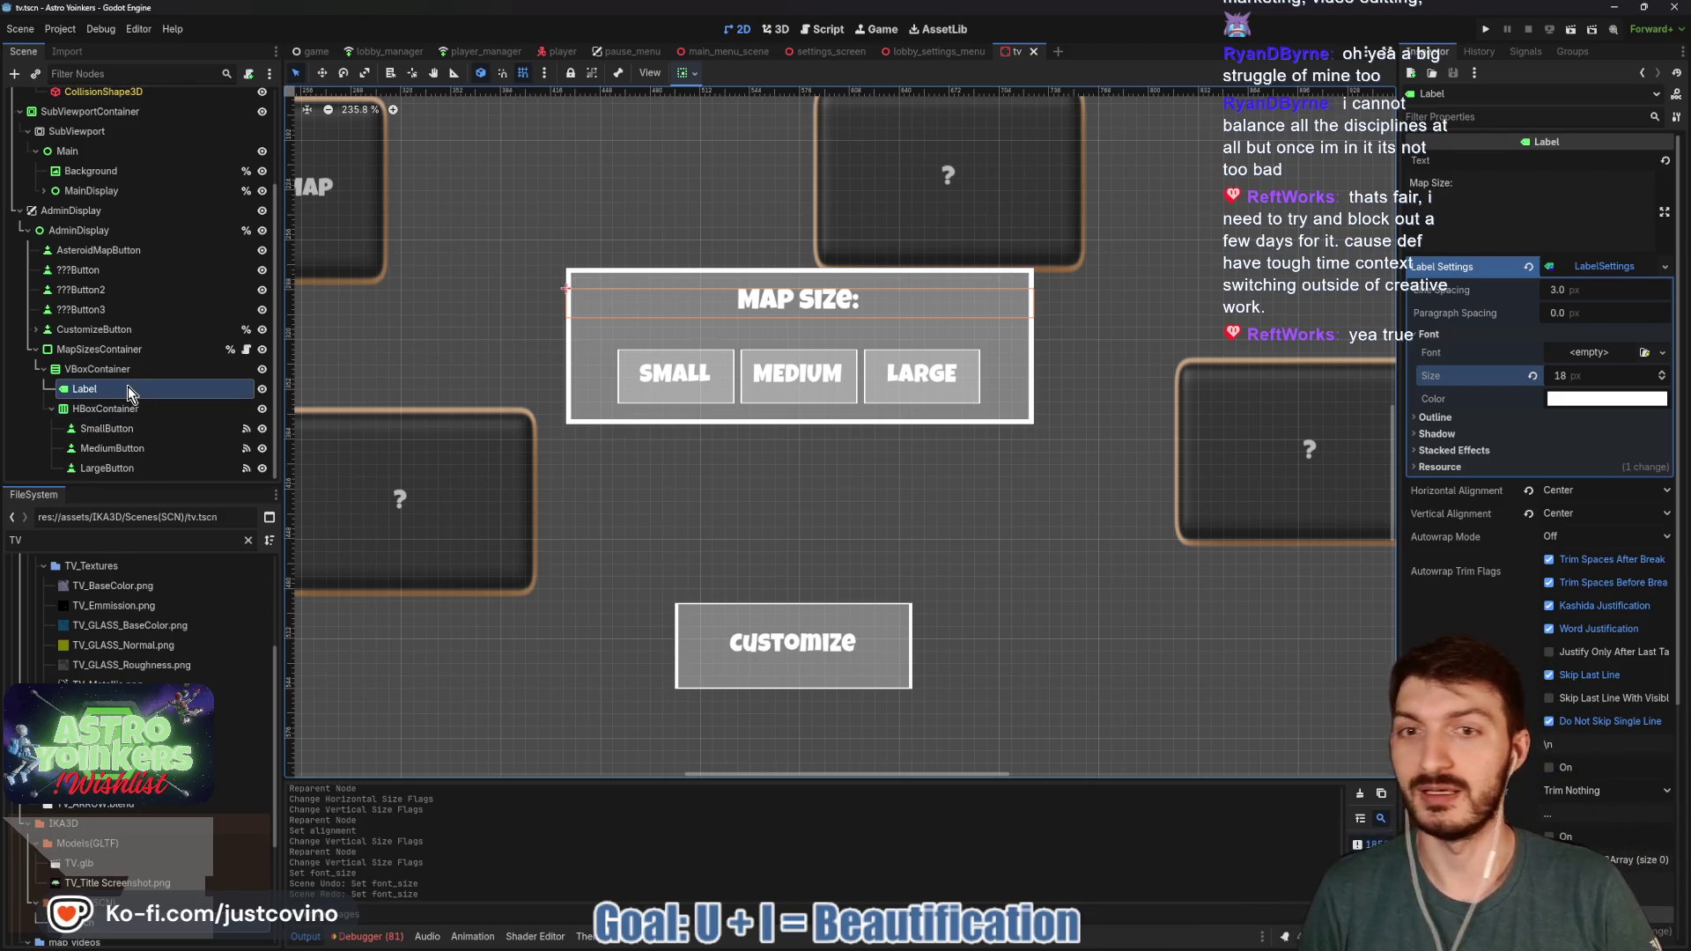
- Save the scene and hide the Map Size panel with its visibility toggle
scroll(519, 335, down, 4)
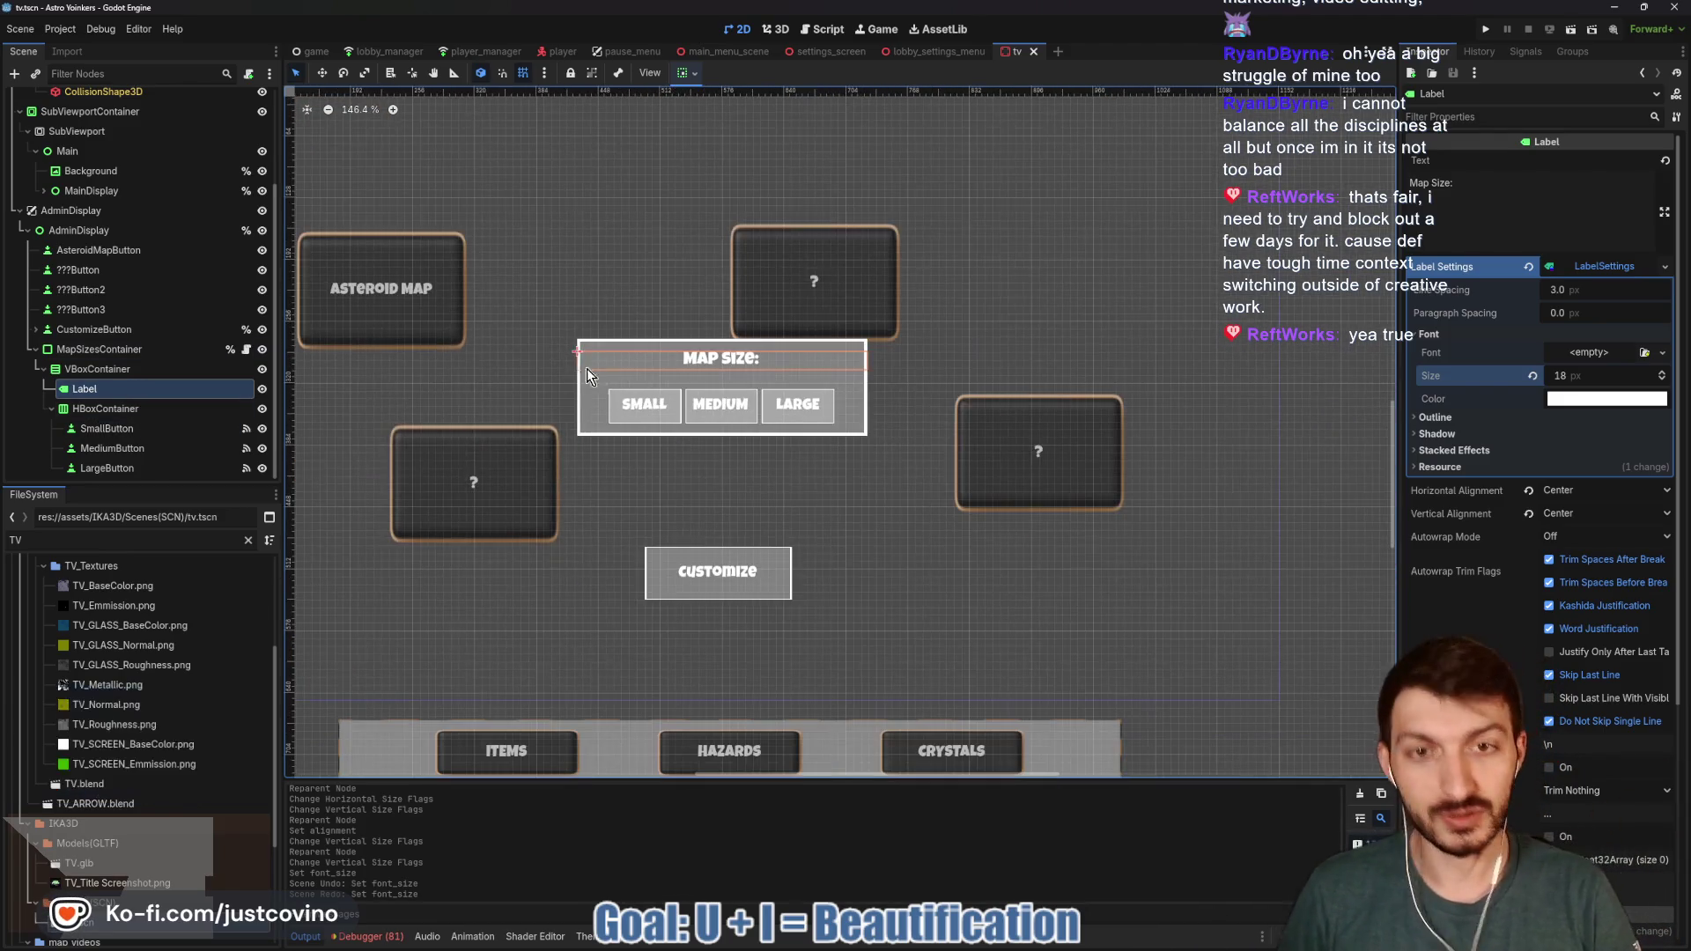
key(ctrl+s)
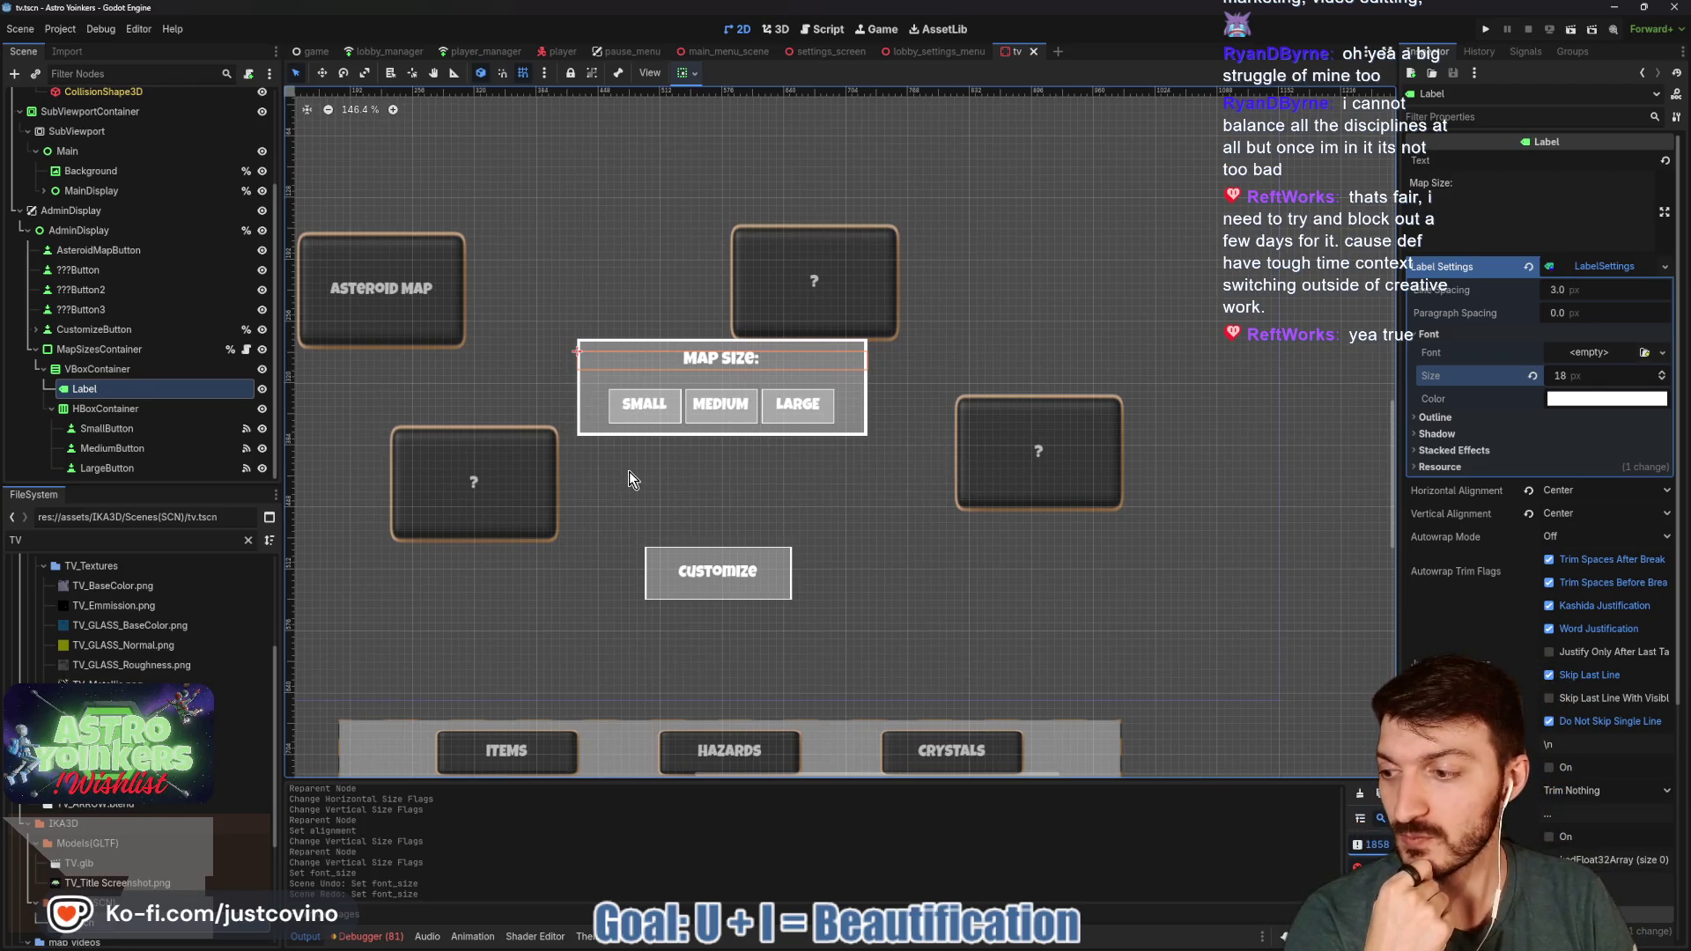
click(108, 370)
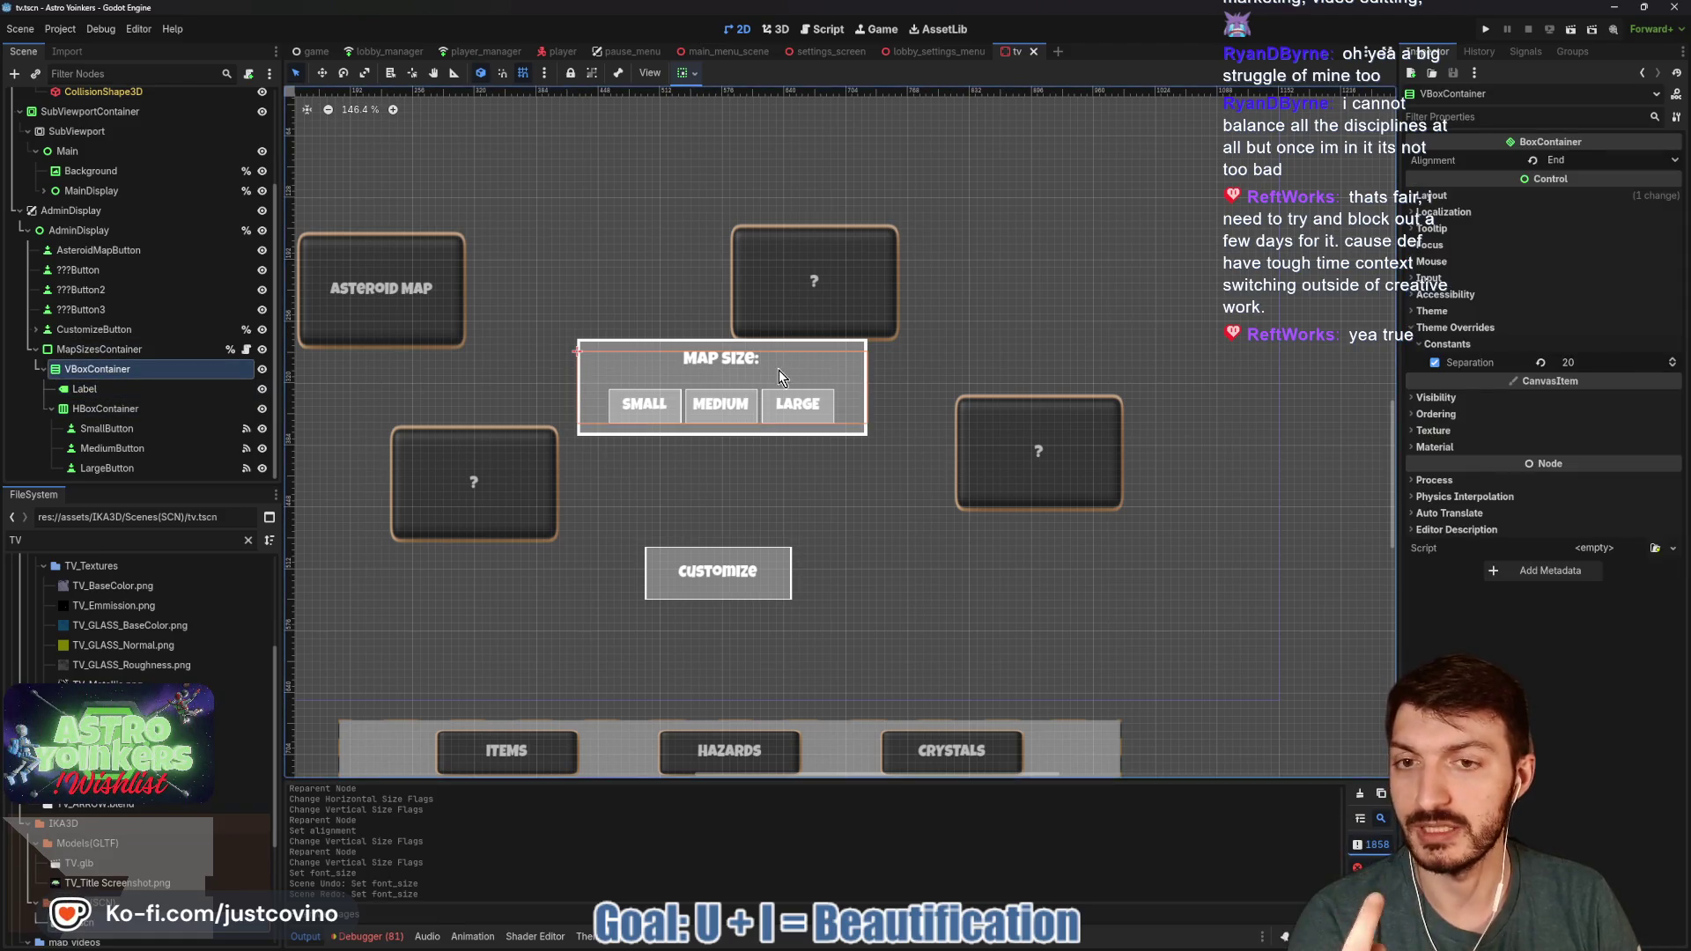
click(129, 429)
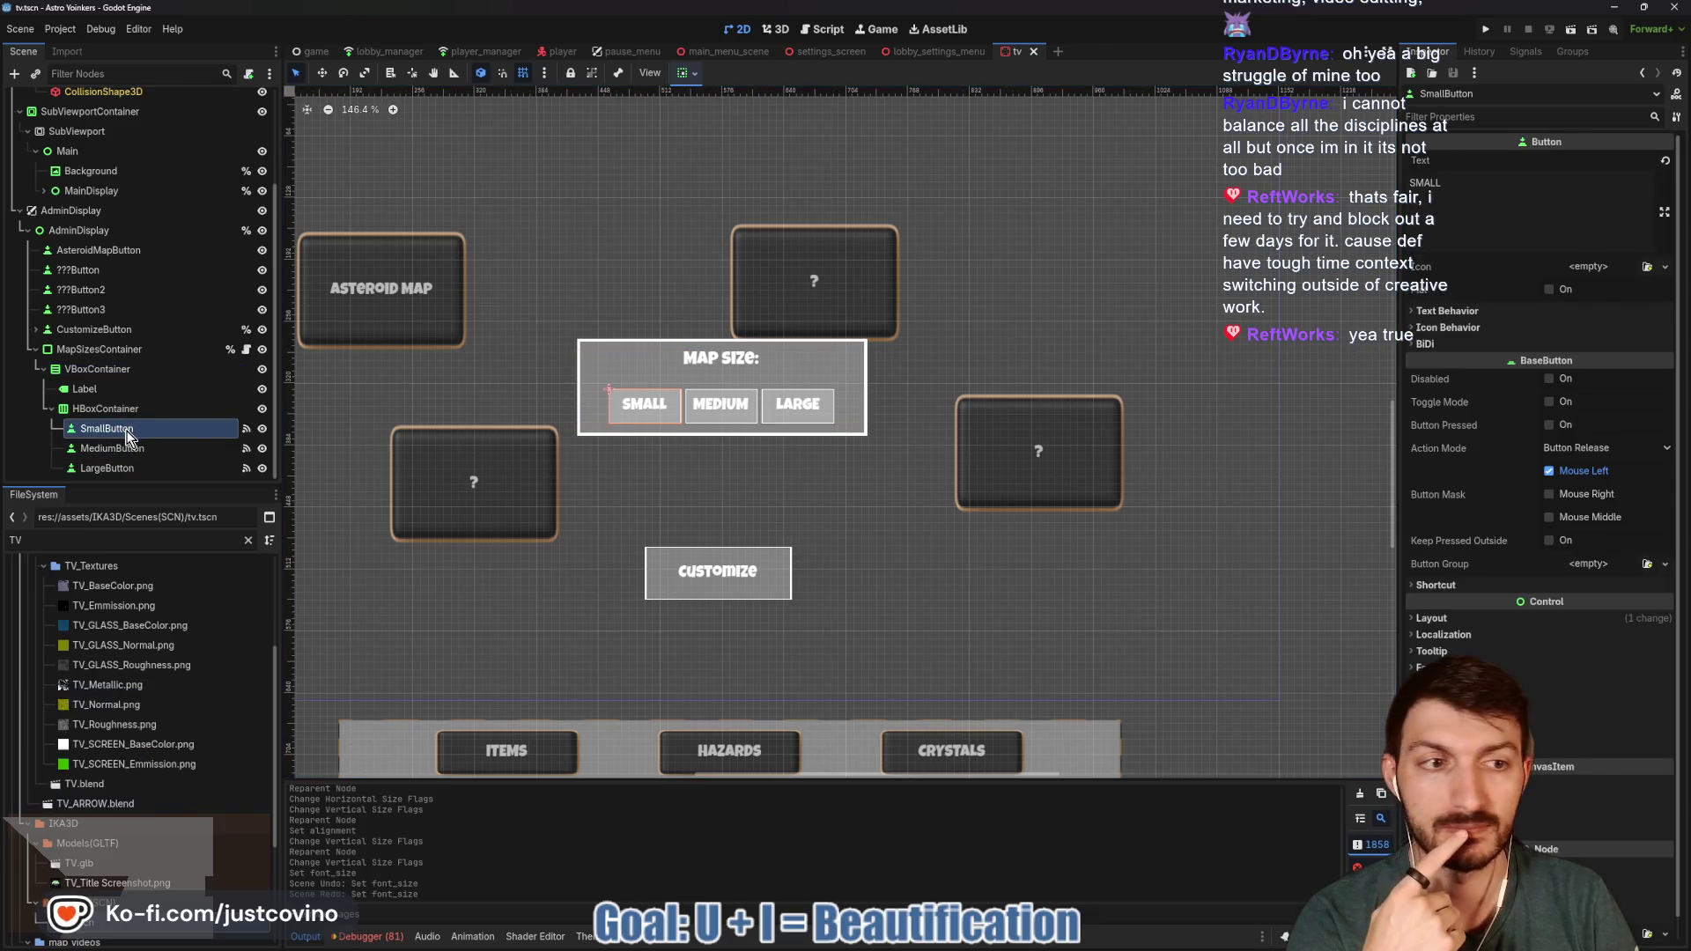
click(263, 350)
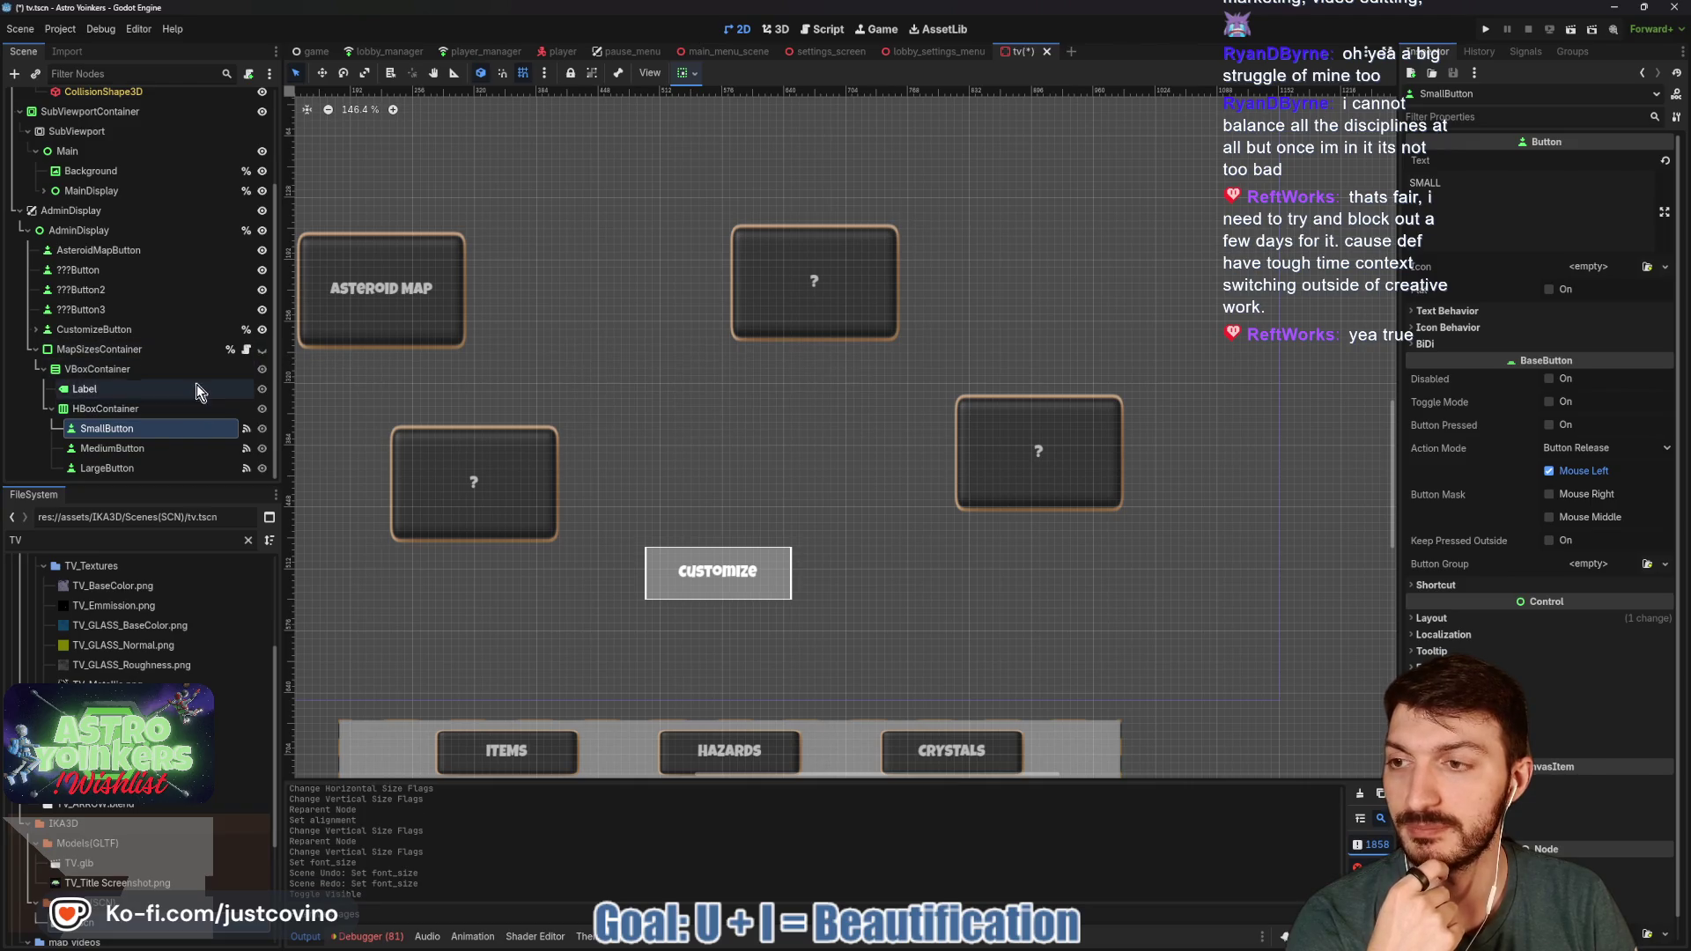
scroll(39, 346, up, 3)
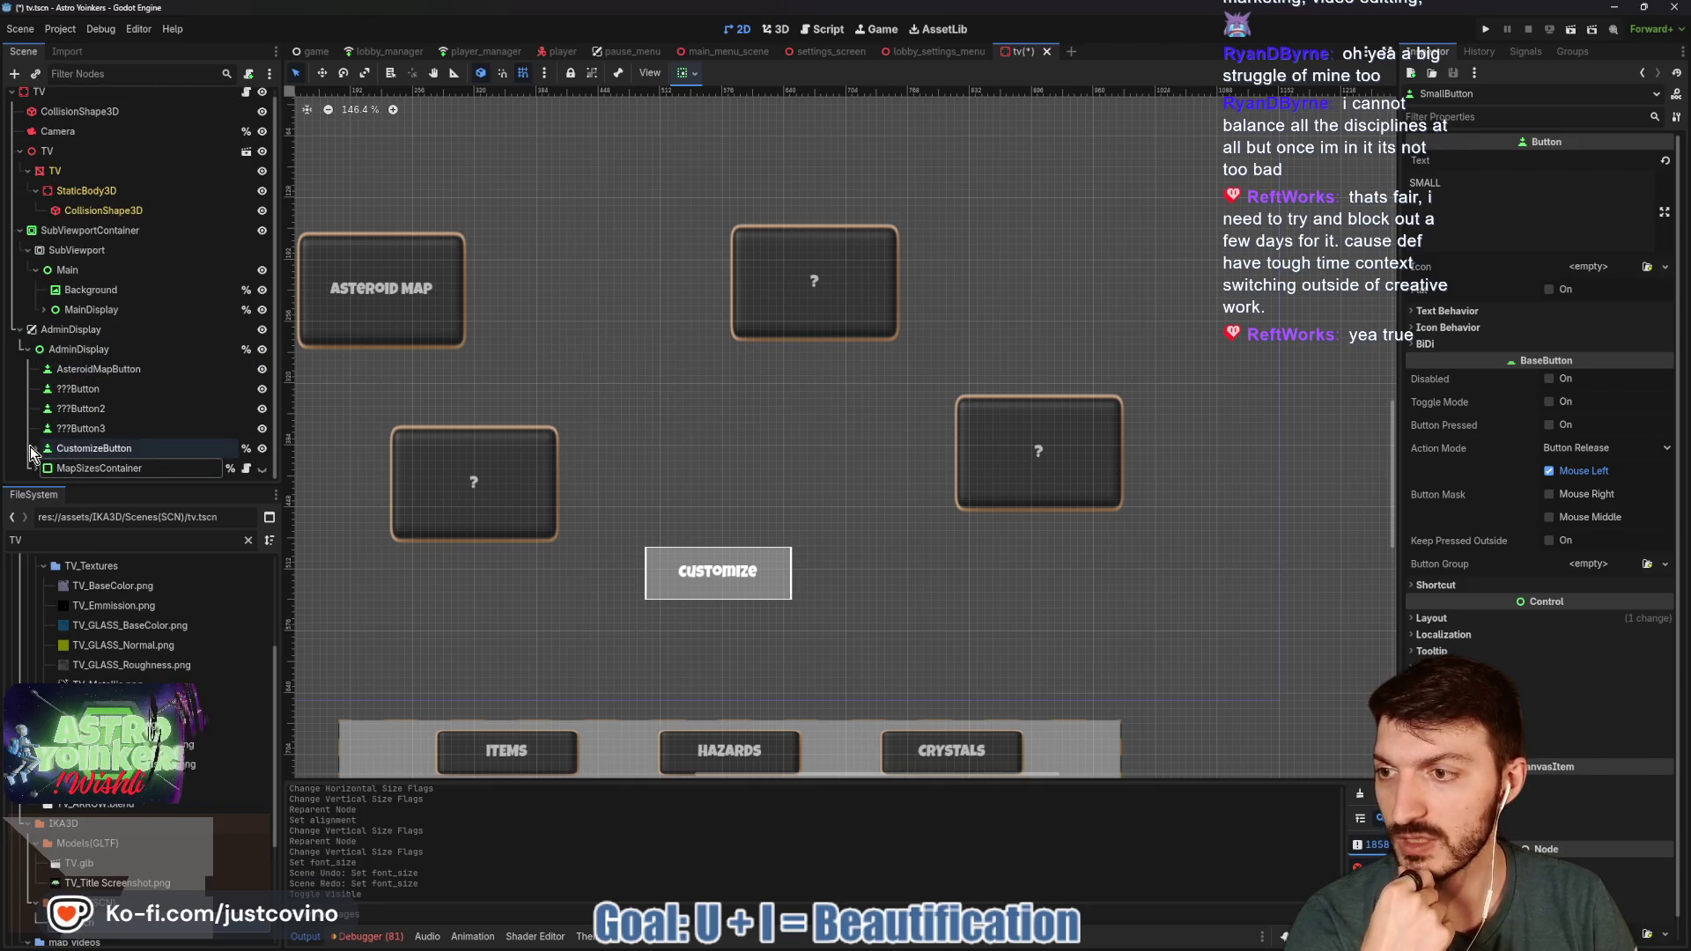
scroll(214, 383, down, 3)
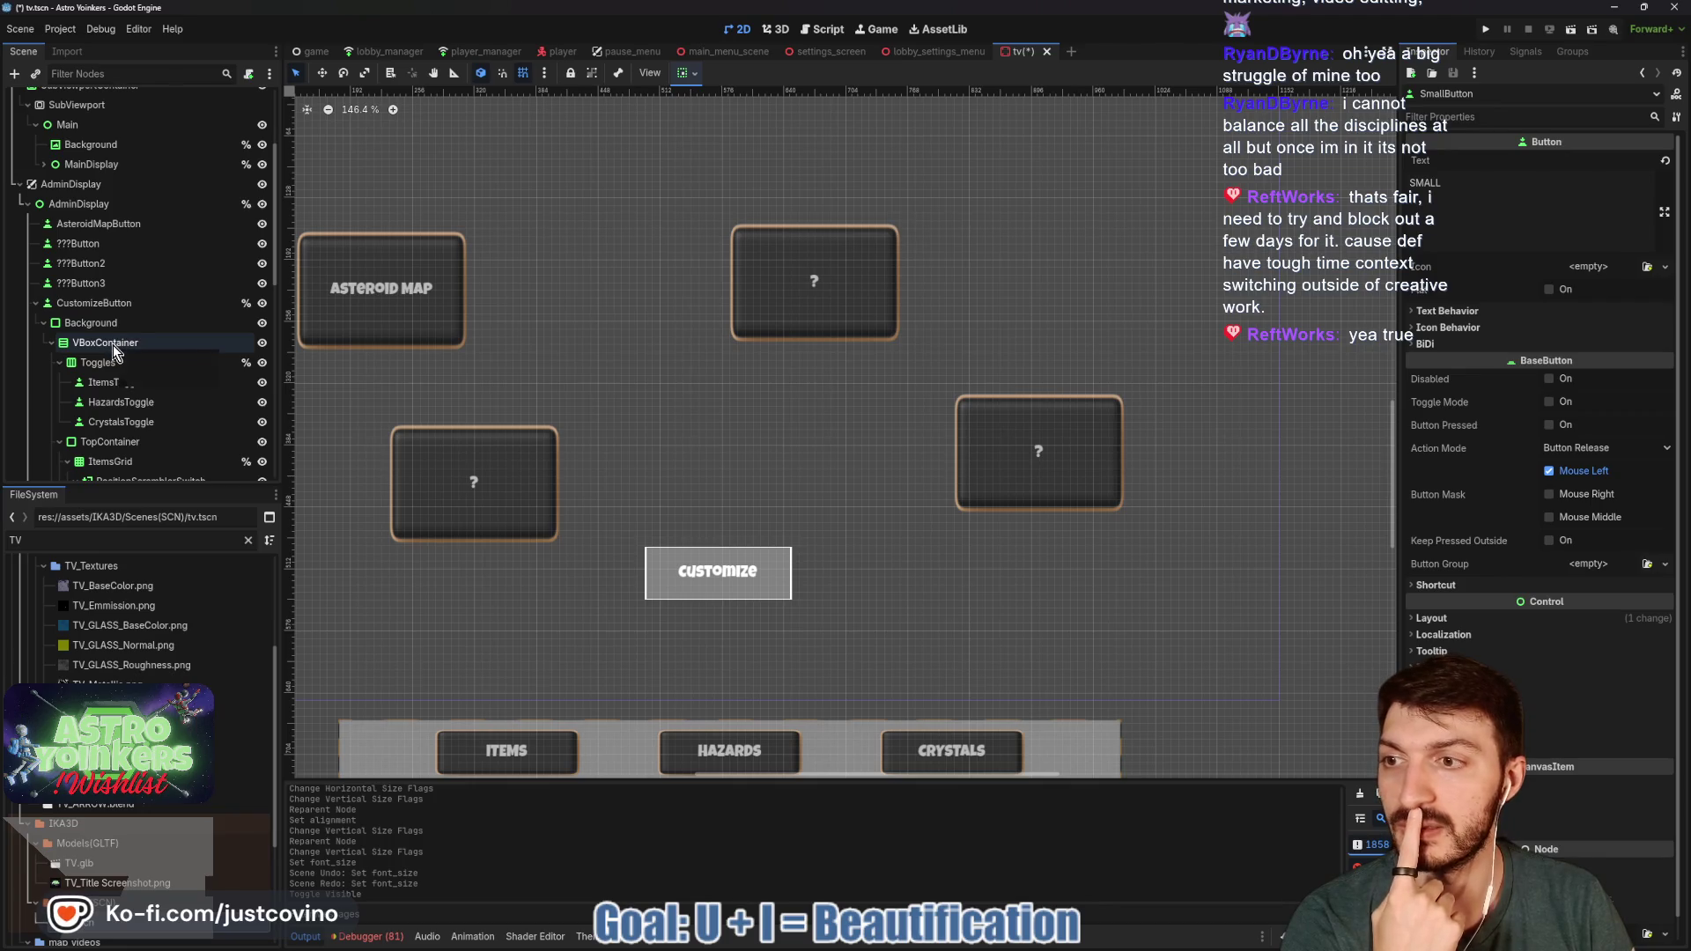
- Select AdminDisplay, collapse the Background children and centre the admin display in the view
click(88, 322)
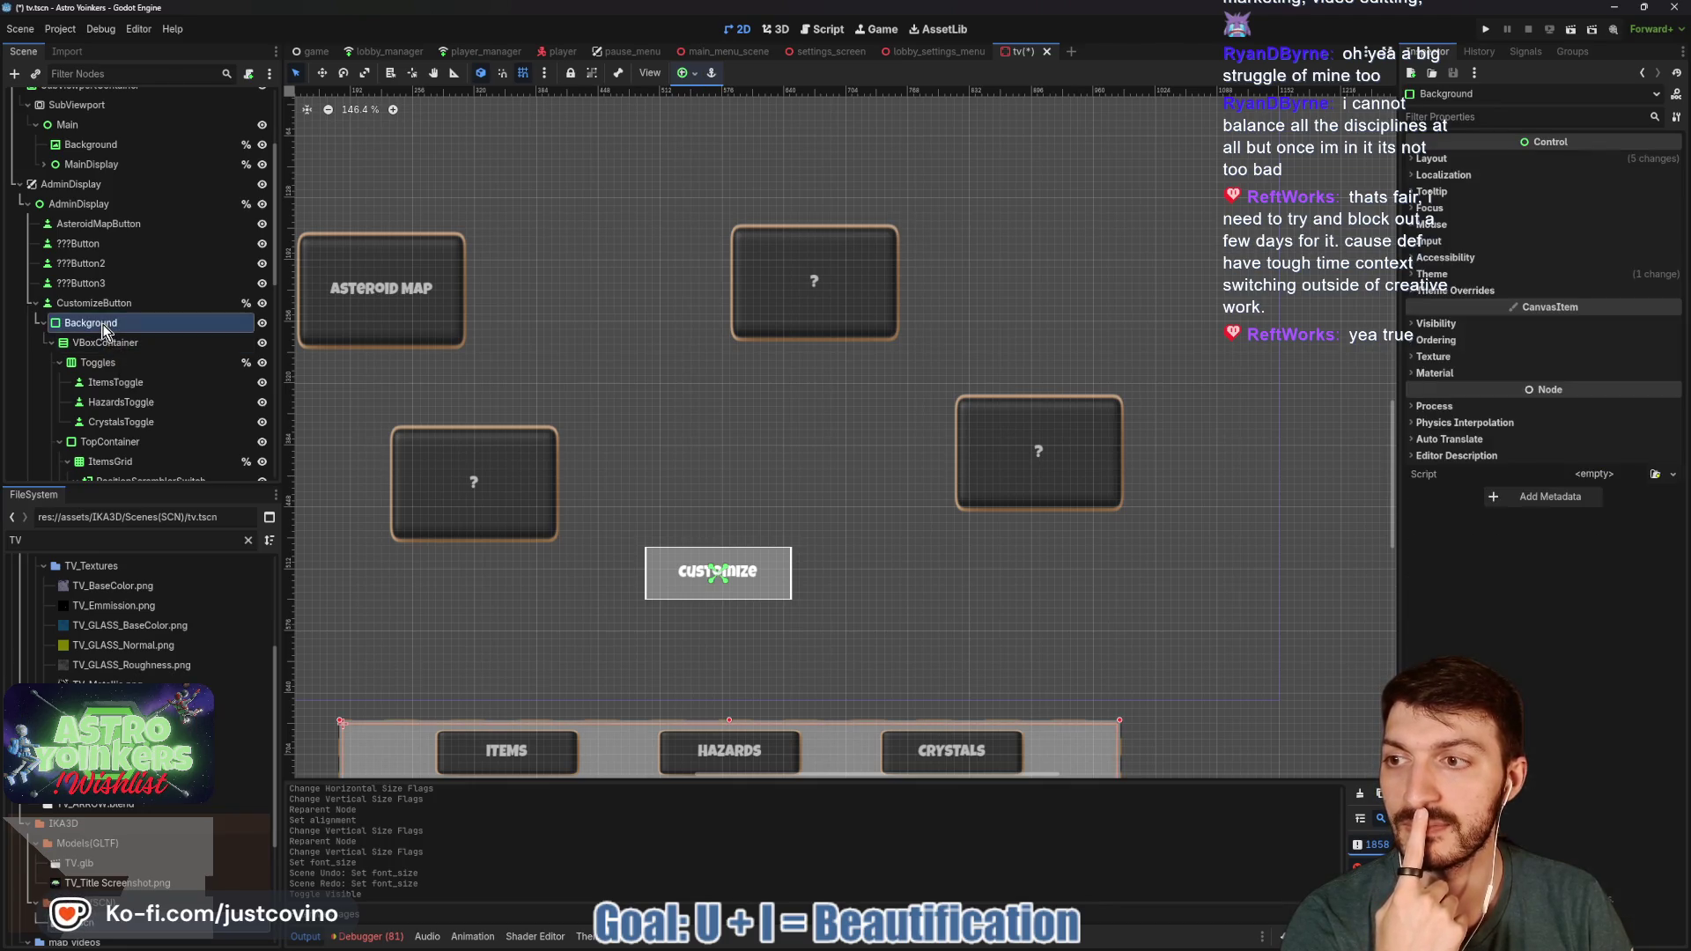
scroll(586, 418, down, 3)
scroll(586, 419, down, 1)
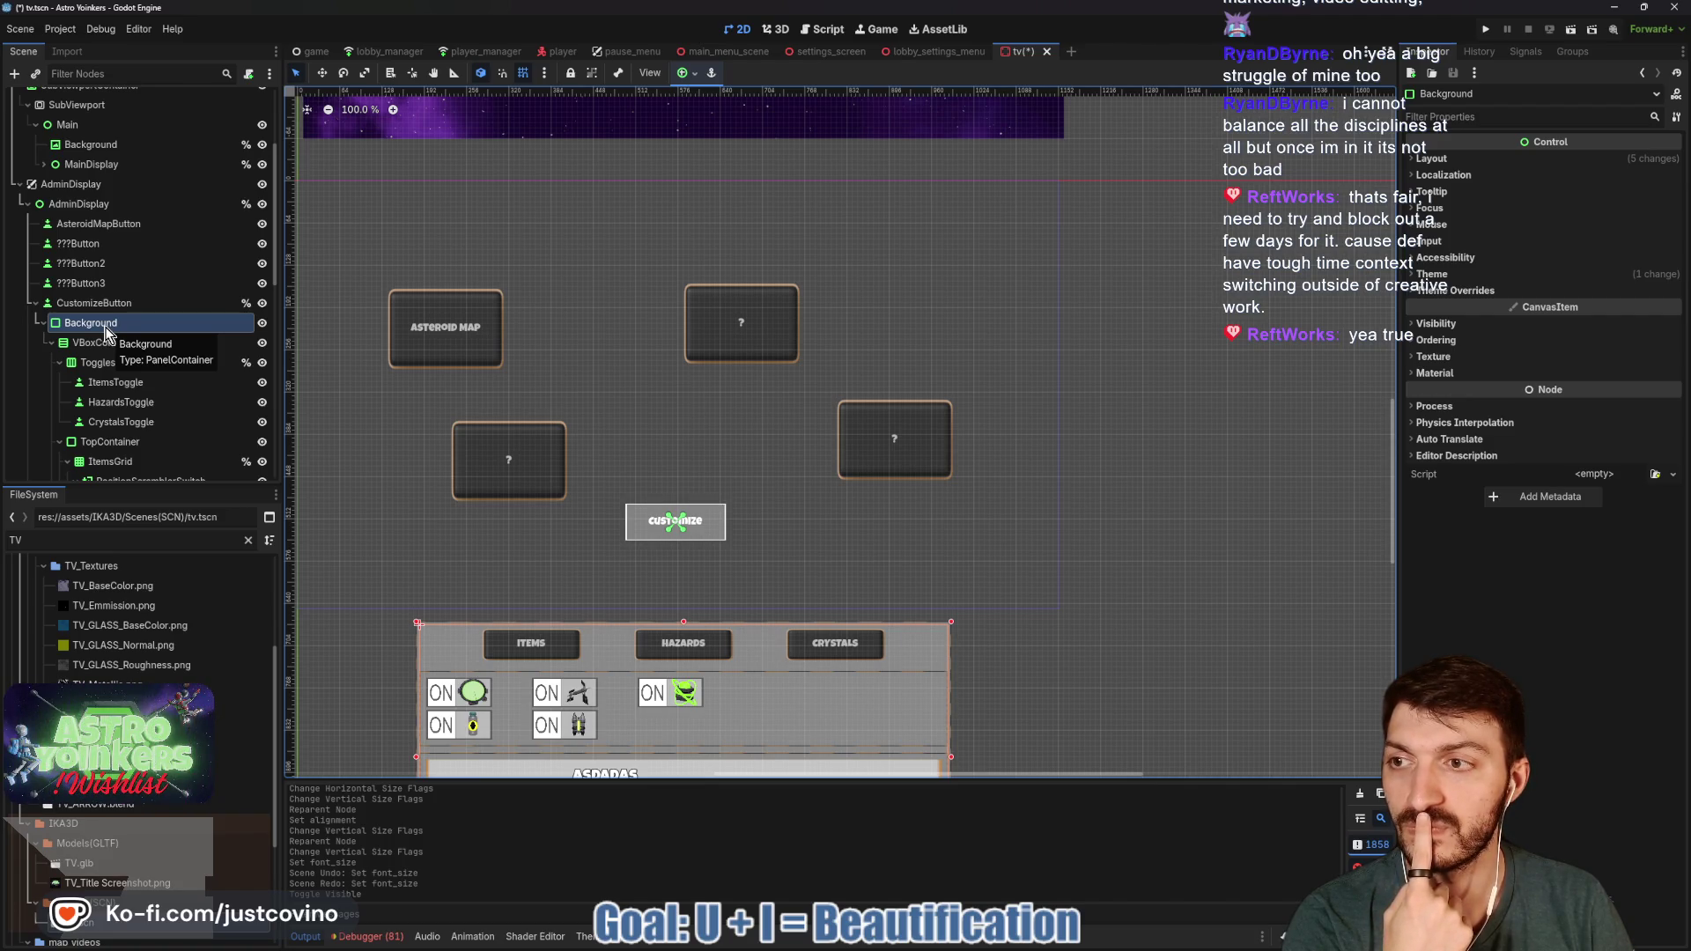
scroll(141, 429, down, 3)
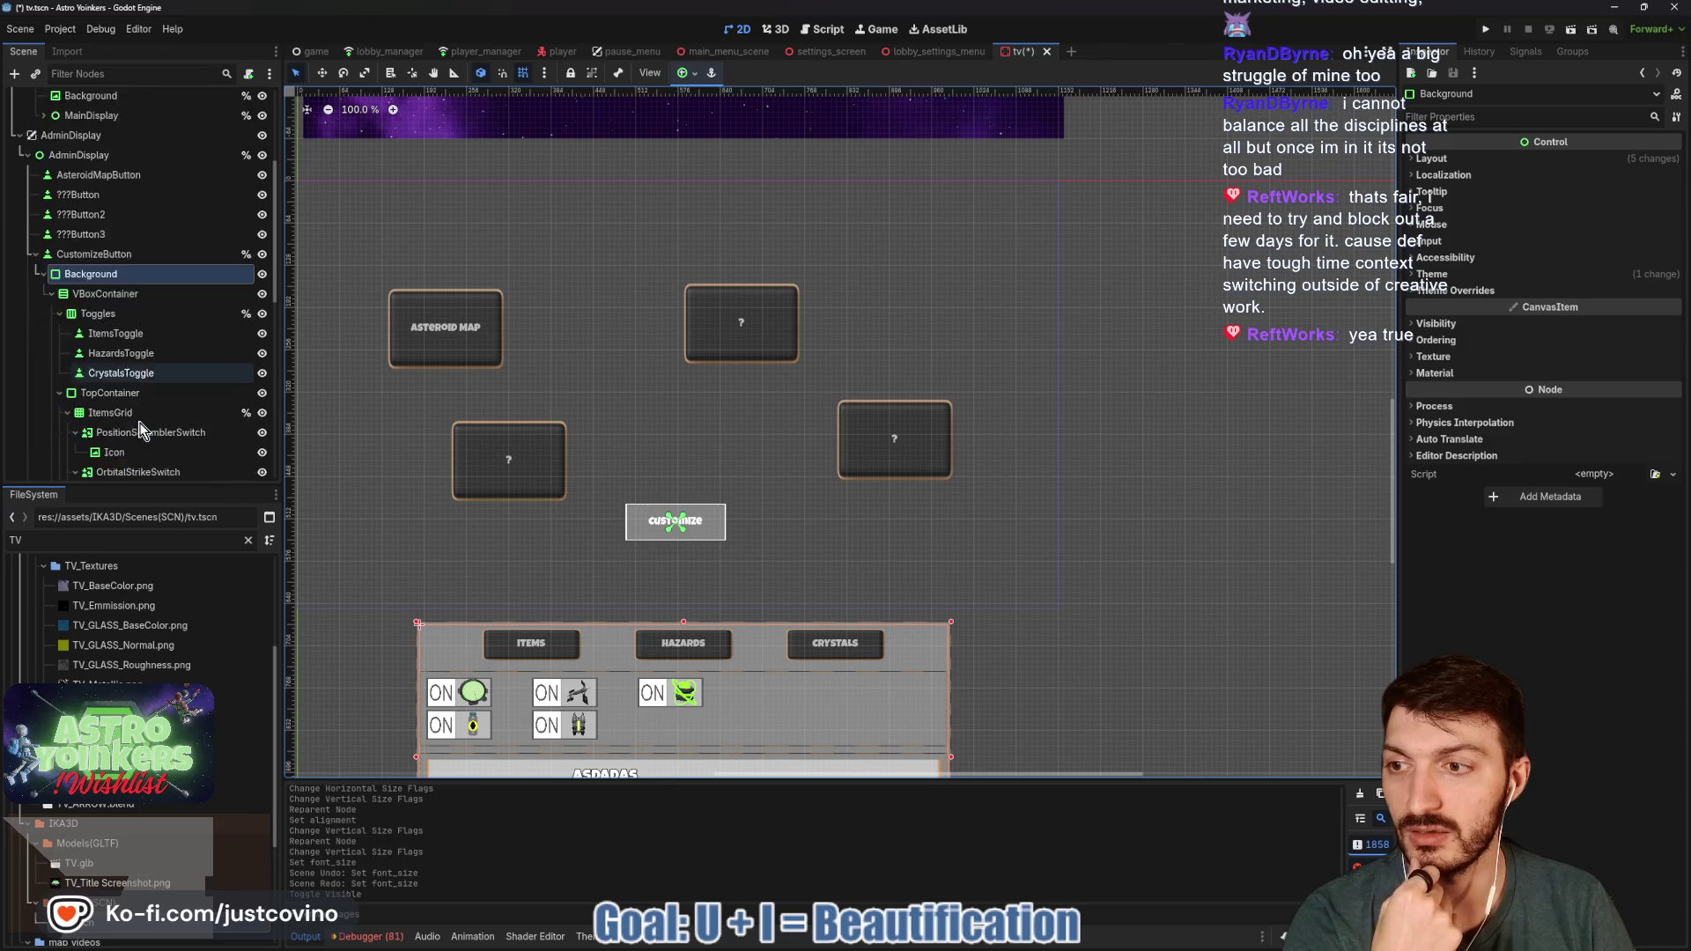
scroll(141, 430, down, 5)
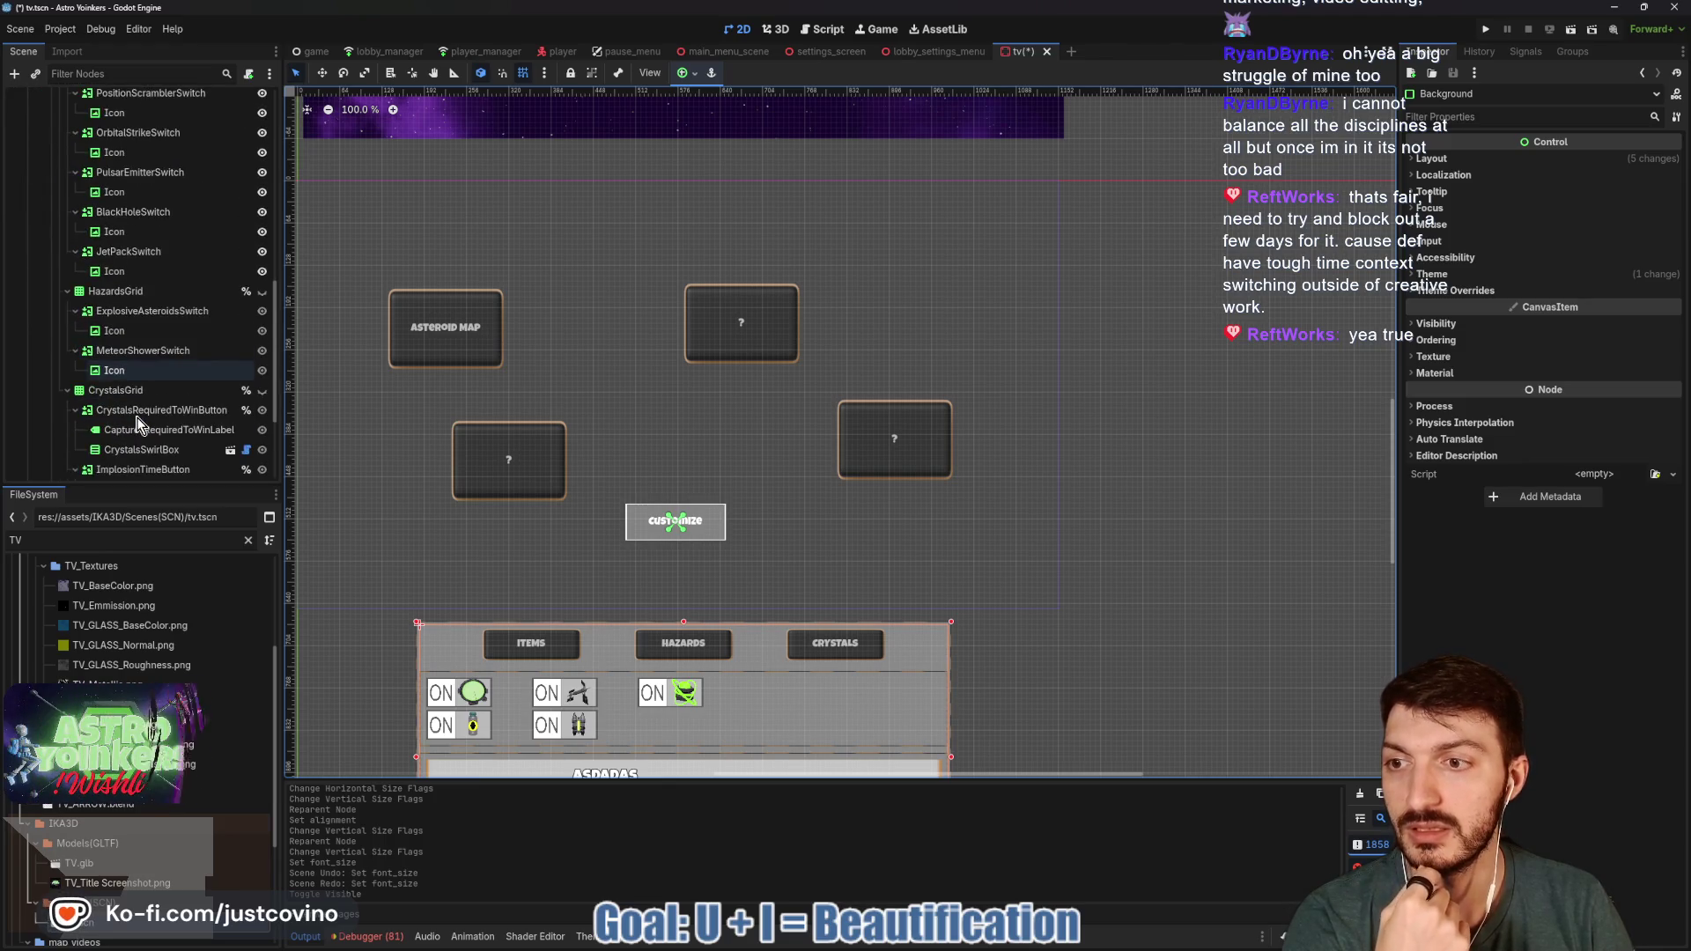
scroll(132, 403, up, 7)
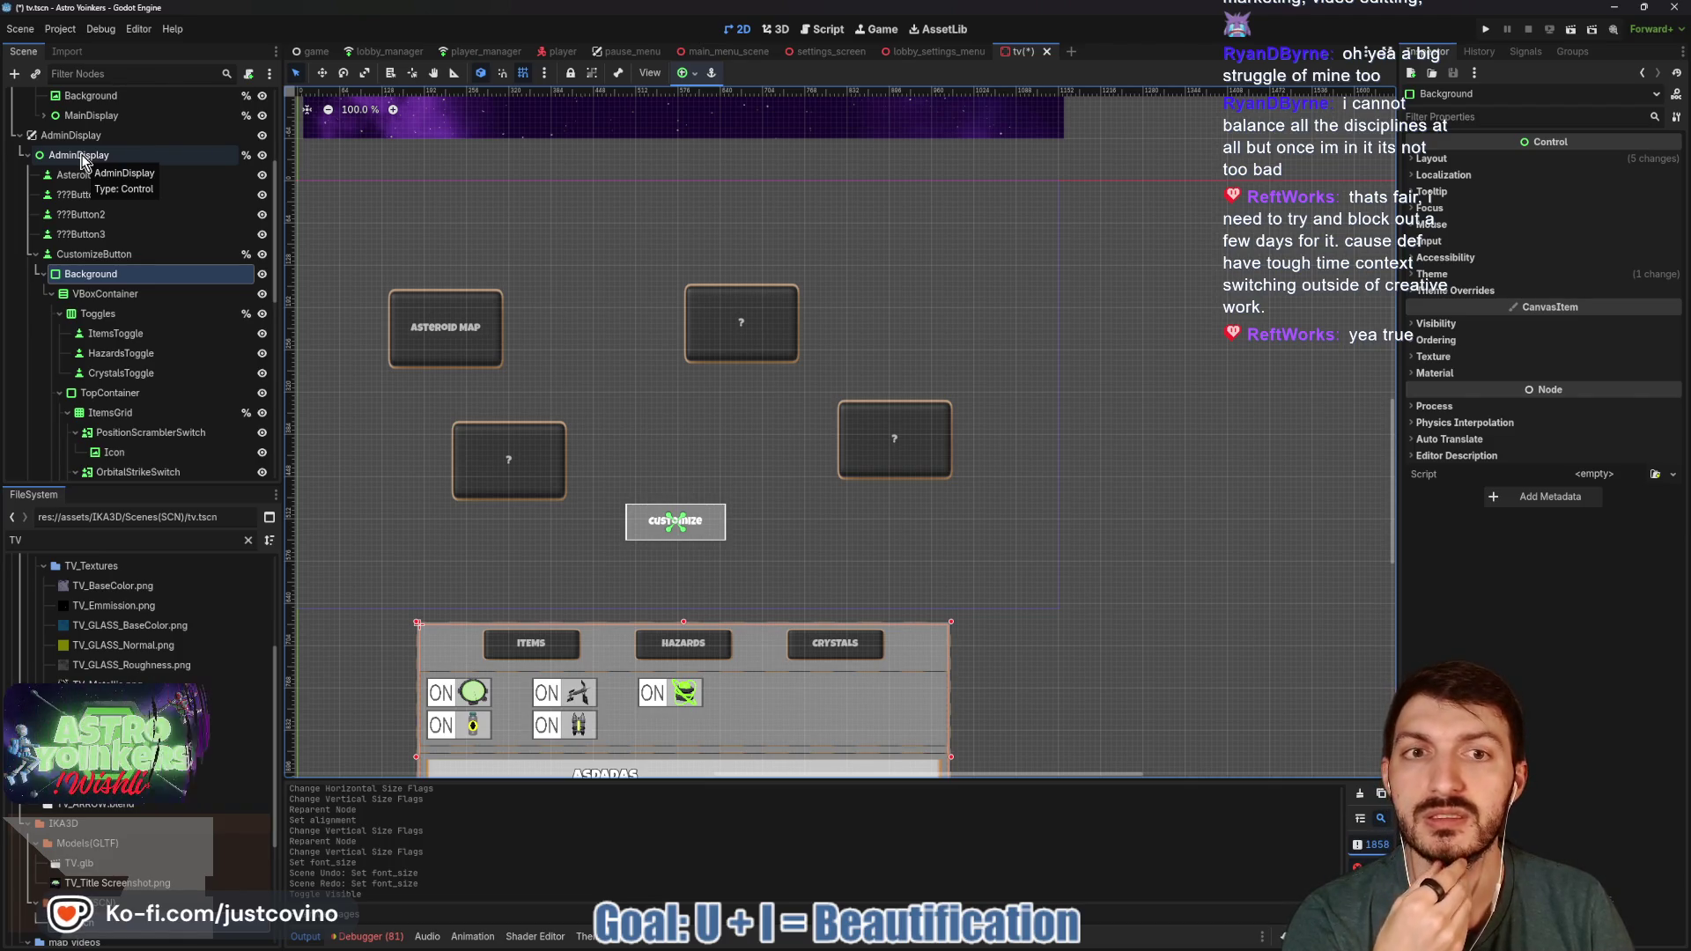
click(81, 156)
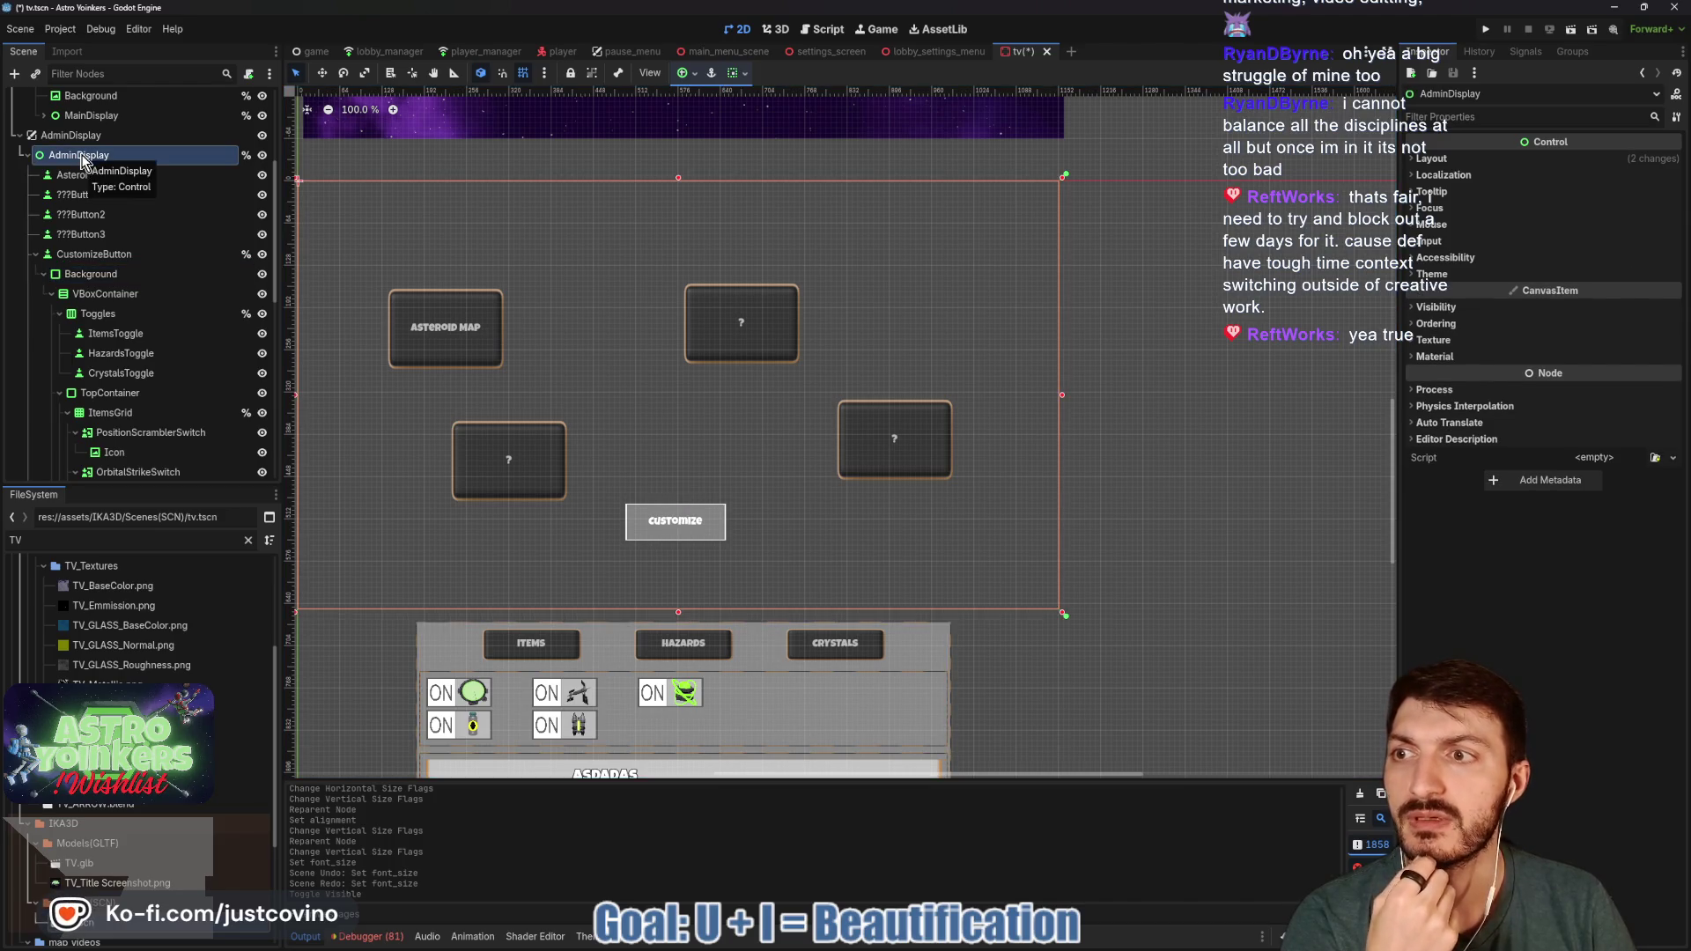
click(43, 276)
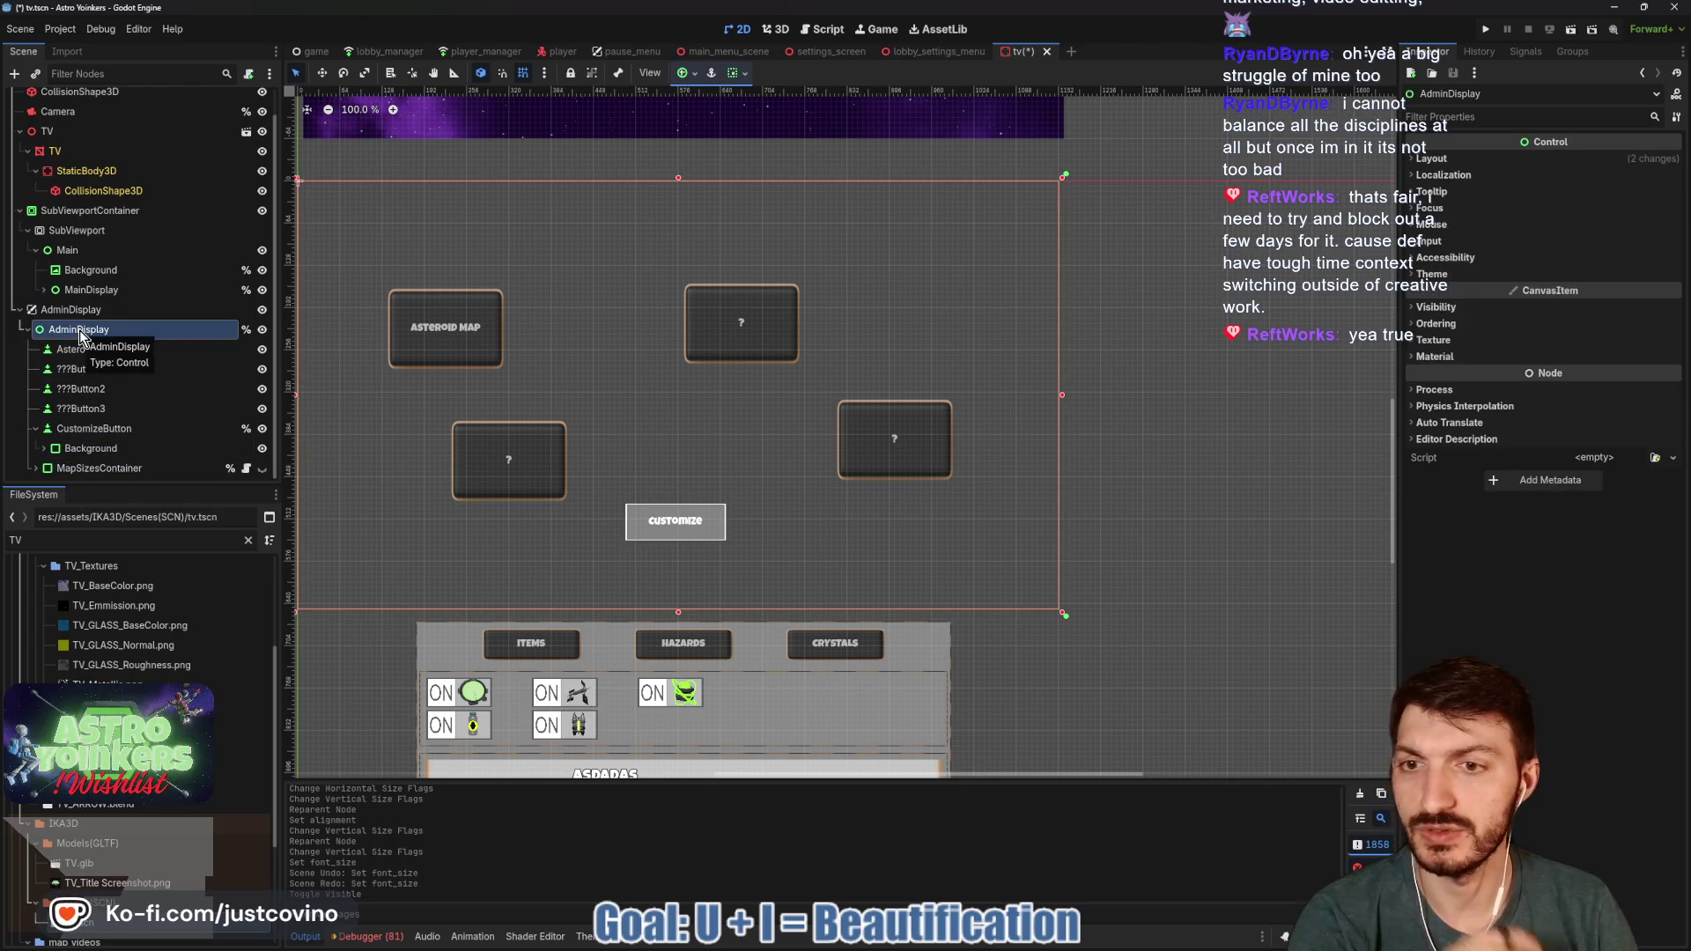
mouse_move(663, 403)
mouse_down()
mouse_move(769, 400)
mouse_move(752, 402)
mouse_up()
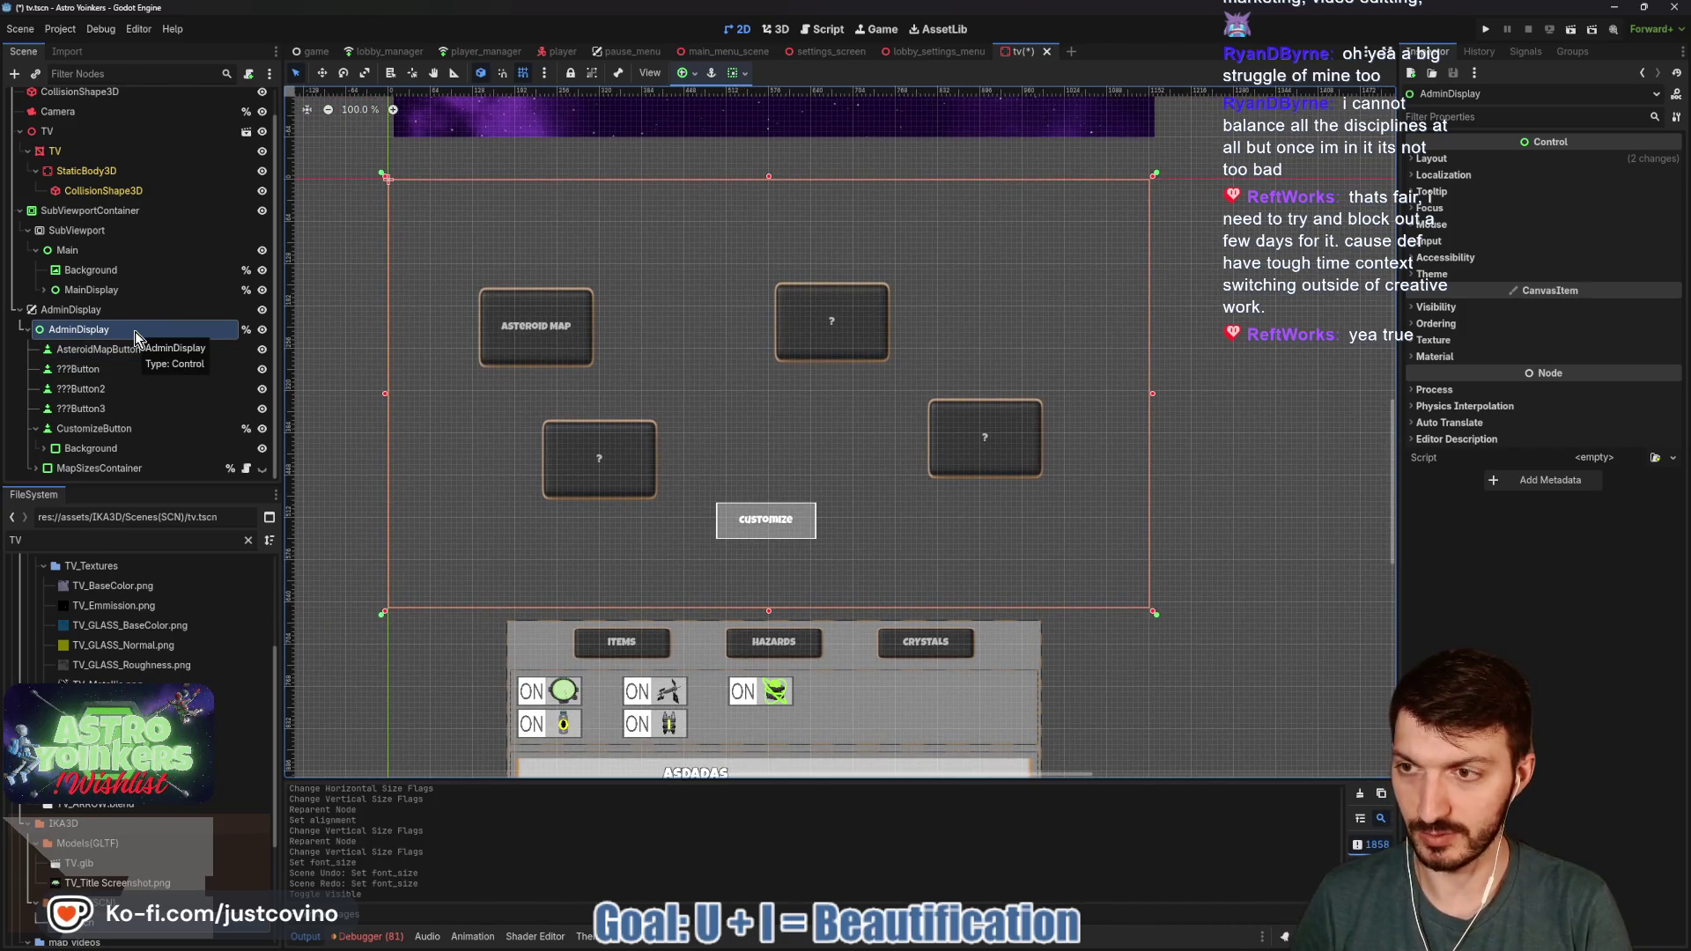
- Add a ColorRect under AdminDisplay, apply the Center anchor preset and stretch it wide and tall
key(ctrl+a)
text(c)
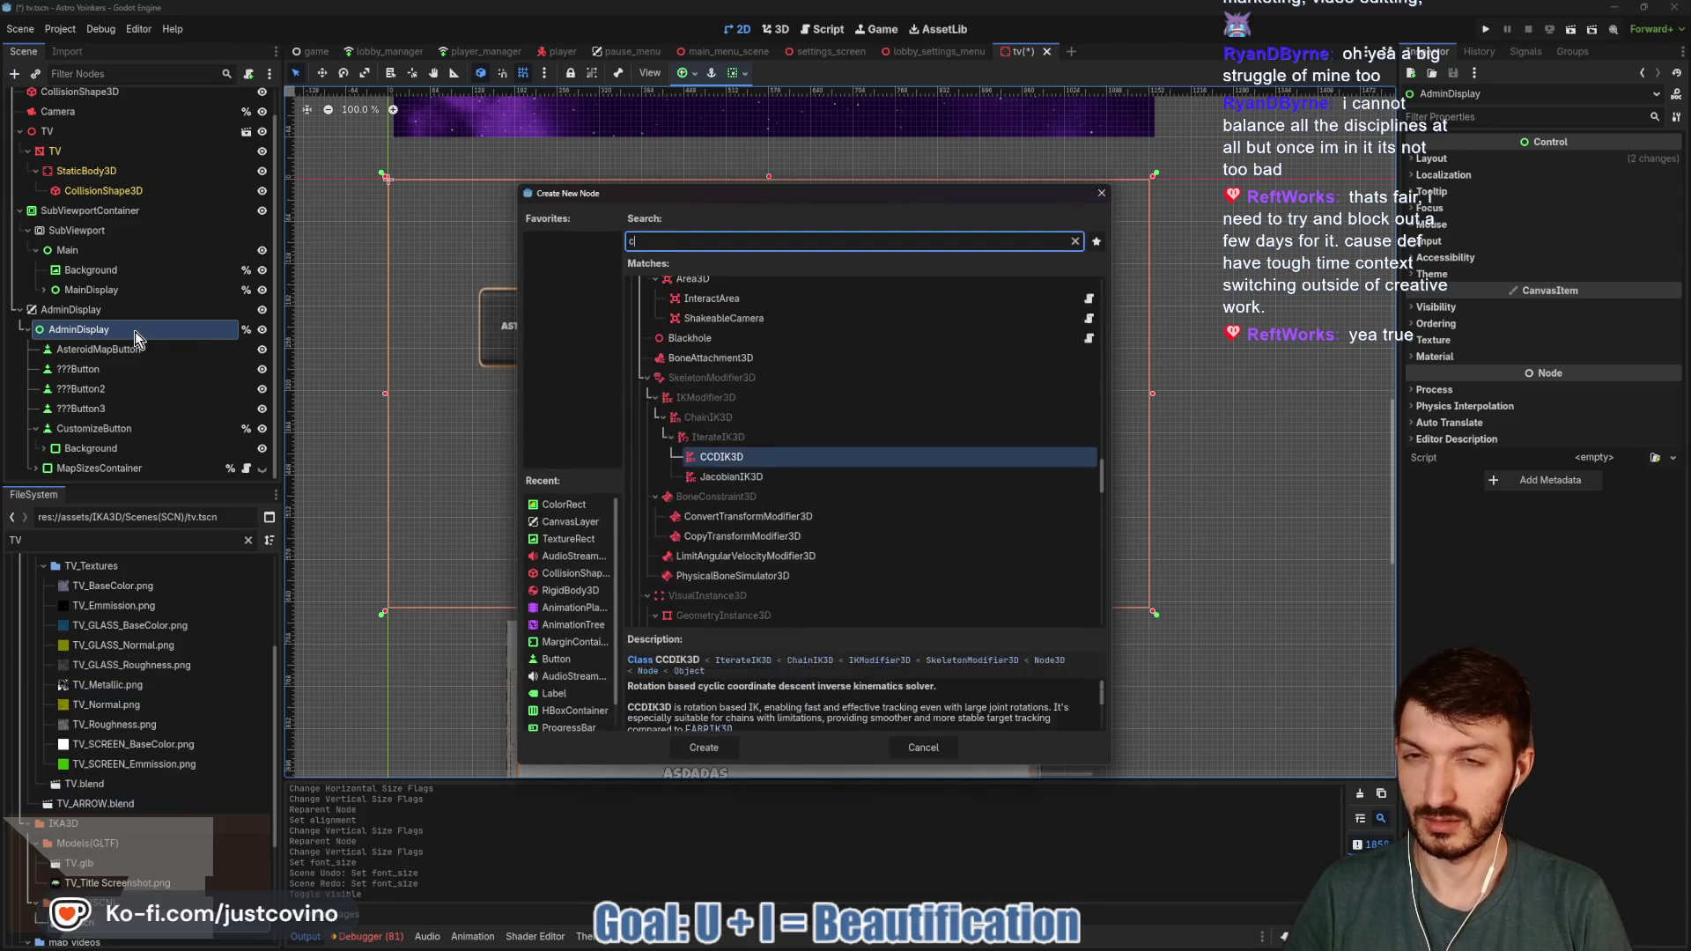
text(olor)
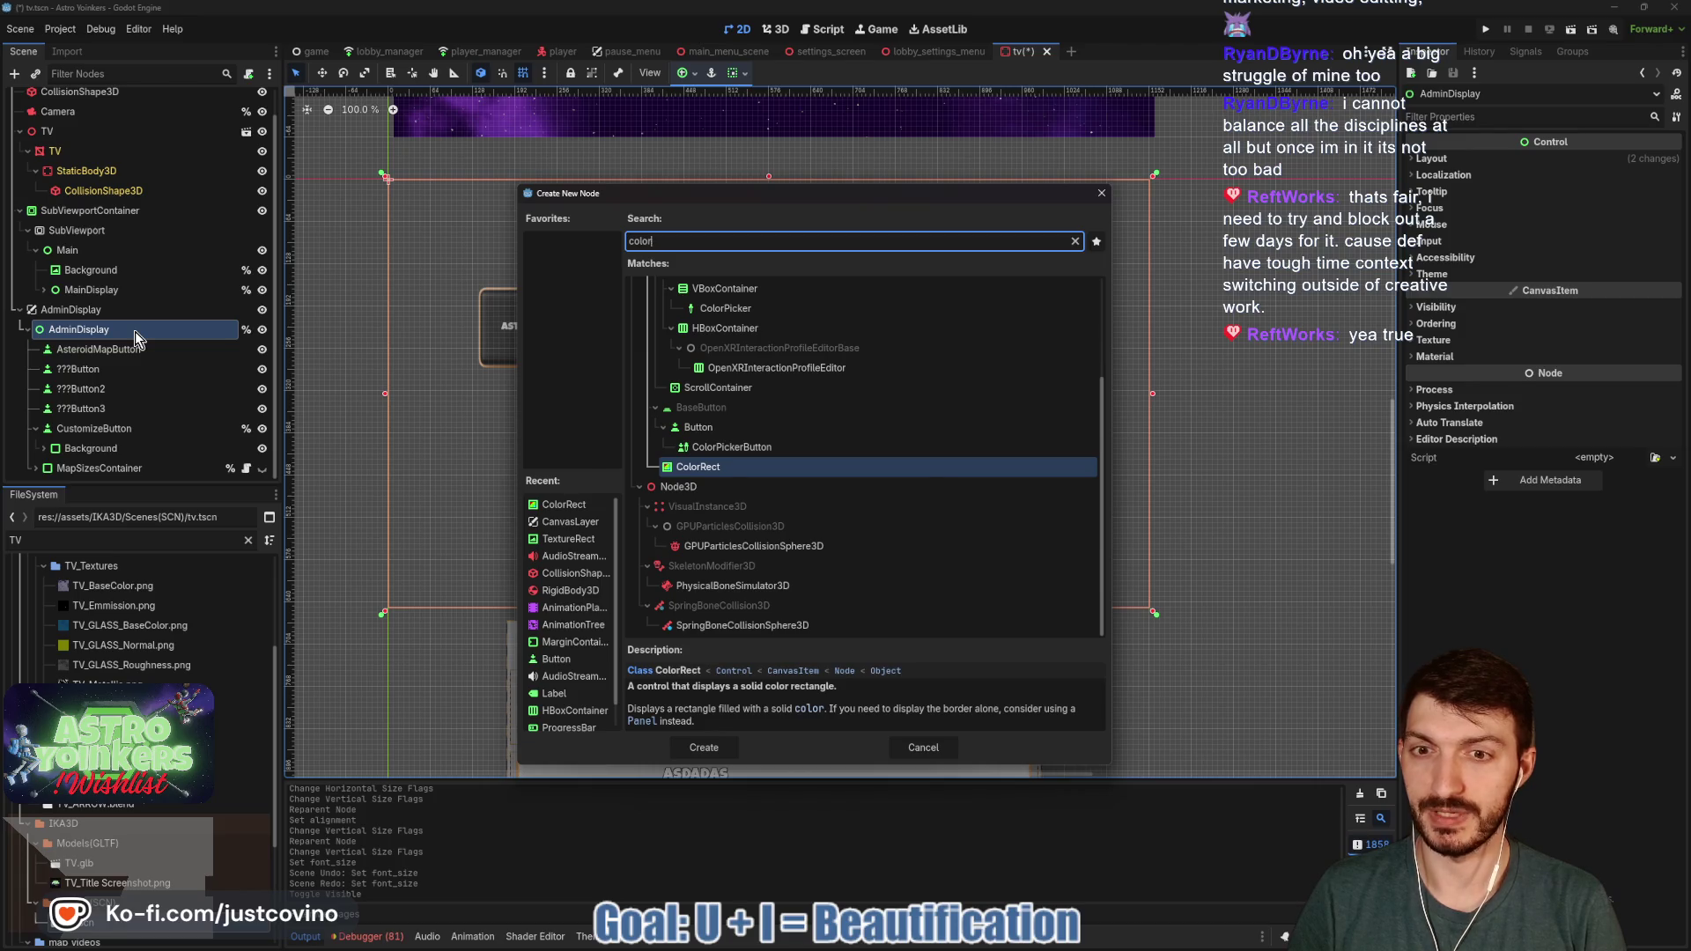
key(Return)
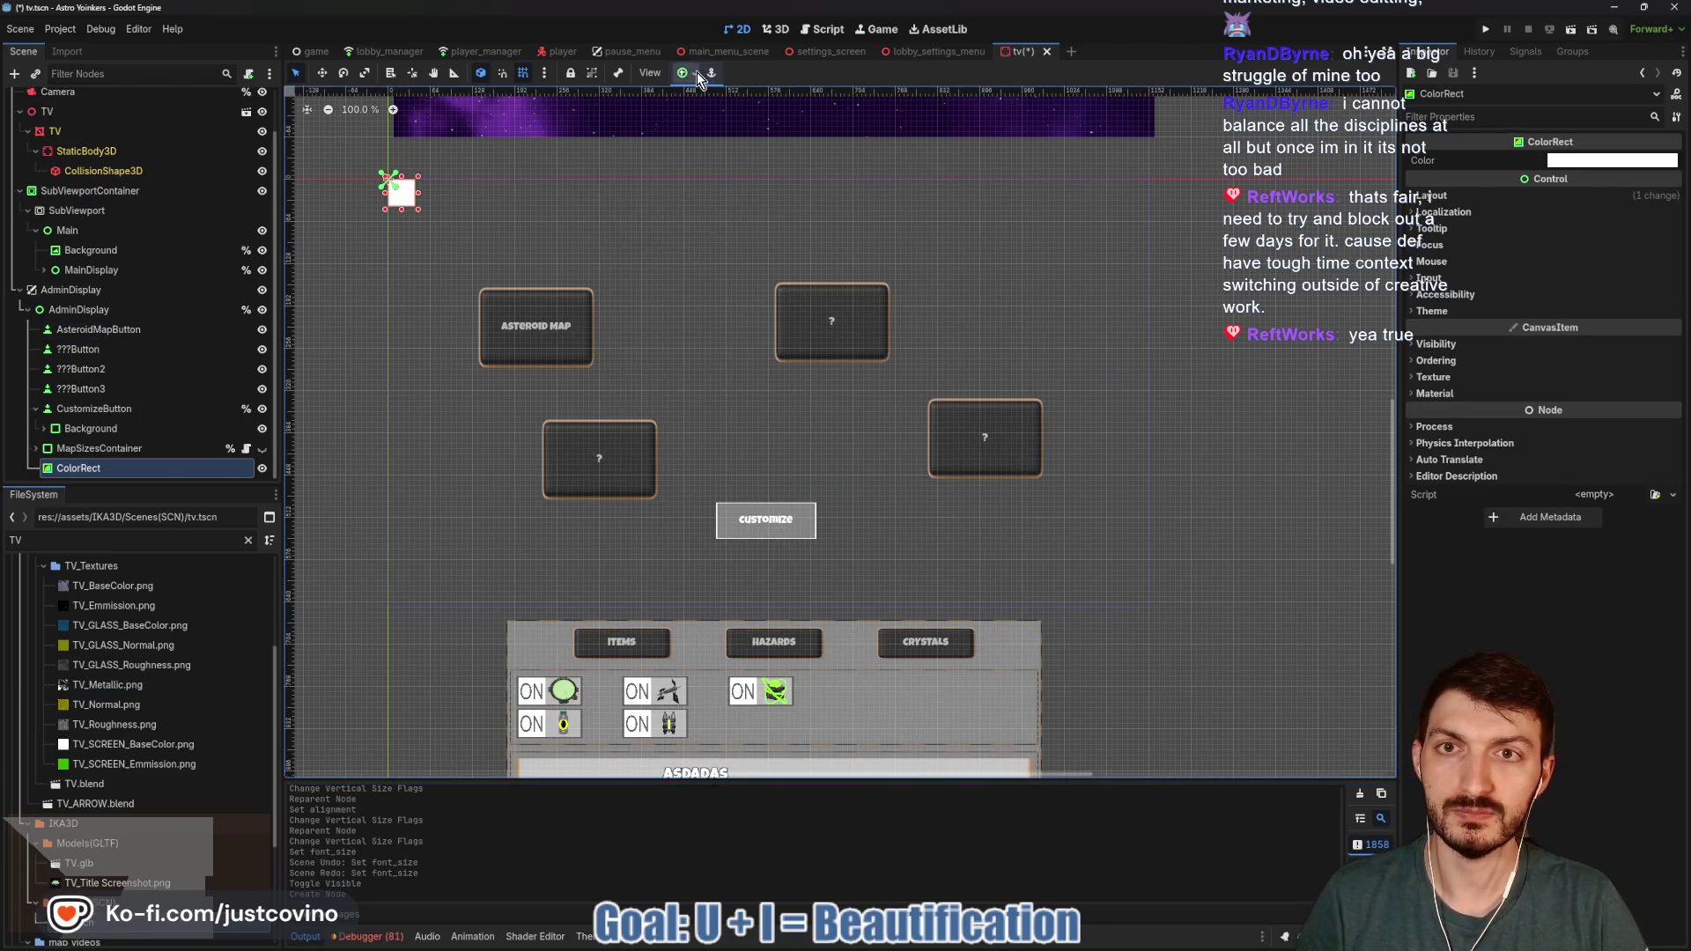
click(696, 74)
click(717, 145)
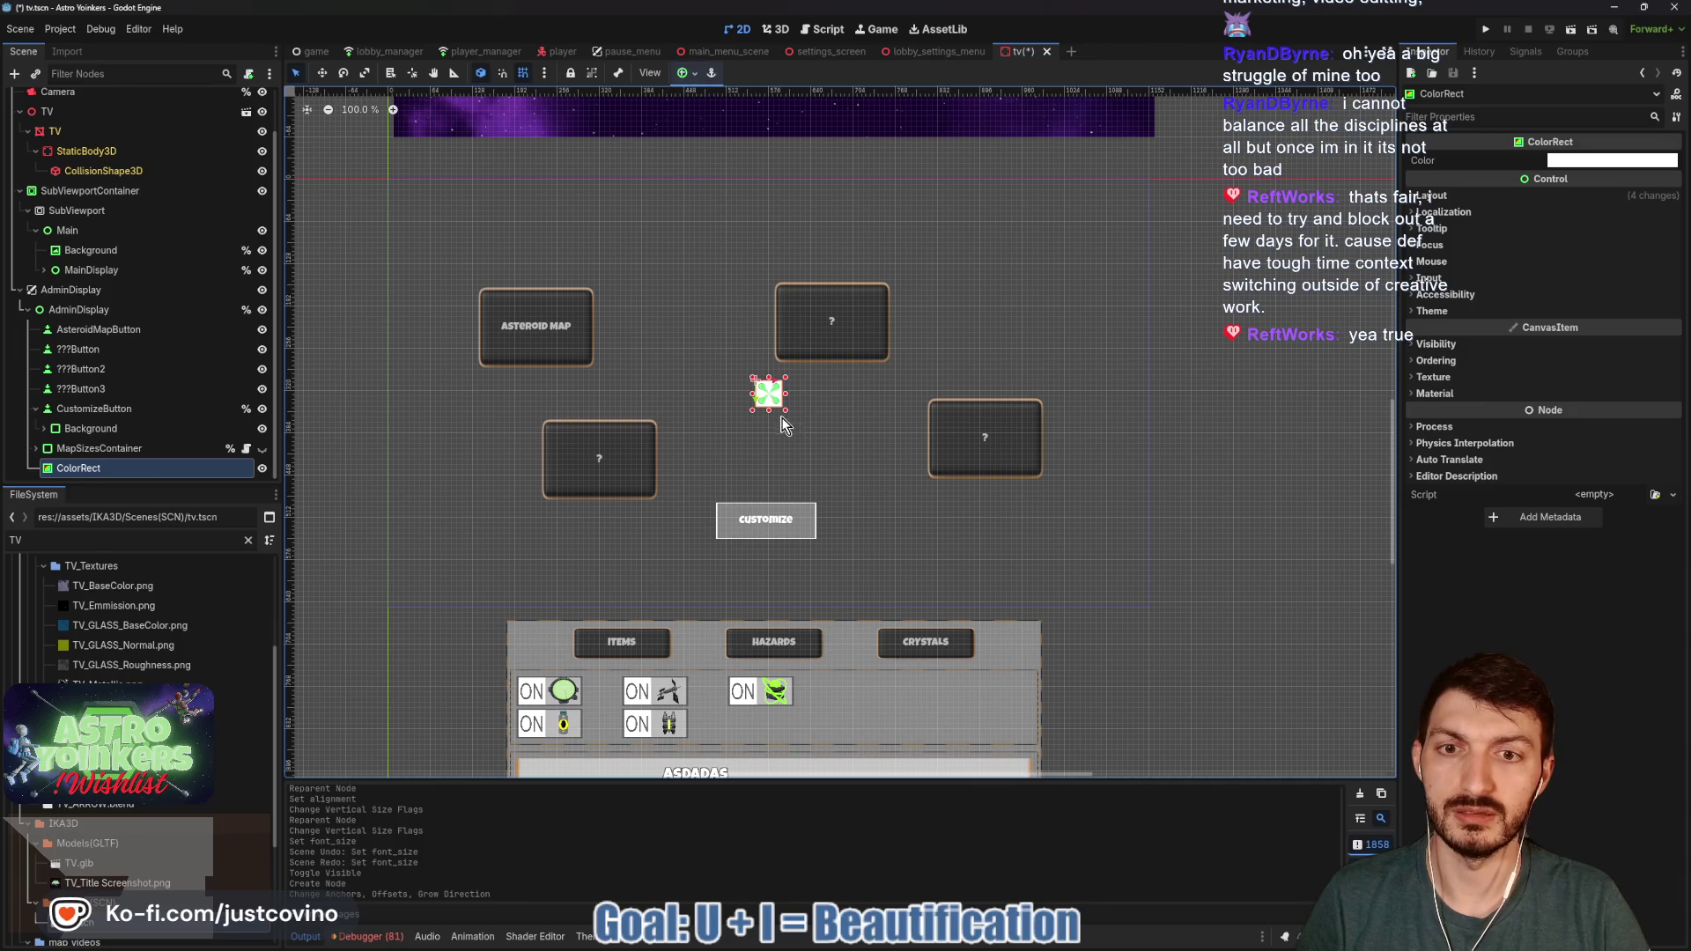
drag(786, 411, 1085, 490)
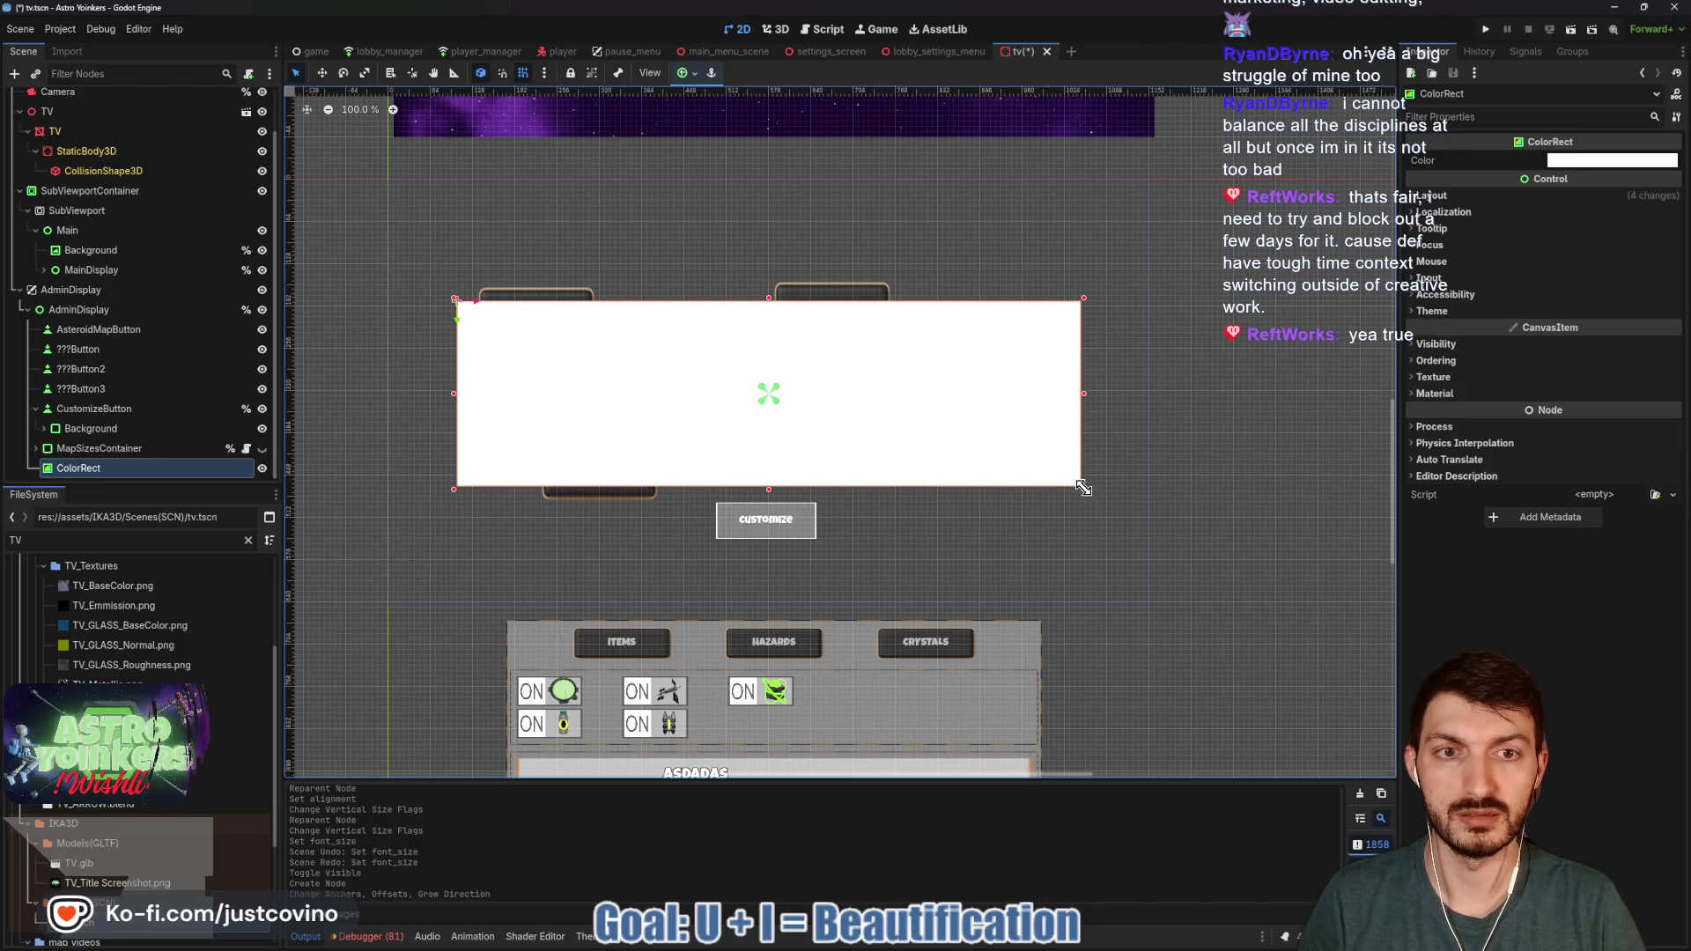
drag(769, 491, 772, 541)
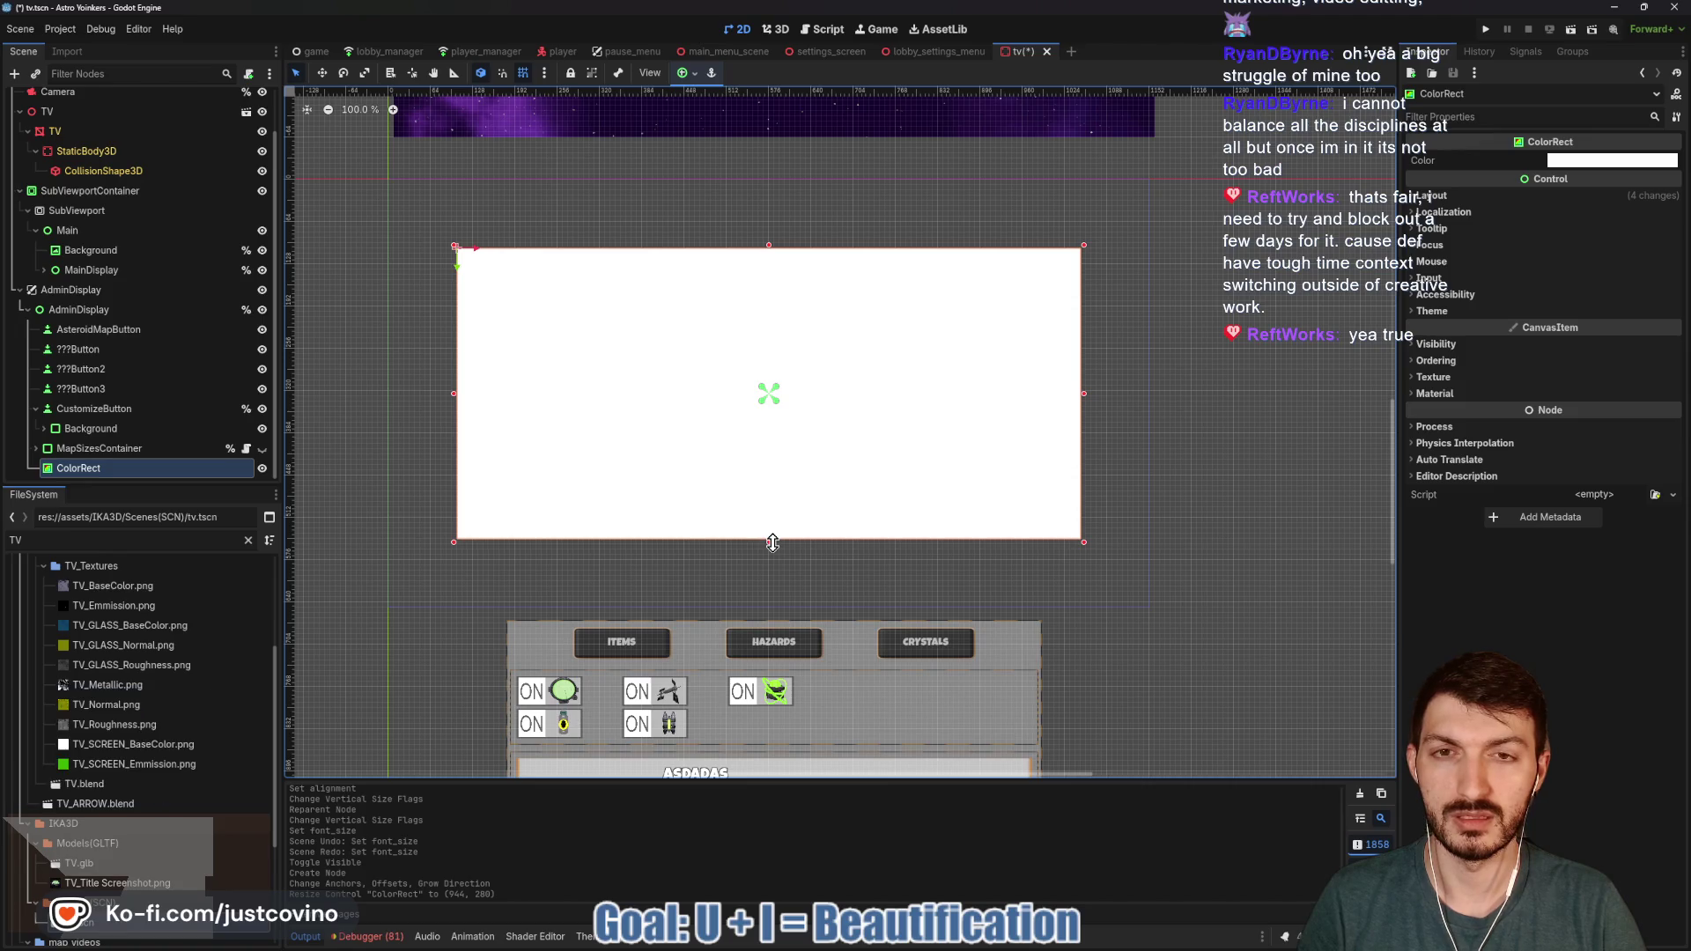
- Give the ColorRect a new ShaderMaterial using blur.gdshader and expand its shader parameters
click(1463, 196)
click(1462, 197)
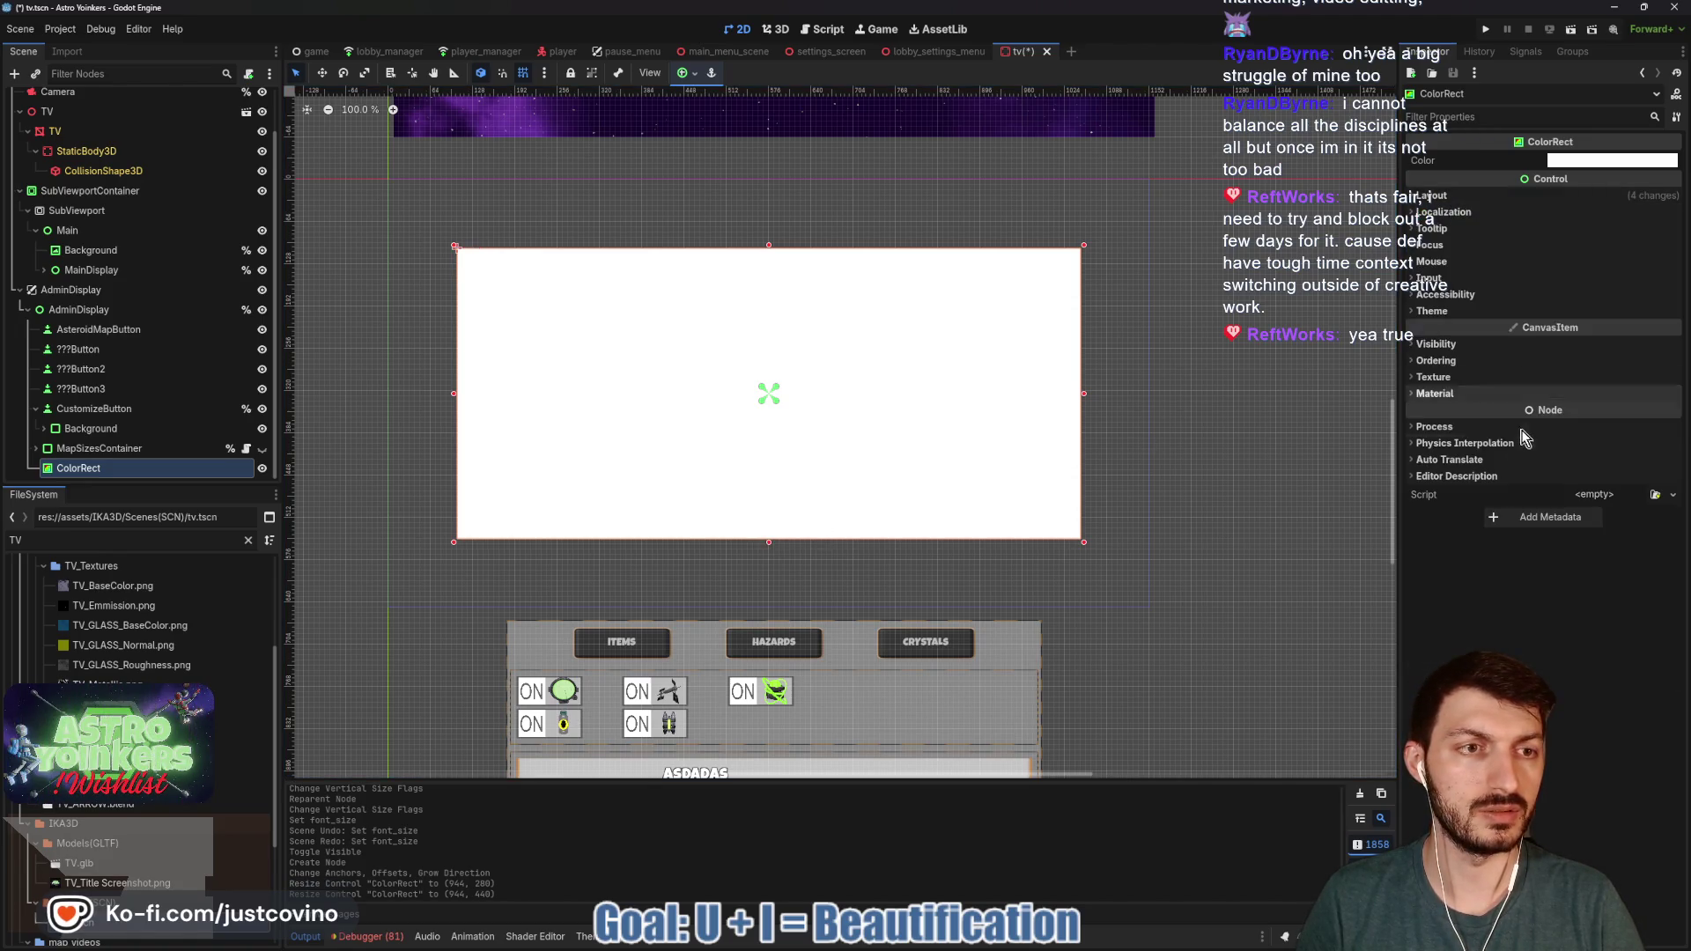
click(1450, 394)
click(1583, 425)
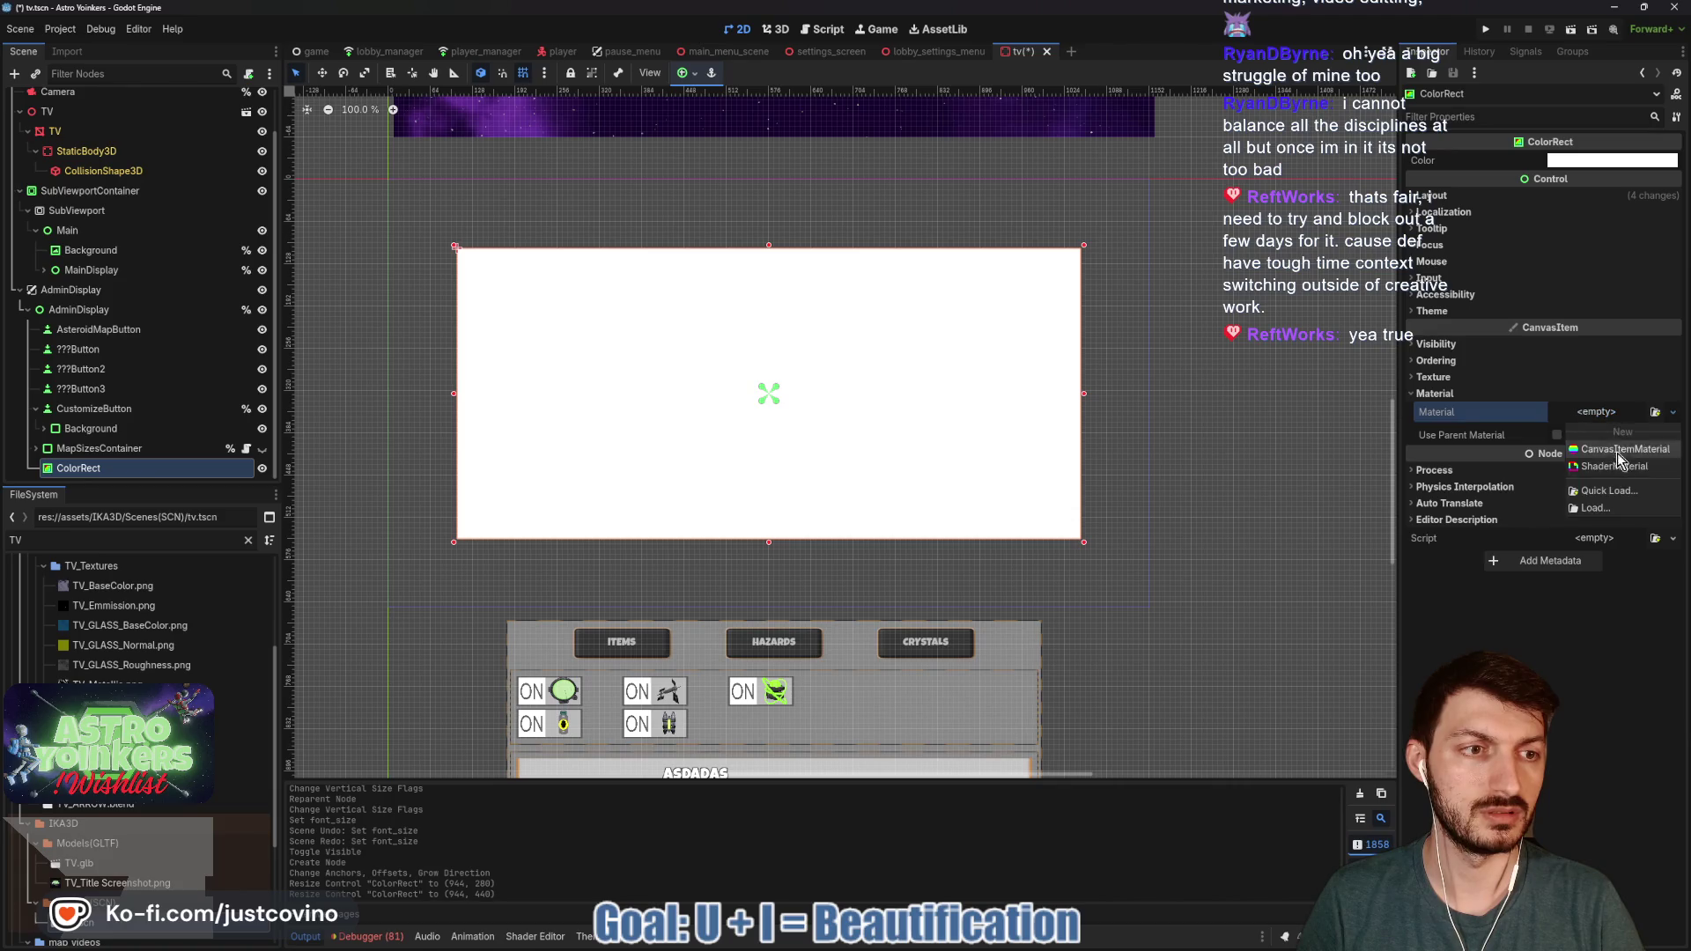
click(1625, 439)
click(1595, 556)
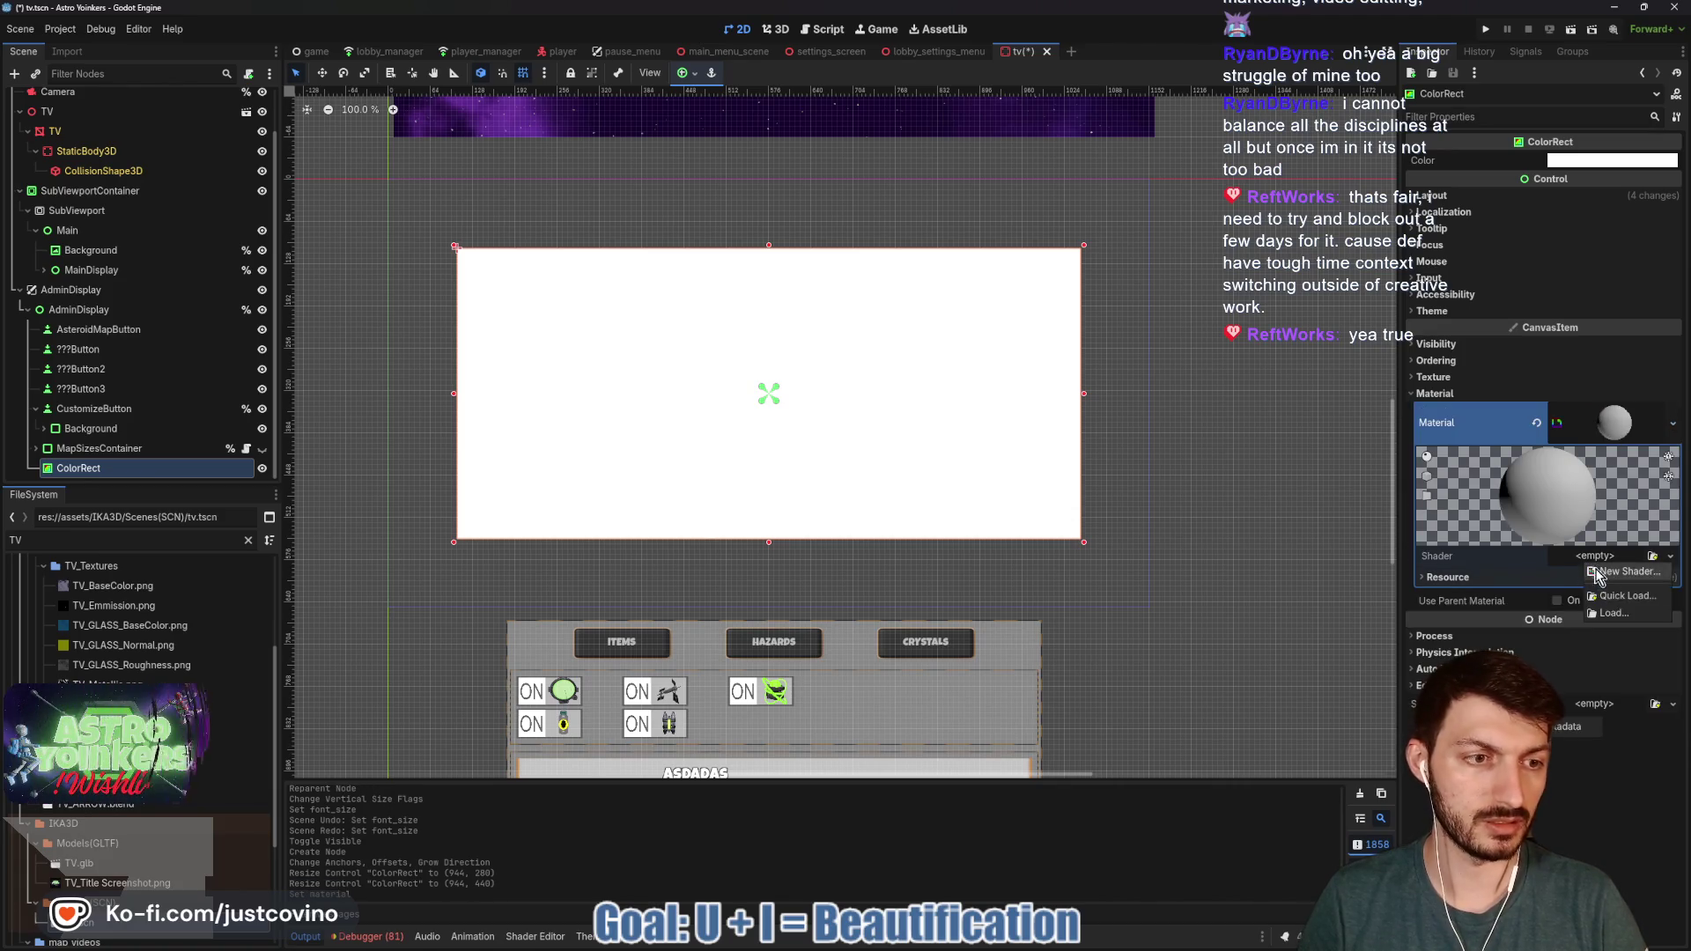
click(1621, 606)
double_click(661, 333)
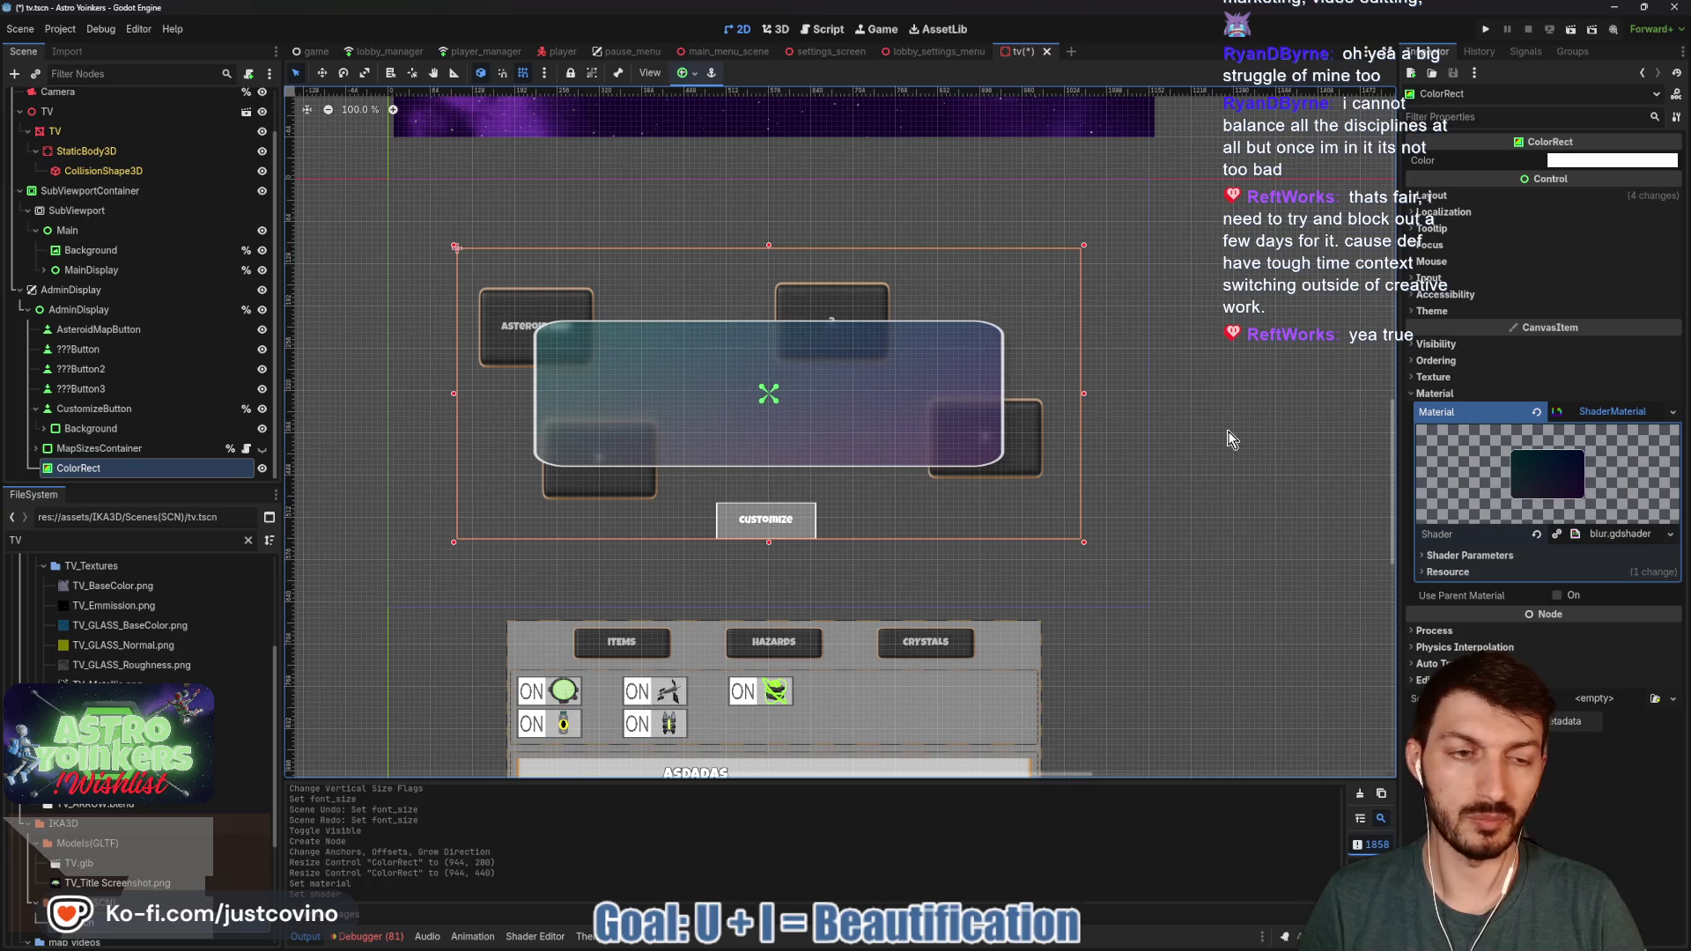
click(1503, 538)
click(1524, 577)
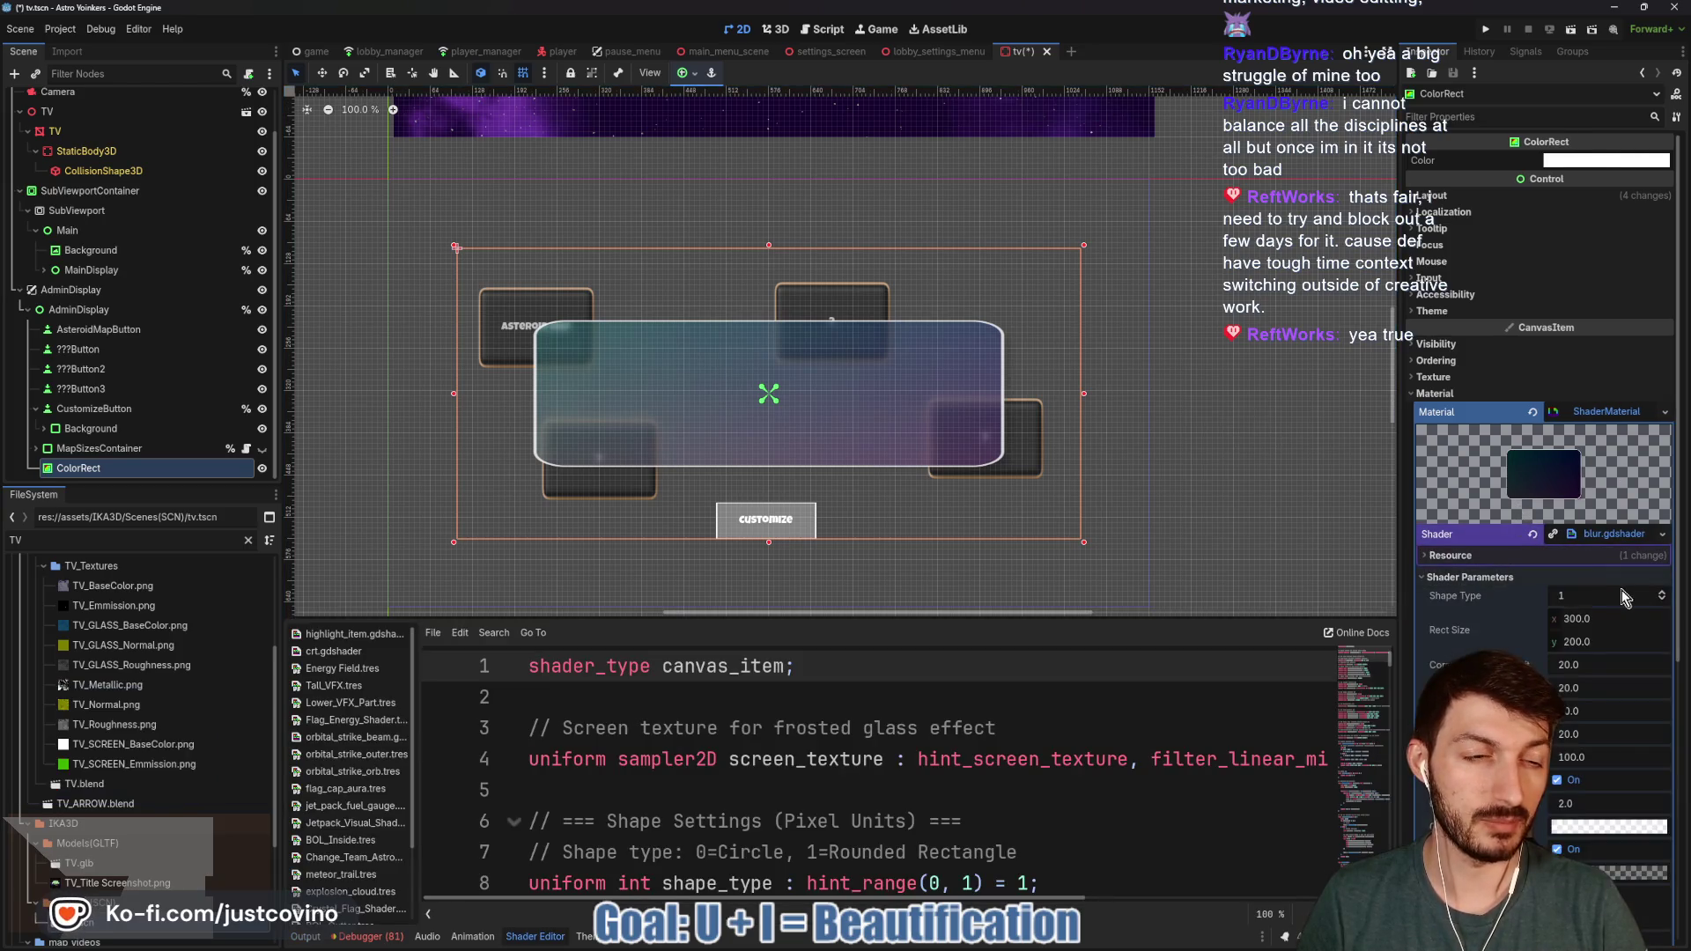
- Set the shader's Rect Size to 335 by 340 and save the scene
click(1588, 619)
text(325)
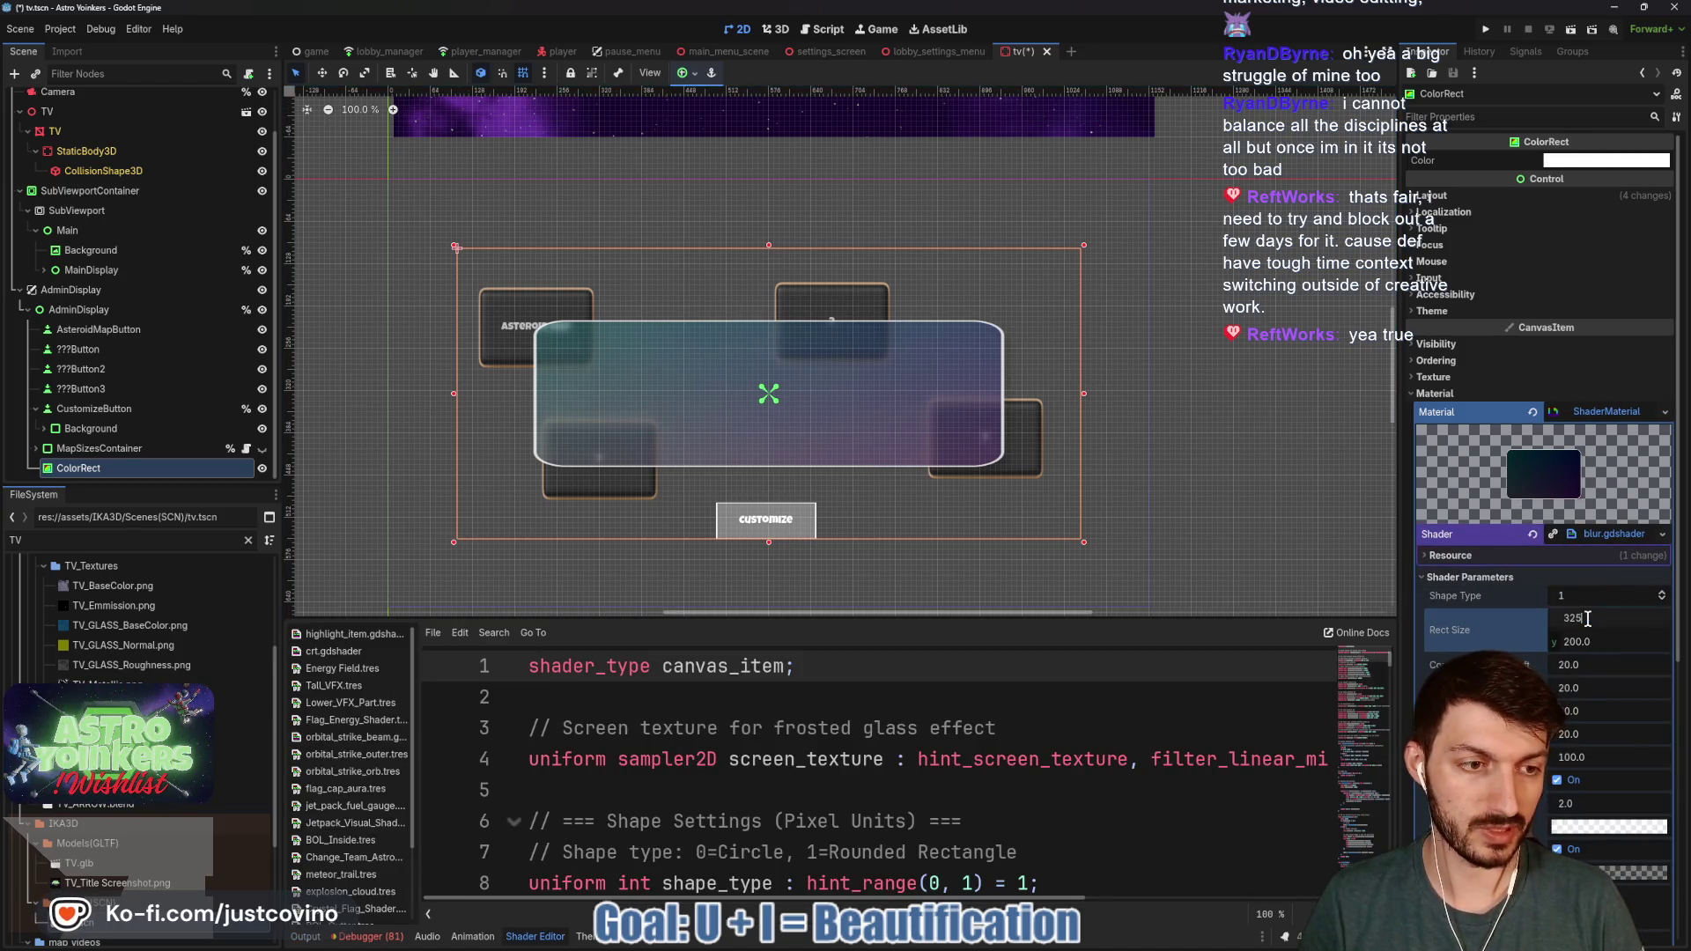
key(Tab)
text(340)
key(Return)
key(ctrl+s)
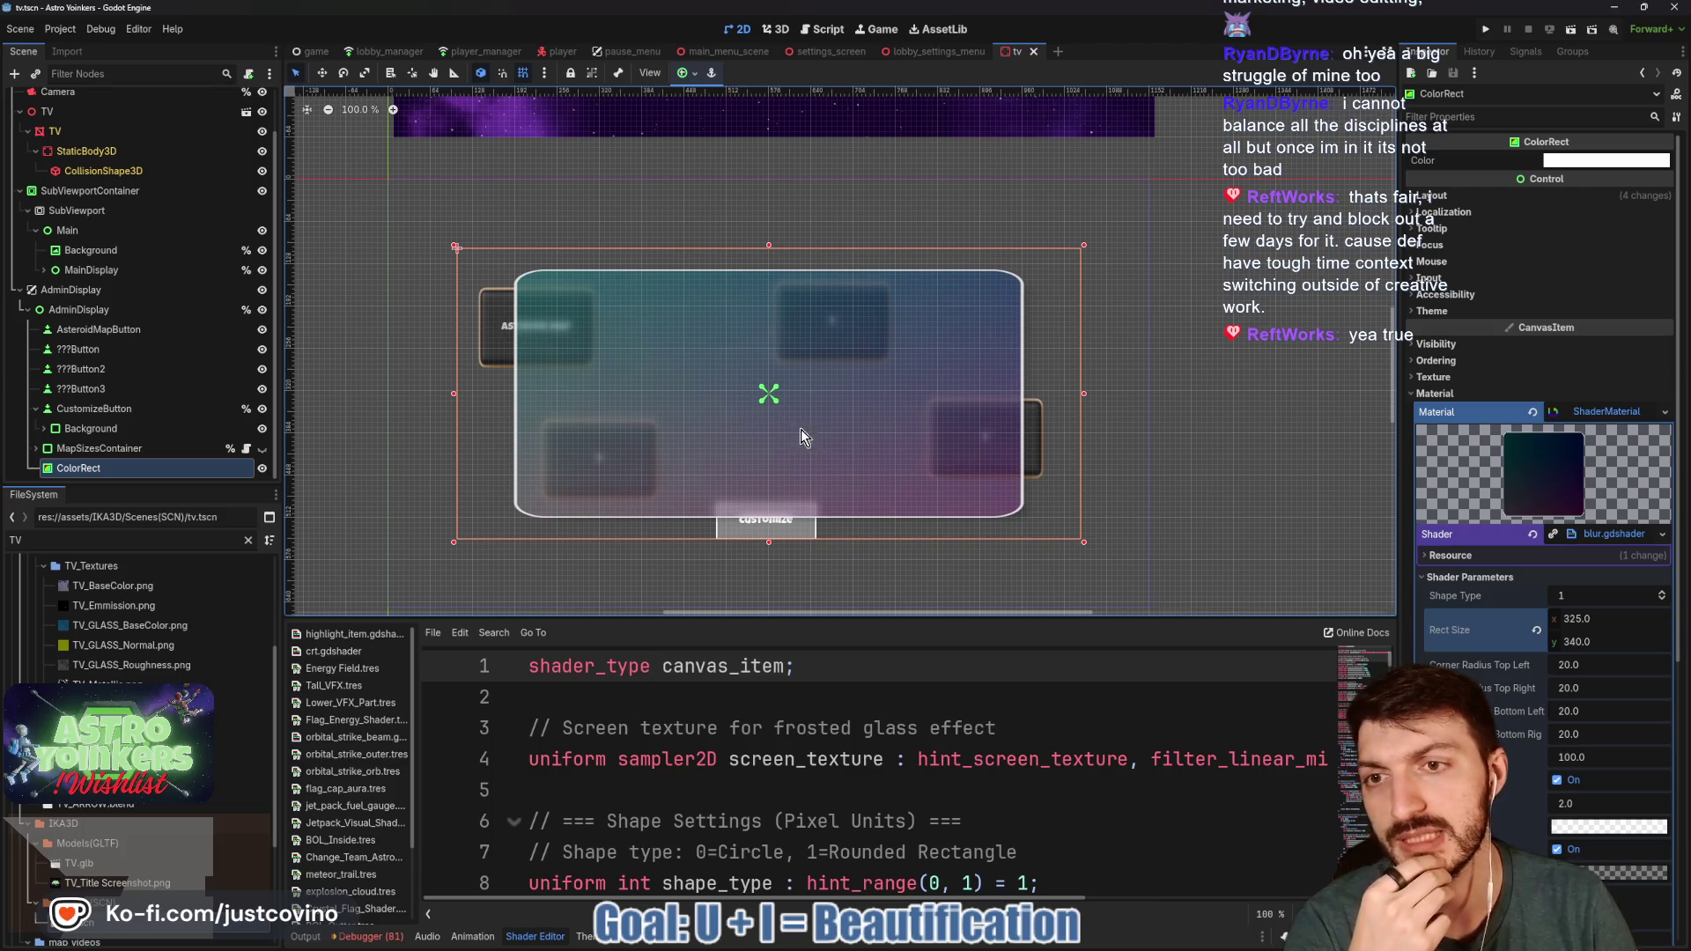
click(1582, 621)
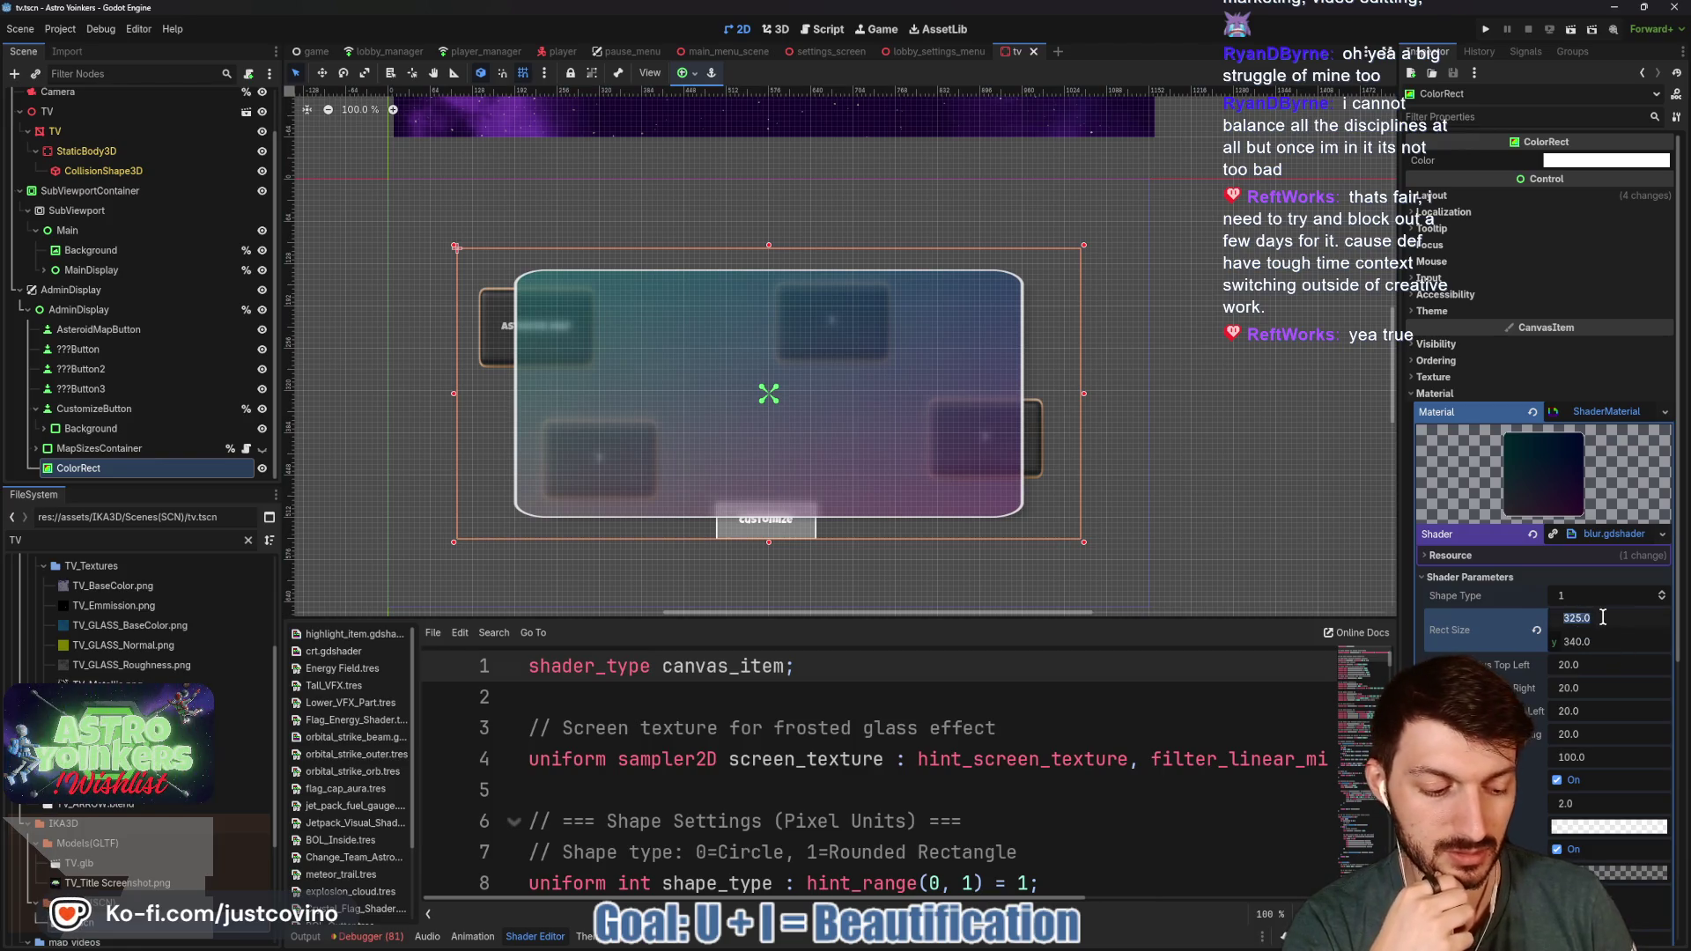
text(35)
key(Return)
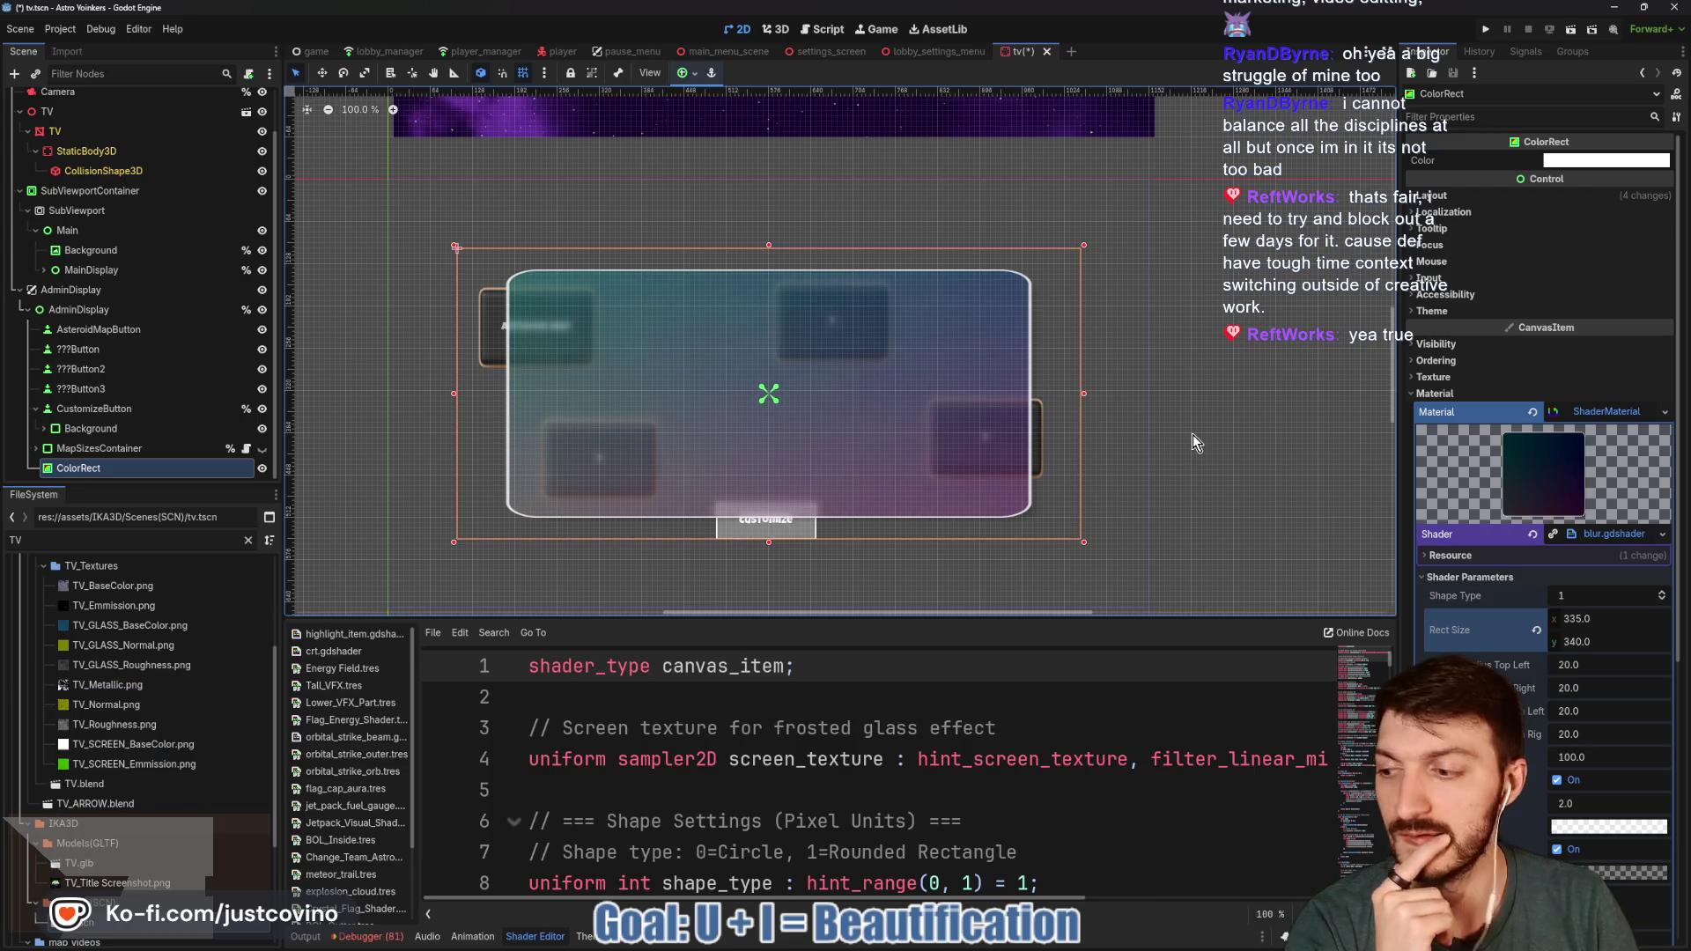
key(ctrl+s)
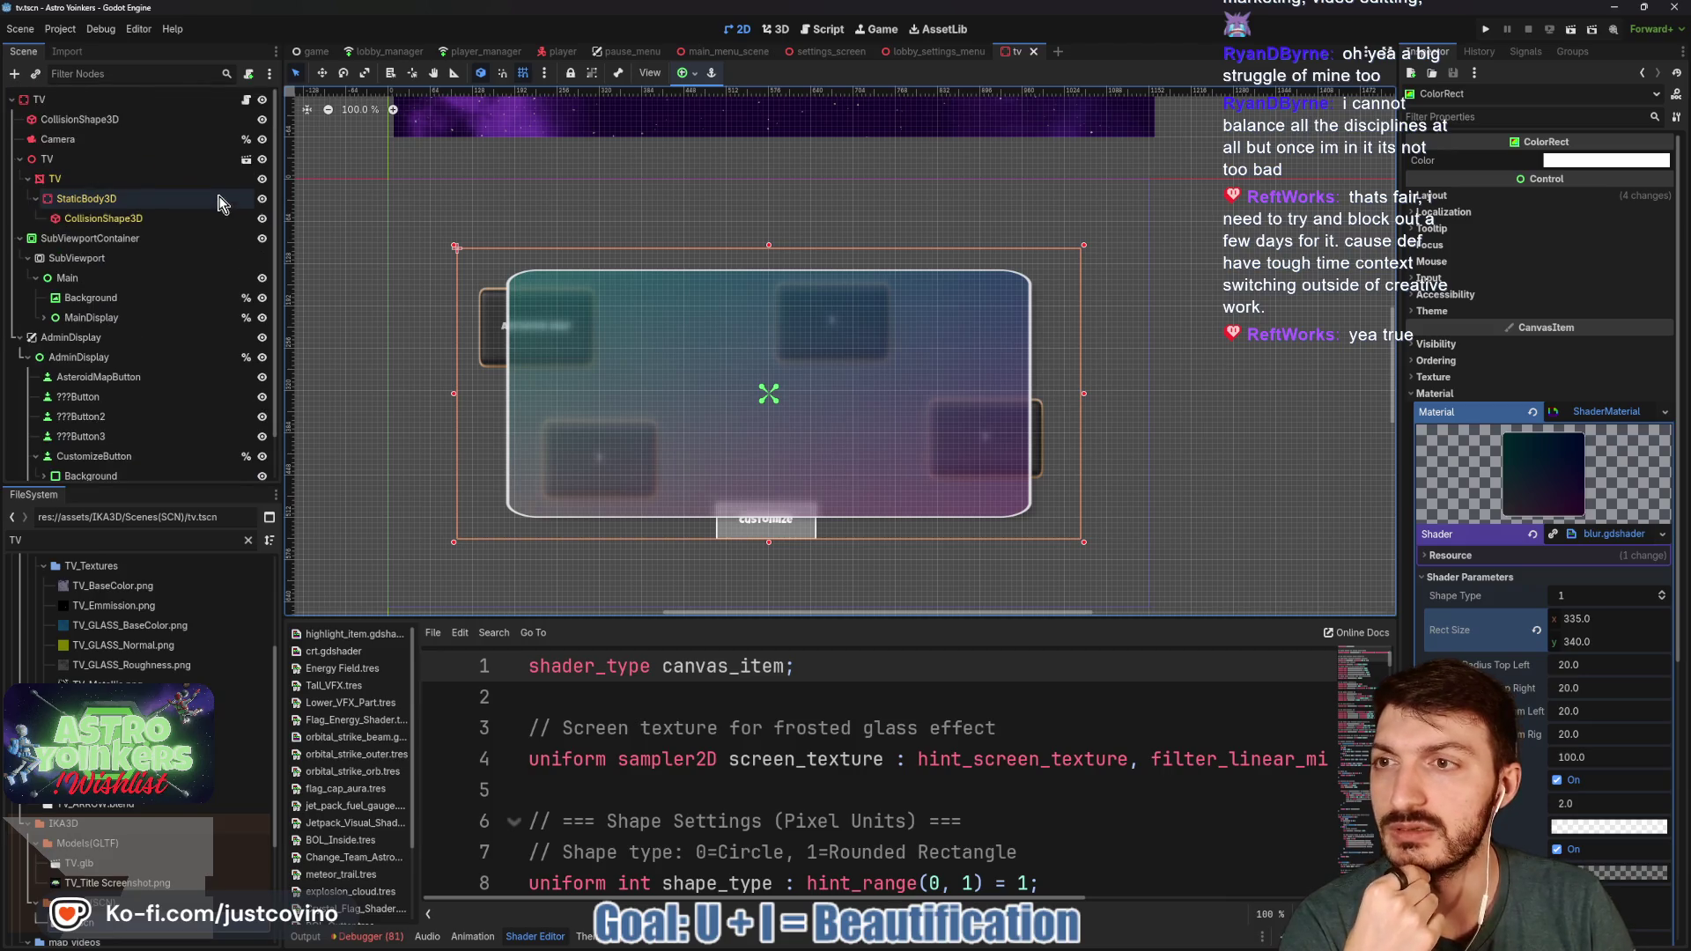
double_click(120, 469)
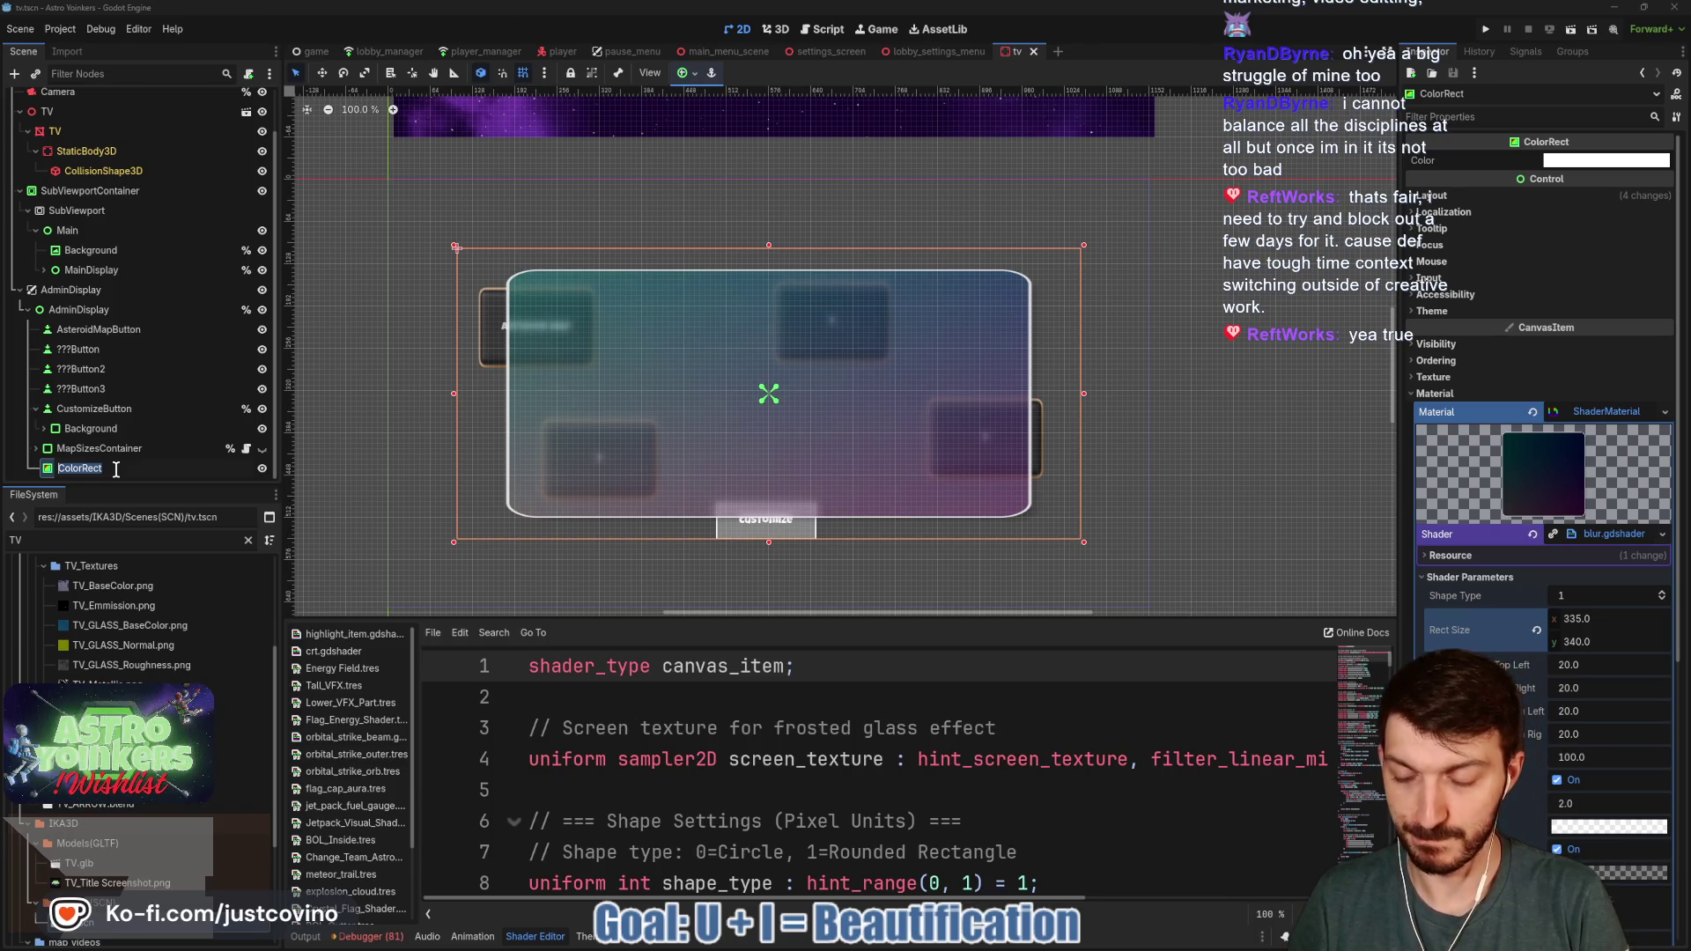
- Rename the panel AdminBackground and add a TabContainer child with the Full Rect preset
text(AdminBackground)
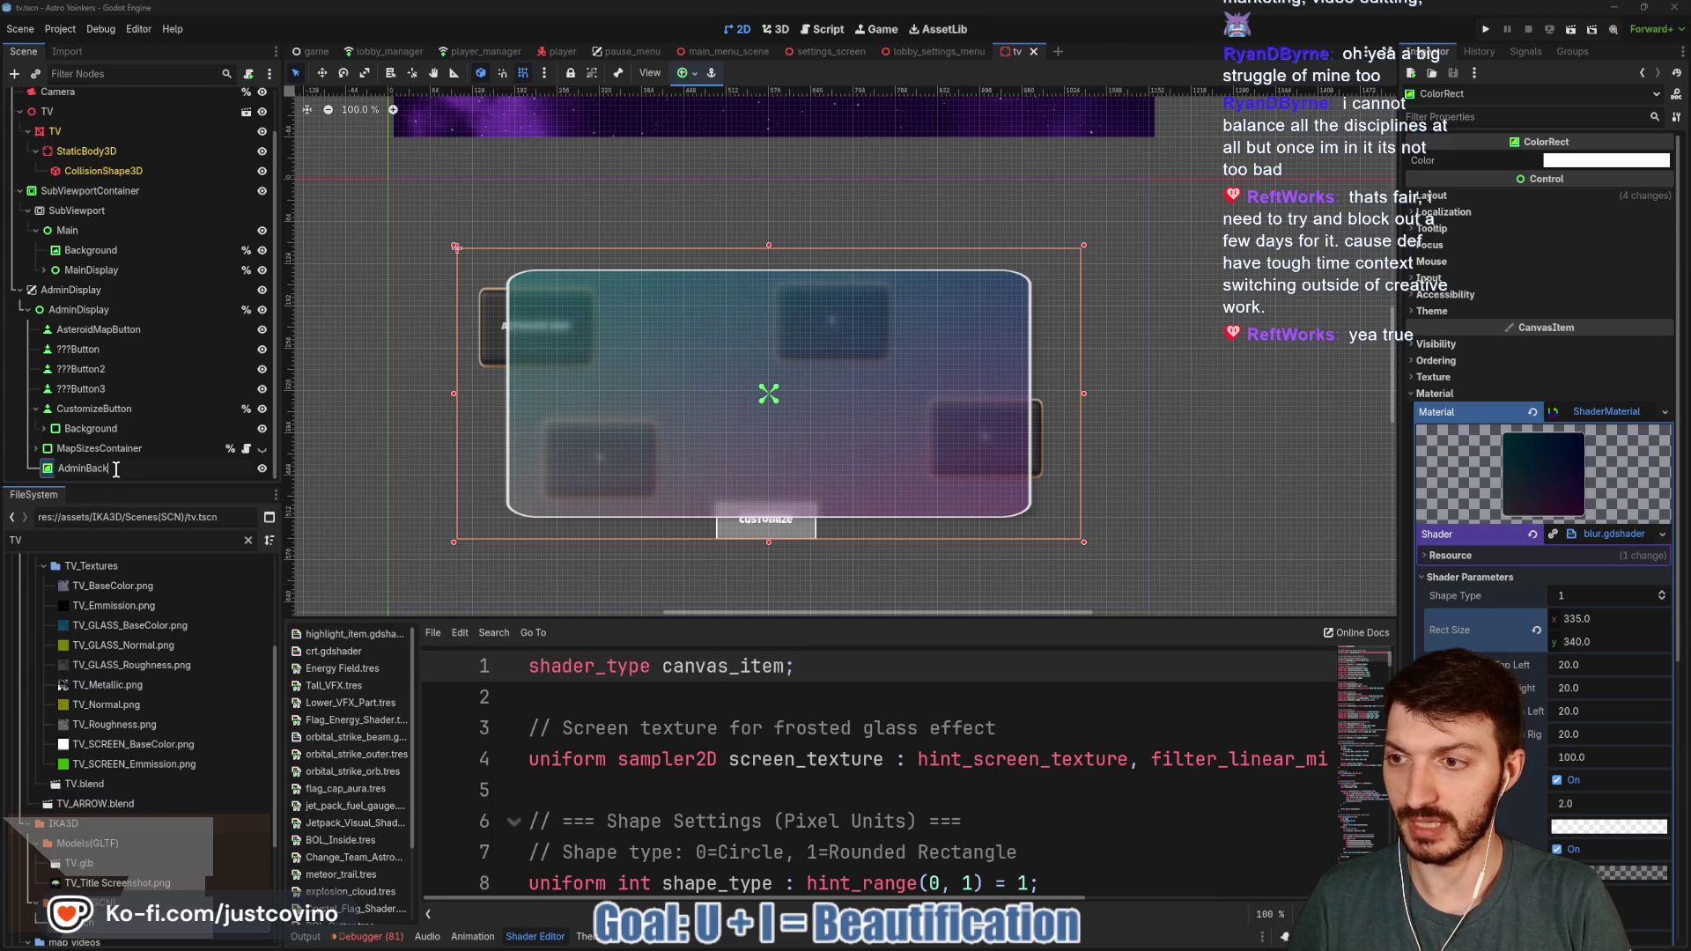
key(Return)
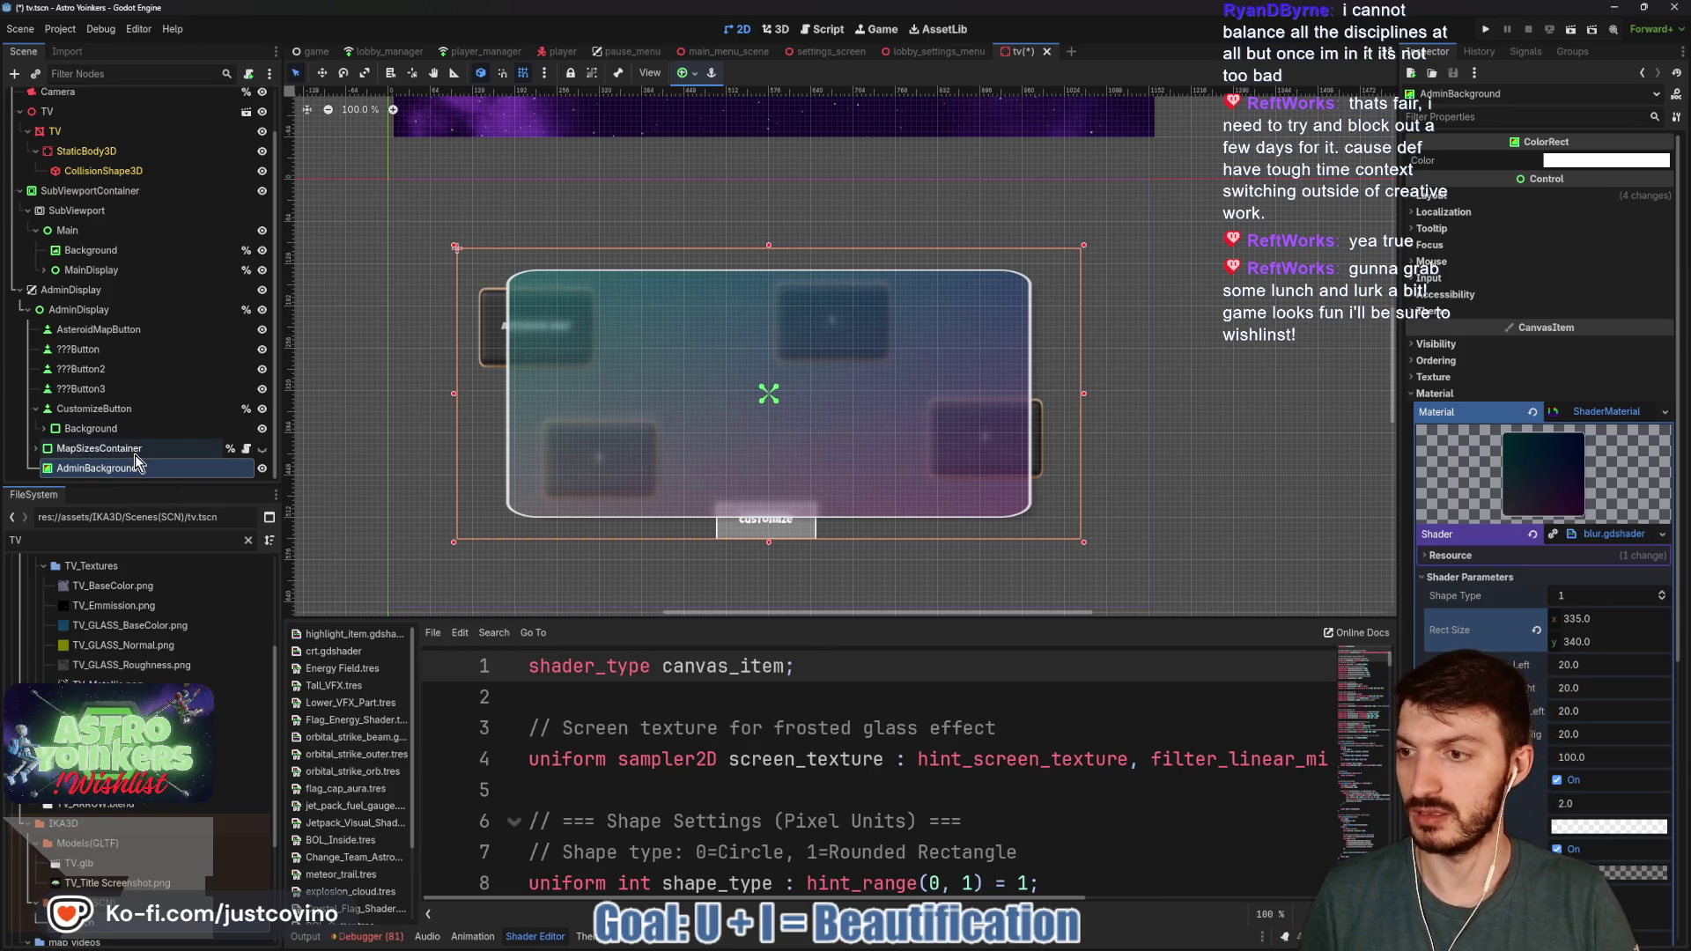
key(ctrl+a)
text(tabc)
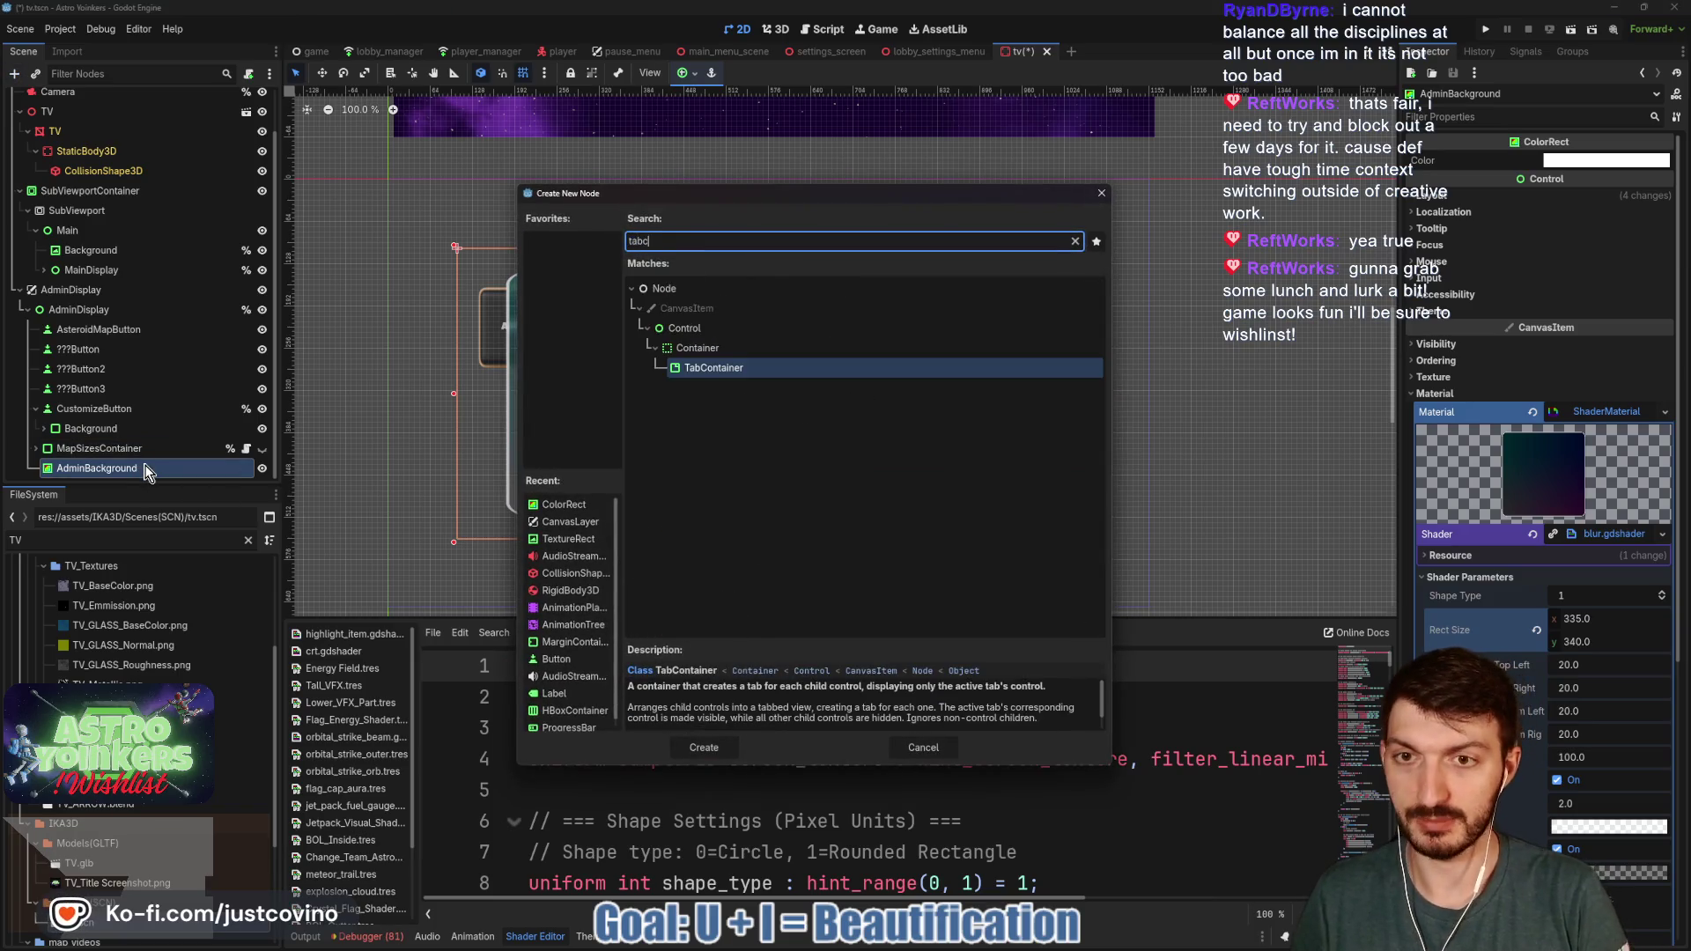
key(Return)
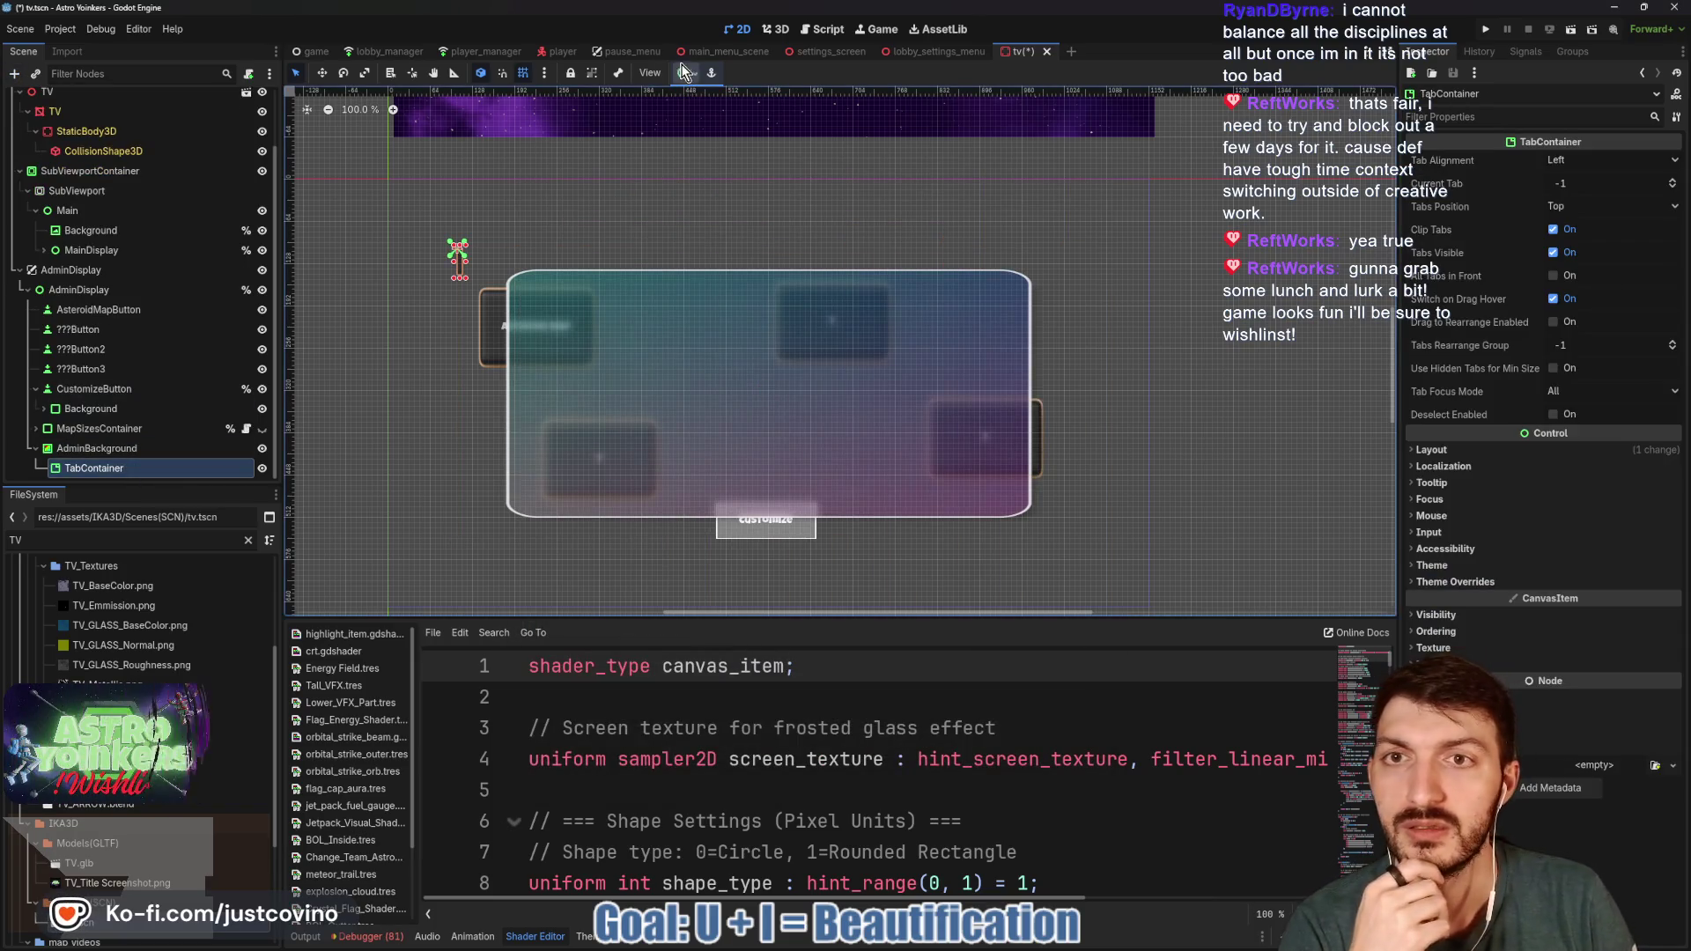
click(692, 74)
click(712, 147)
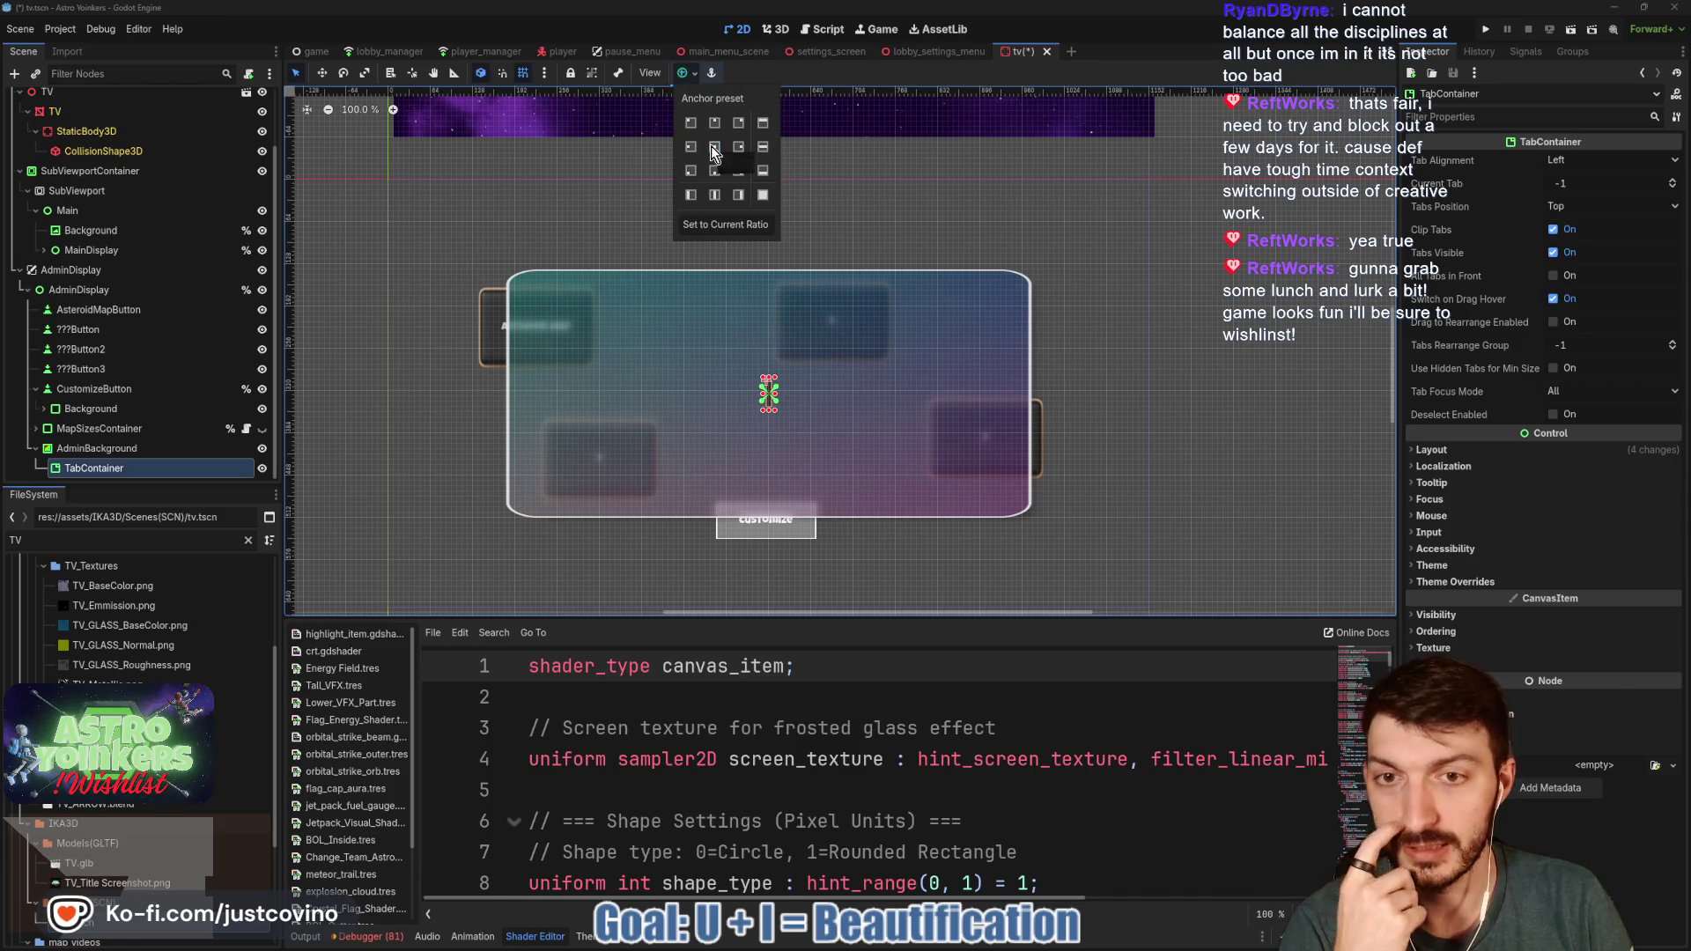
click(764, 196)
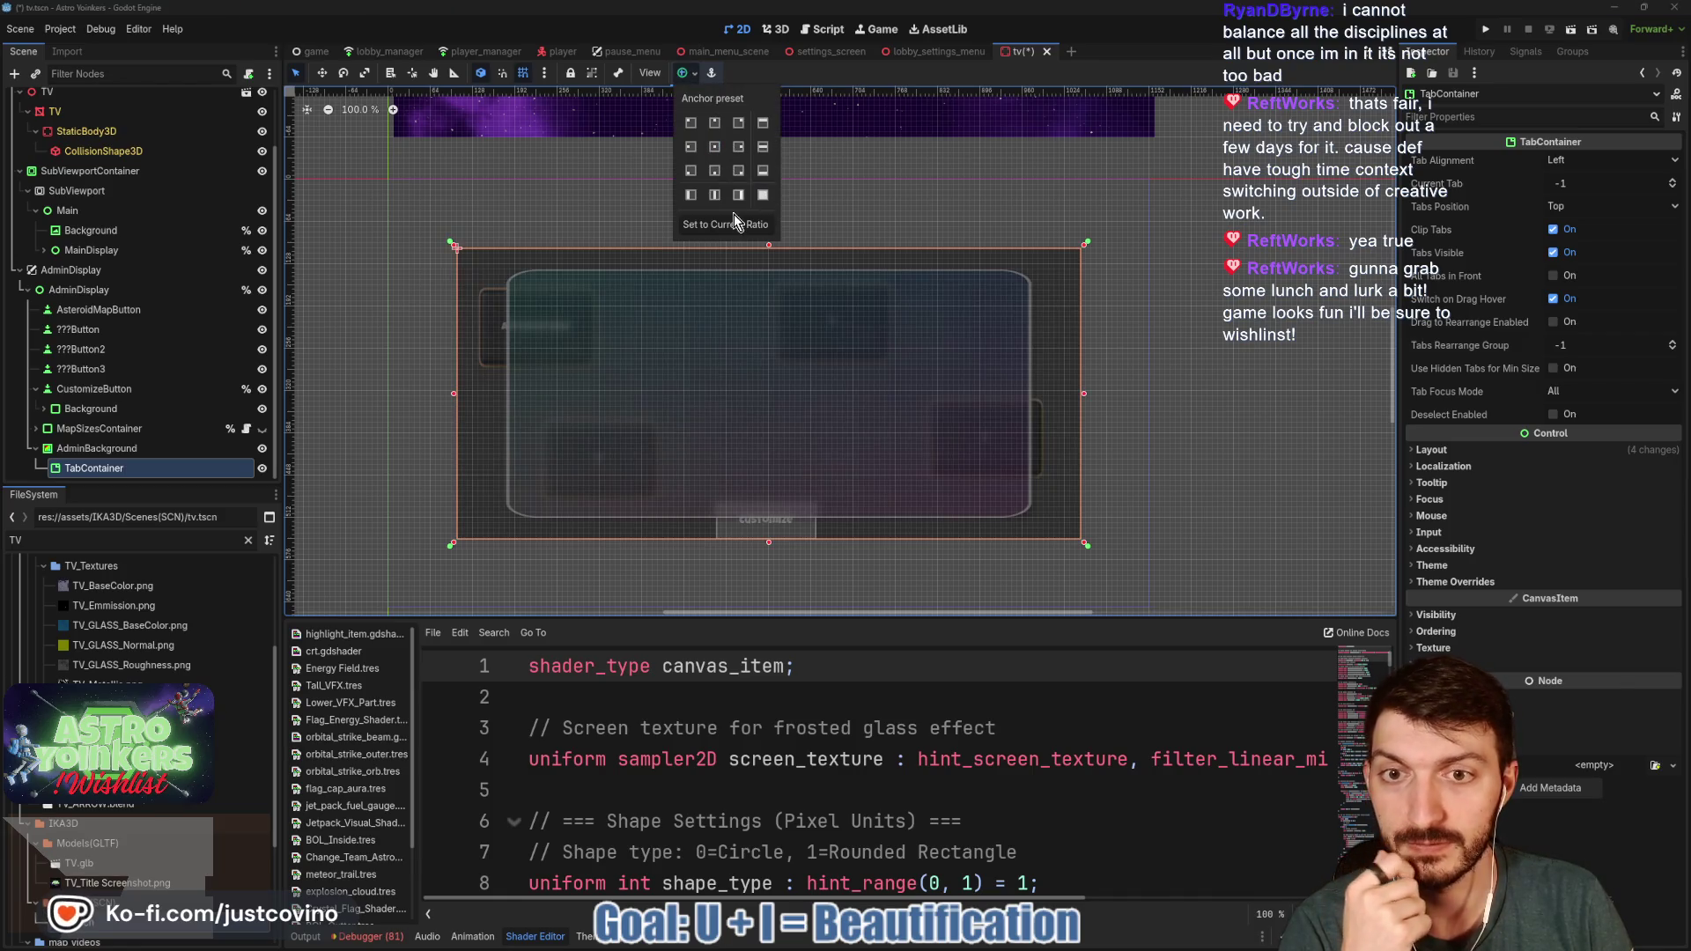
click(690, 78)
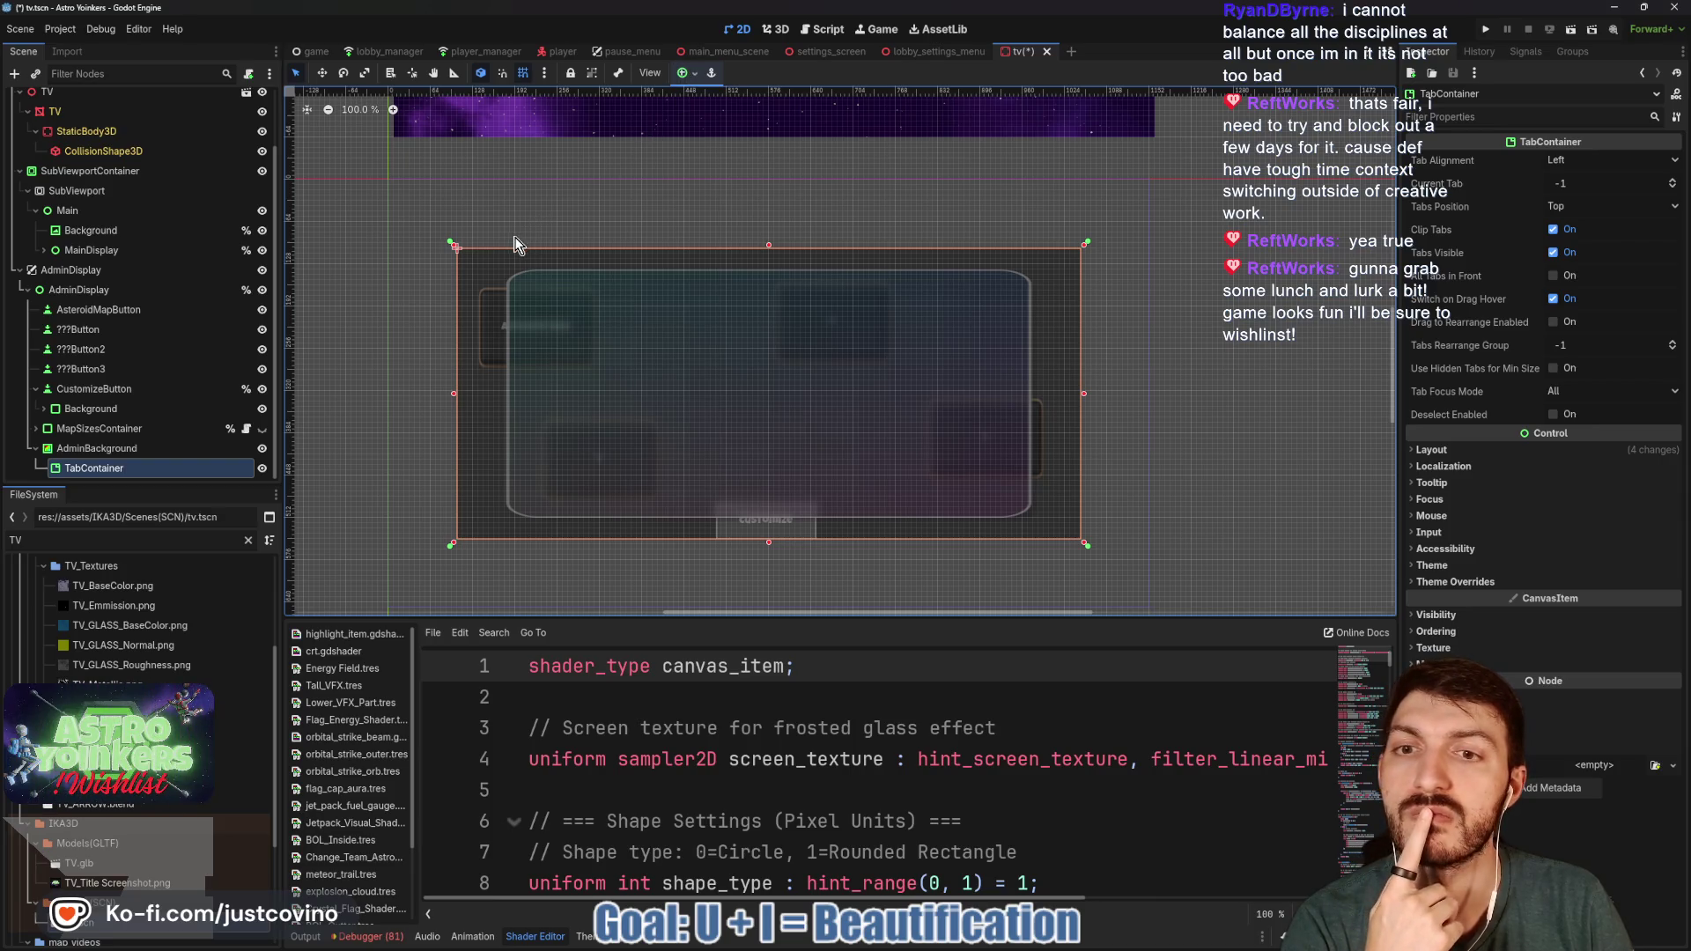
- Nudge AdminBackground's left edge, hide the TabContainer, and run the project
click(531, 321)
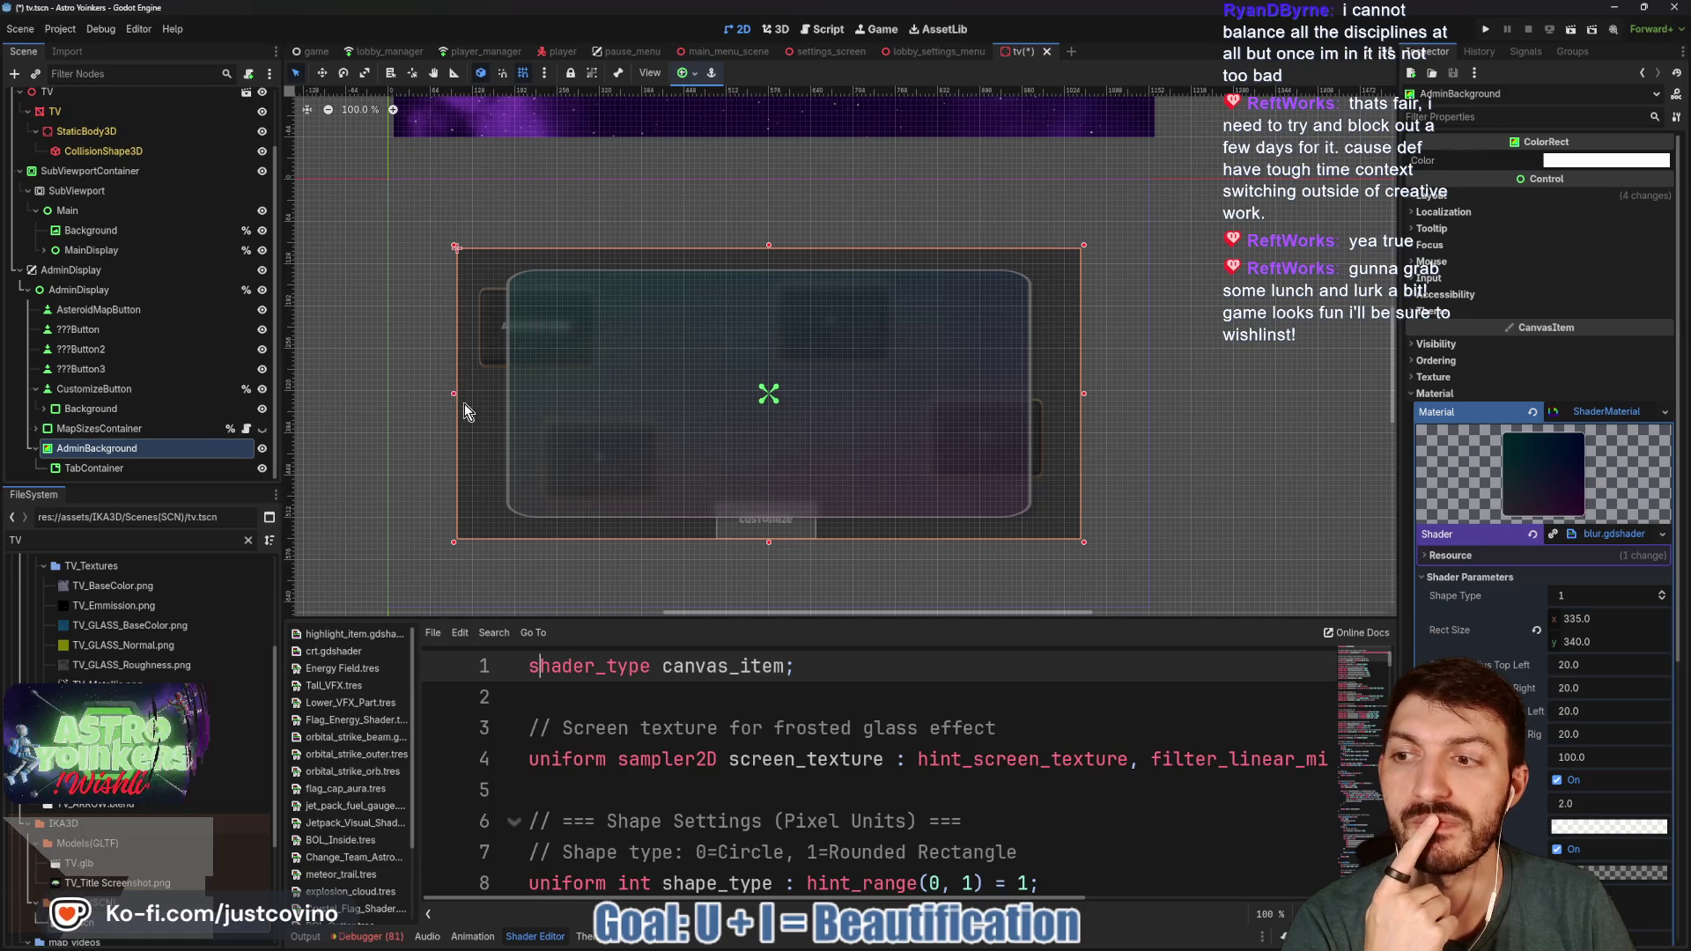
mouse_move(452, 394)
mouse_down()
mouse_move(469, 393)
mouse_move(454, 392)
mouse_up()
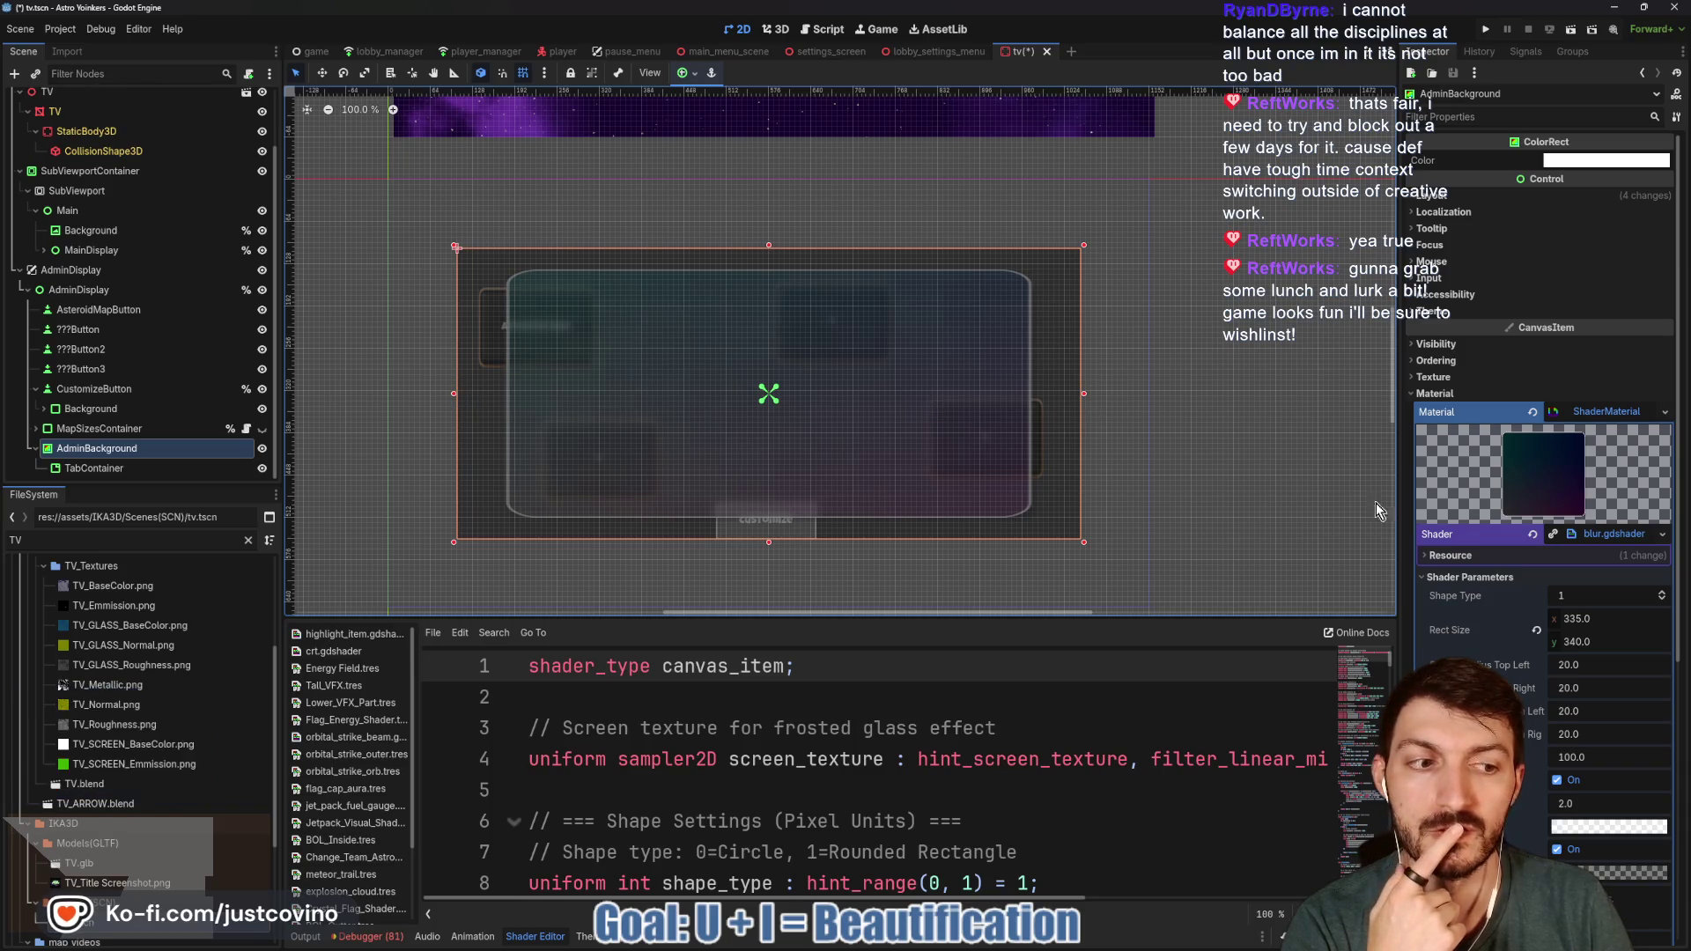
scroll(1487, 643, down, 3)
scroll(1428, 556, up, 1)
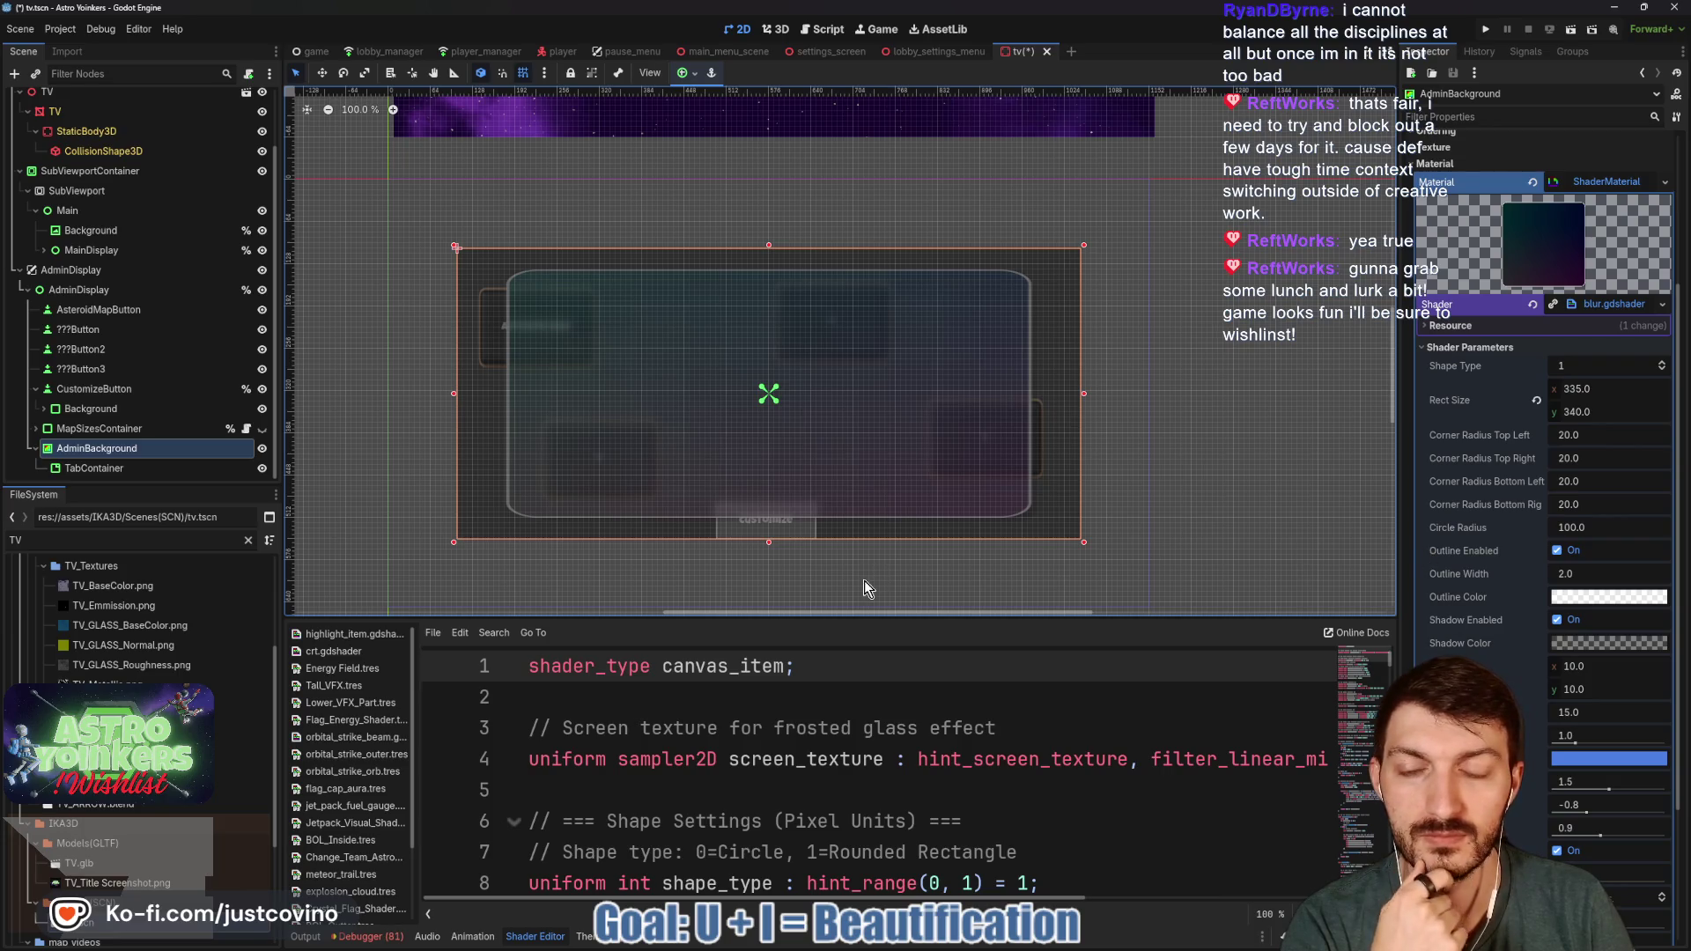
click(263, 468)
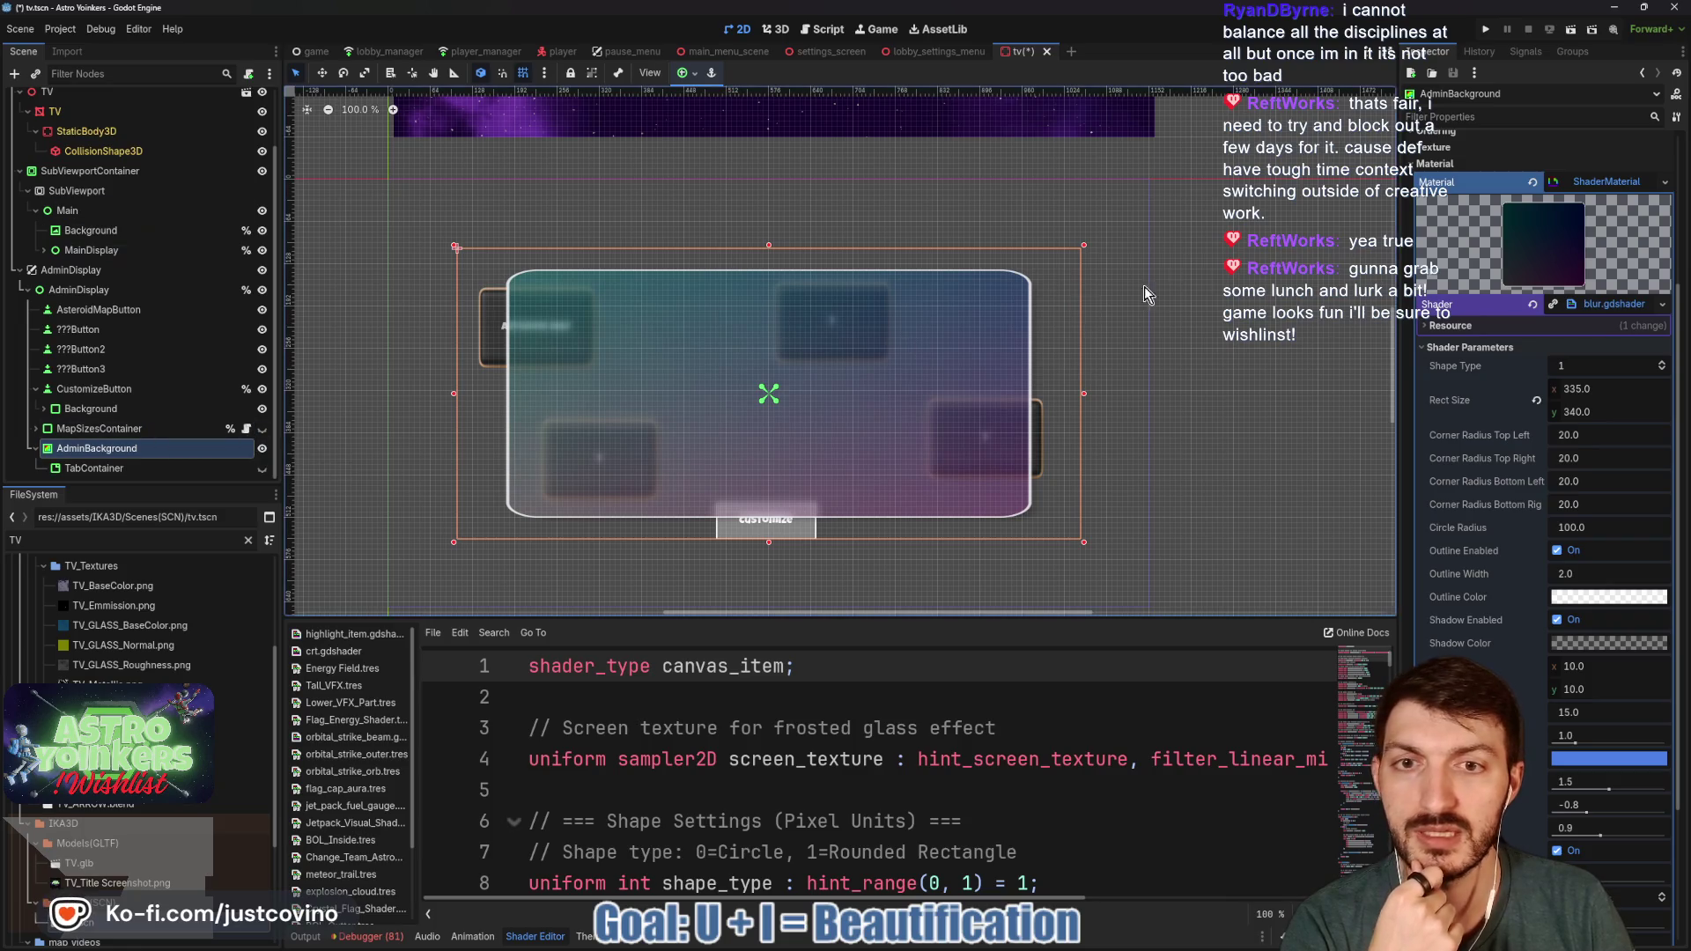
click(1489, 33)
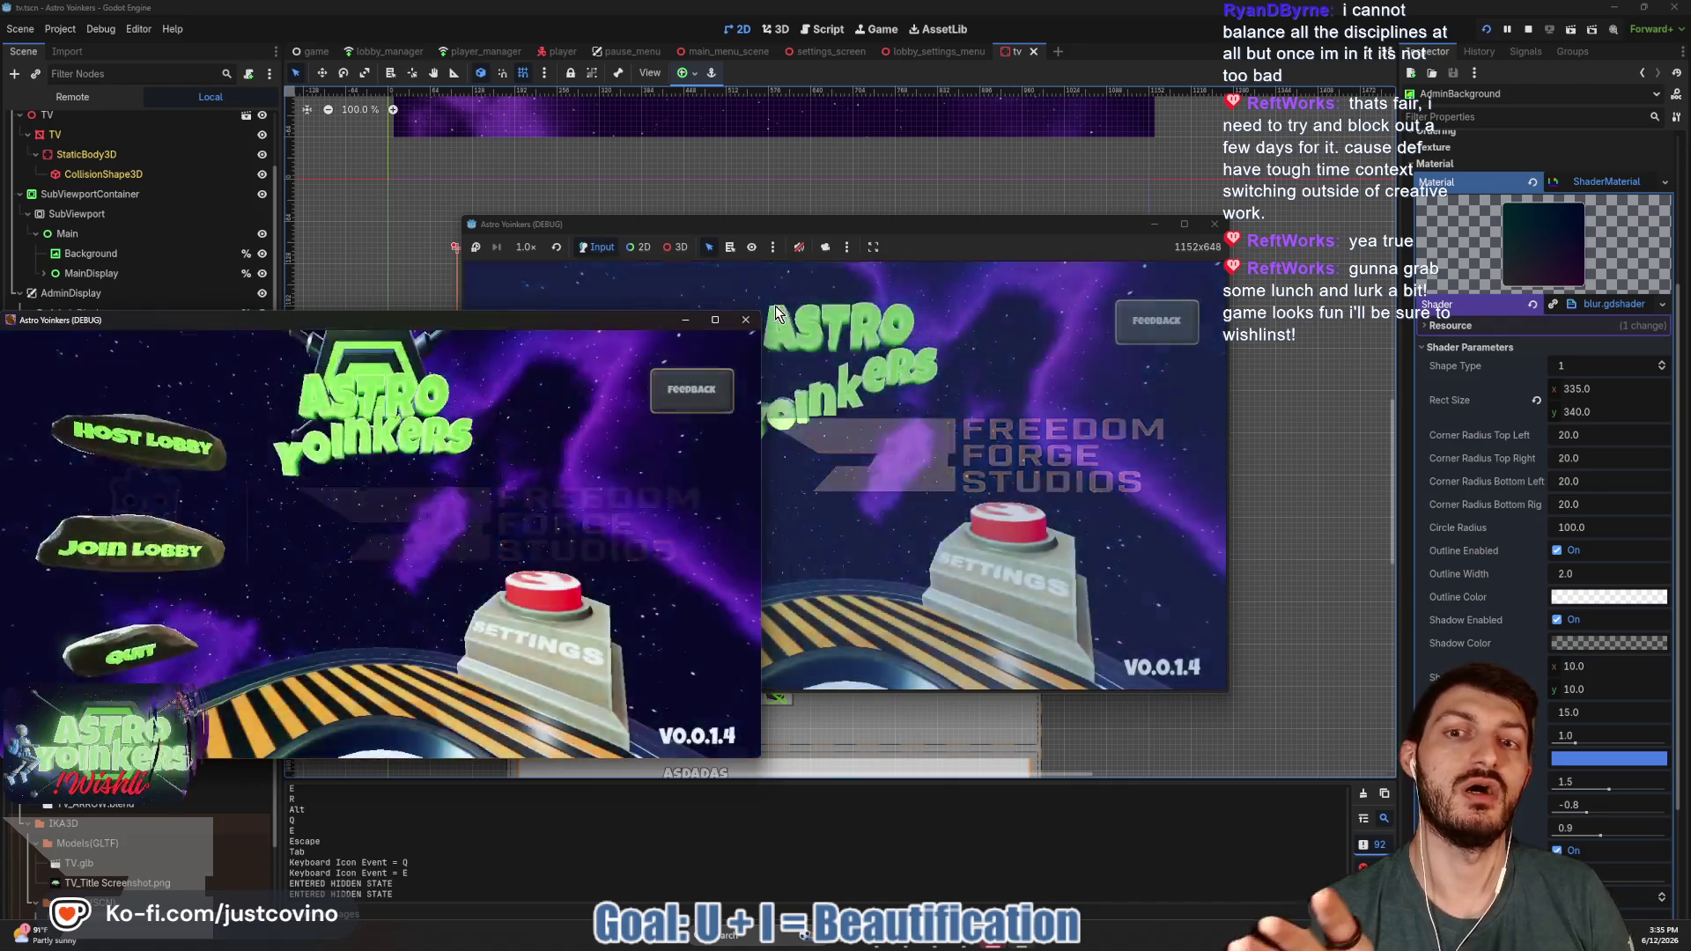
- In the running game, host a lobby from the main menu
click(920, 323)
click(638, 426)
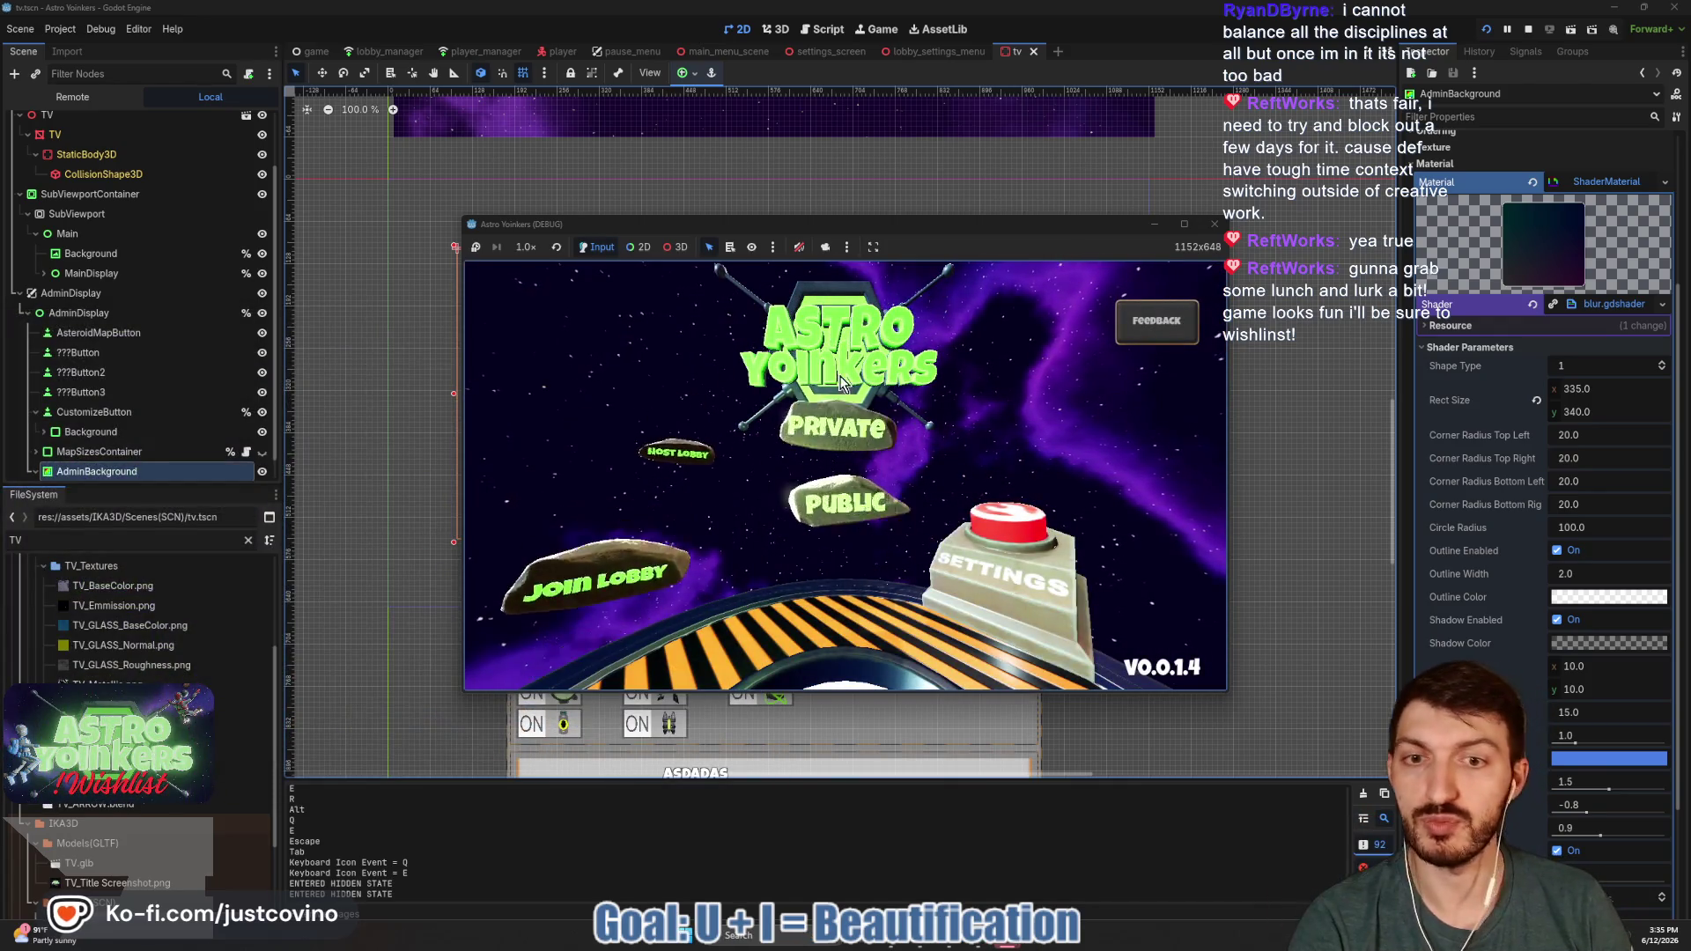
click(842, 387)
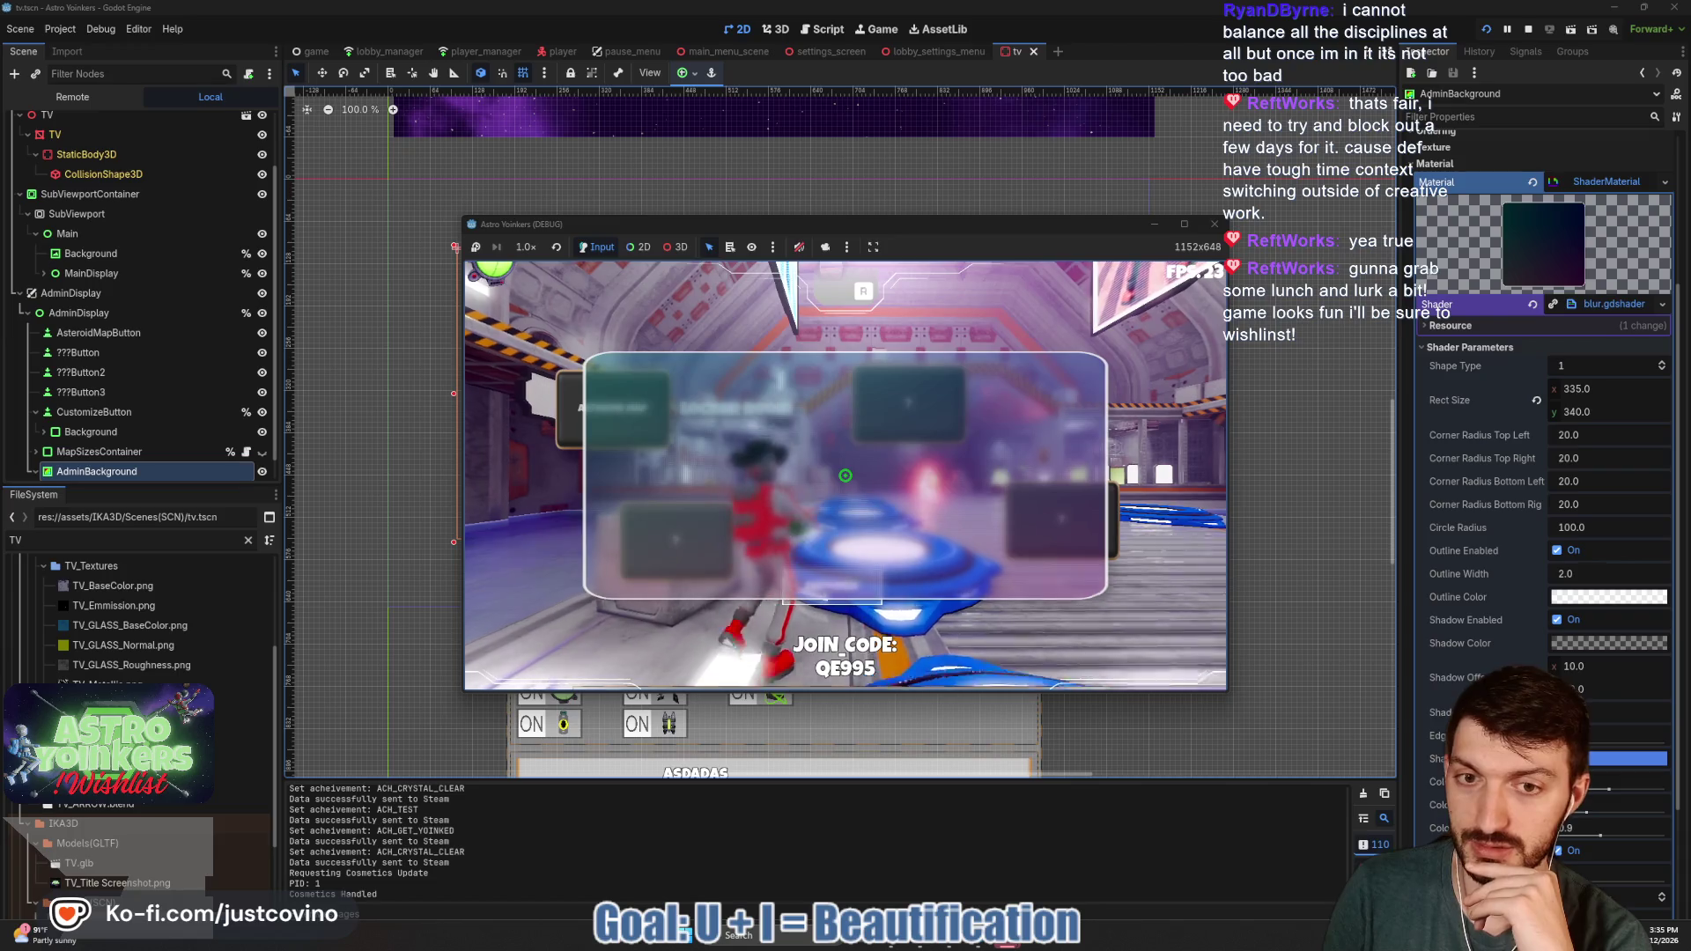
- Walk to the customize-match station to view the panel, then stop the game and select AdminBackground
key(w)
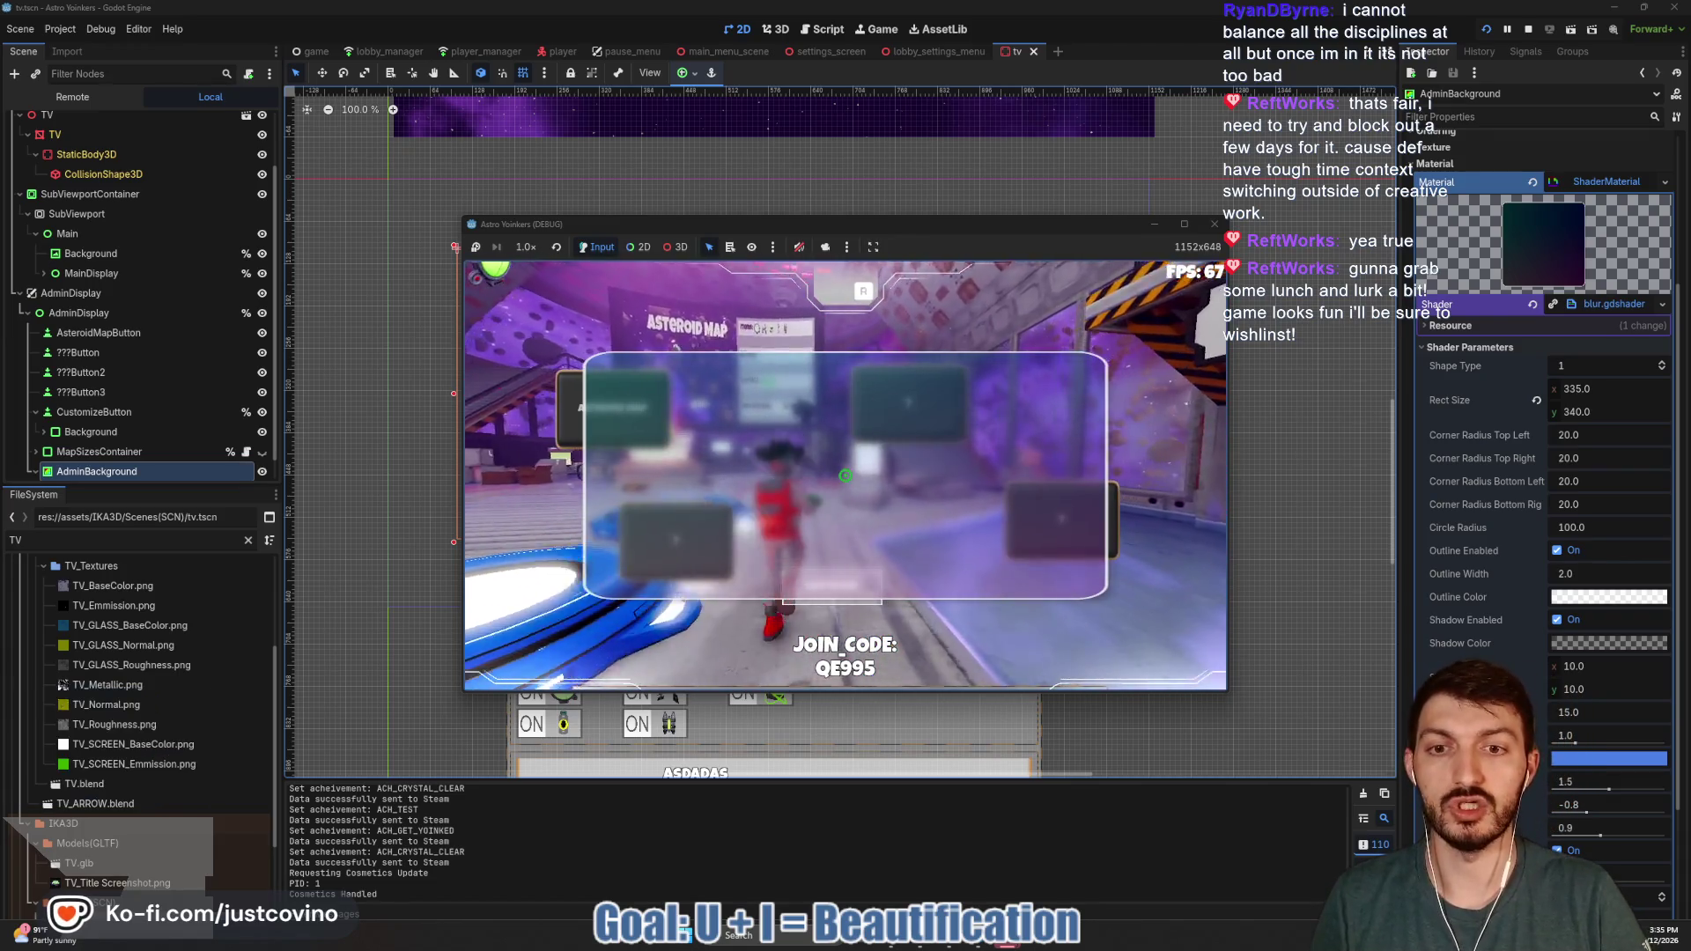
key(w)
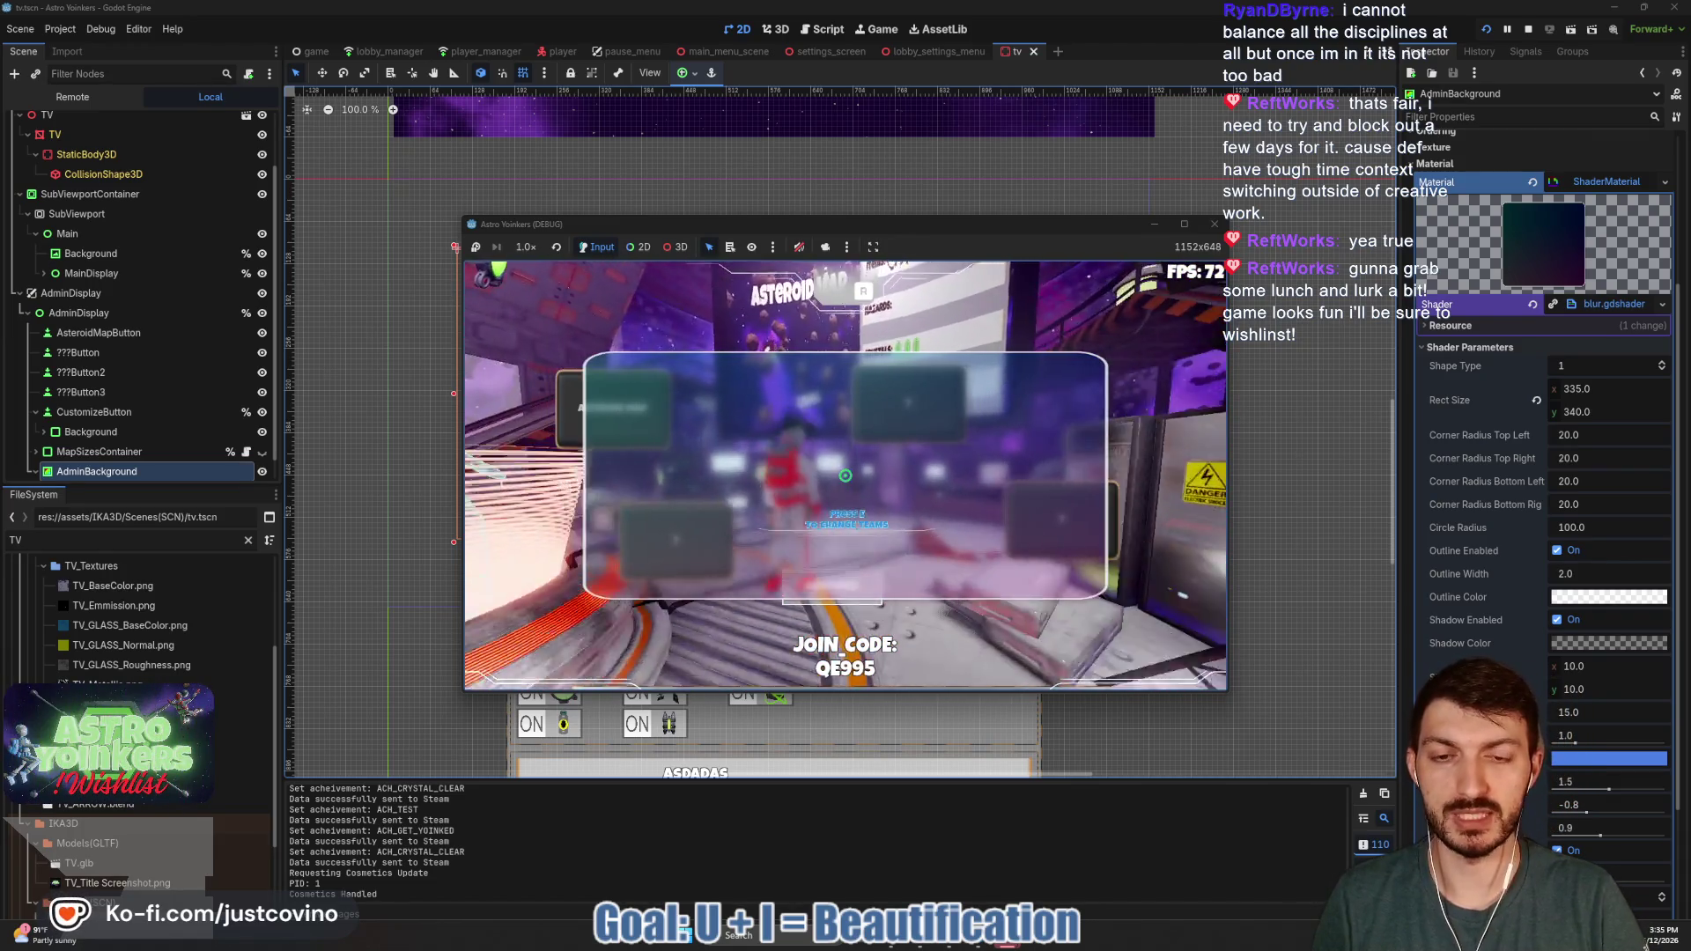
key(w)
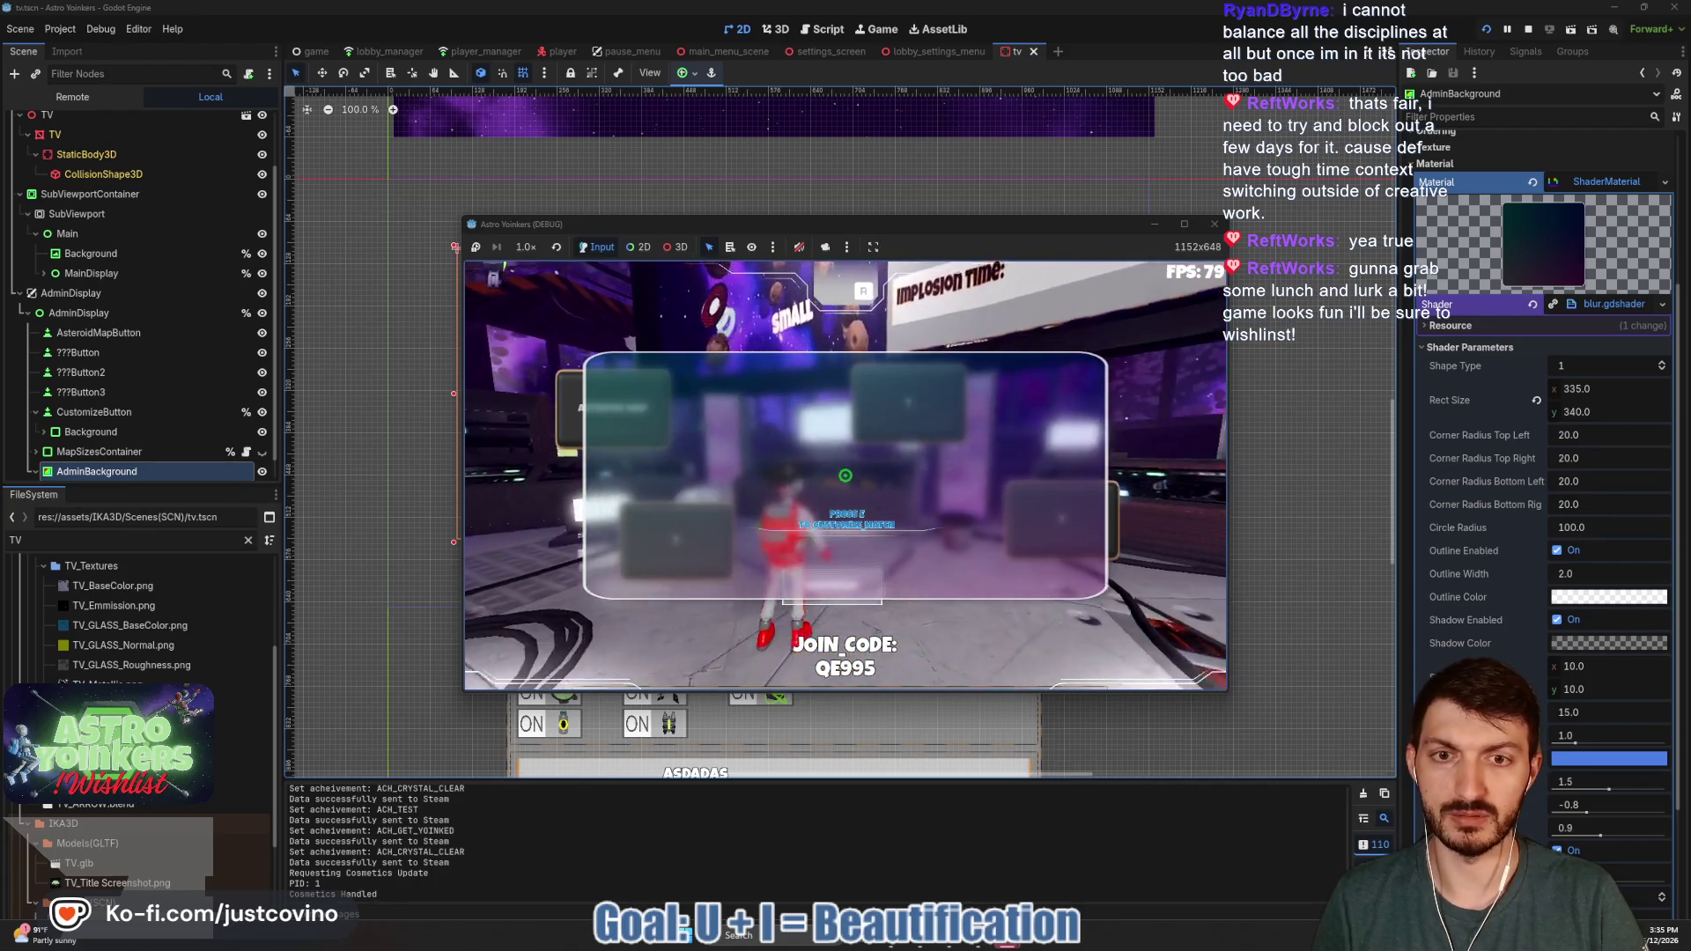
key(e)
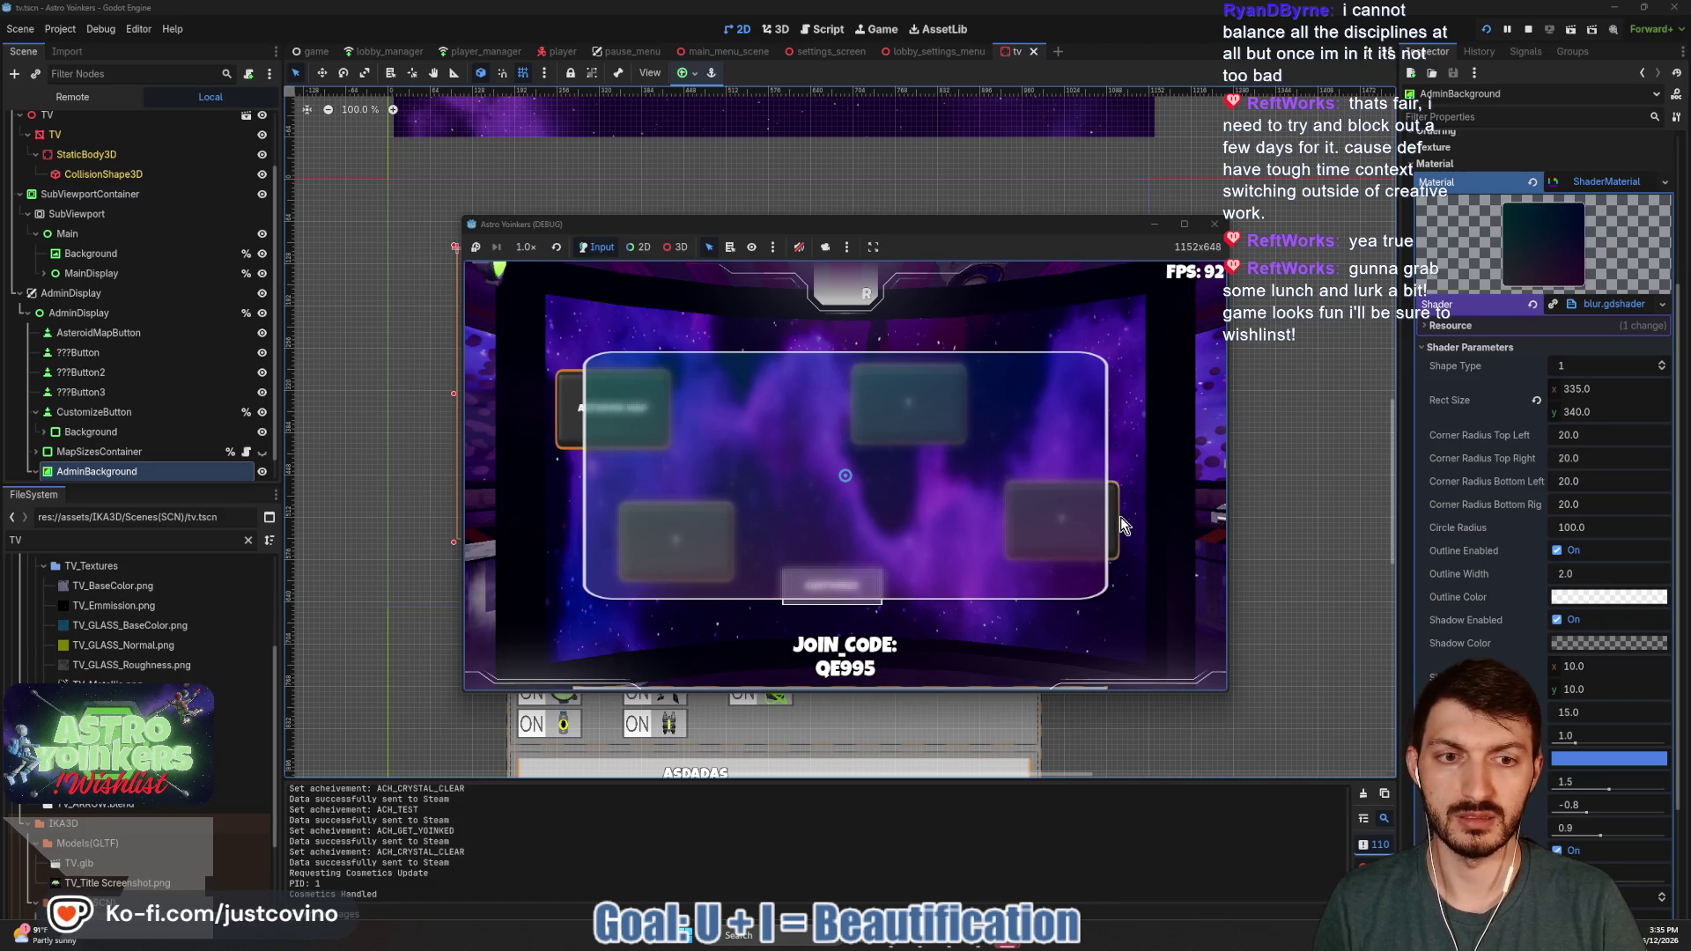
click(1533, 33)
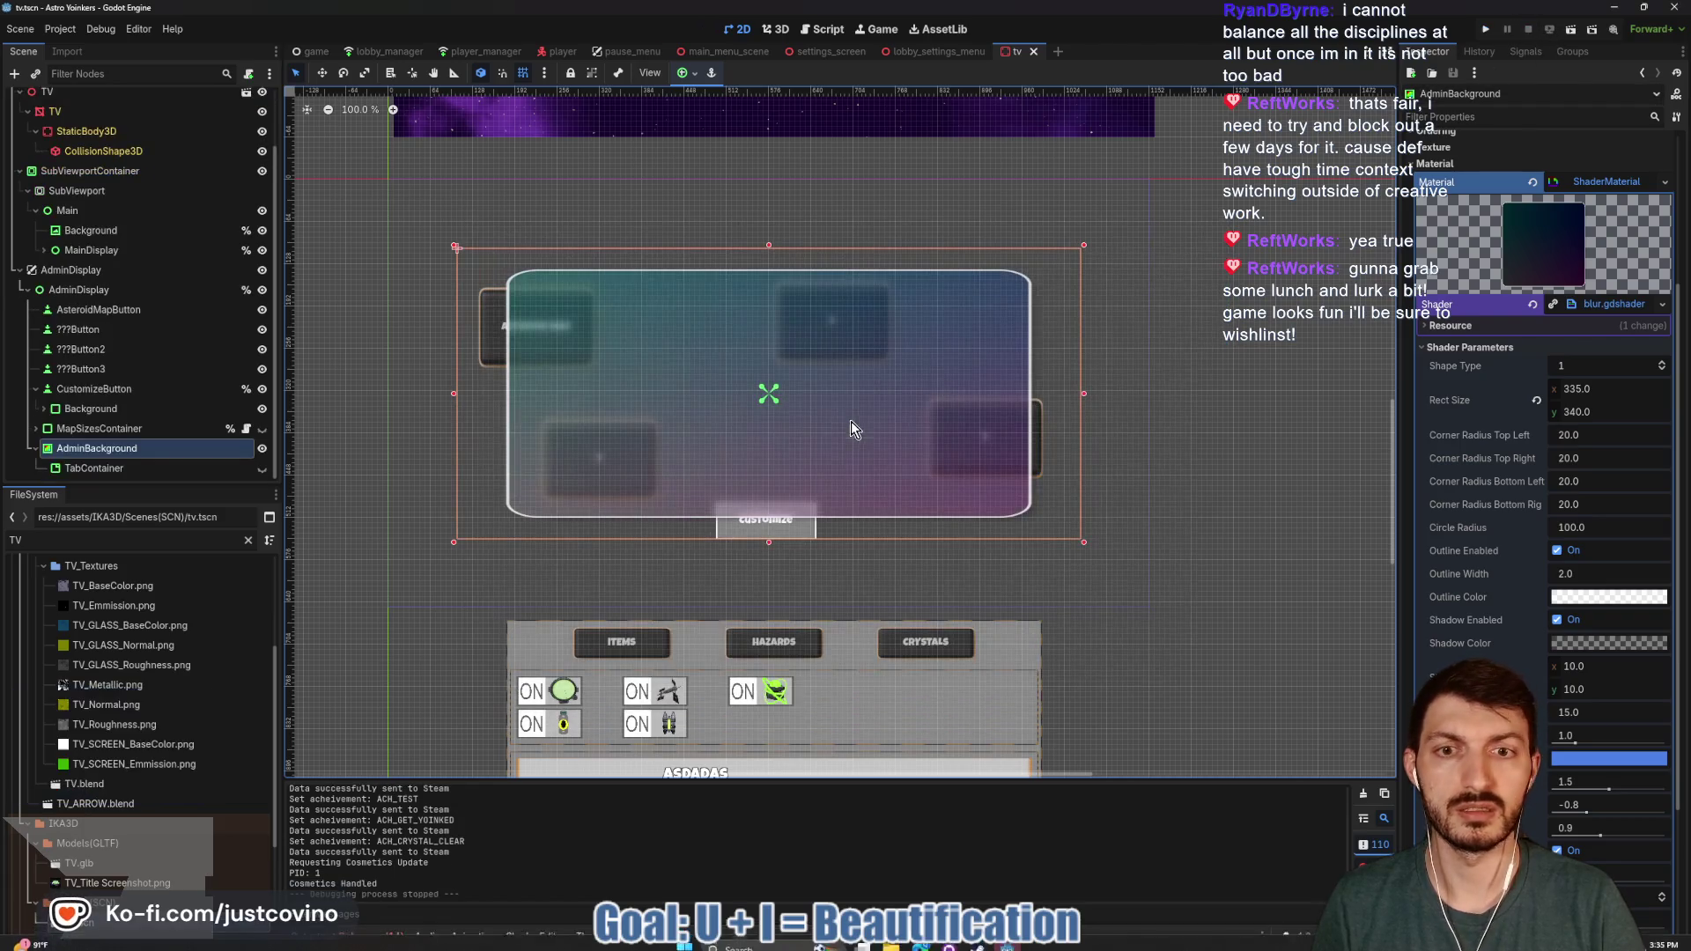
click(113, 455)
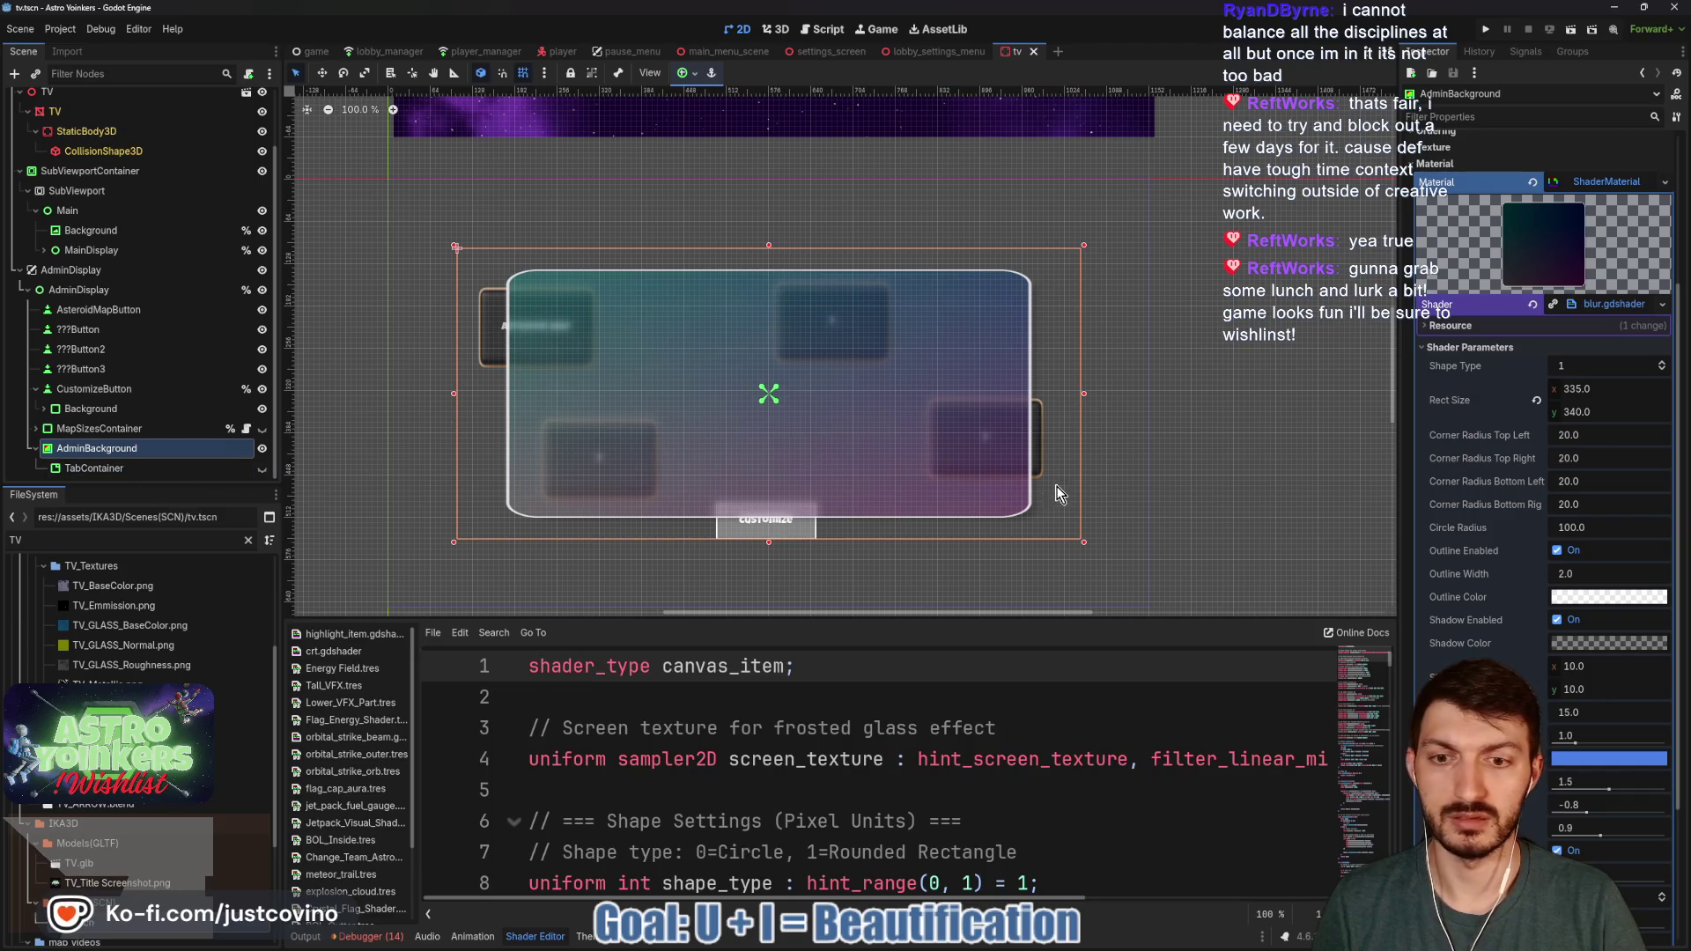
- Set the AdminBackground shader's Rect Size width to 395
click(1581, 389)
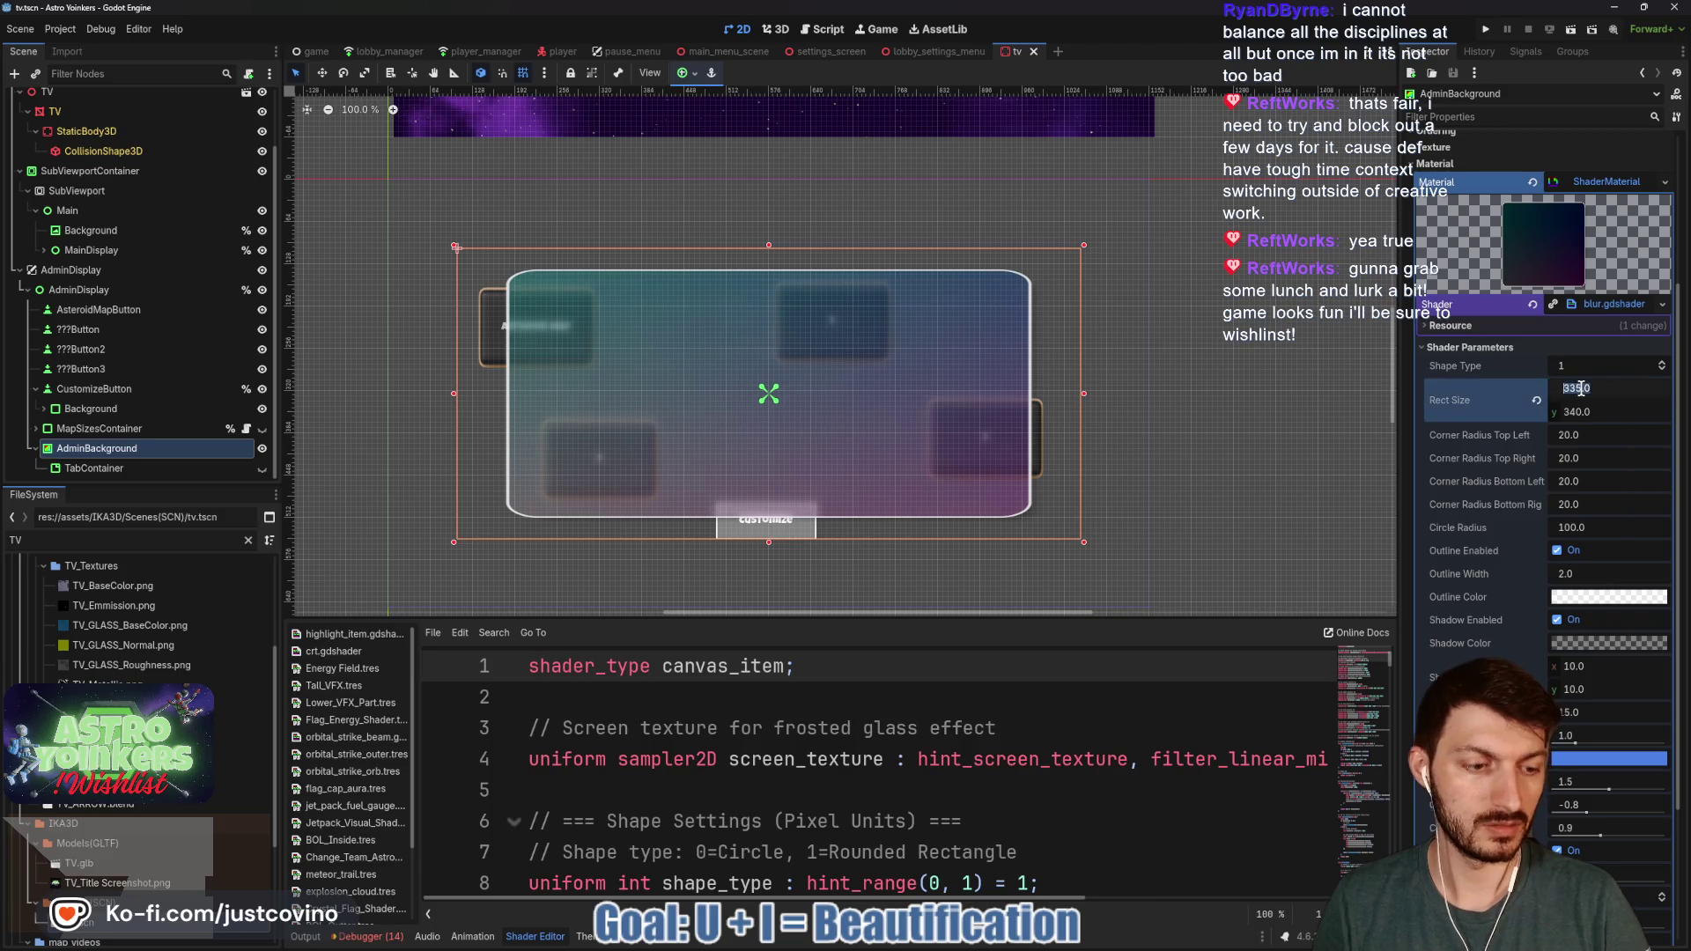
text(435)
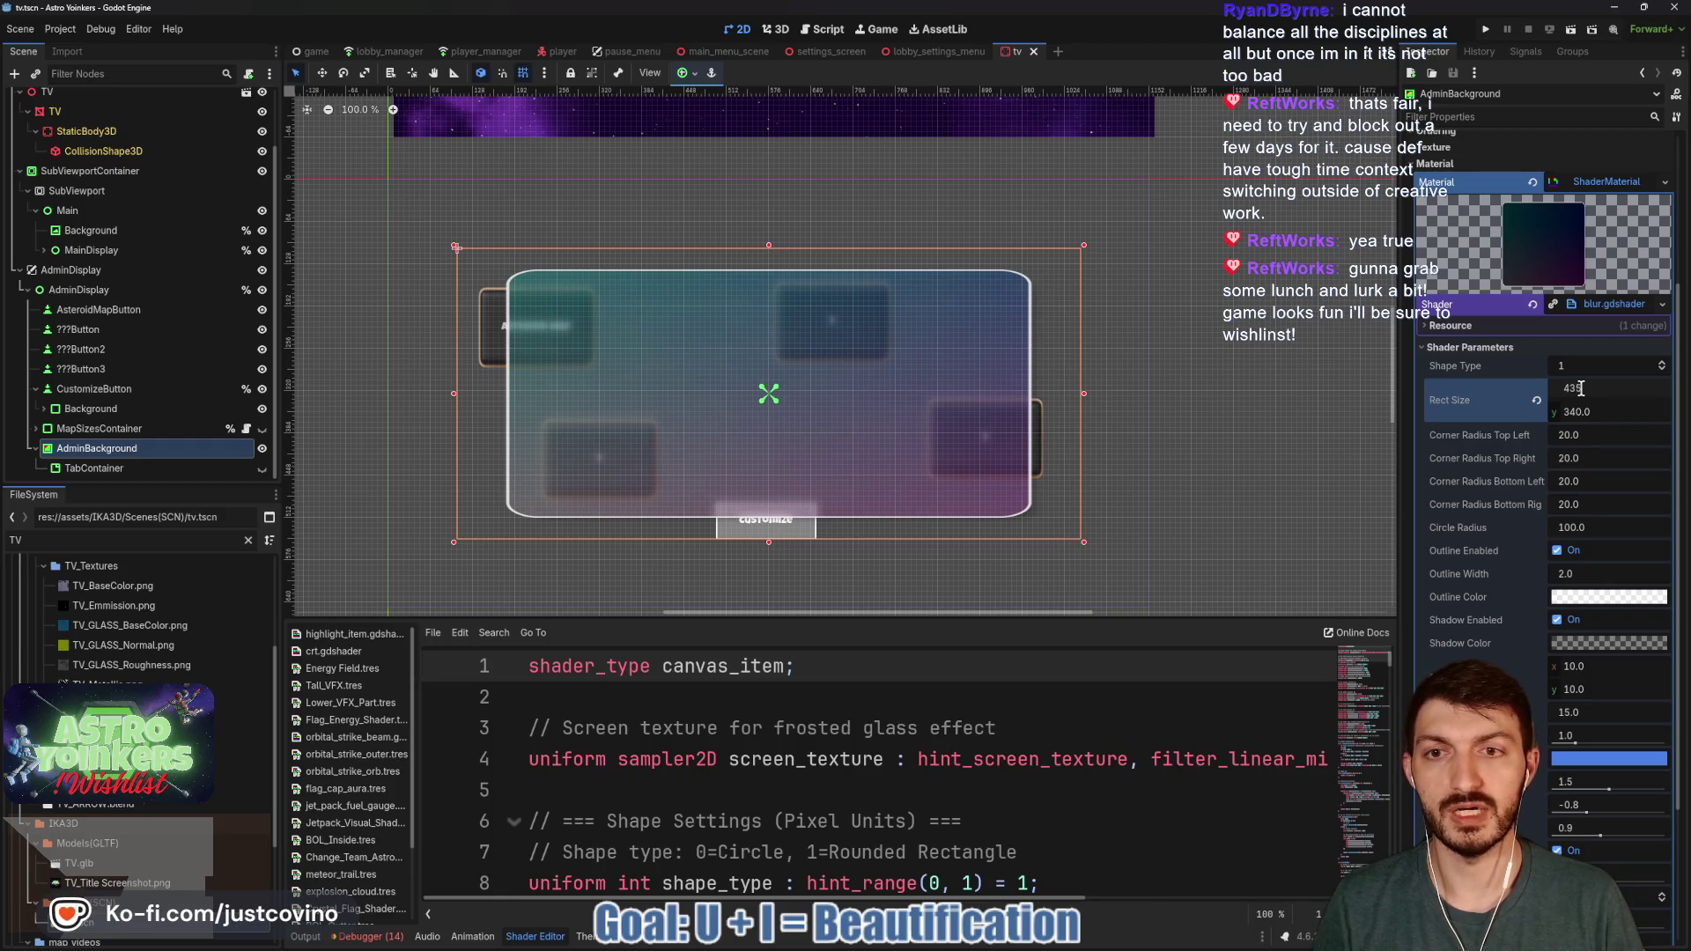
key(Return)
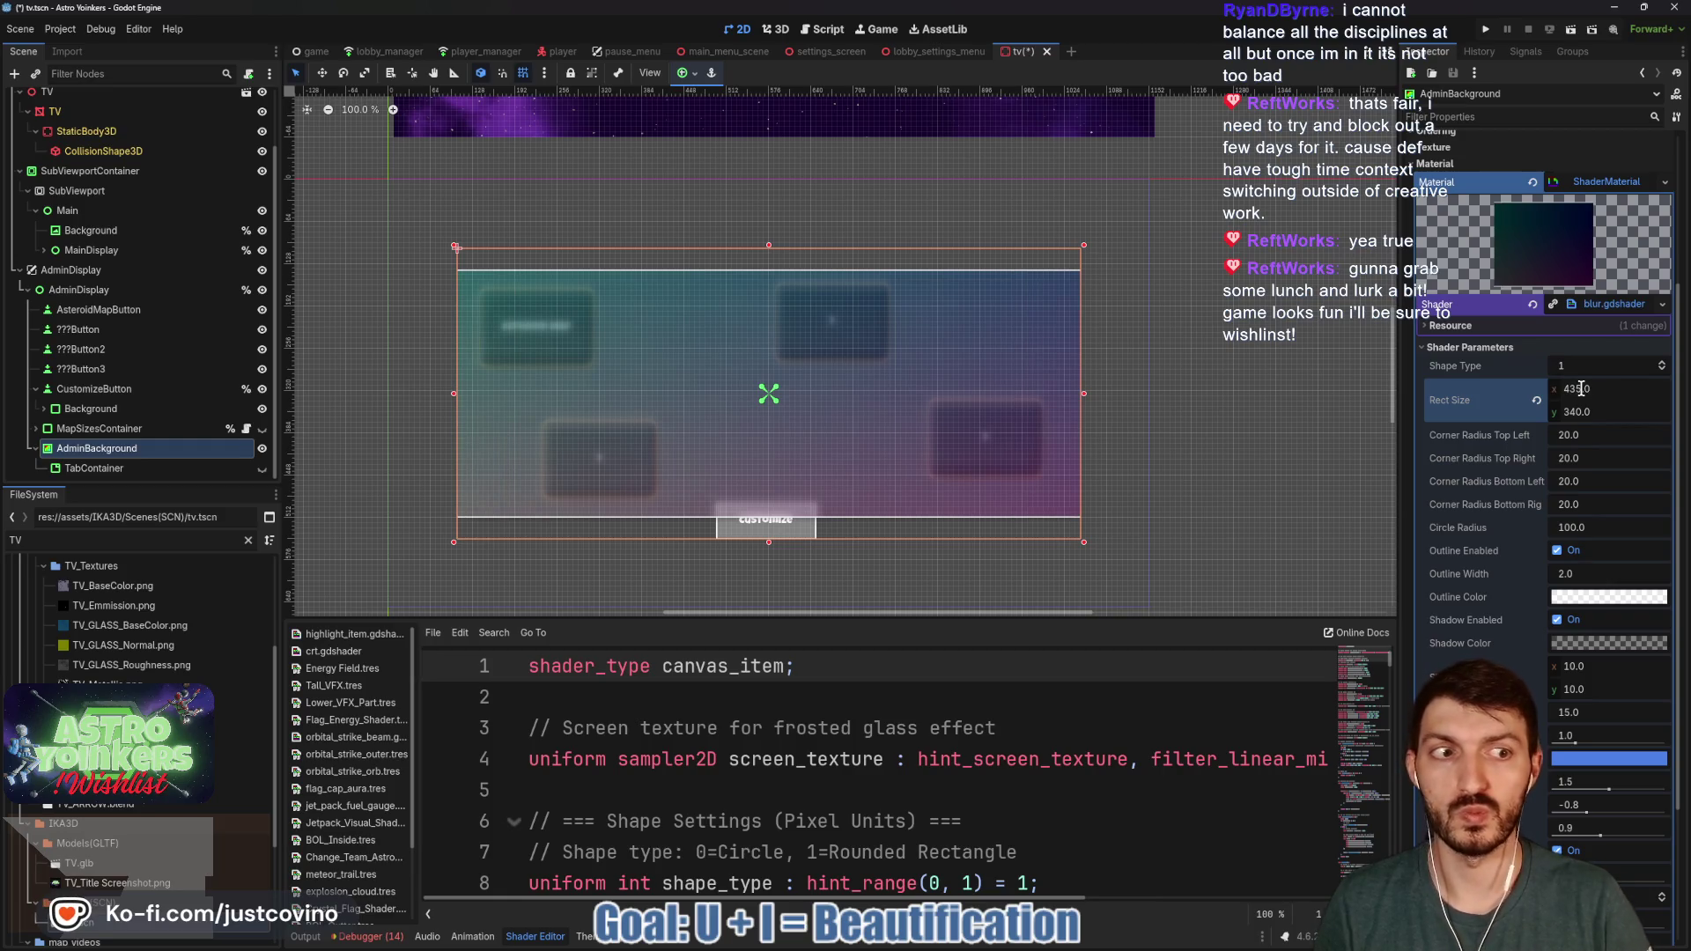
drag(1582, 389, 1622, 386)
click(1622, 386)
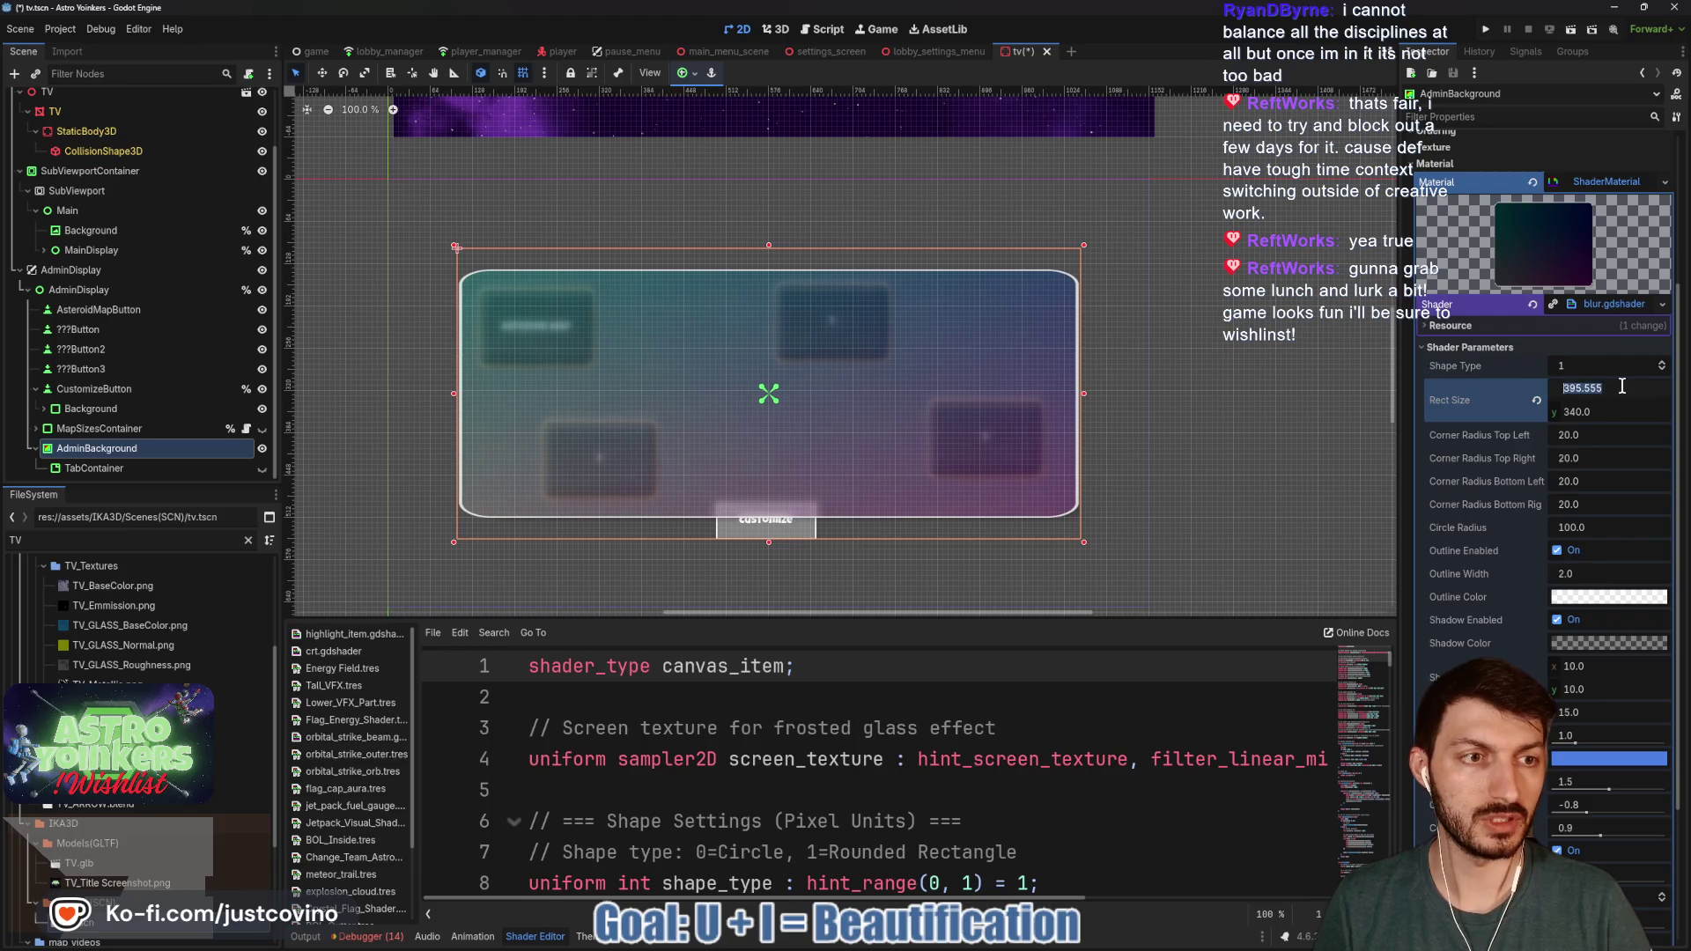
text(400)
key(Return)
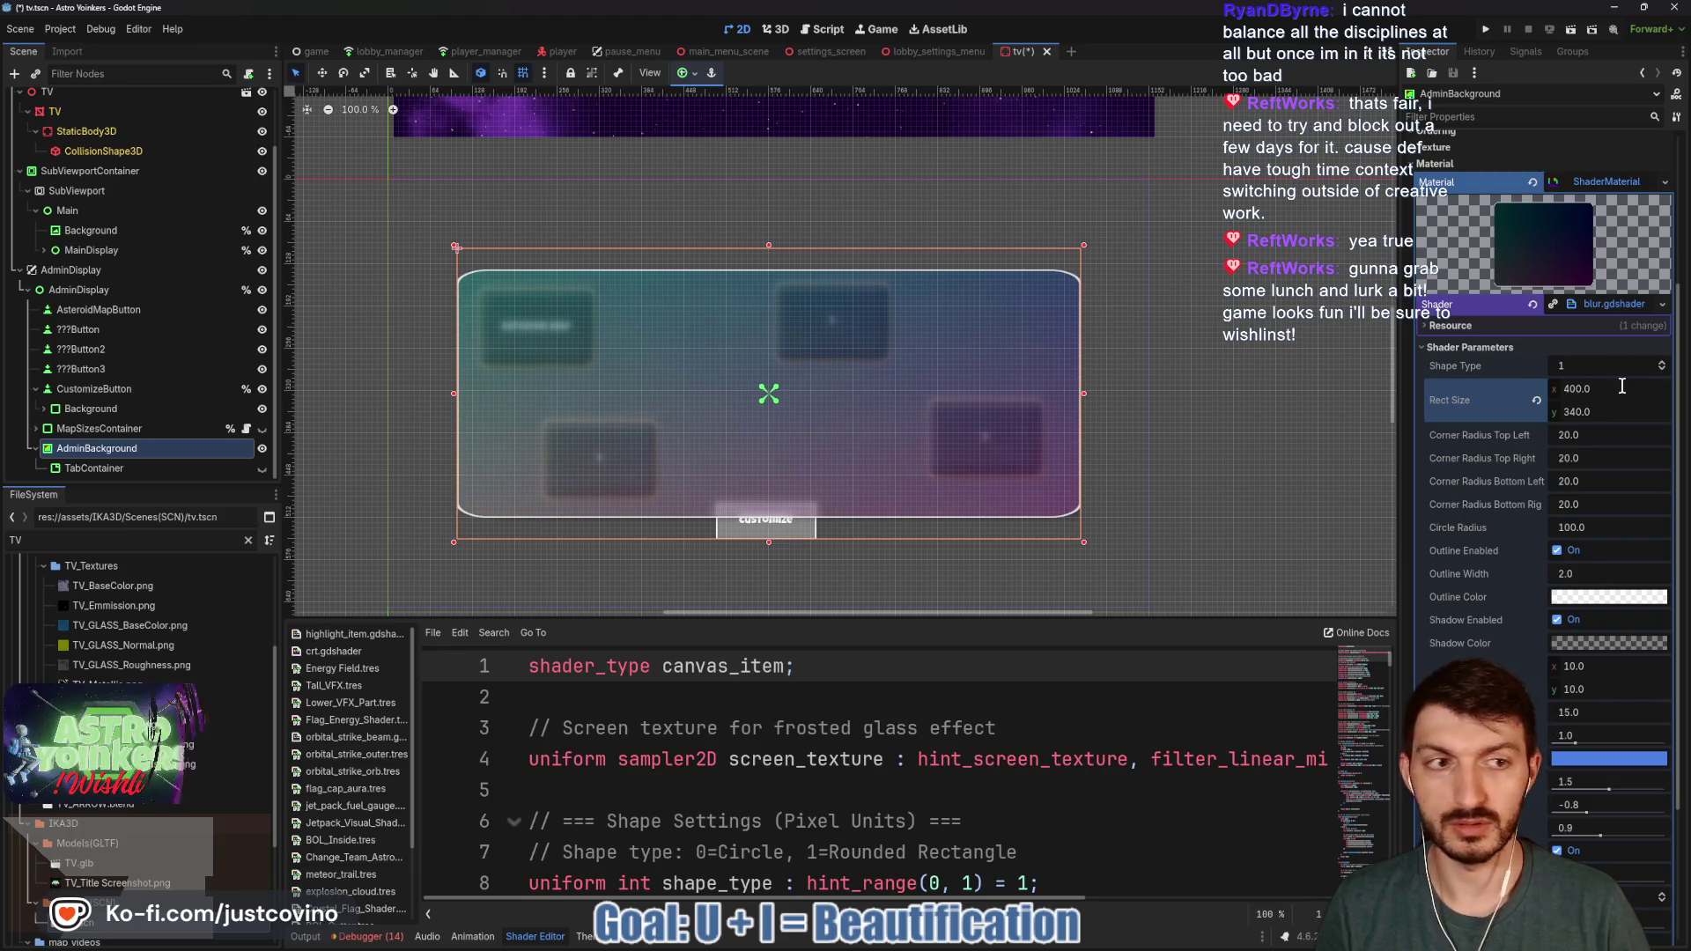
text(395)
key(Return)
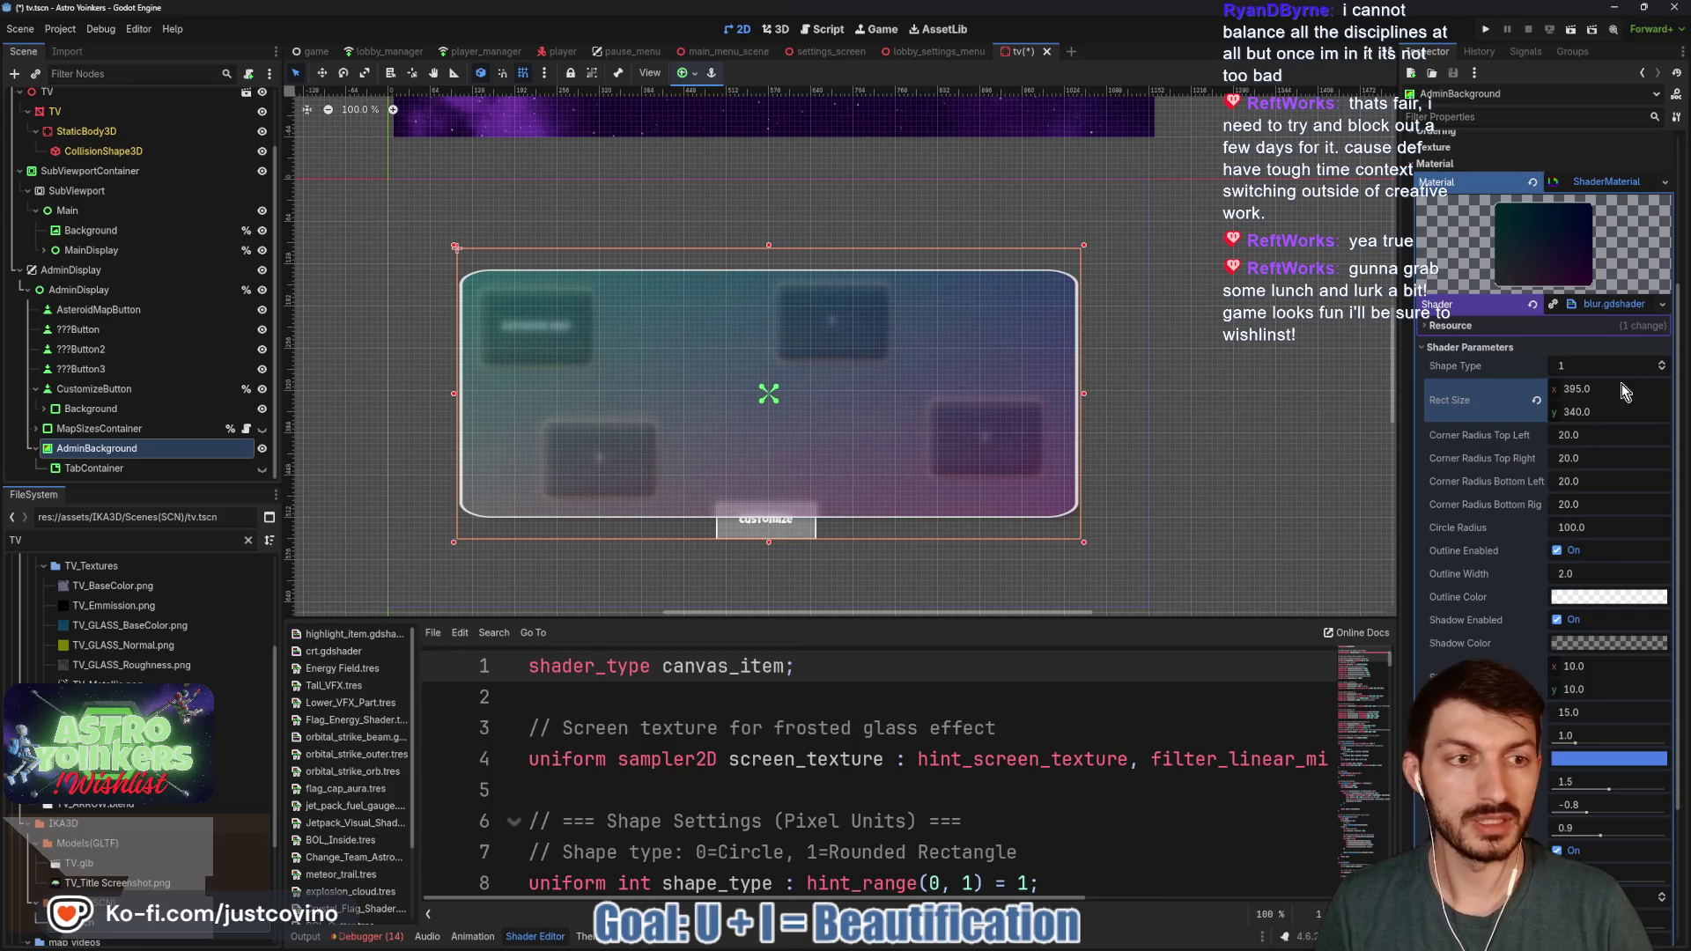
- Set all four Corner Radius values to 0 and make the Outline Color dark semi-transparent (000000cc)
click(1589, 432)
text(0)
click(1590, 460)
text(0)
click(1586, 481)
text(0)
click(1588, 504)
text(0)
key(Return)
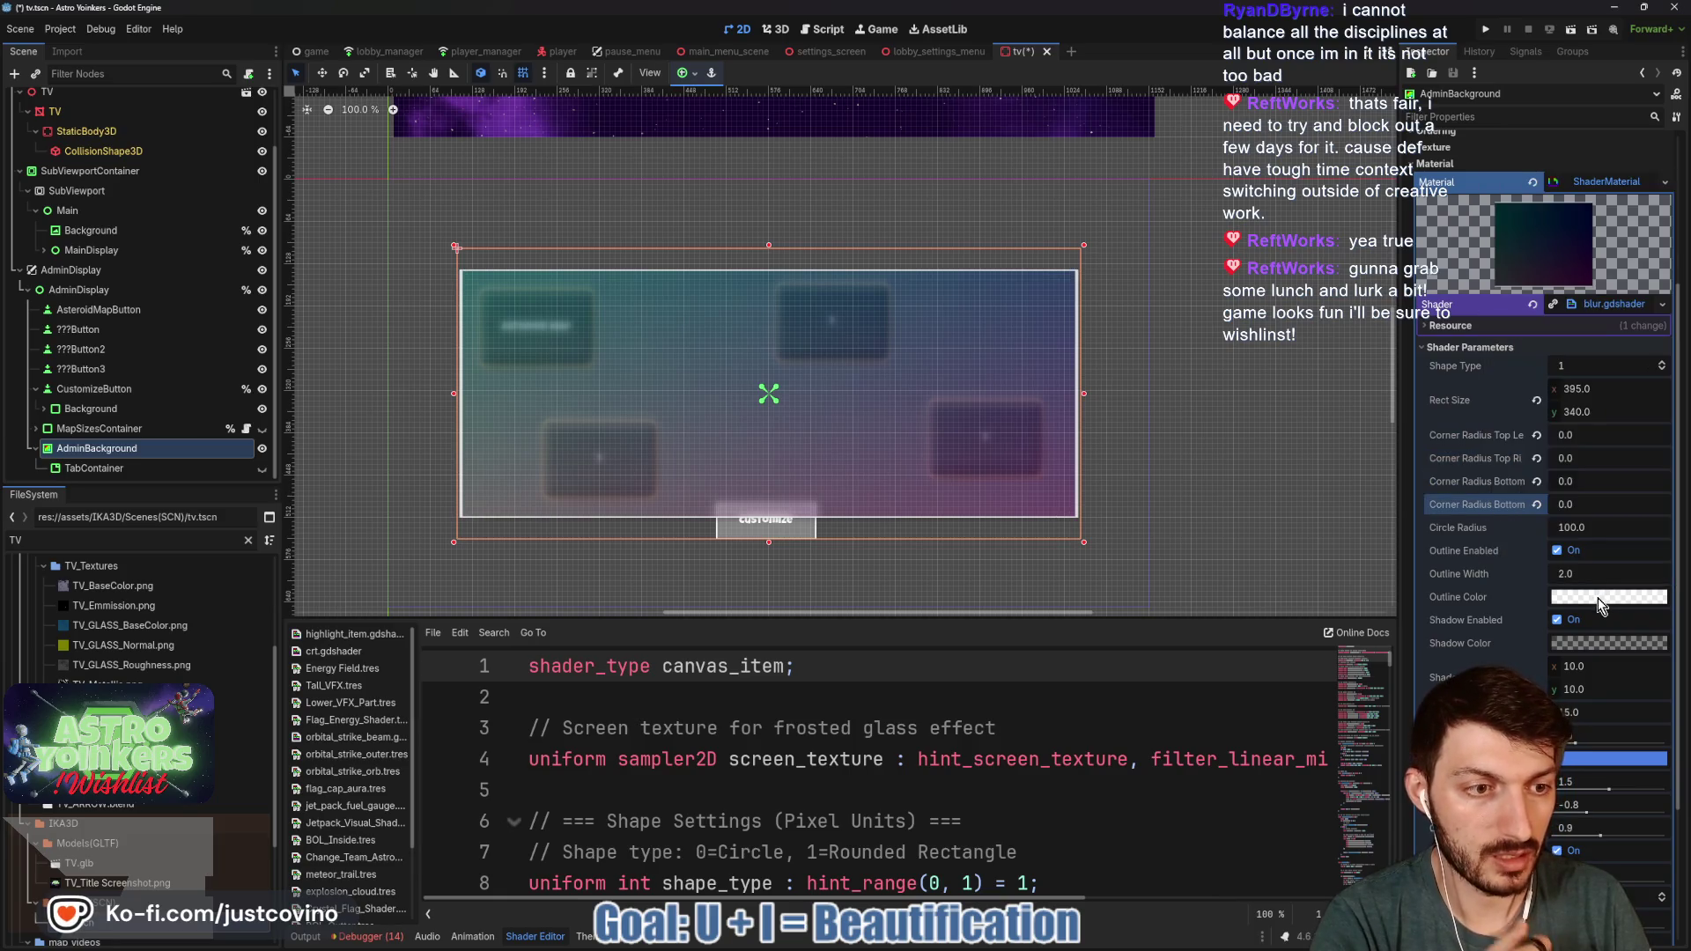
click(1608, 597)
click(1492, 352)
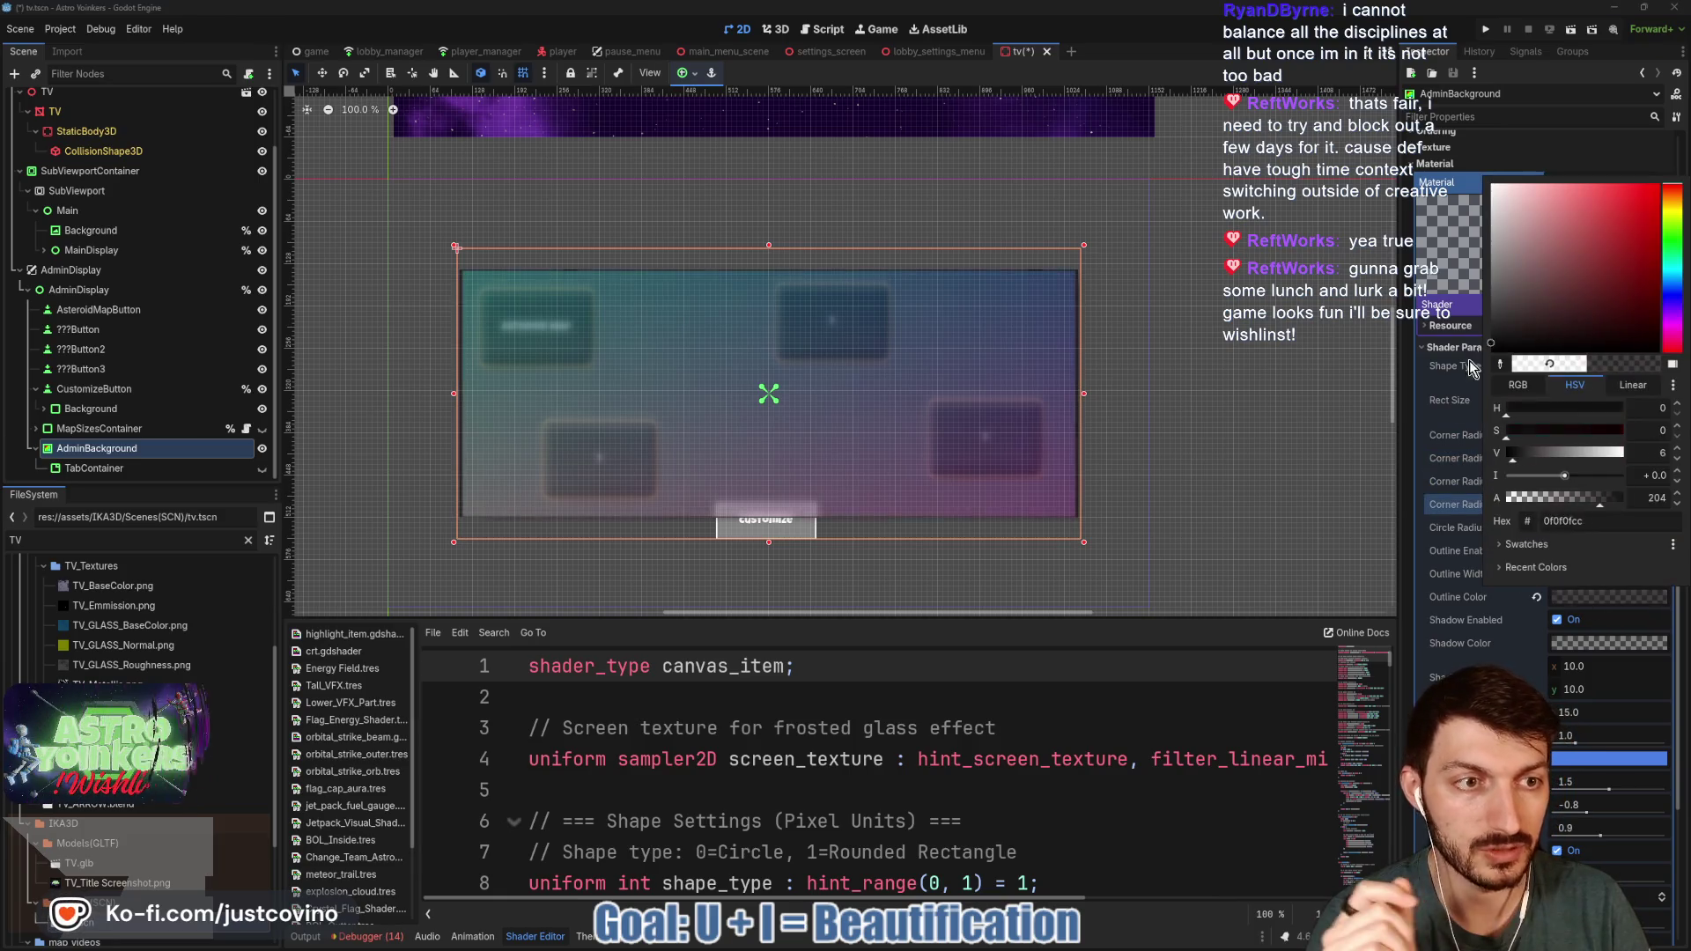
click(1589, 651)
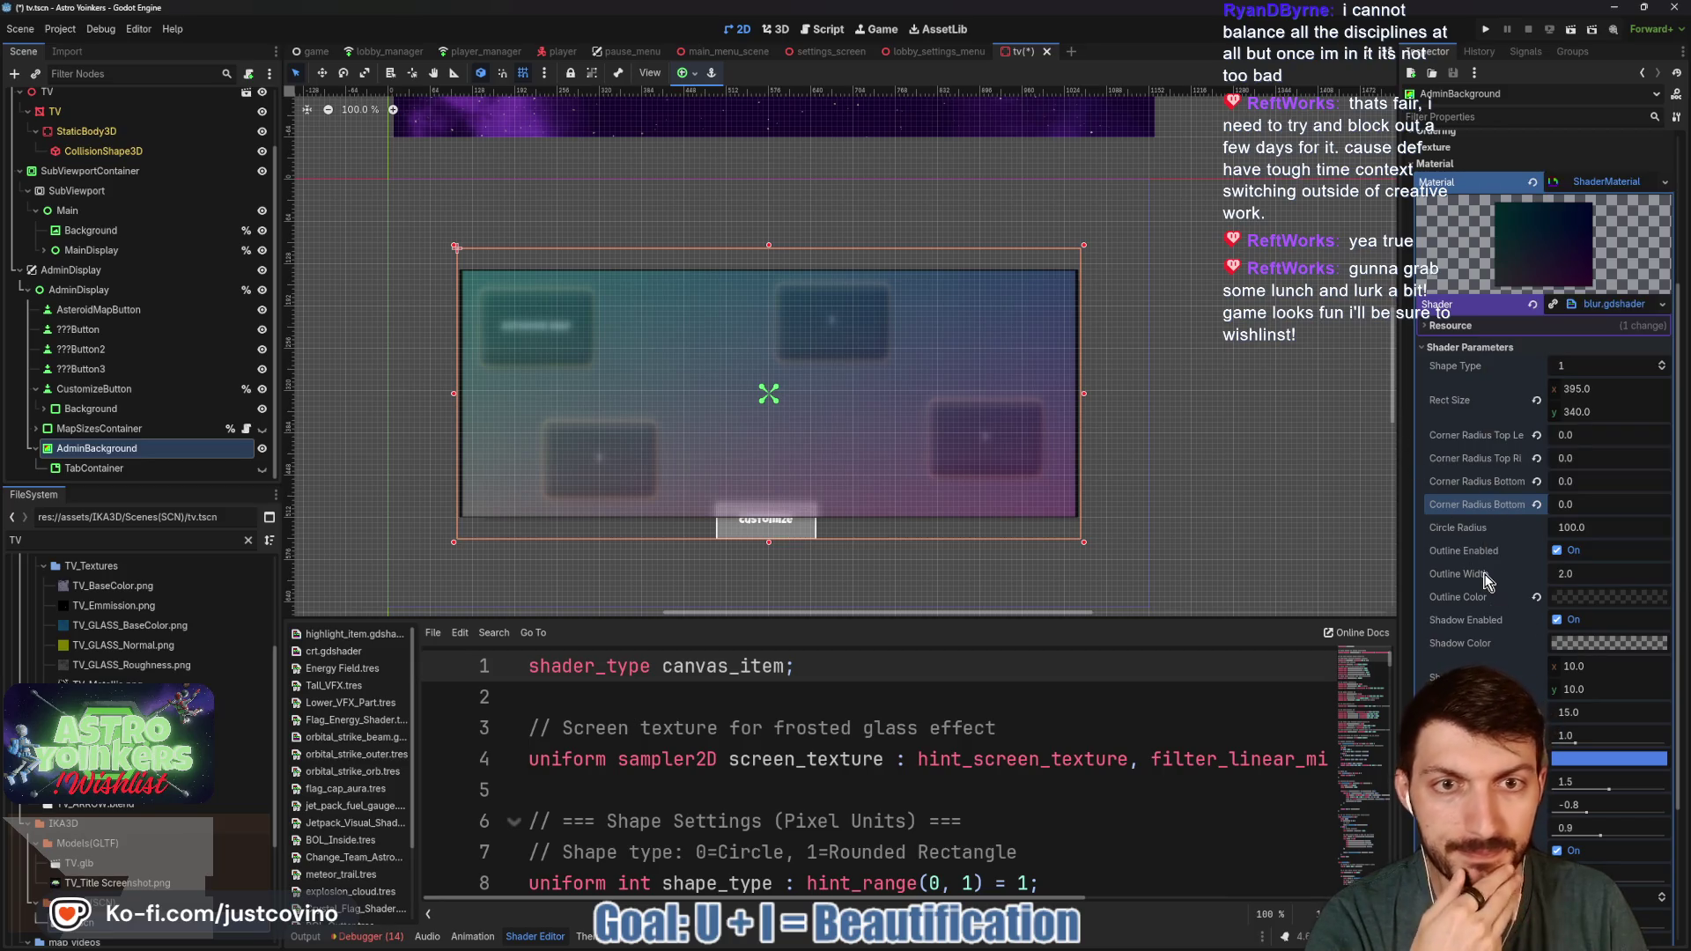
- Set the Rect Size height to 395, recentring the panel in the canvas view
click(1595, 411)
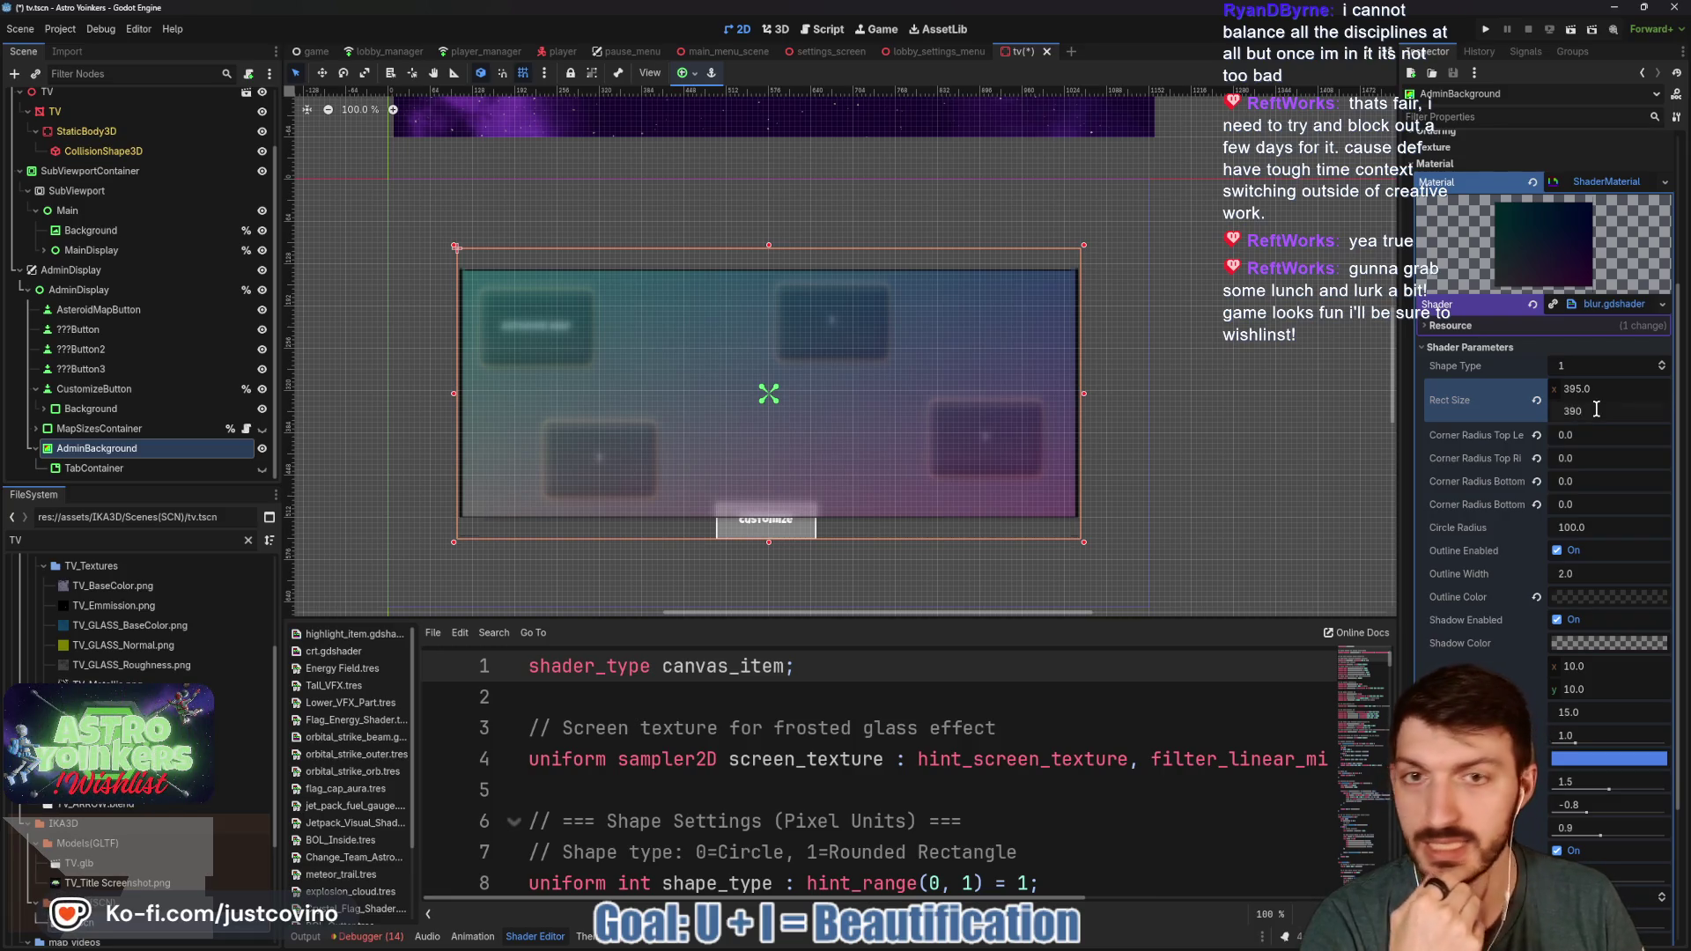
key(Return)
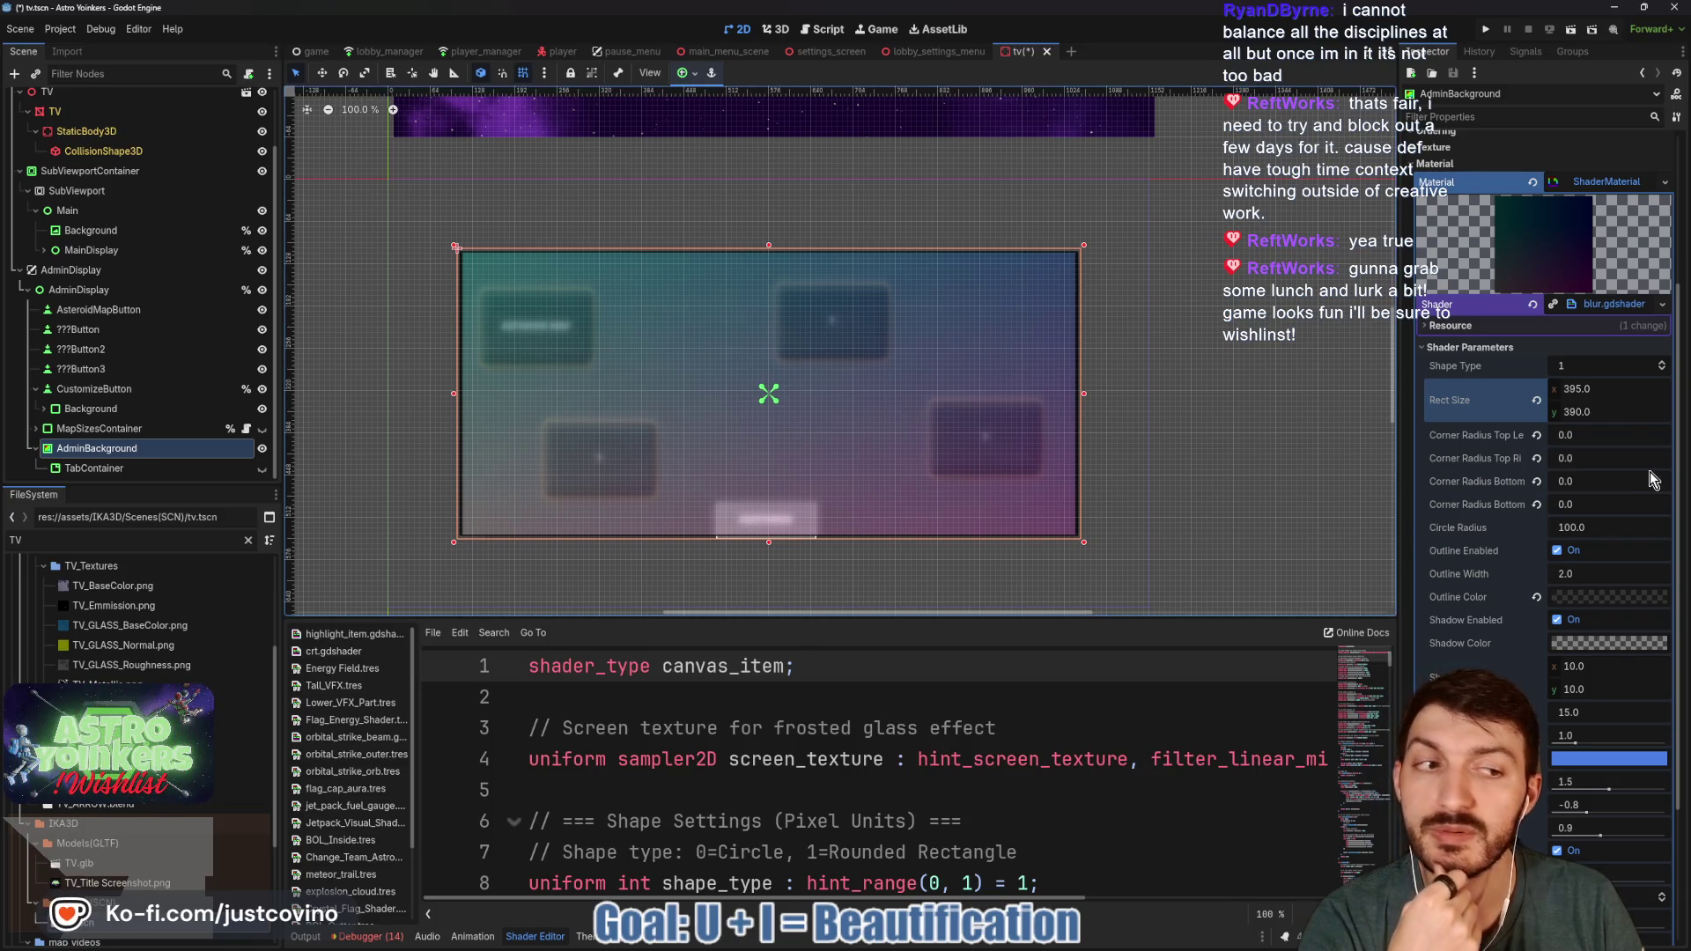
click(1597, 413)
text(395)
key(Return)
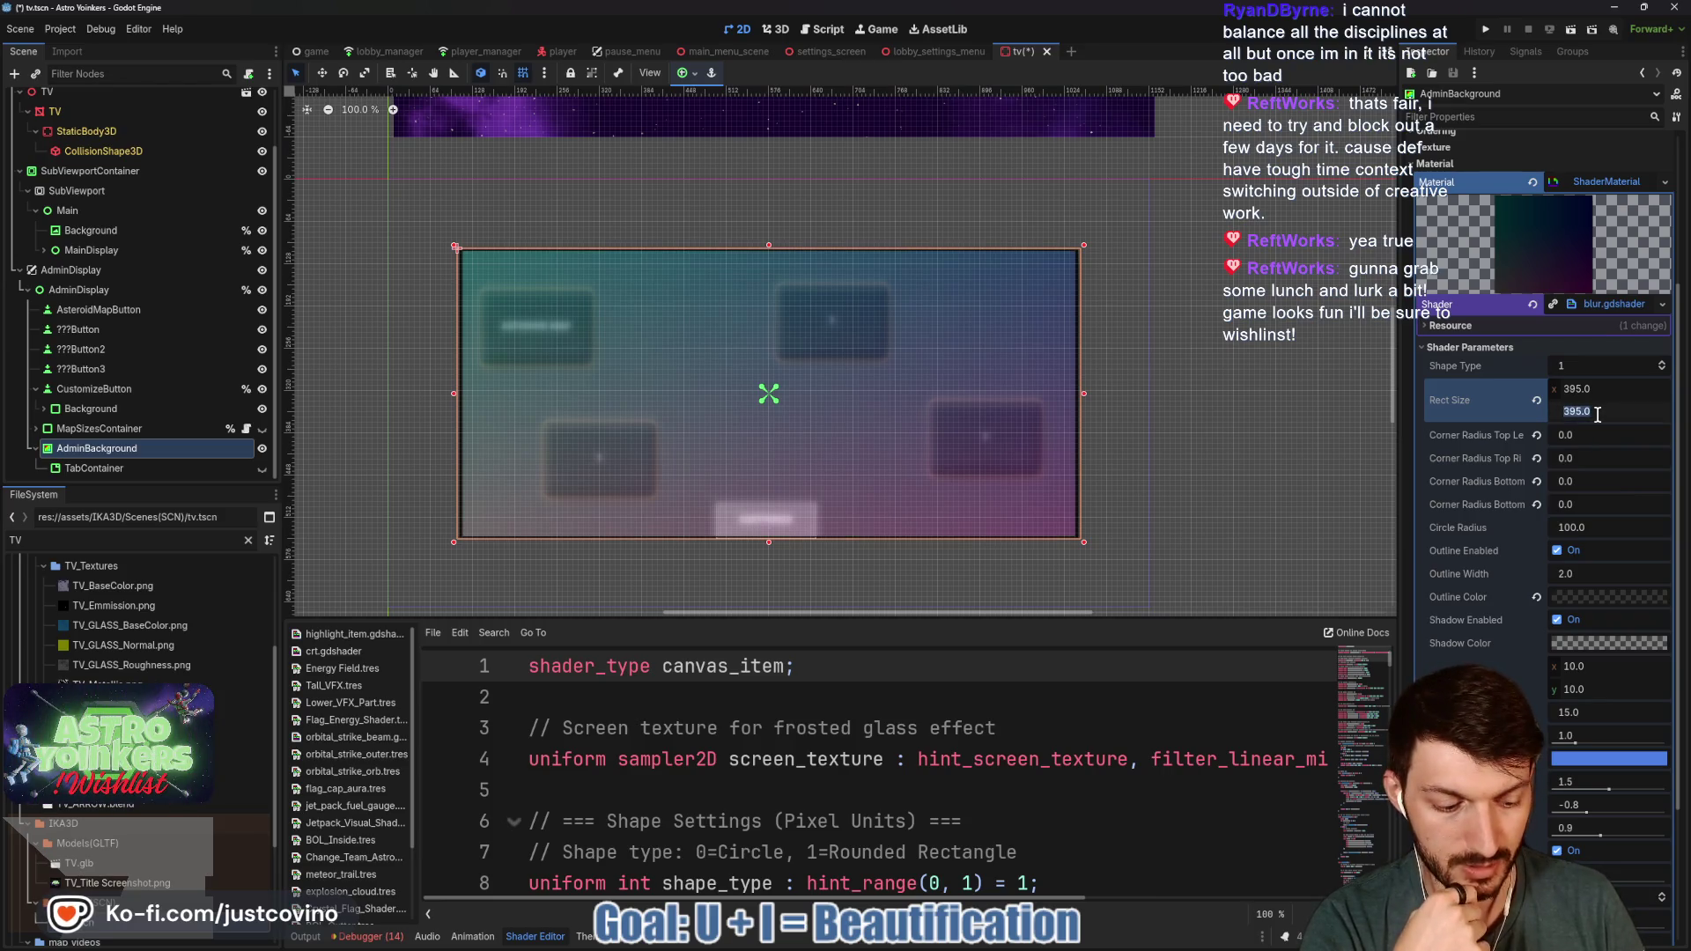
text(400)
key(Return)
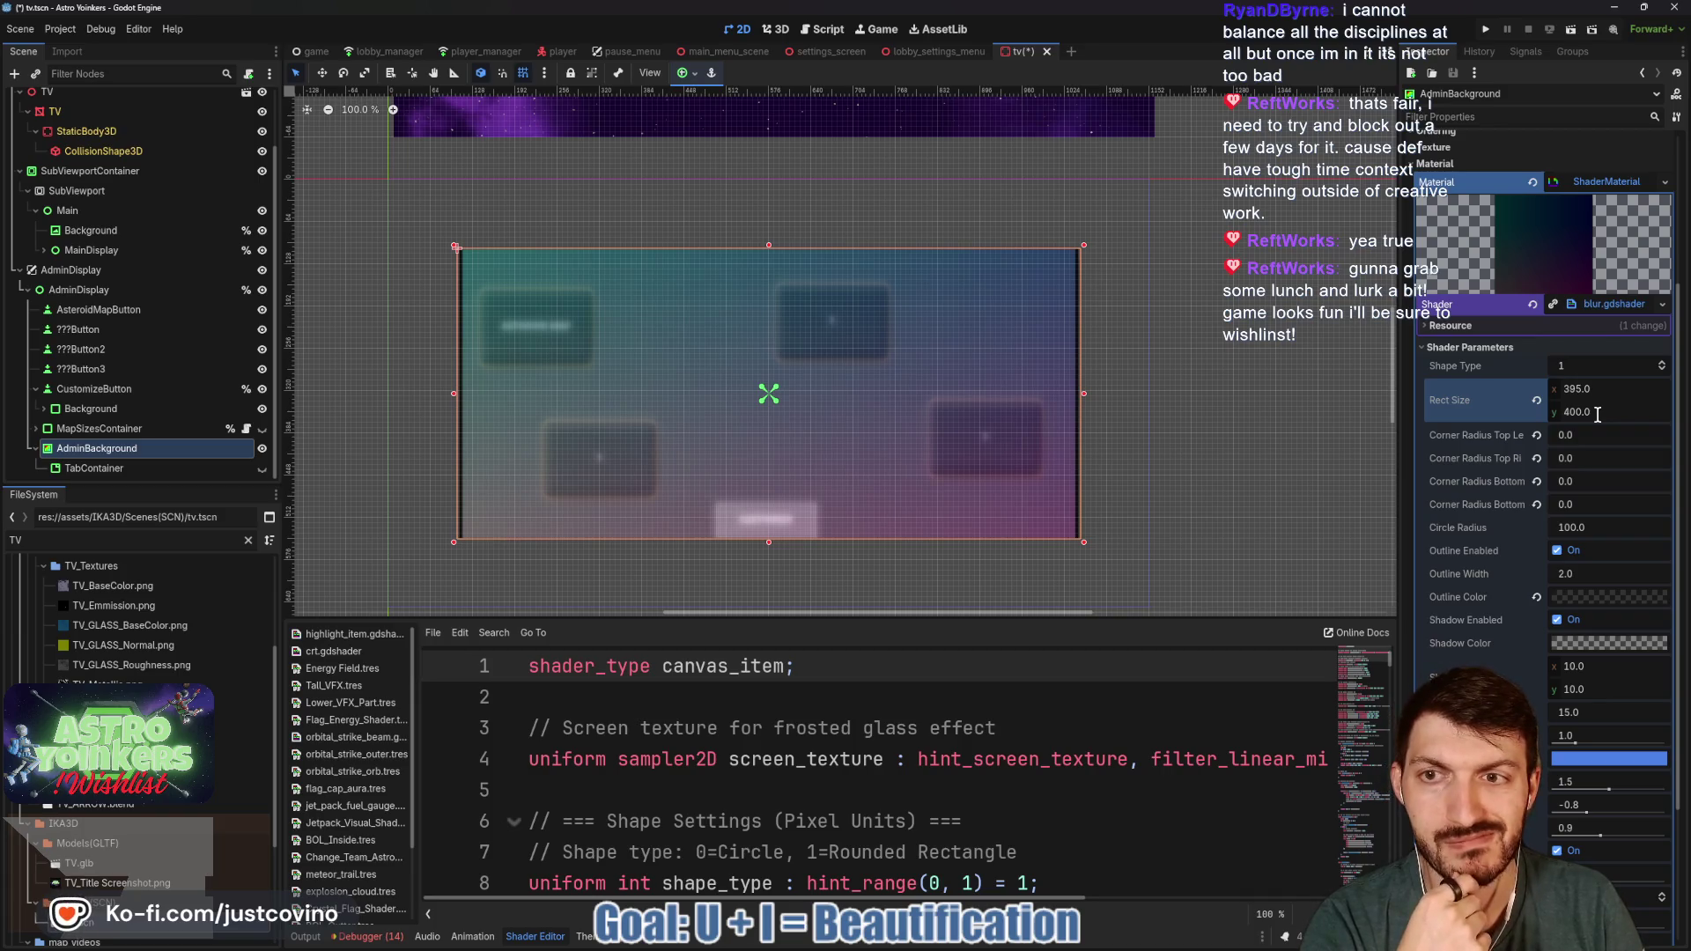
key(ctrl+z)
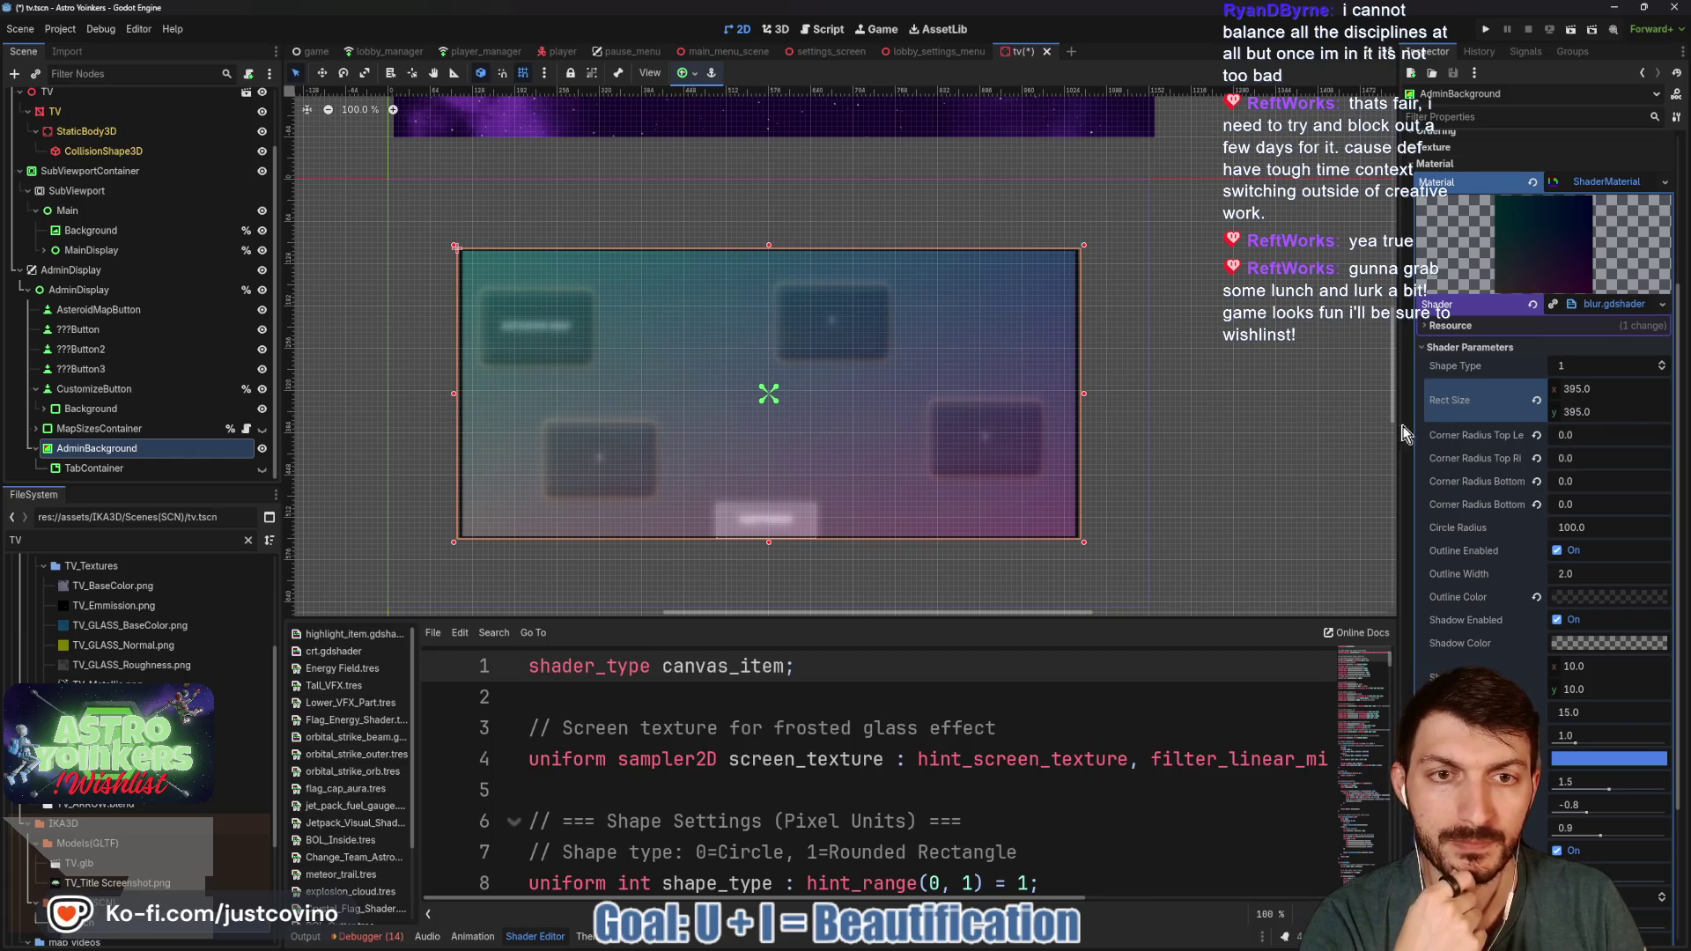
scroll(1119, 465, up, 1)
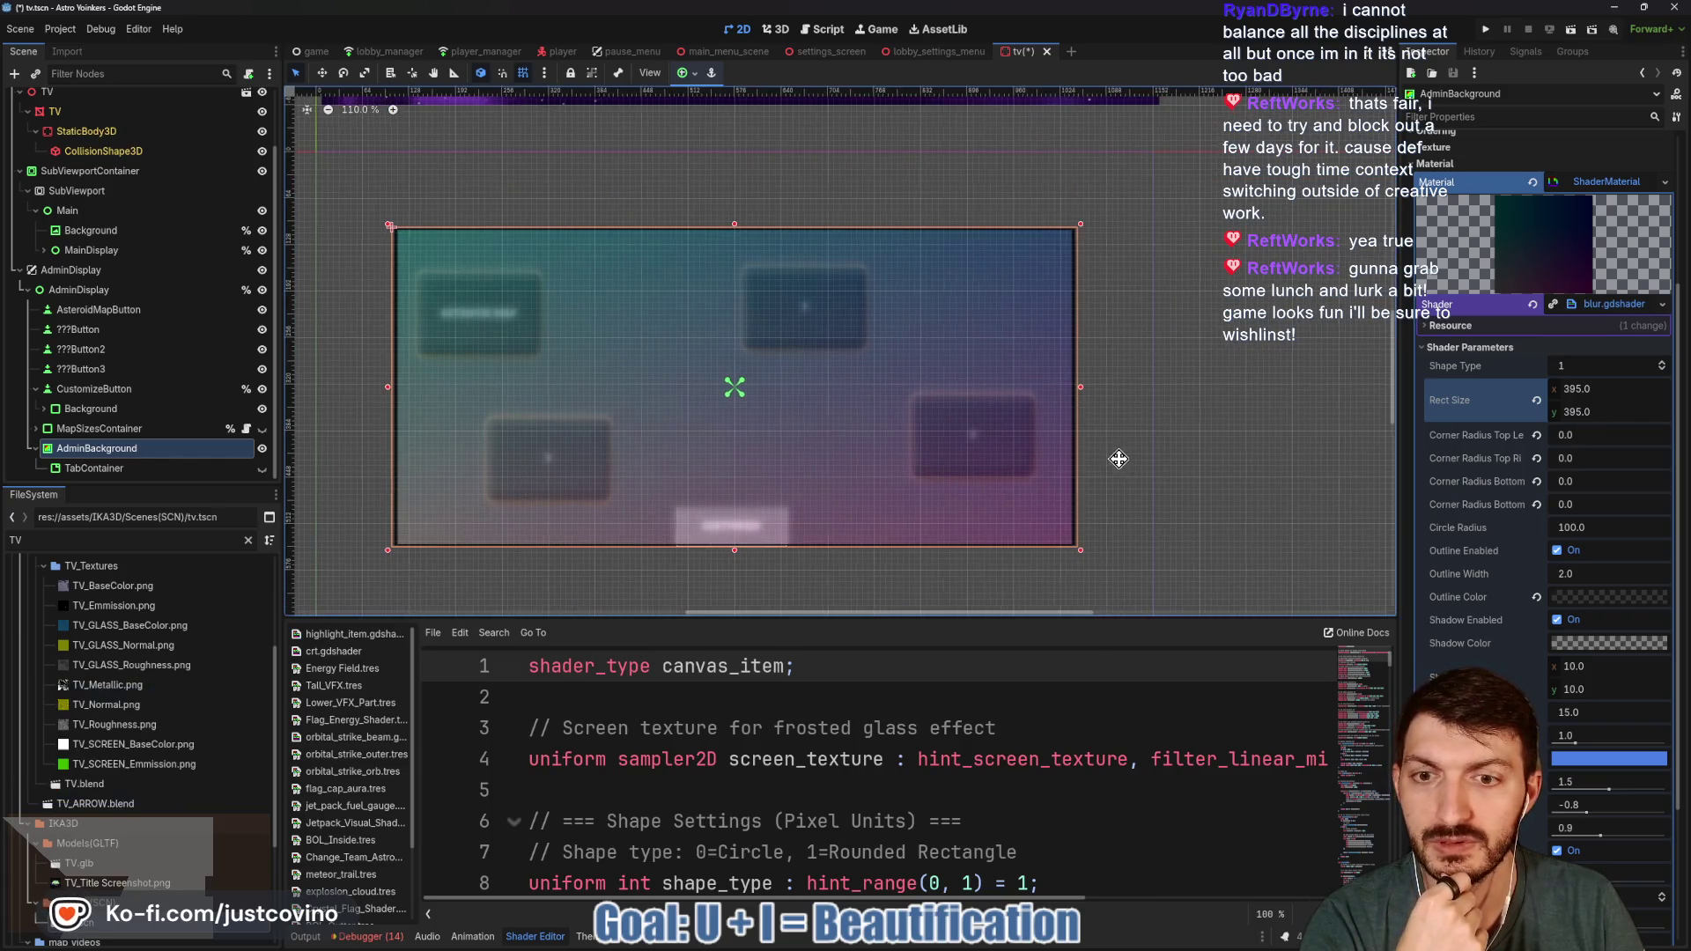
drag(1117, 460, 1175, 466)
scroll(1524, 582, down, 3)
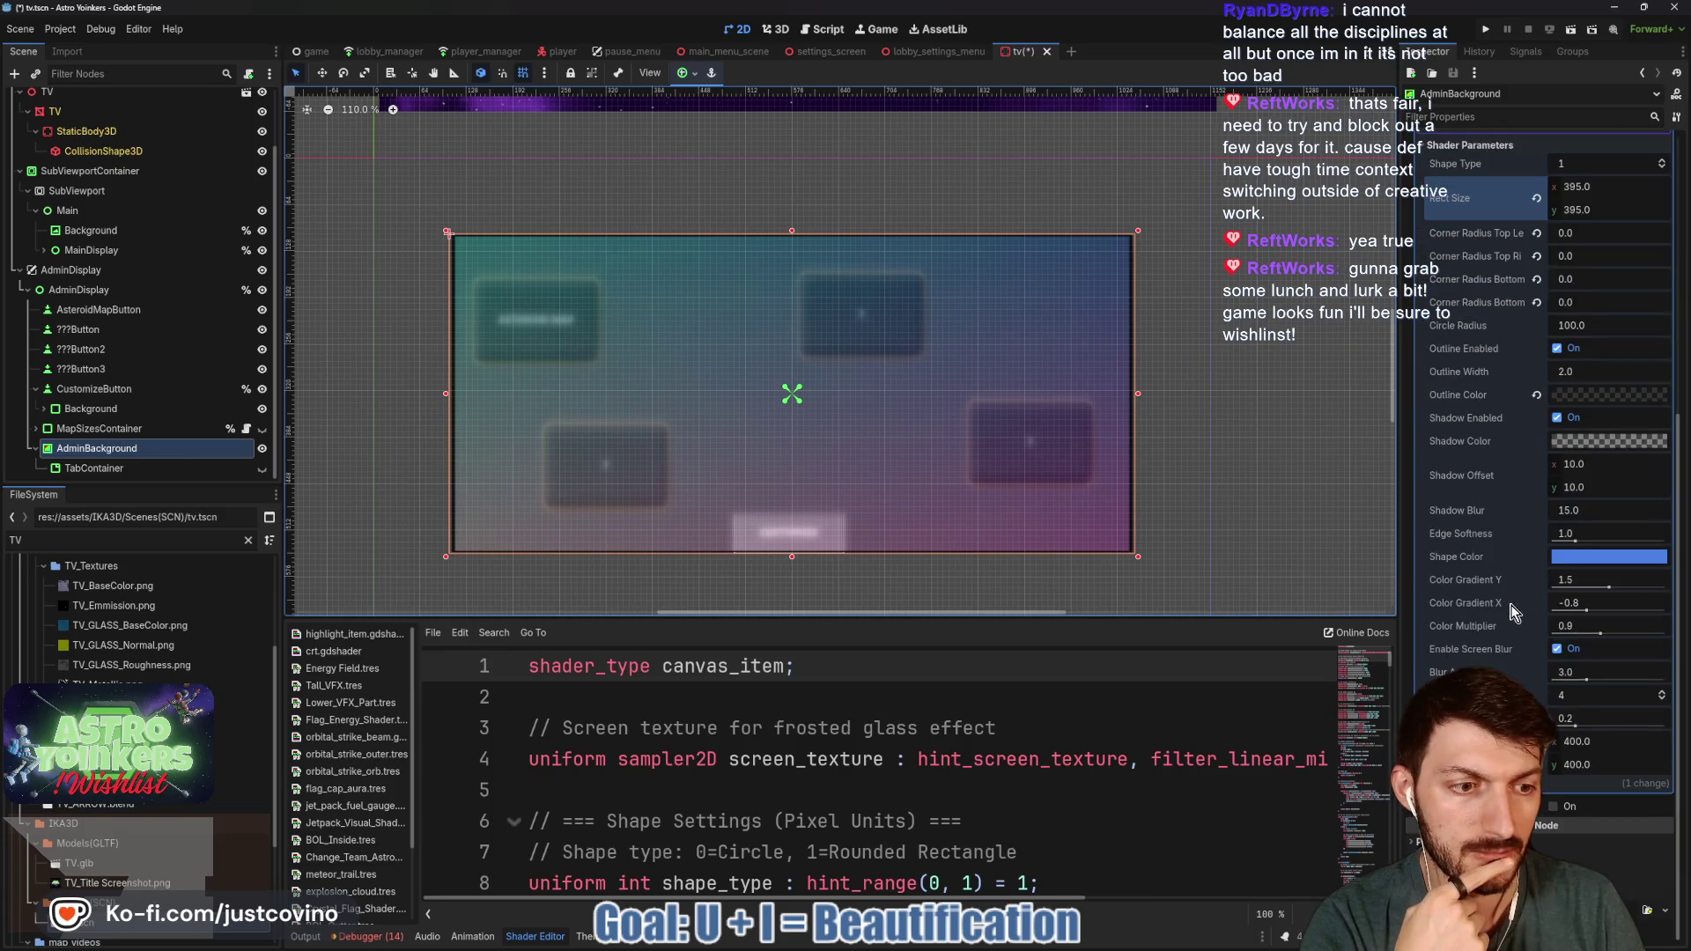
- Turn off the panel's screen blur, flatten its colour gradients, and tint it medium blue
click(1556, 650)
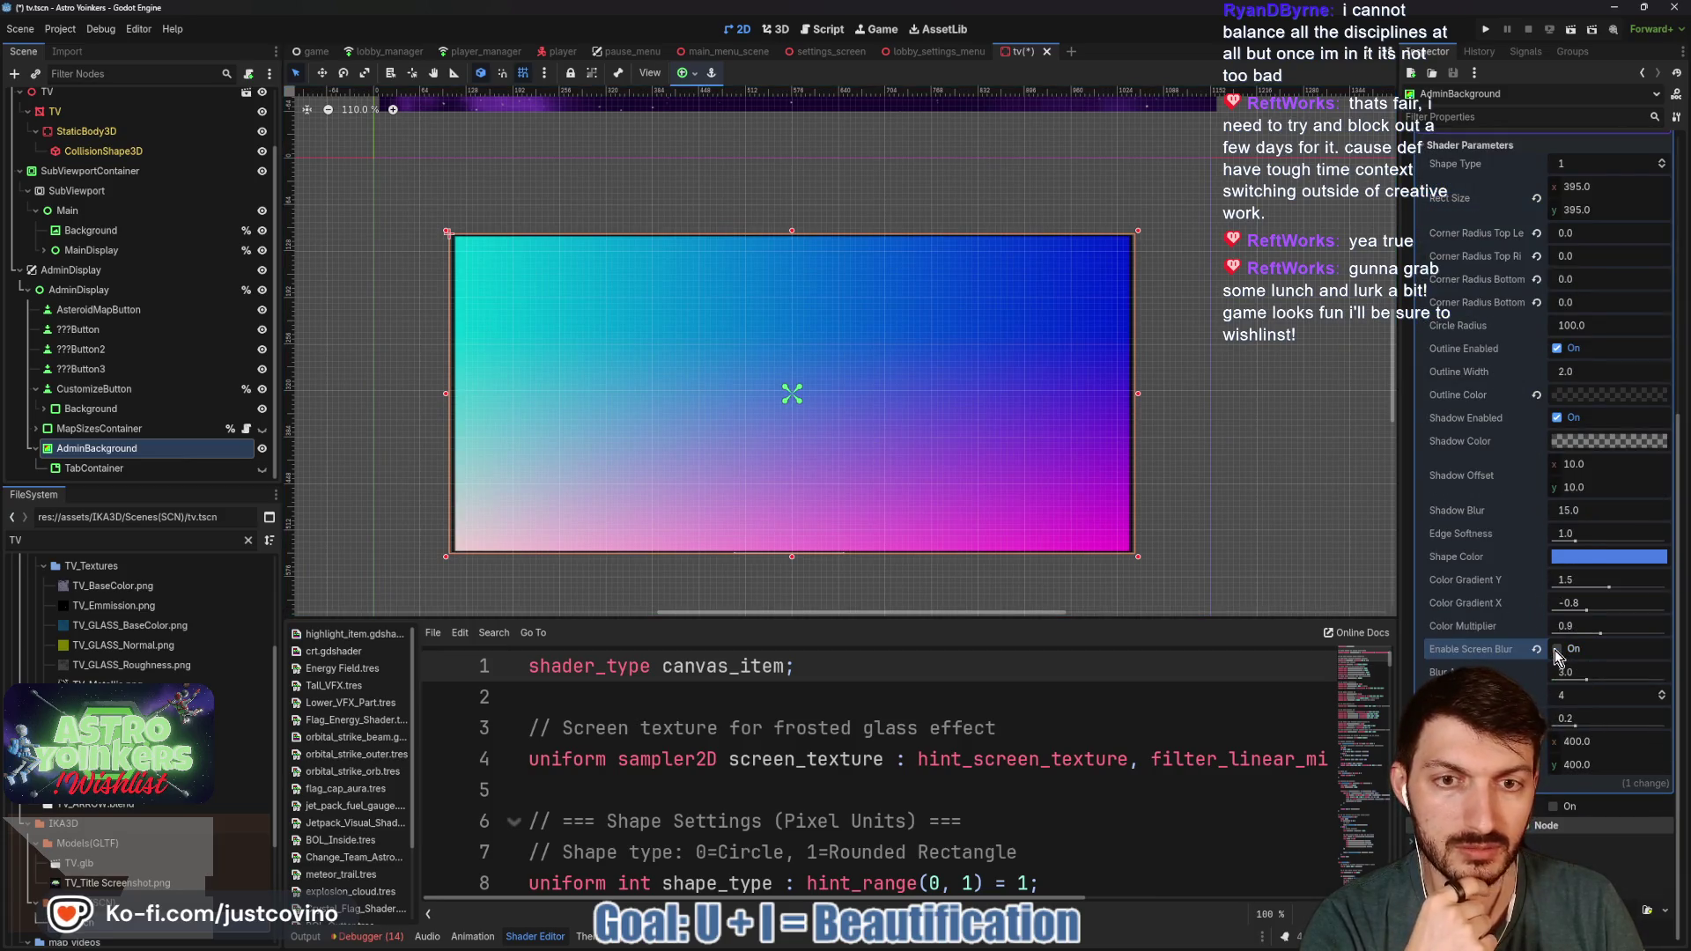
click(1592, 557)
click(1601, 577)
mouse_move(1605, 583)
mouse_down()
mouse_move(1553, 583)
mouse_move(1603, 612)
mouse_move(1580, 608)
mouse_move(1639, 614)
mouse_move(1561, 609)
mouse_move(1591, 608)
mouse_up()
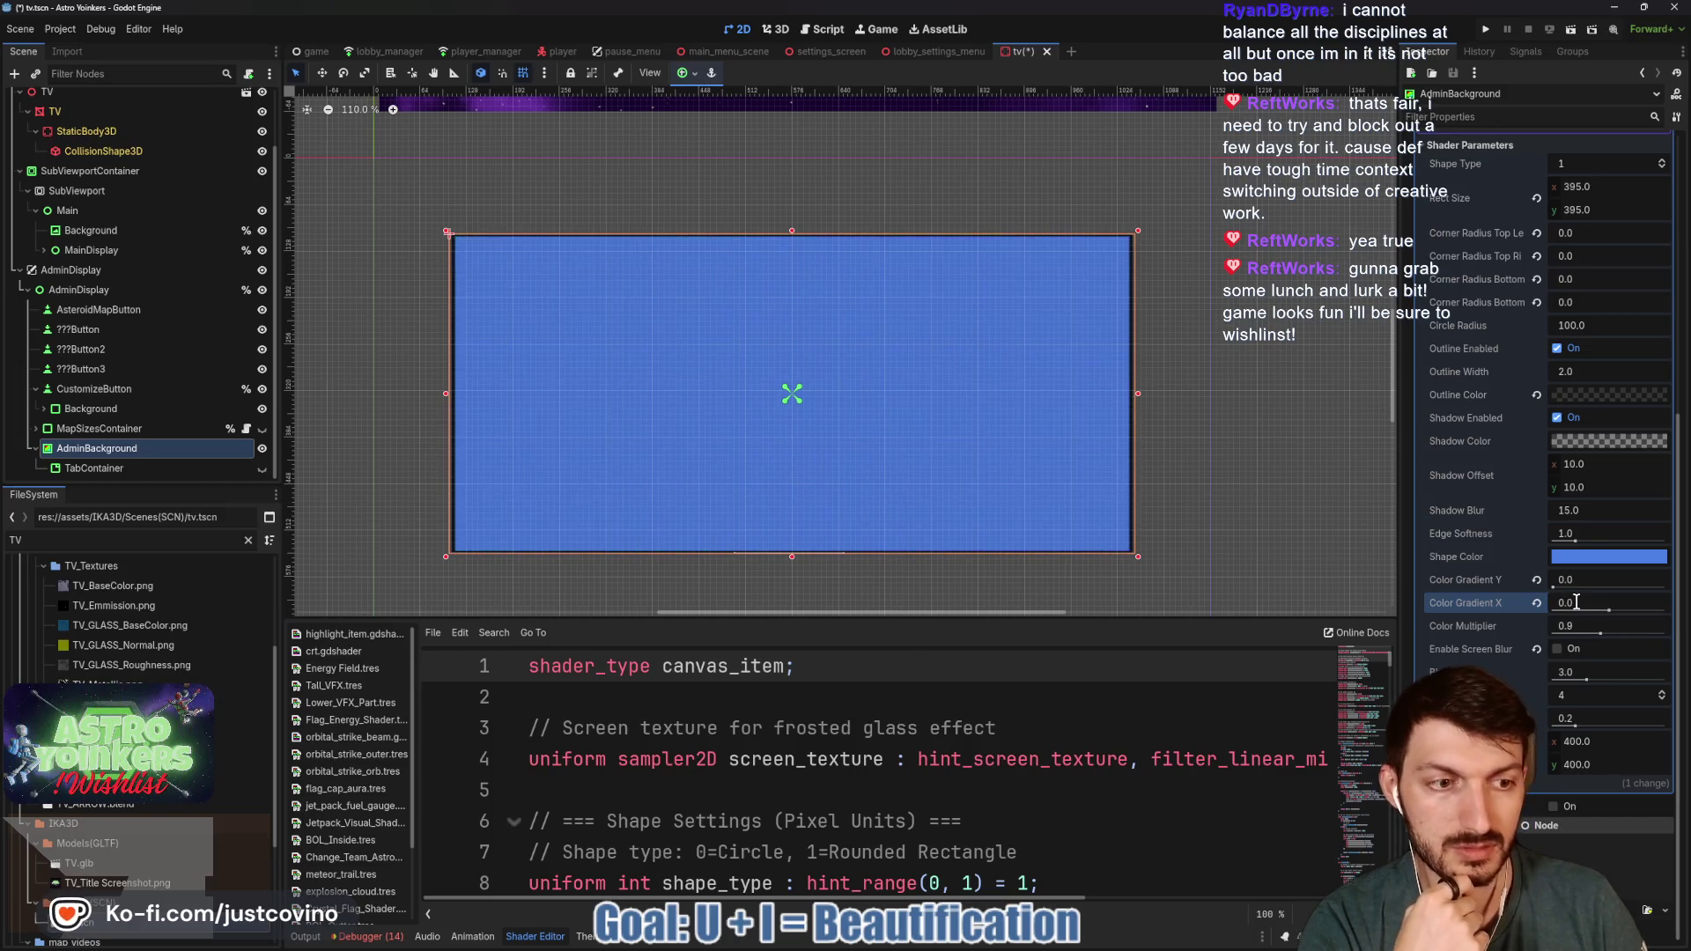
click(1572, 559)
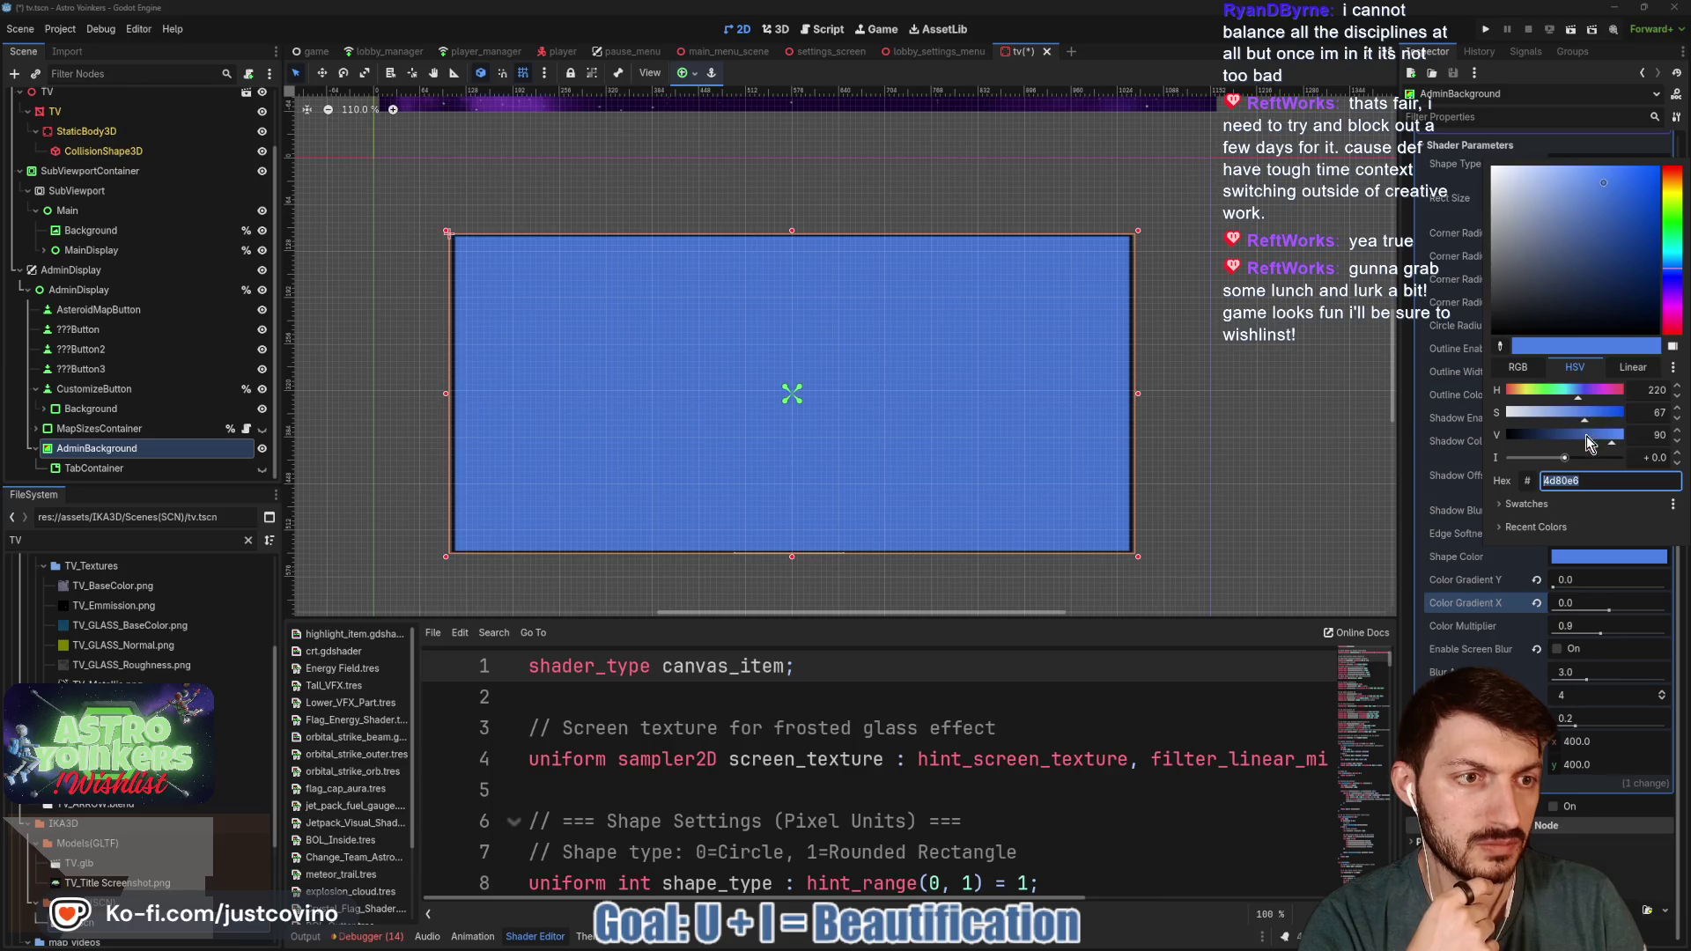
drag(1587, 436, 1577, 436)
click(1677, 284)
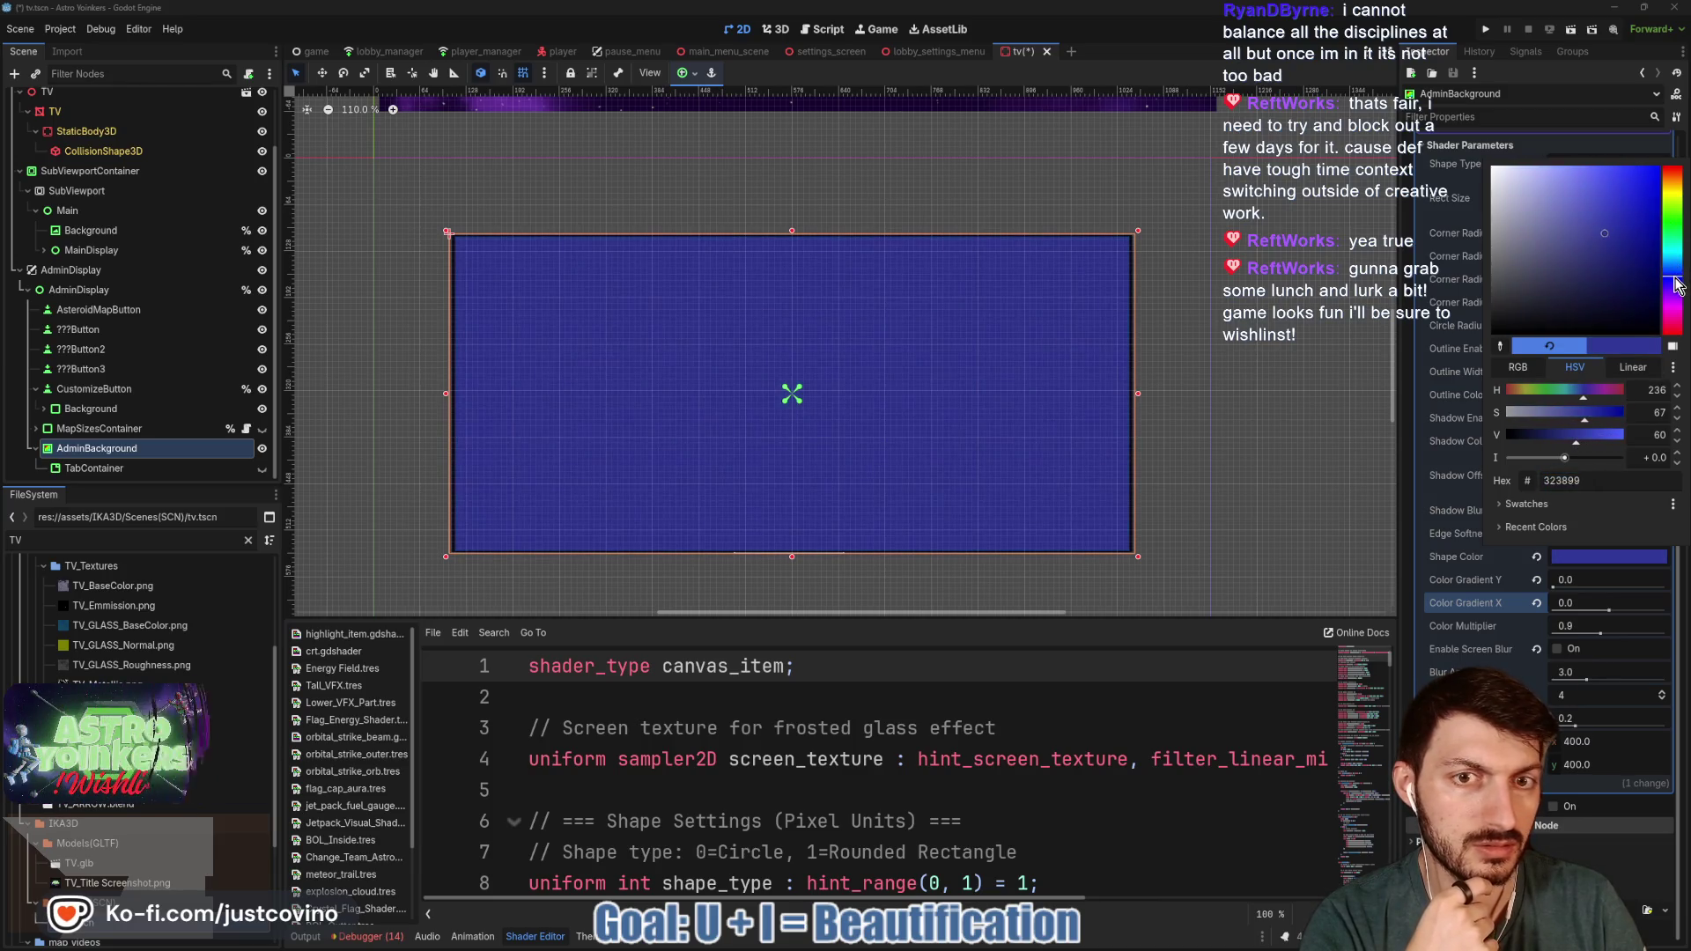
click(1678, 276)
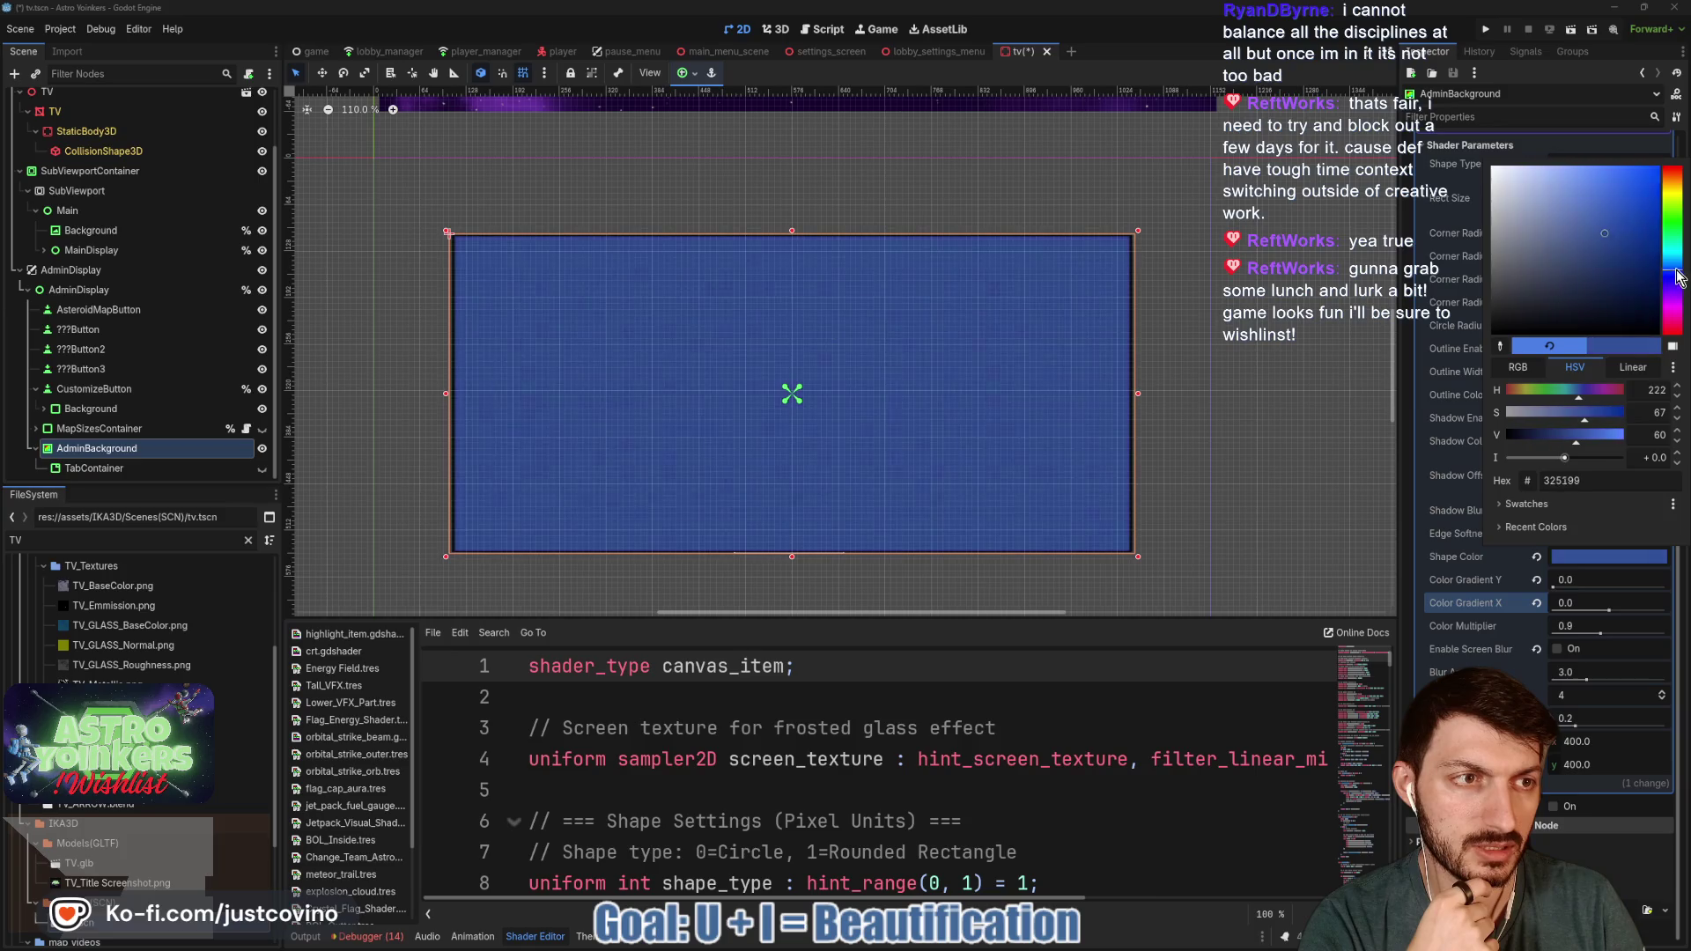
click(1476, 651)
- Add a blue-to-teal horizontal gradient and magenta at the bottom, remove the blur, brighten, then save tv.tscn
drag(1611, 612, 1620, 611)
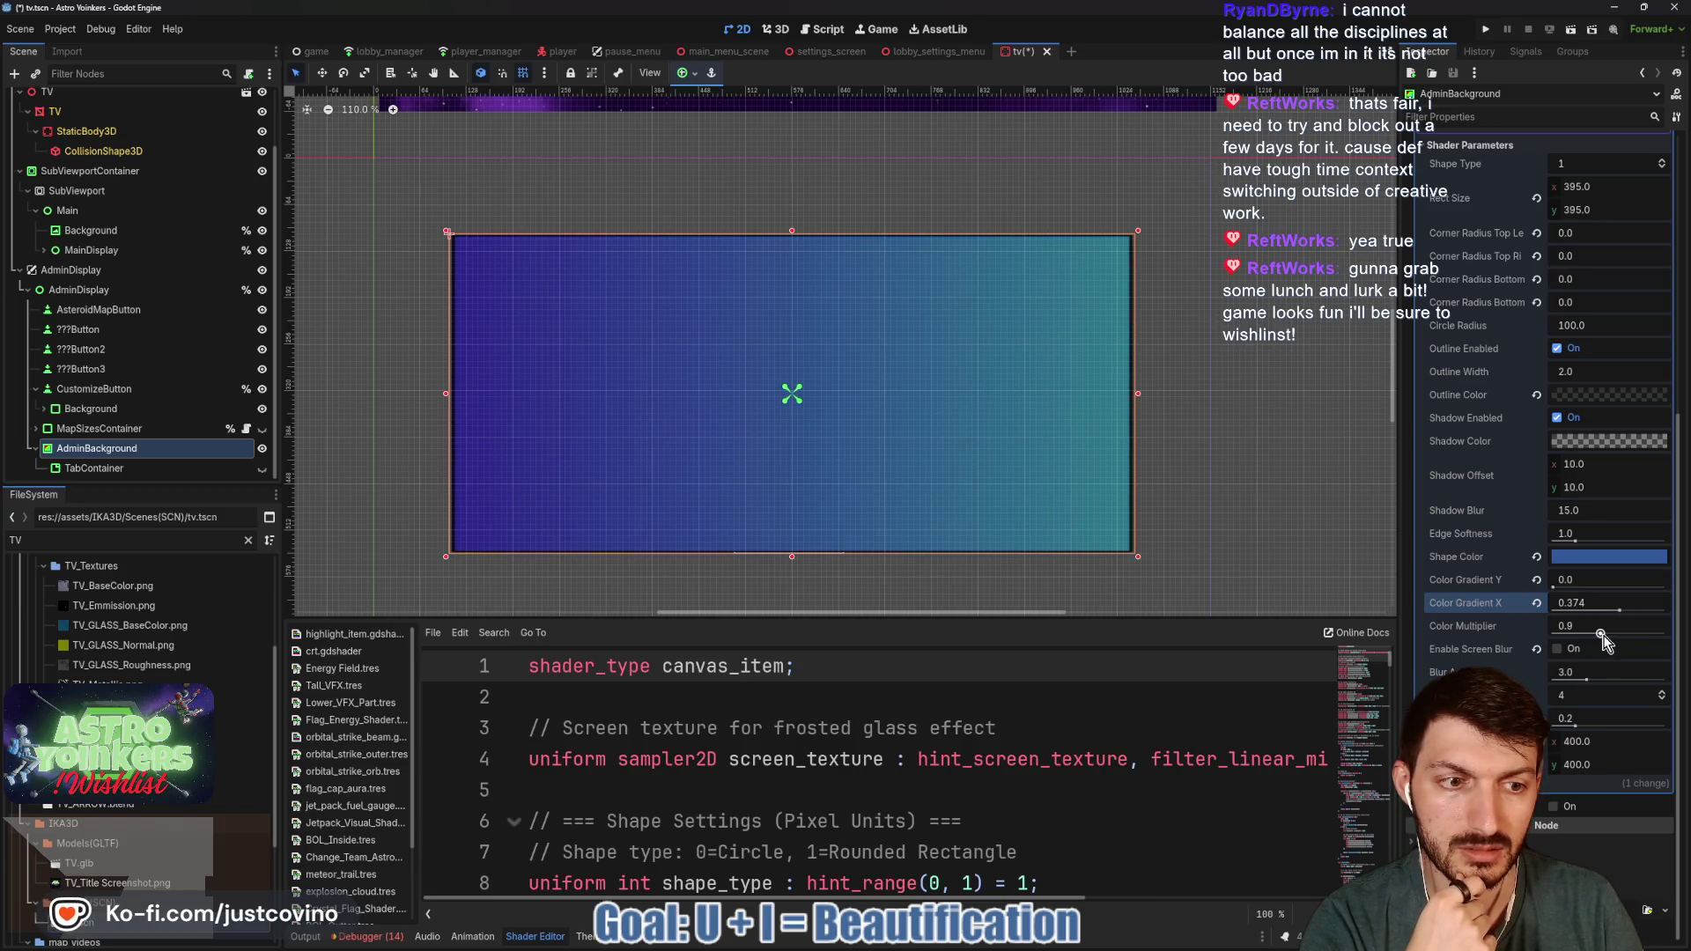
click(1555, 590)
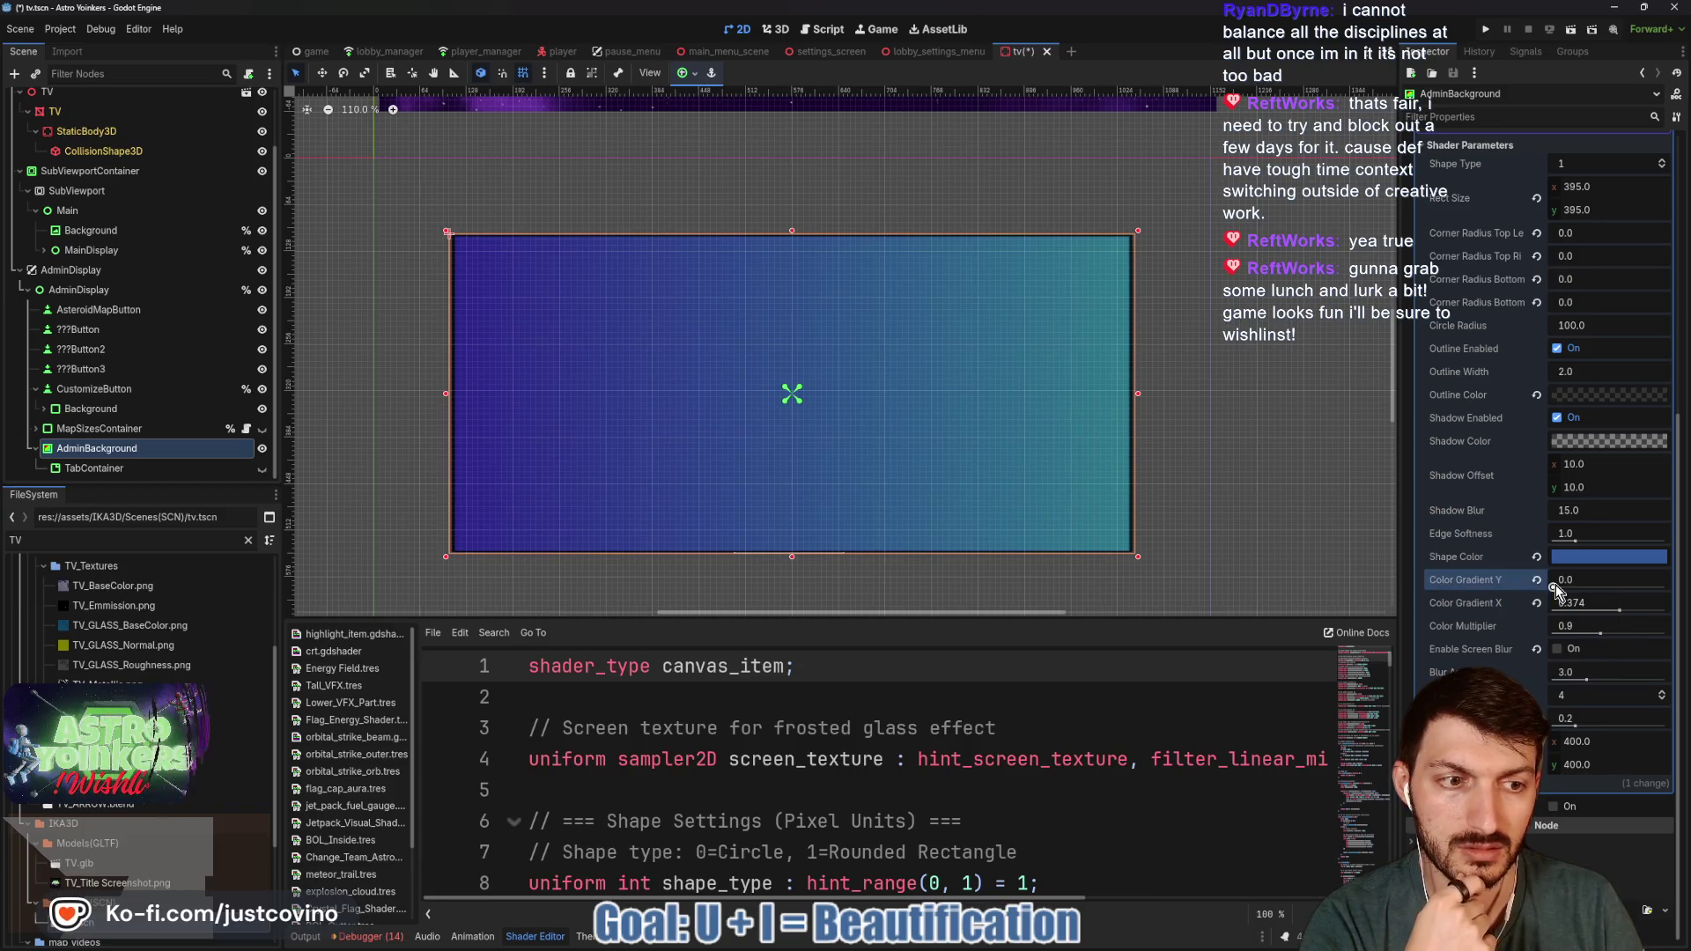
drag(1561, 586, 1585, 587)
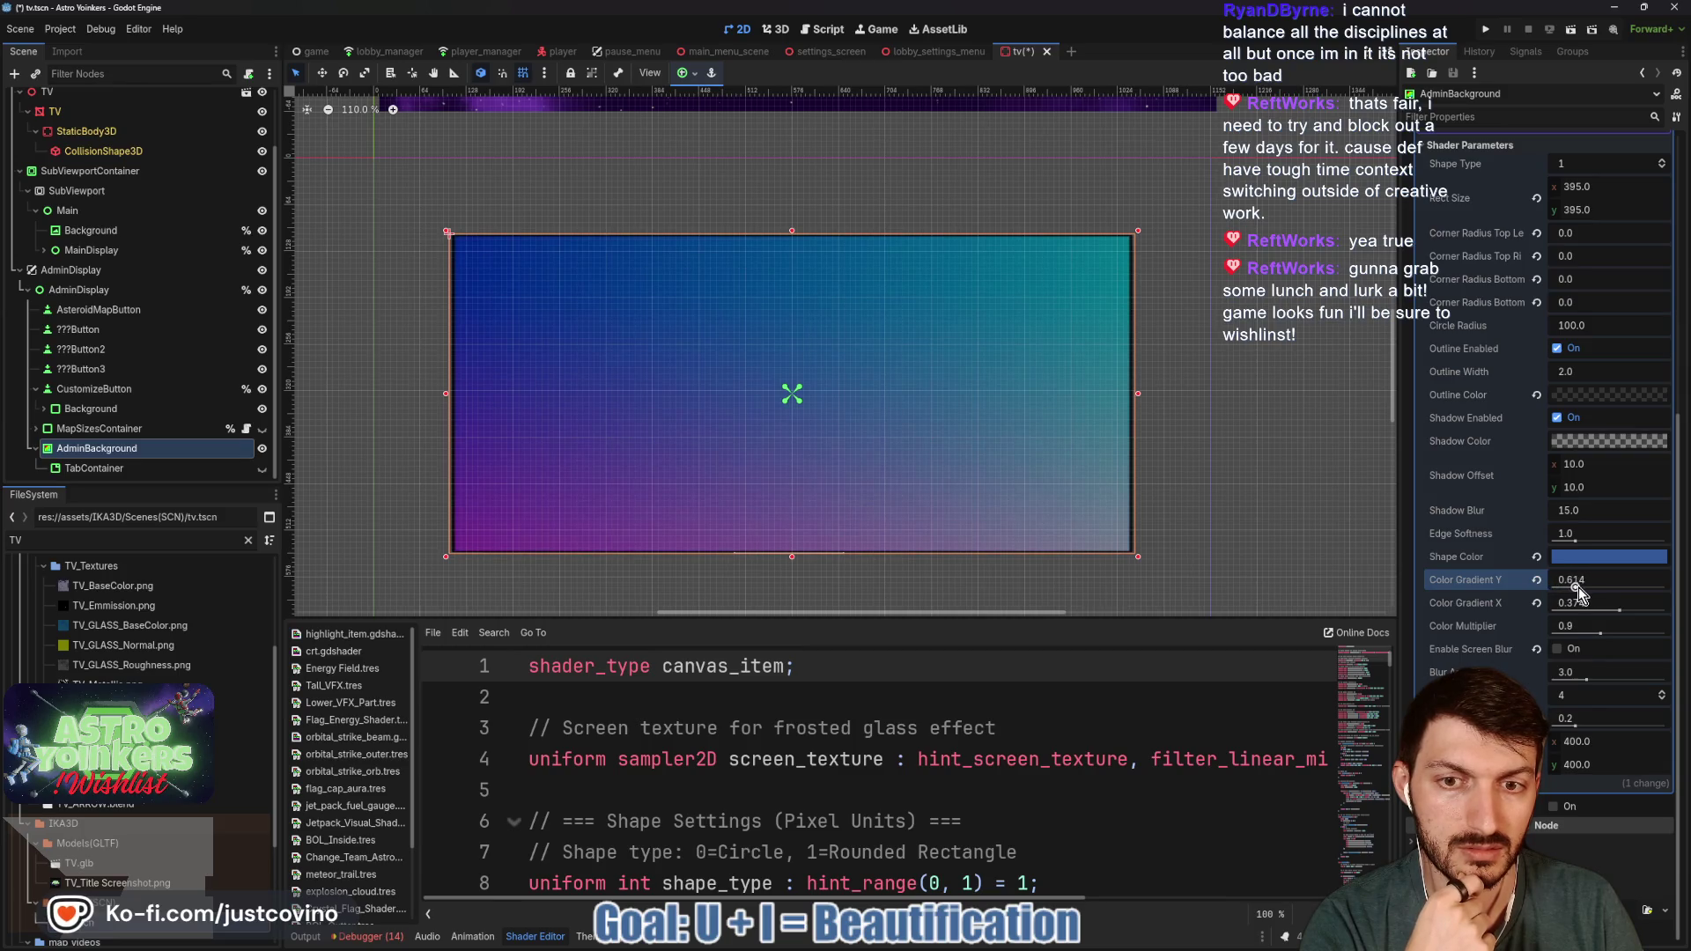
drag(1585, 678, 1537, 679)
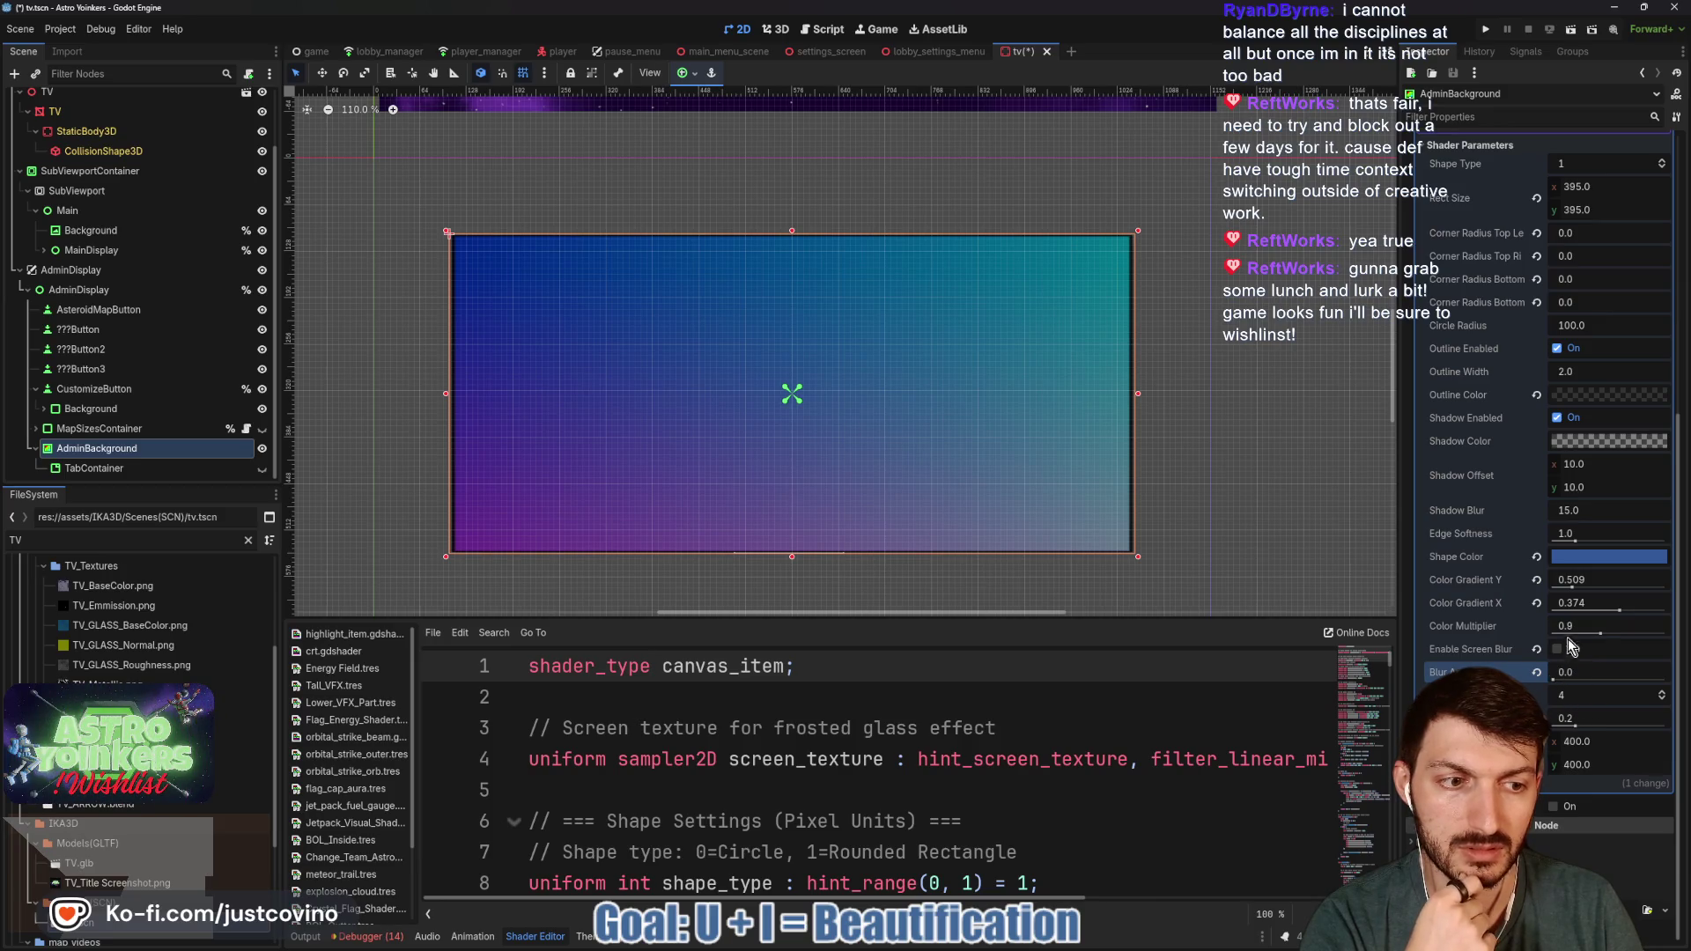
mouse_move(1602, 633)
mouse_down()
mouse_move(1620, 631)
mouse_move(1599, 637)
mouse_up()
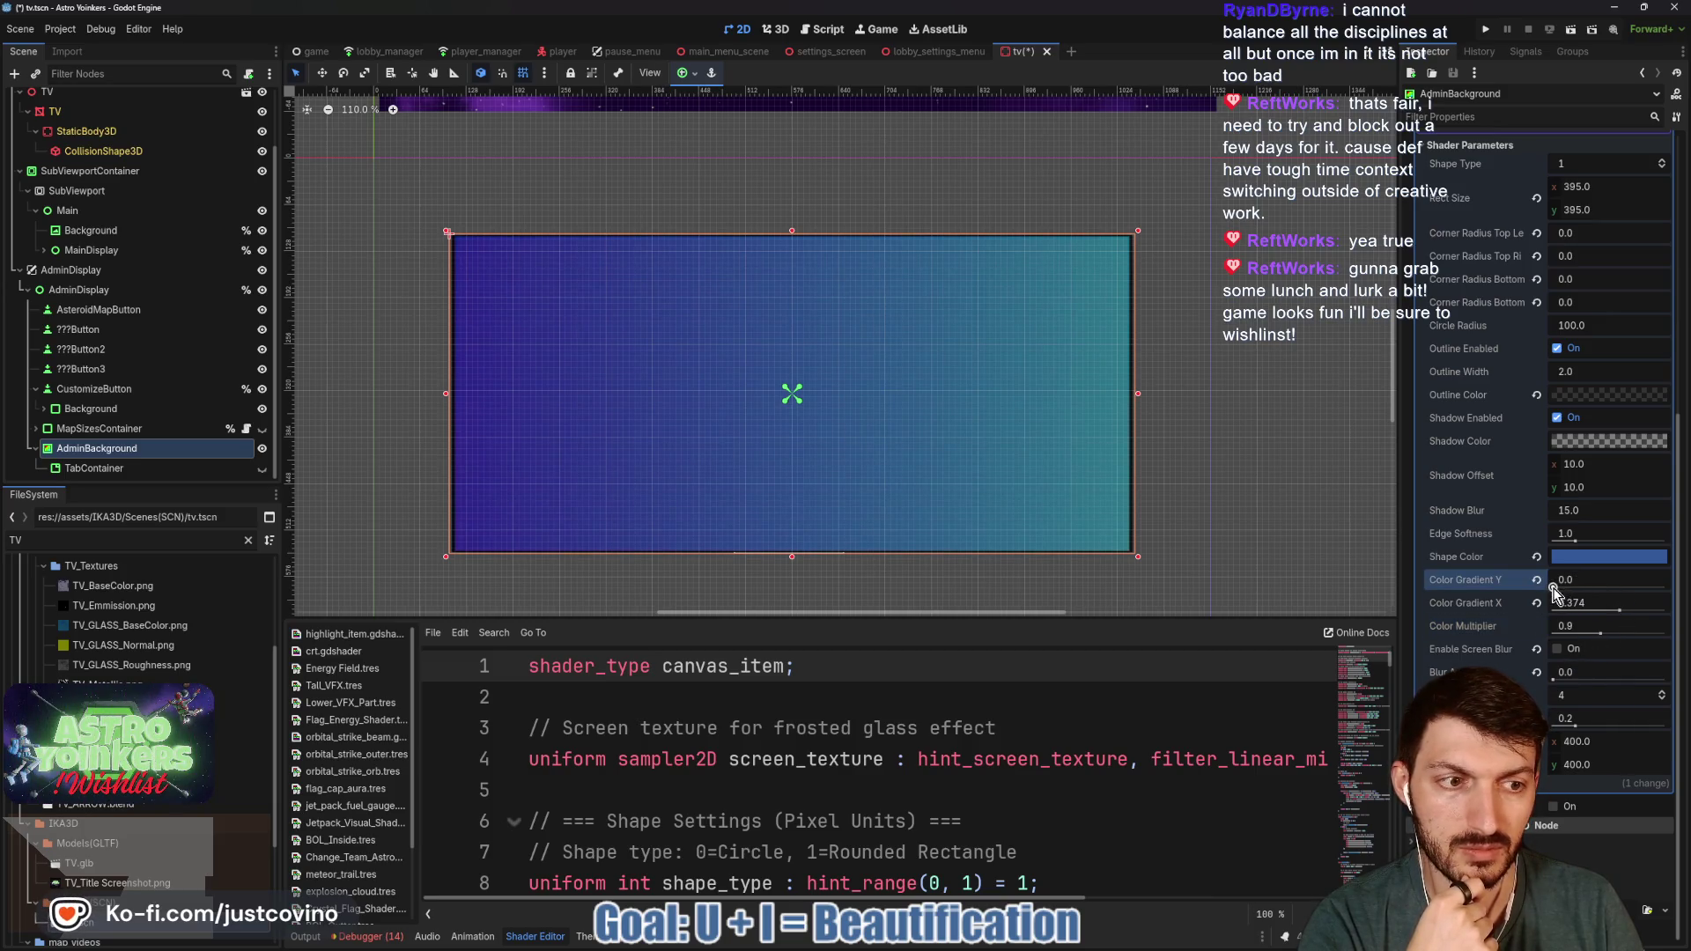
drag(1565, 588, 1610, 611)
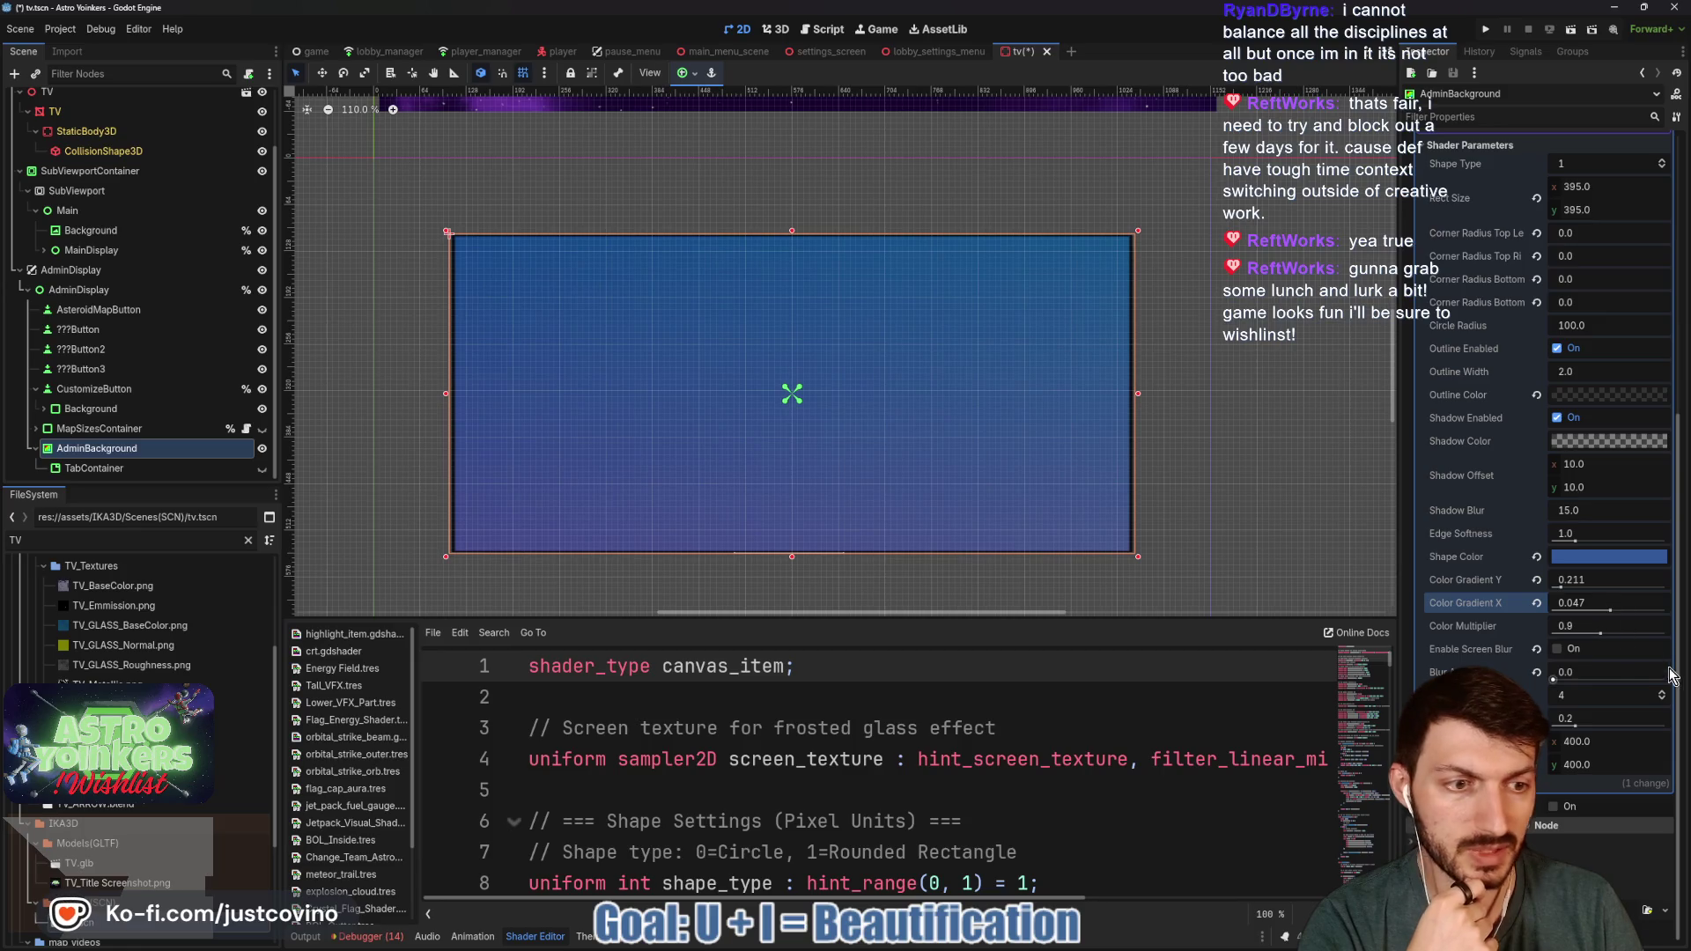
drag(1579, 726, 1549, 732)
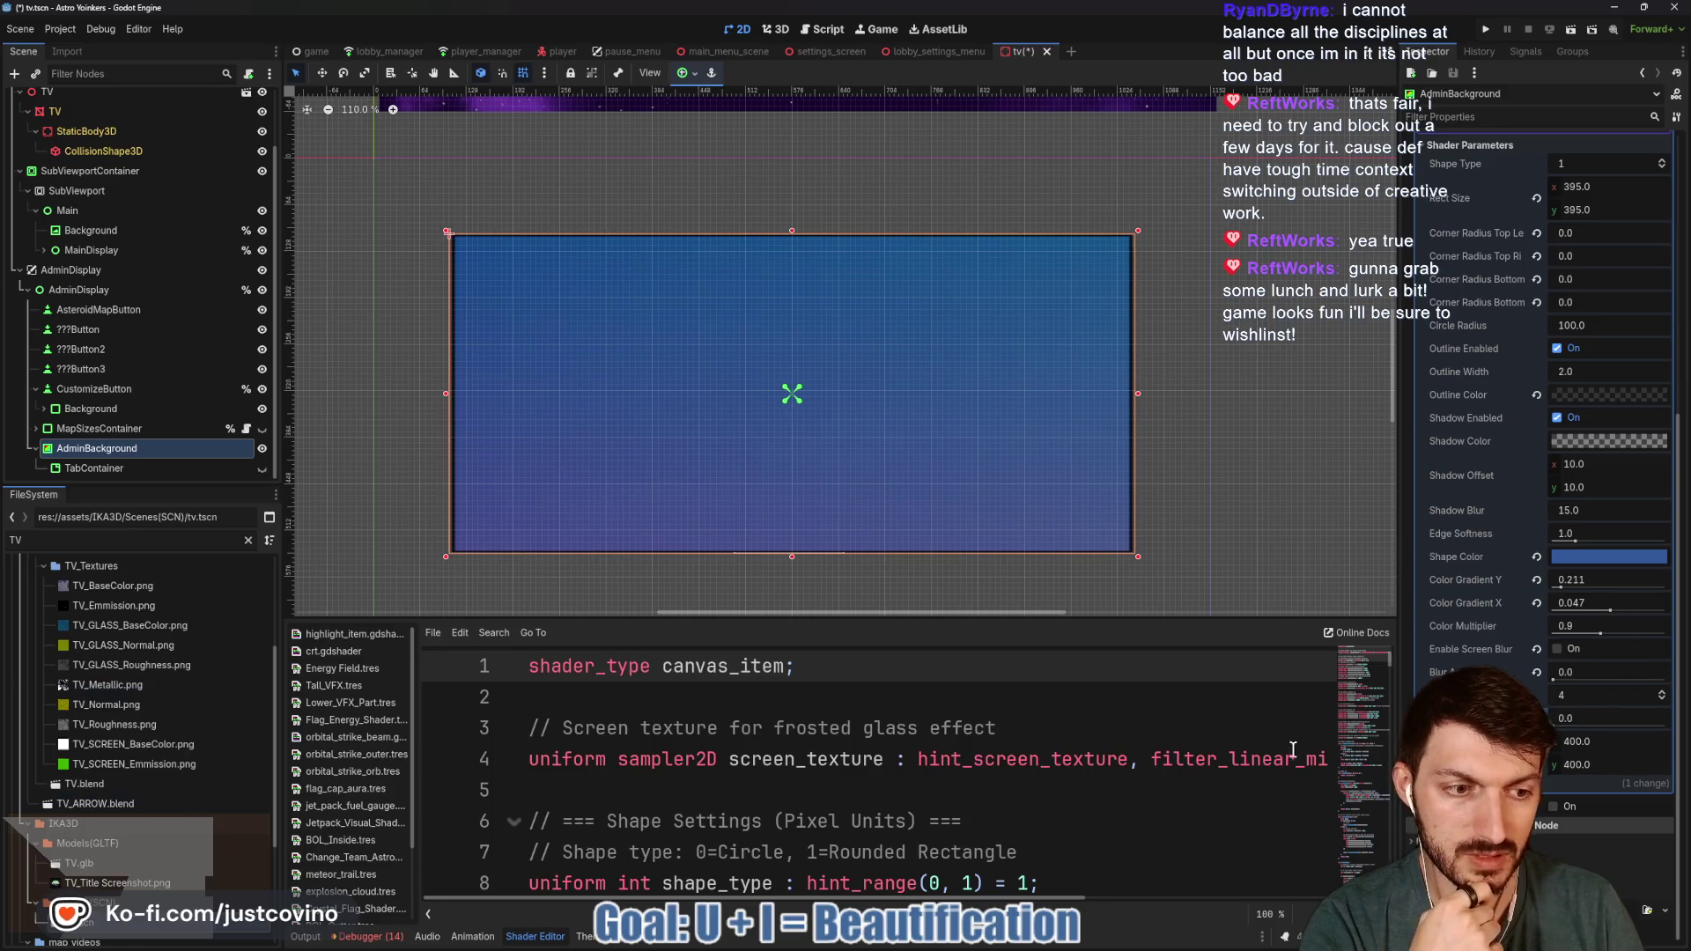
key(ctrl+s)
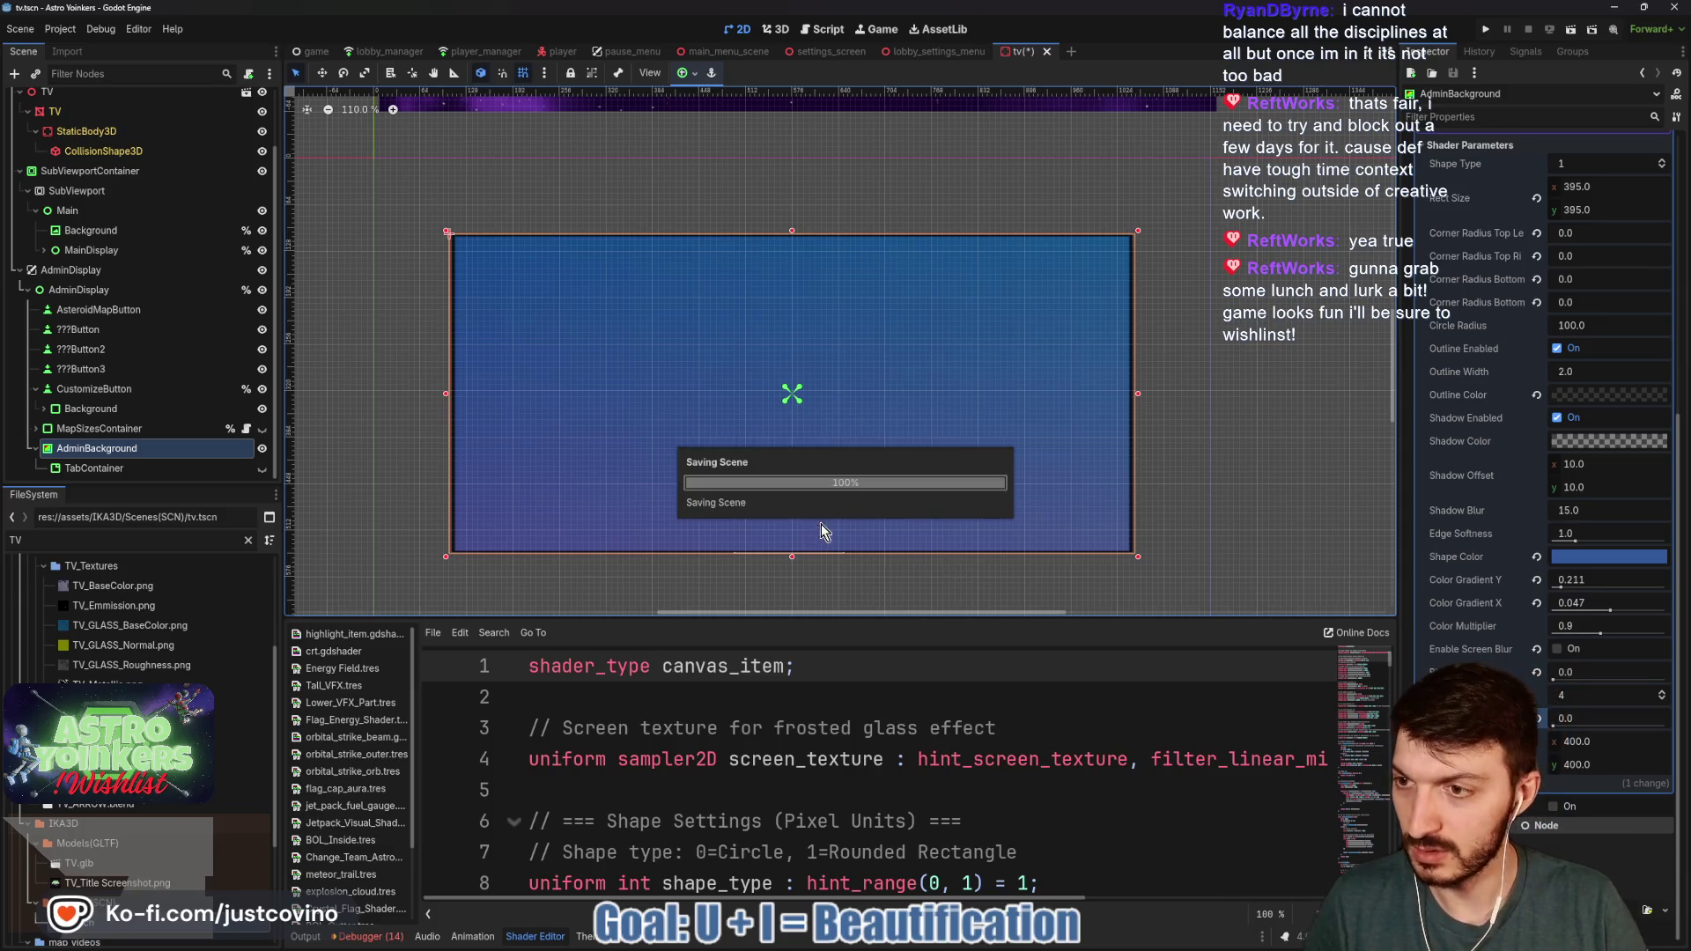
click(134, 469)
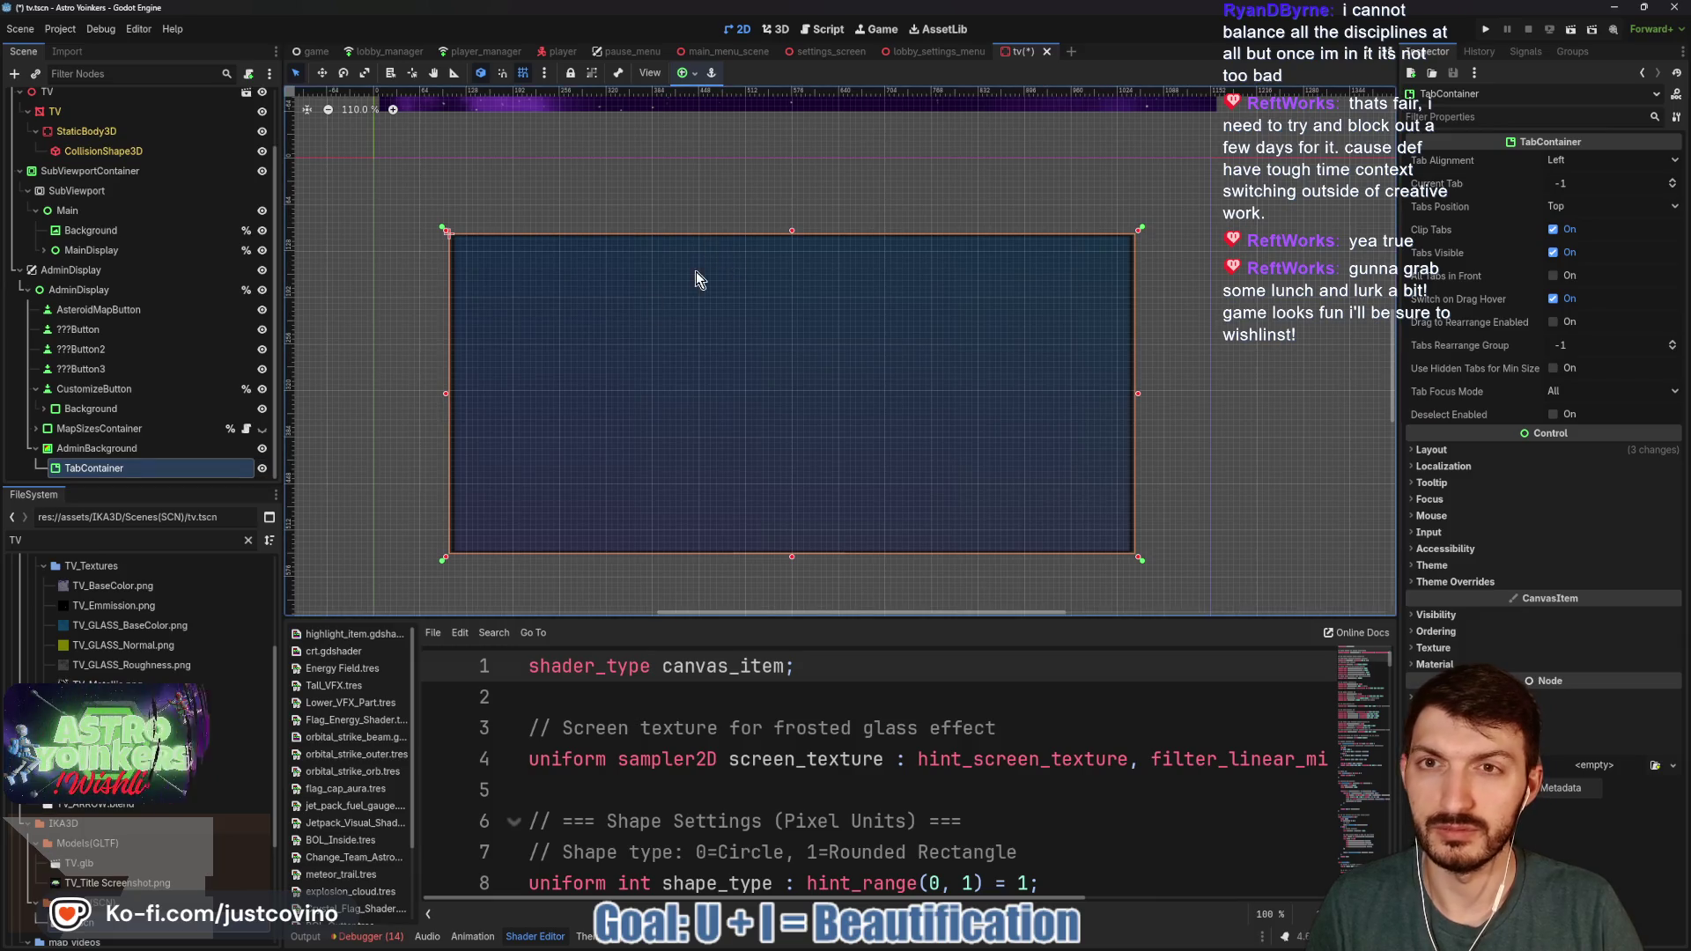
- Apply the Full Rect anchor preset so the TabContainer fills the AdminBackground
click(686, 74)
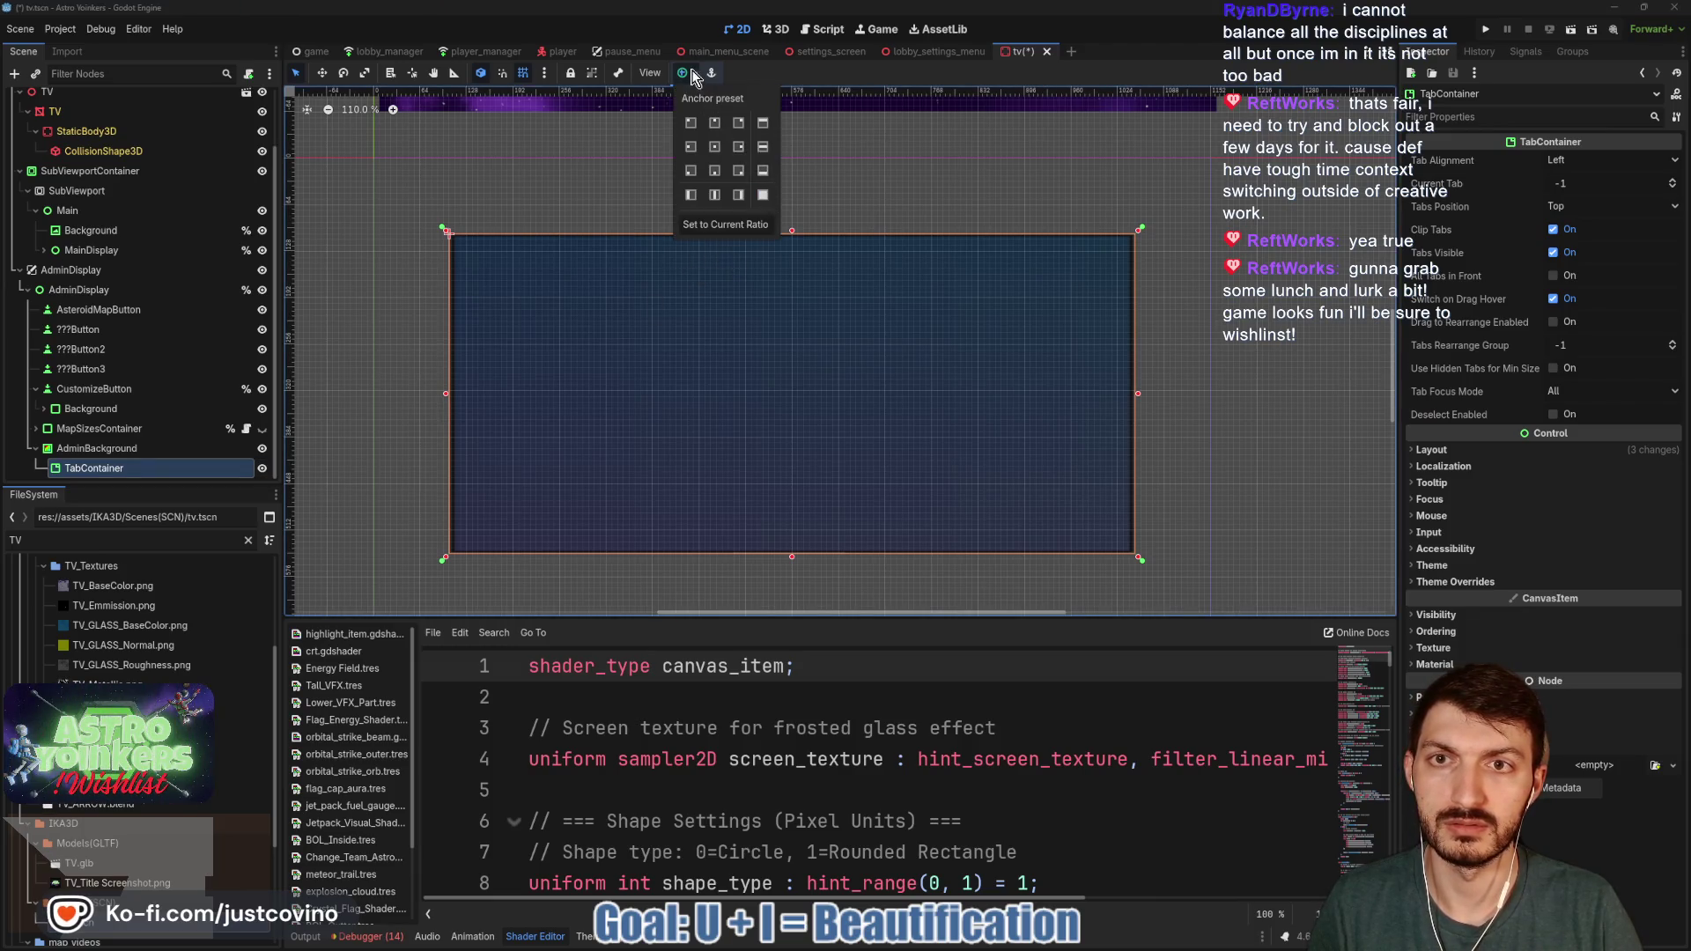
click(764, 195)
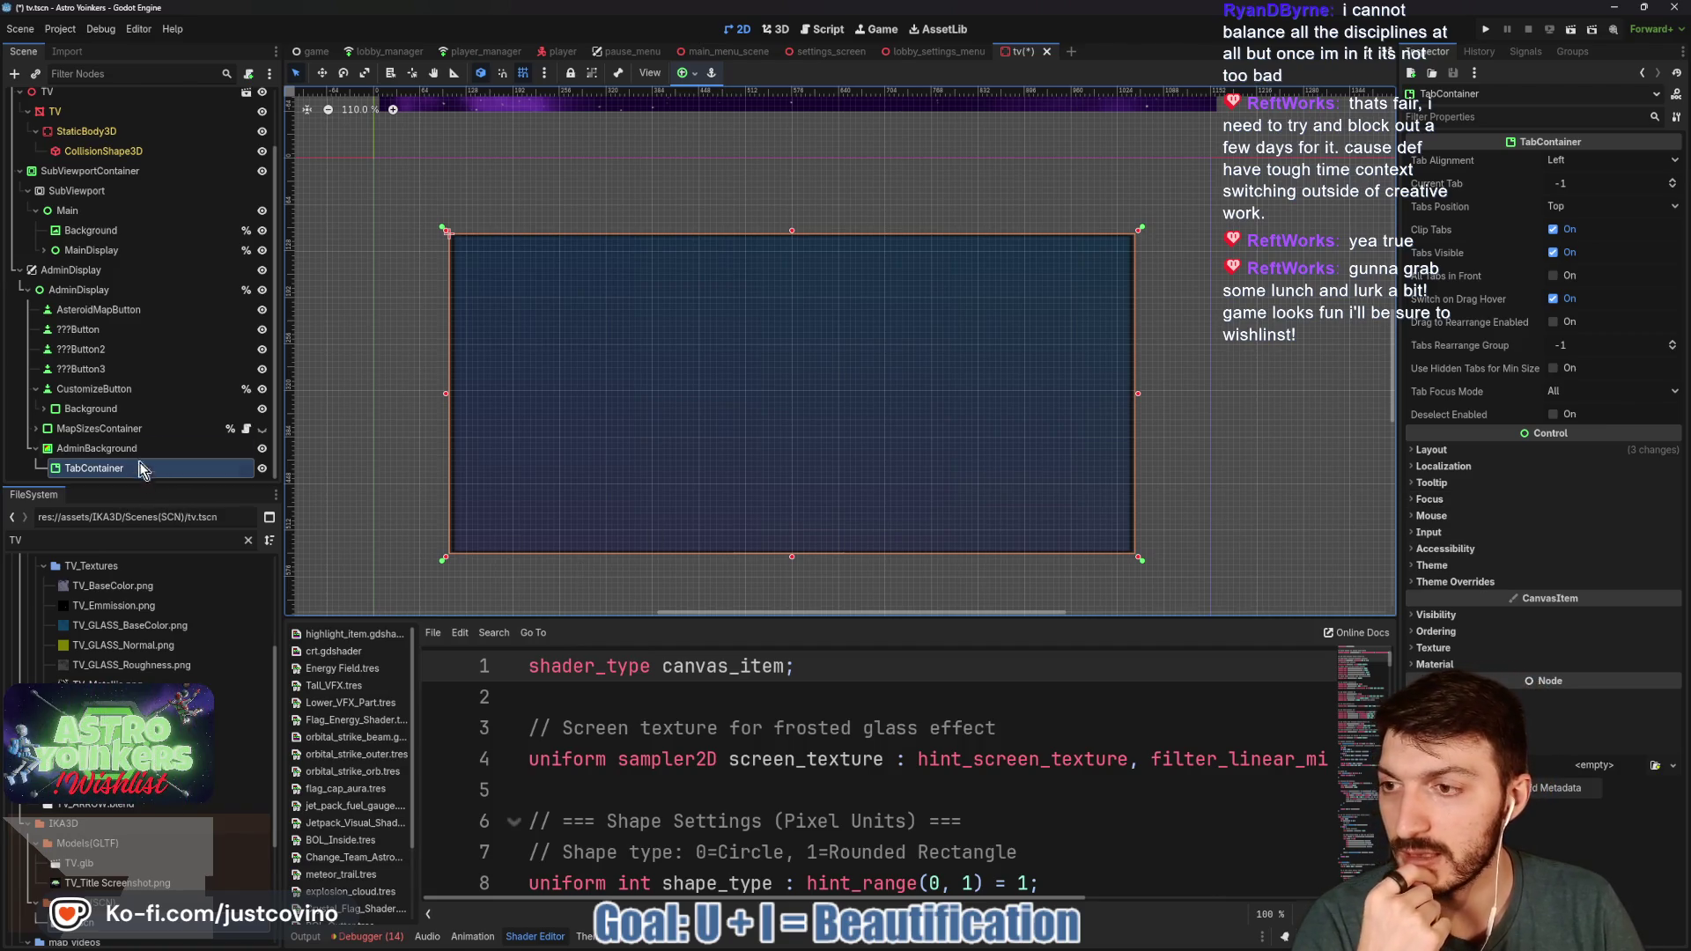
click(45, 410)
scroll(118, 425, down, 3)
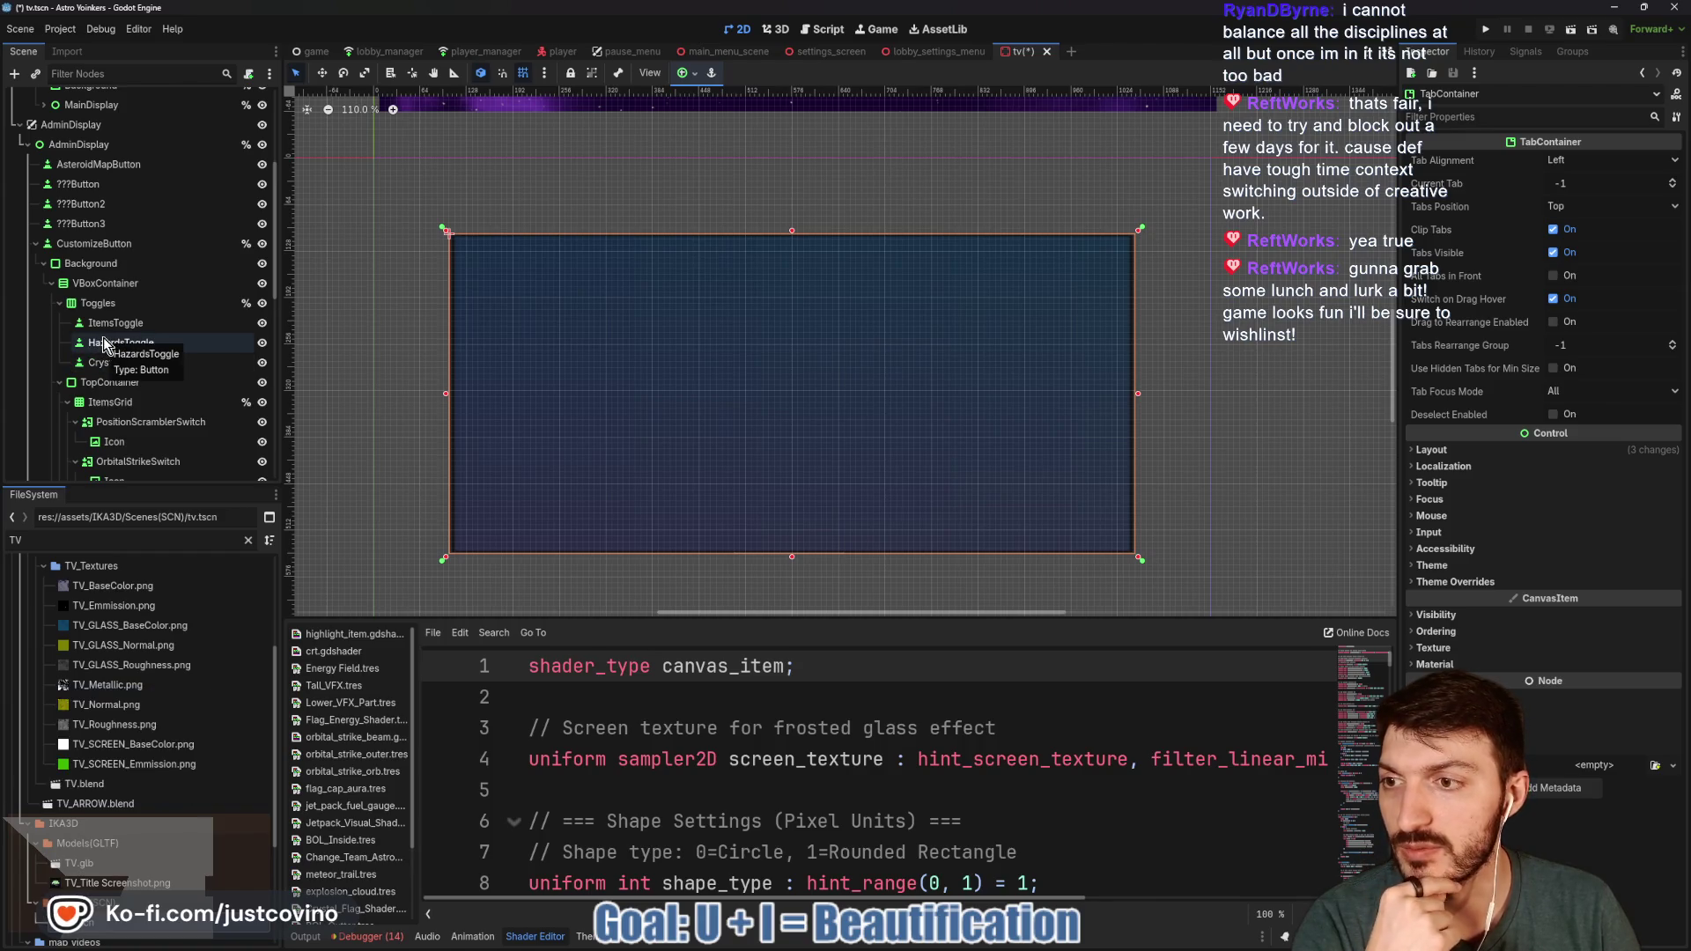
click(36, 244)
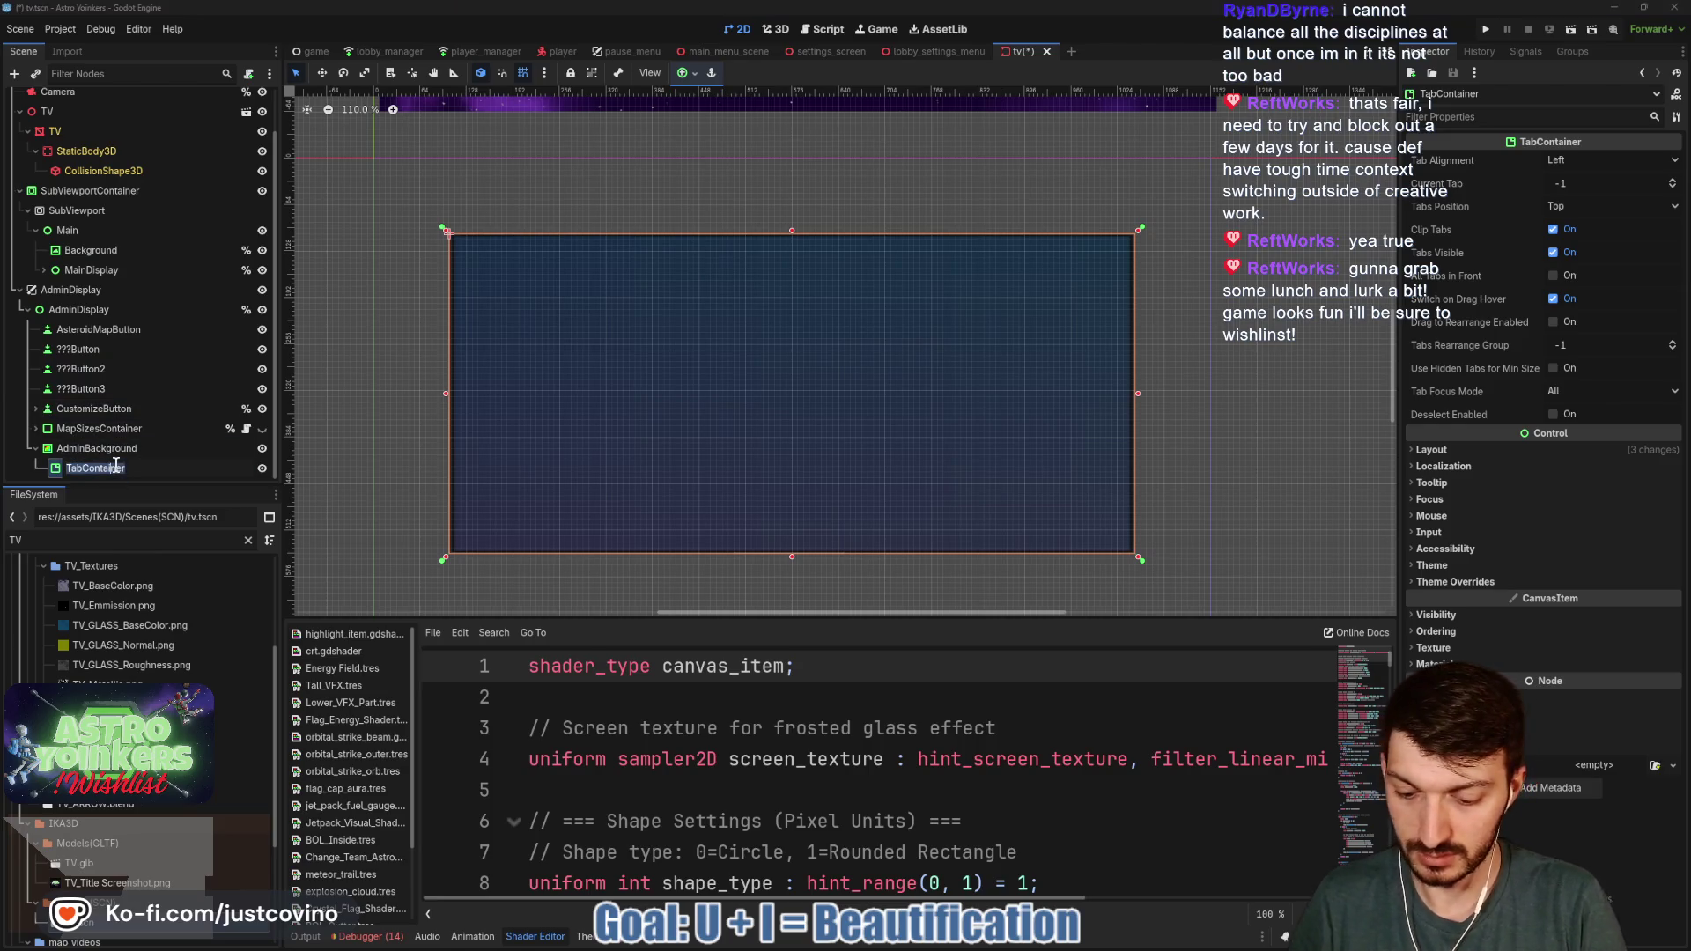
- Rename the TabContainer to CustomizationsTabContainer and set its Tab Alignment to Center
key(Escape)
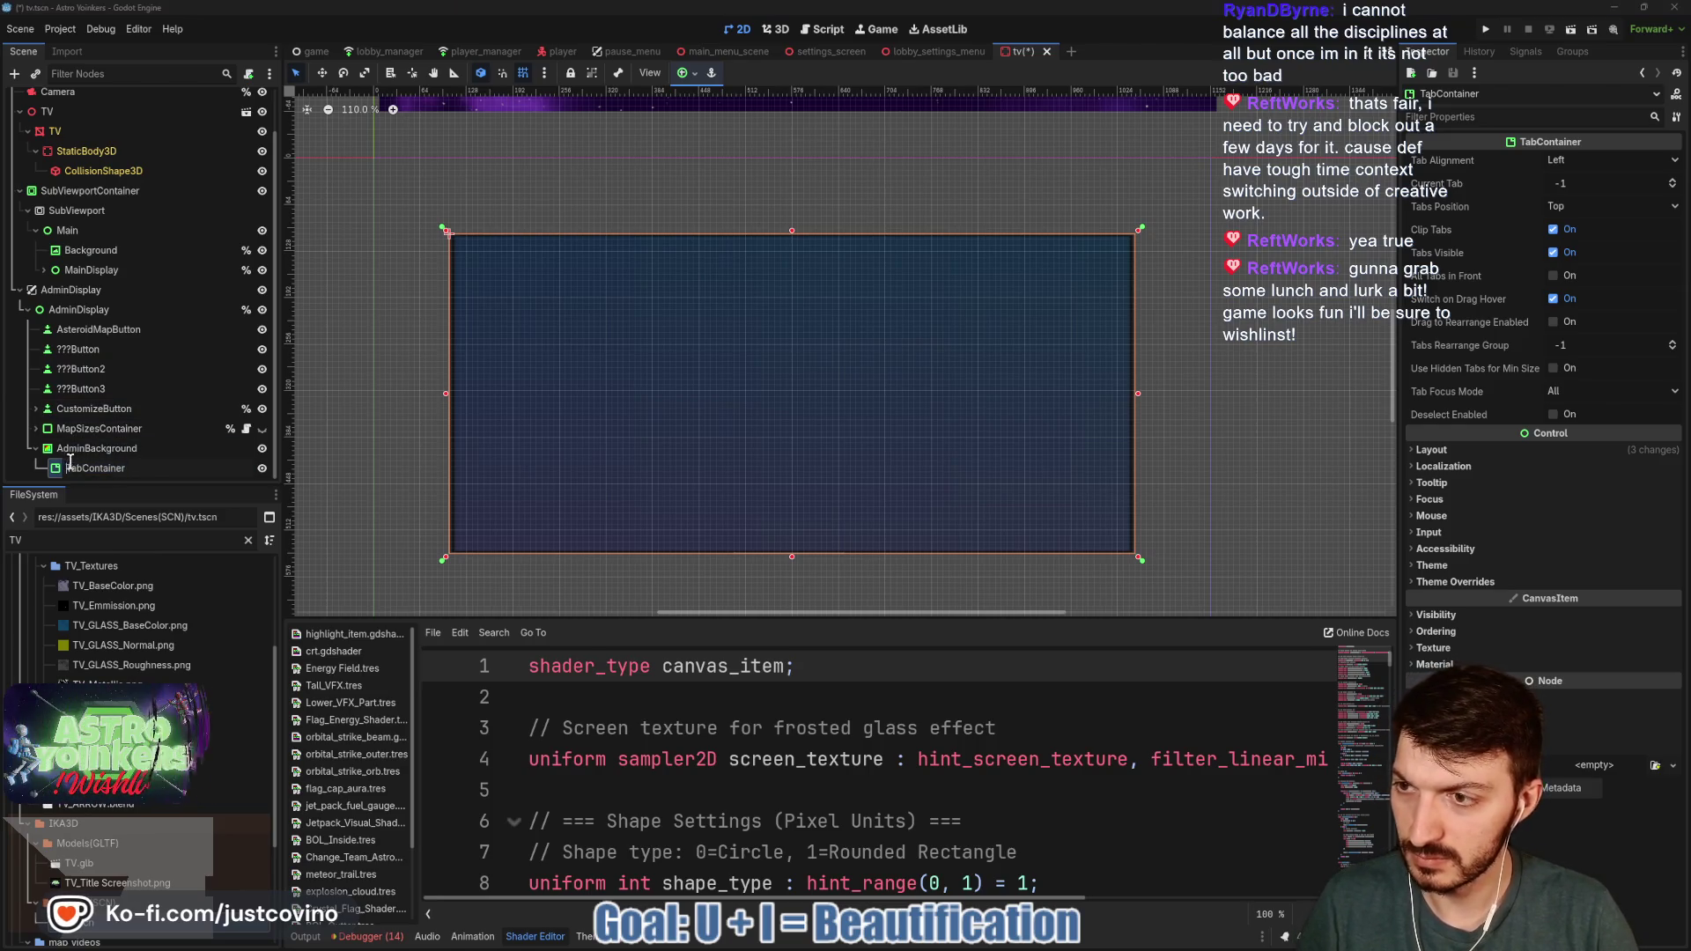
text(Customizations)
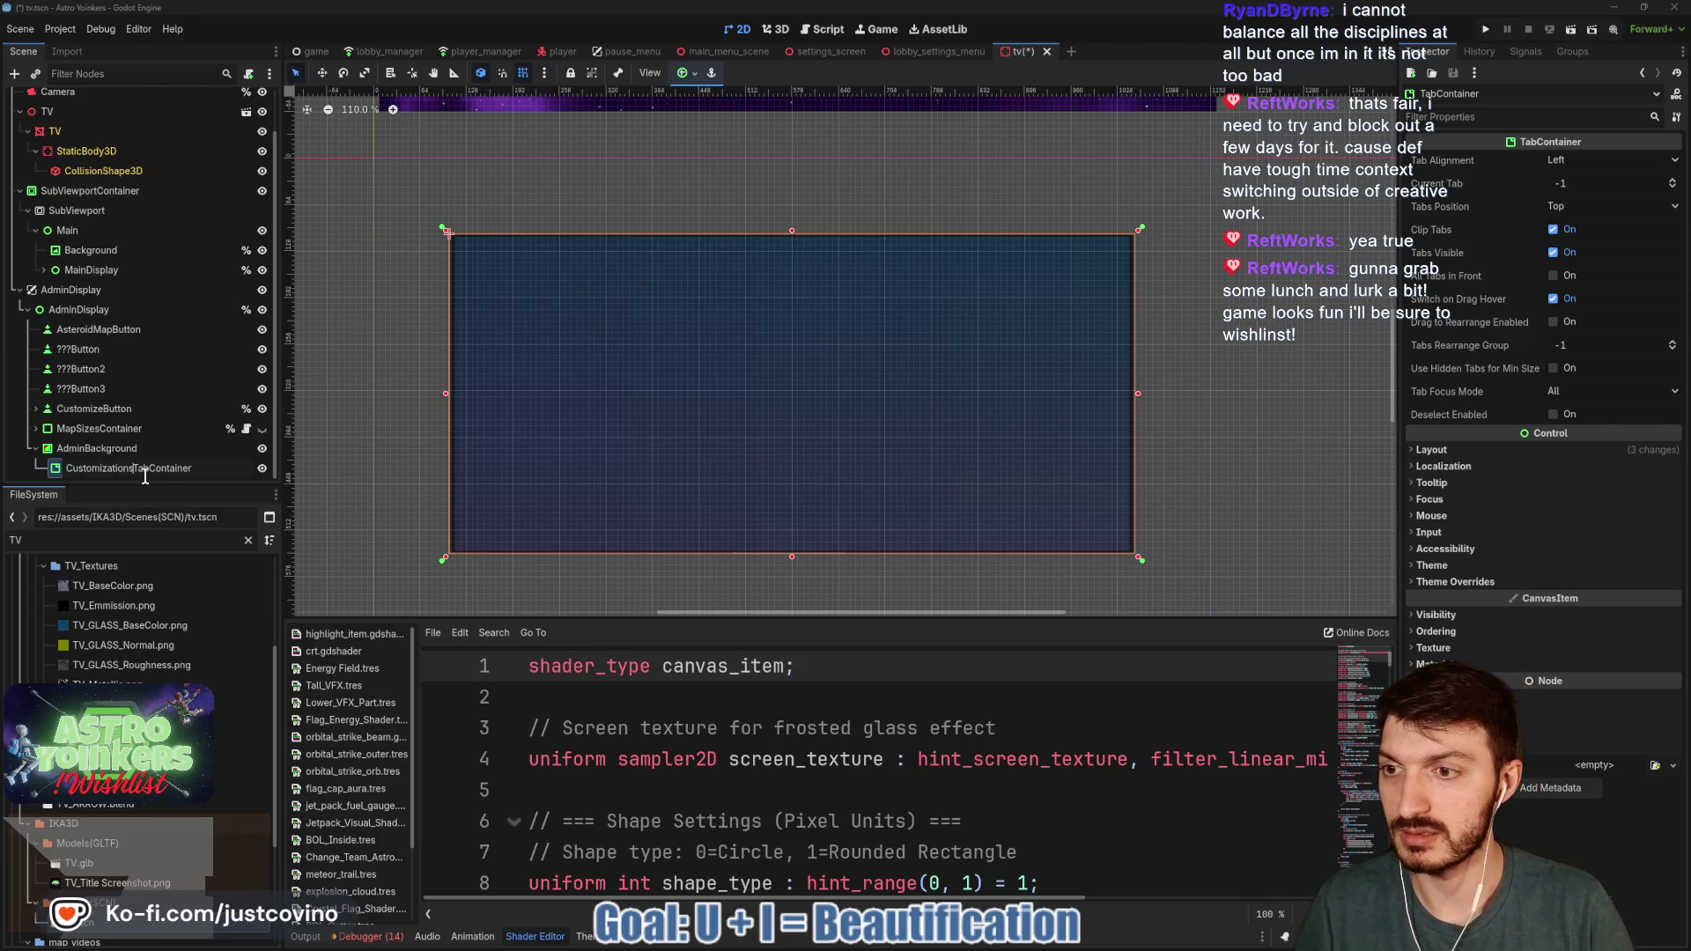
key(Return)
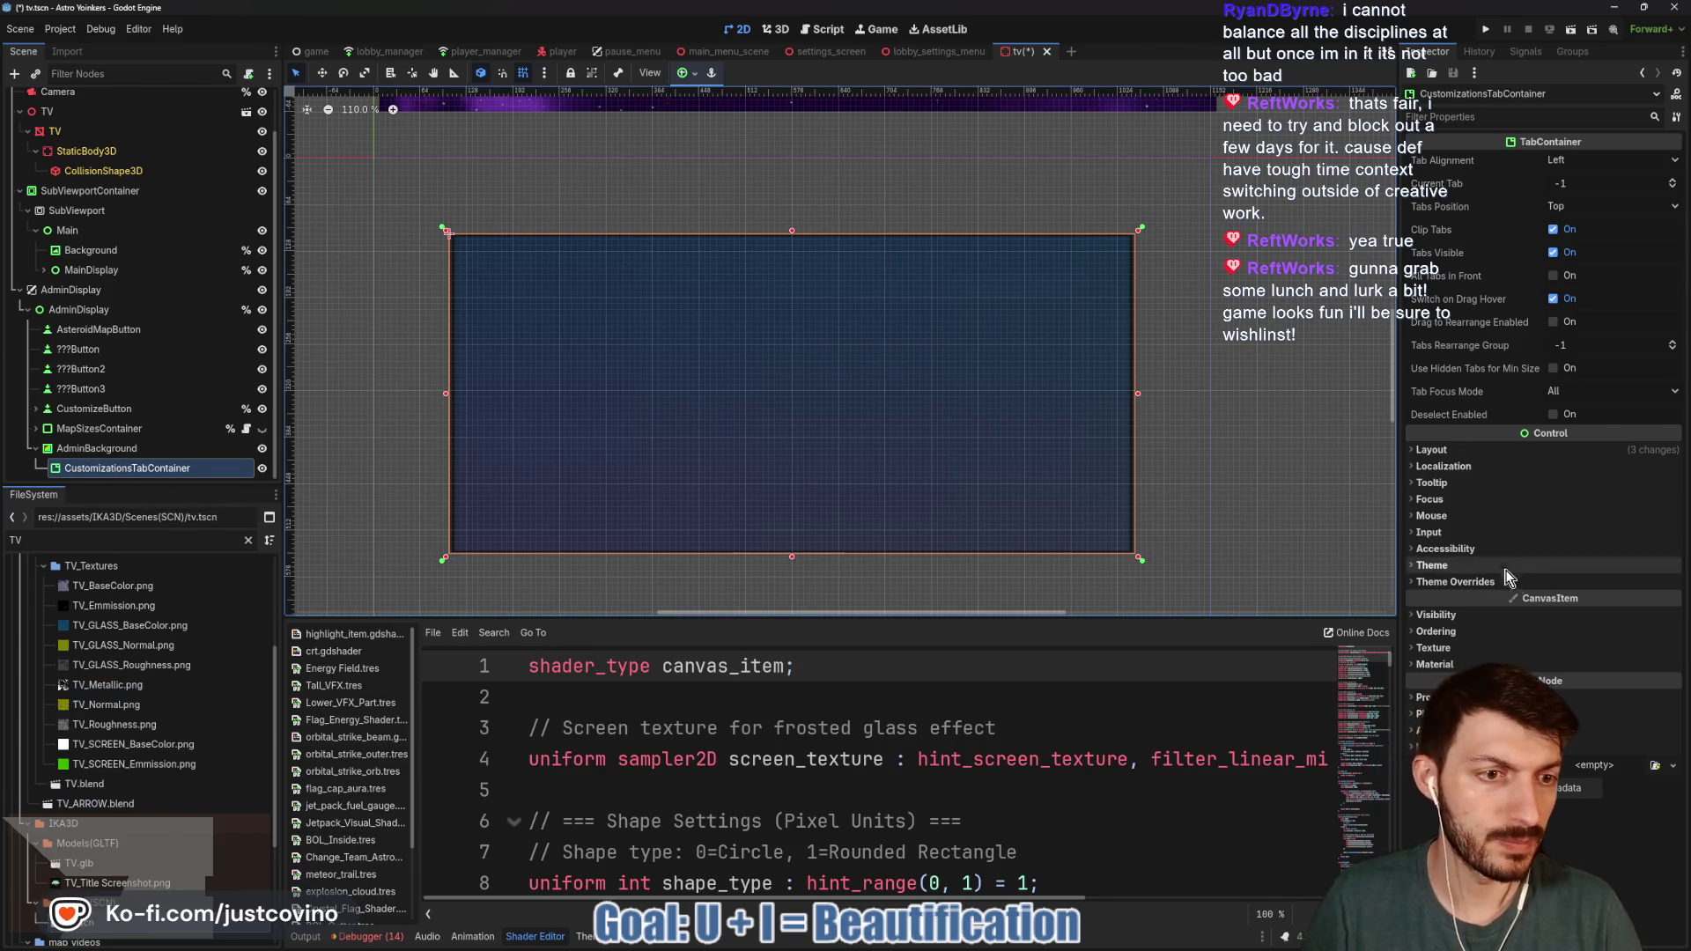
click(97, 448)
click(97, 468)
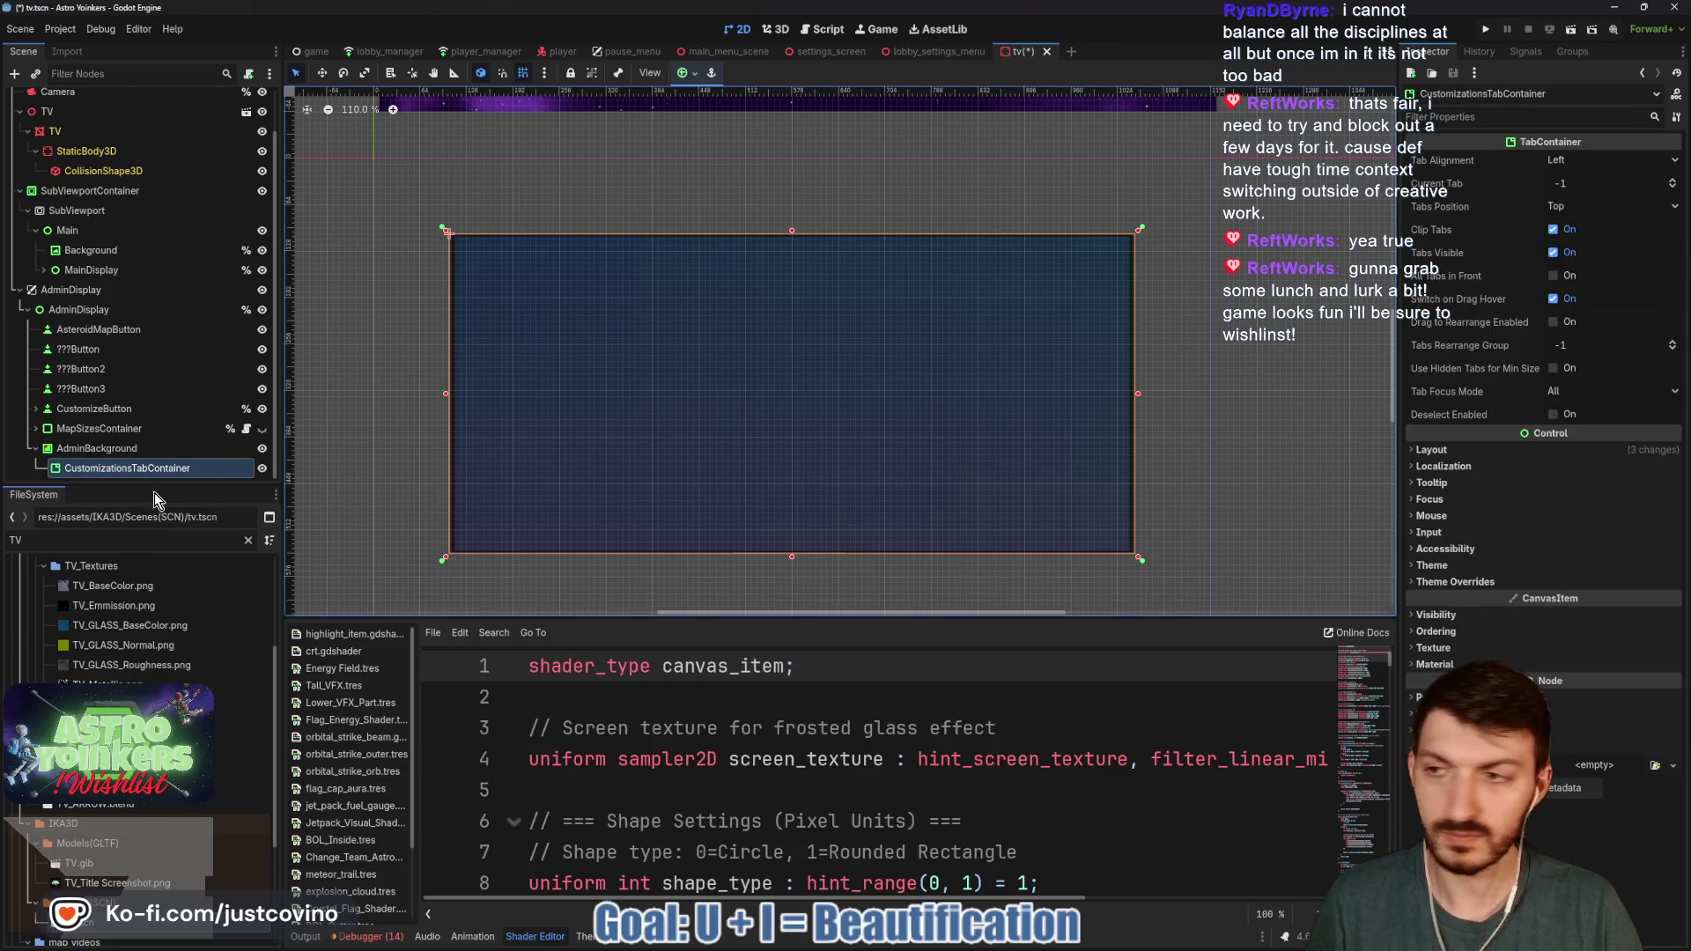
click(1594, 160)
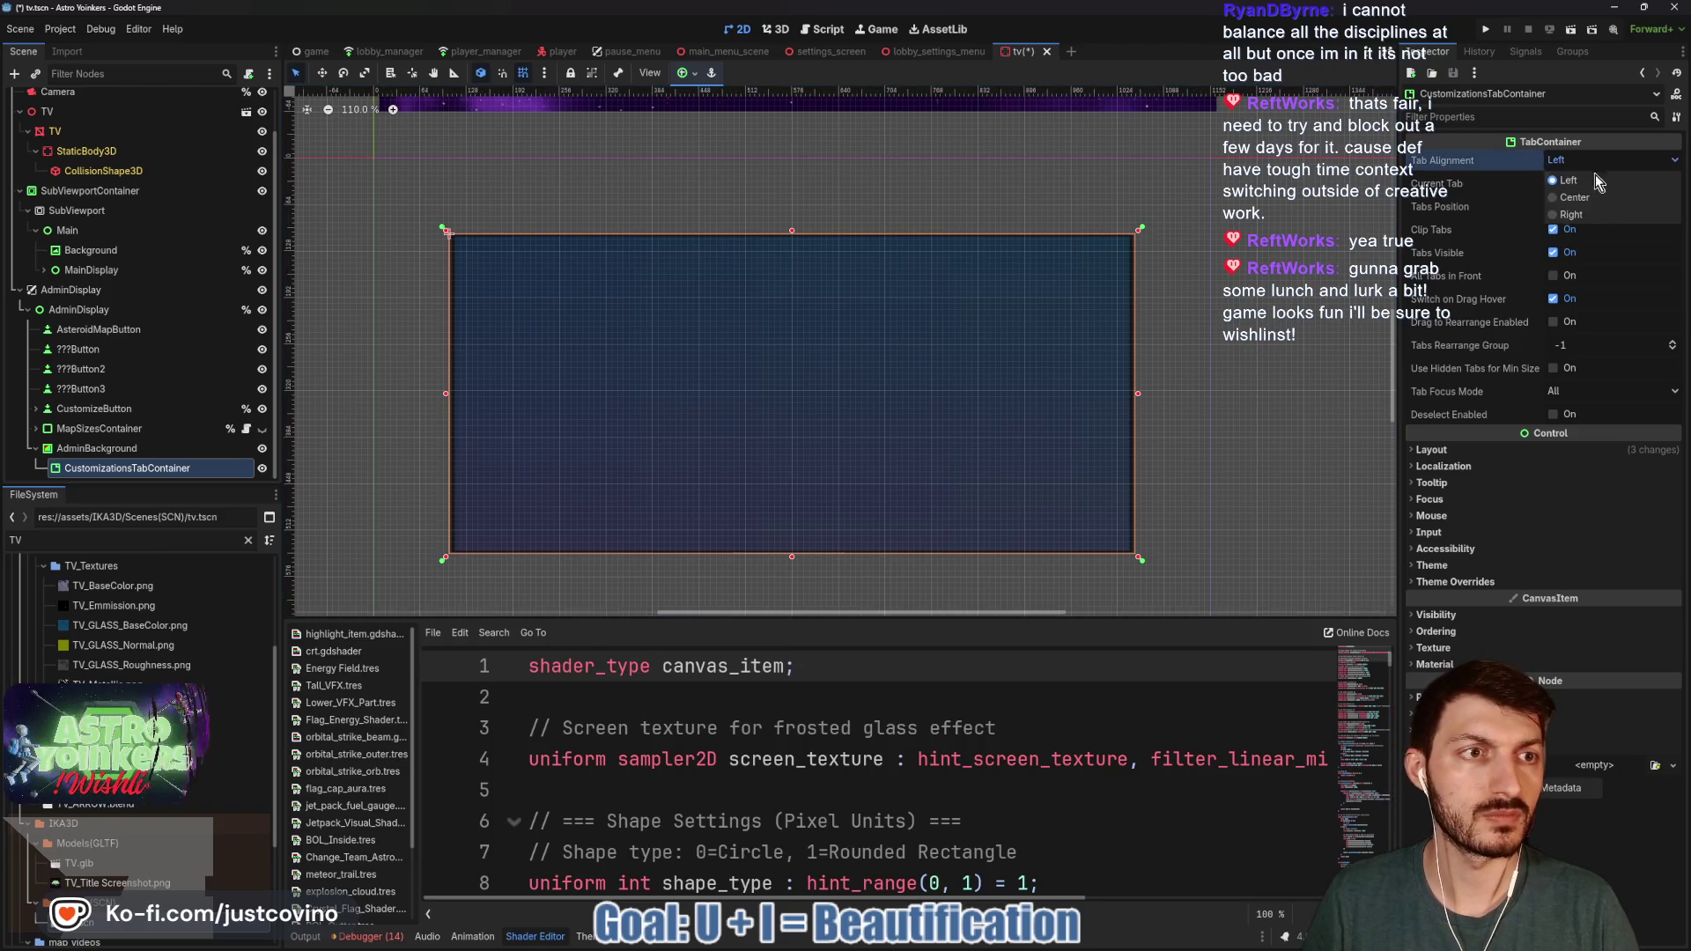
click(1586, 162)
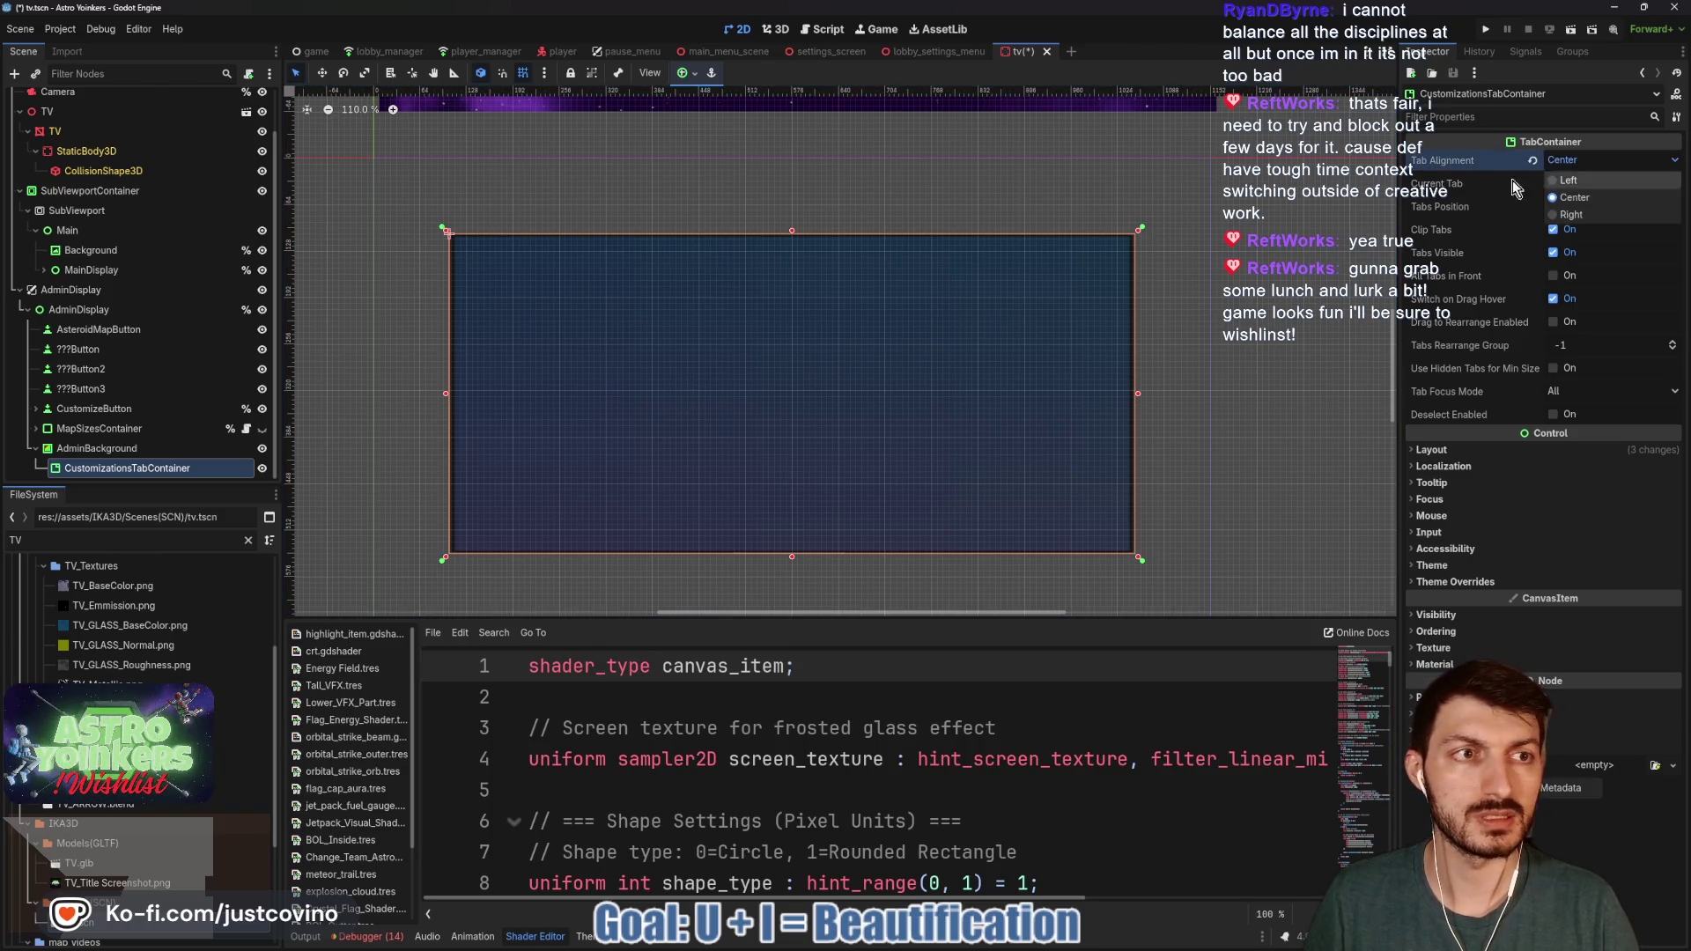
- Add a TabBar child node under CustomizationsTabContainer
click(107, 467)
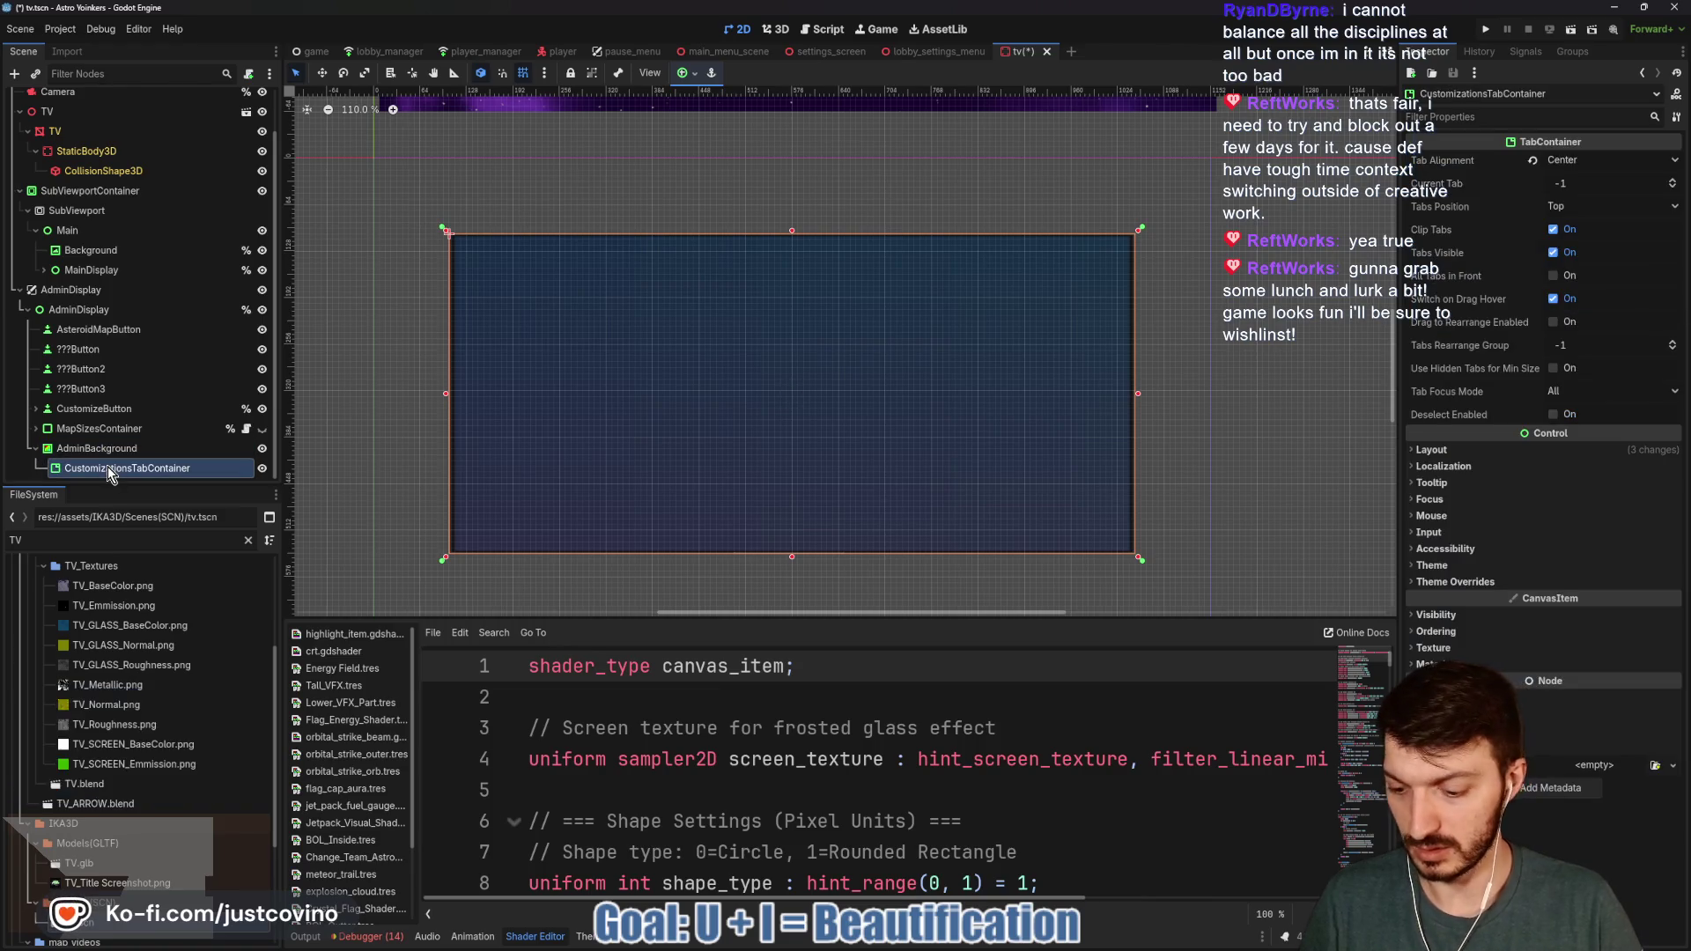
key(ctrl+a)
text(tab)
key(Return)
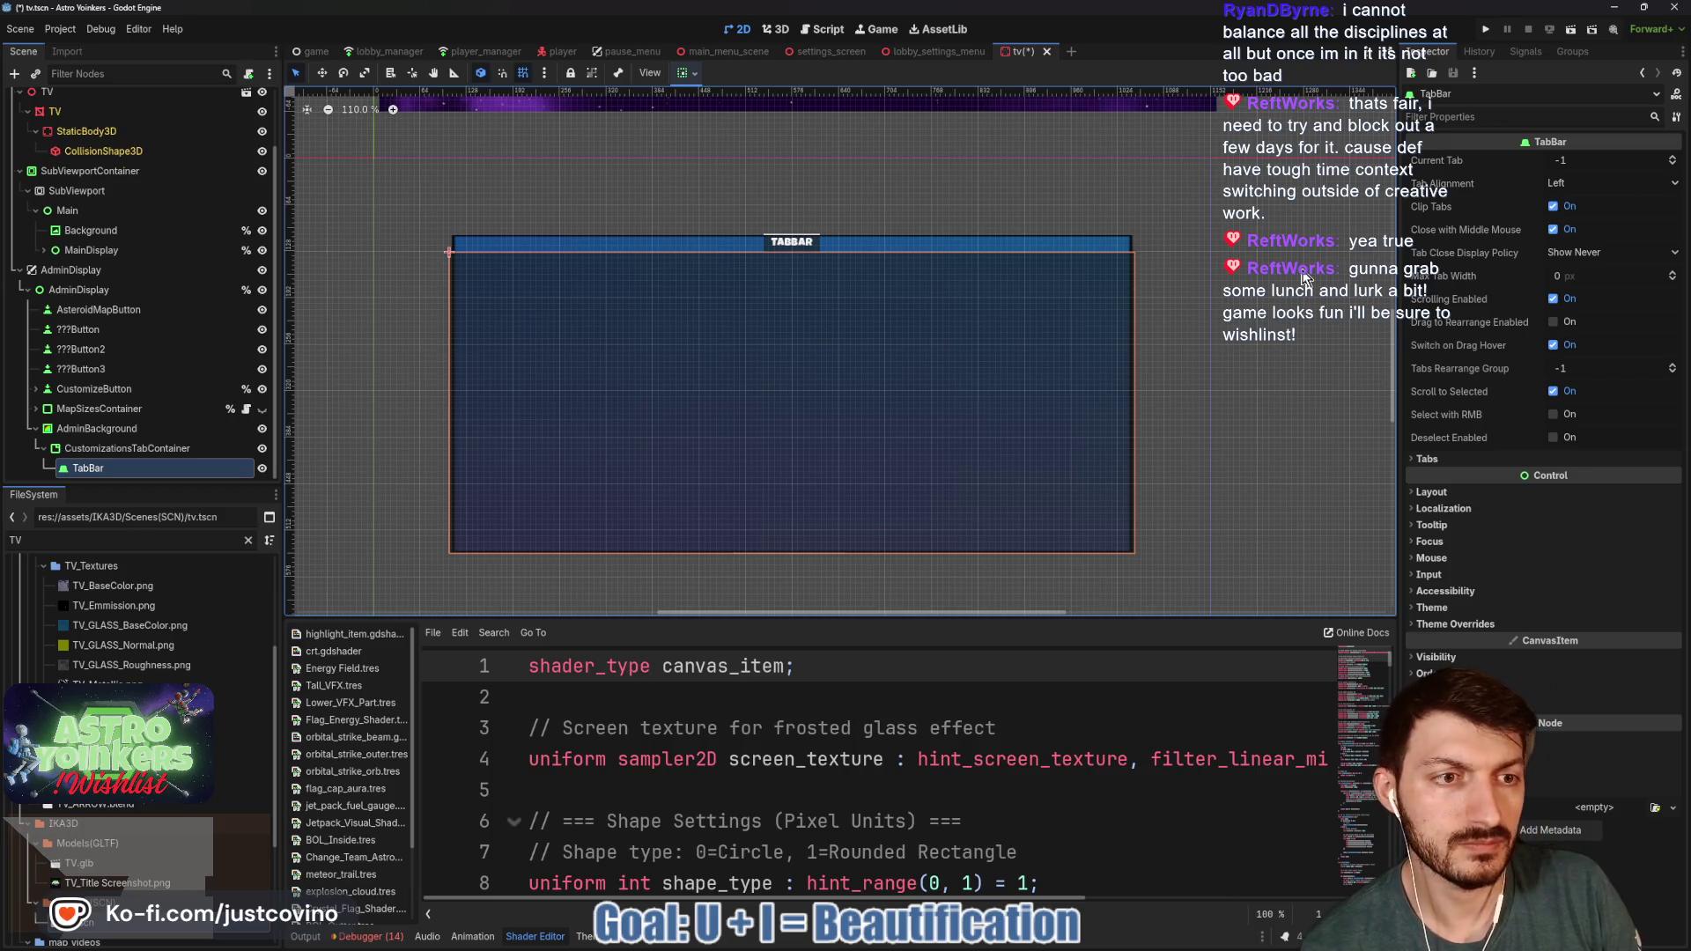
click(128, 447)
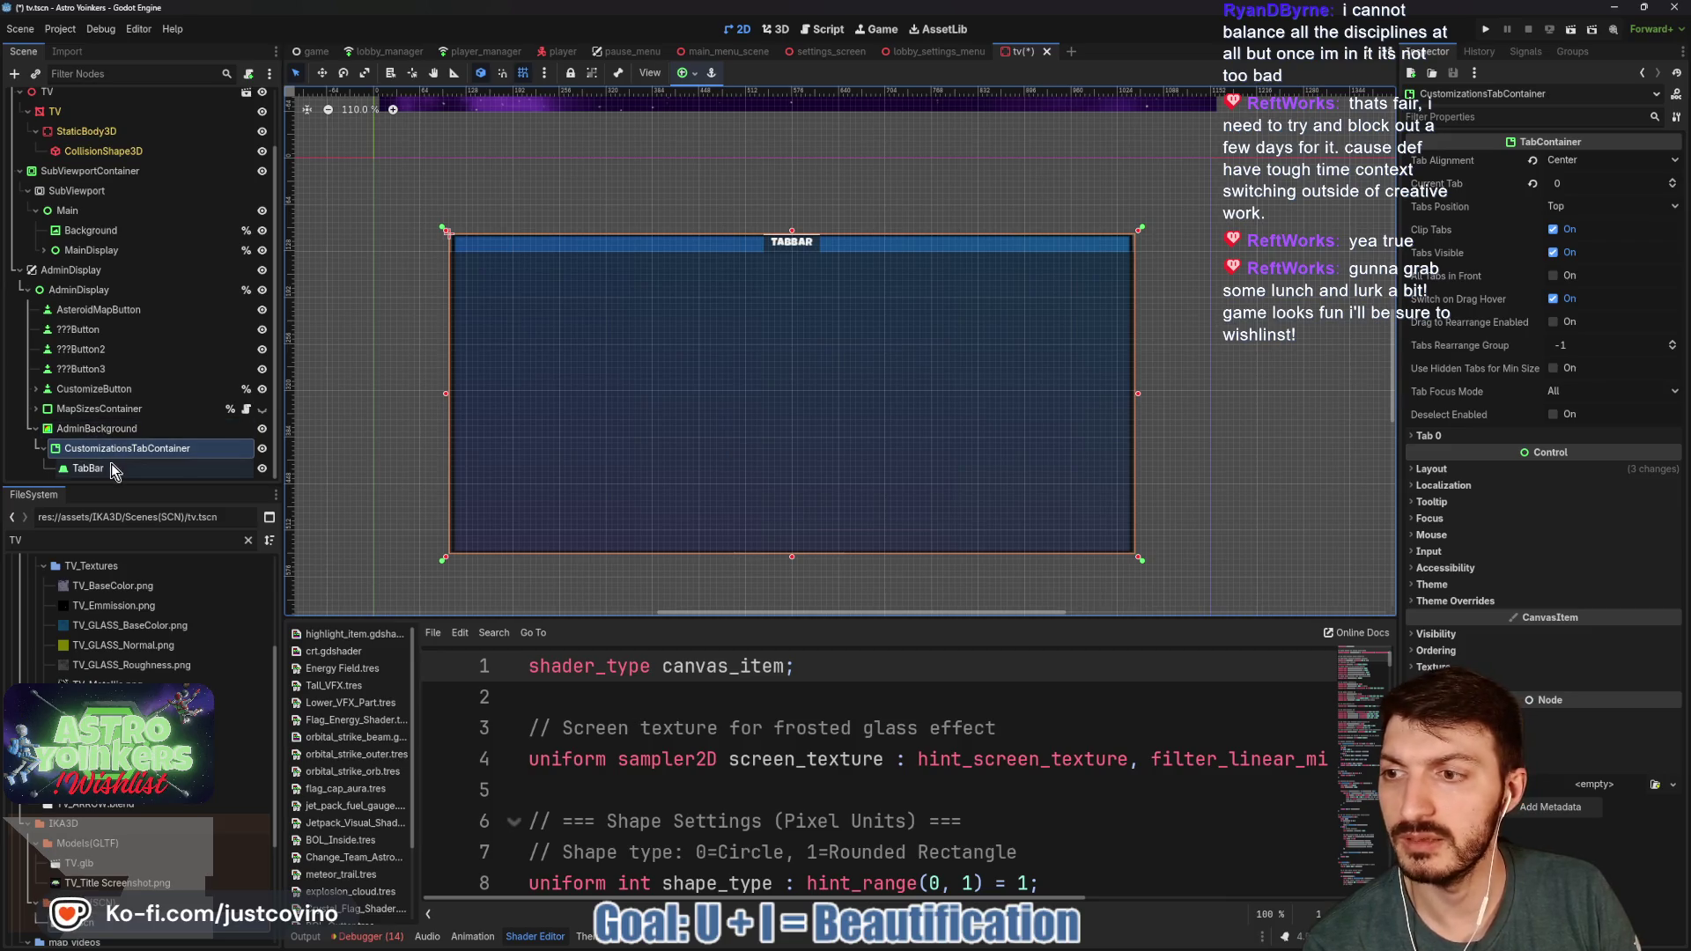
mouse_move(1513, 424)
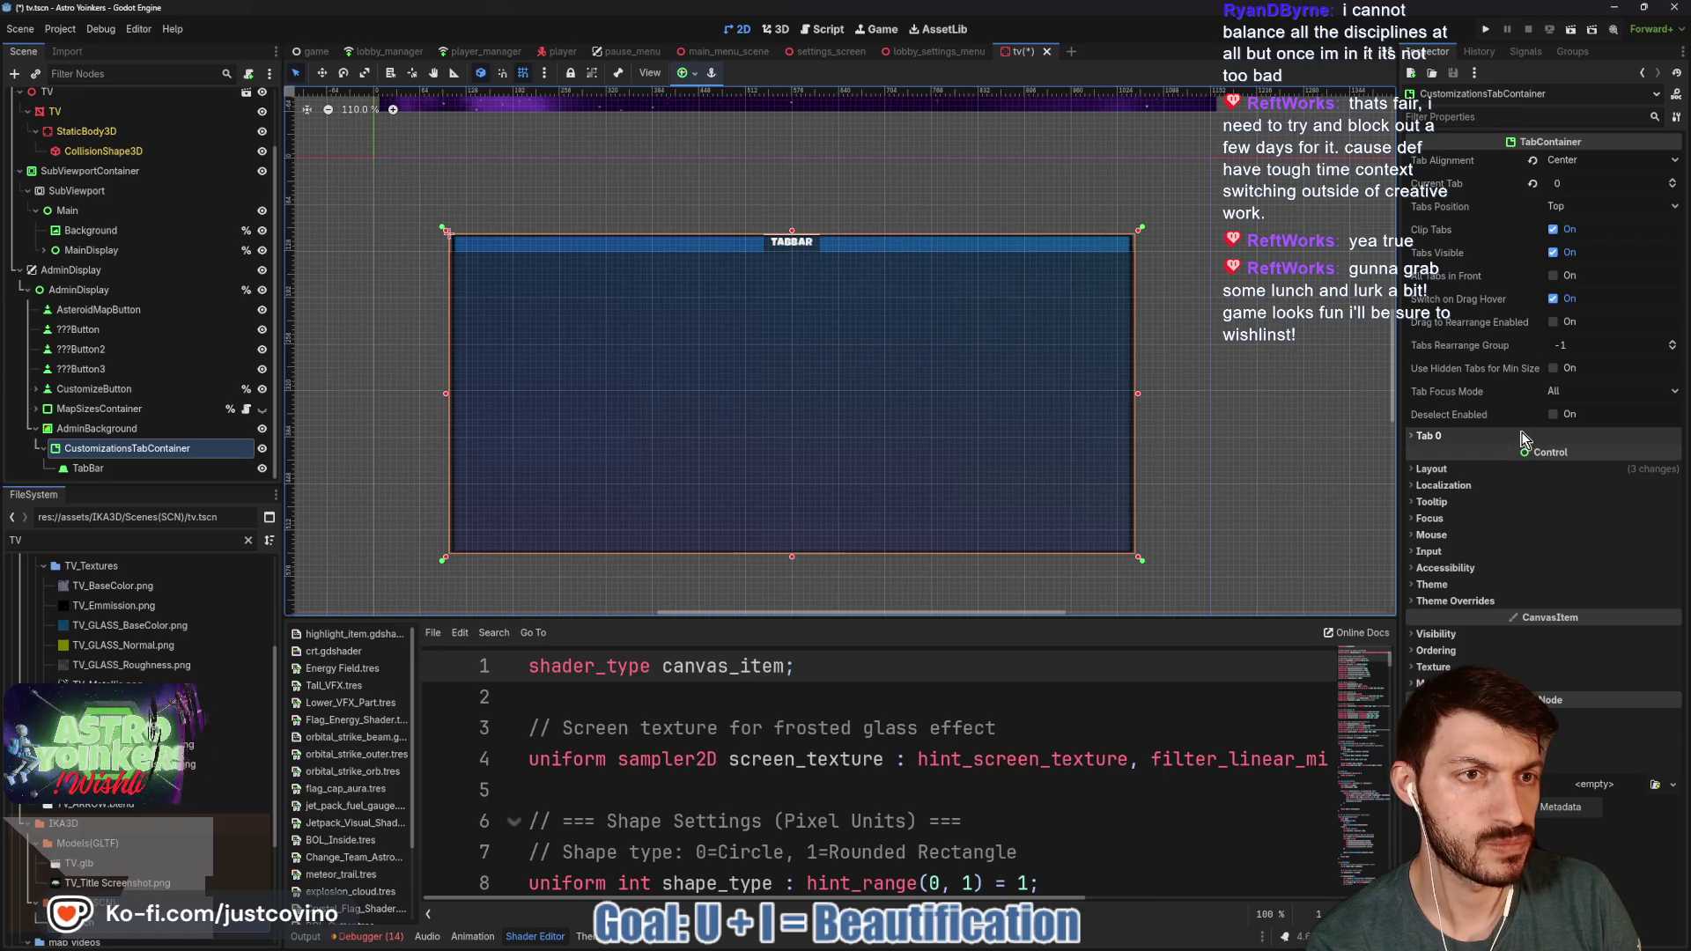
- Rename the TabBar node to ItemsTabBar
click(1521, 438)
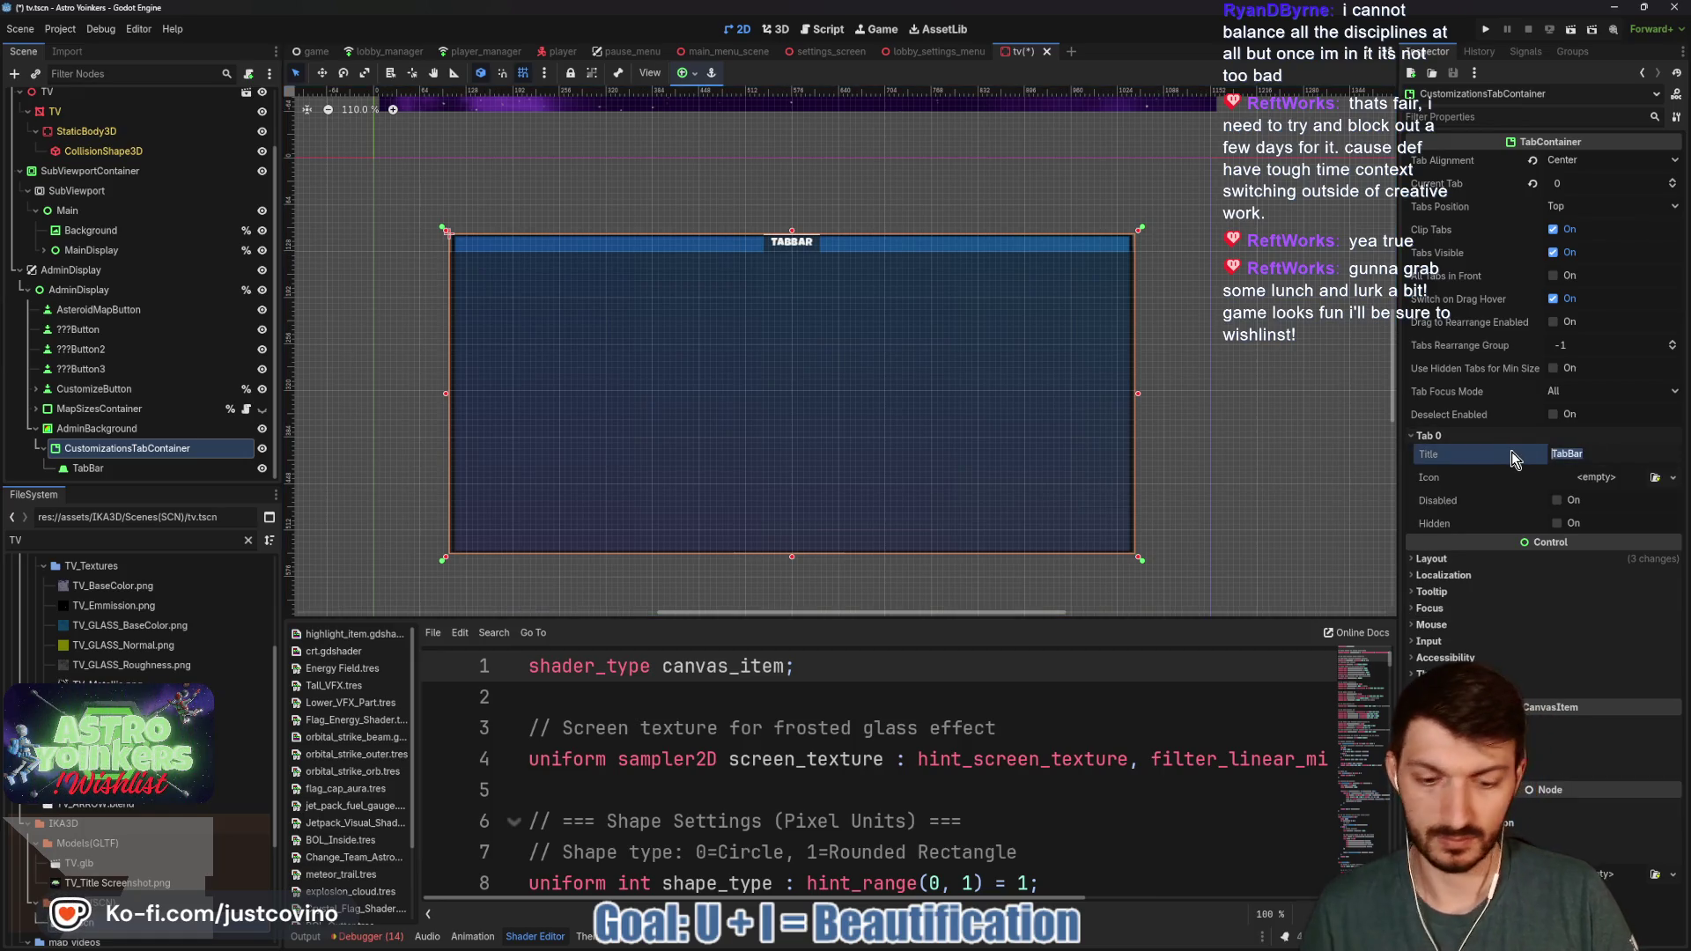
text(ITEMS)
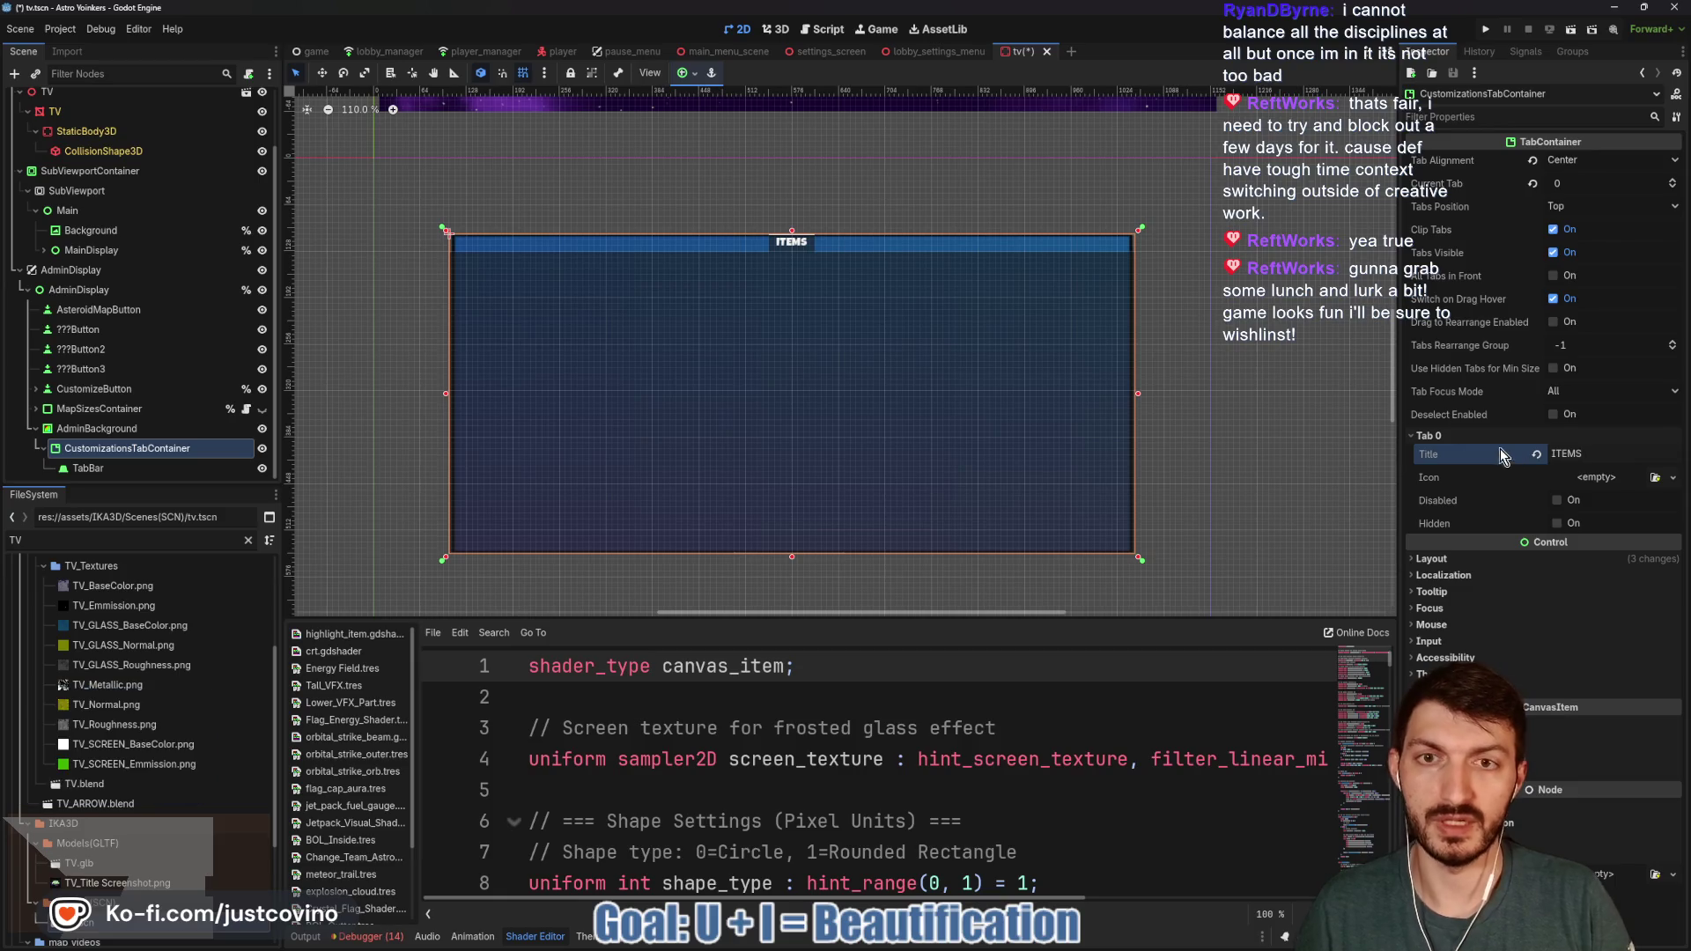
double_click(92, 467)
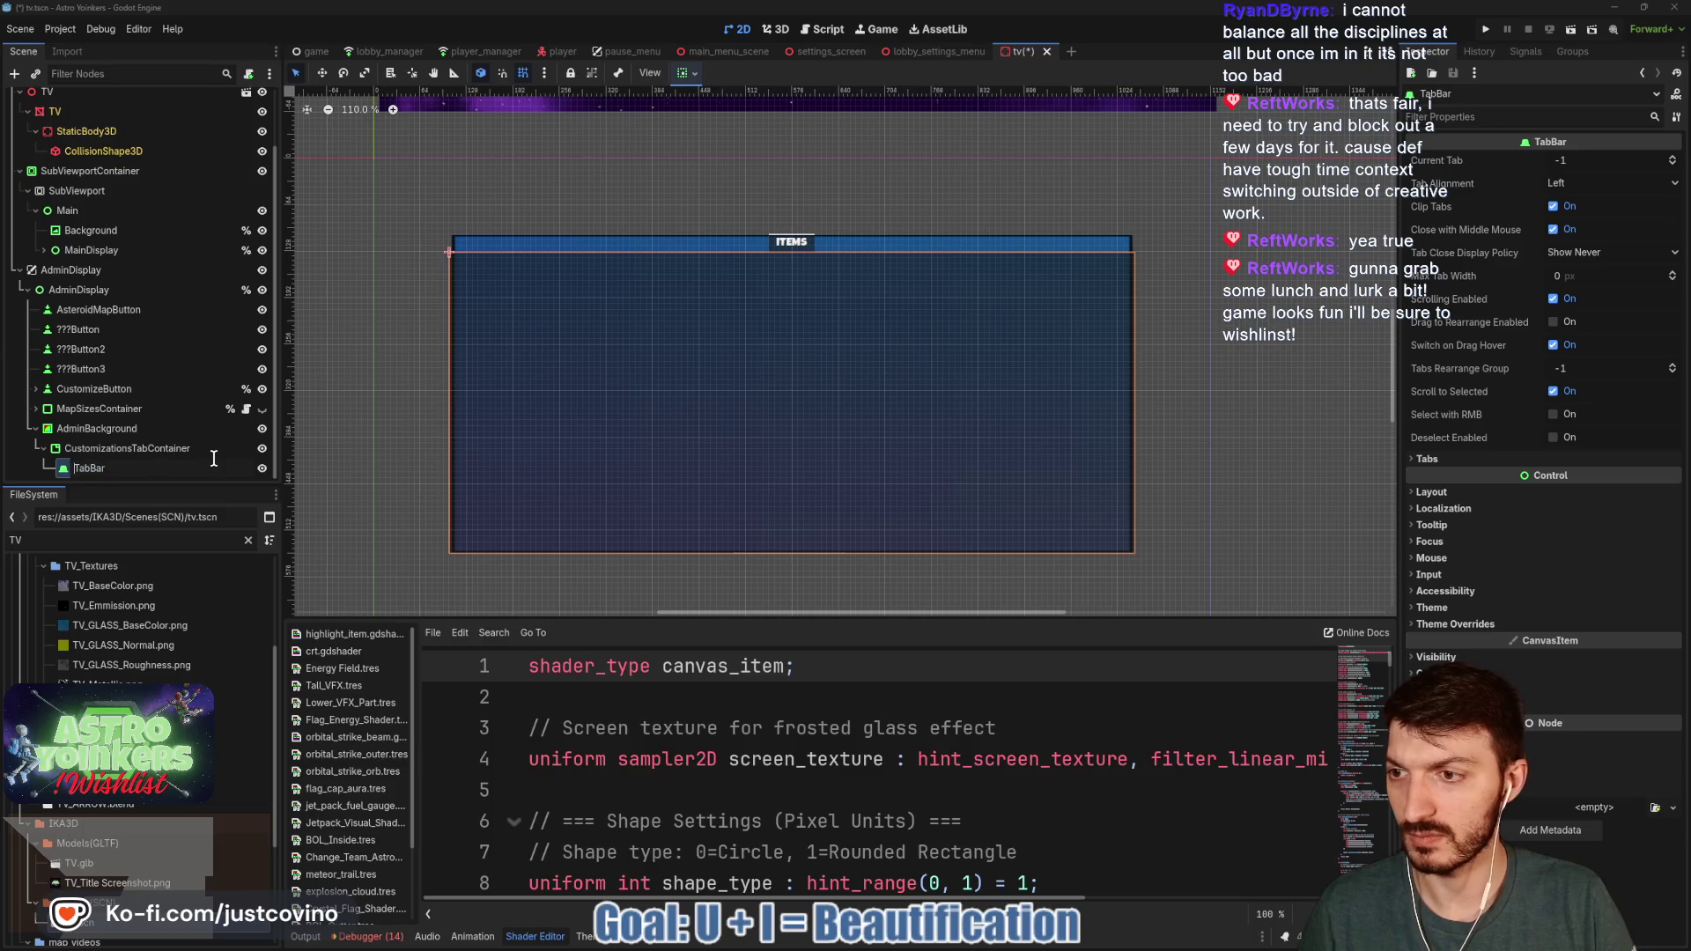
text(Items)
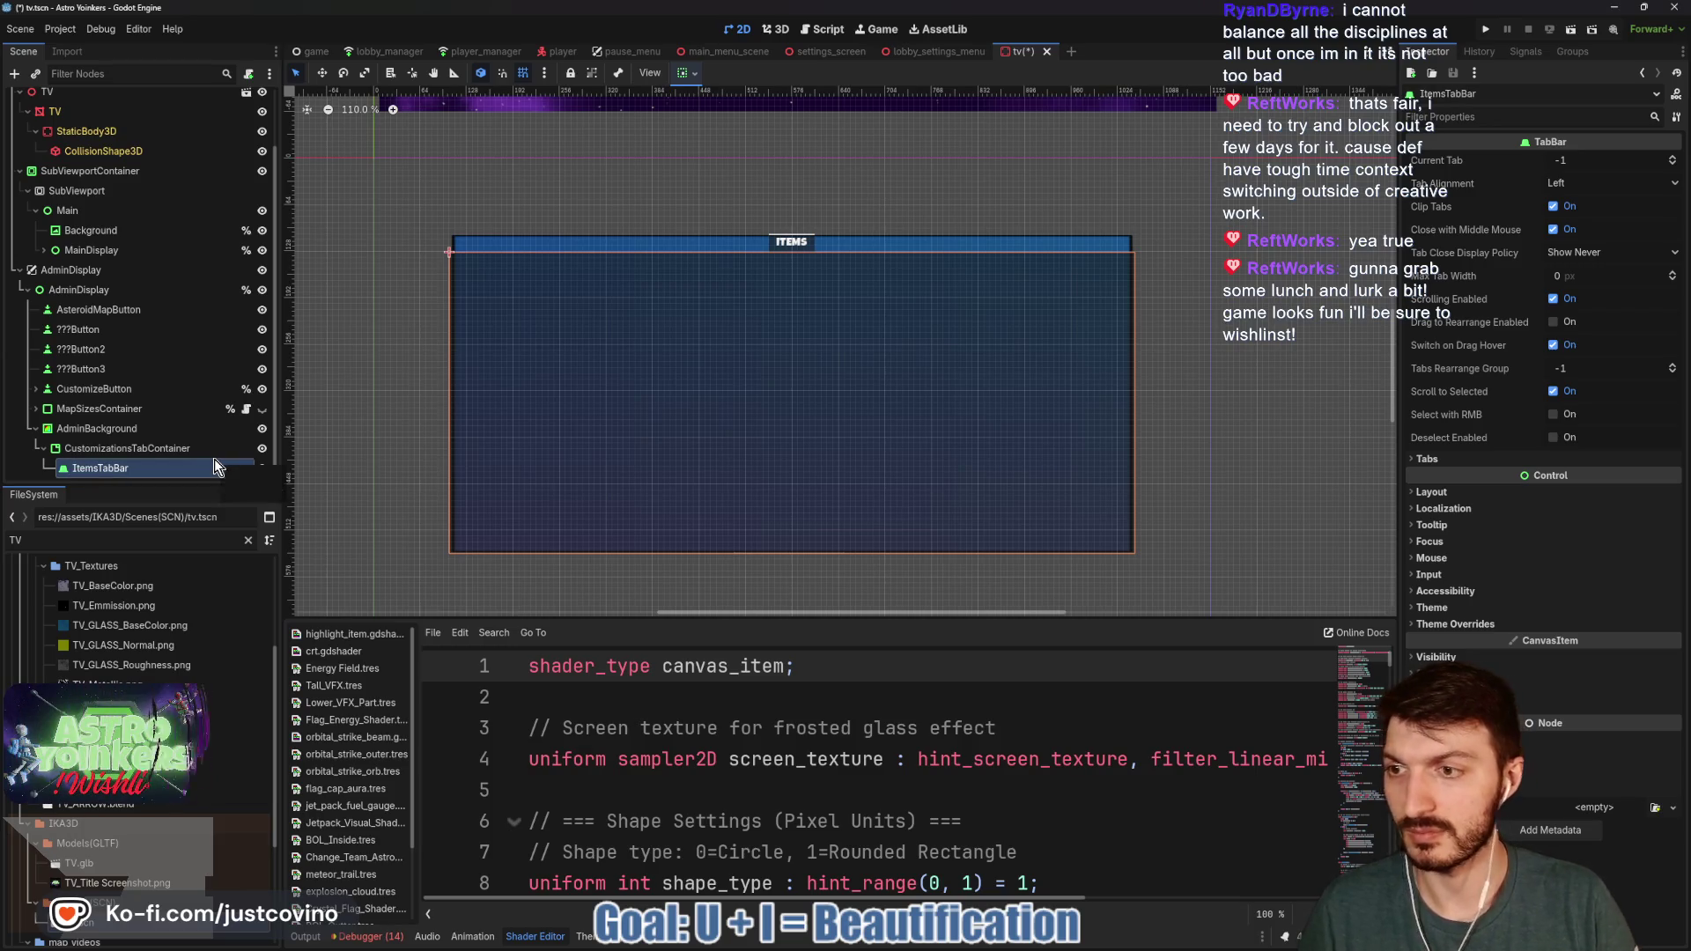
click(157, 450)
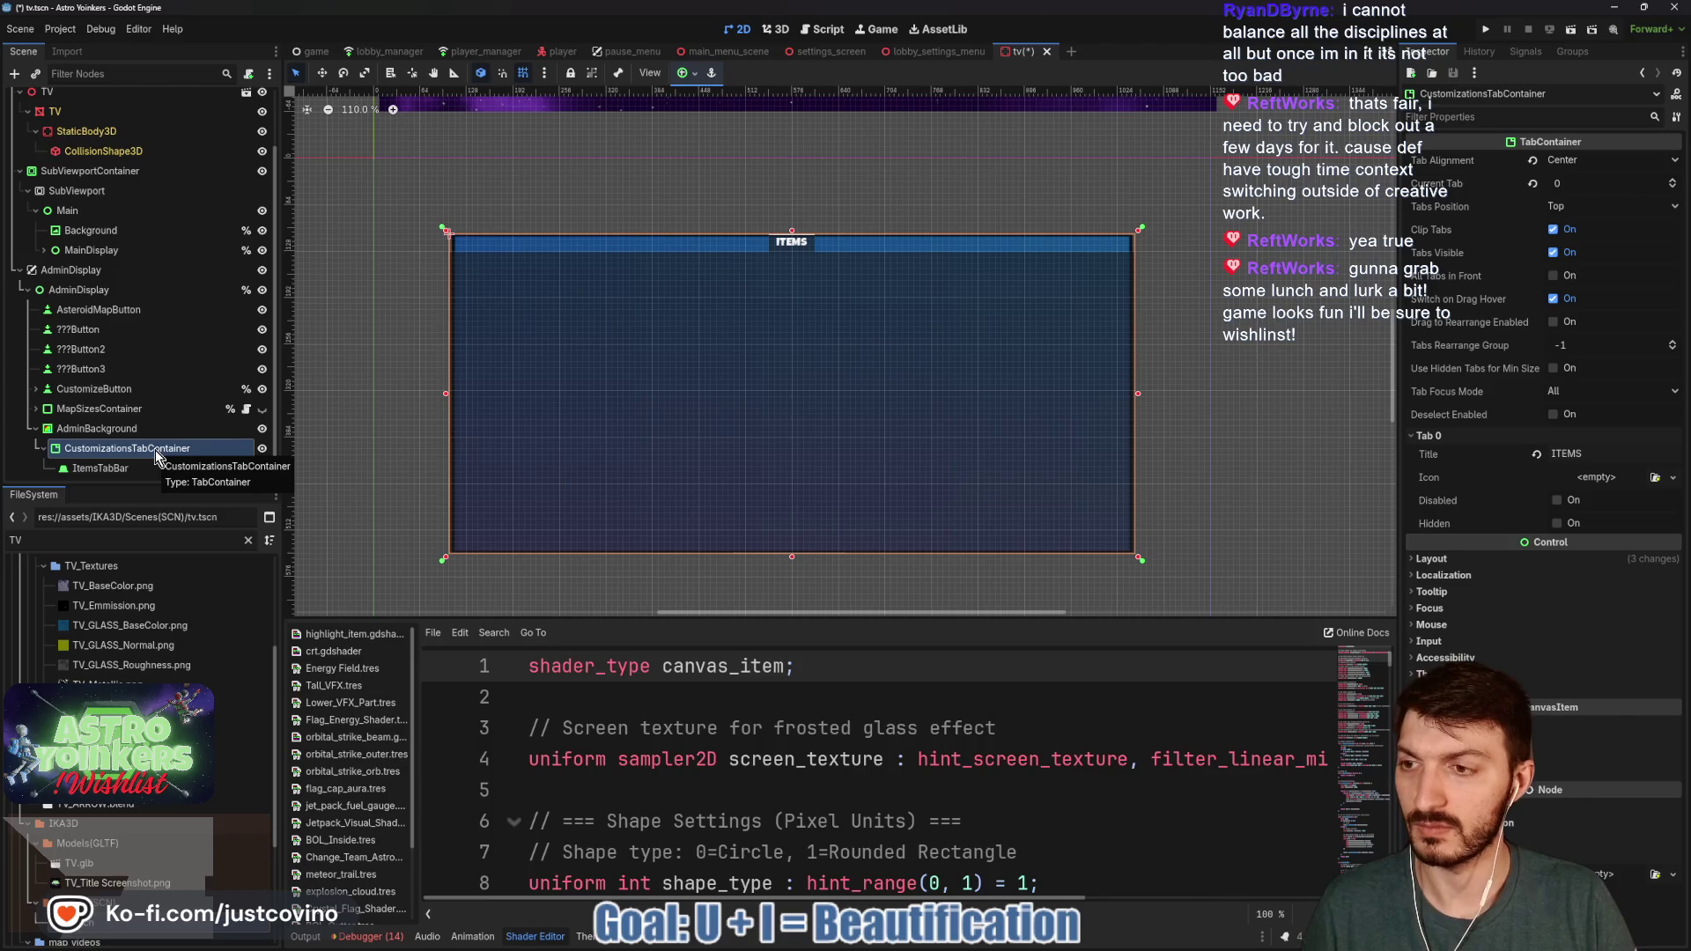
- Add a second TabBar child and name it HazardsTabBar
key(ctrl+a)
key(Return)
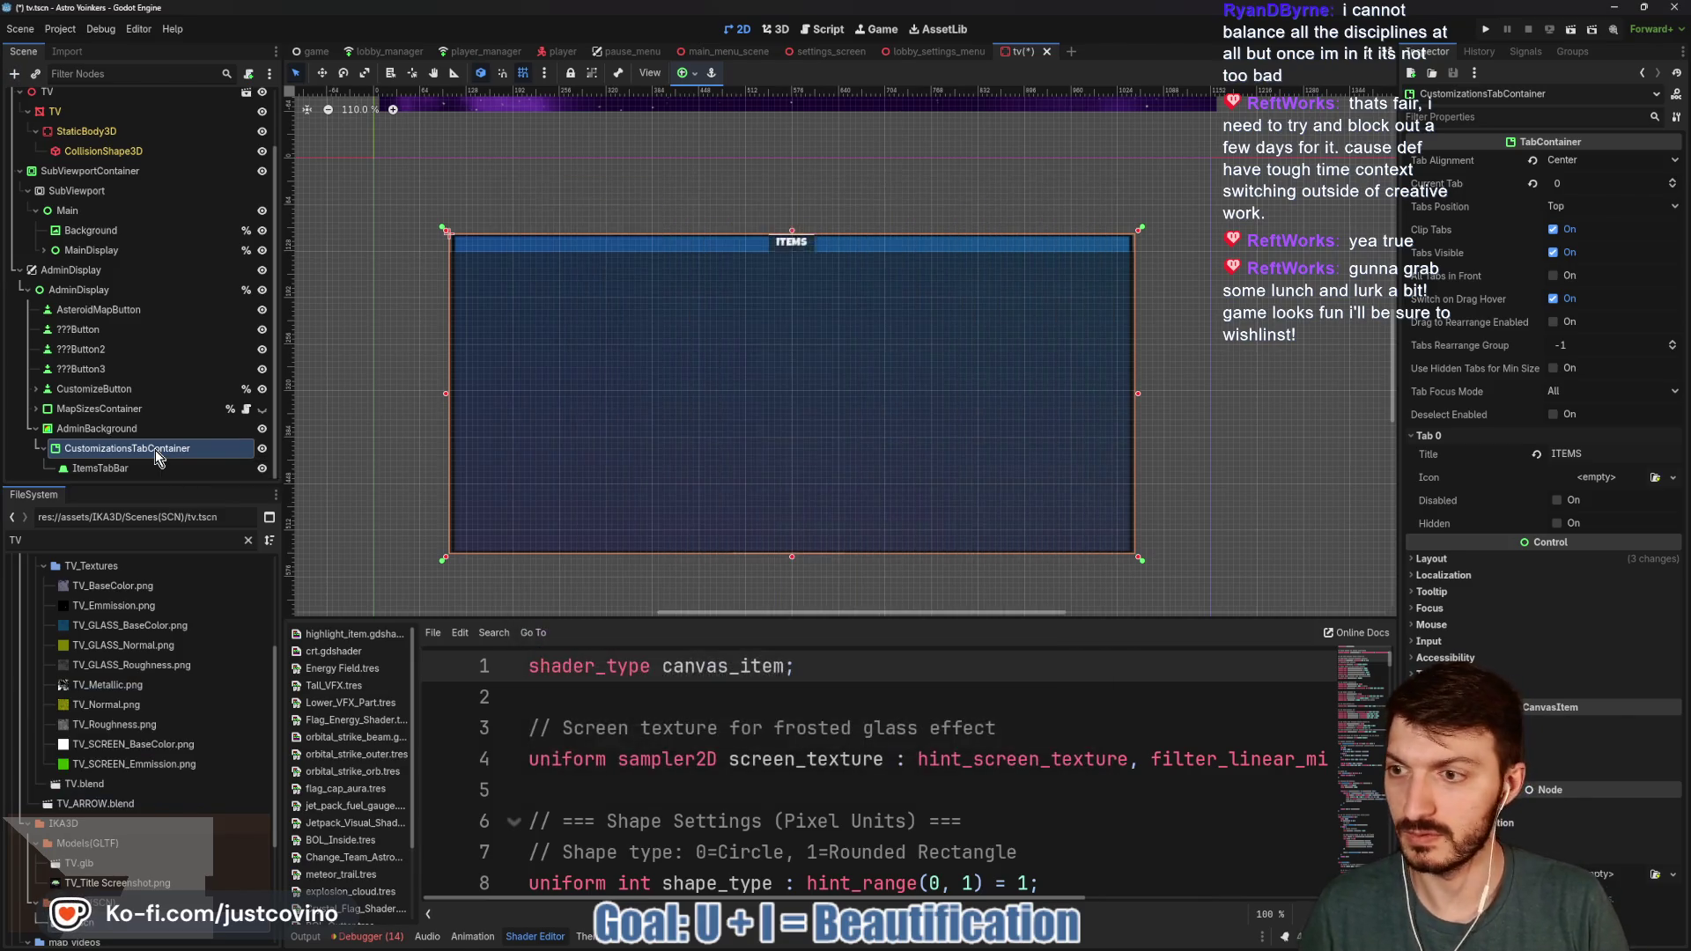
double_click(87, 468)
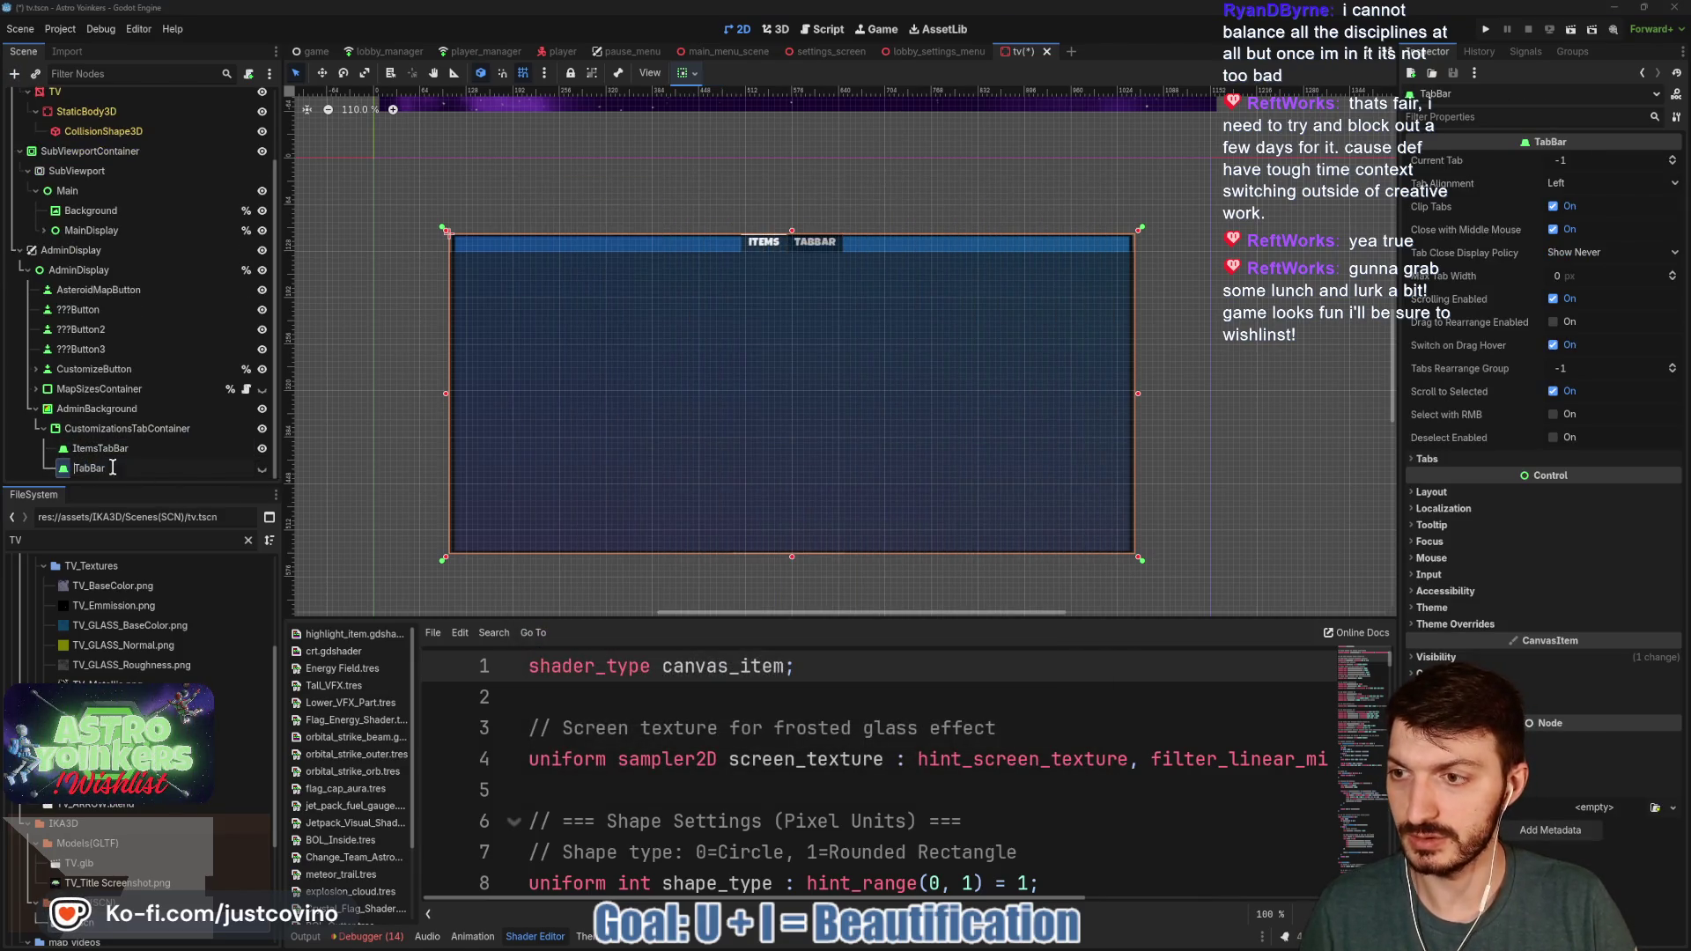
text(Hazards)
key(Return)
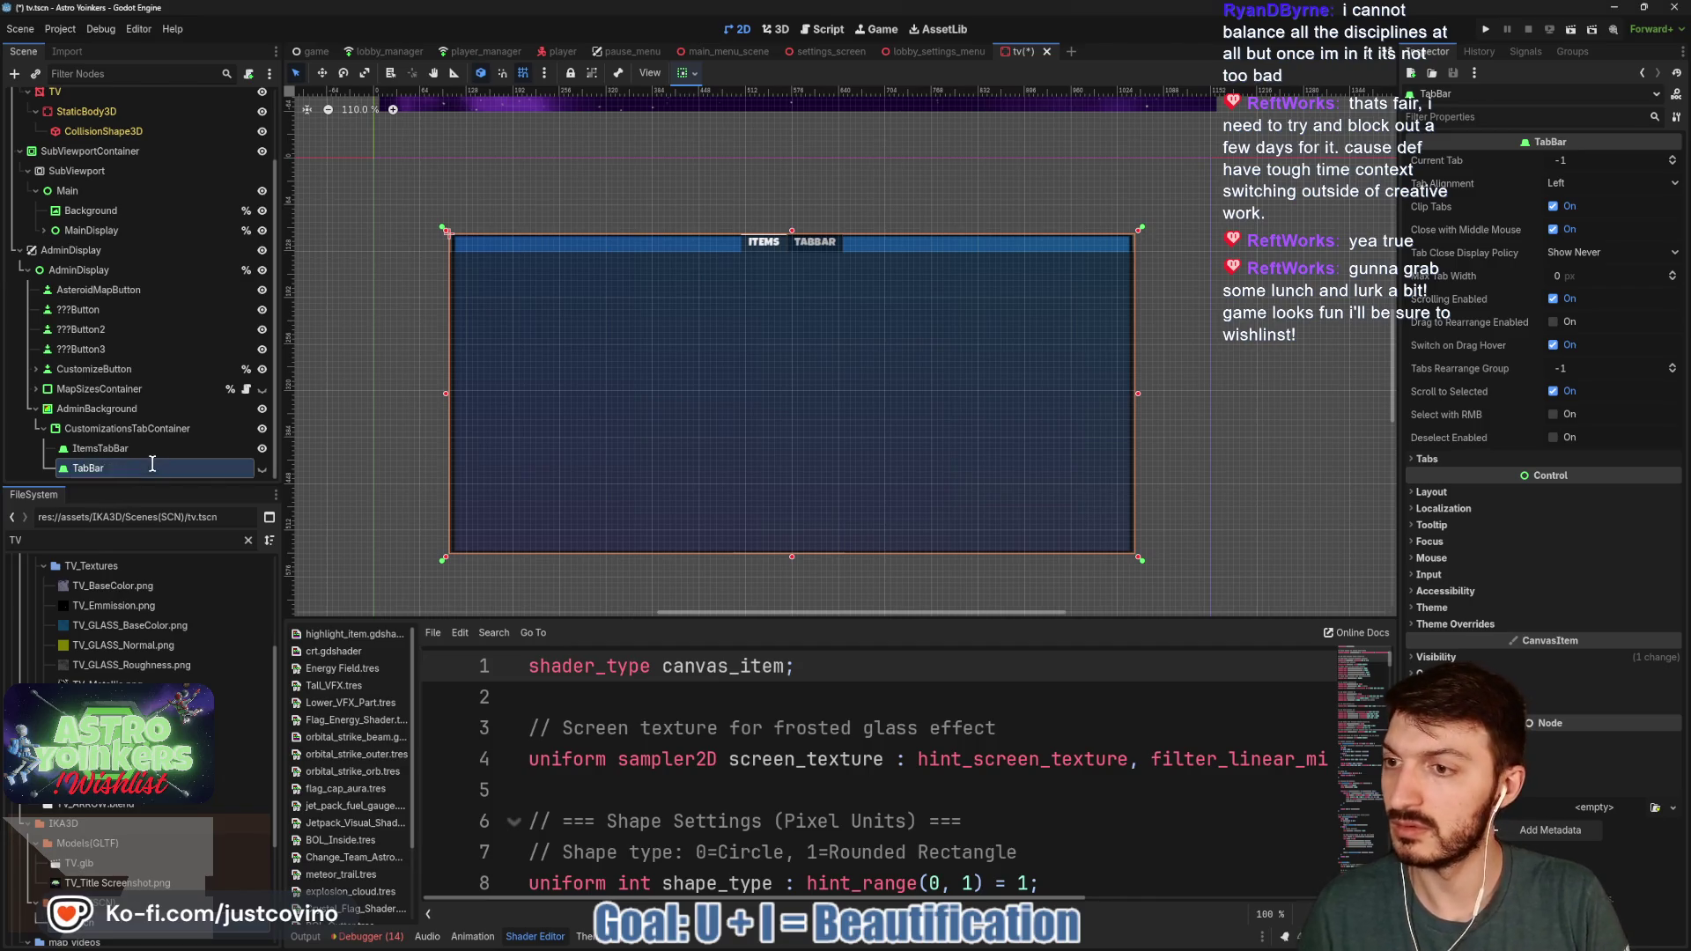
- Add a third TabBar child to the container and name it CrystalsTabBar
click(117, 430)
key(ctrl+a)
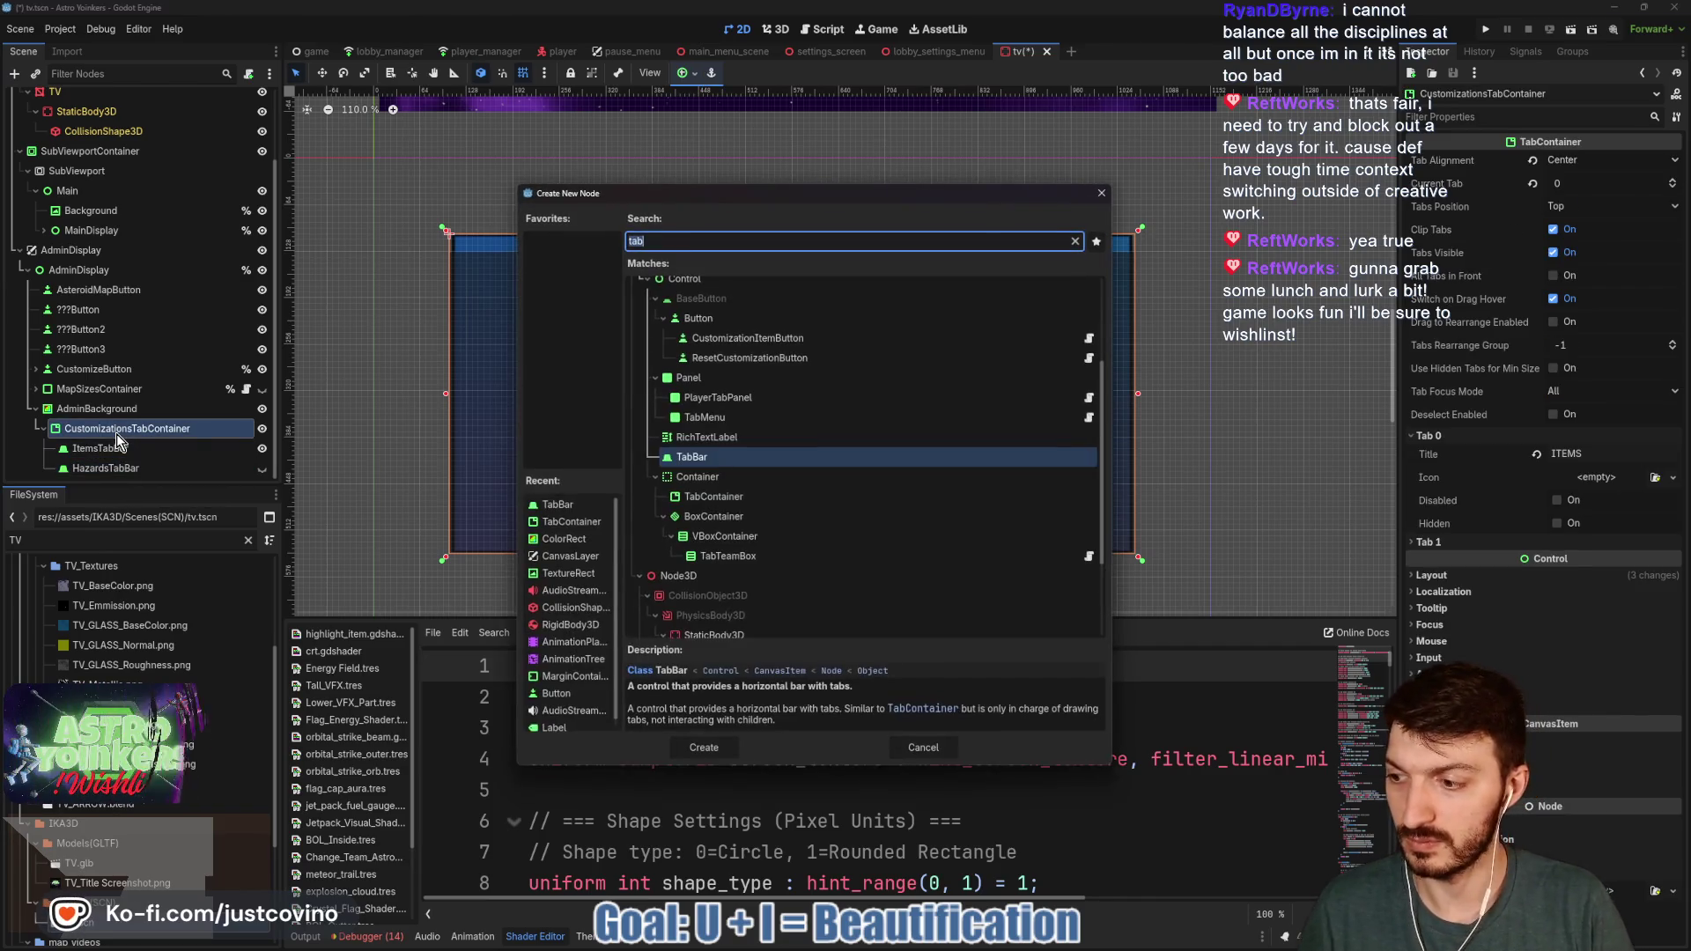
key(Return)
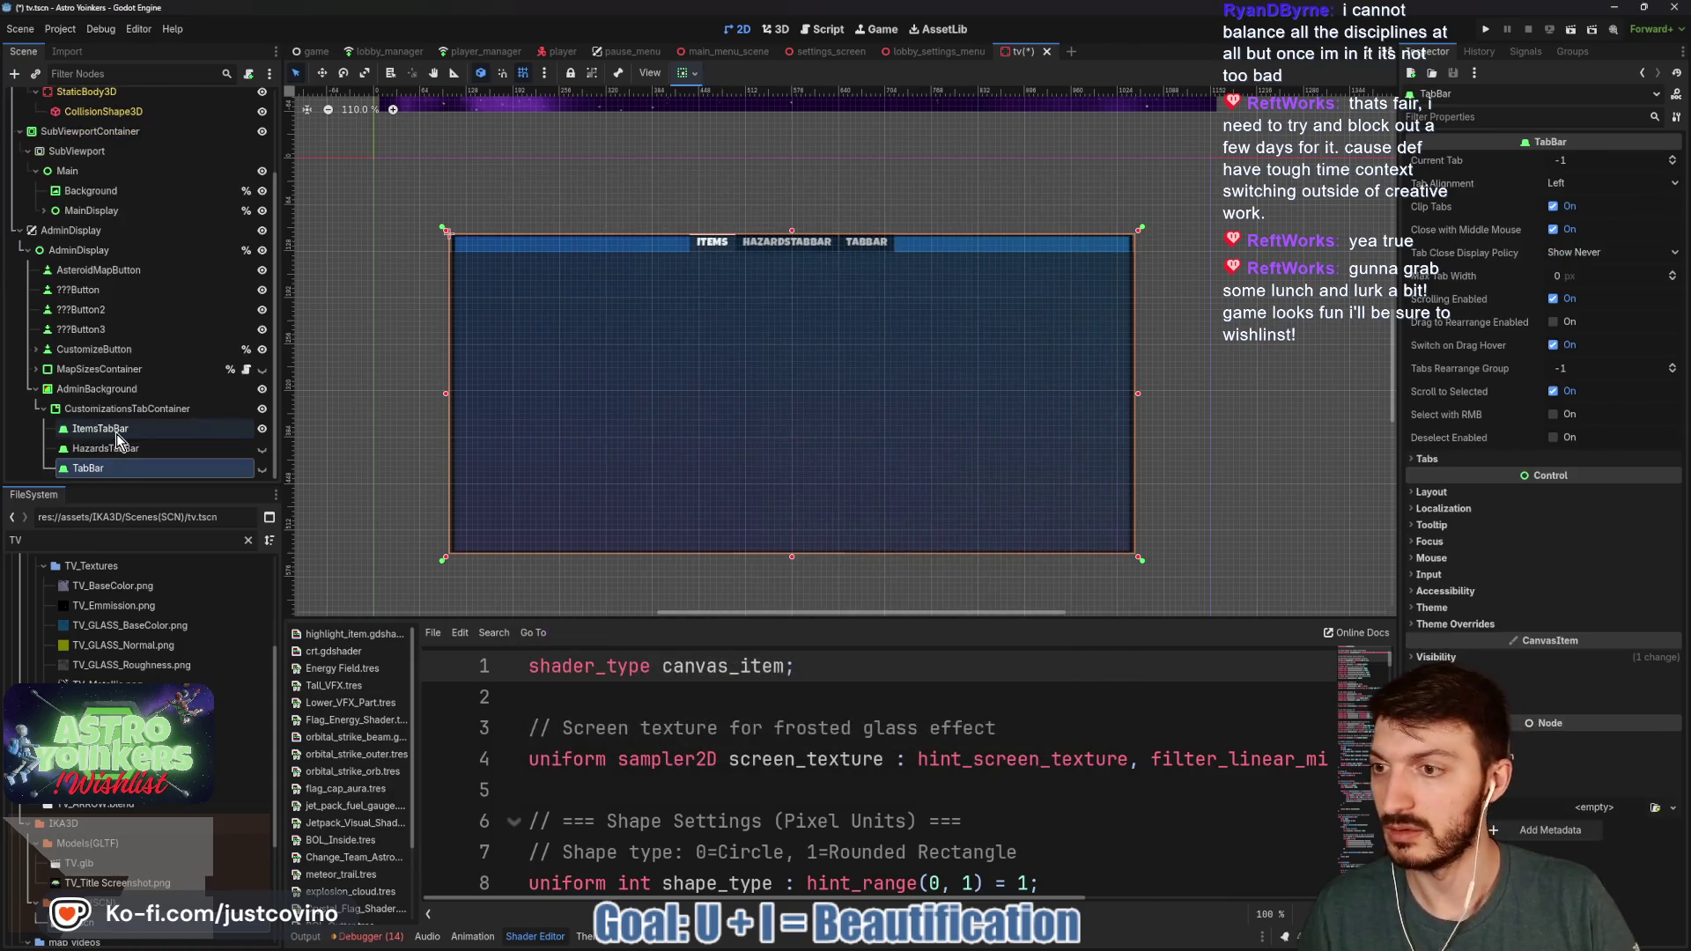
double_click(84, 468)
text(Crystal)
key(Return)
click(158, 448)
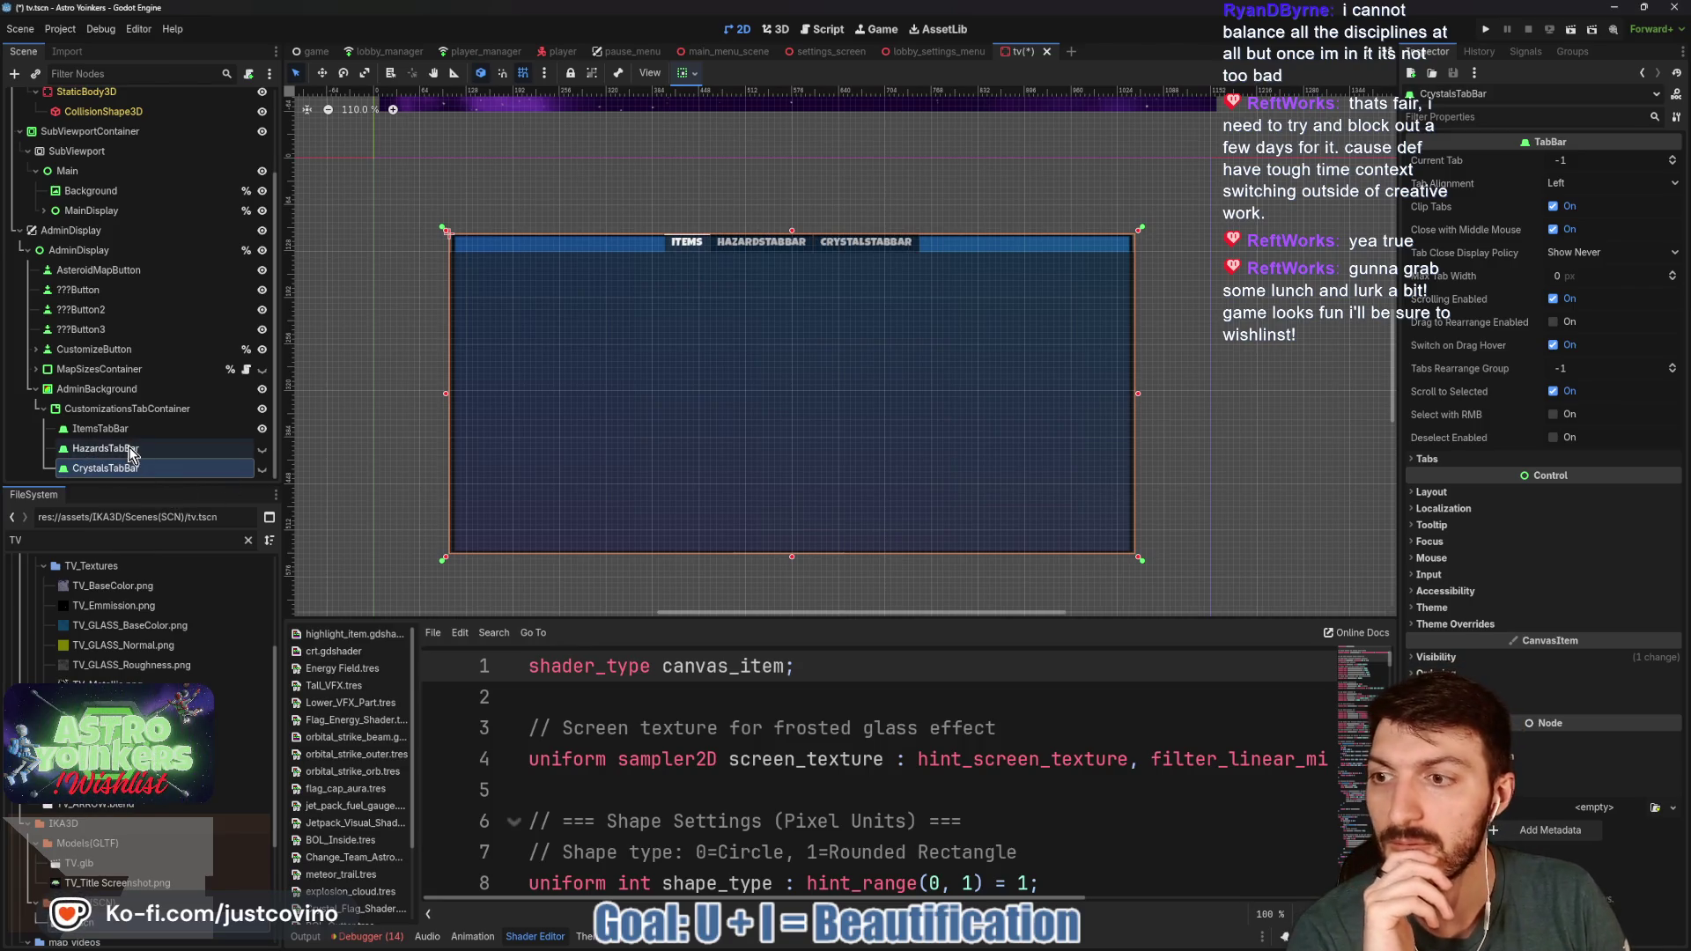
- Keep Tabs Position at Top, toggle All Tabs in Front, and disable Switch on Drag Hover
click(1498, 459)
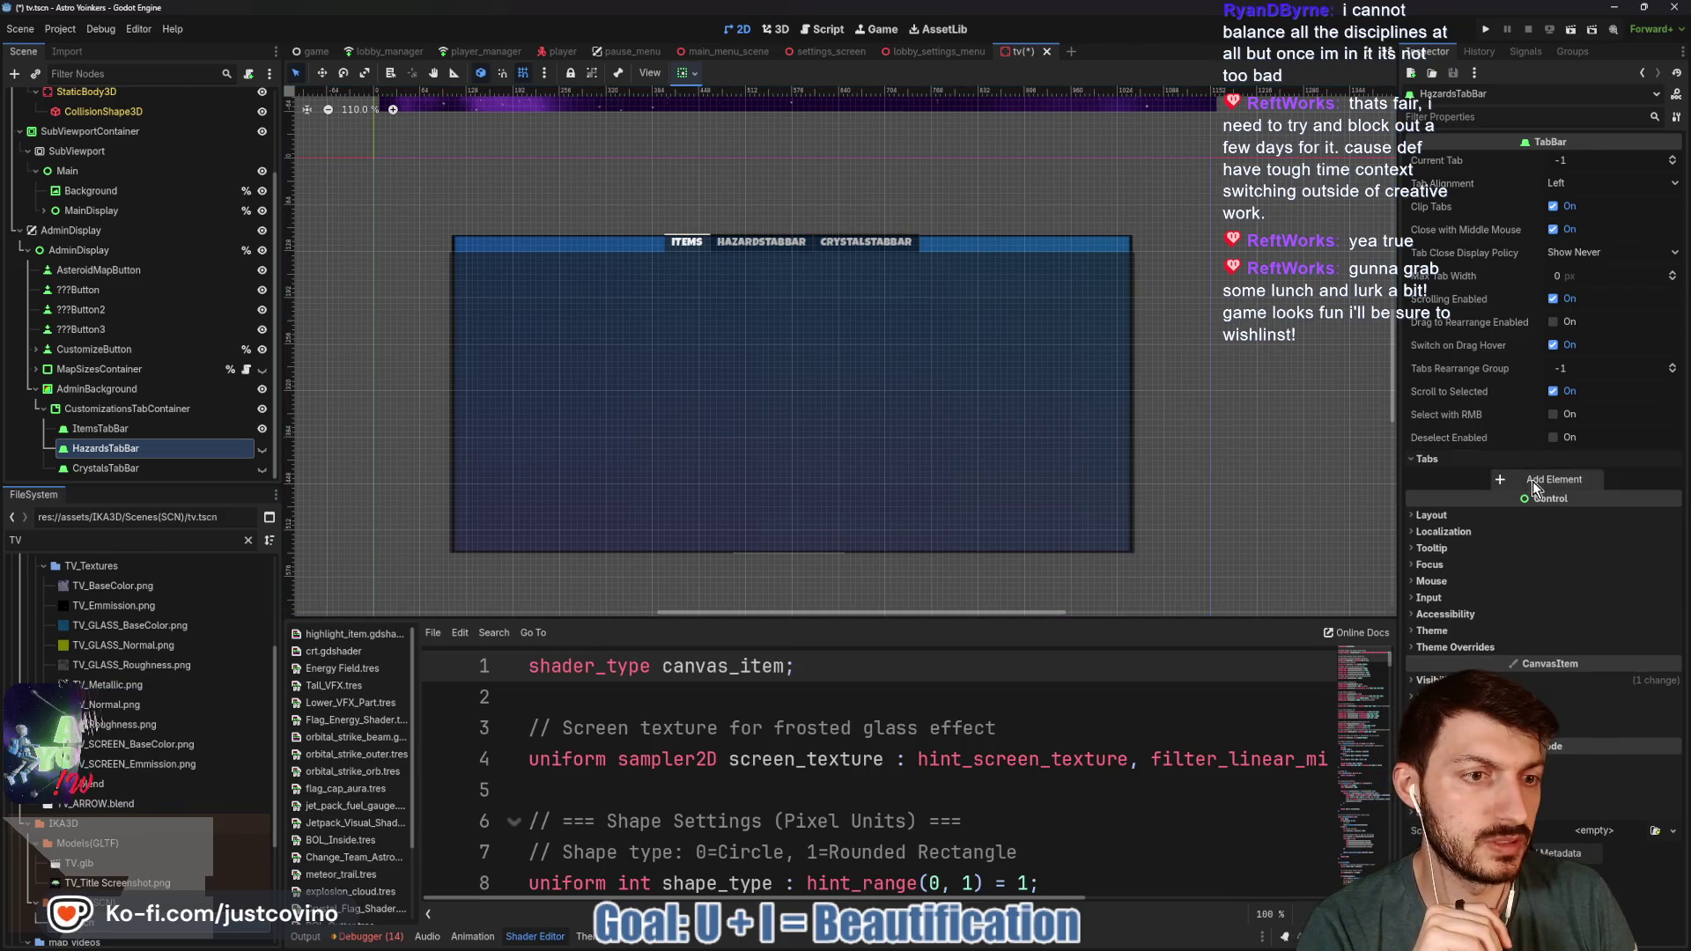
click(1425, 460)
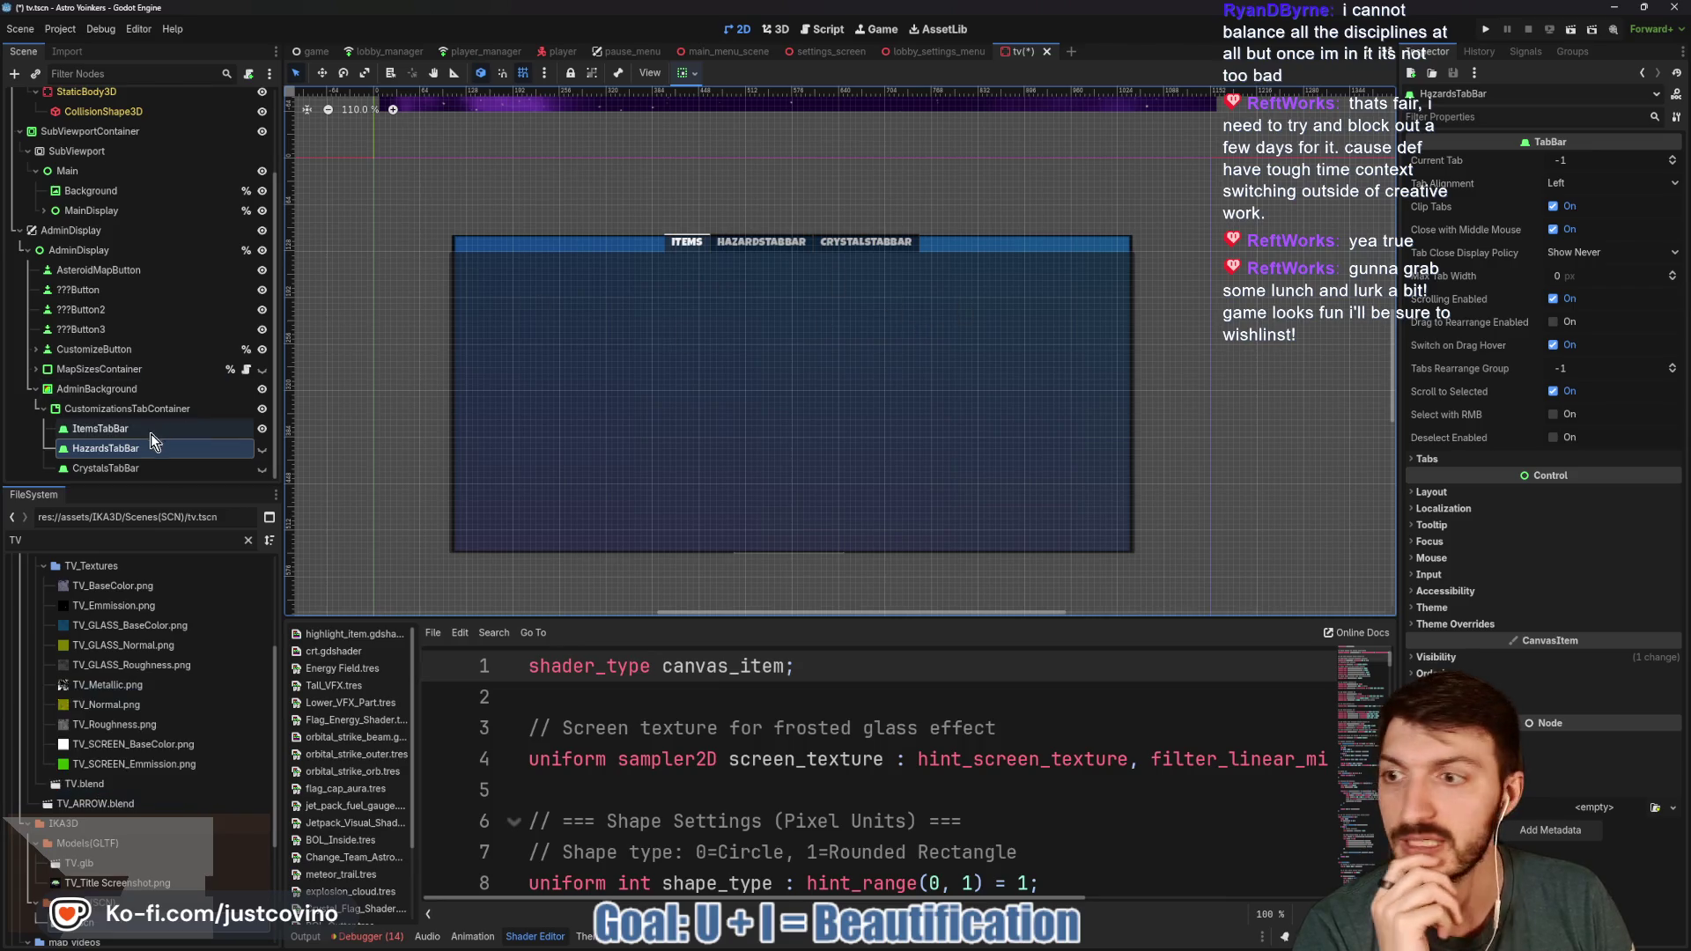
click(131, 410)
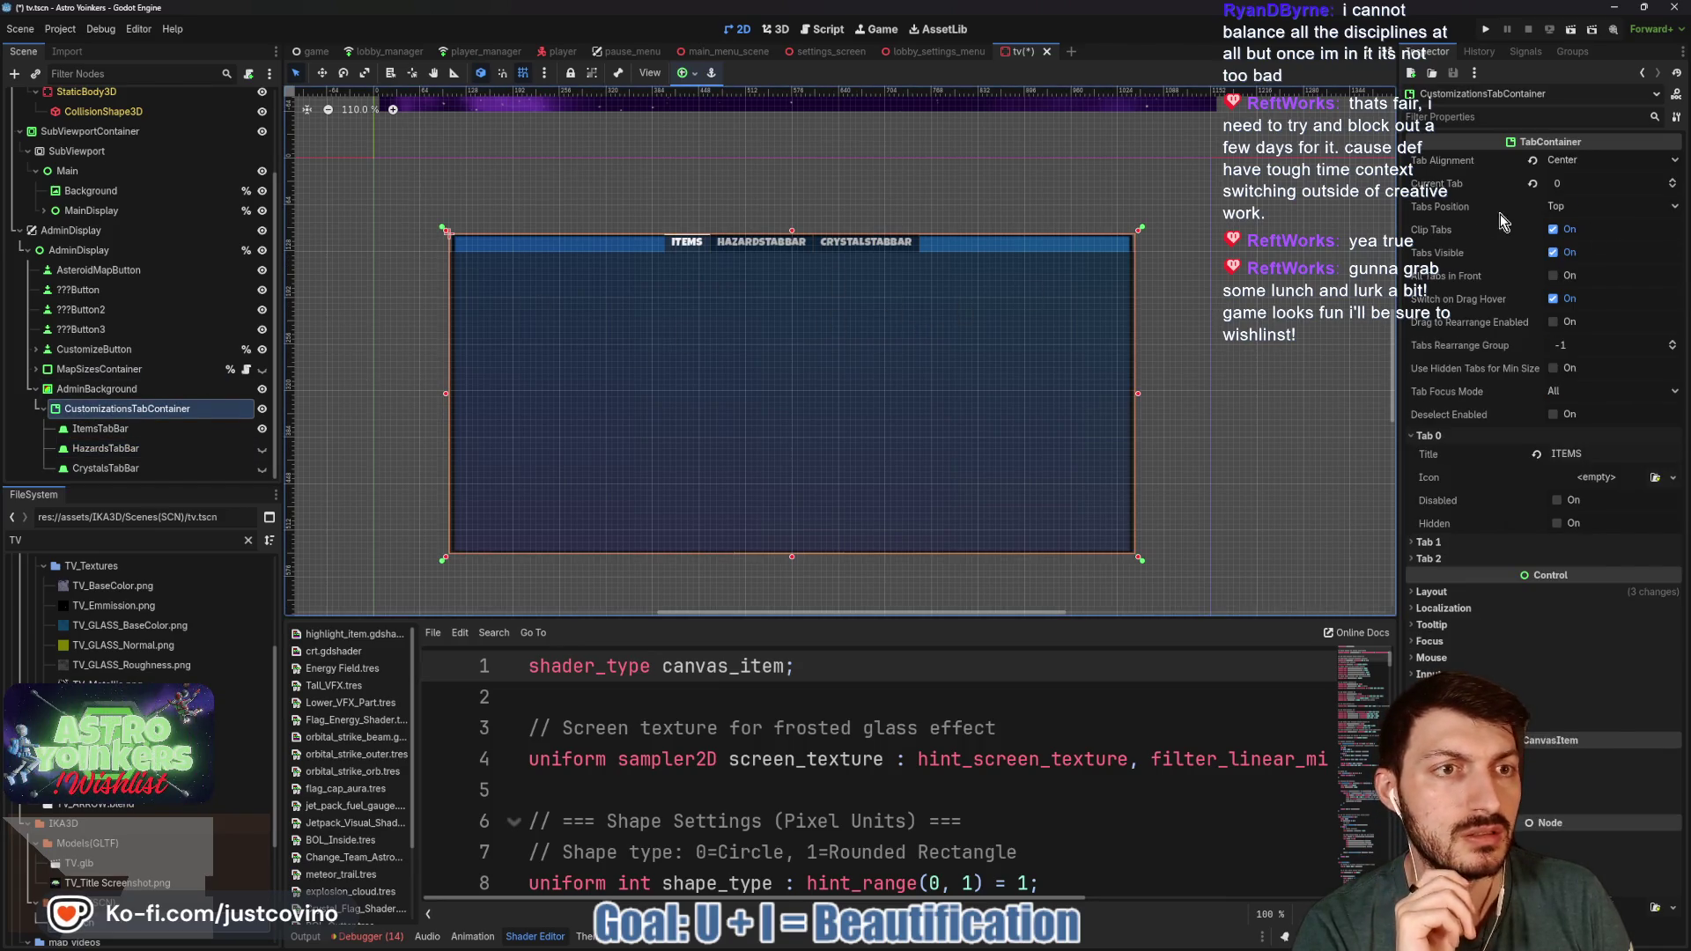
click(1599, 204)
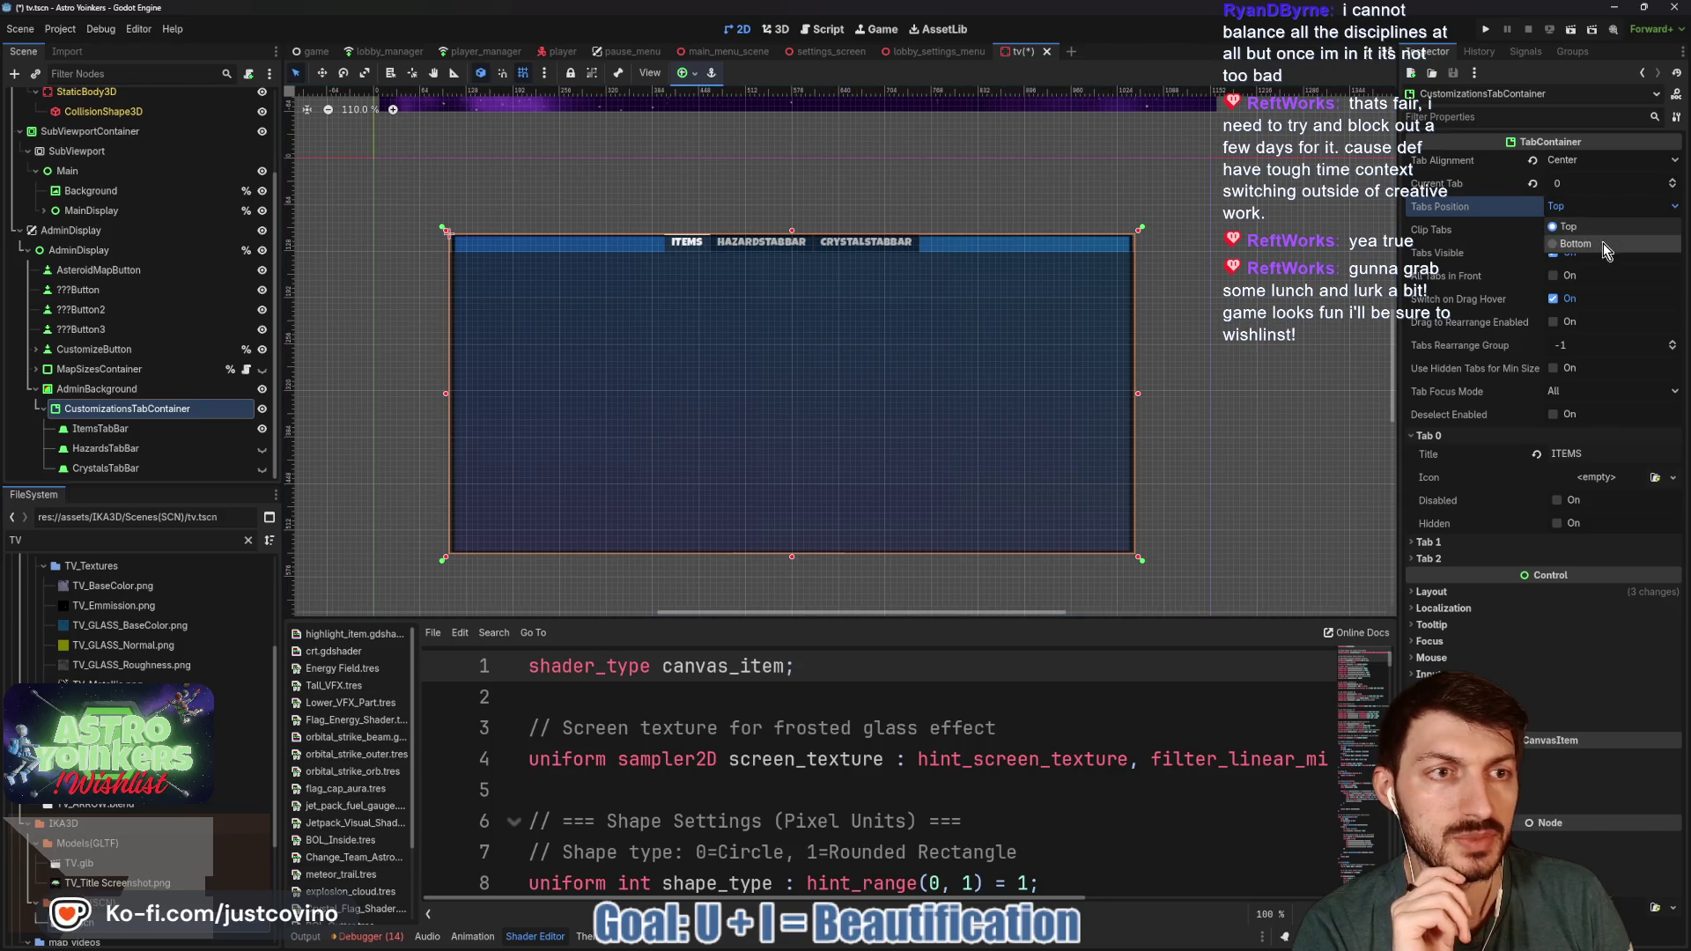
click(1604, 243)
click(1588, 214)
click(1595, 233)
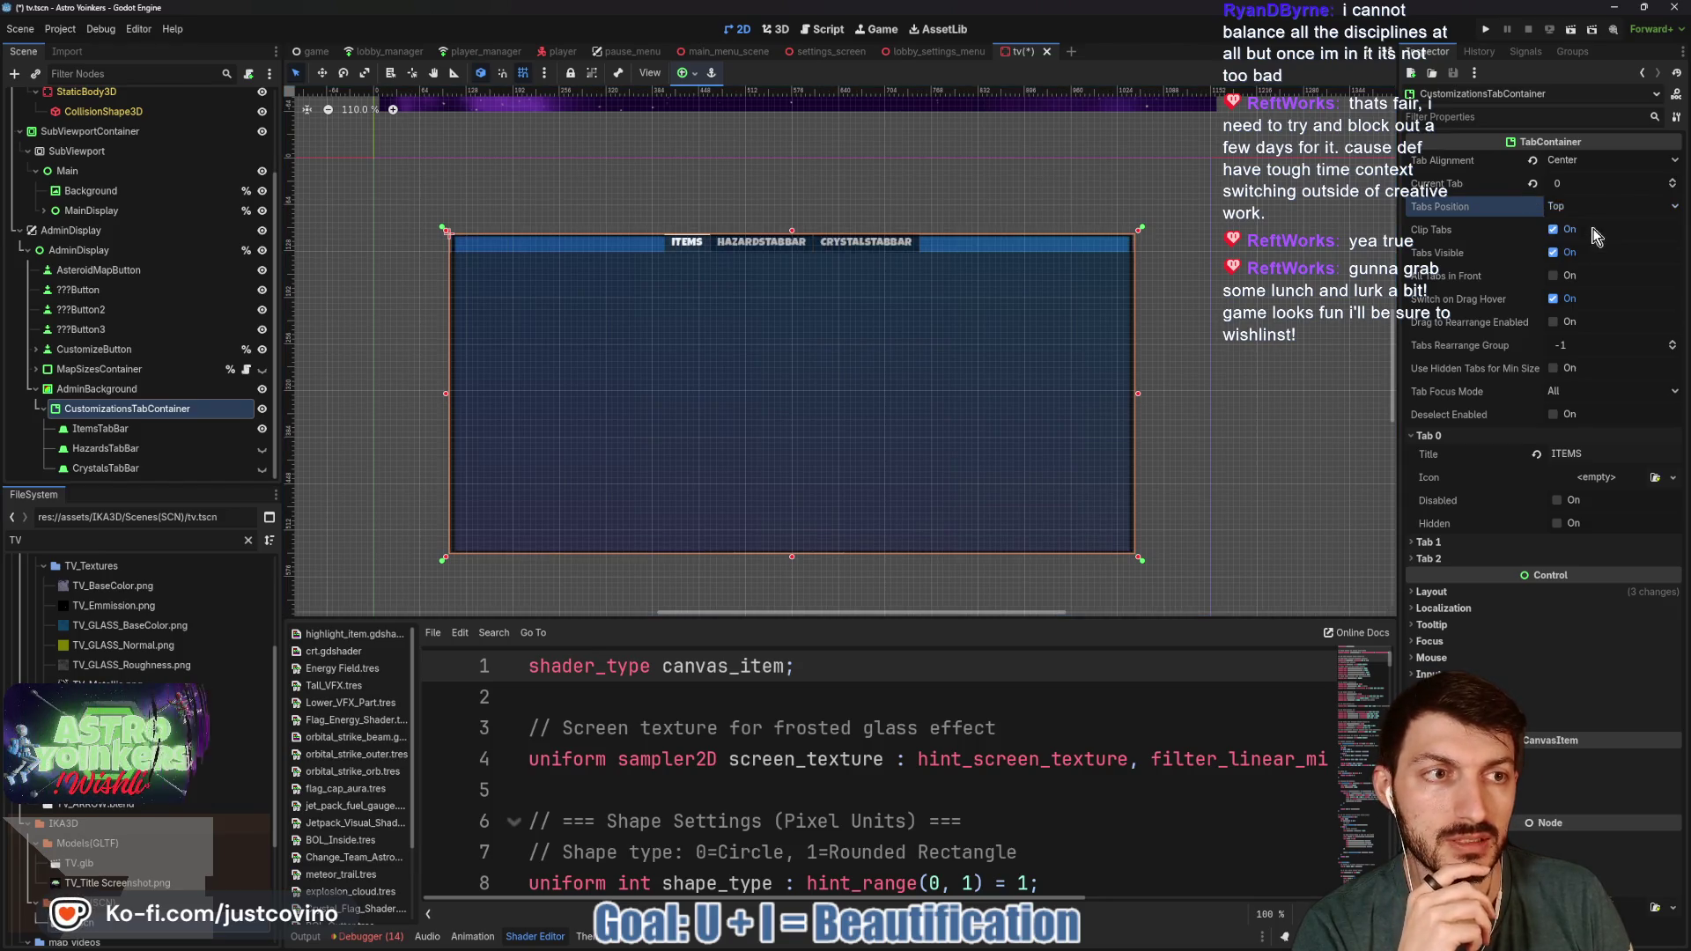
click(1555, 276)
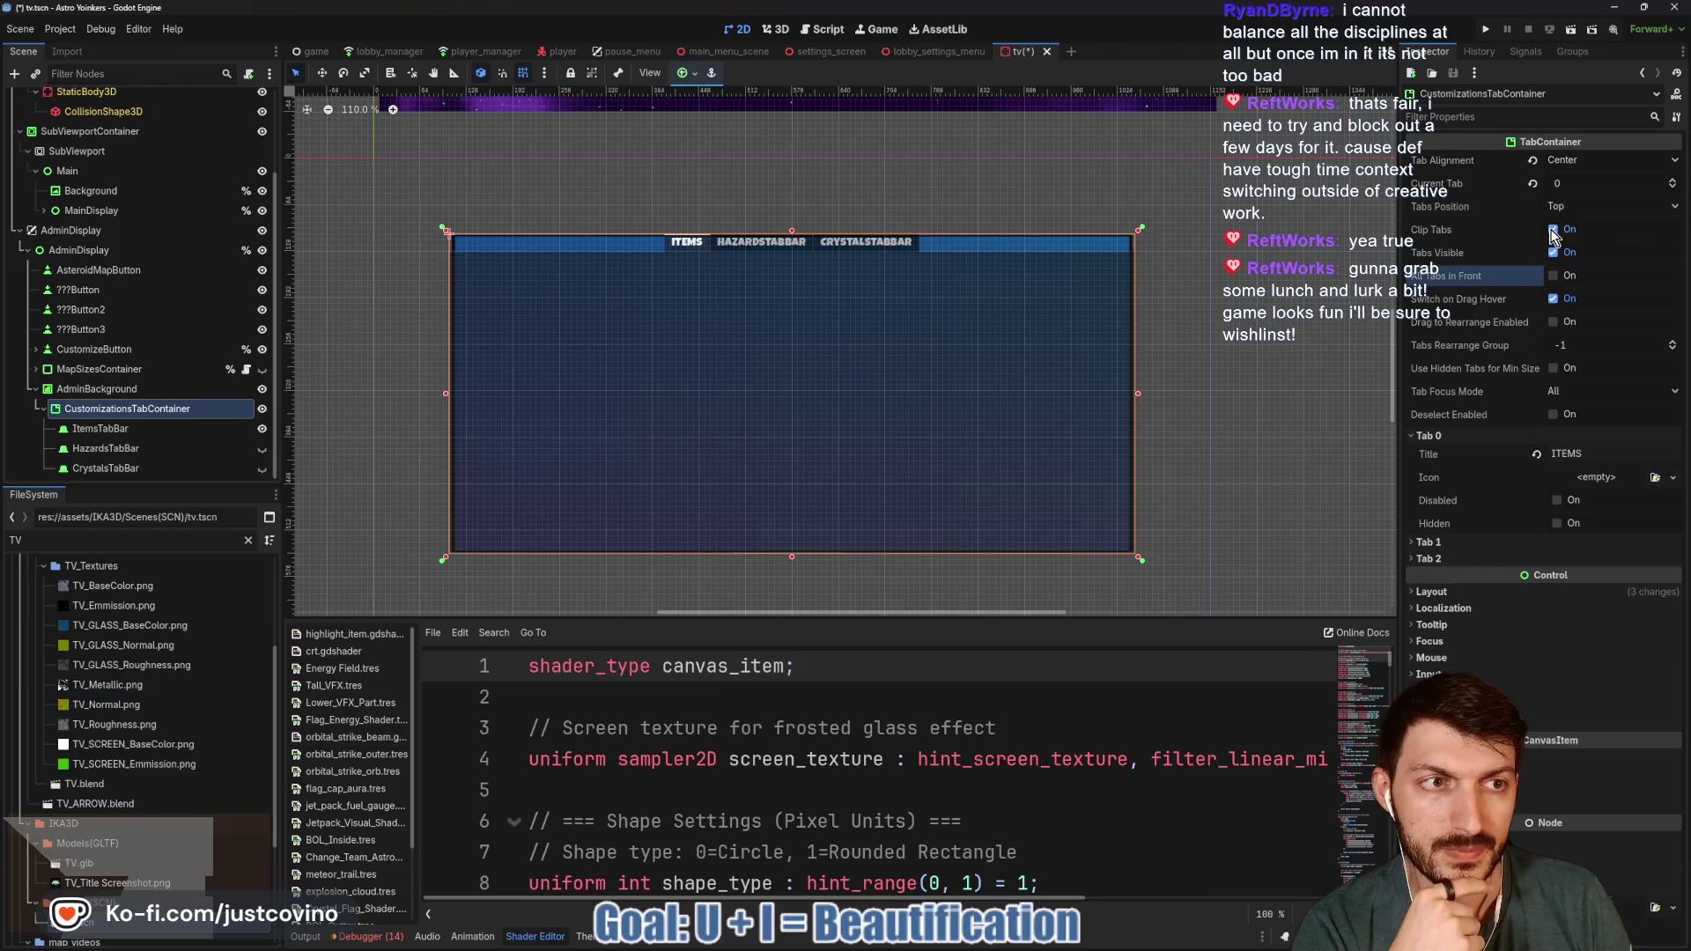
click(1554, 298)
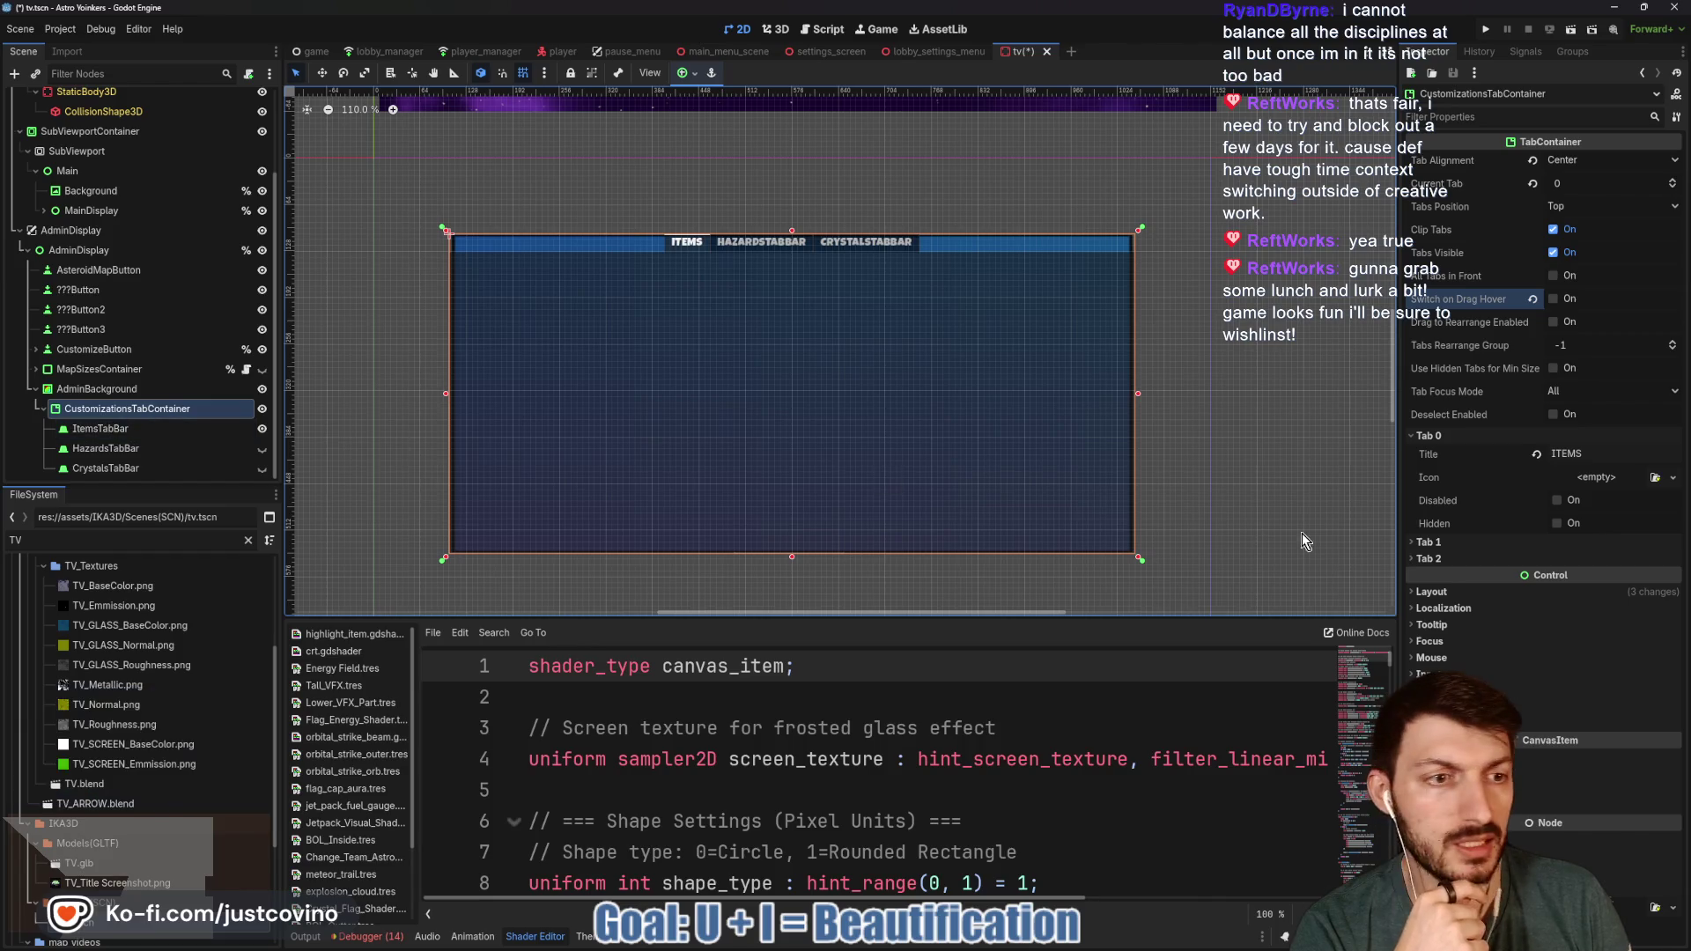
- Set the Tab 1 title to HAZARDS and the Tab 2 title to CRYSTALS
click(1462, 542)
click(1503, 561)
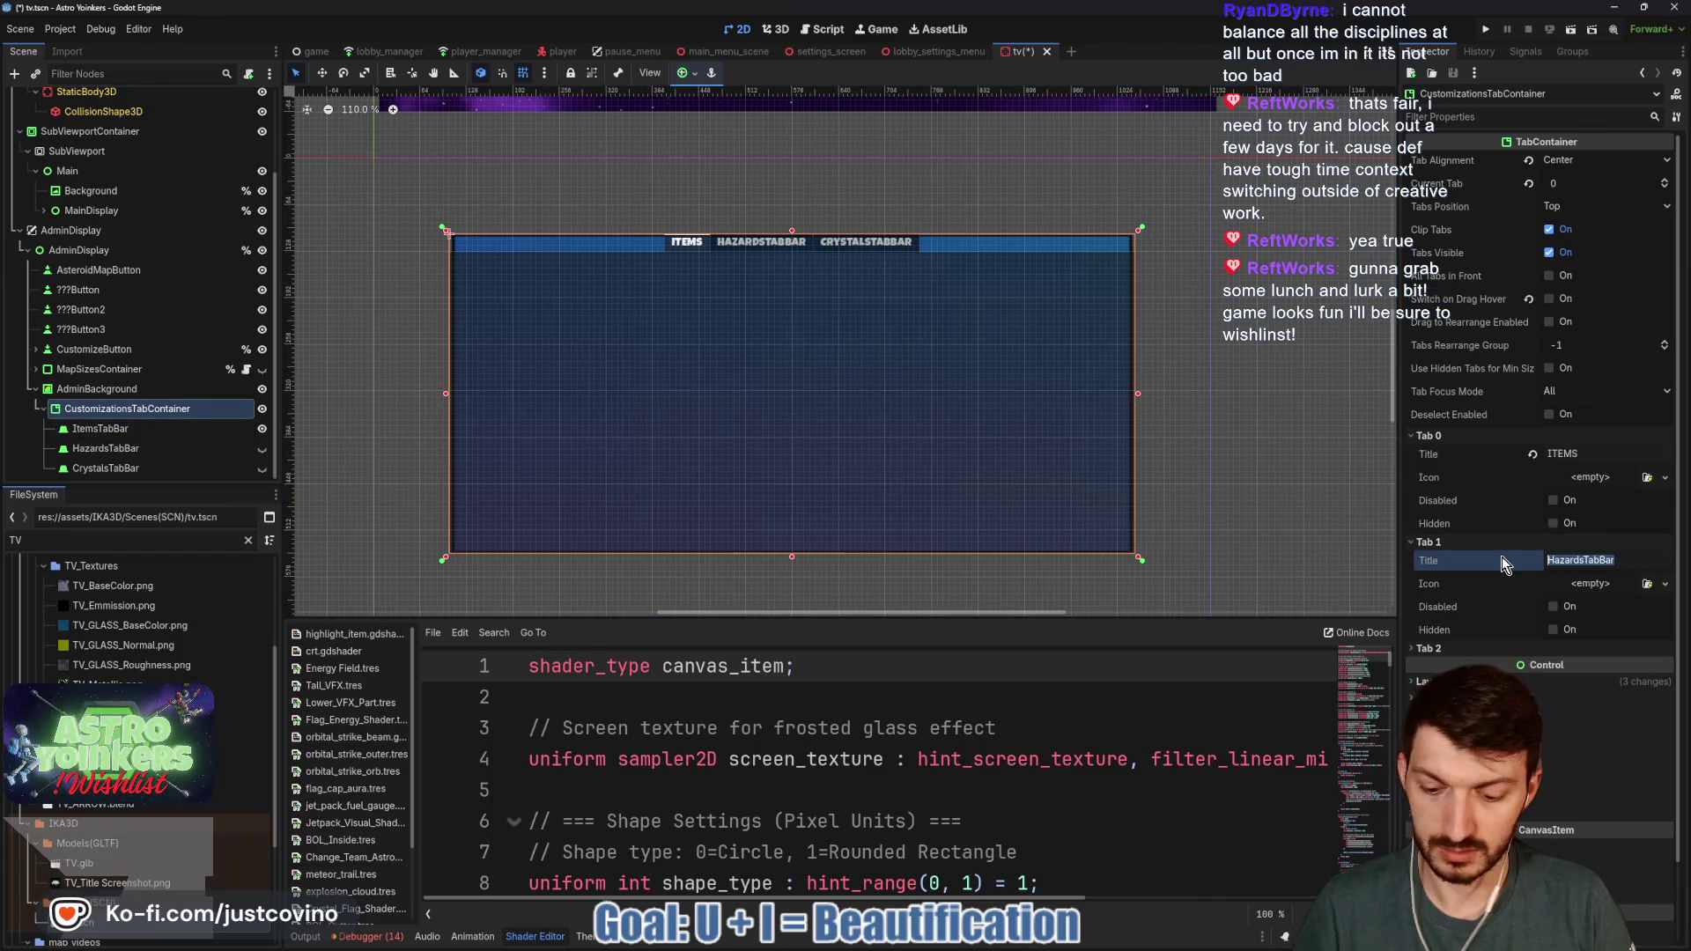
text(HAZARDS)
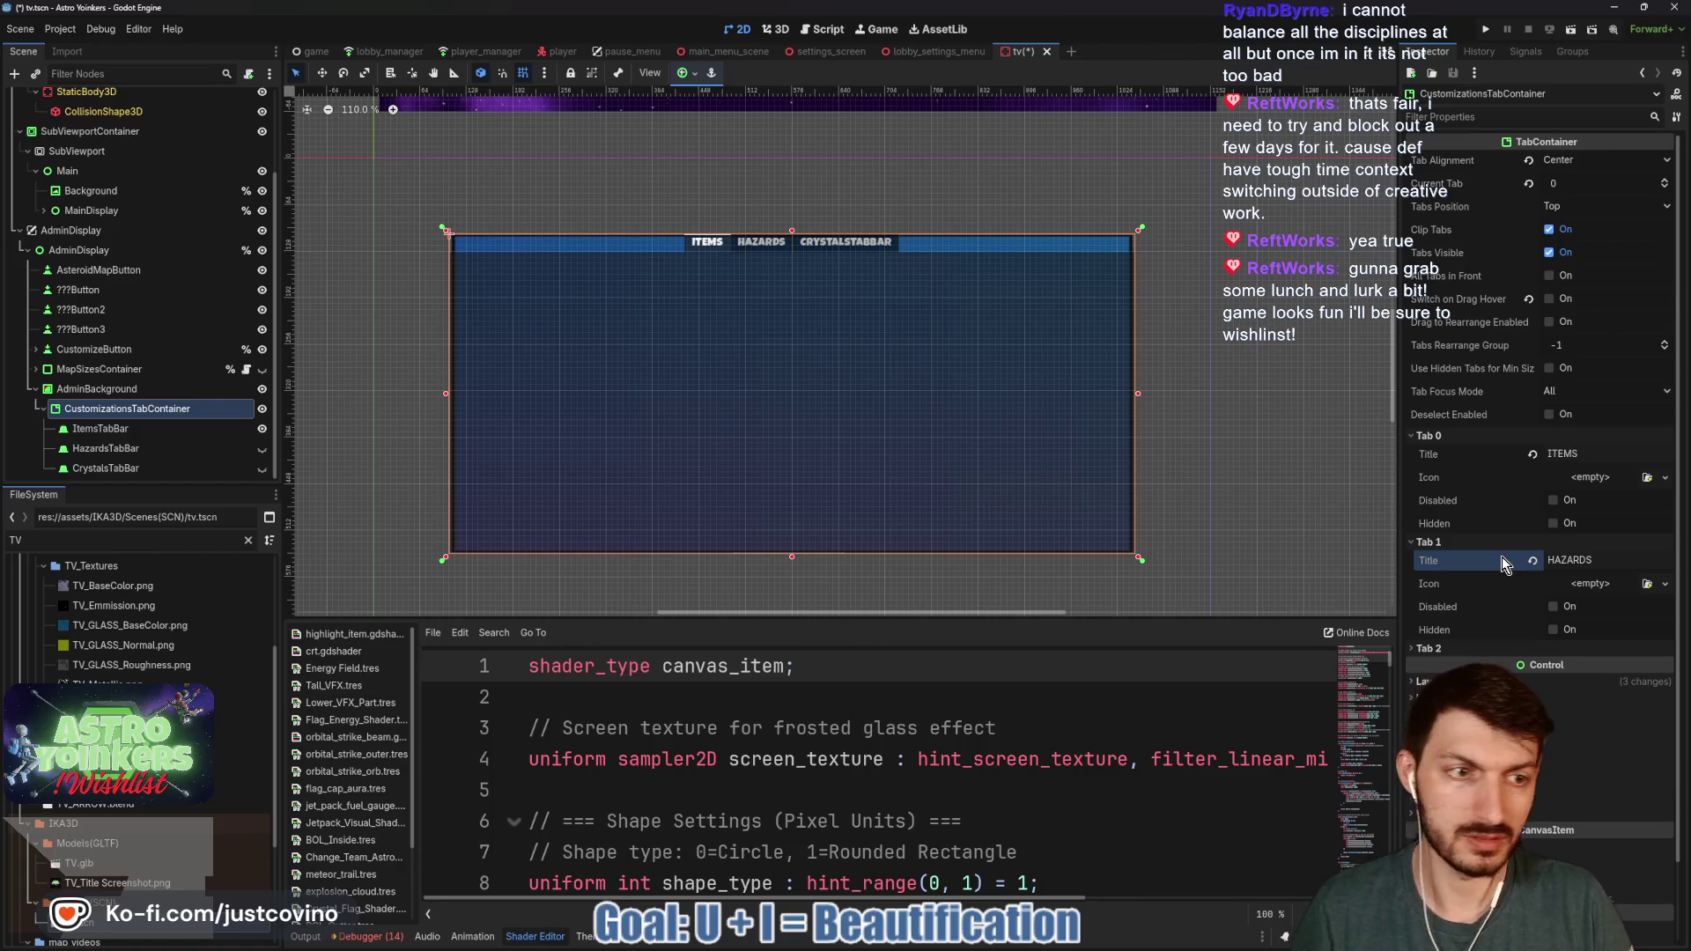
click(1429, 648)
click(1515, 667)
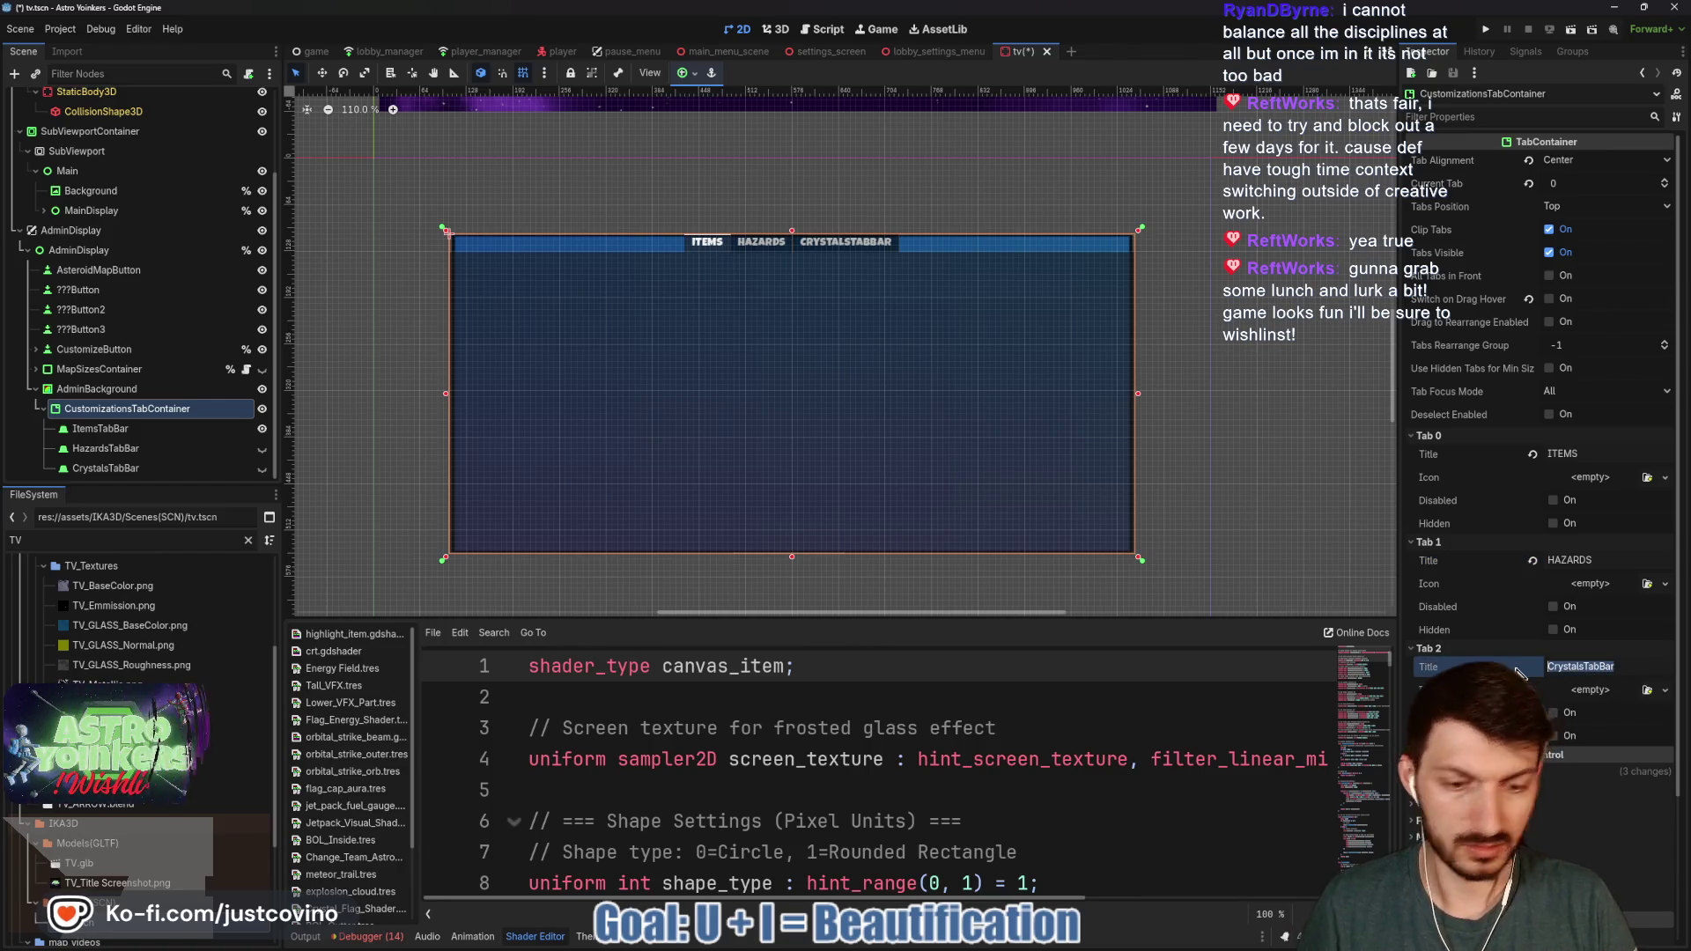
text(CRYSTALS)
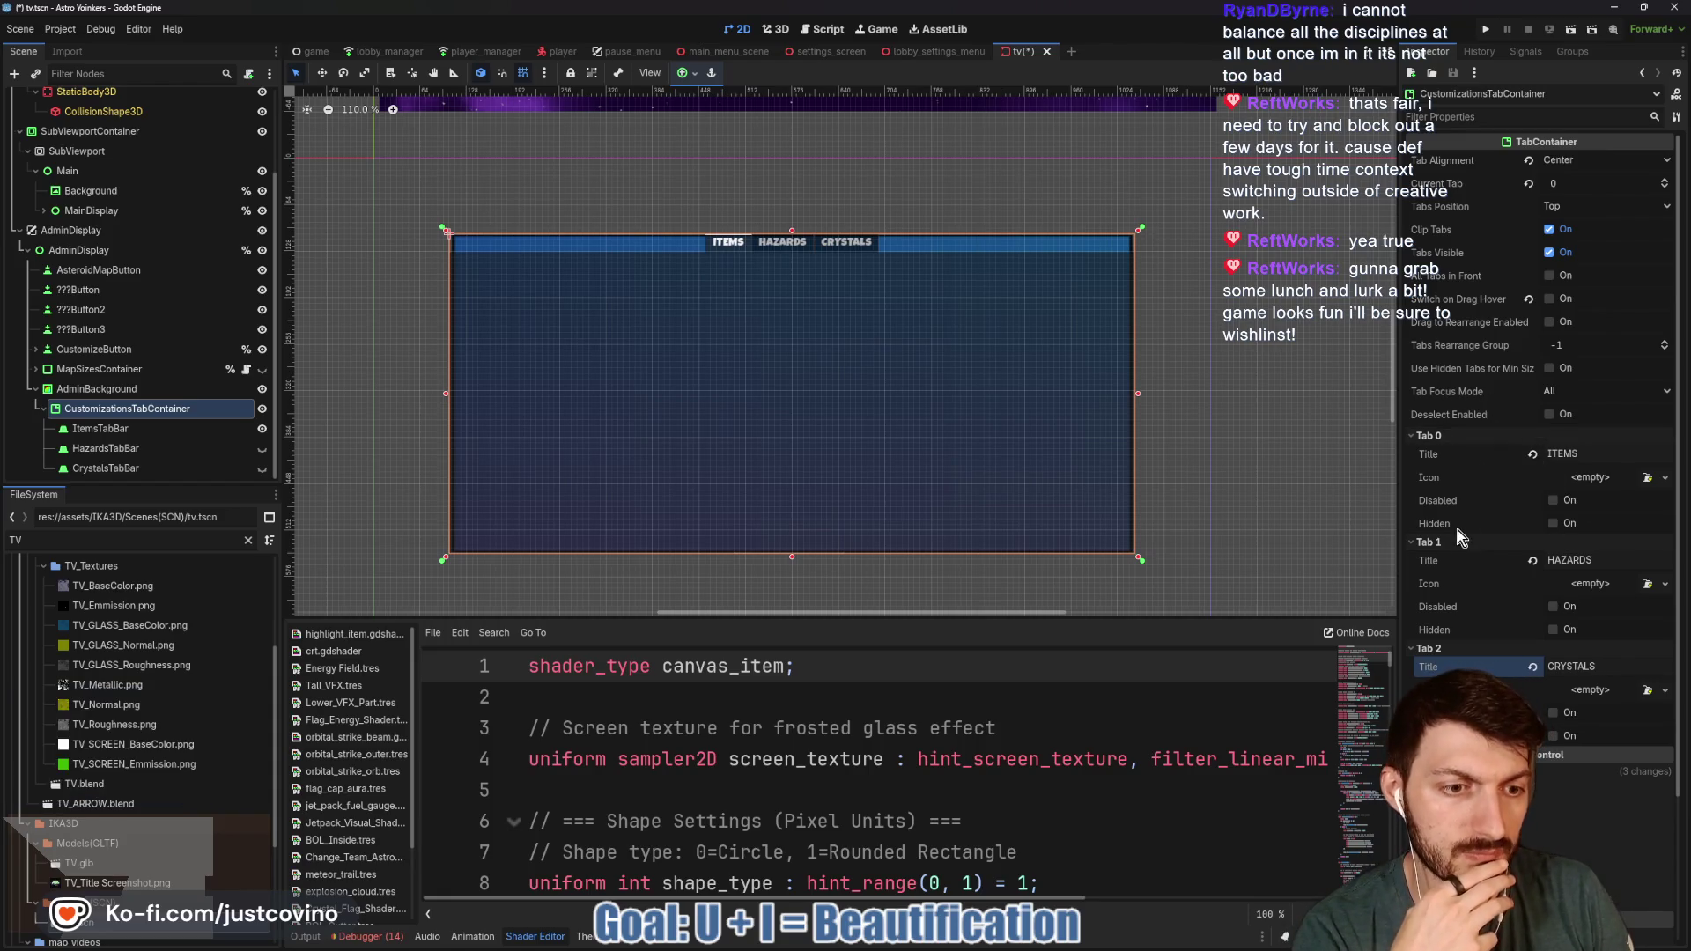
scroll(1499, 634, down, 3)
click(1455, 726)
click(1439, 826)
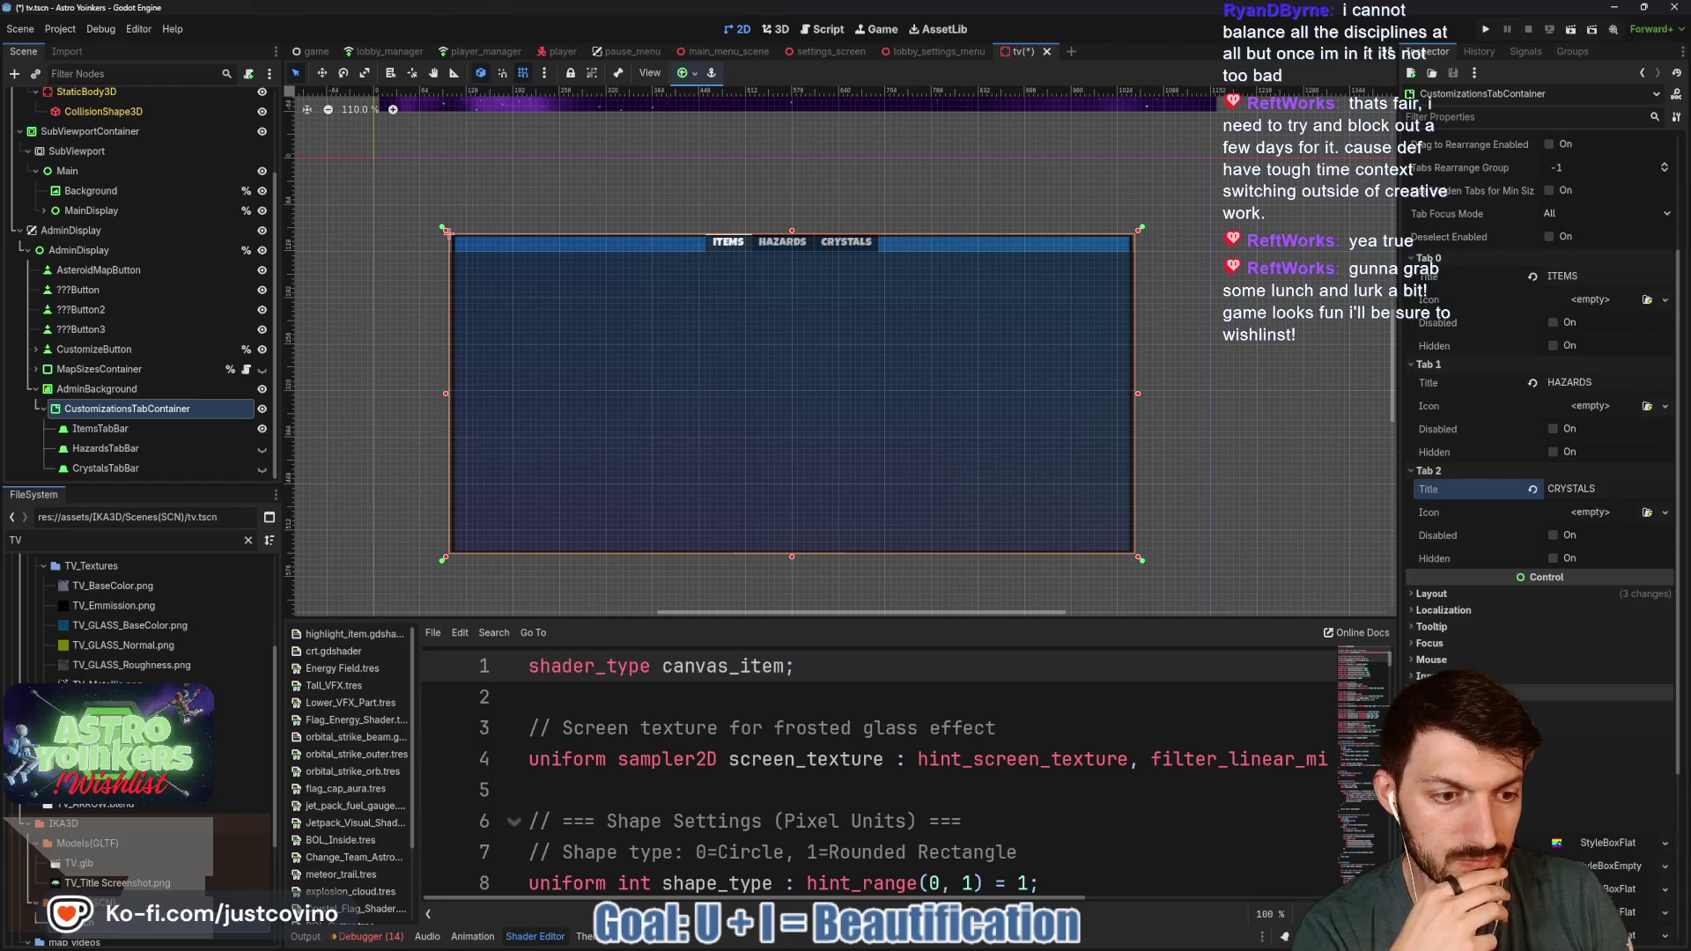
scroll(1498, 749, down, 3)
scroll(1444, 630, up, 2)
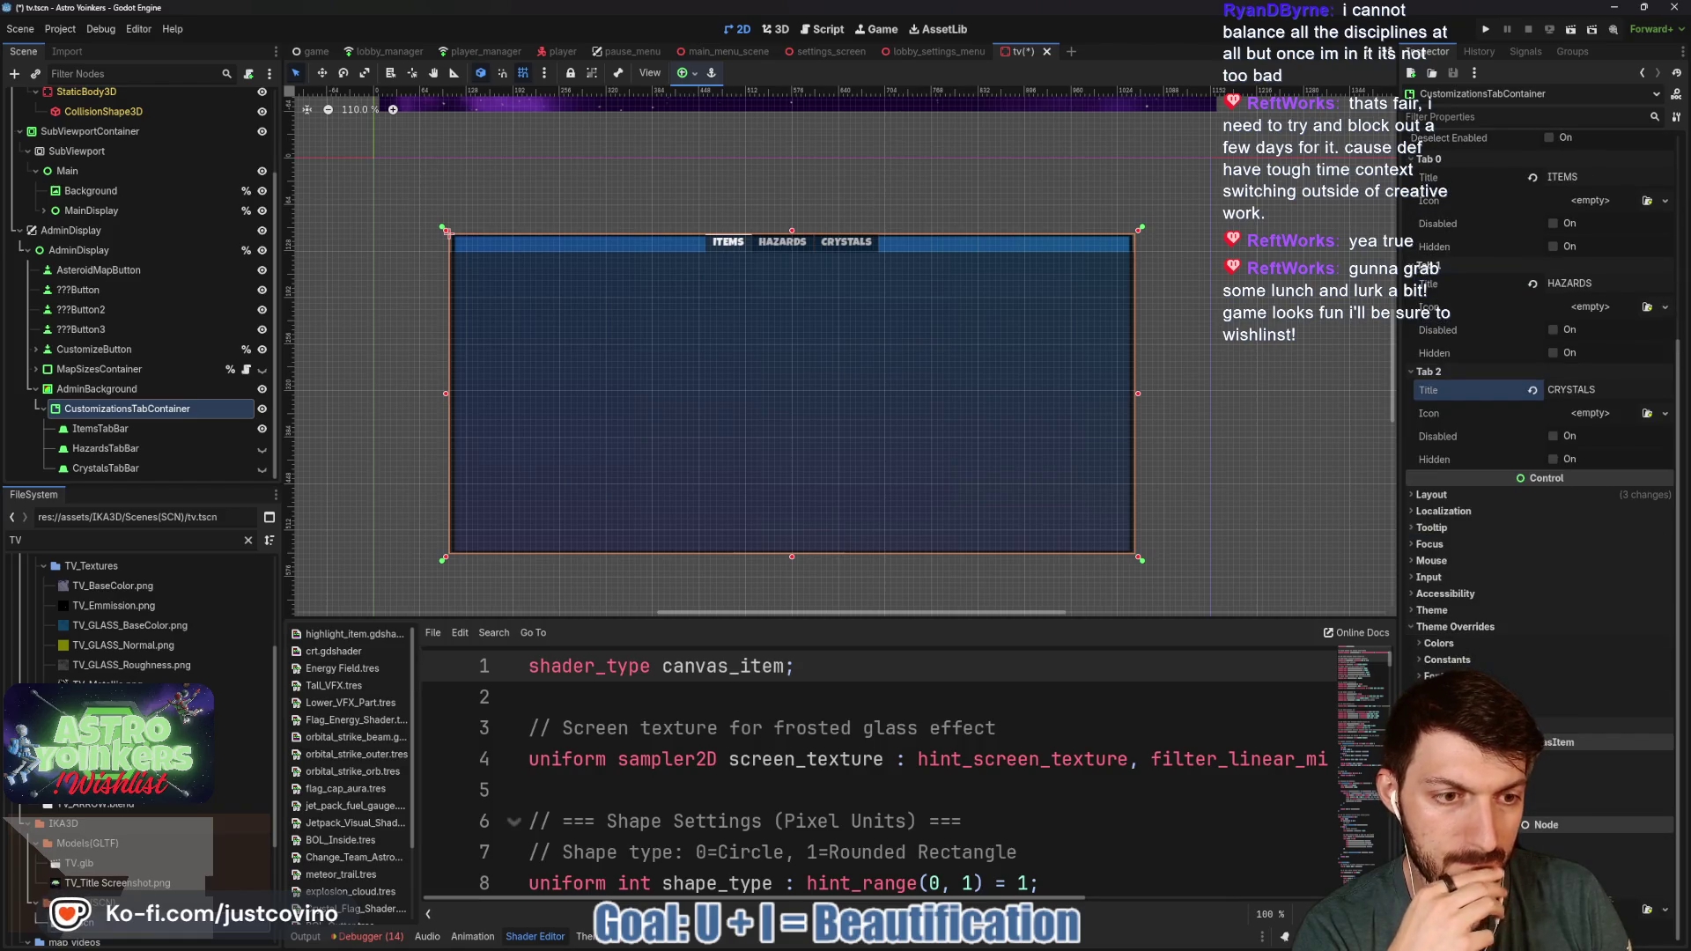
- Quick-load clean_theme.tres as the tab container's Theme
click(1452, 613)
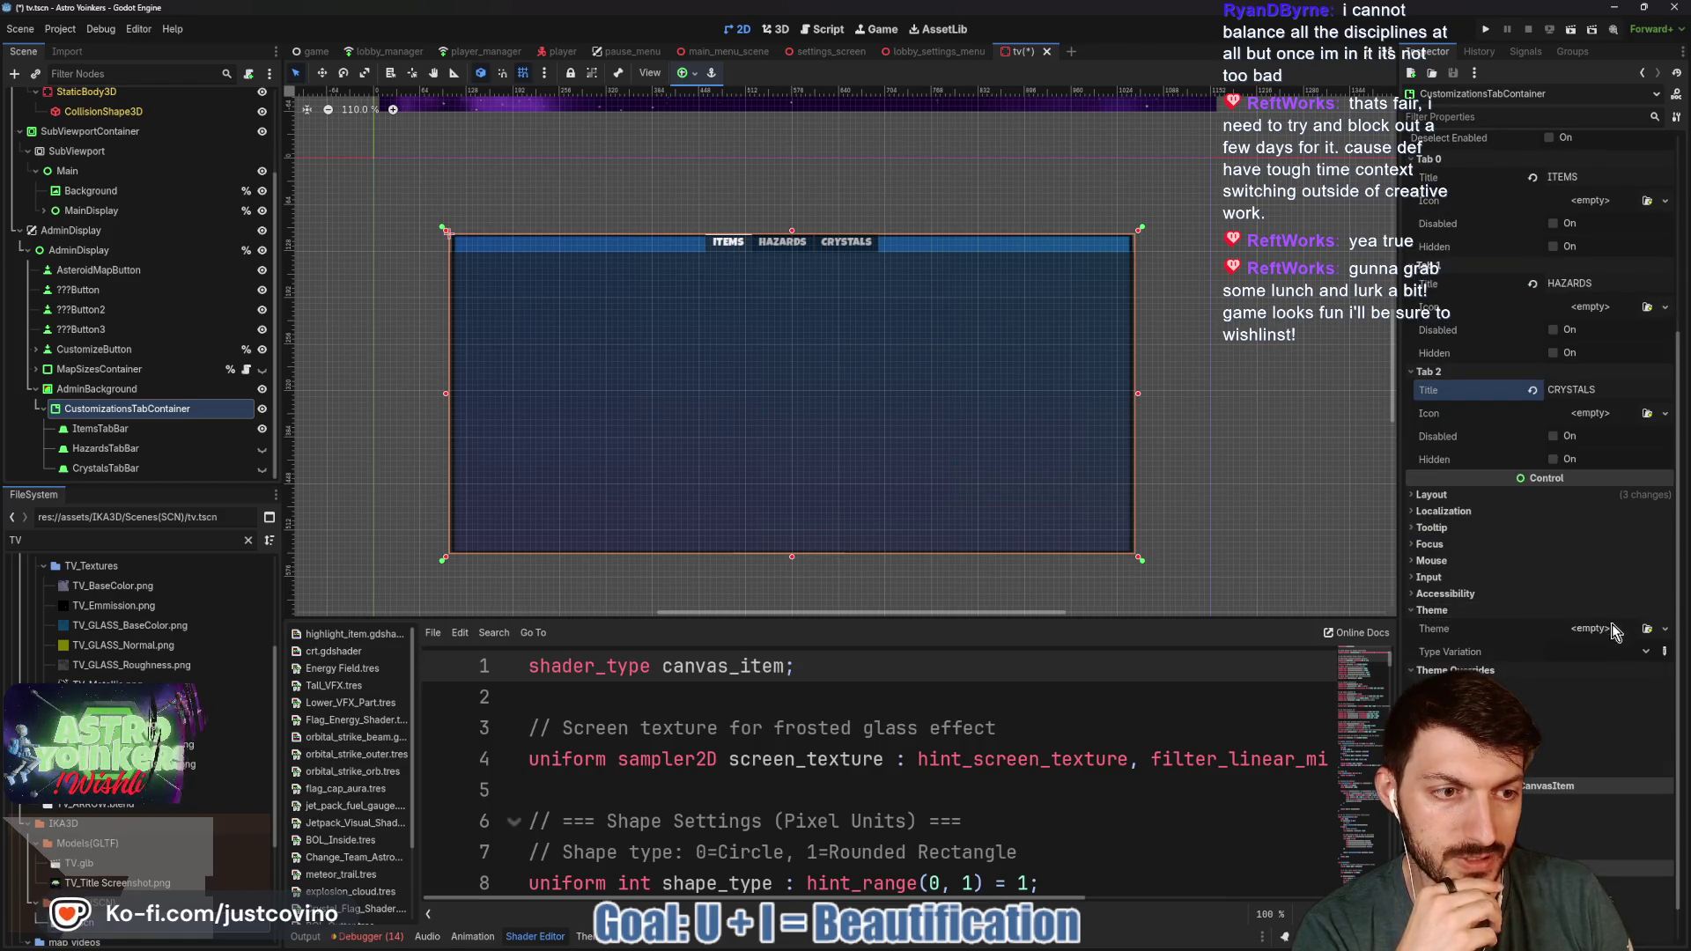
click(1592, 628)
click(1620, 678)
double_click(717, 315)
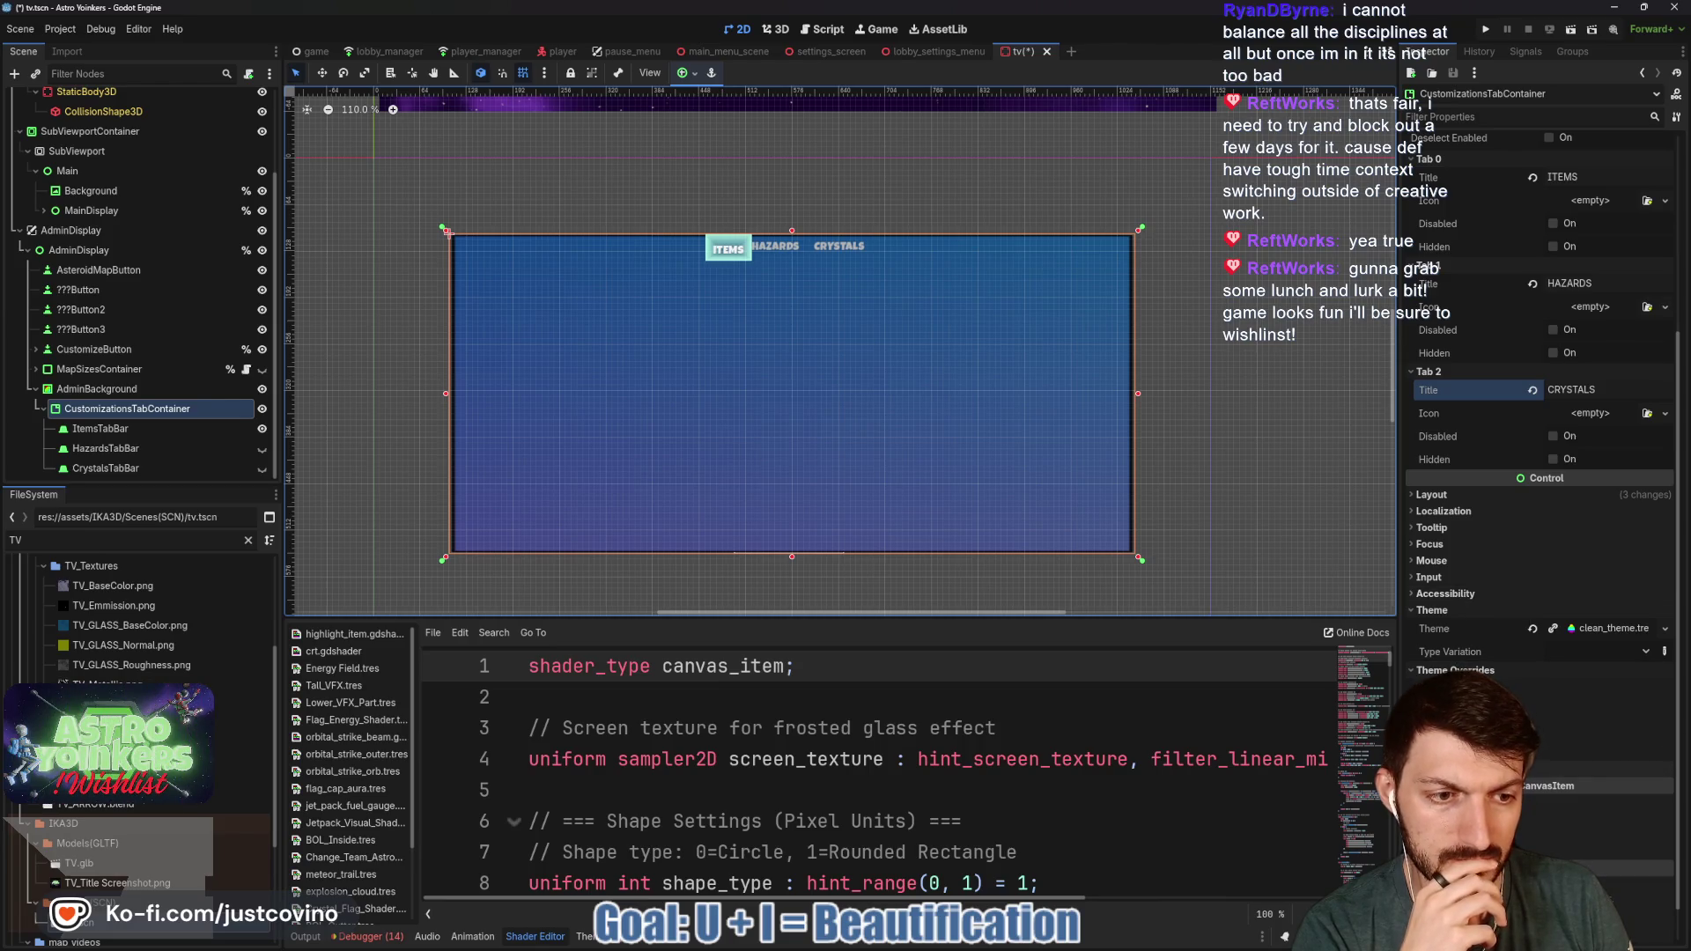
- Raise the Theme Overrides tab separation constant to 206 to spread the tabs across the panel
click(1445, 767)
click(1445, 767)
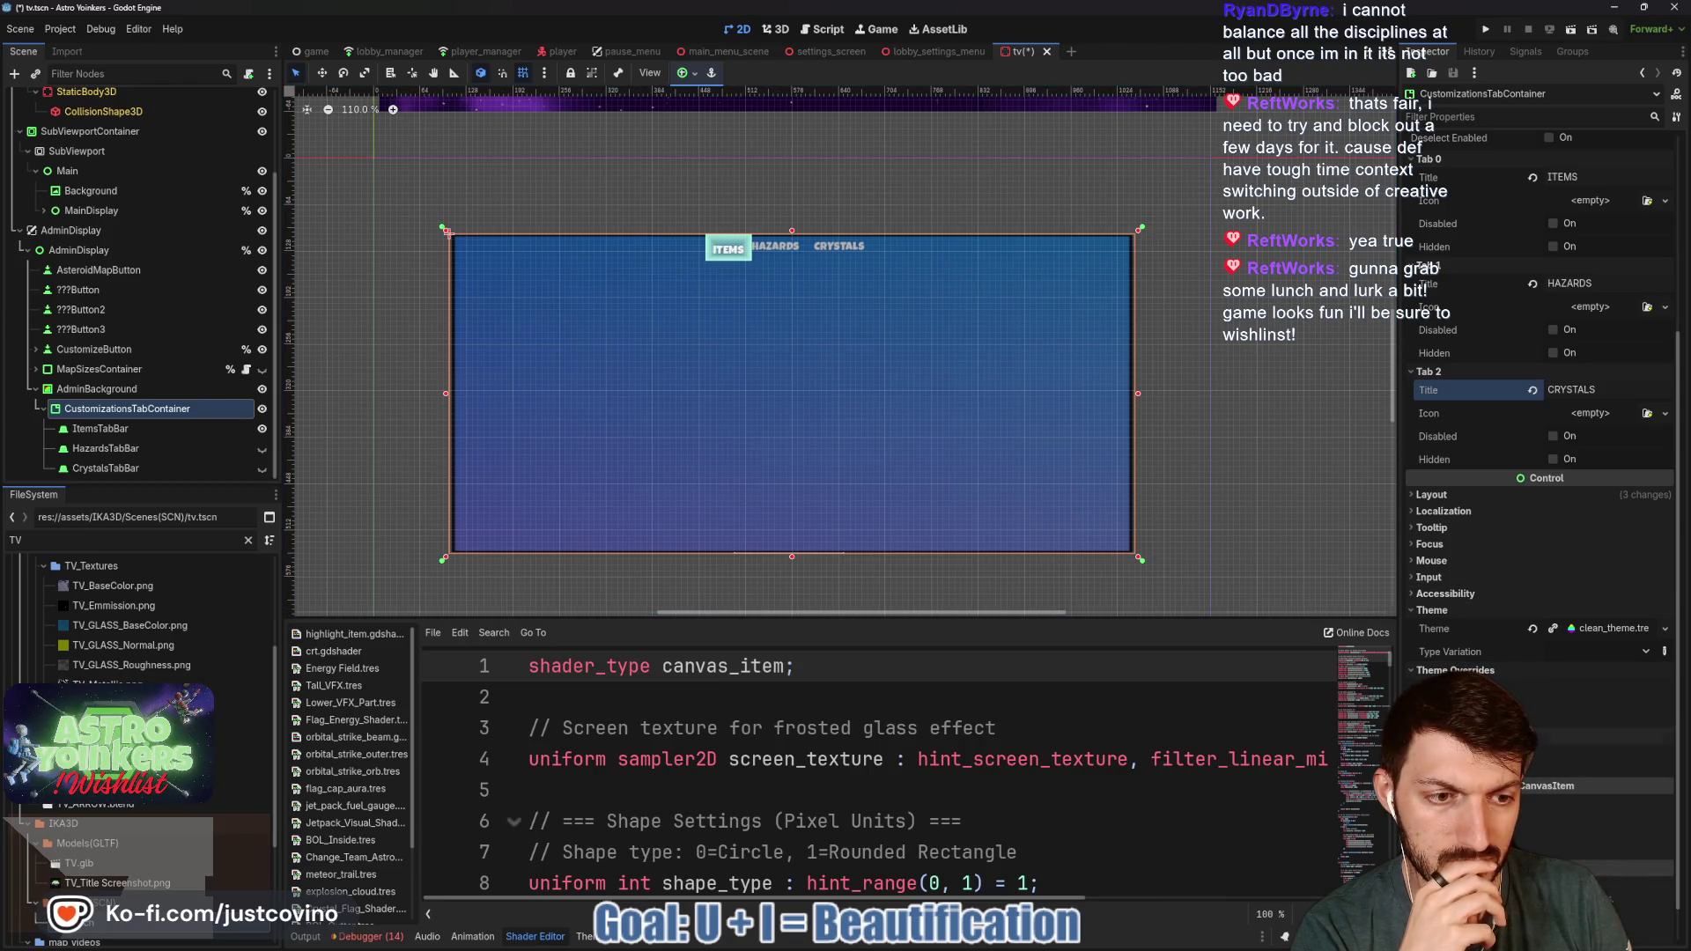
click(1561, 704)
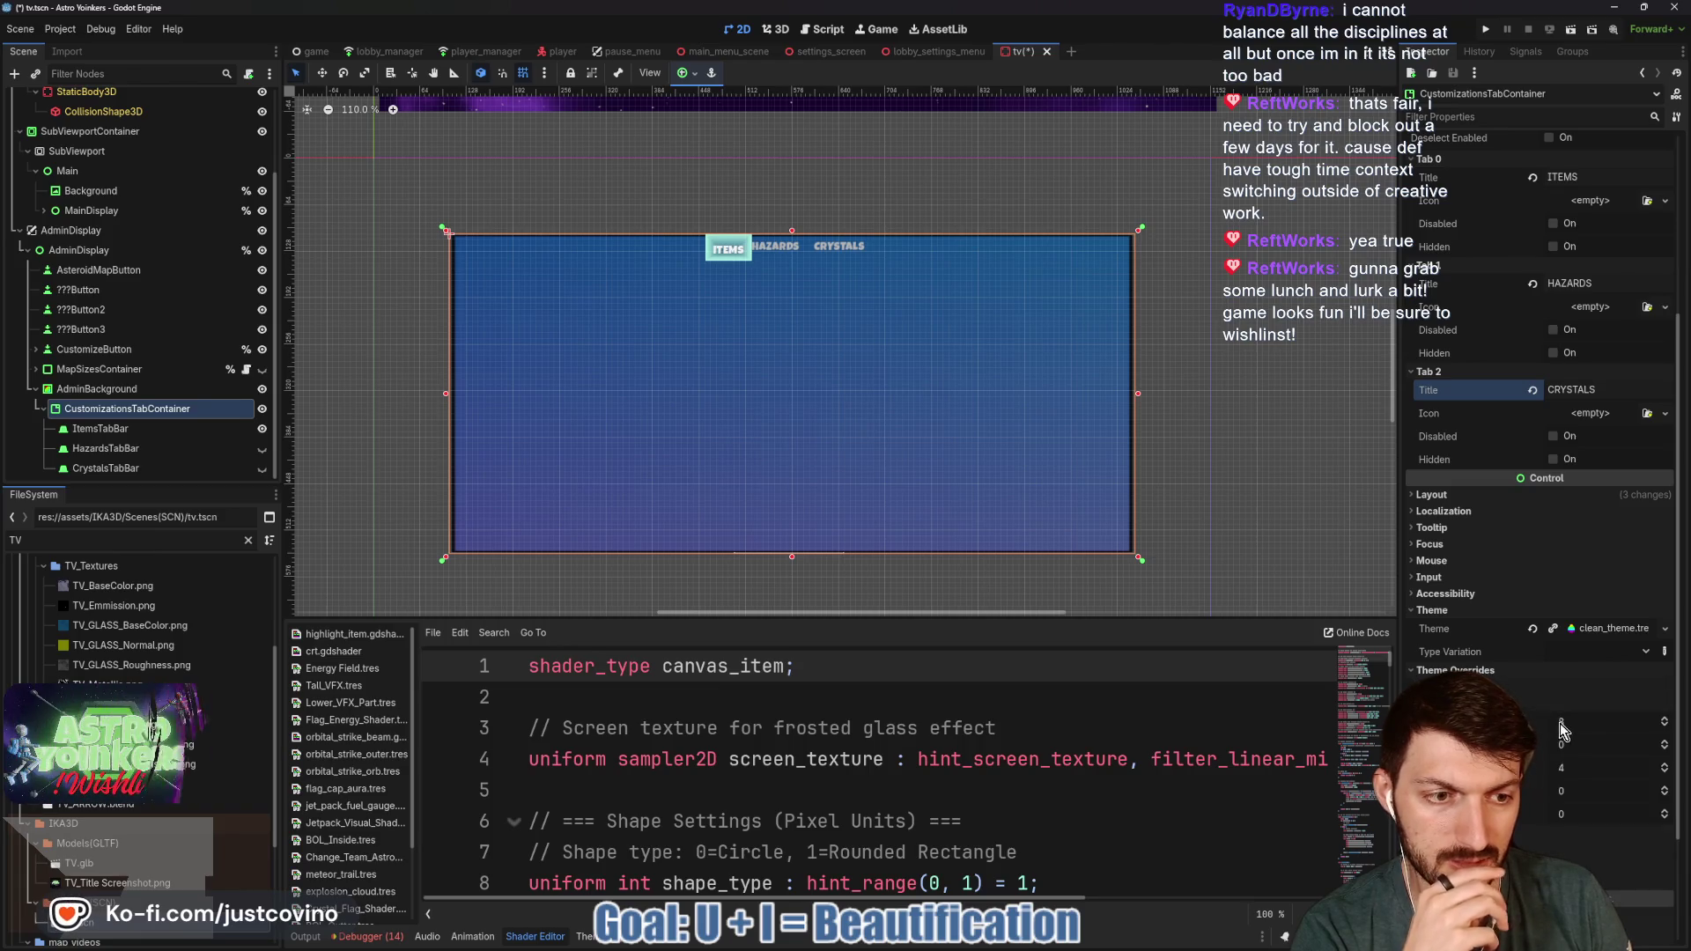
drag(1572, 745, 1639, 745)
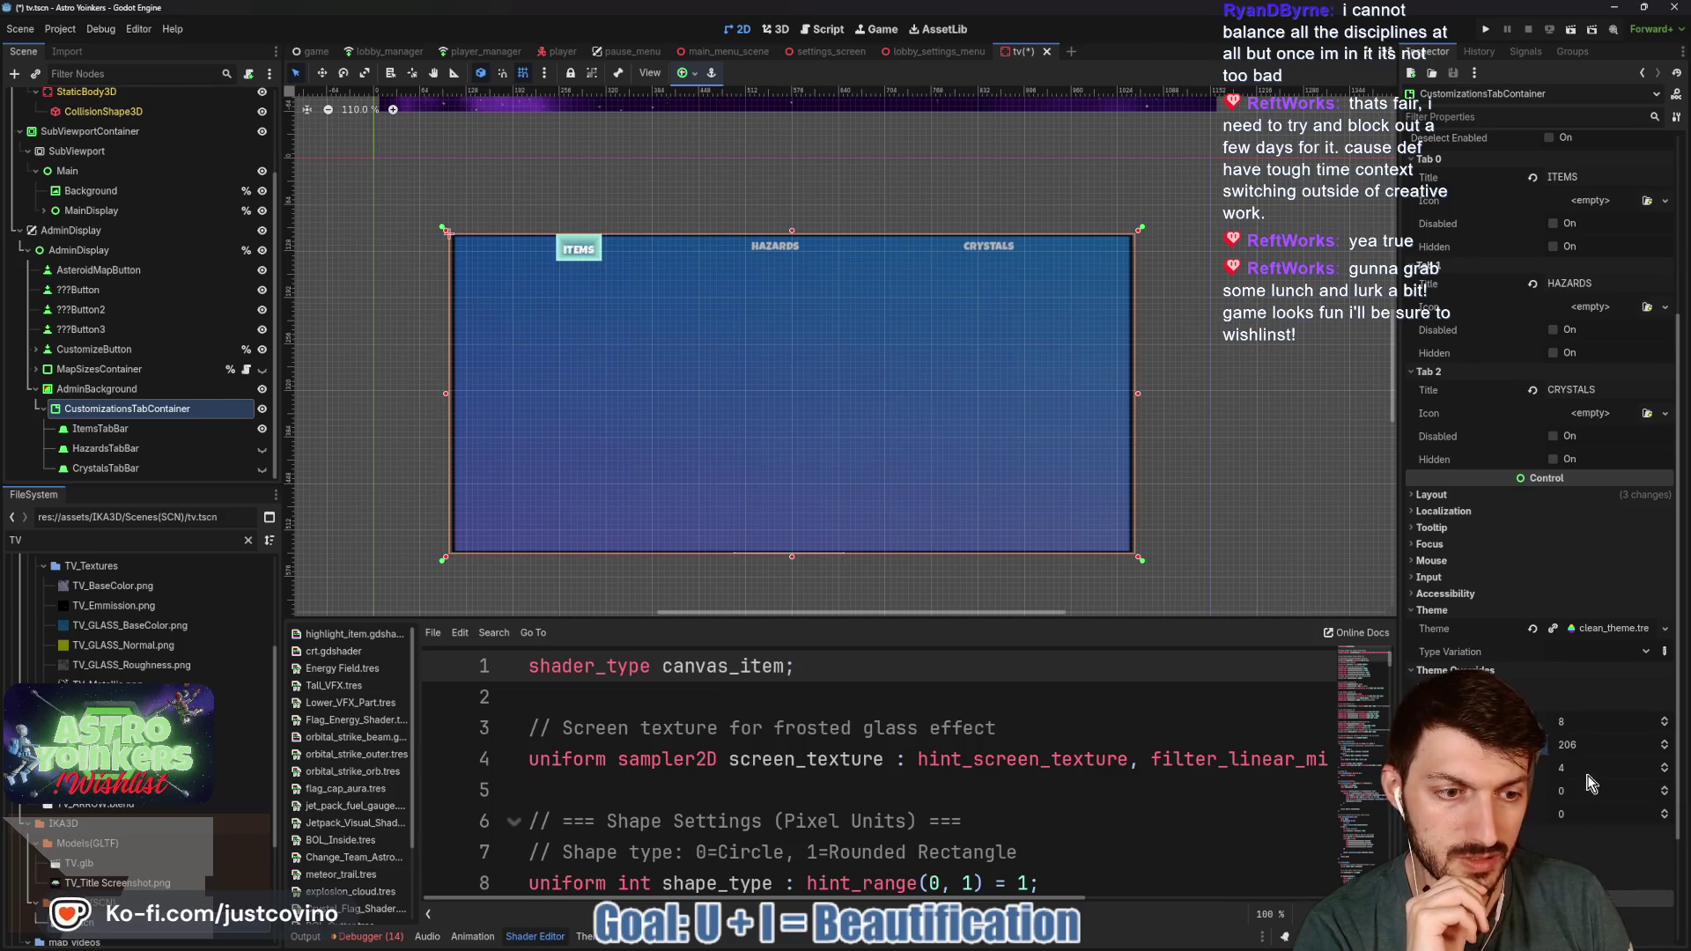
click(1454, 703)
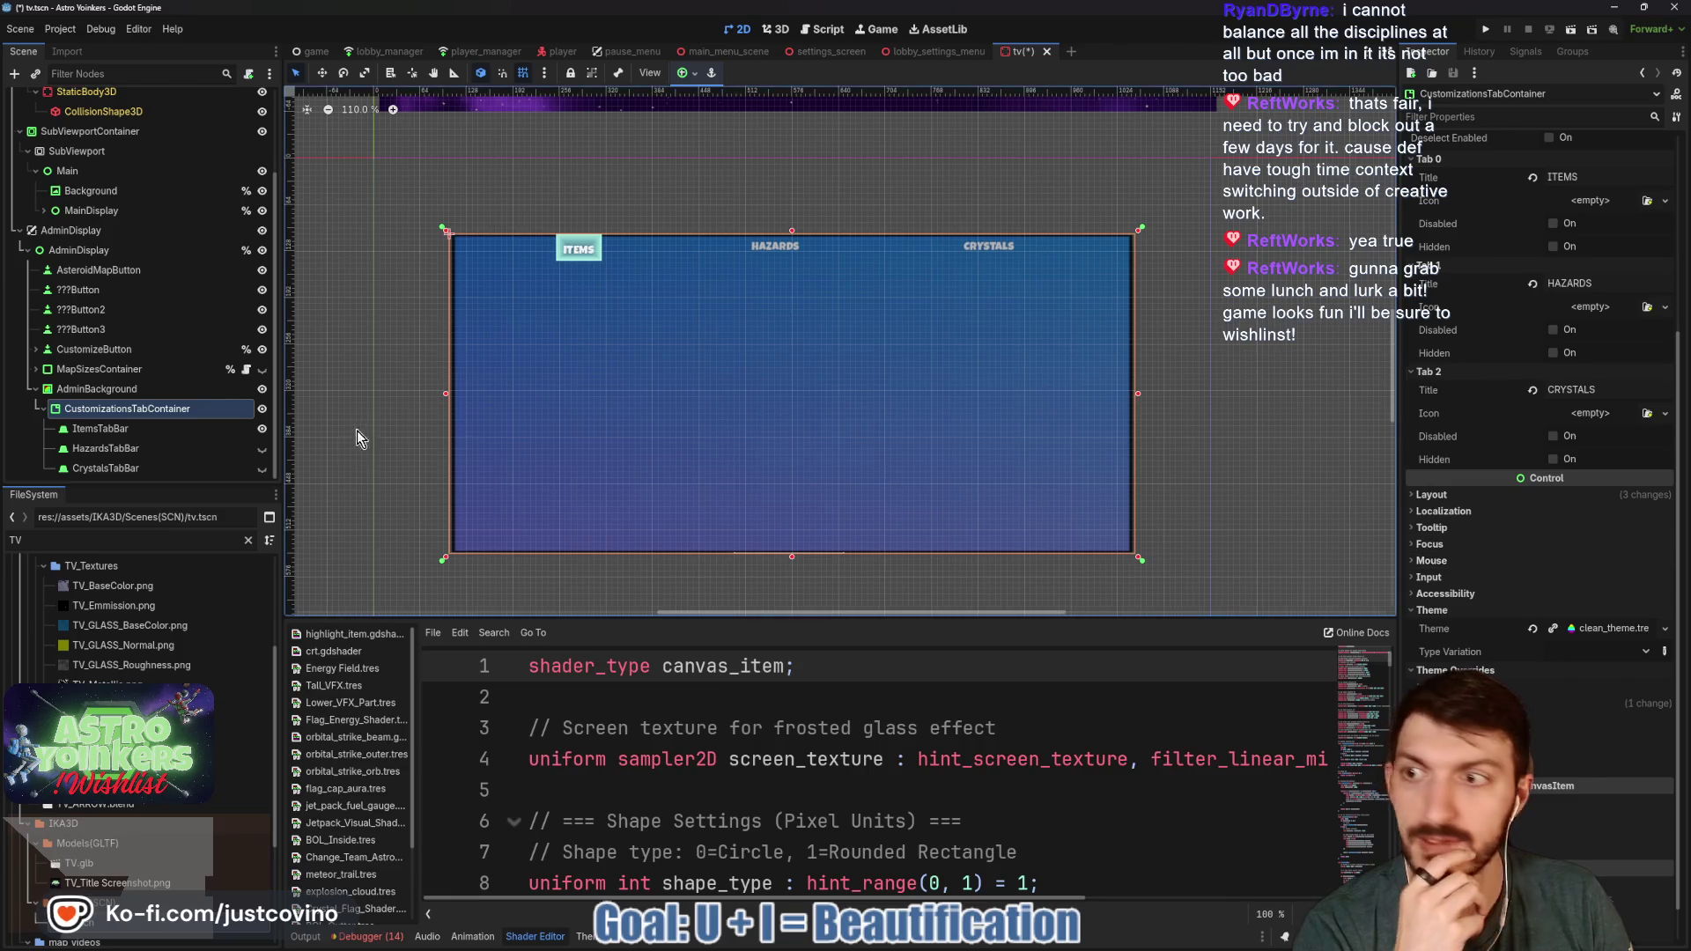
click(139, 428)
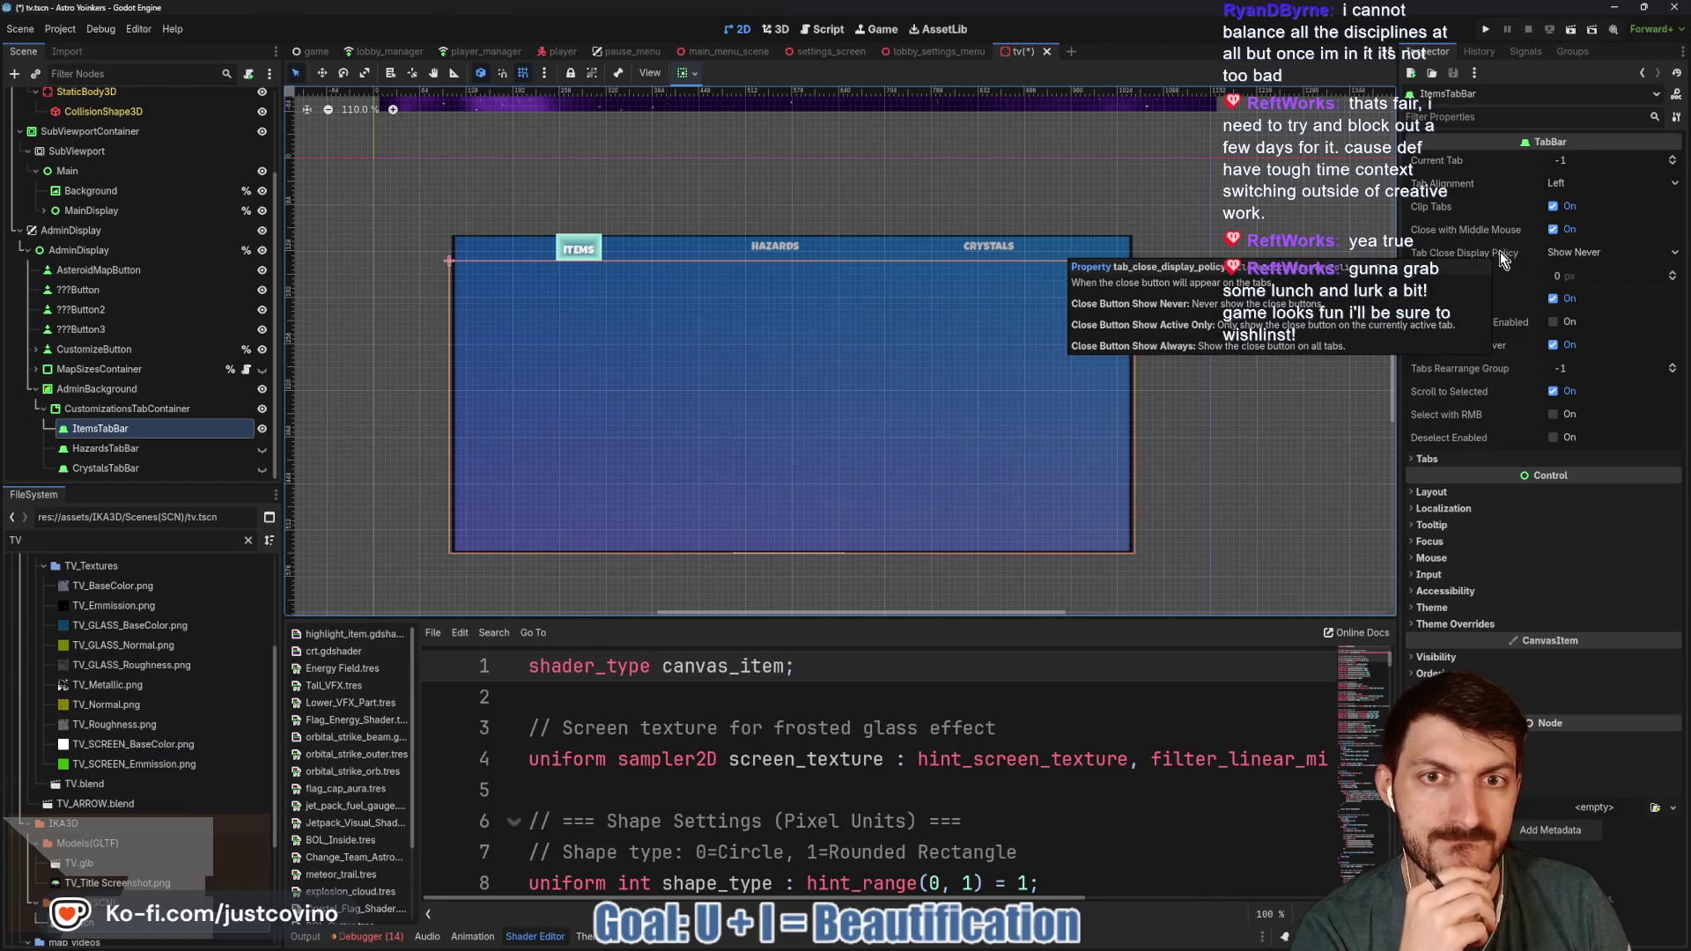
click(1487, 626)
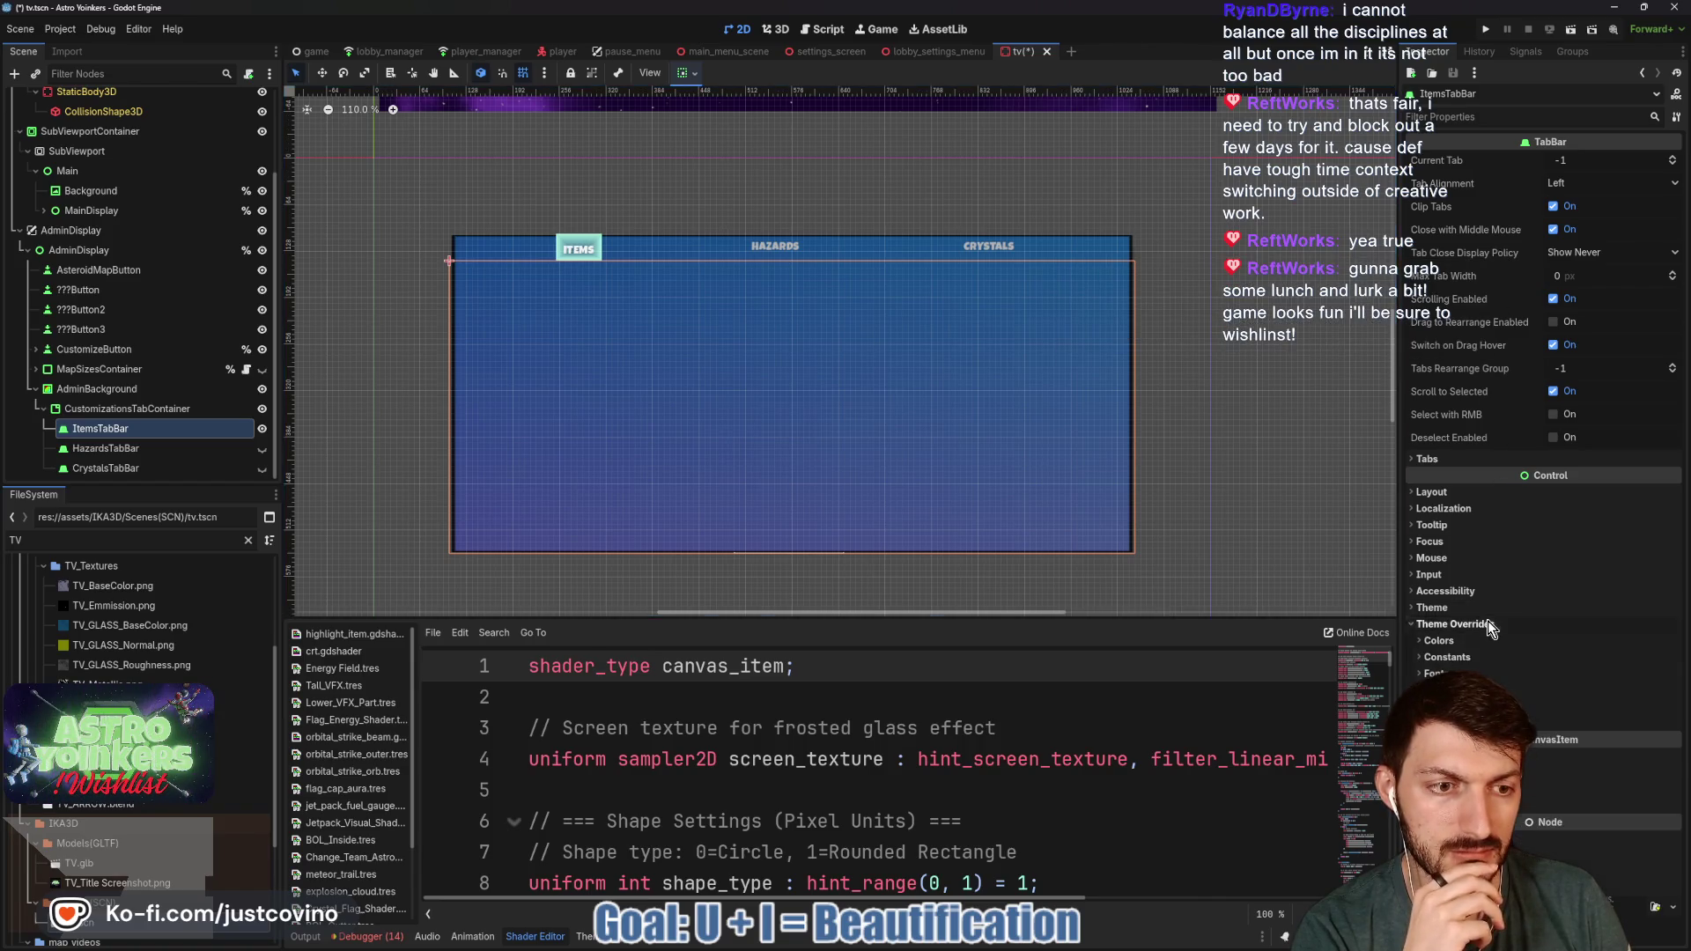
click(1483, 495)
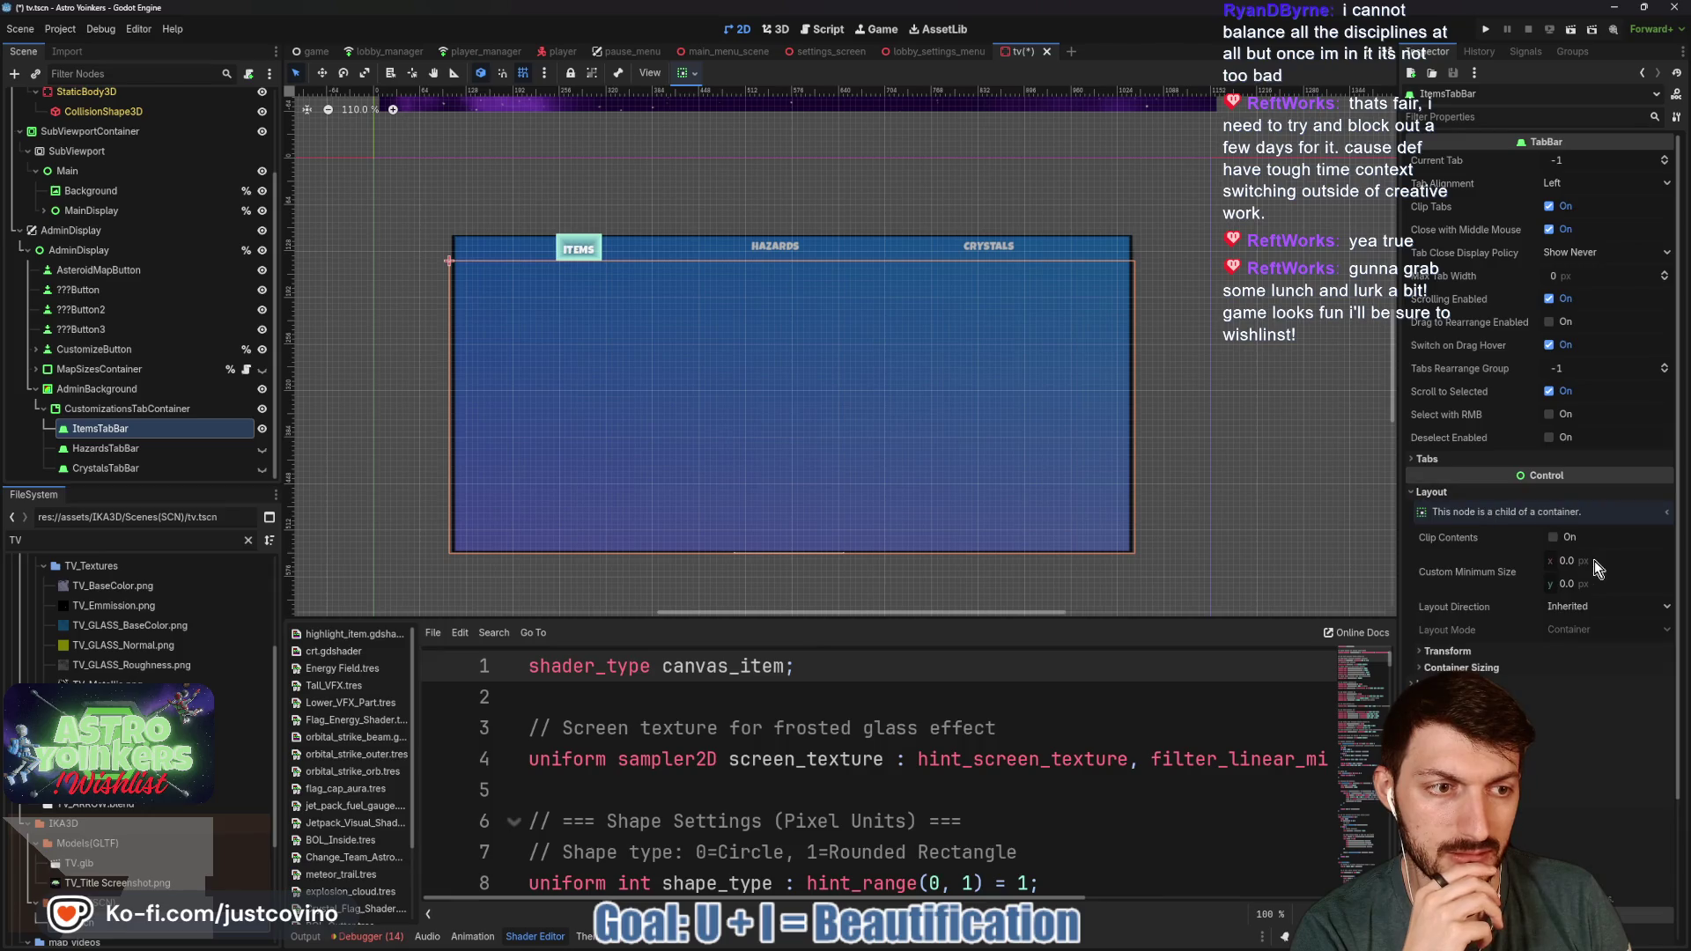
click(1451, 653)
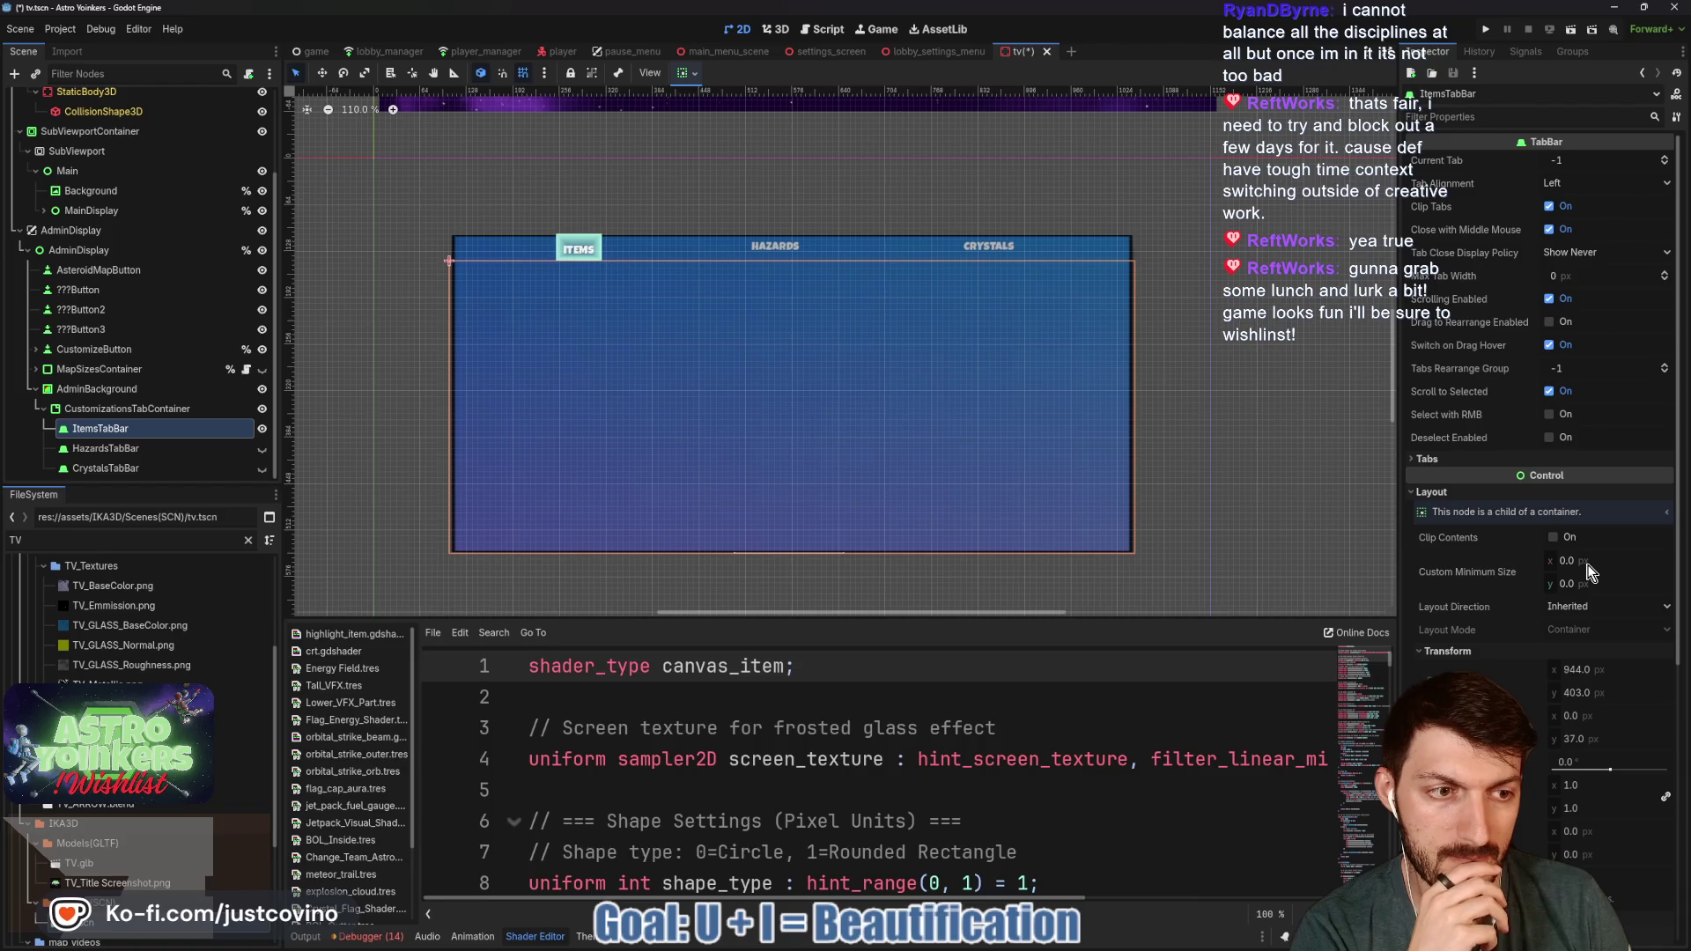
scroll(1542, 669, down, 4)
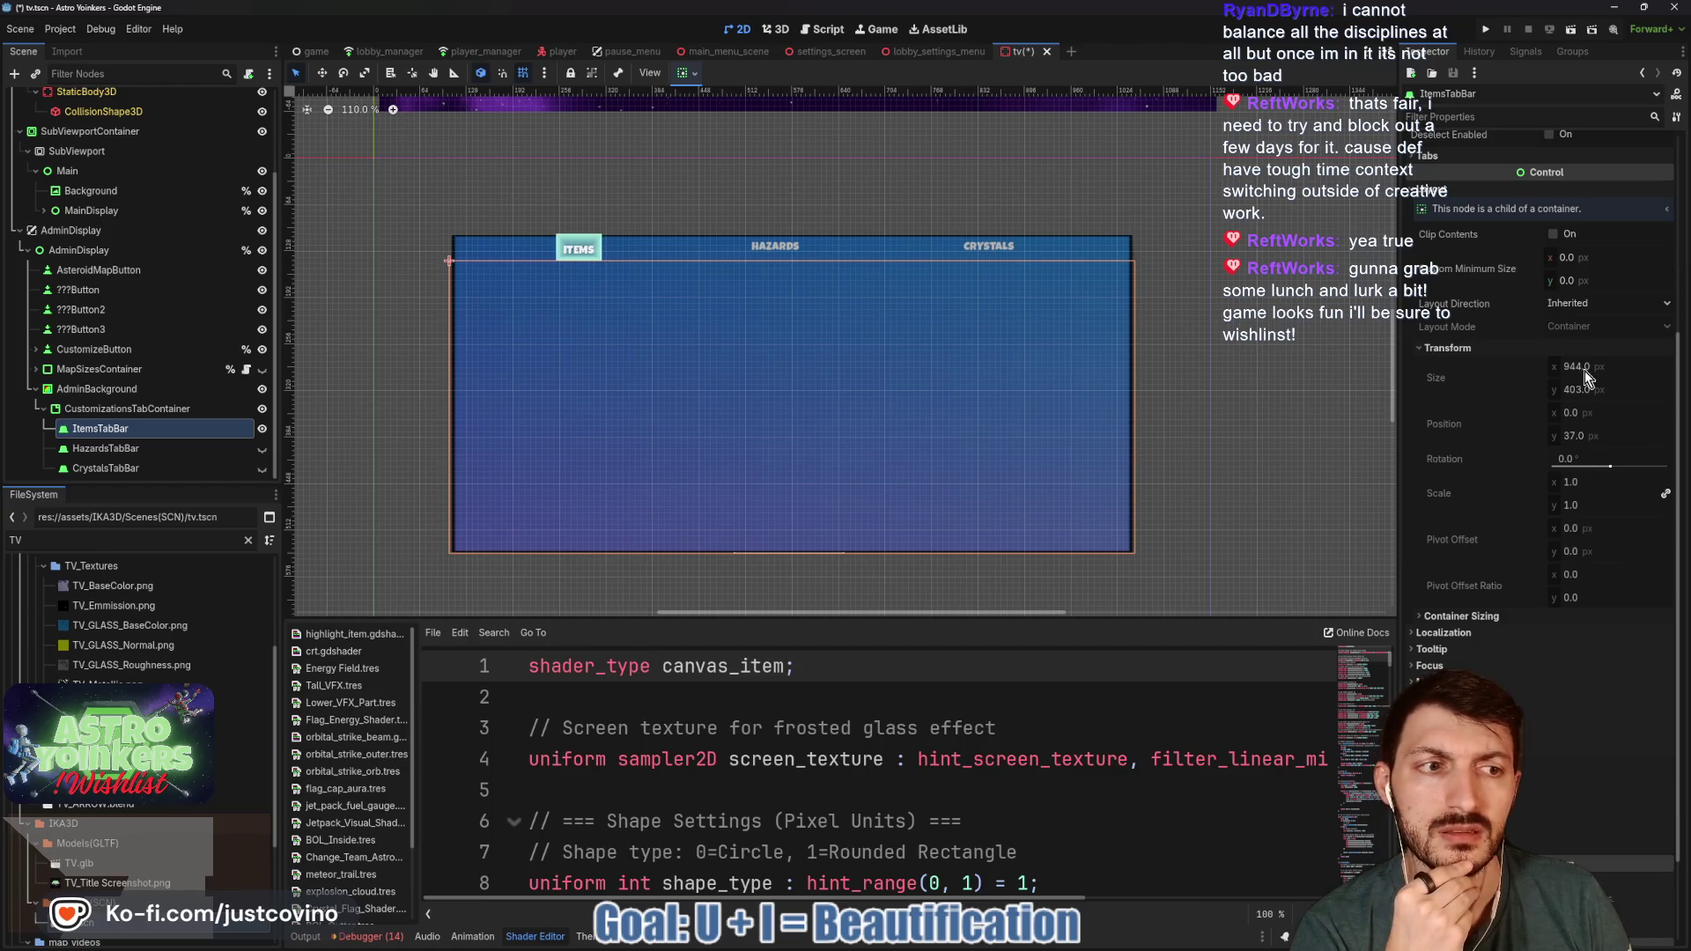
scroll(1467, 485, up, 4)
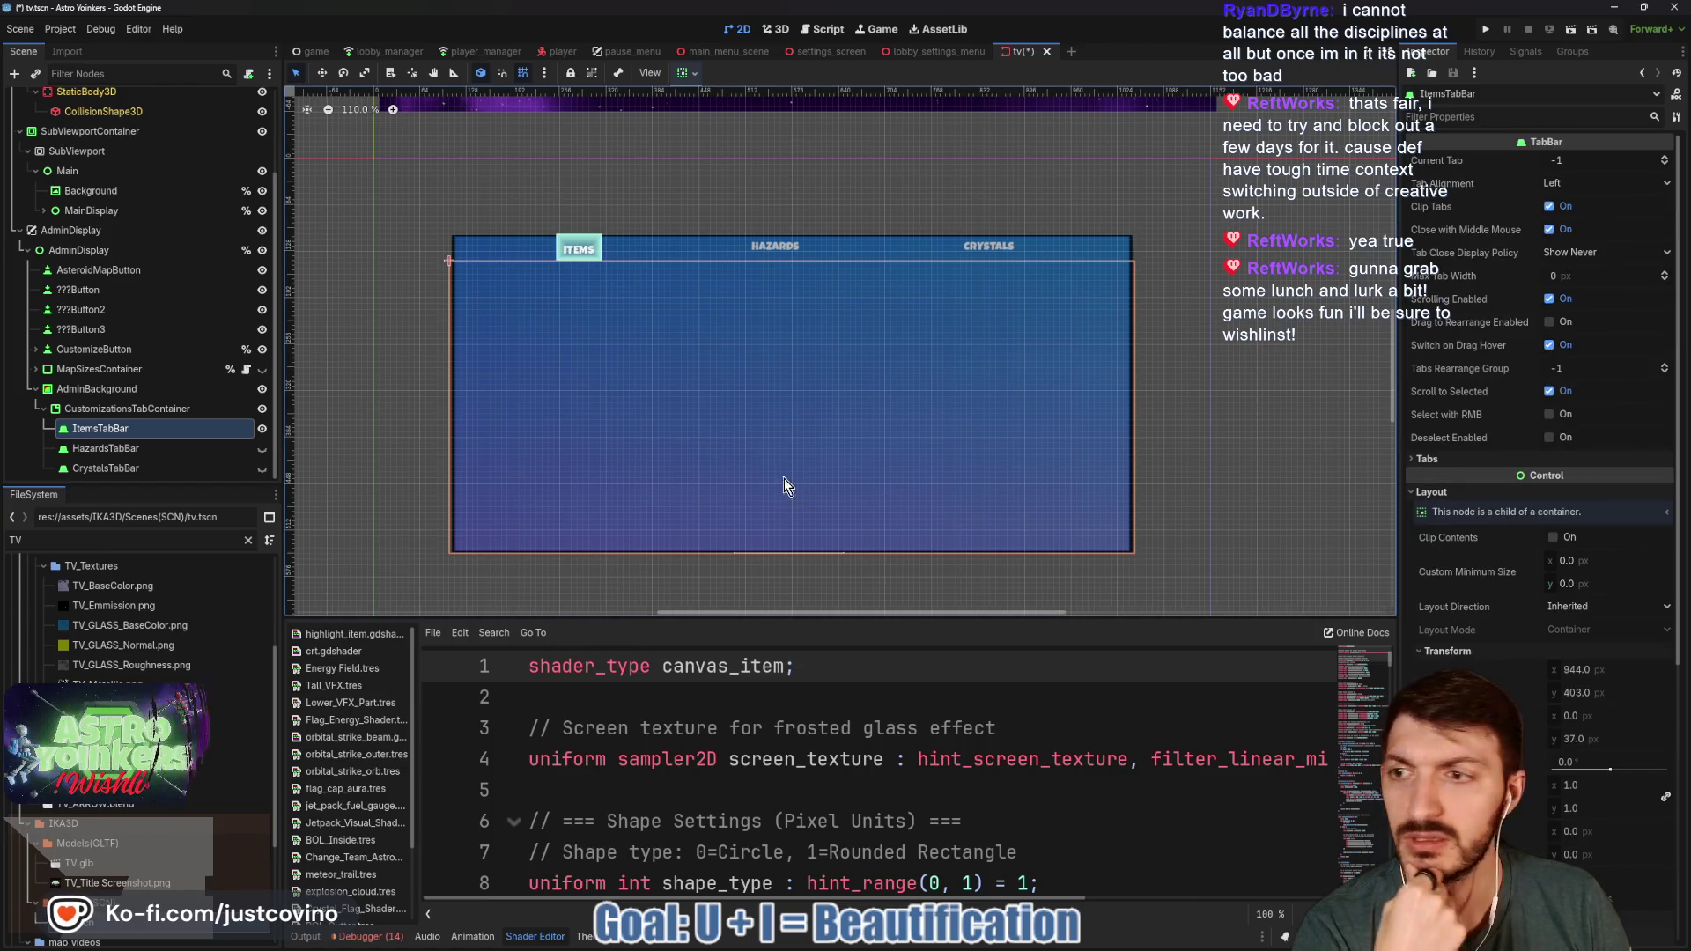
click(106, 409)
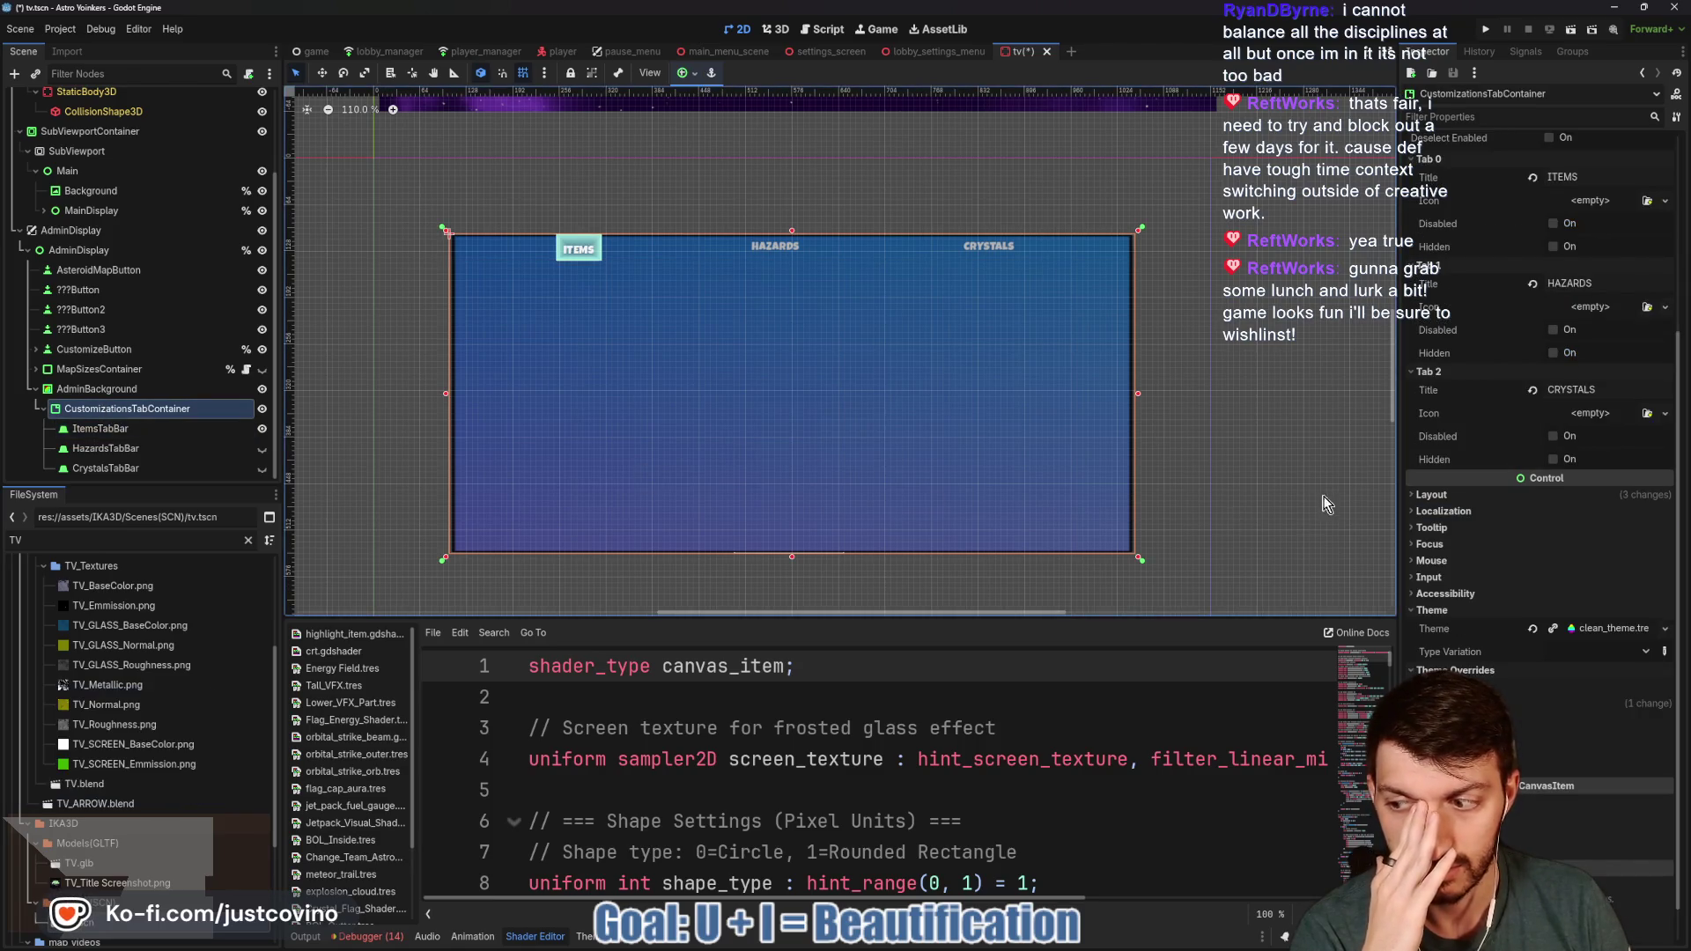
- Set the tab titles' font size override to 28 px
click(1471, 501)
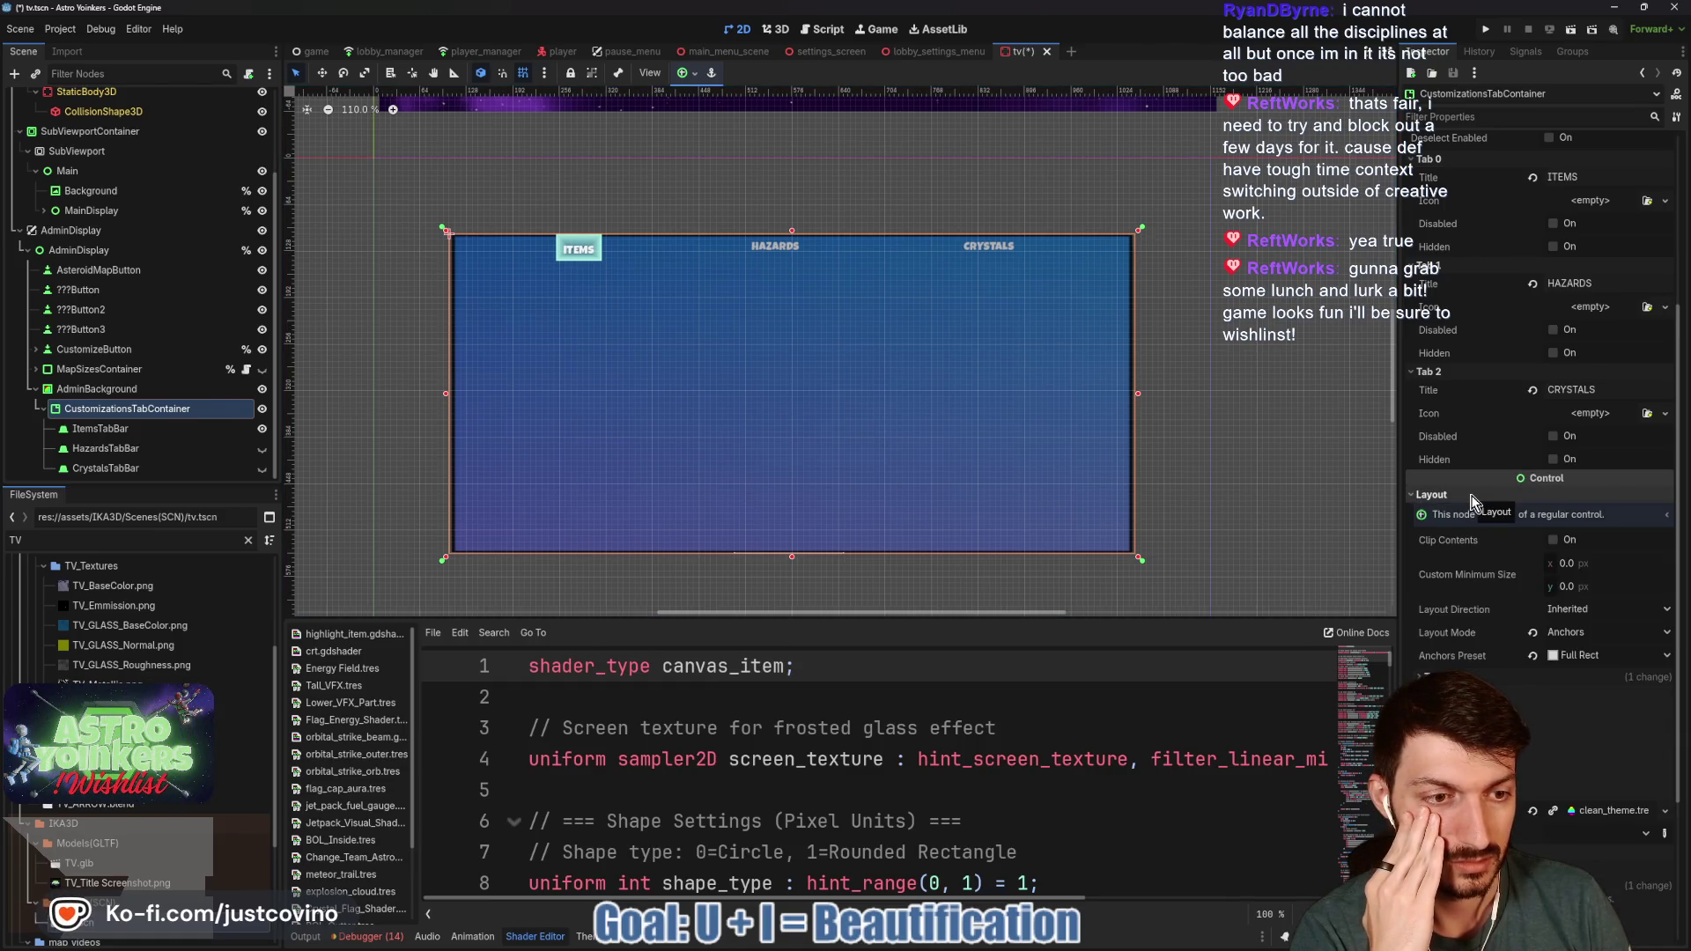
click(1471, 498)
click(1541, 703)
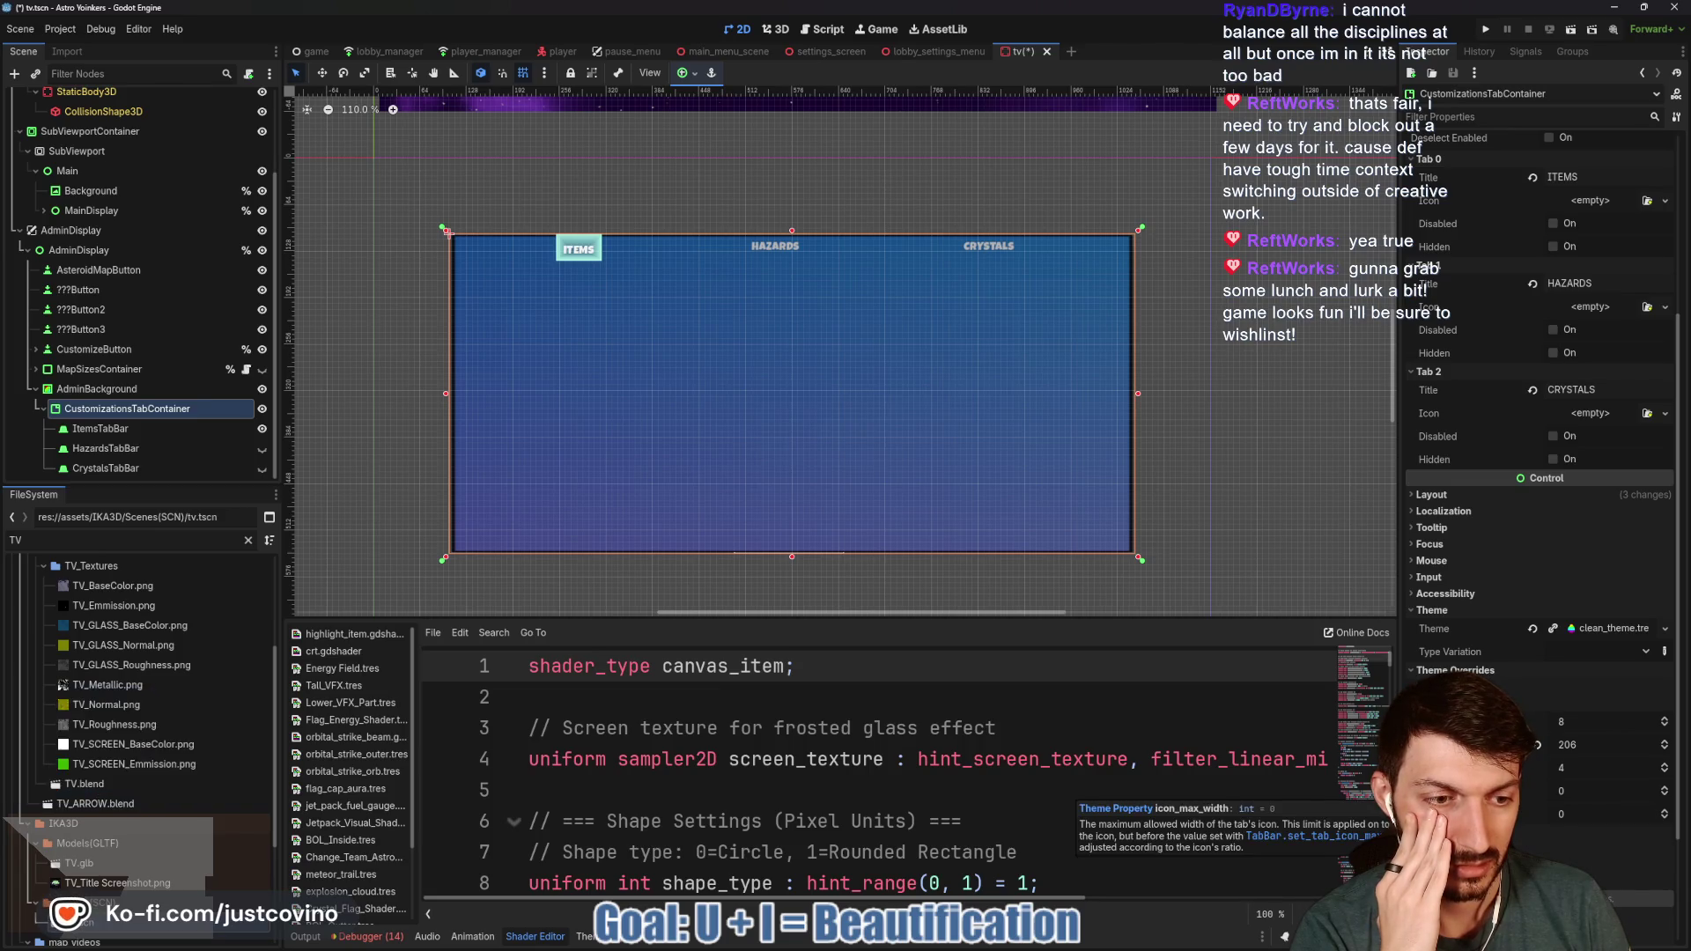
click(1541, 703)
mouse_move(1574, 763)
mouse_down()
mouse_move(1603, 763)
mouse_move(1584, 763)
mouse_up()
click(1572, 754)
key(Return)
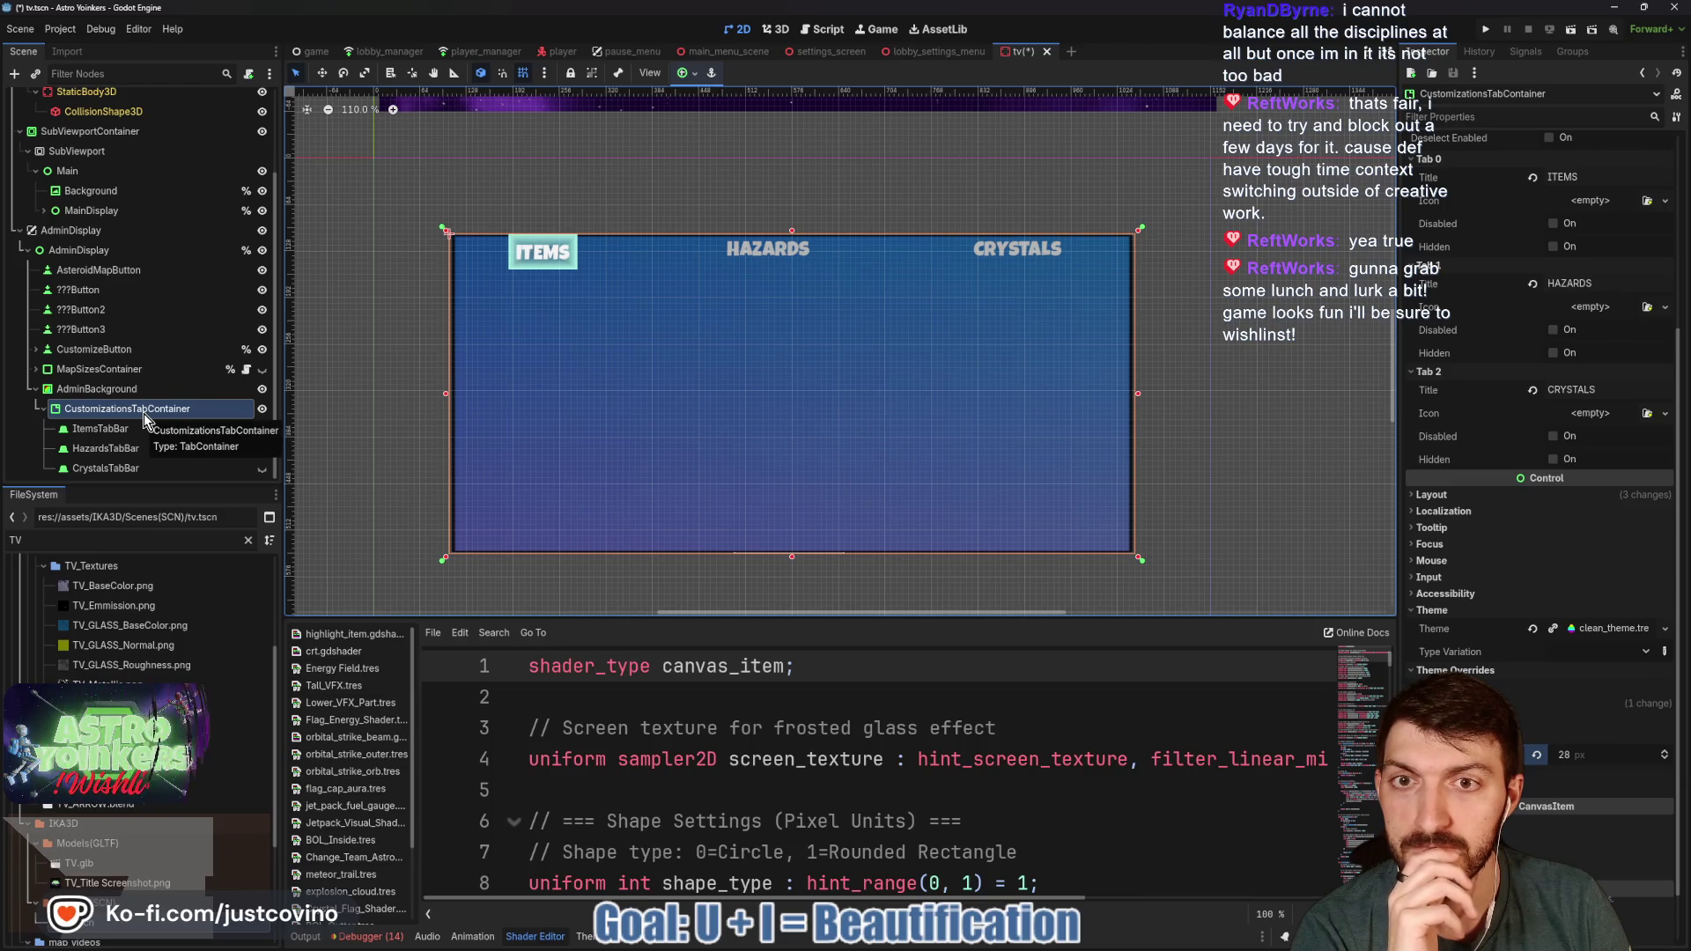
- Reselect CustomizationsTabContainer and collapse its Tab 0, Tab 1 and Tab 2 sections
click(115, 430)
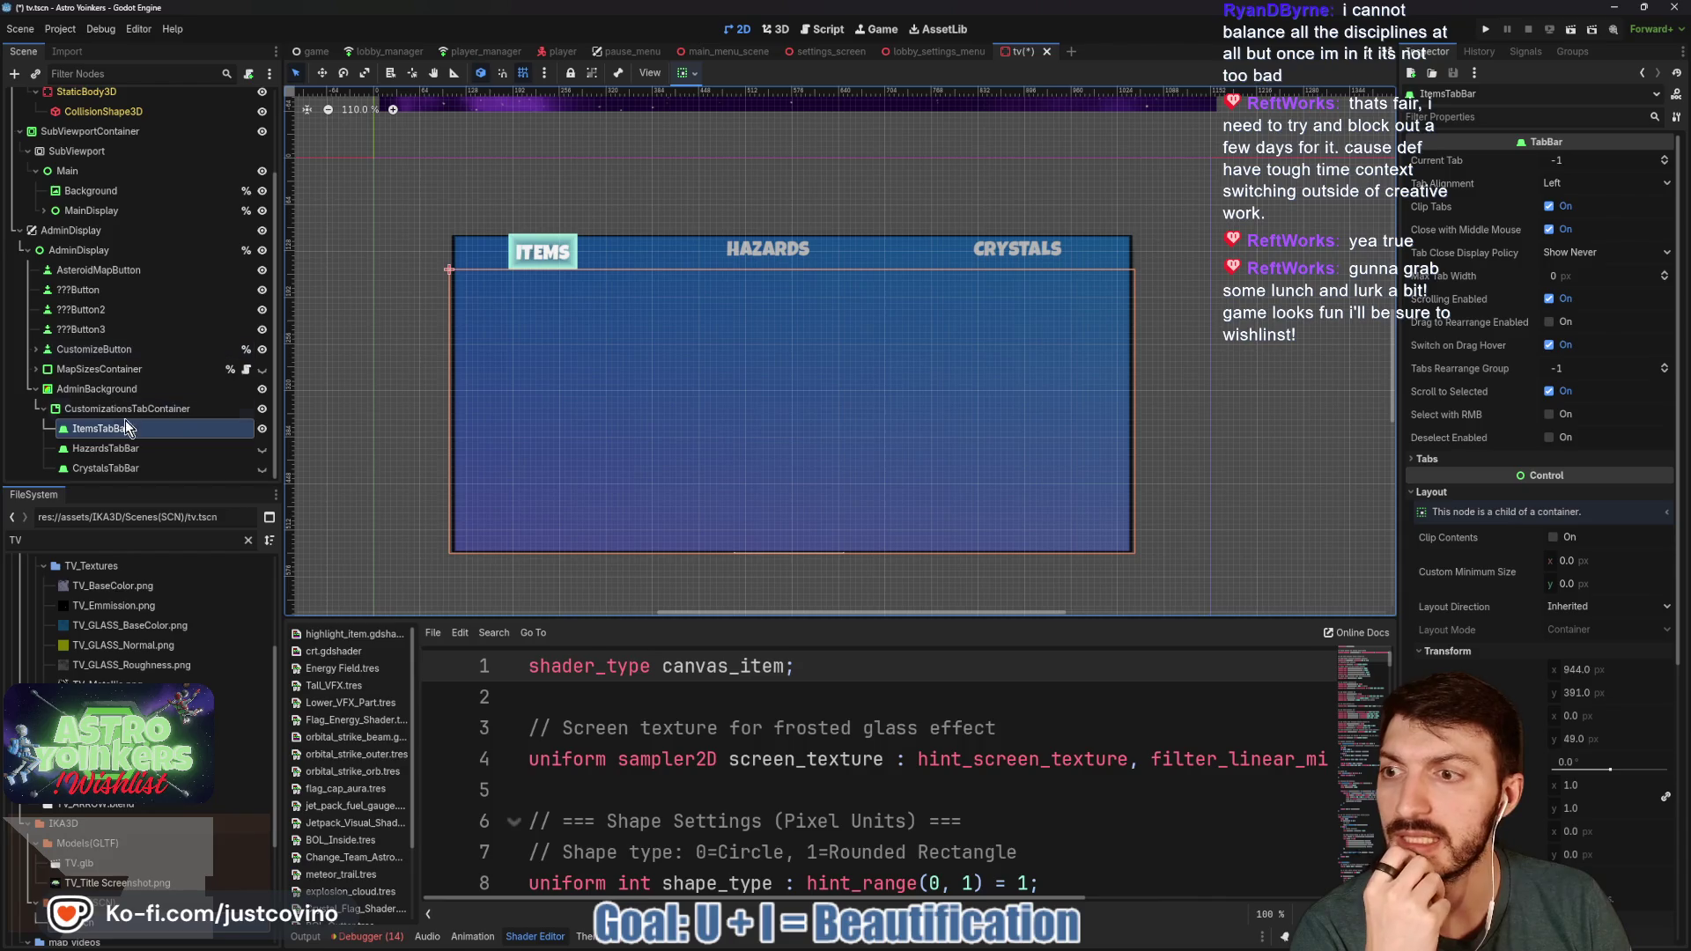
key(Up)
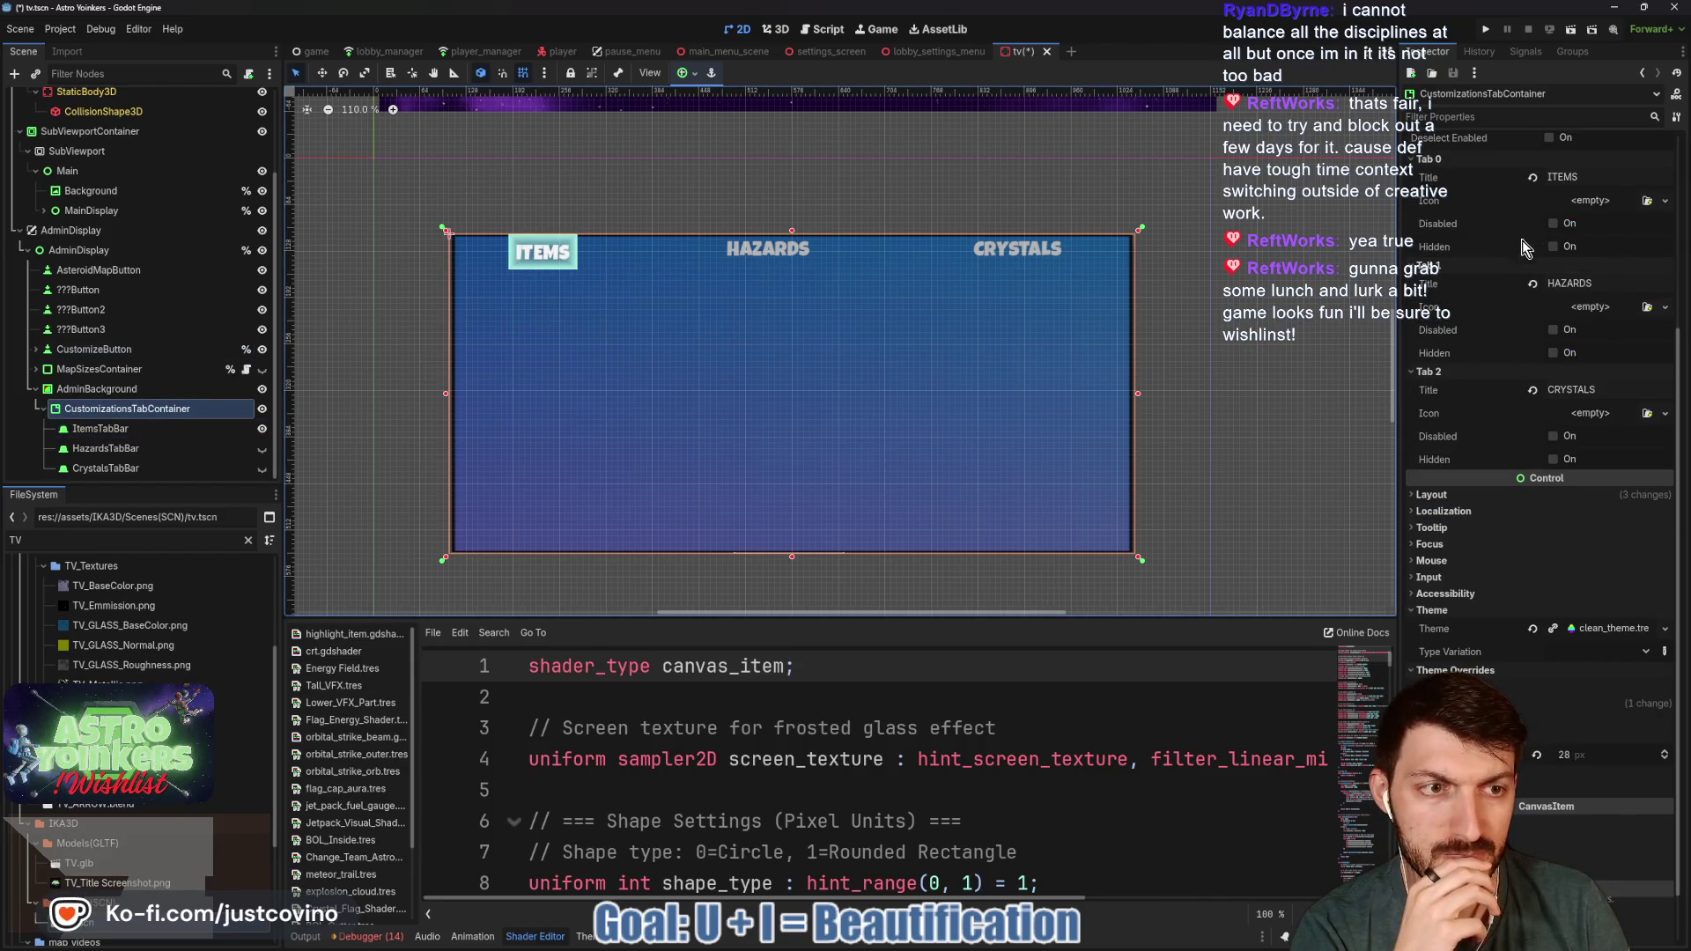
scroll(1506, 397, up, 5)
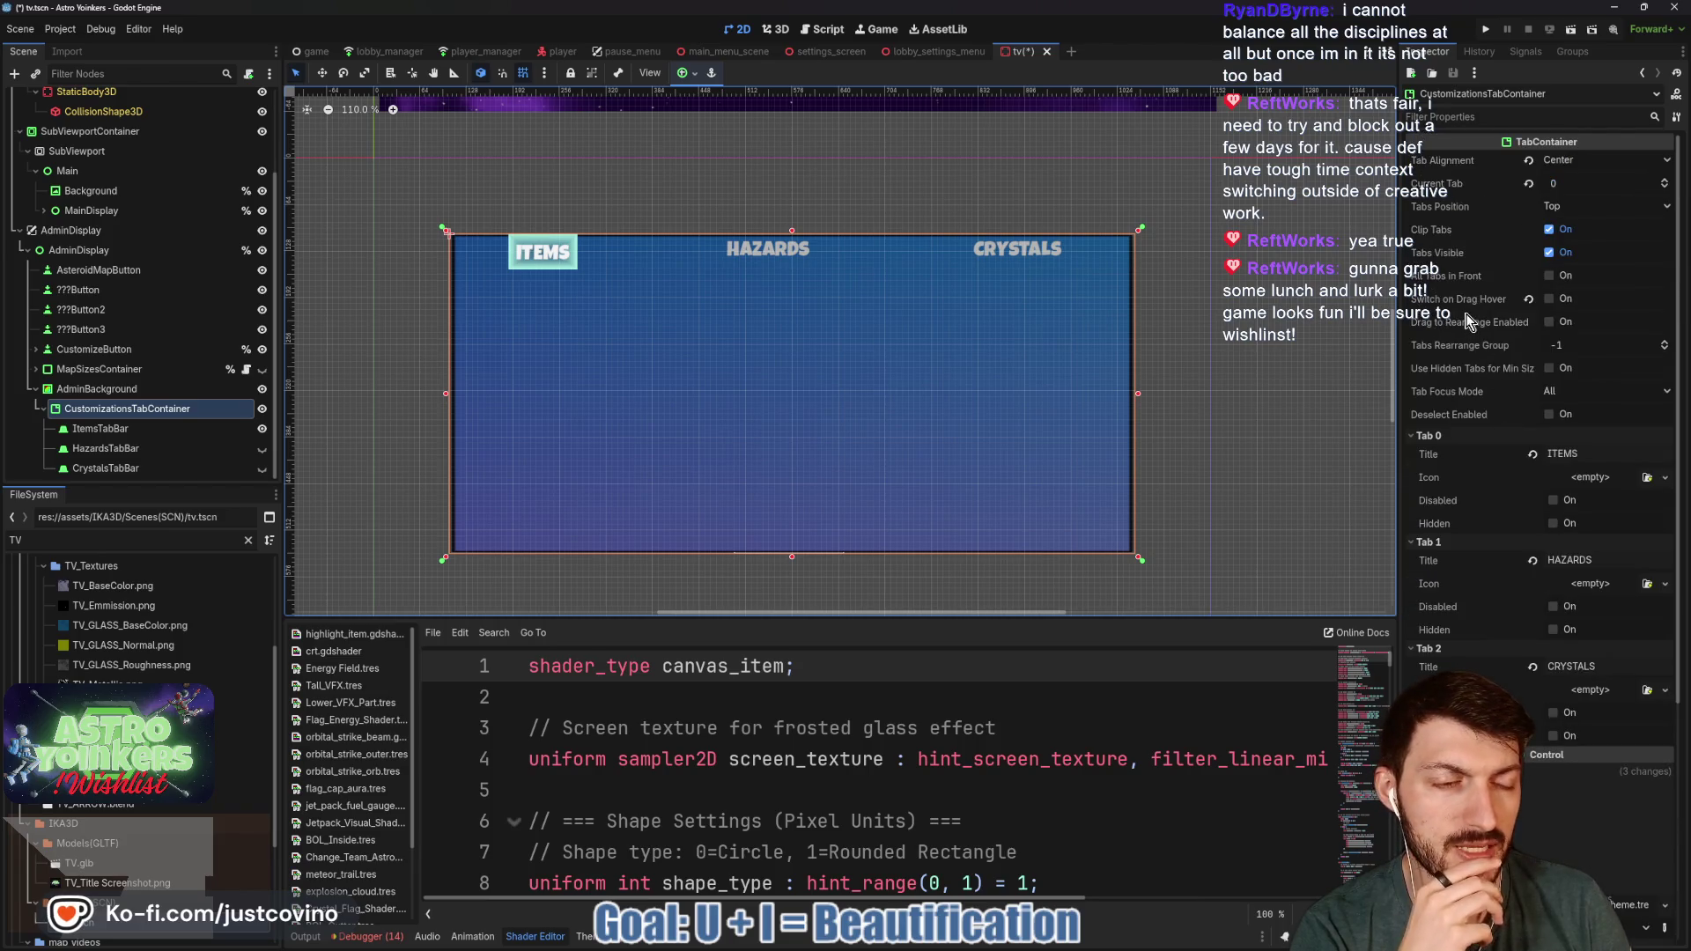
click(1447, 441)
click(1430, 454)
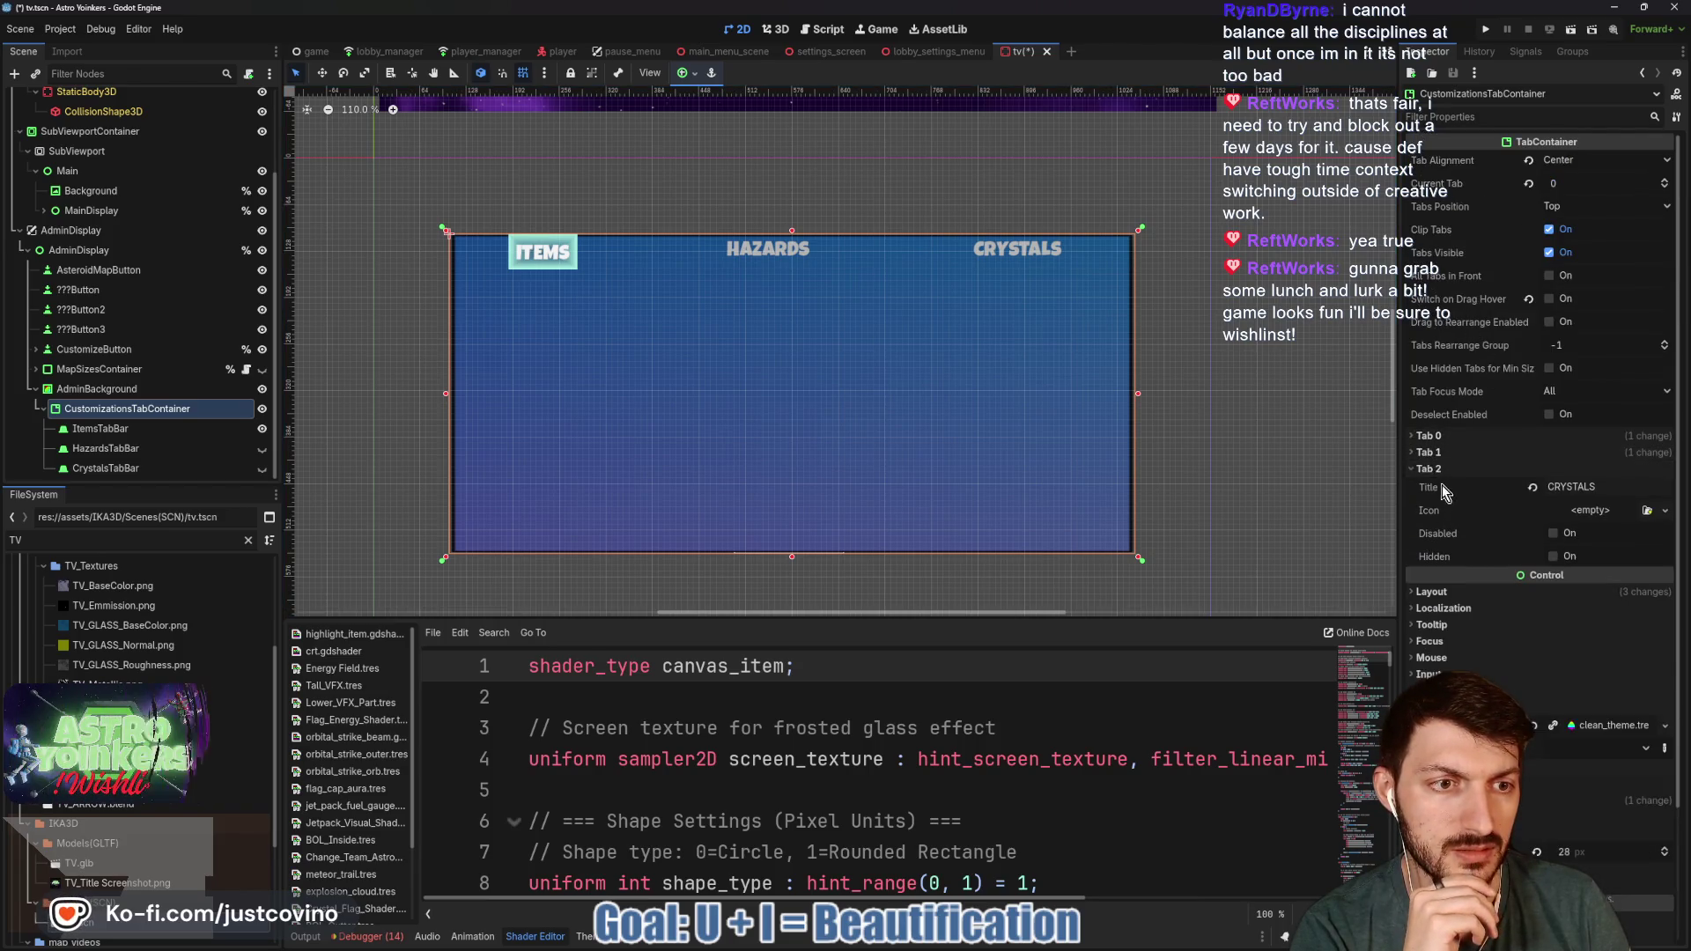
click(1428, 468)
click(1447, 507)
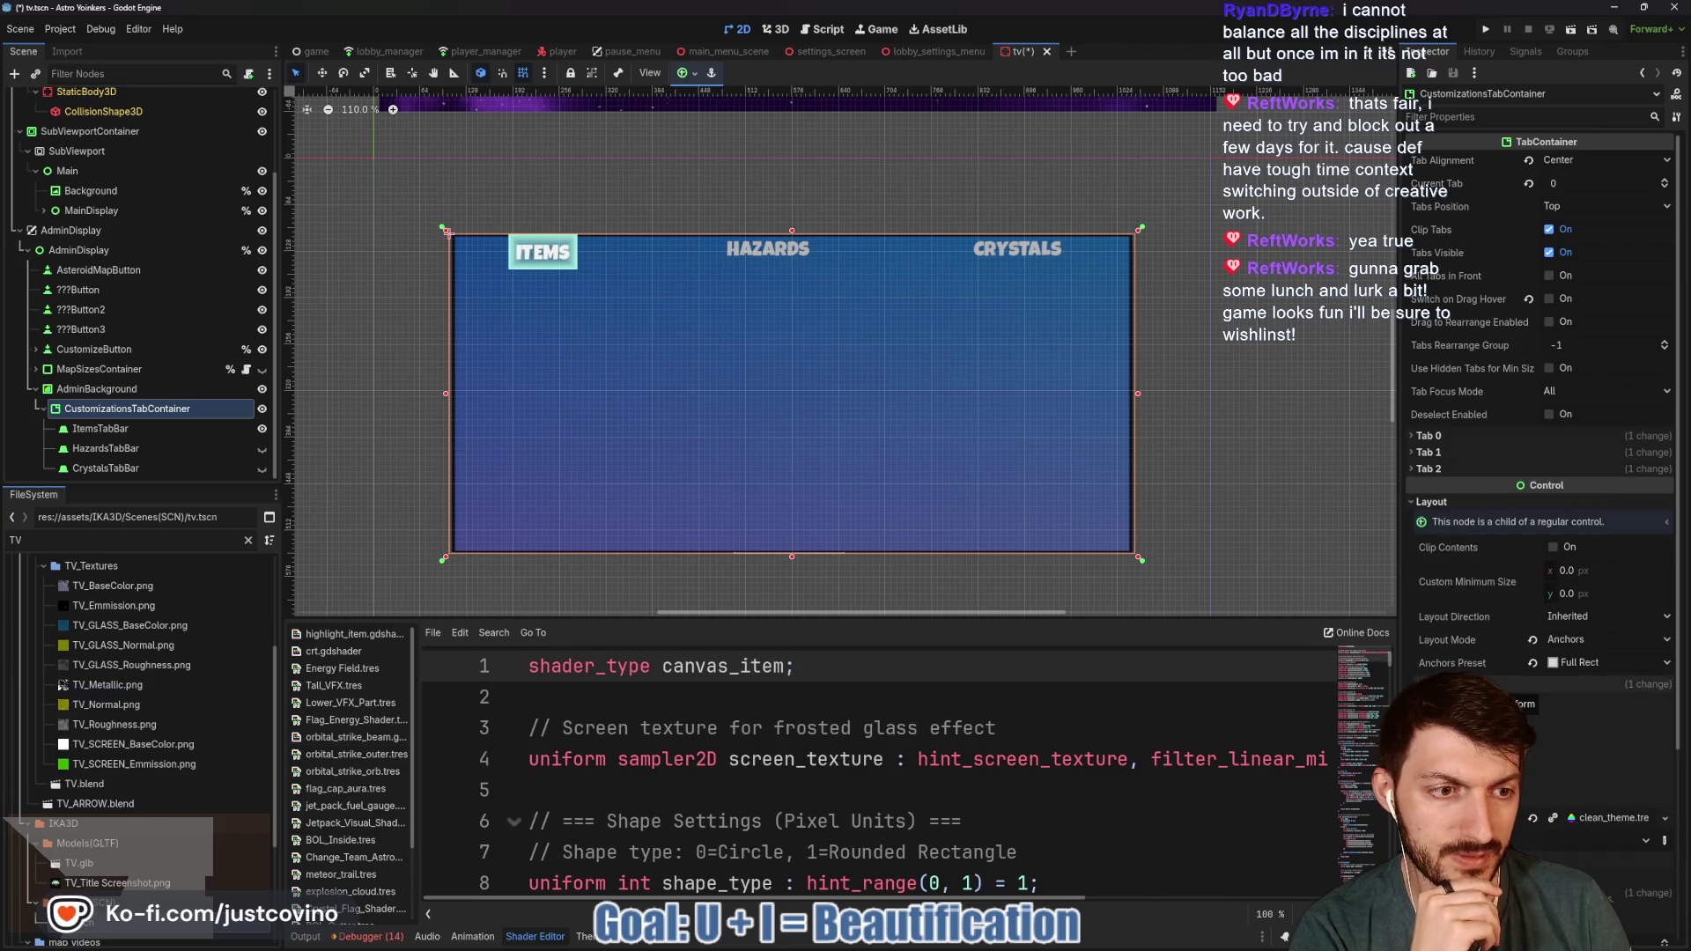
- Set the tab container's Transform position Y to 8
click(1448, 684)
scroll(1592, 514, down, 5)
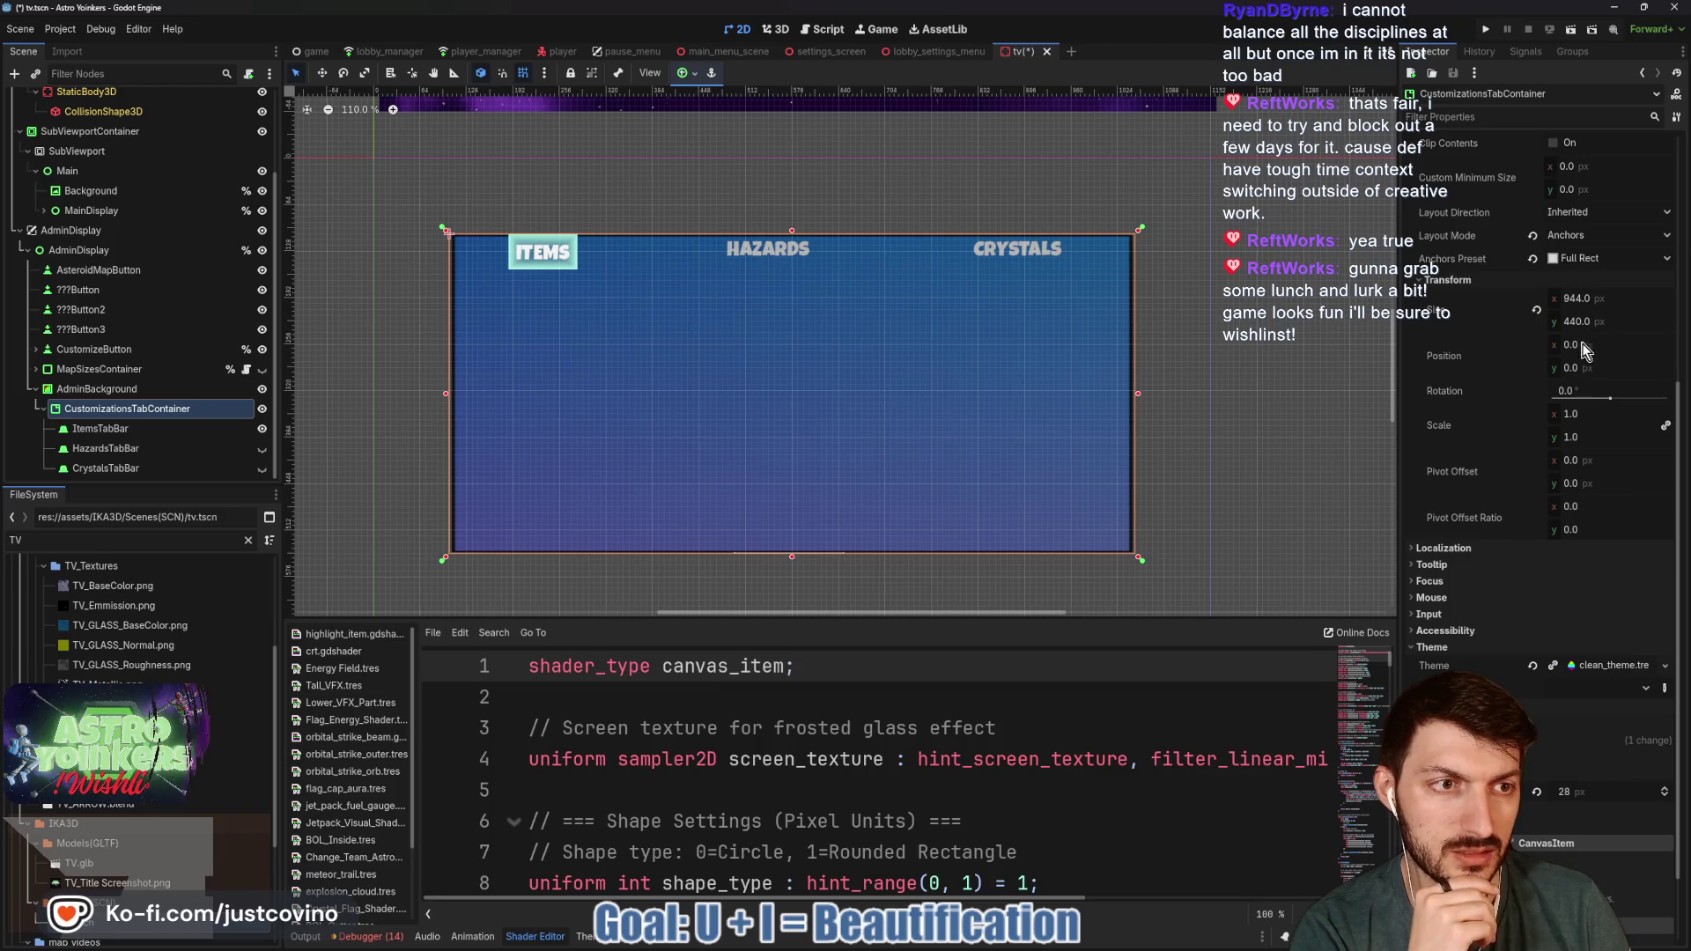
click(1582, 375)
drag(1576, 368, 1587, 369)
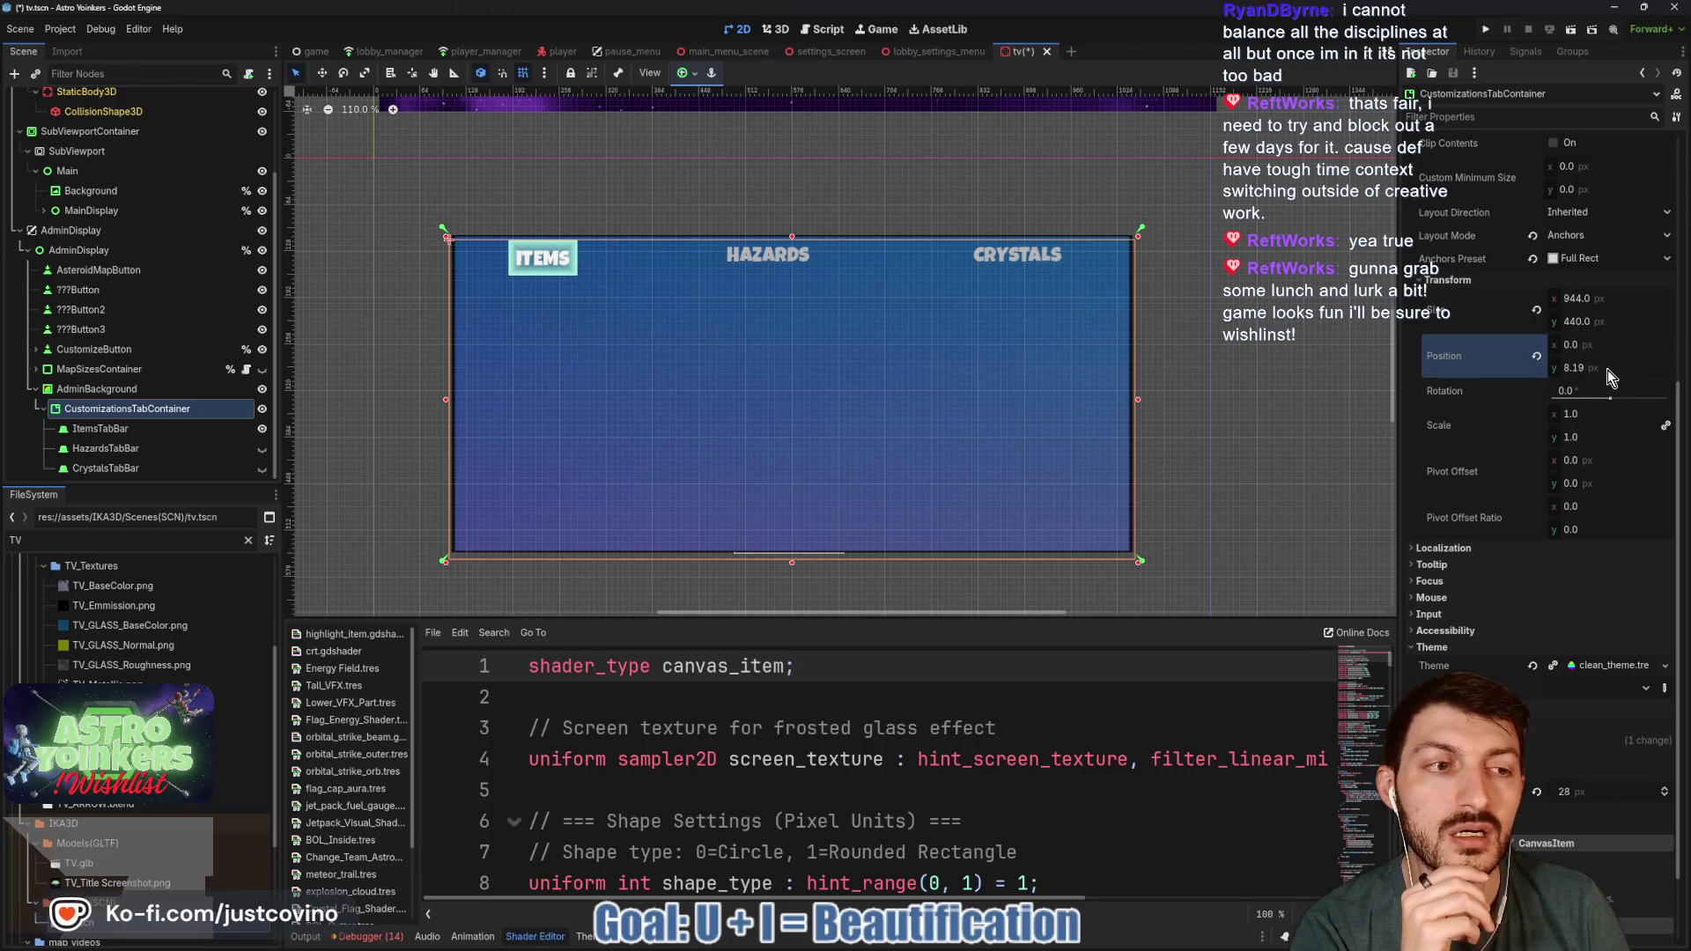
text(8)
key(Return)
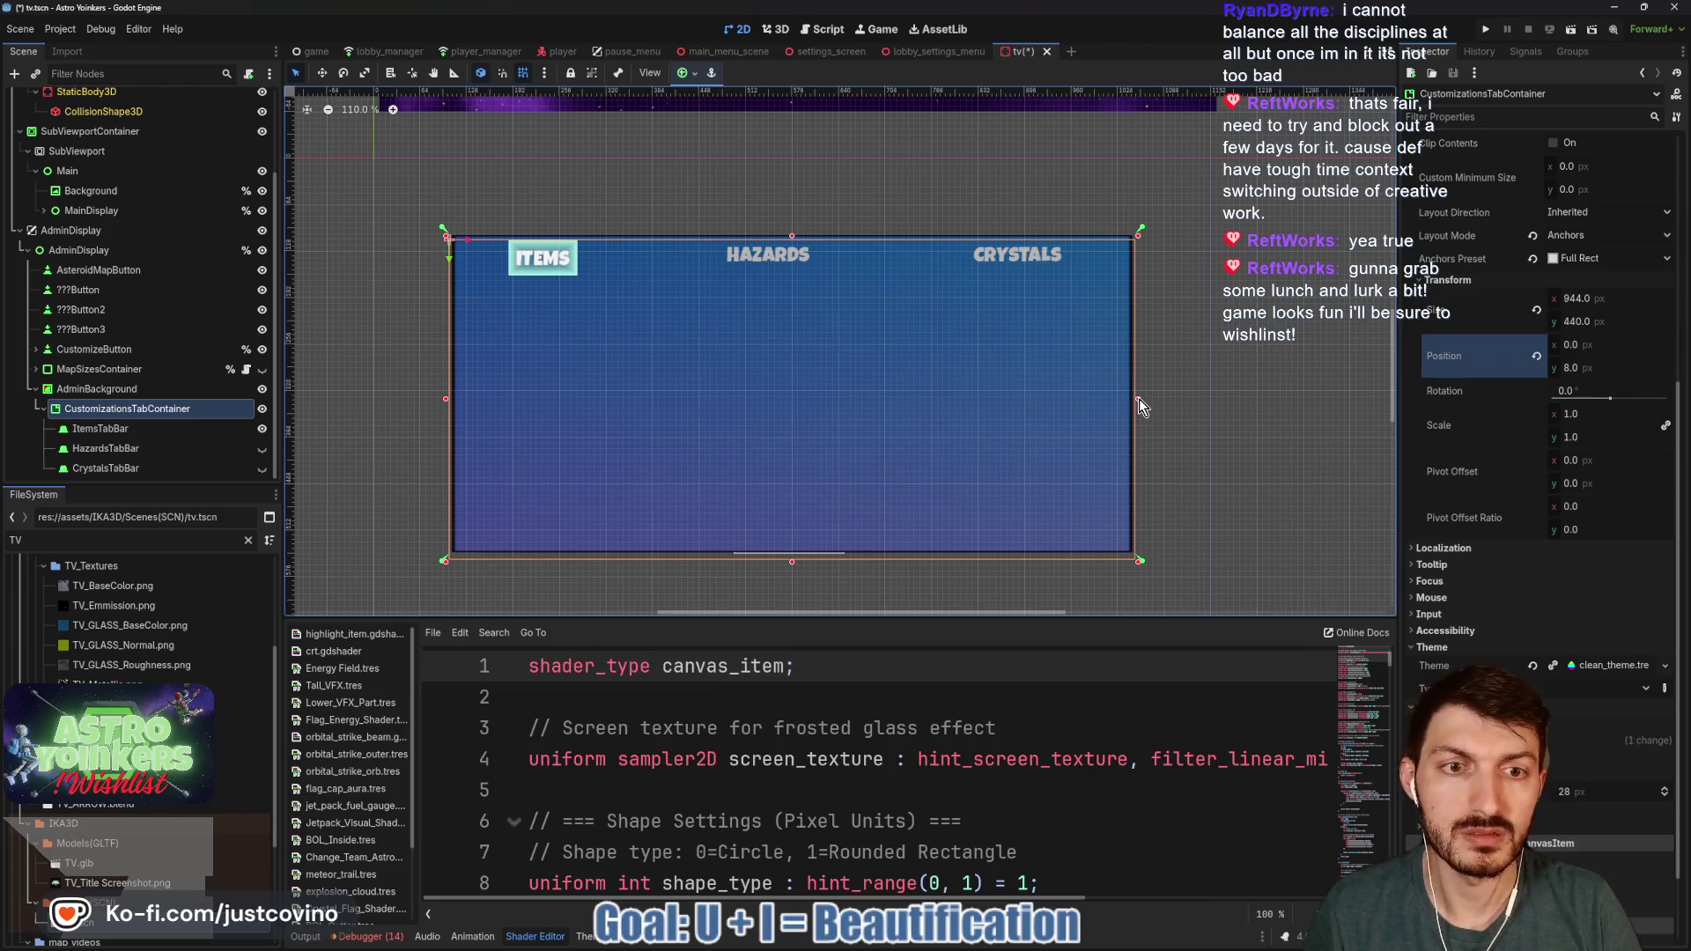
- Drag the container's side and bottom edges inward to 912 × 424, then save the scene
drag(1140, 405, 1129, 399)
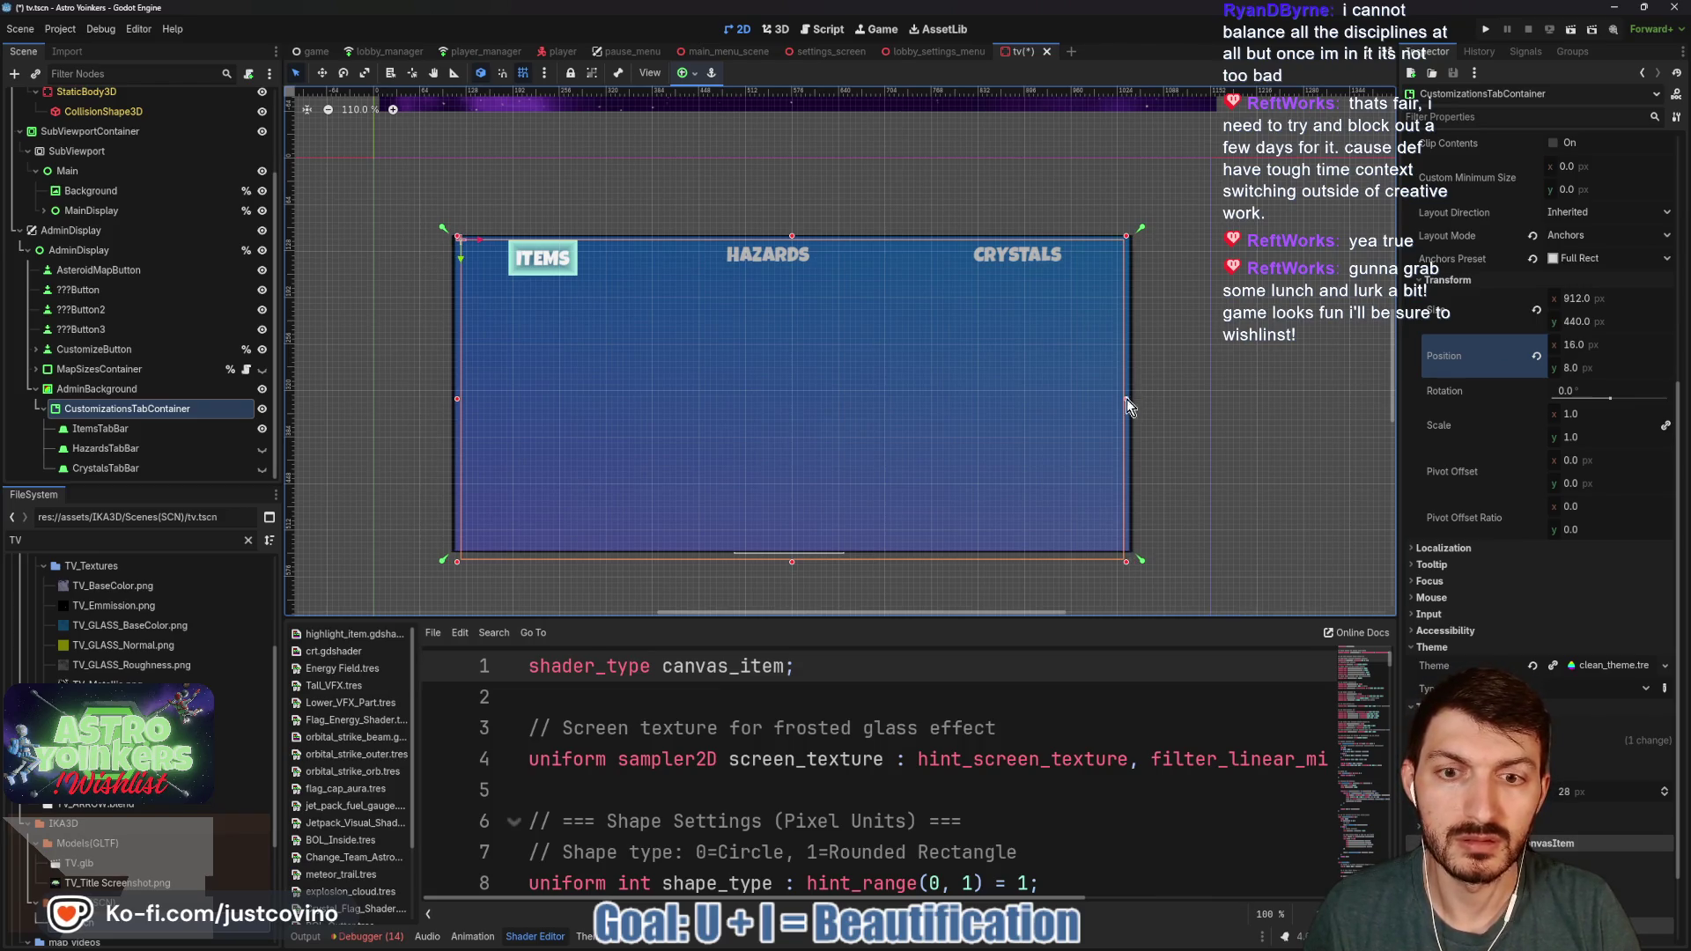
drag(793, 561, 790, 549)
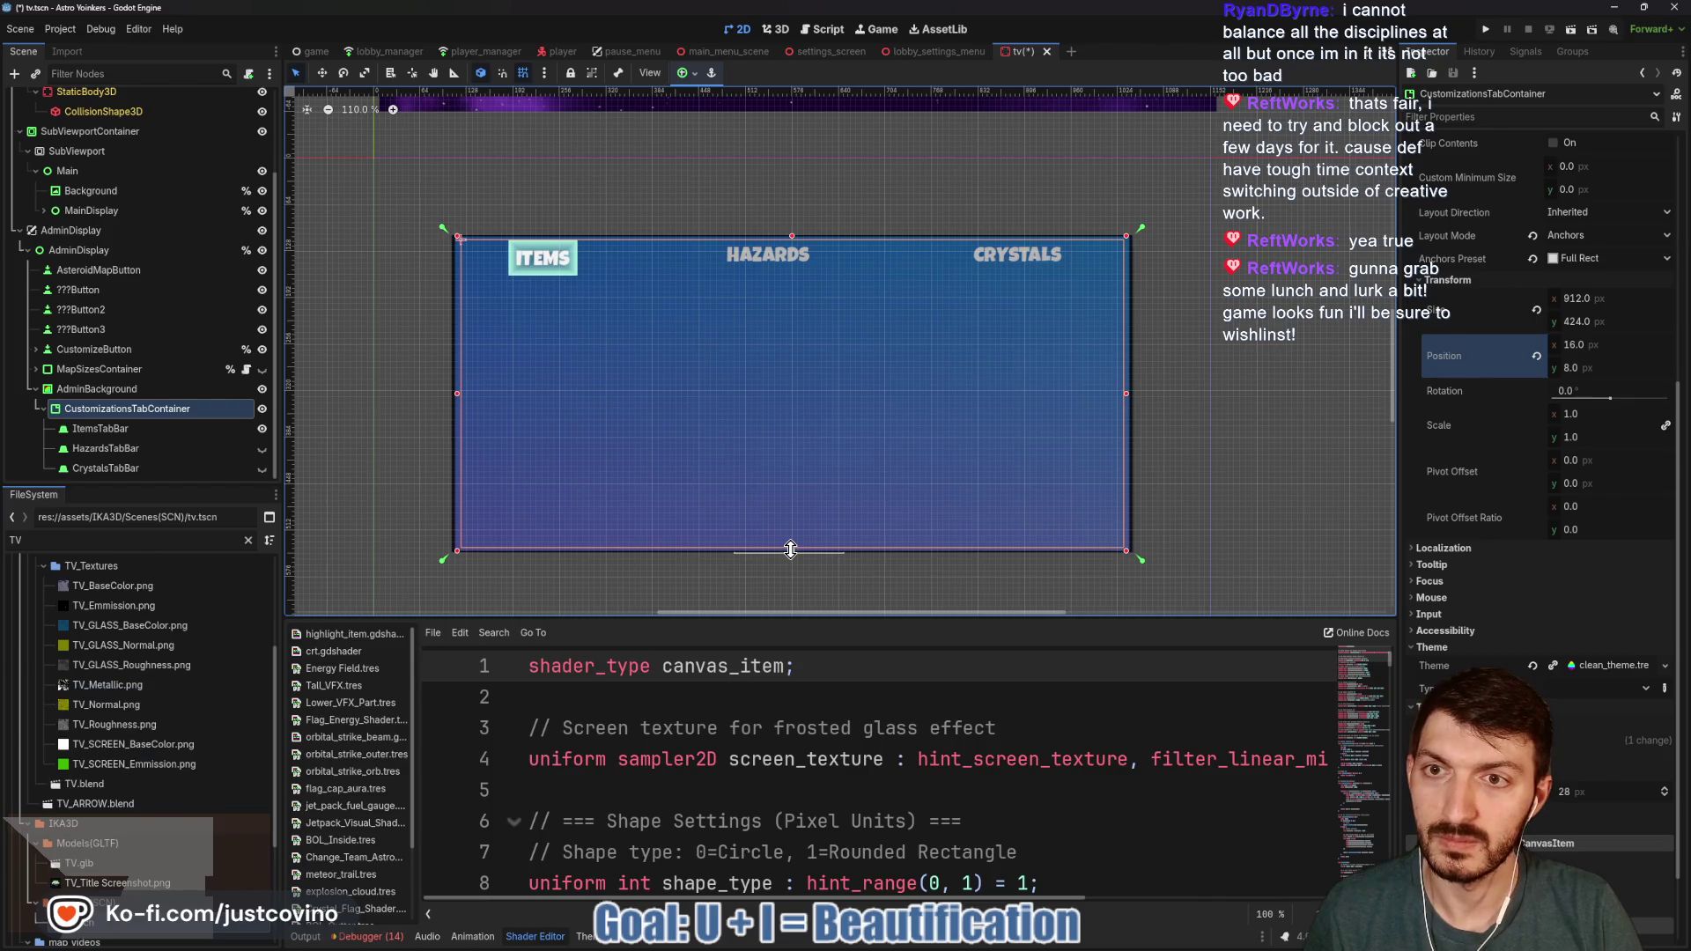
key(ctrl+s)
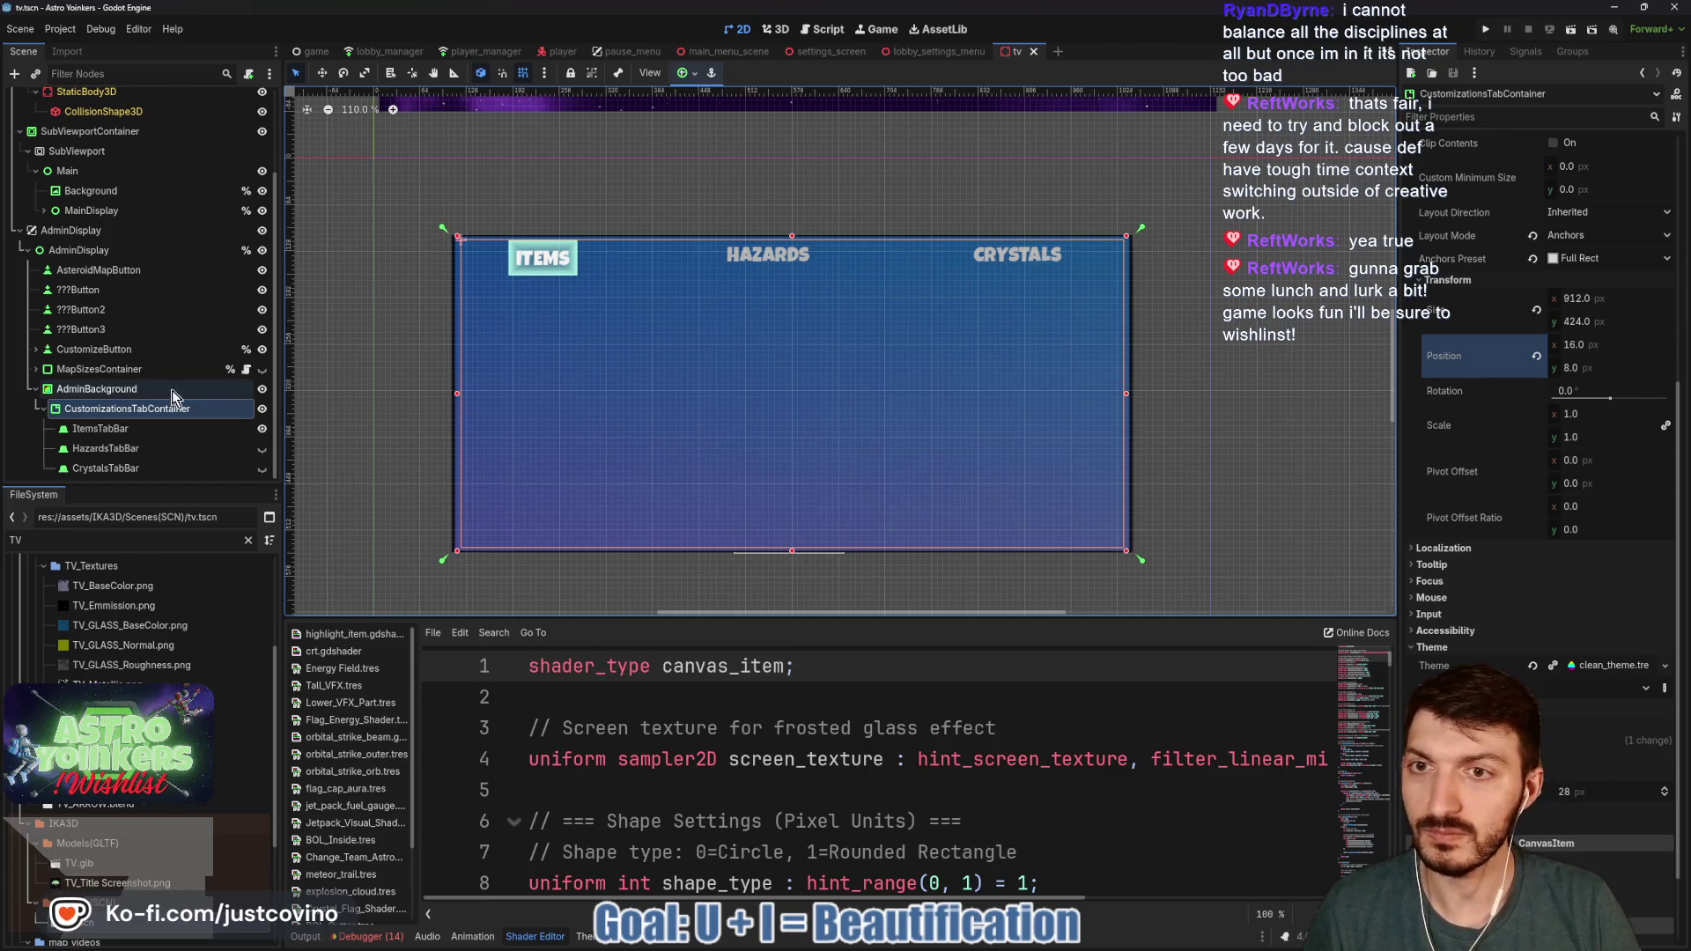
click(150, 390)
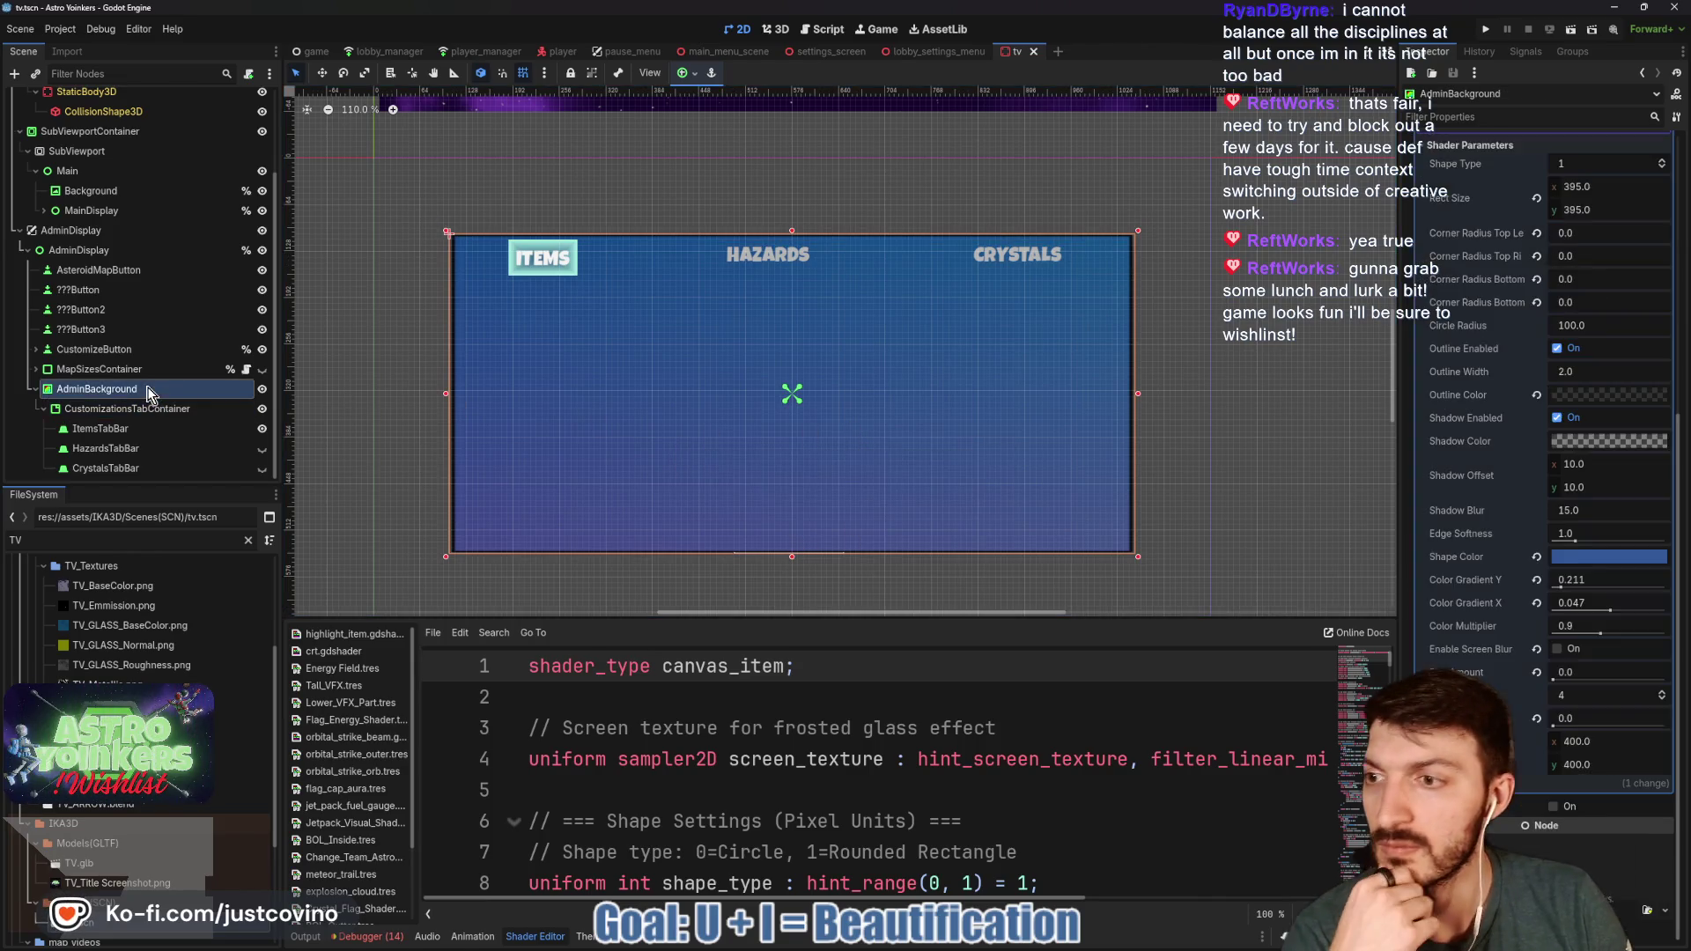
- Toggle the AdminBackground panel's visibility off and back on, then save the tv scene
click(261, 388)
click(261, 389)
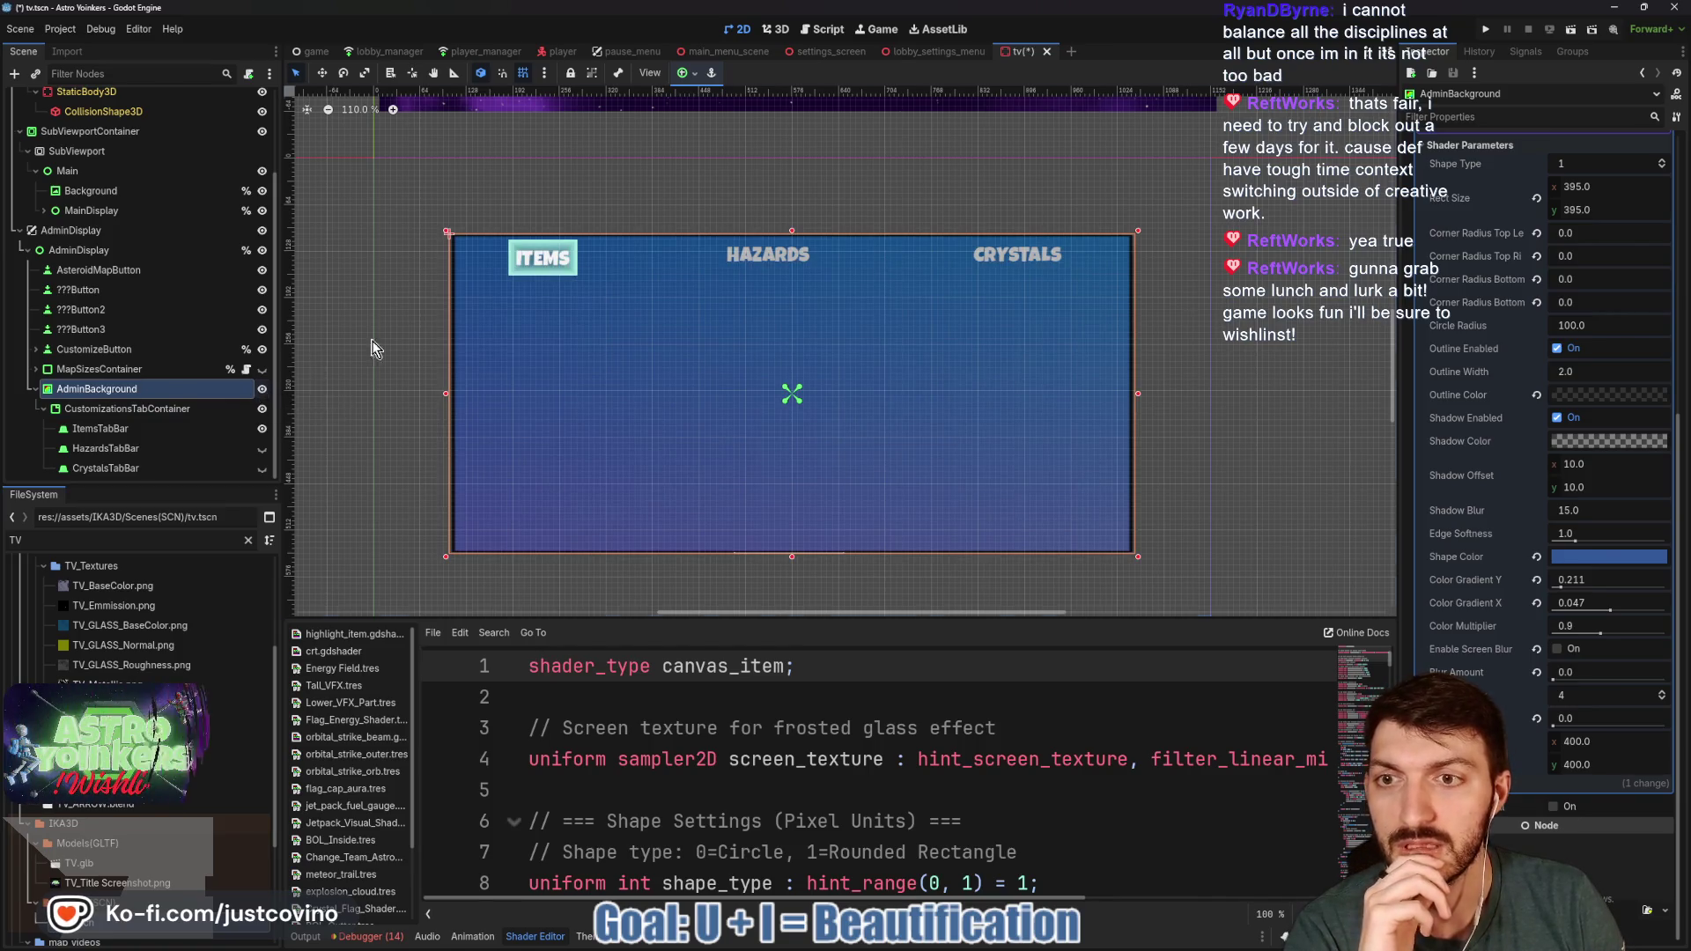
key(ctrl+s)
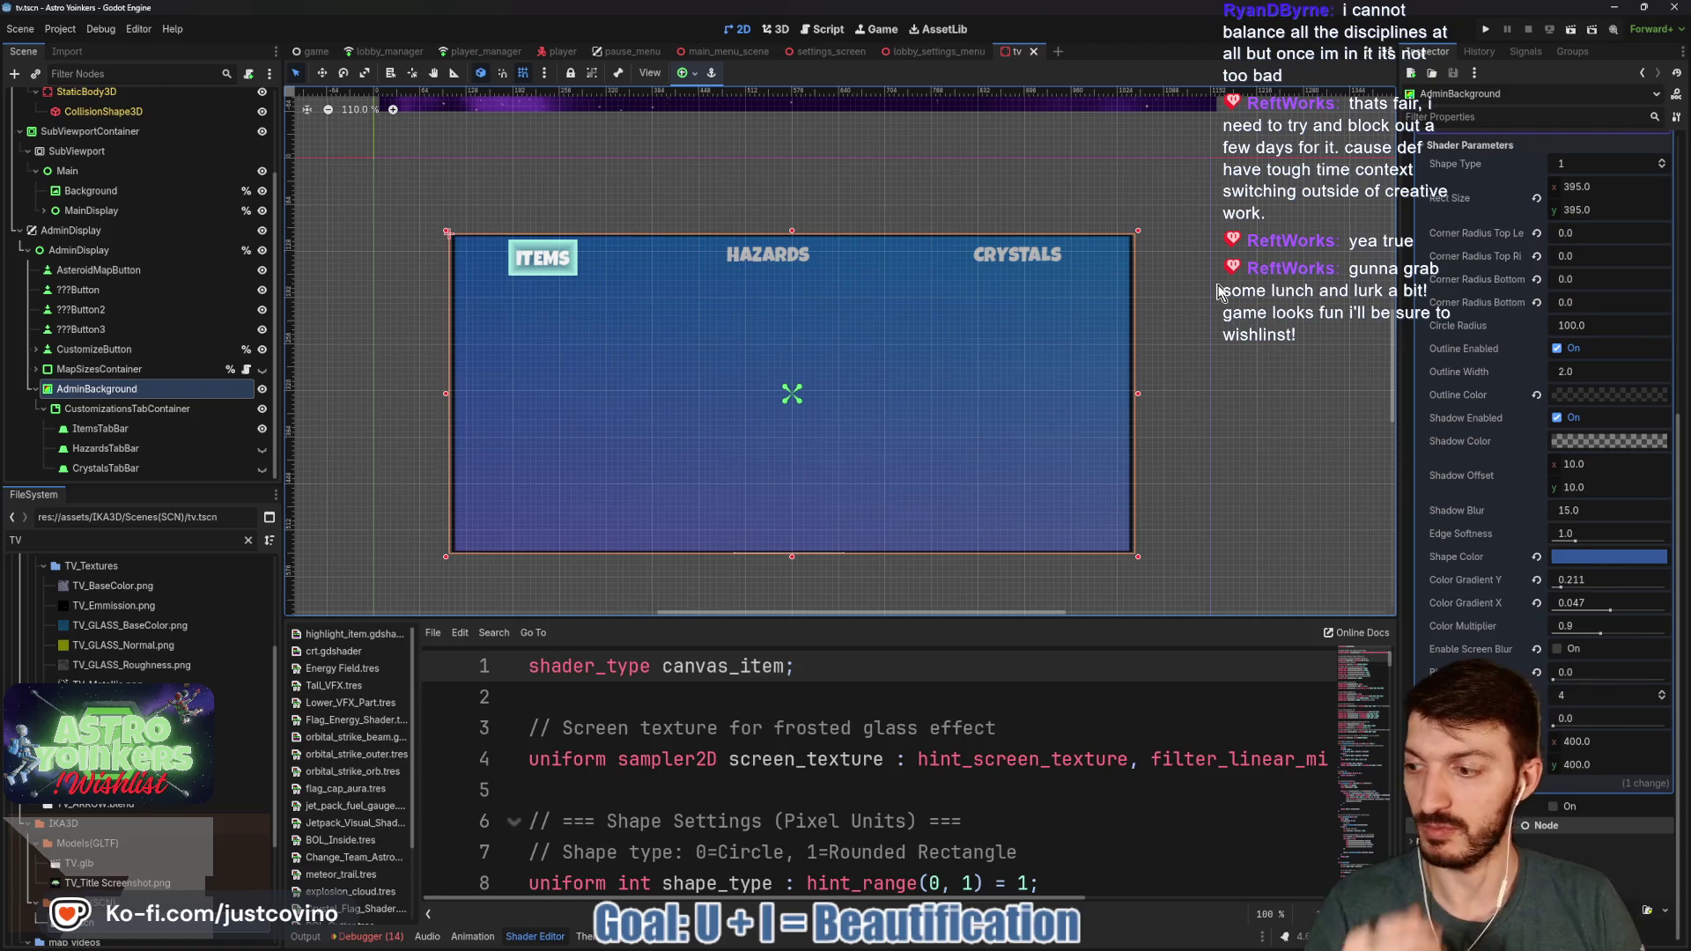
- Run the game, close the extra debug window, and open then close the in-game pause menu
key(F5)
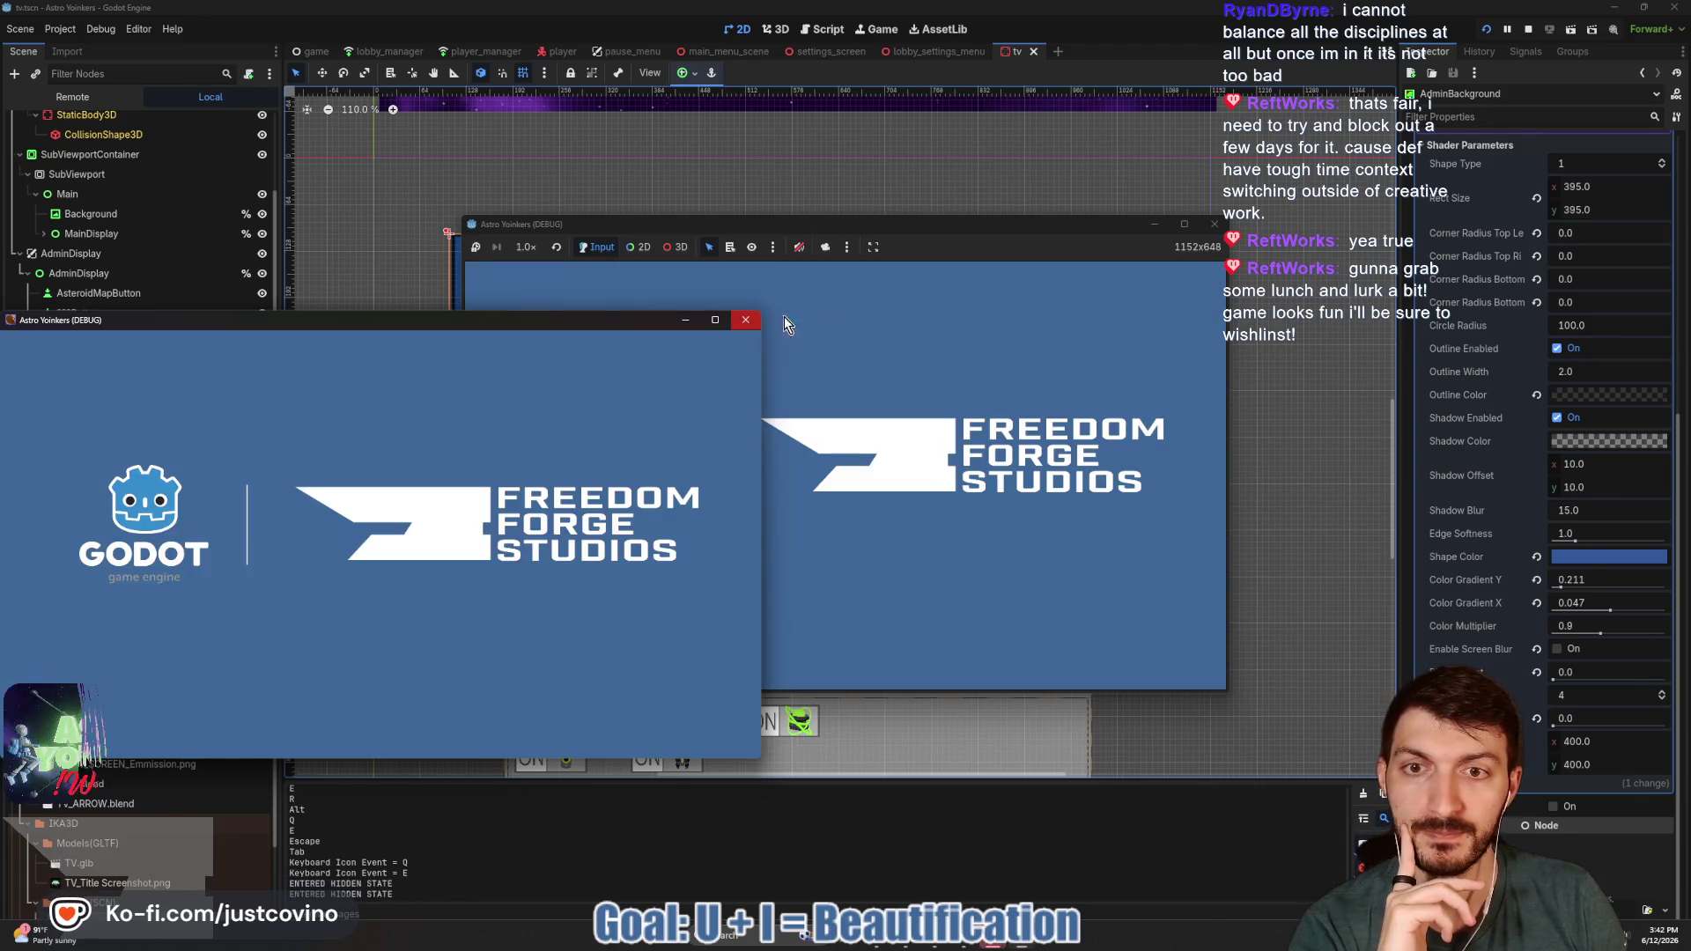
click(745, 320)
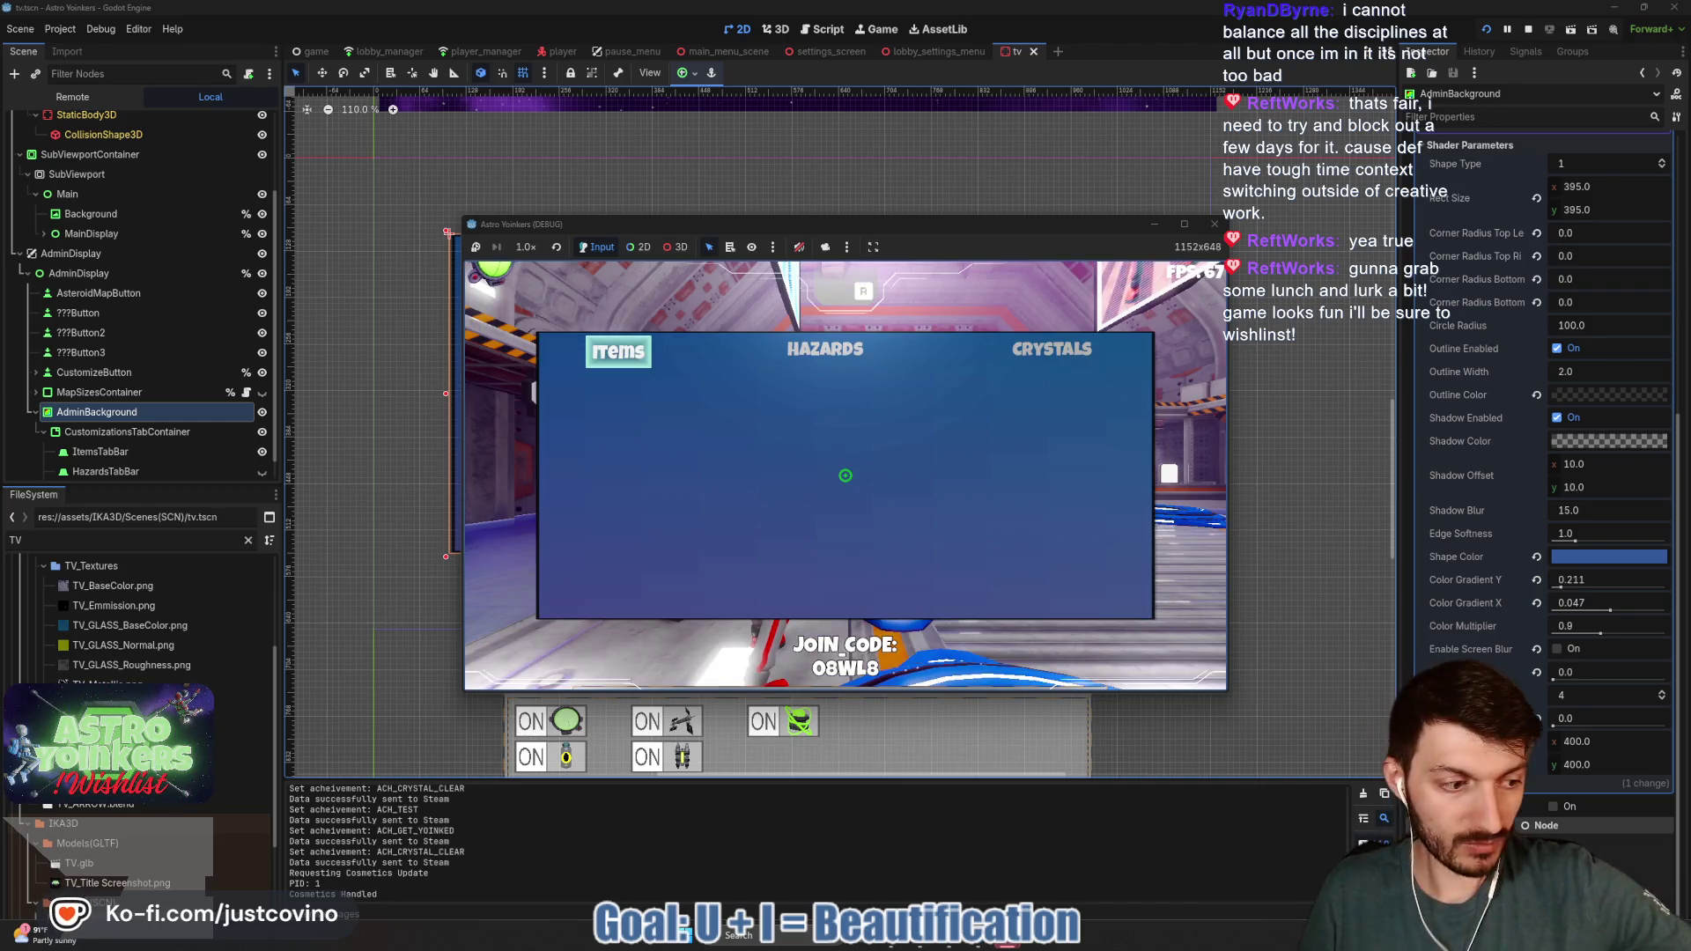
key(Escape)
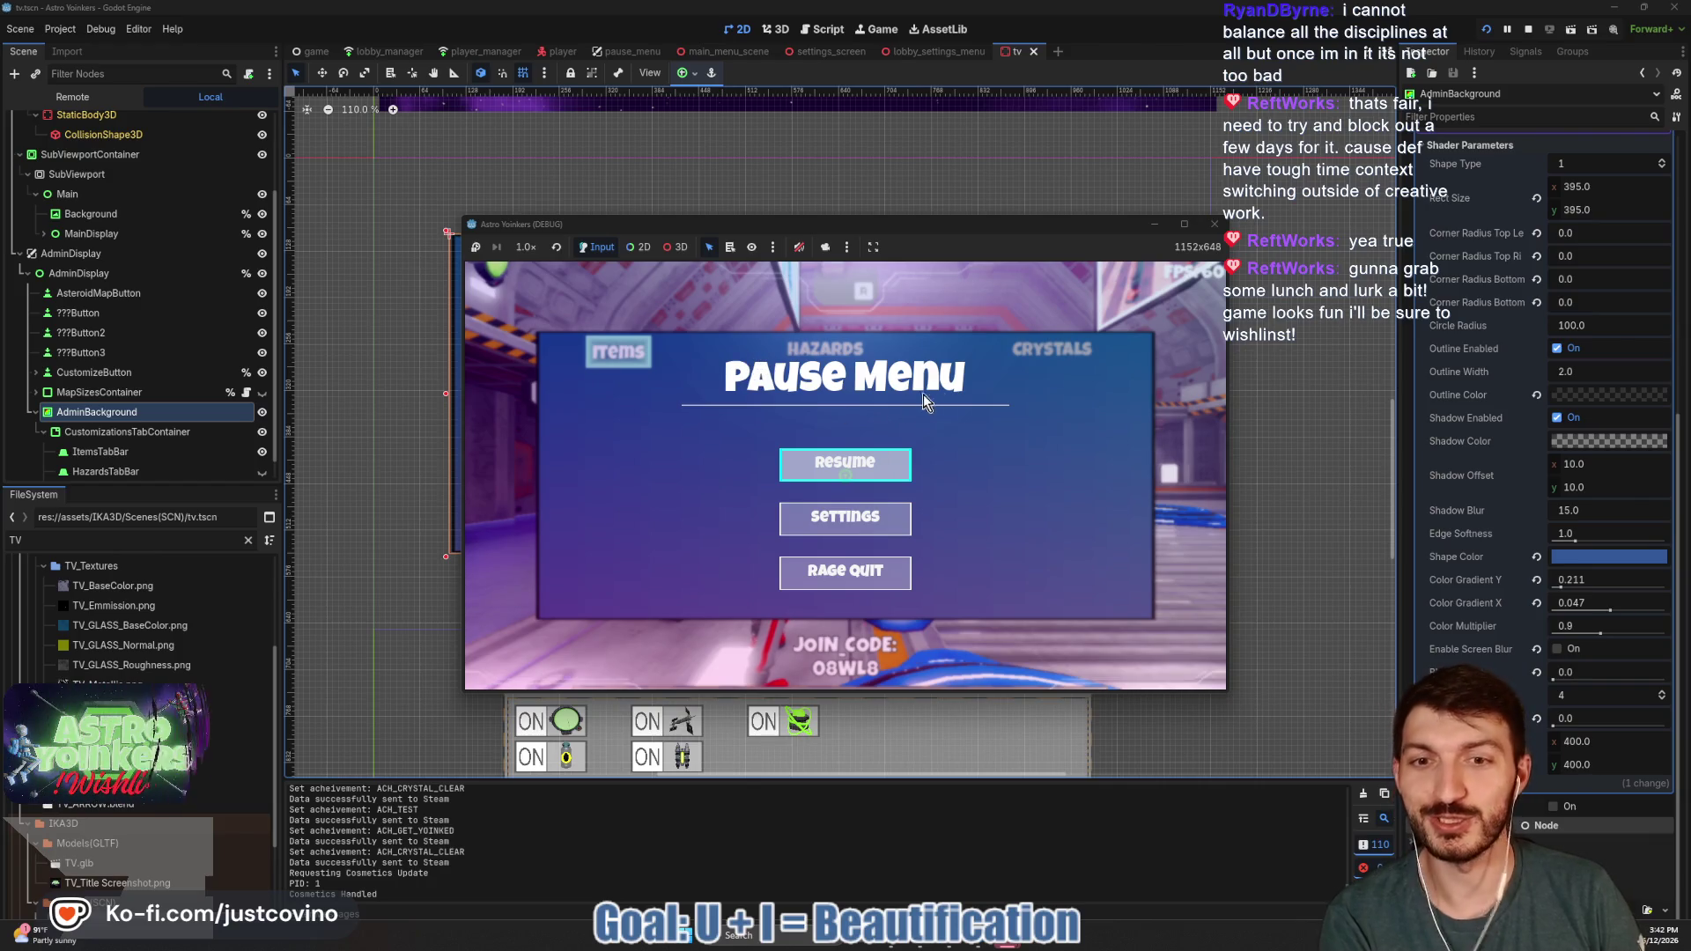
key(Escape)
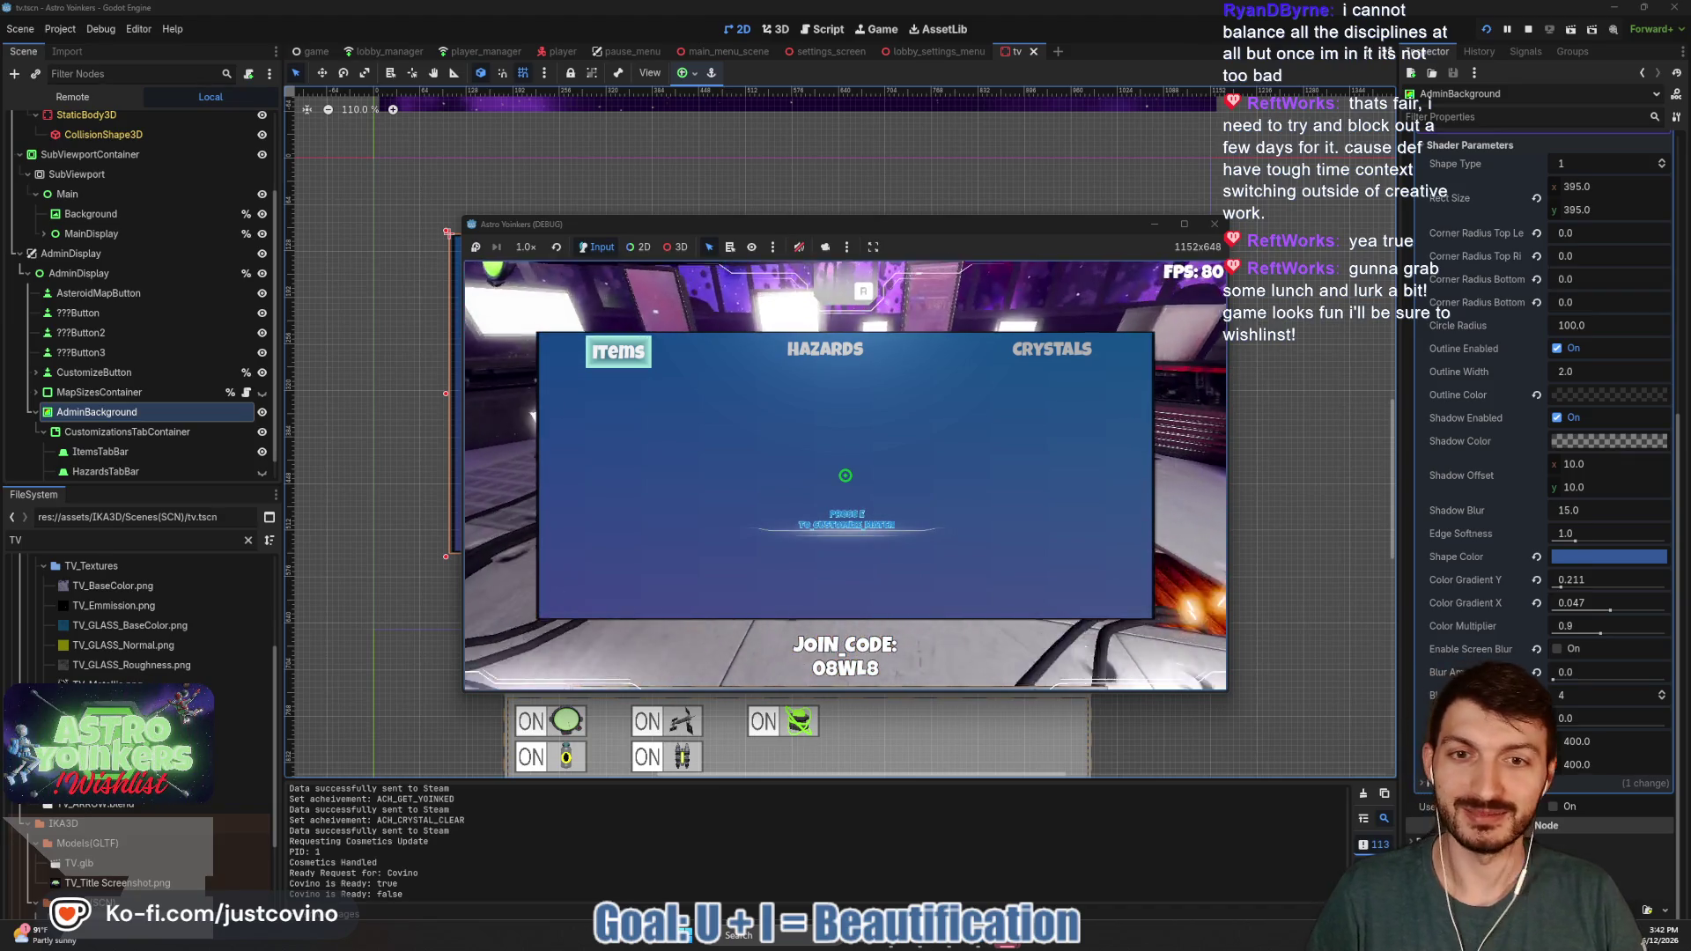
- Open the admin menu at the in-game TV, view it maximized, then restore the window and stop the run
key(e)
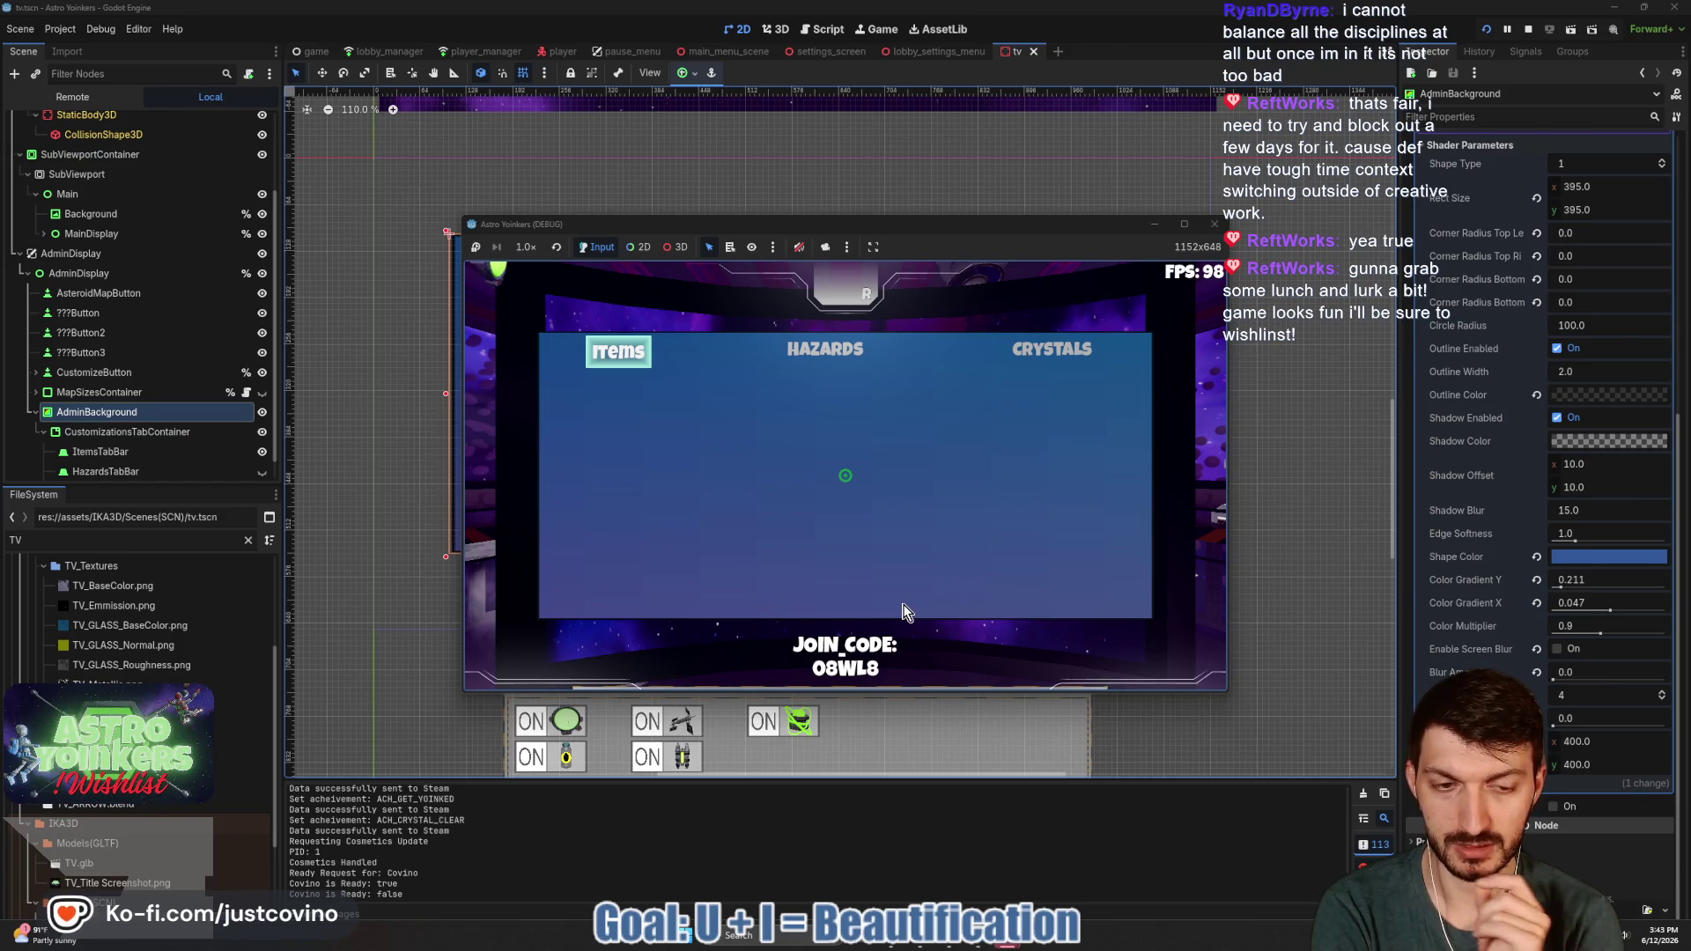
click(1183, 225)
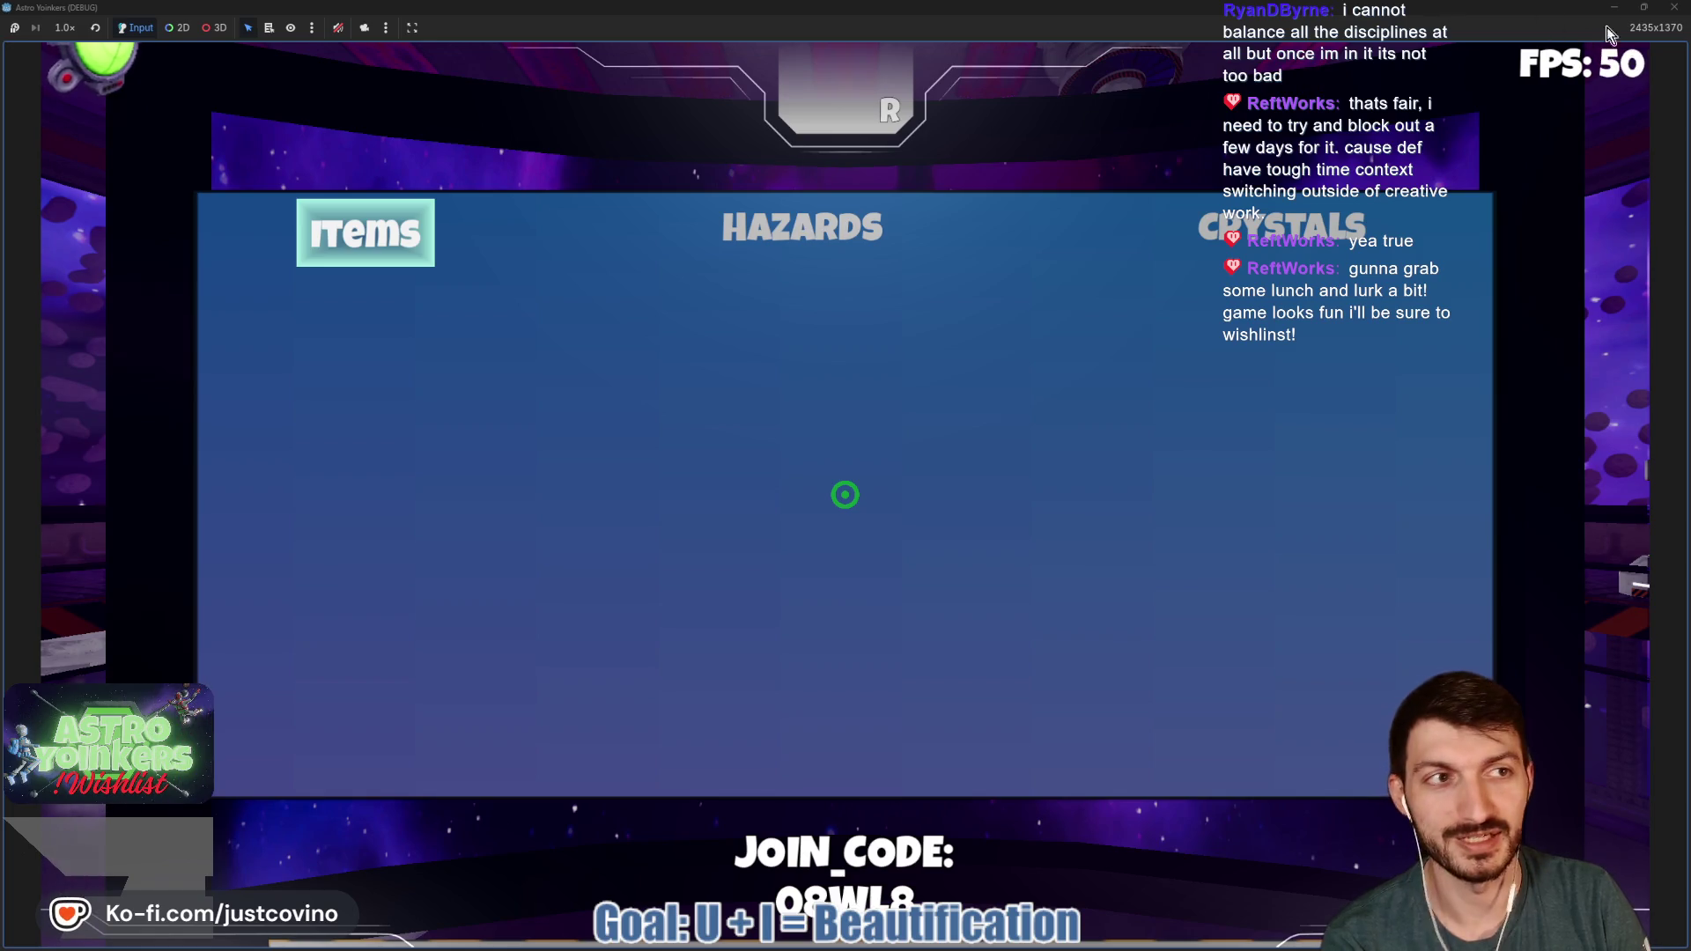
click(1644, 7)
click(1234, 227)
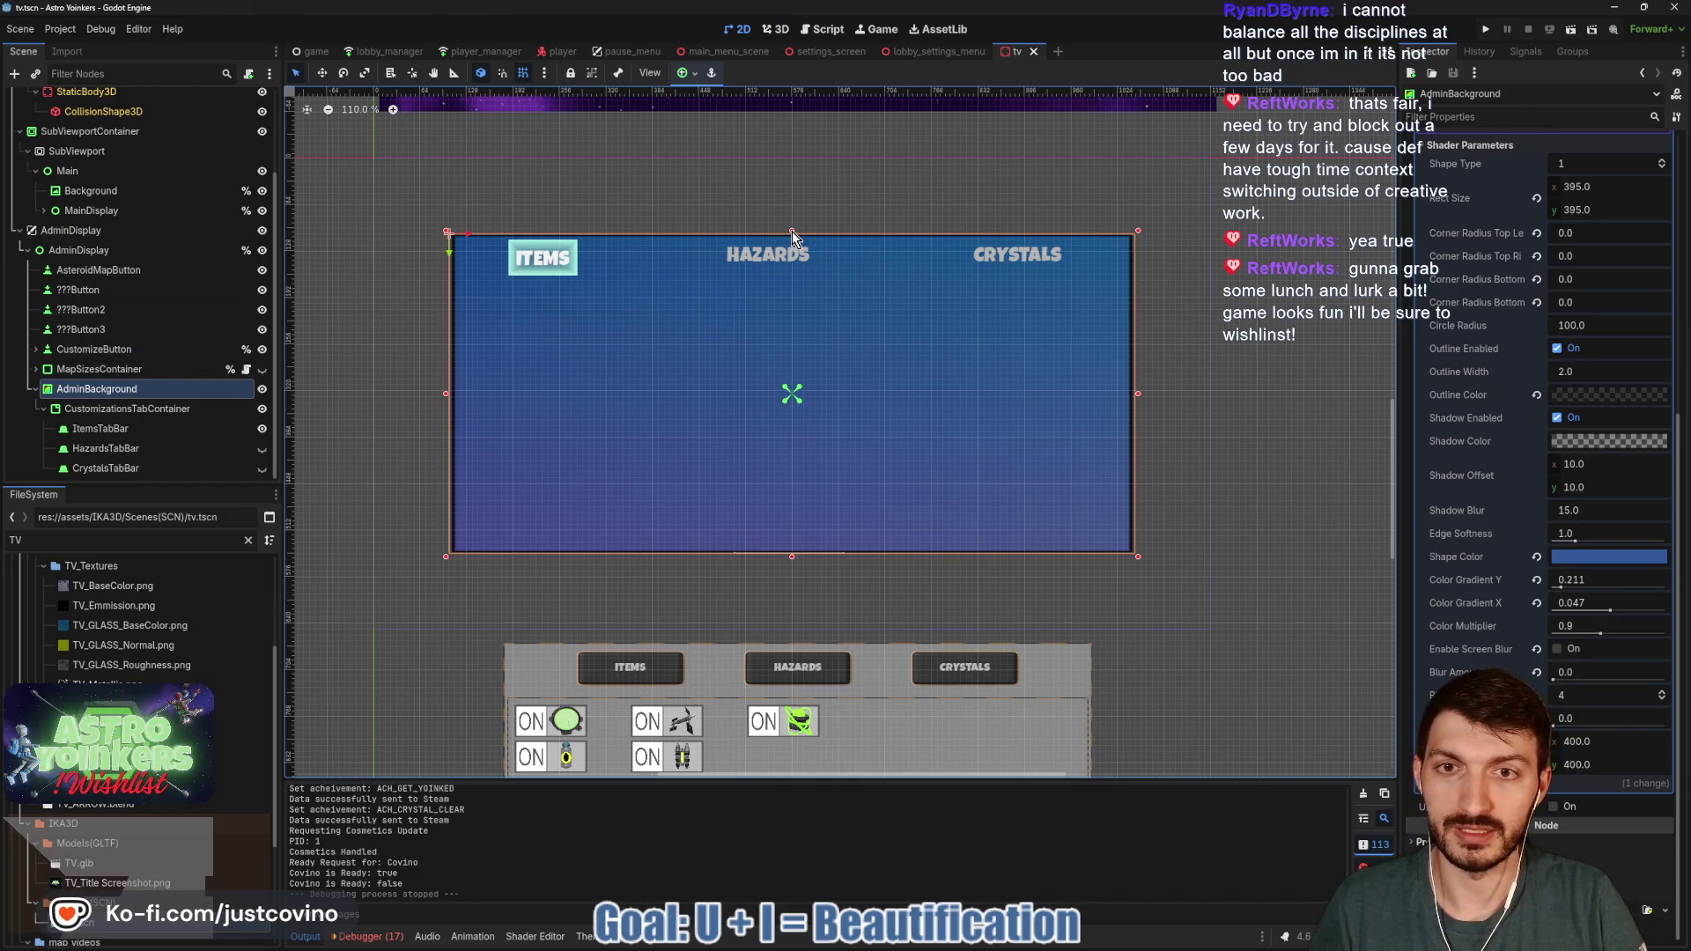
- Resize AdminBackground to 928×472, save the tv scene, and relaunch the game to host a lobby
drag(791, 232, 791, 218)
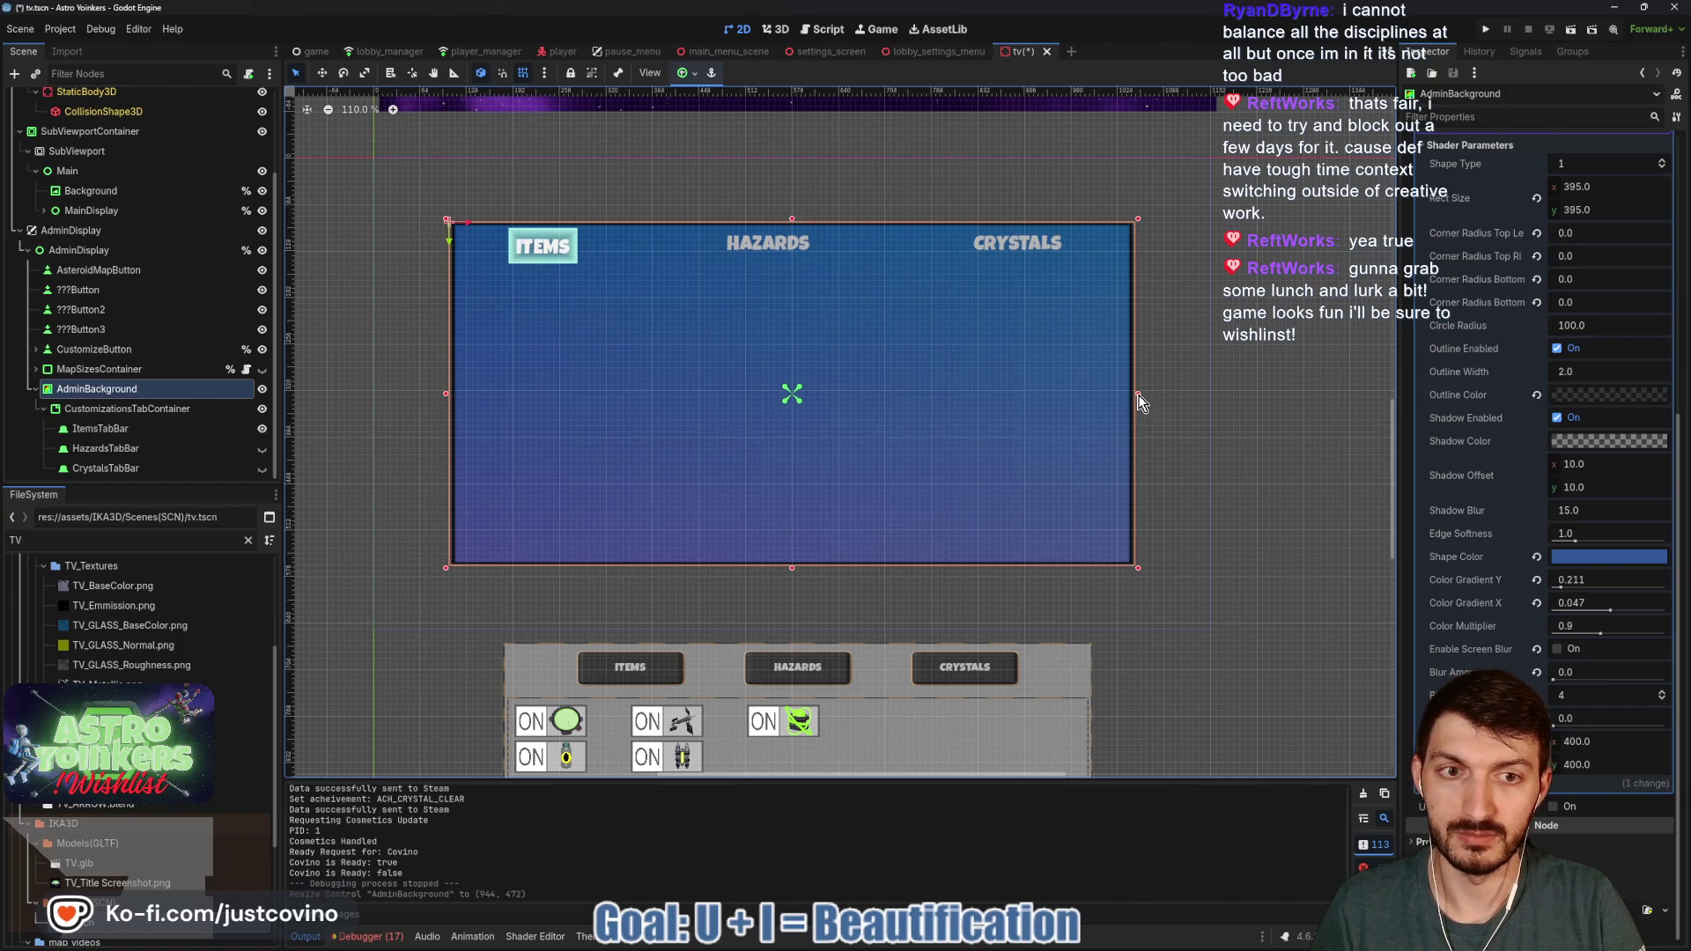
drag(1138, 395, 1132, 396)
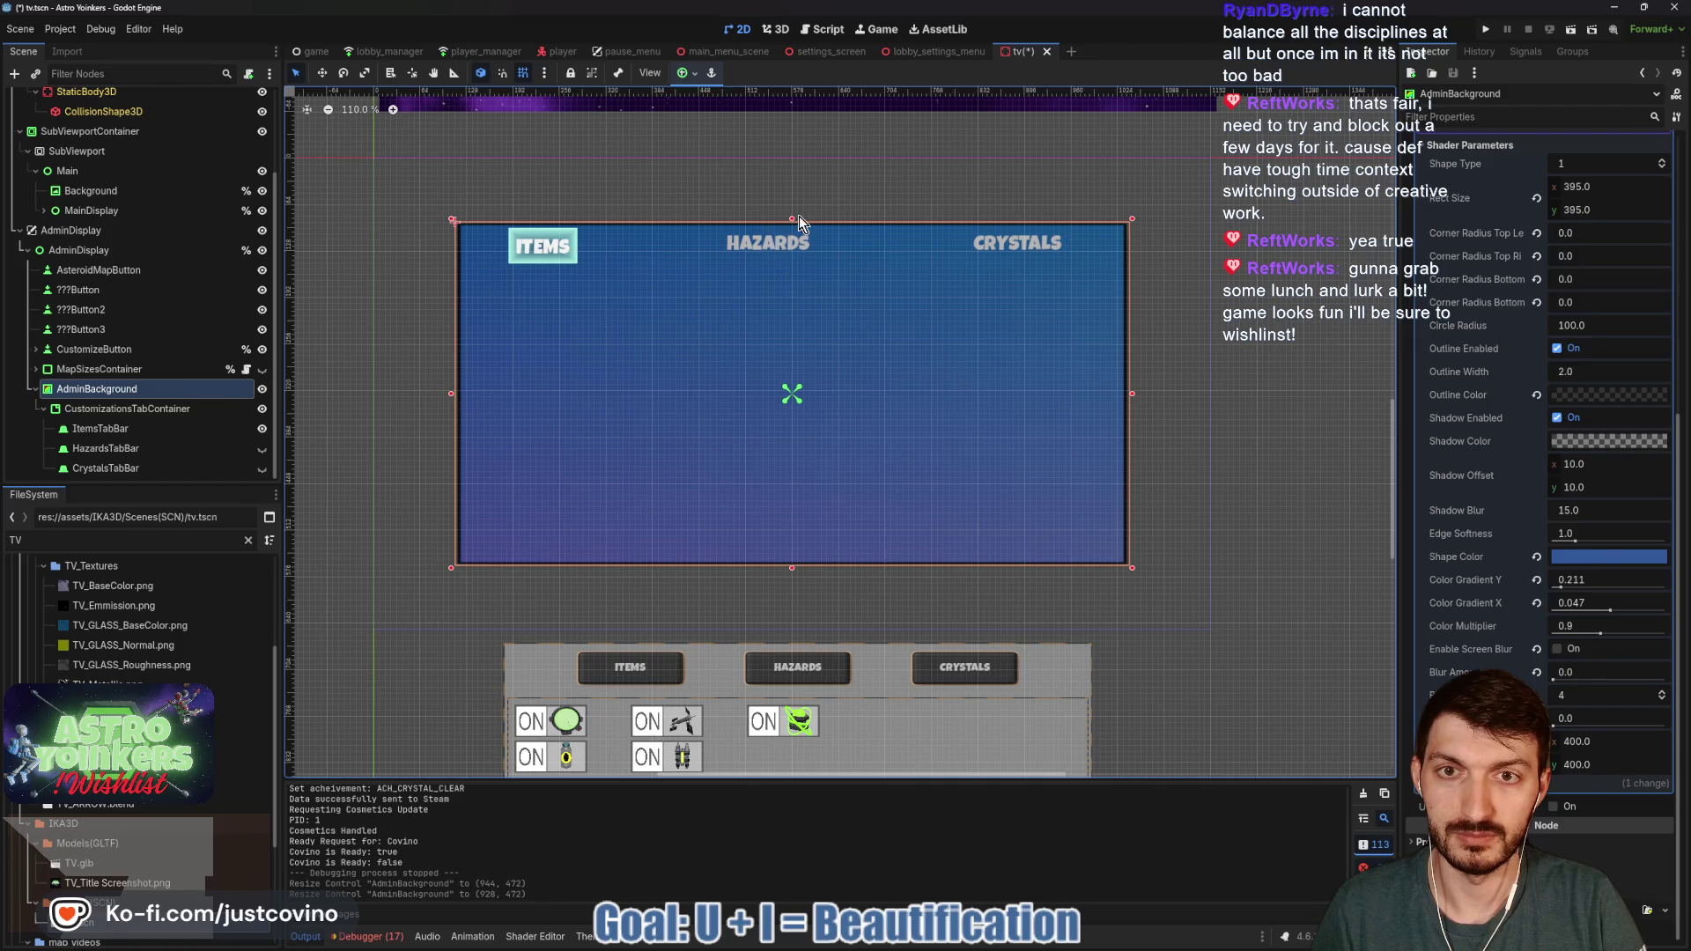
key(ctrl+s)
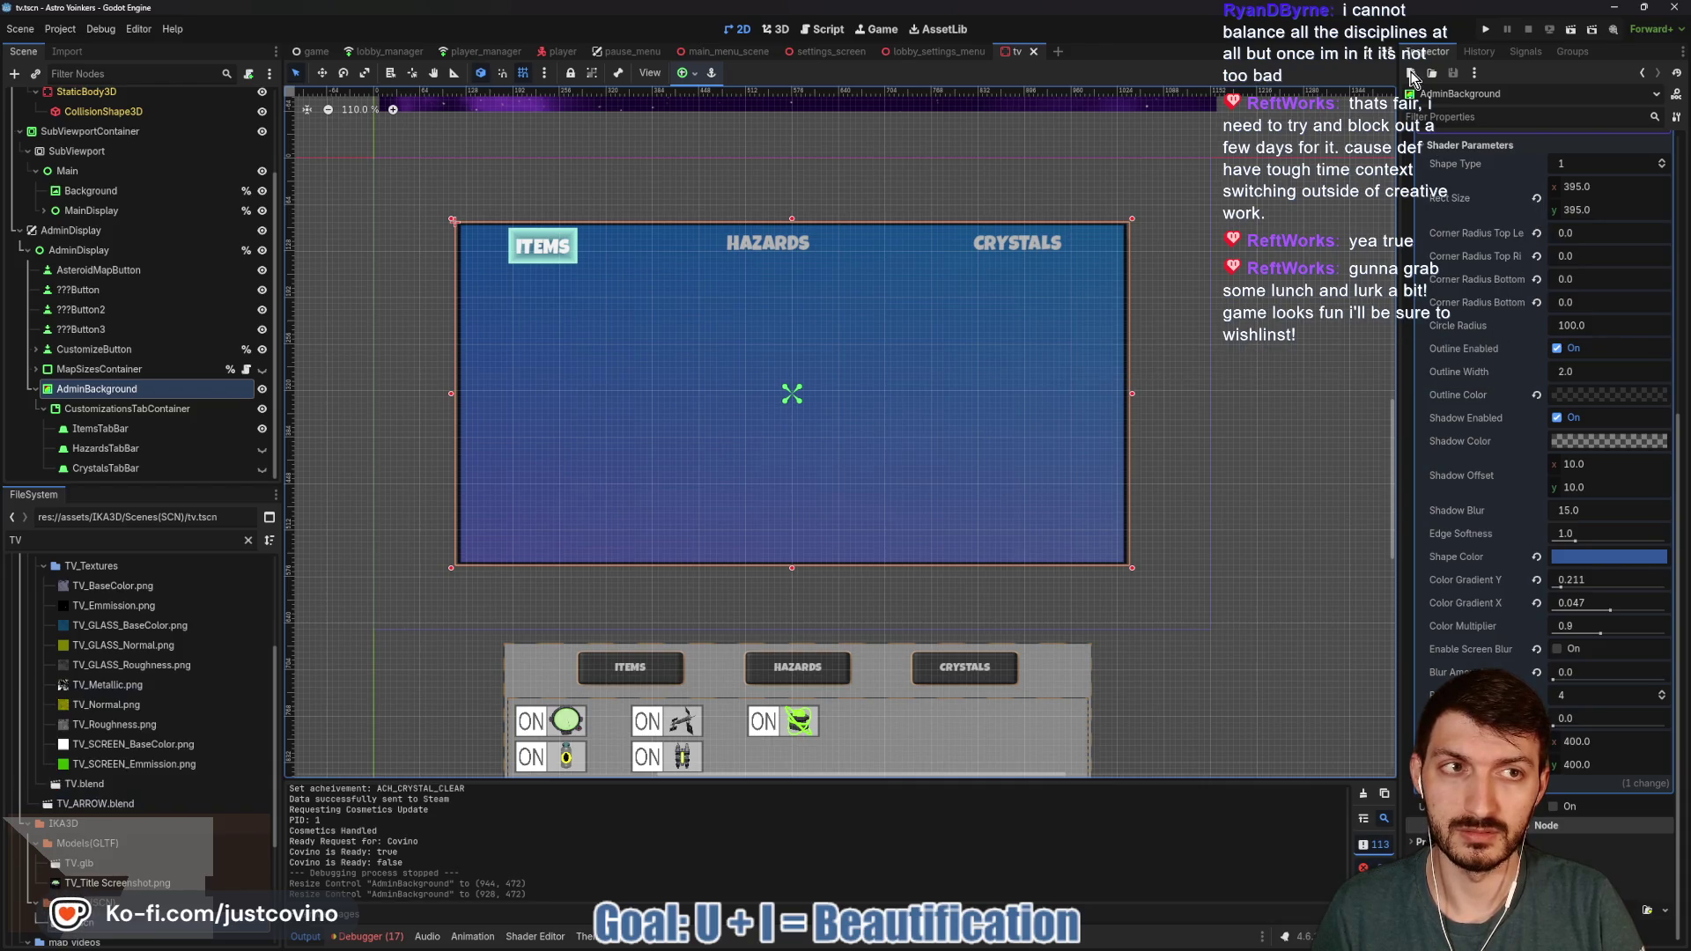
click(1488, 31)
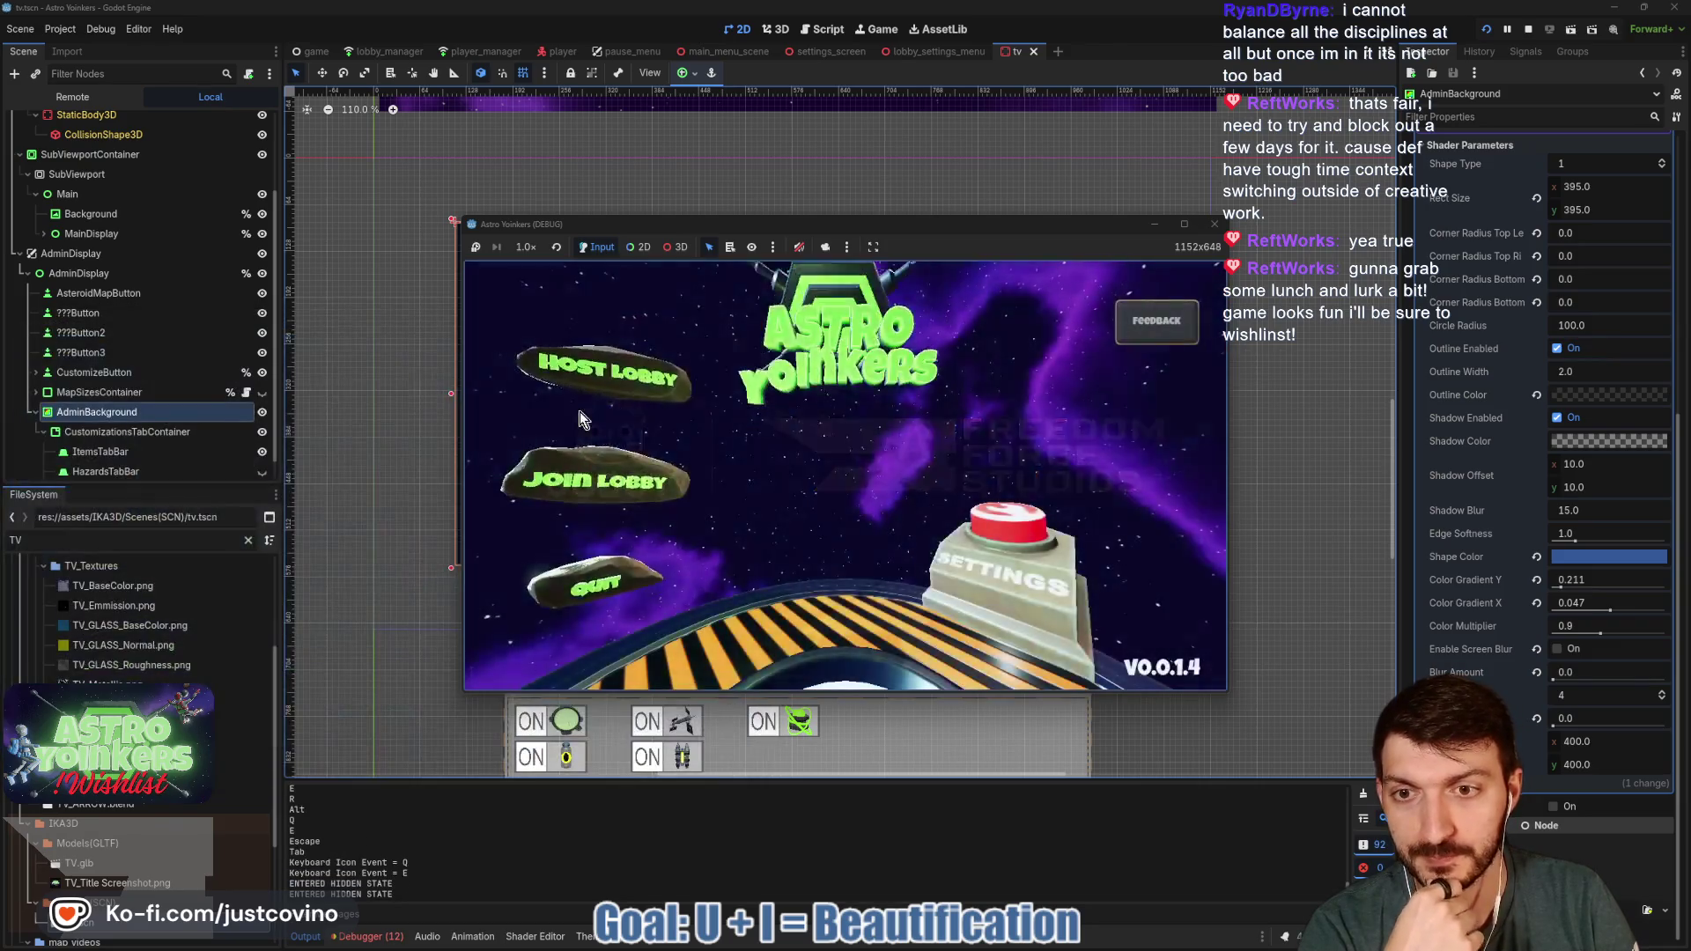
click(774, 396)
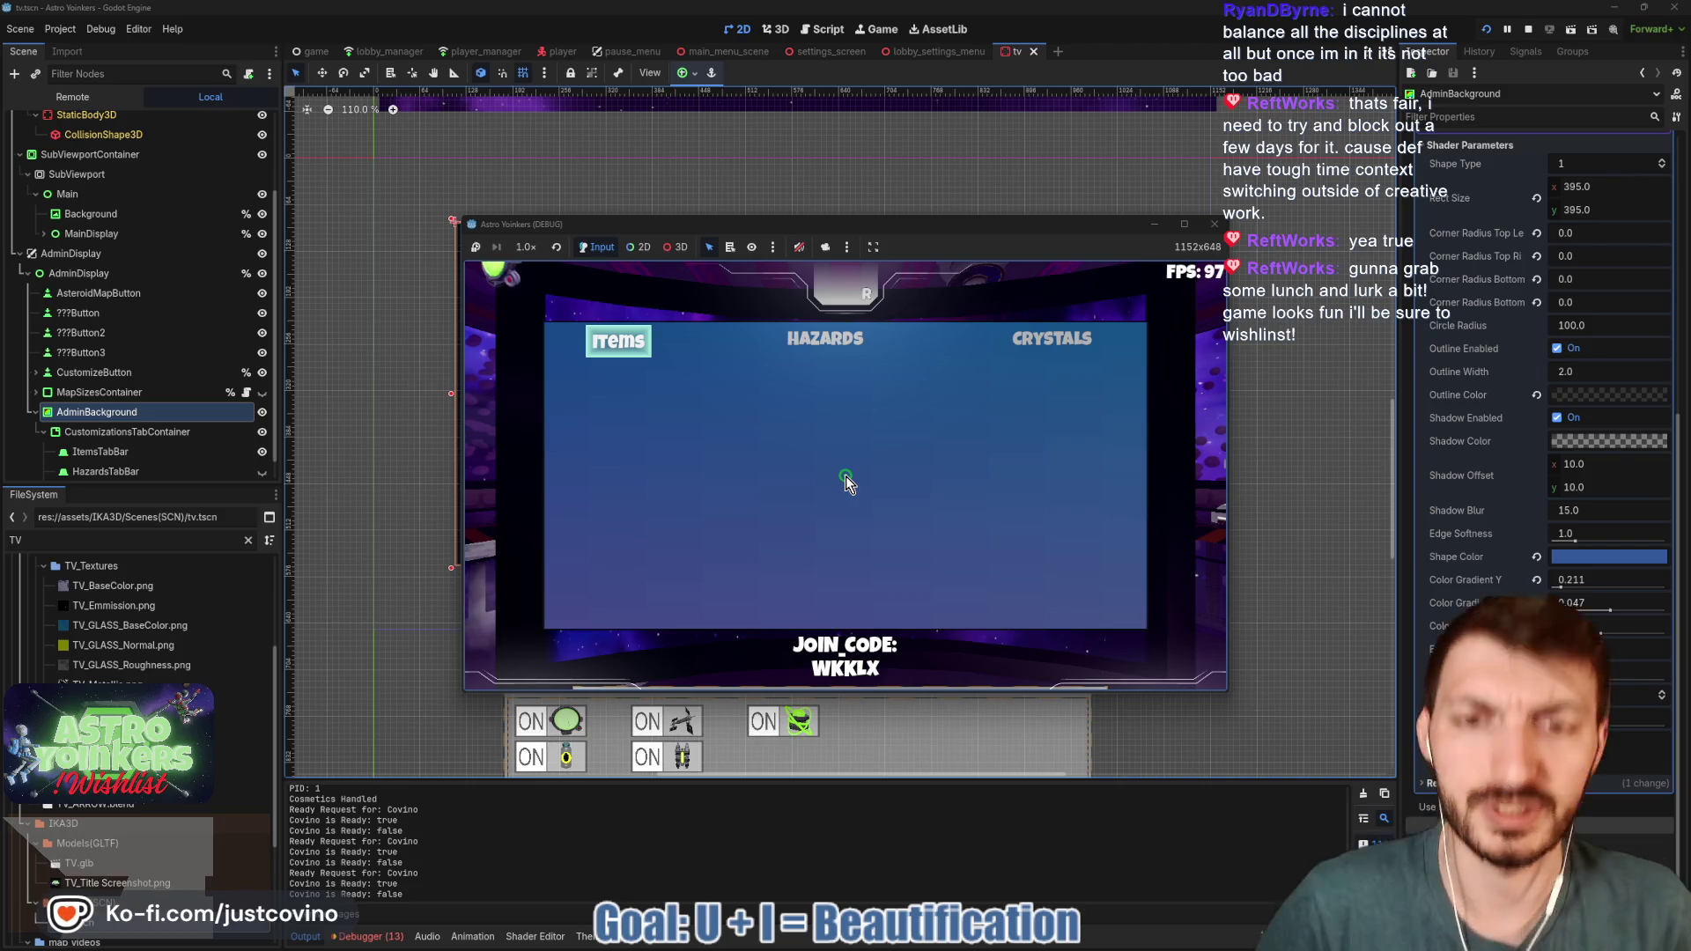
- Show the running game's live scene tree in the Scene dock's Remote tab
click(74, 95)
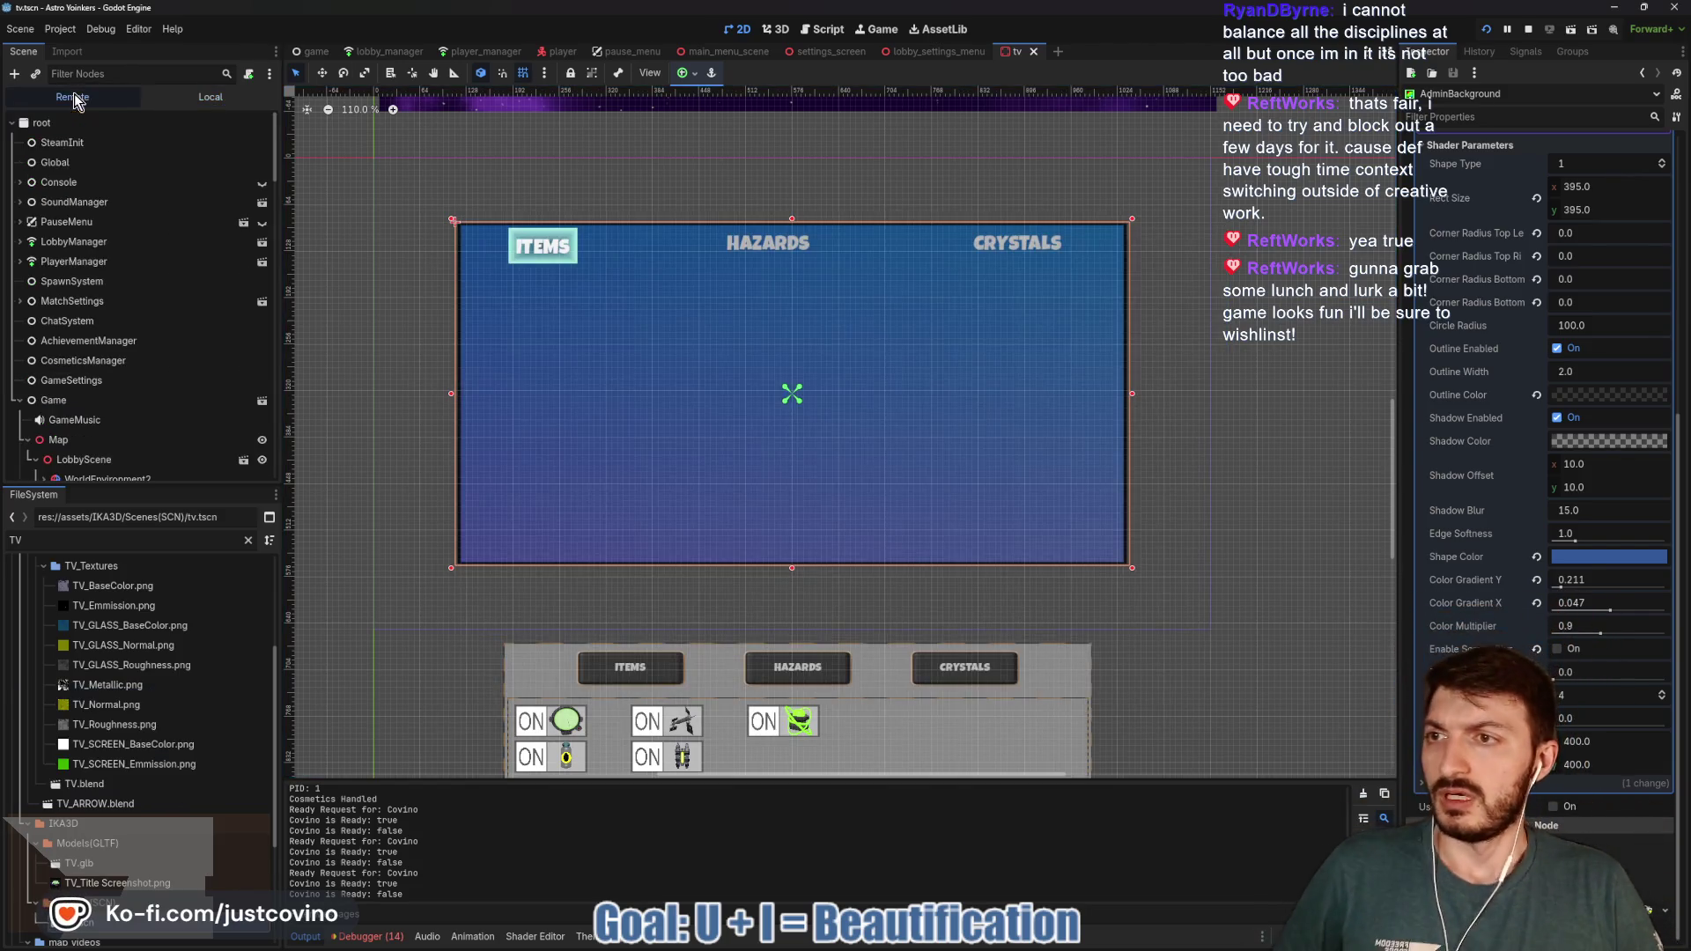
- Make the admin Background panel slightly taller and save the tv scene
scroll(113, 385, down, 5)
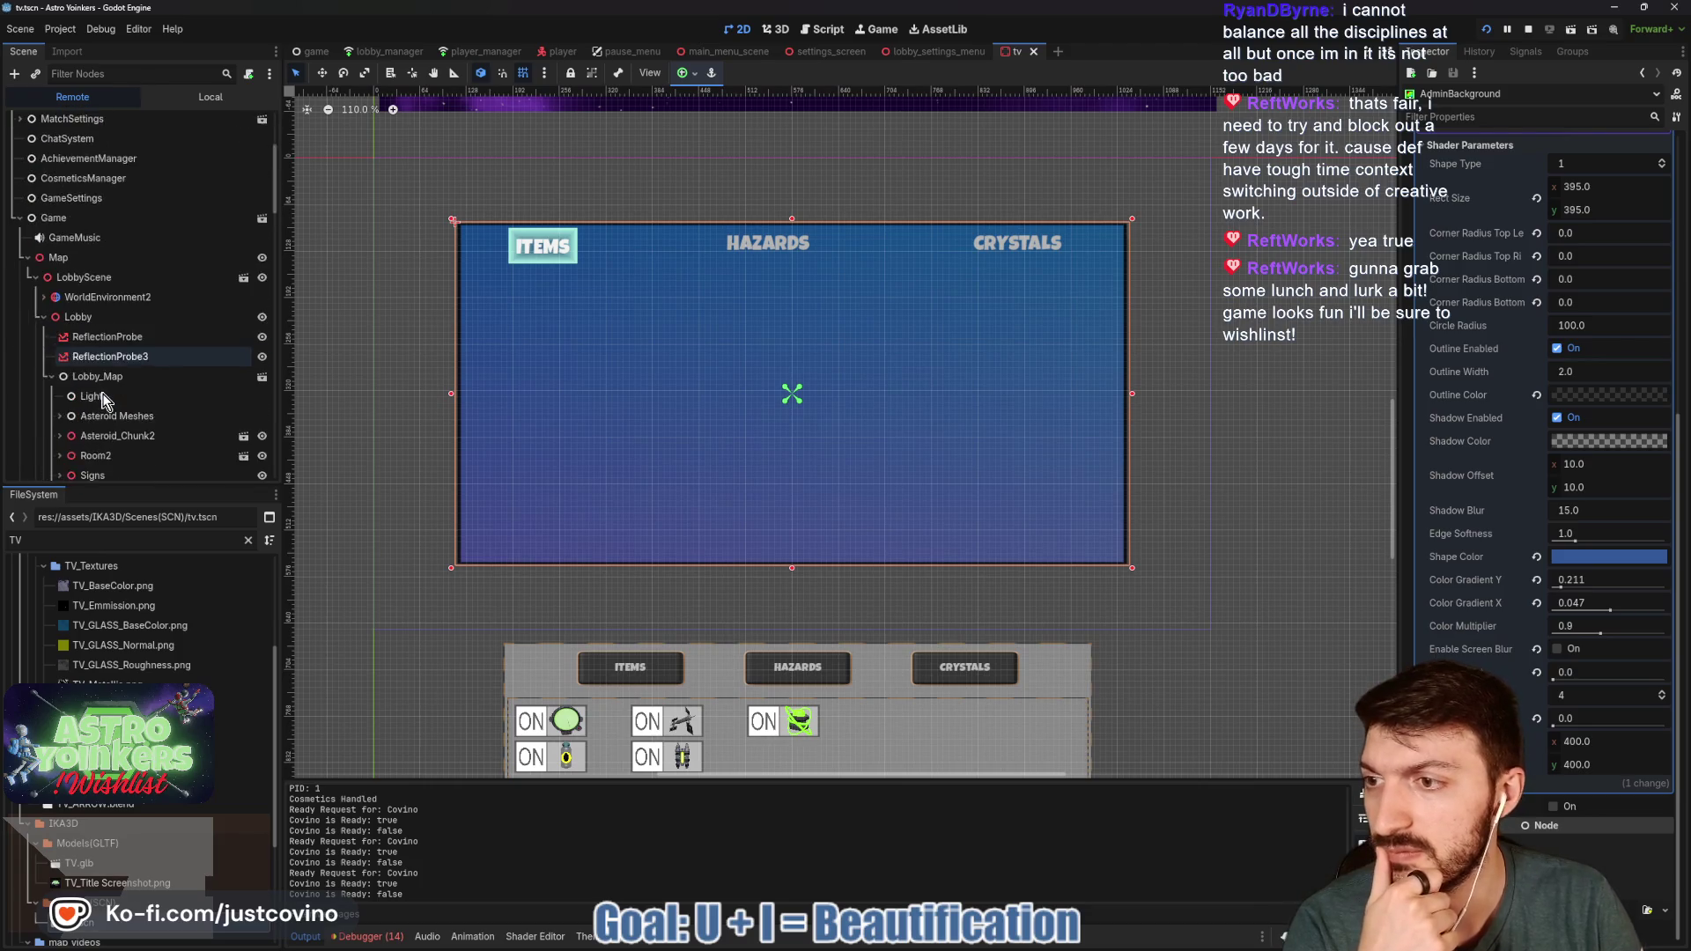
scroll(106, 419, down, 4)
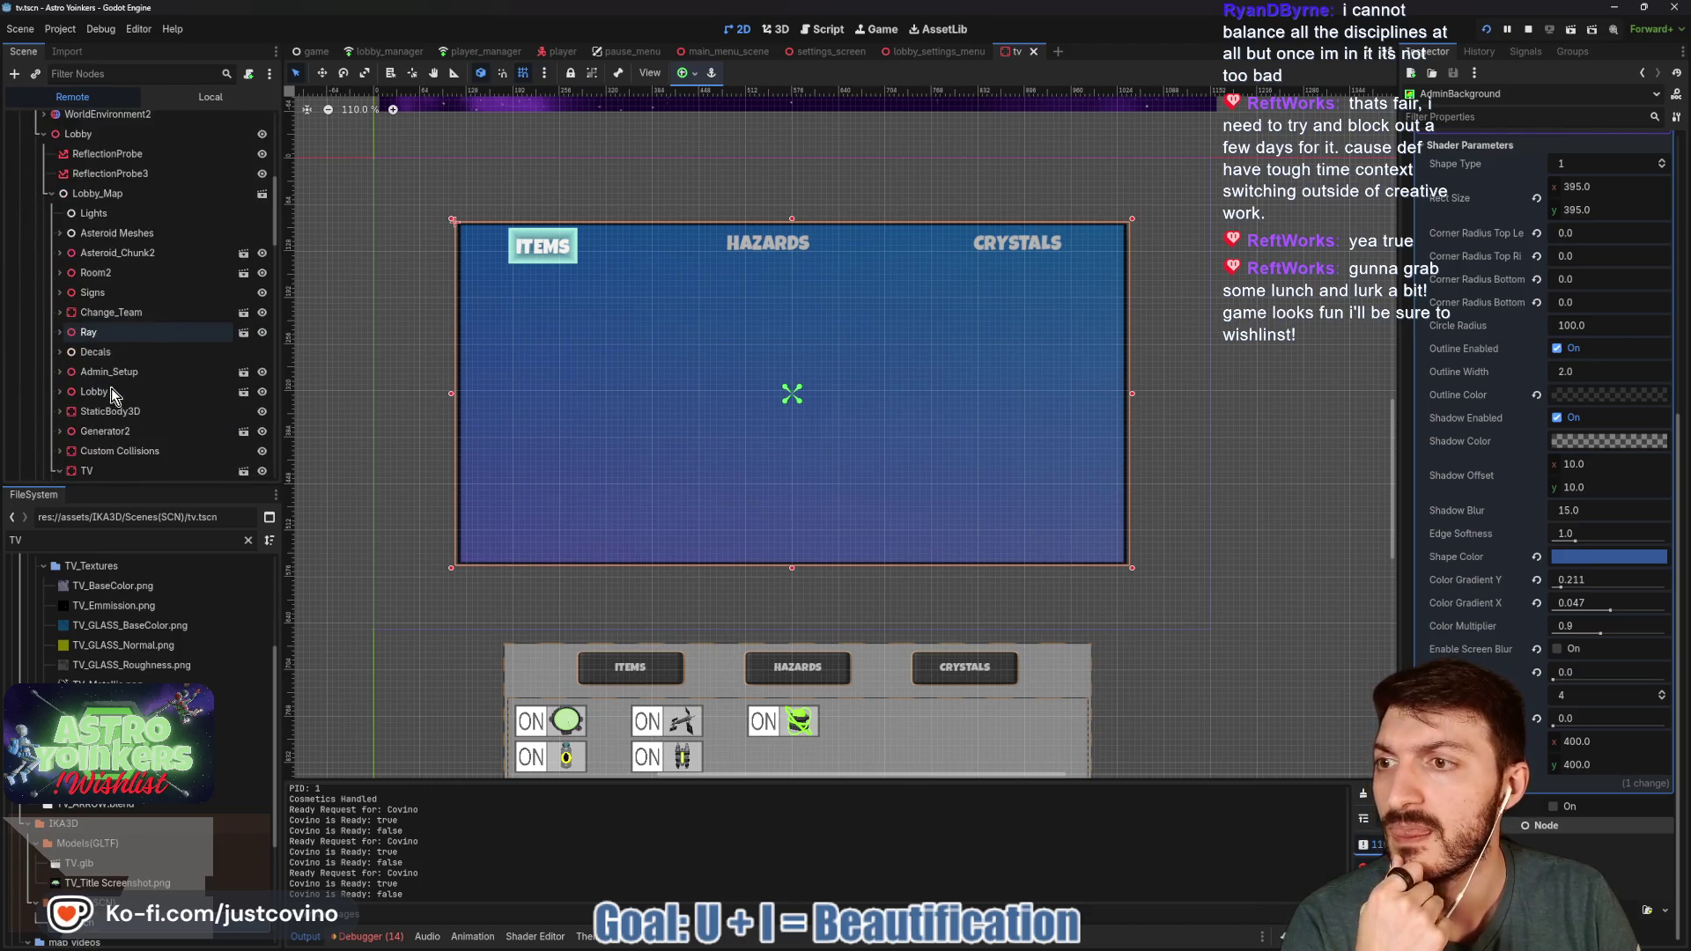
scroll(94, 432, down, 4)
click(128, 383)
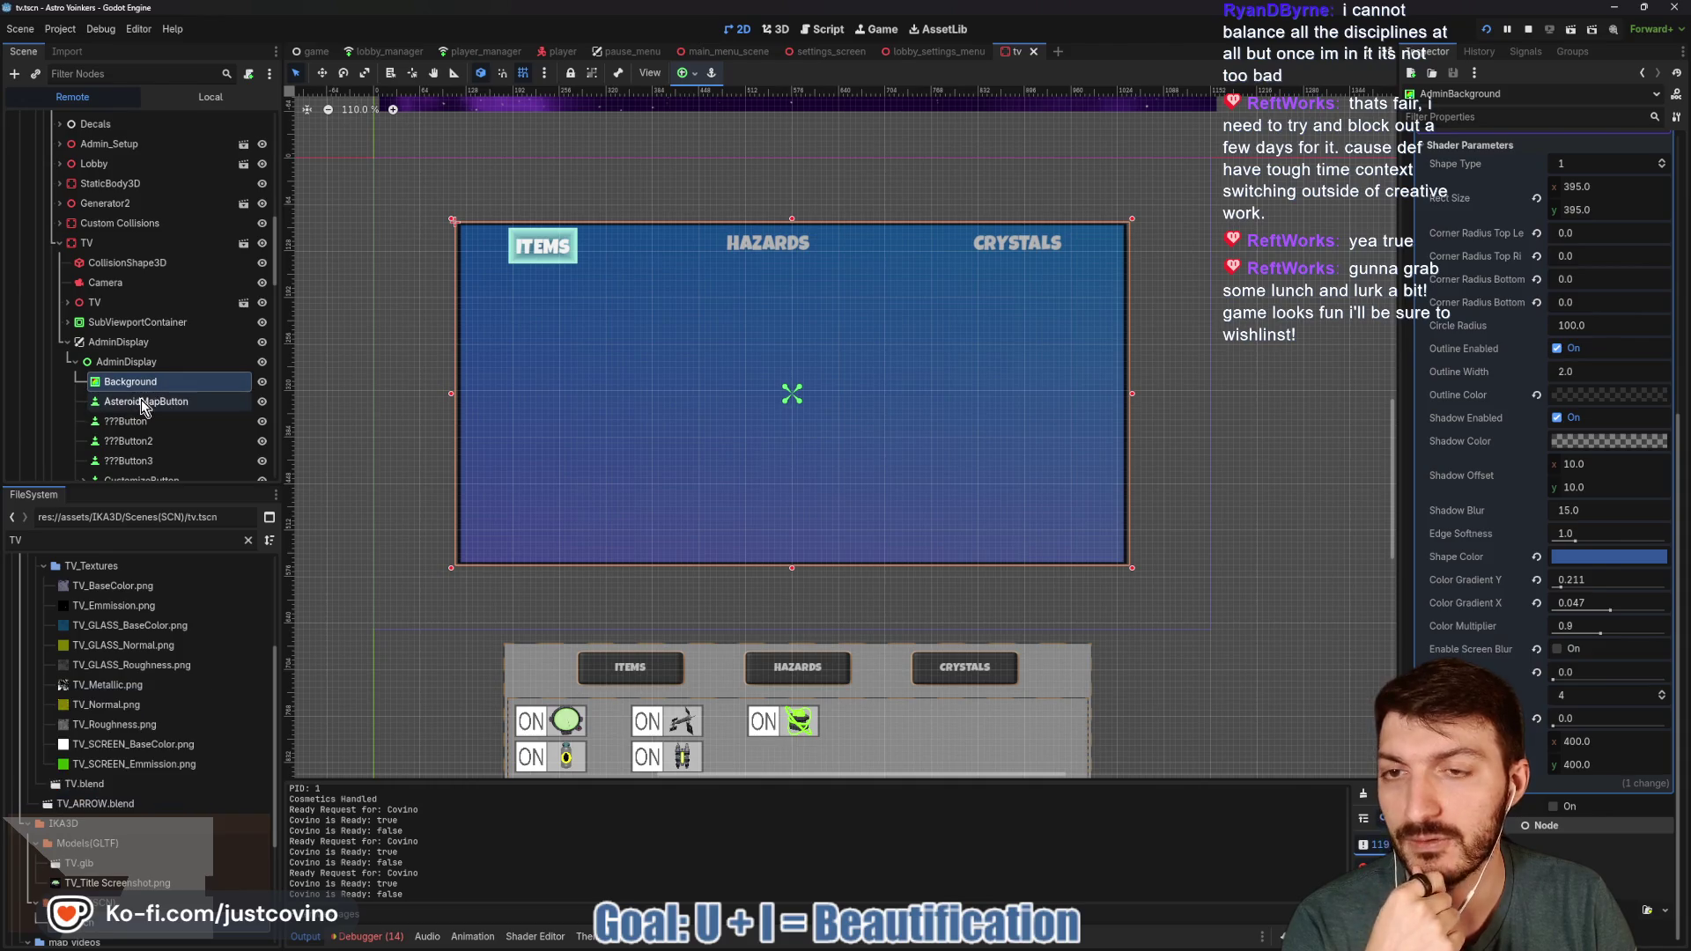
drag(791, 219, 791, 207)
key(ctrl+s)
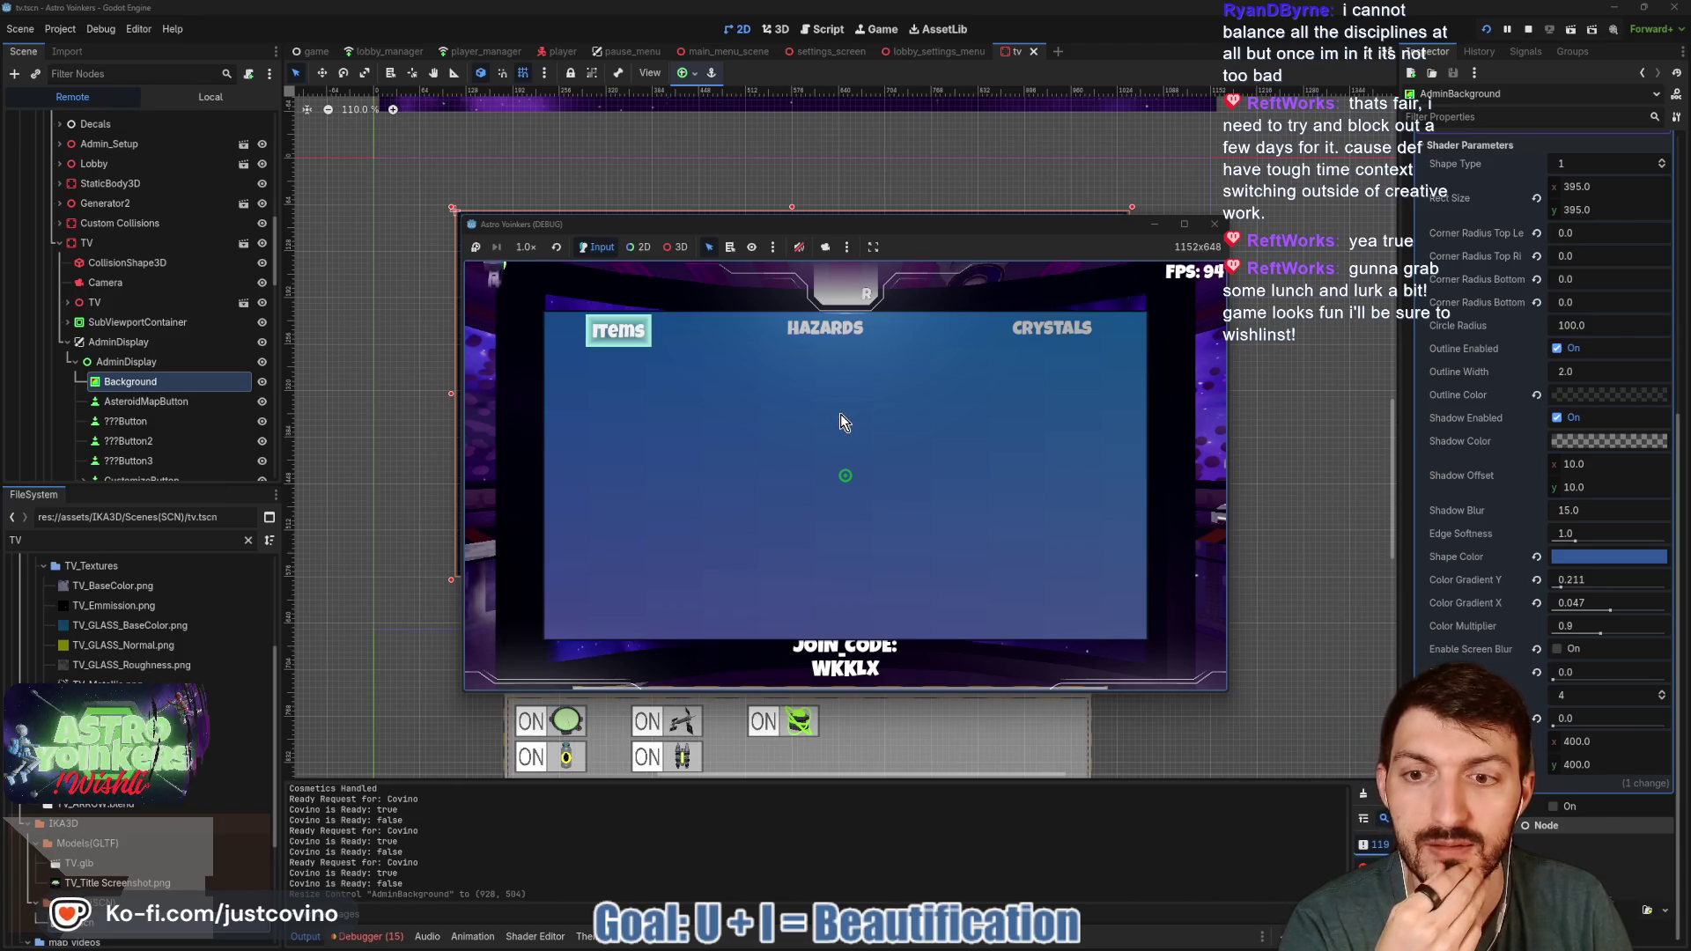
- Show the tv scene in 3D with the Camera selected, orbiting to view the TV from the side
click(107, 284)
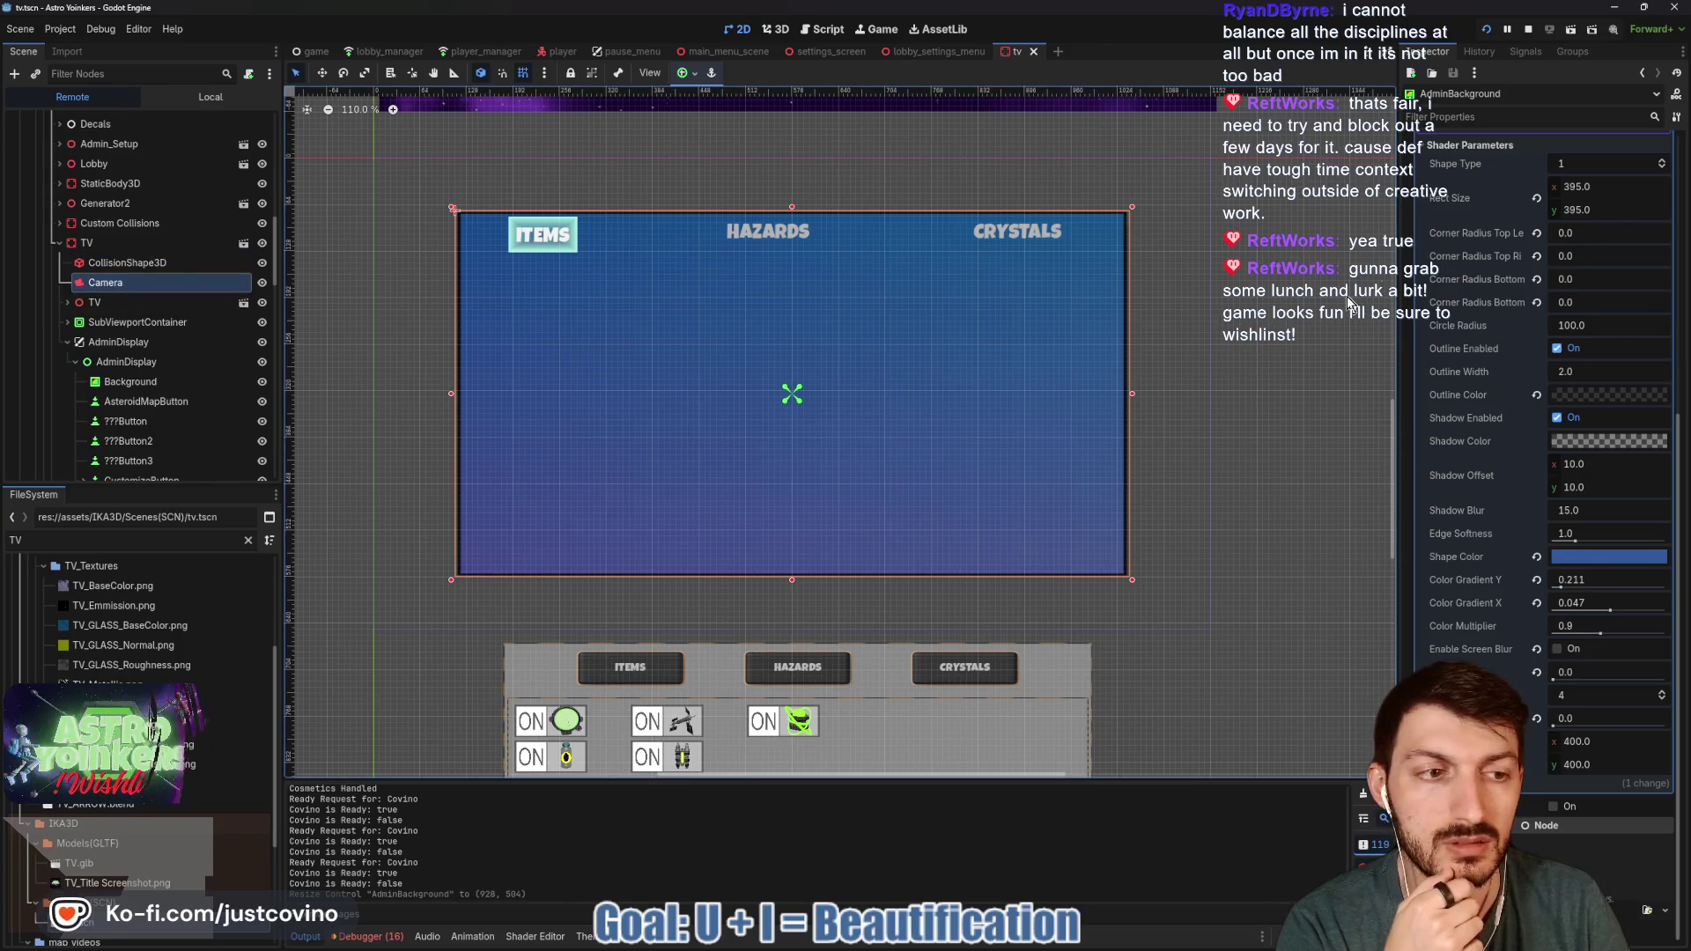
scroll(1542, 352, up, 5)
click(100, 301)
click(104, 282)
click(776, 29)
mouse_move(853, 354)
mouse_down()
mouse_move(818, 391)
mouse_move(759, 392)
mouse_up()
click(123, 263)
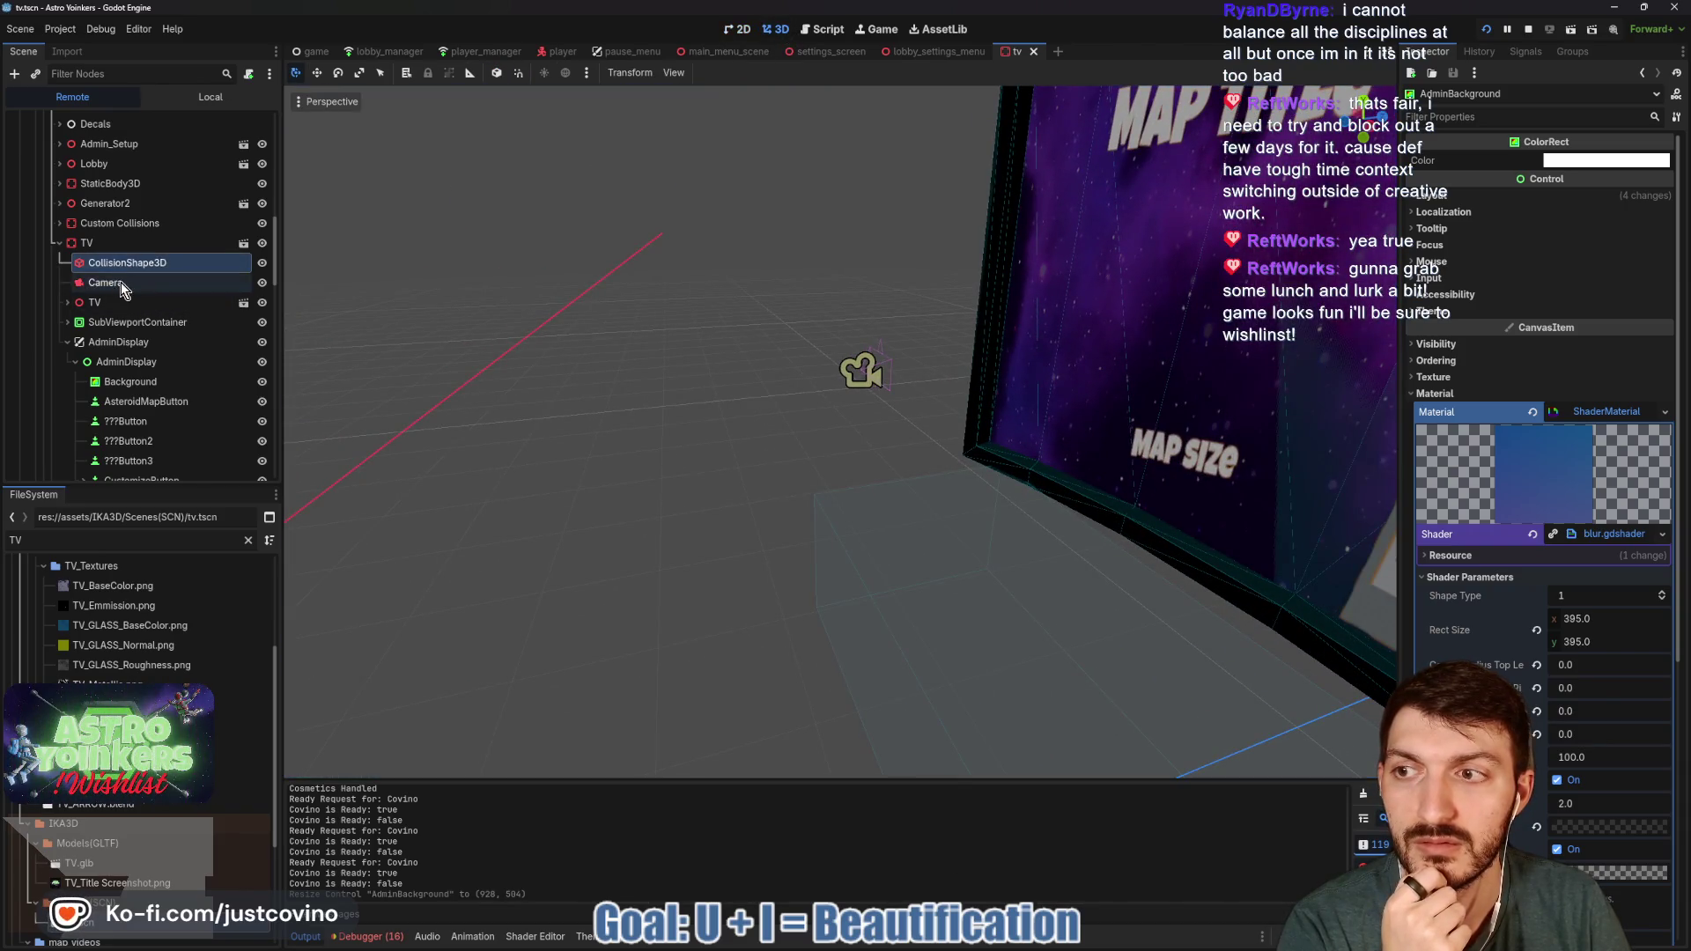
- Inspect the Camera and AdminDisplay nodes and collapse the Camera's shader material properties
click(120, 281)
click(1492, 50)
click(1444, 51)
click(126, 362)
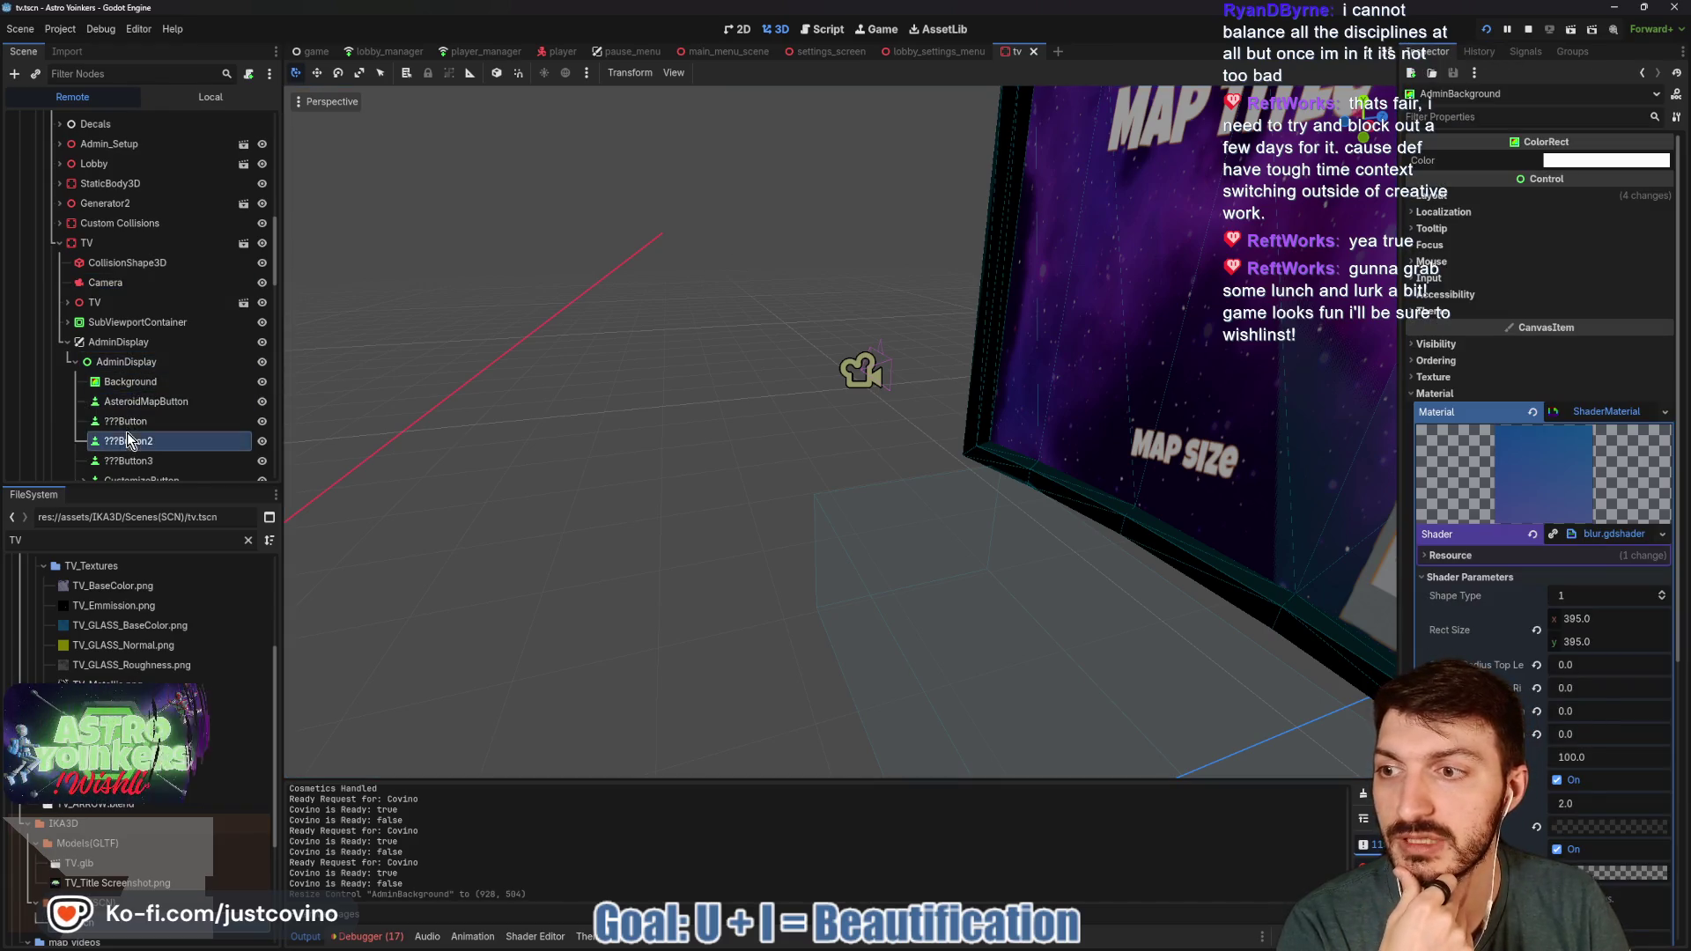
click(129, 345)
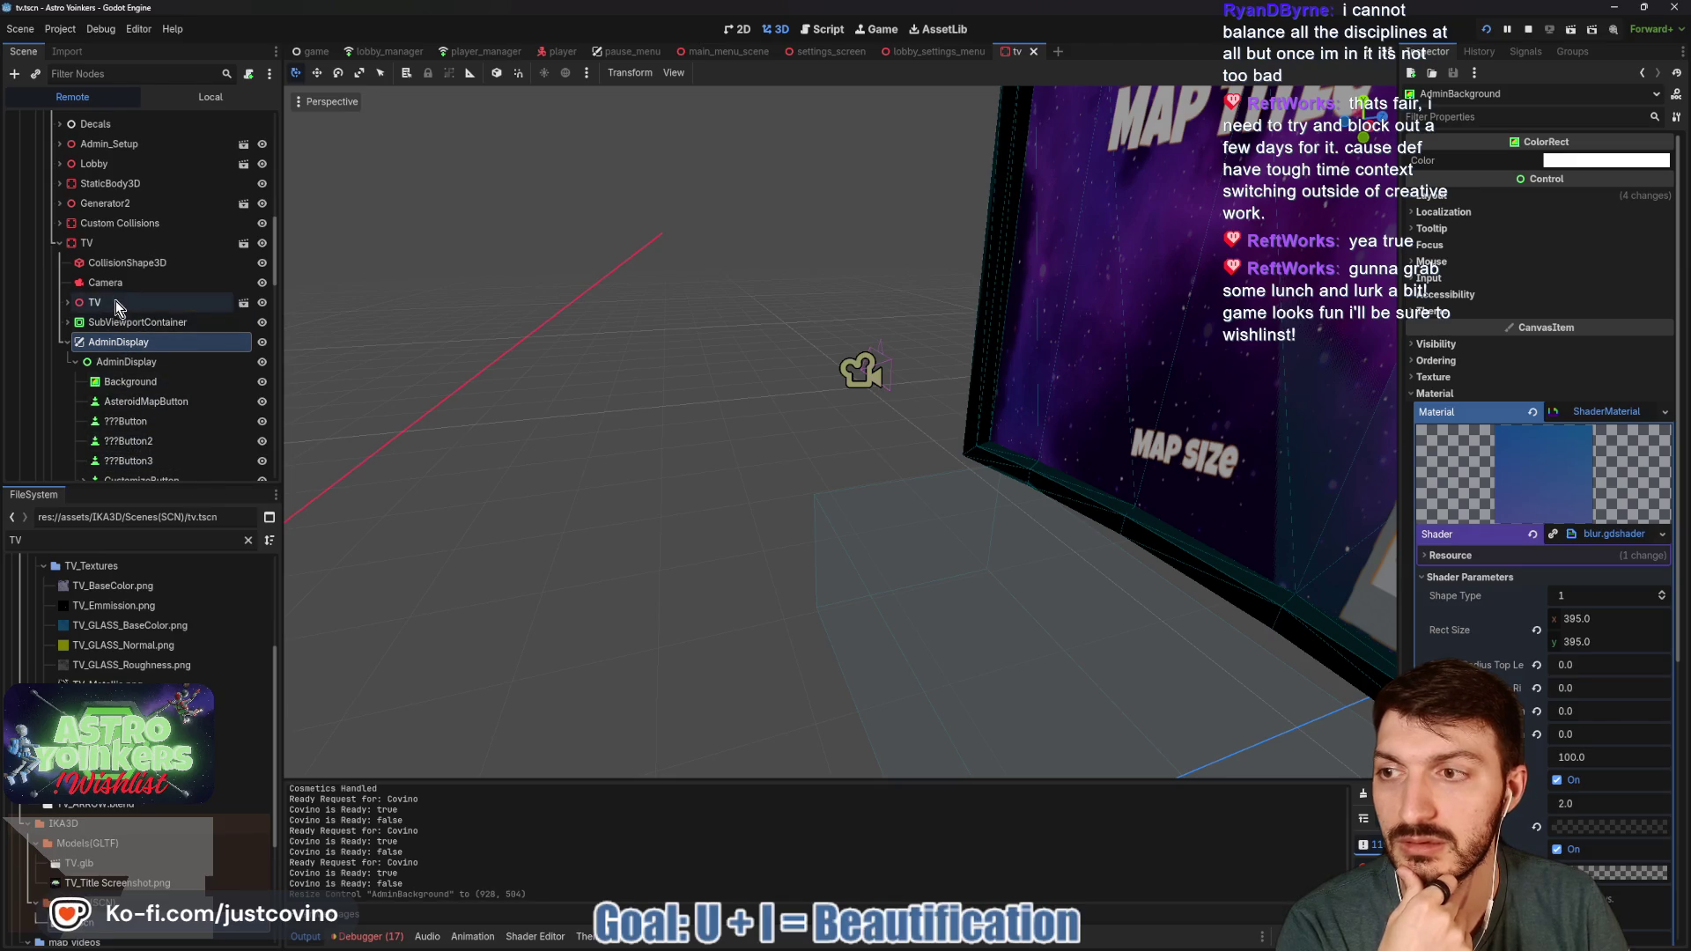
click(112, 286)
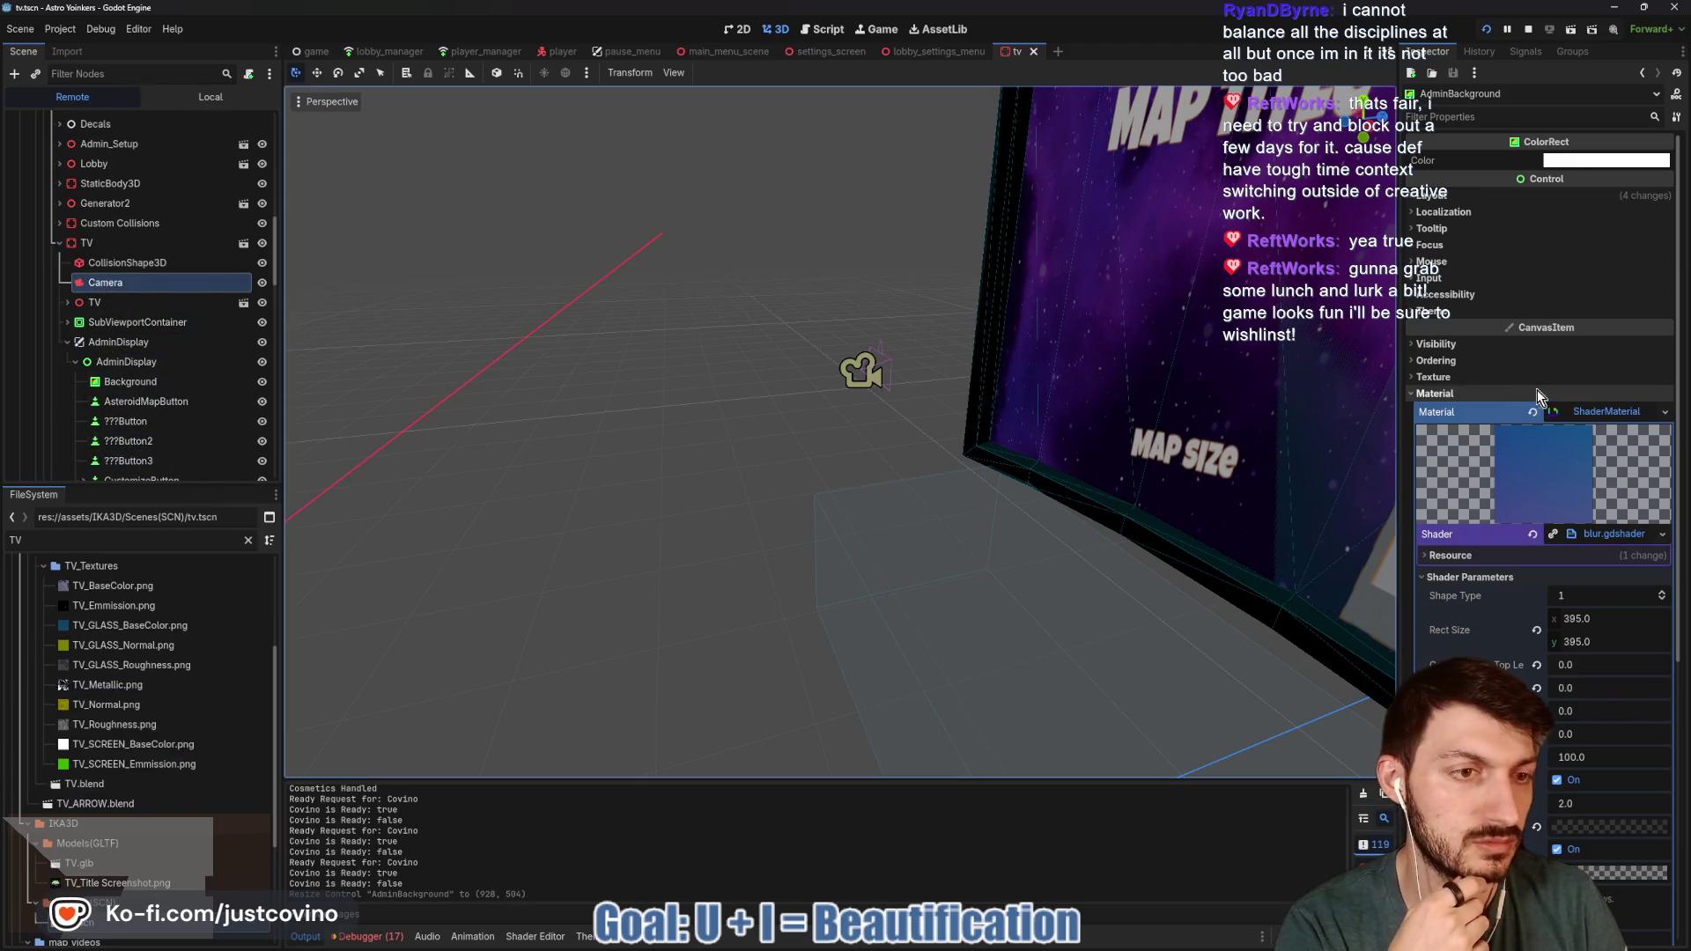
click(1583, 412)
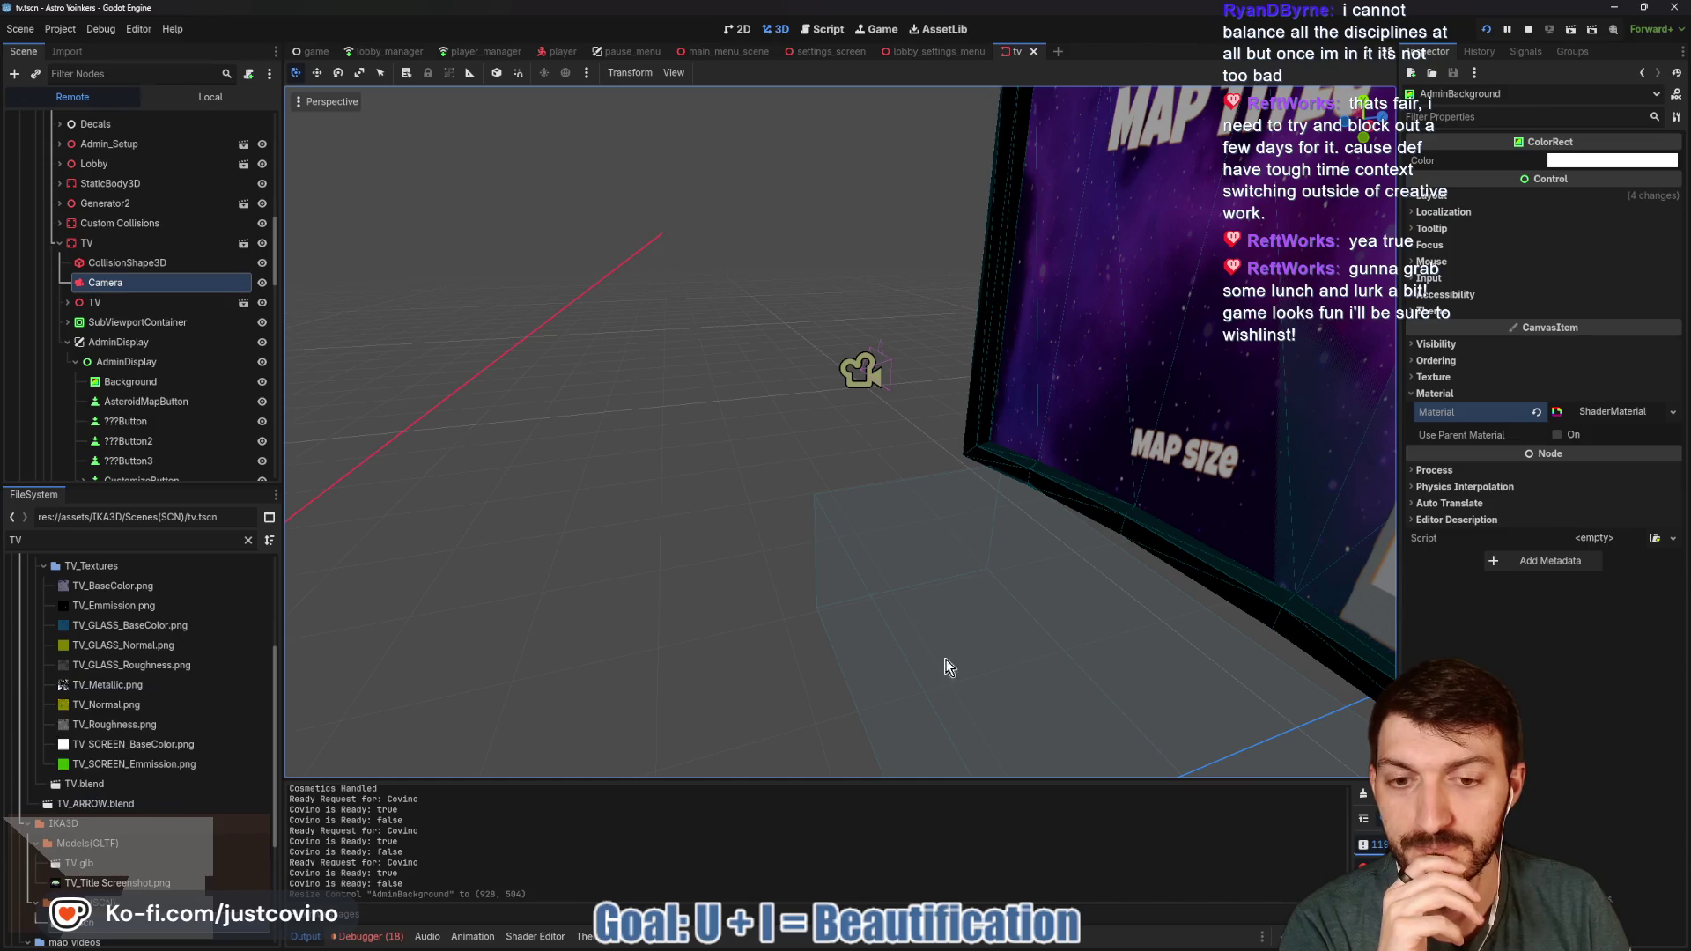
- Bring the running debug game forward to check the admin menu, then stop it
mouse_move(1007, 945)
click(1077, 868)
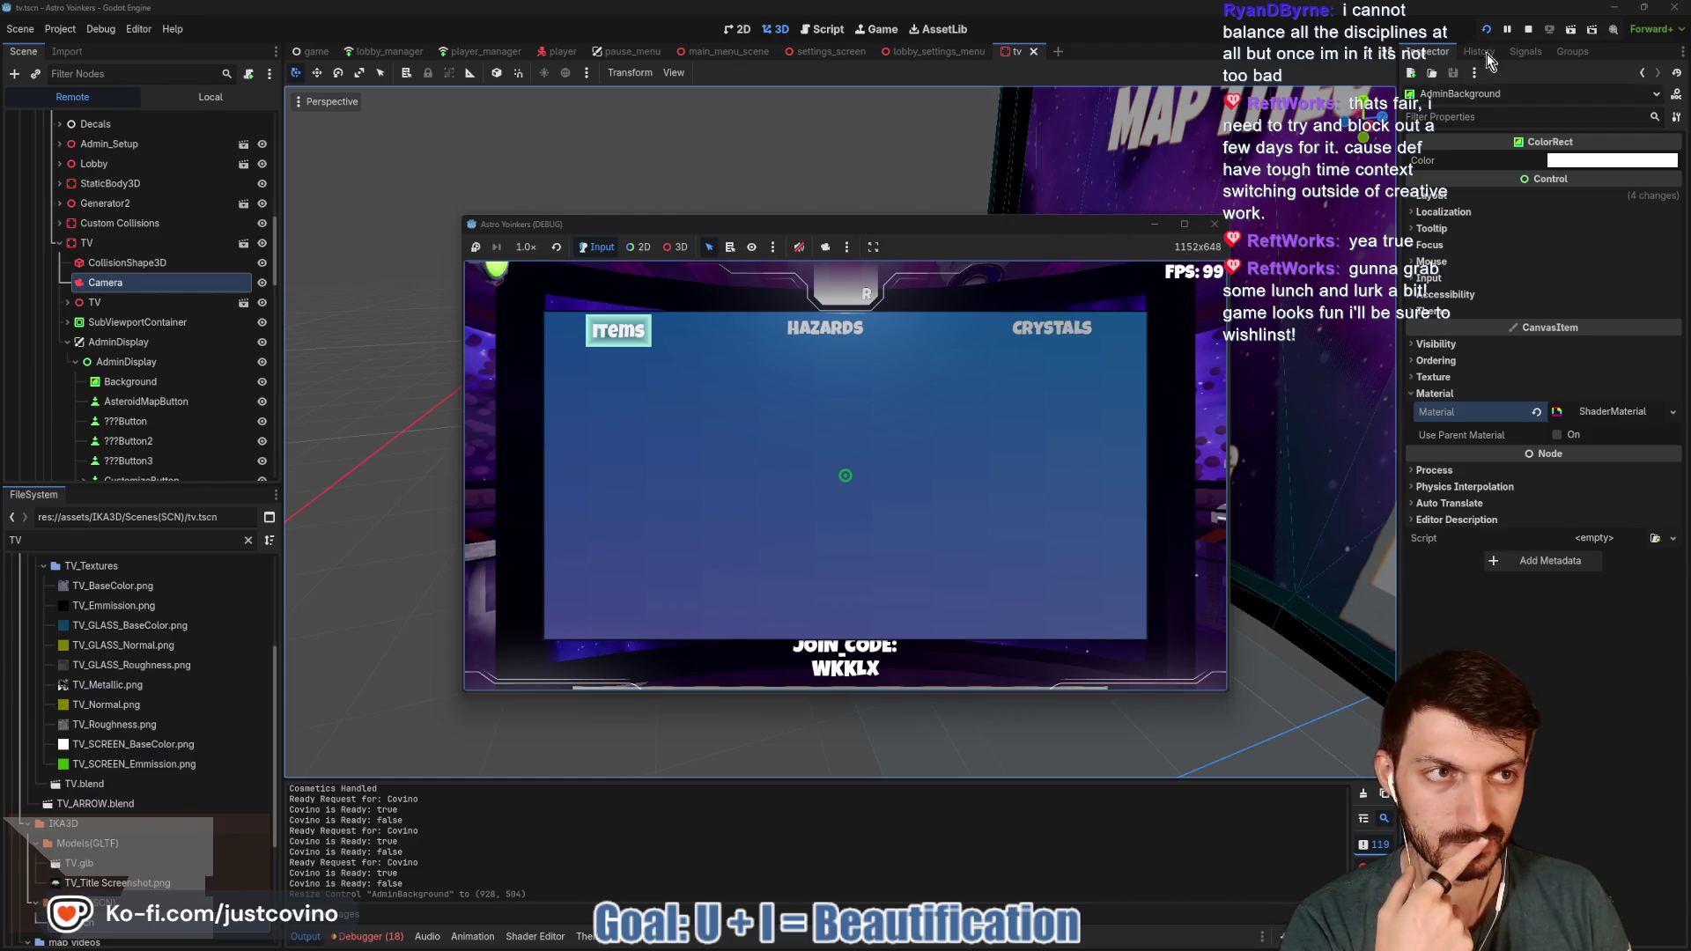
click(1530, 29)
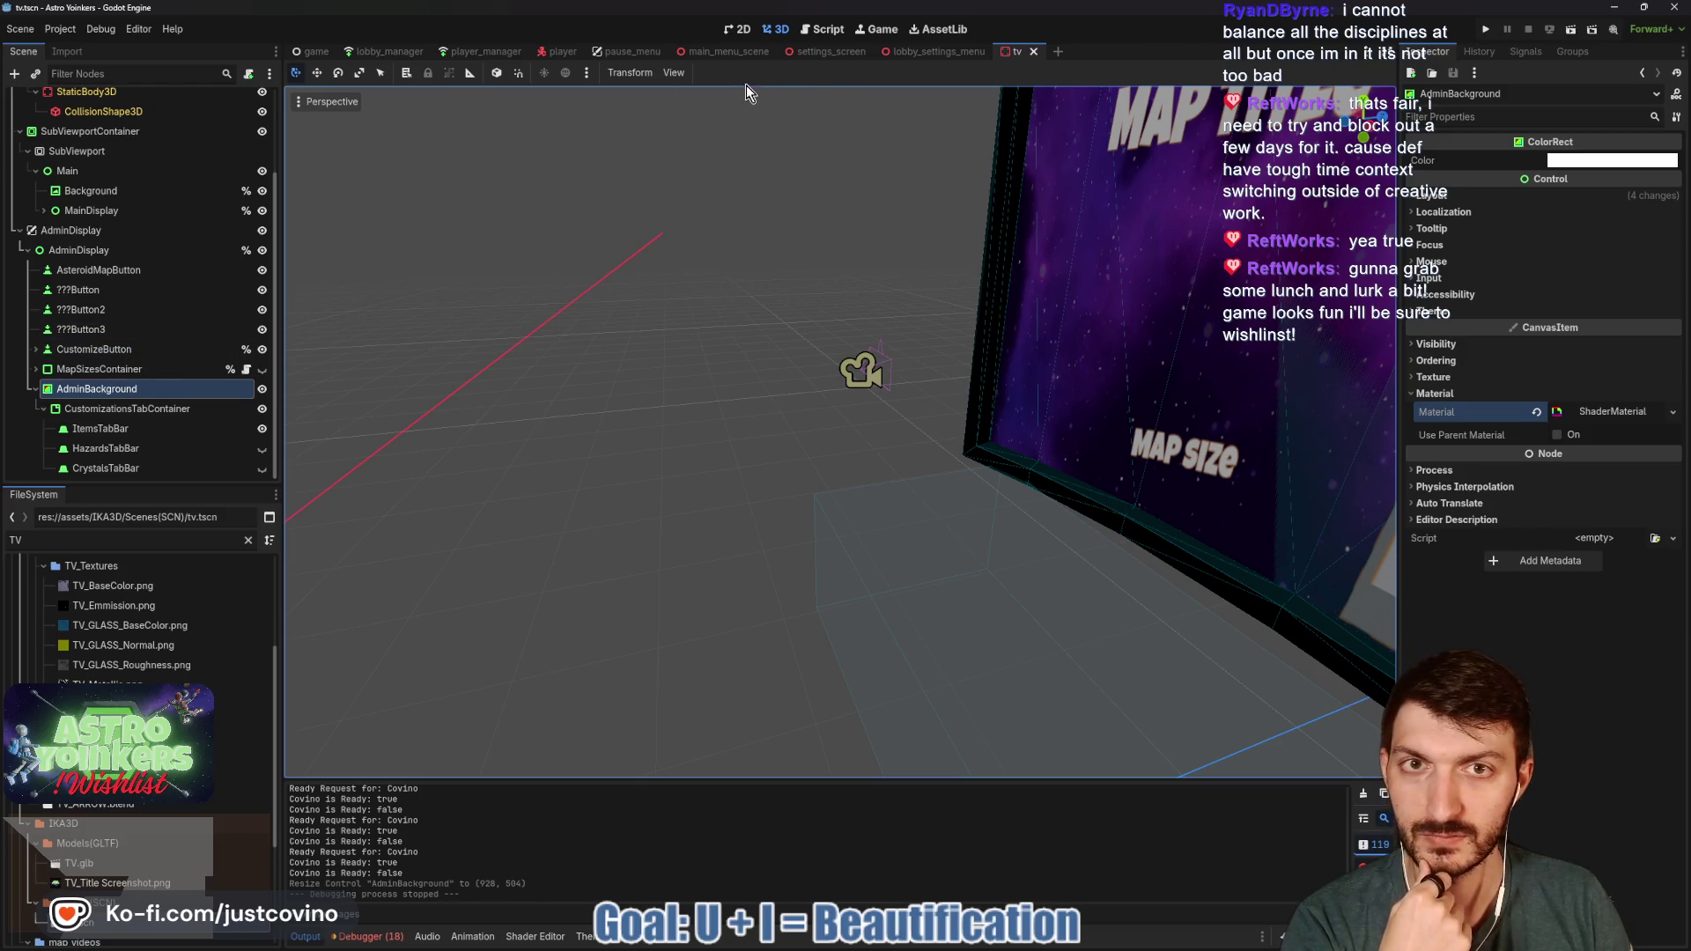
- Close the lobby_settings_menu scene and return to the tv scene in the 3D view
click(943, 50)
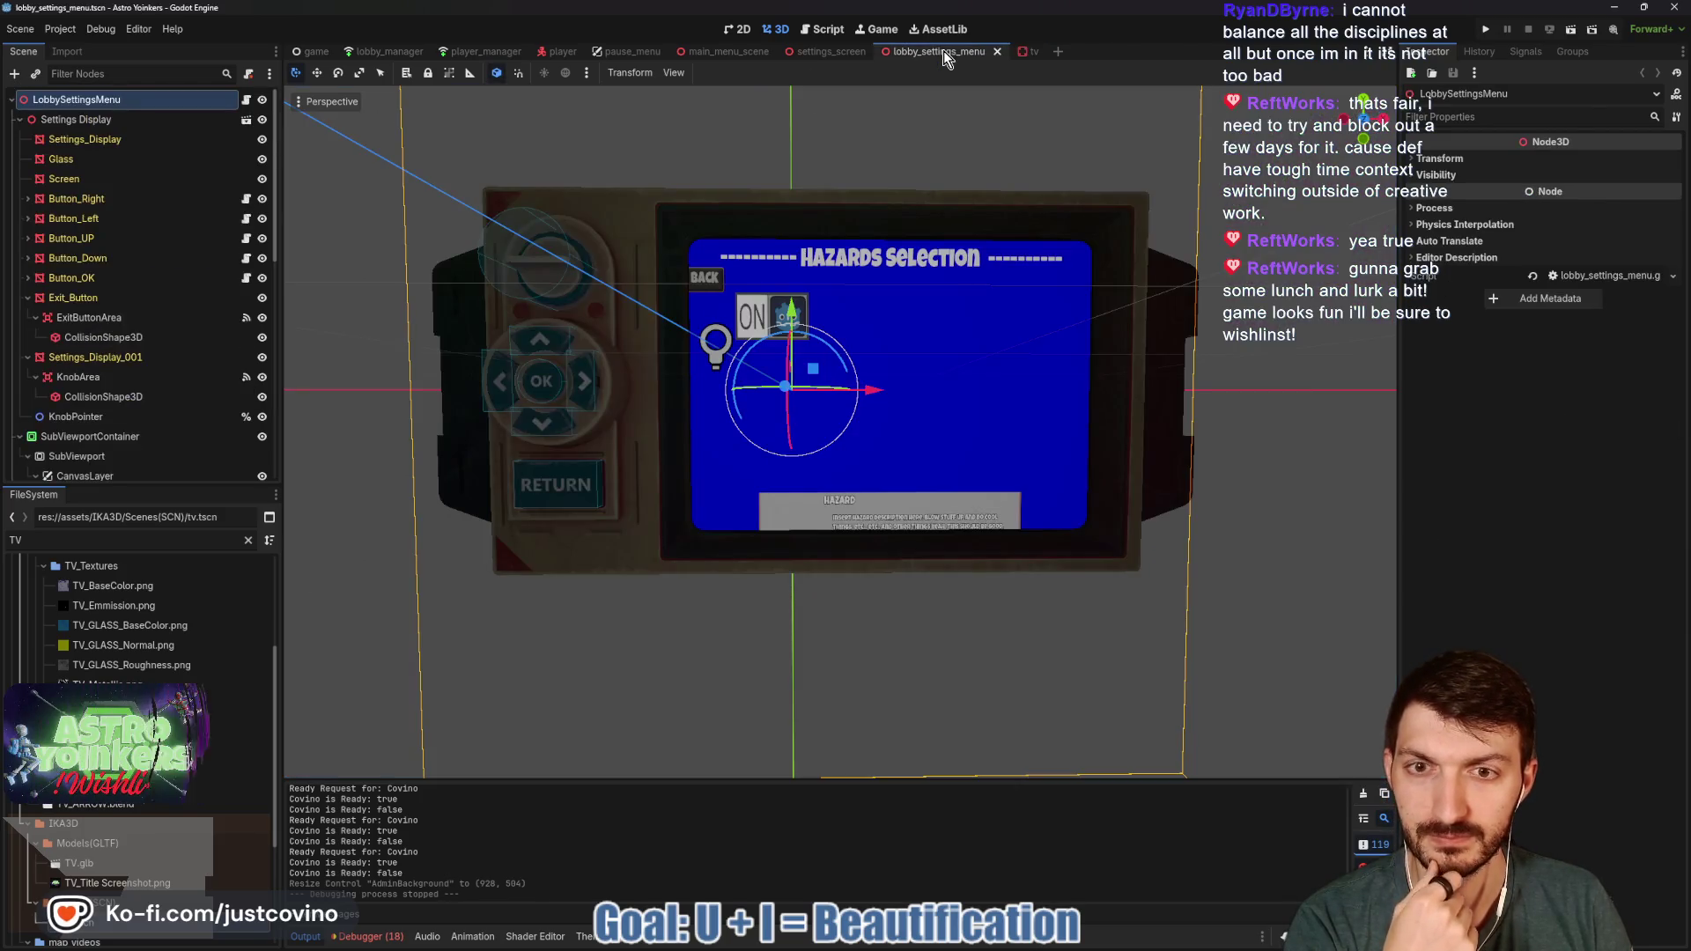
click(998, 52)
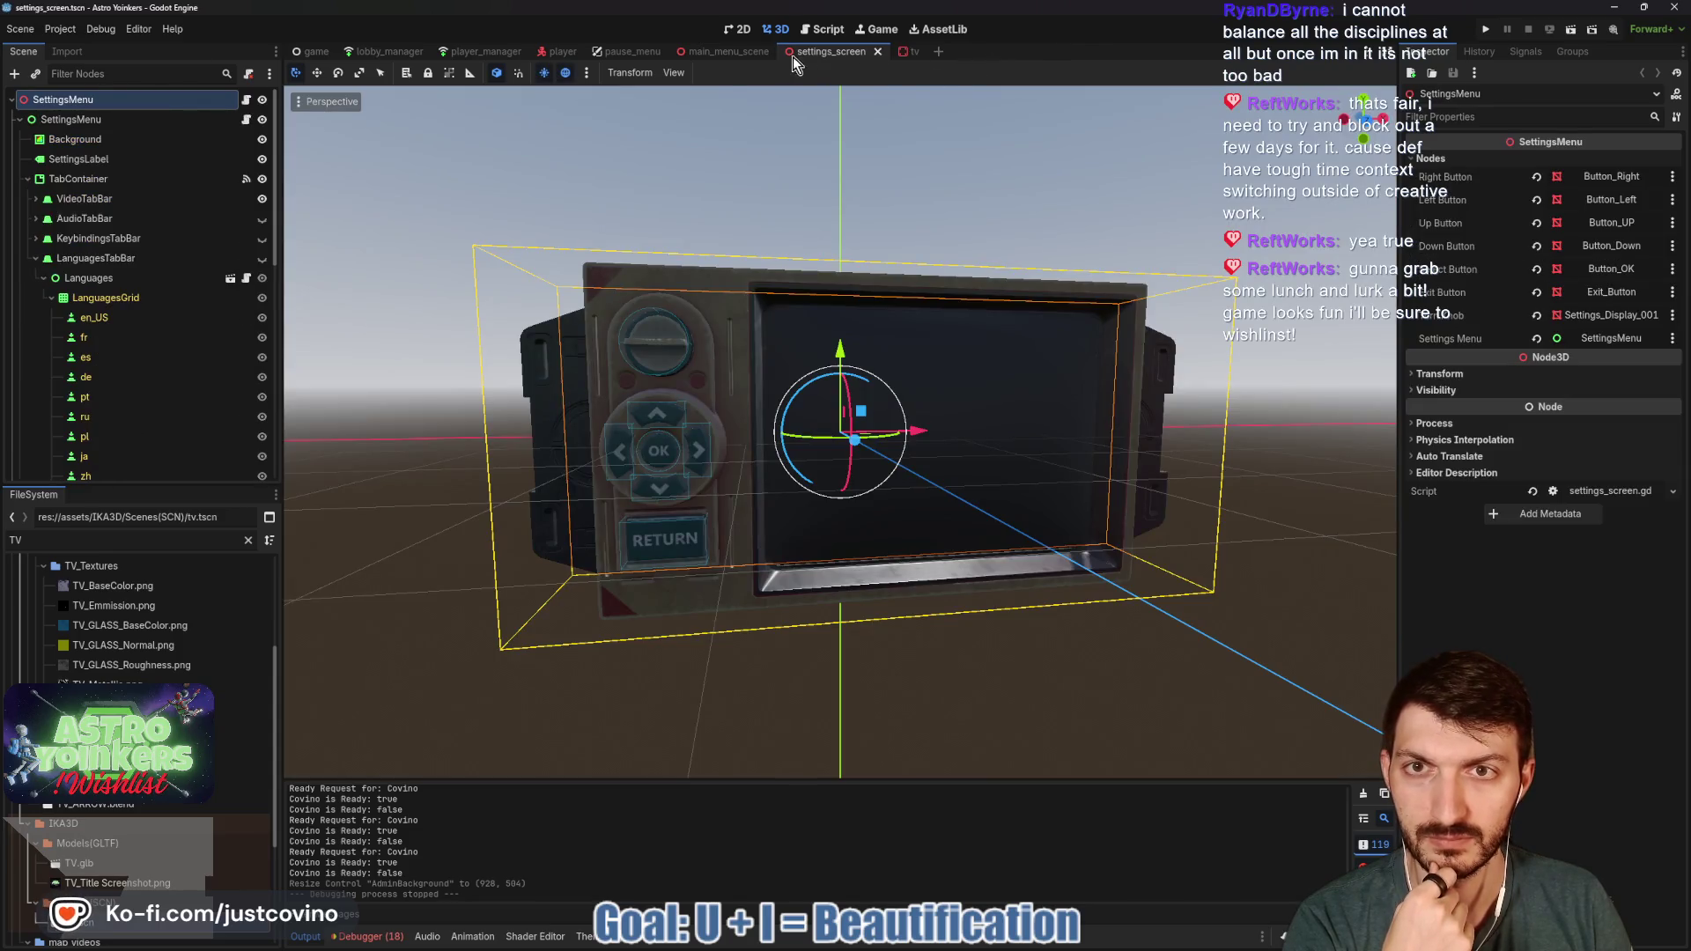
click(901, 51)
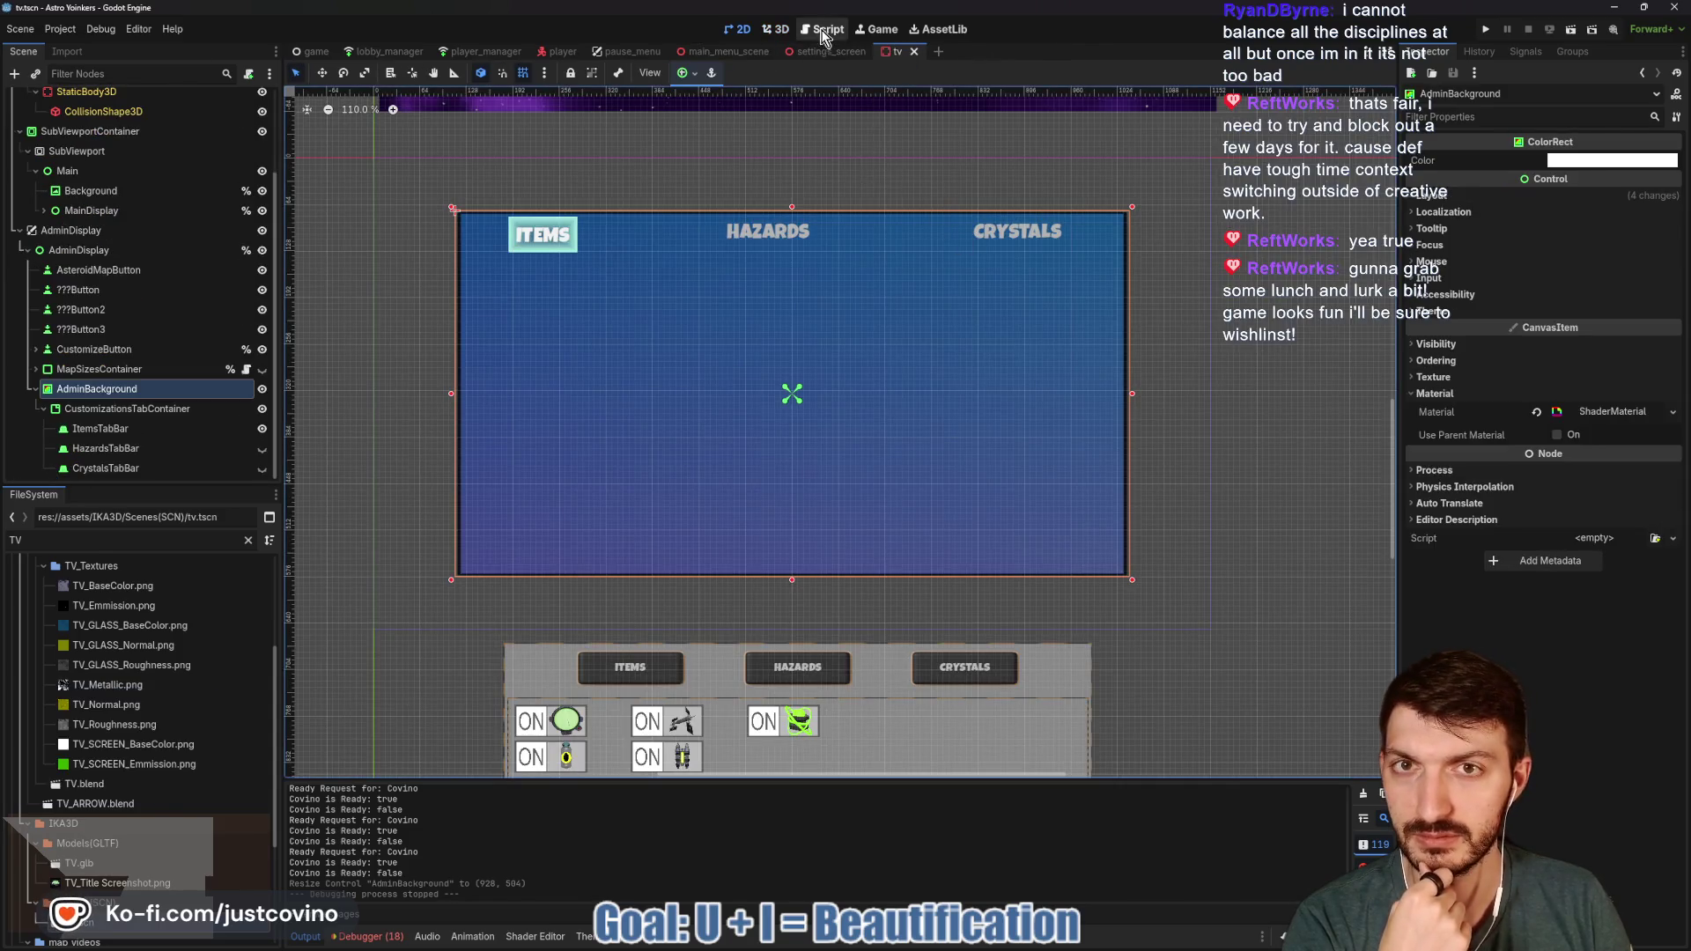
click(775, 29)
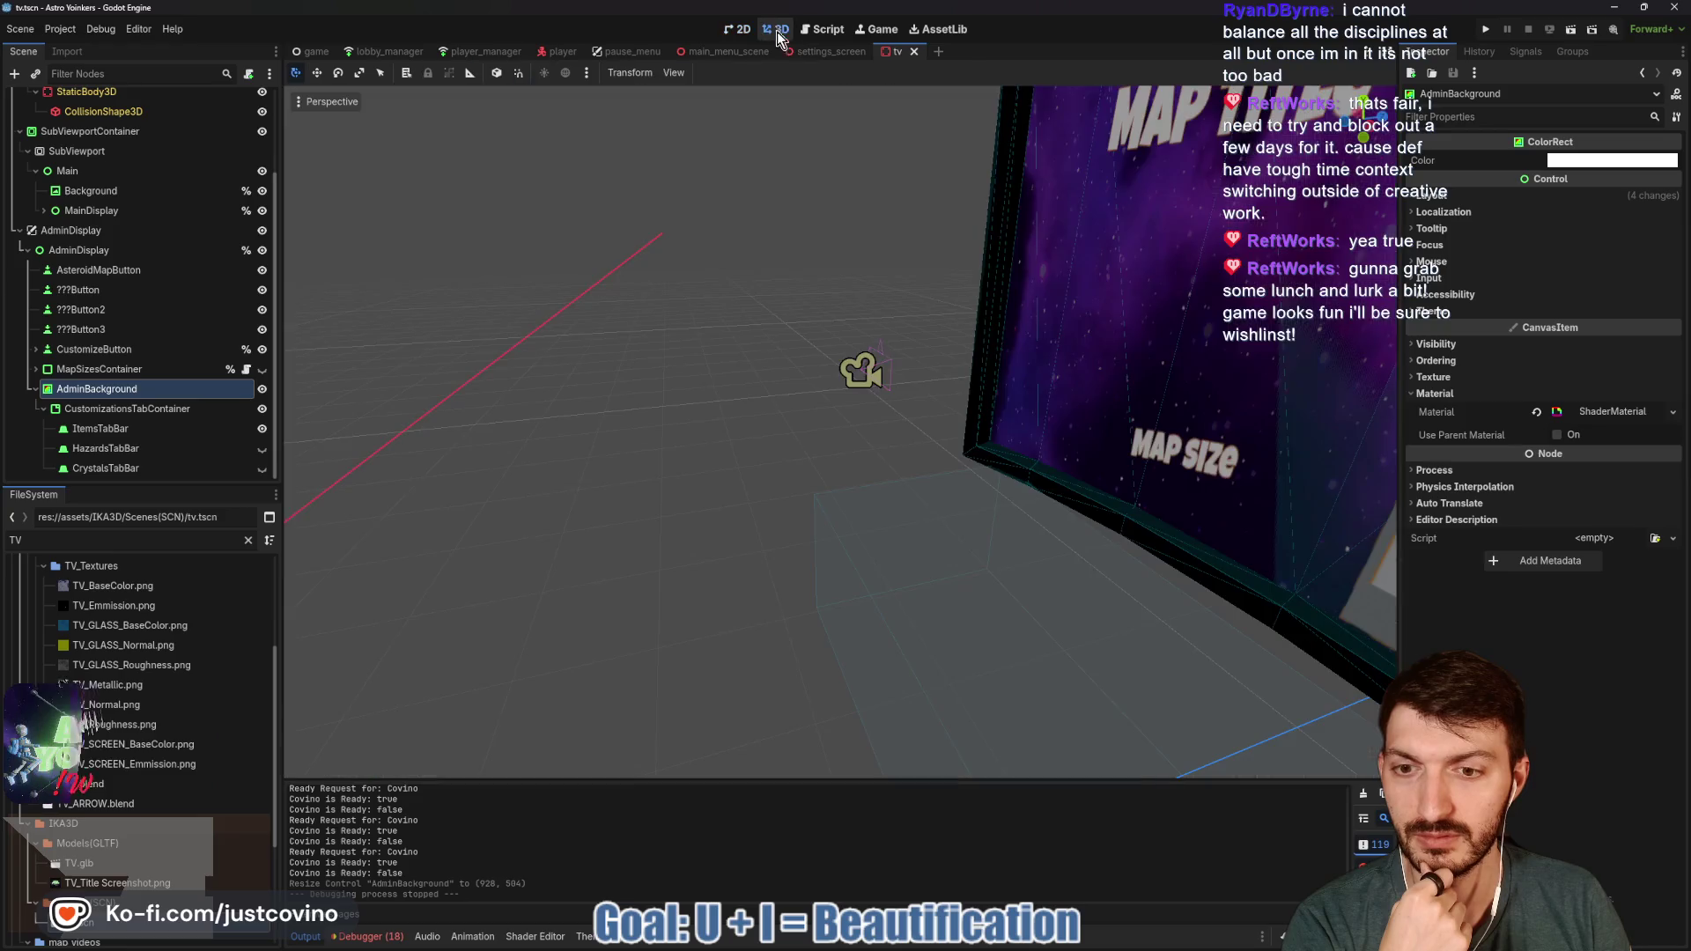
- Slide the TV's Camera toward the screen, check its preview, nudge it back, and save
scroll(128, 235, up, 3)
click(88, 141)
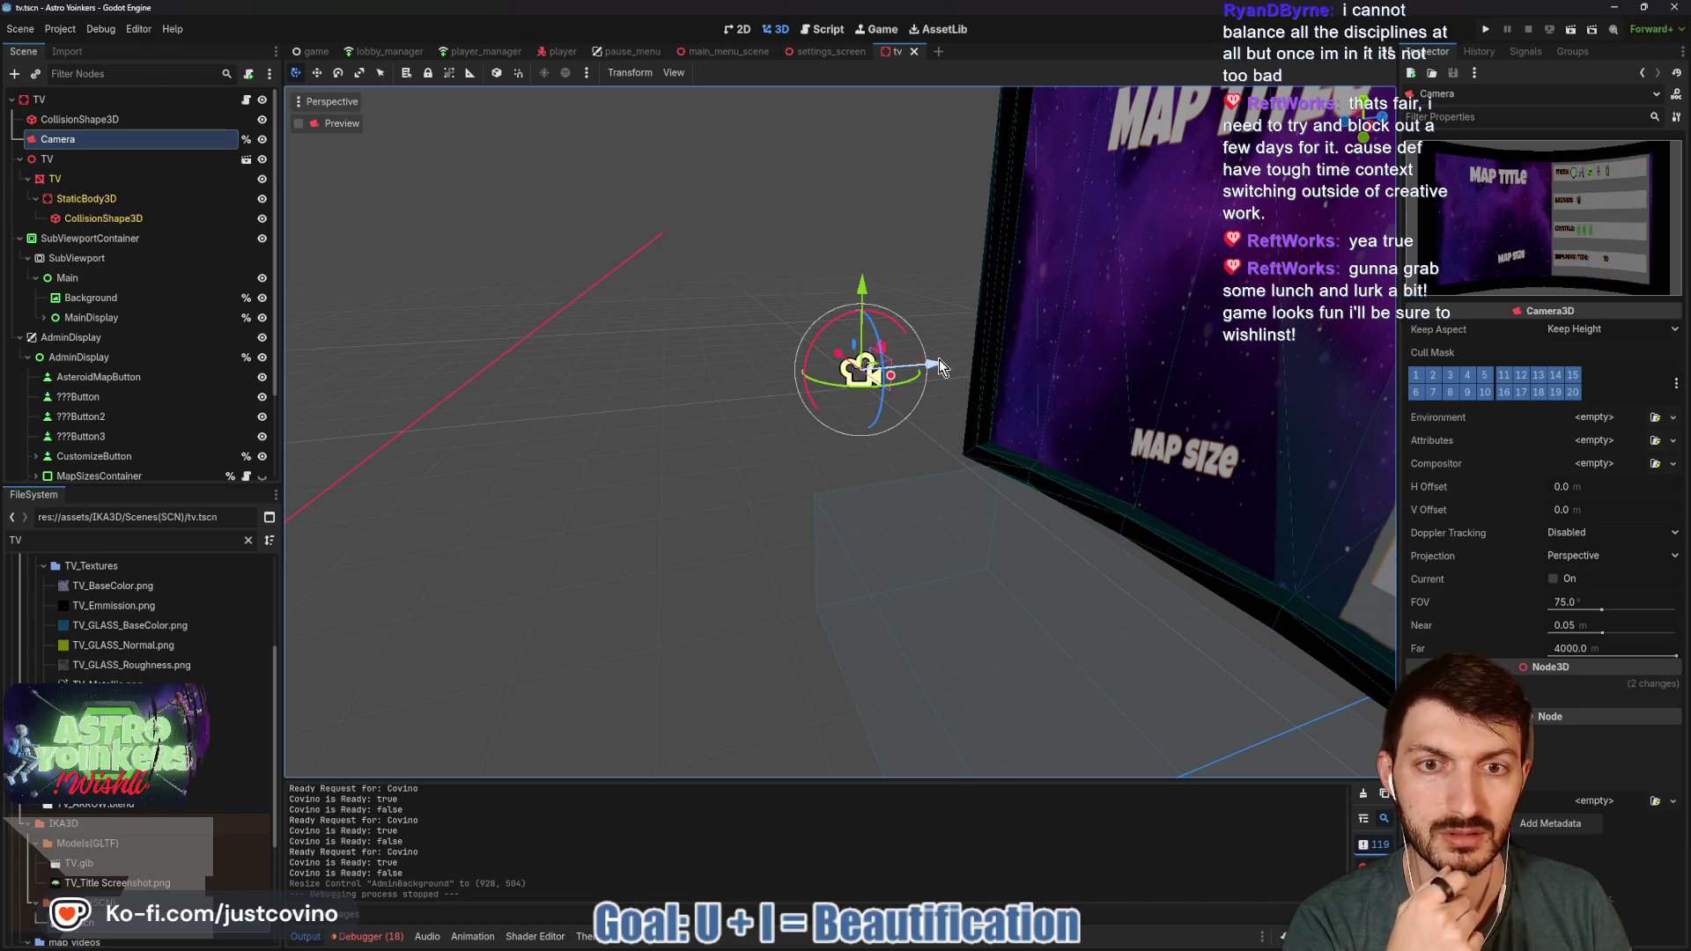
drag(939, 360, 980, 364)
key(ctrl+s)
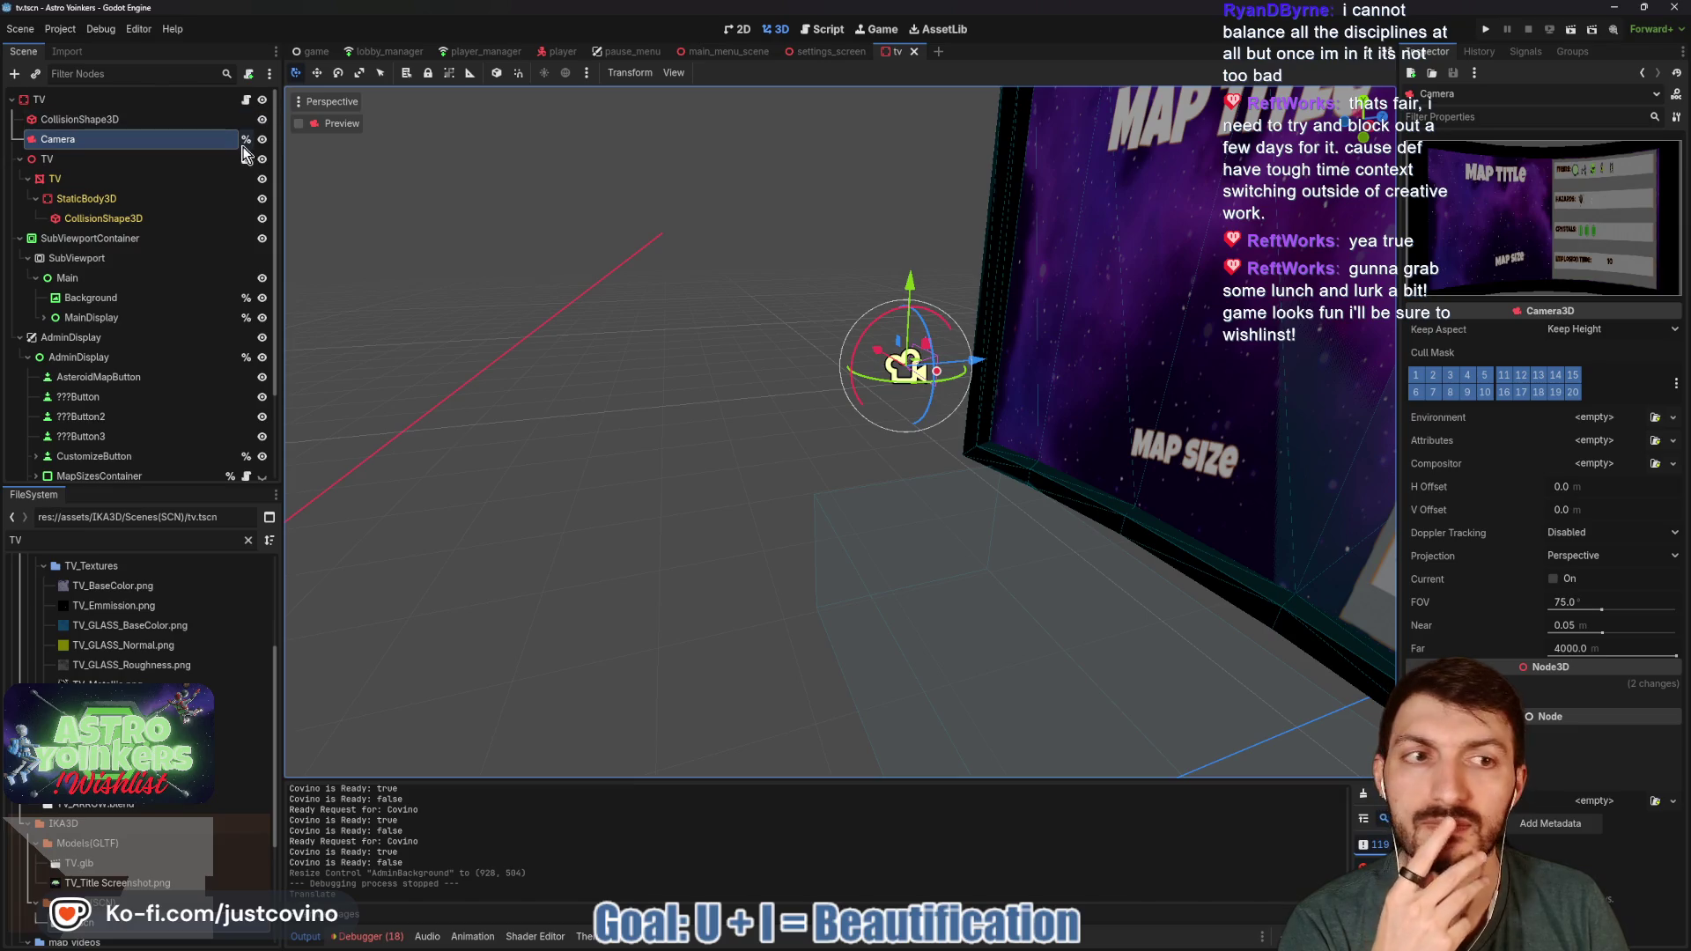
click(299, 123)
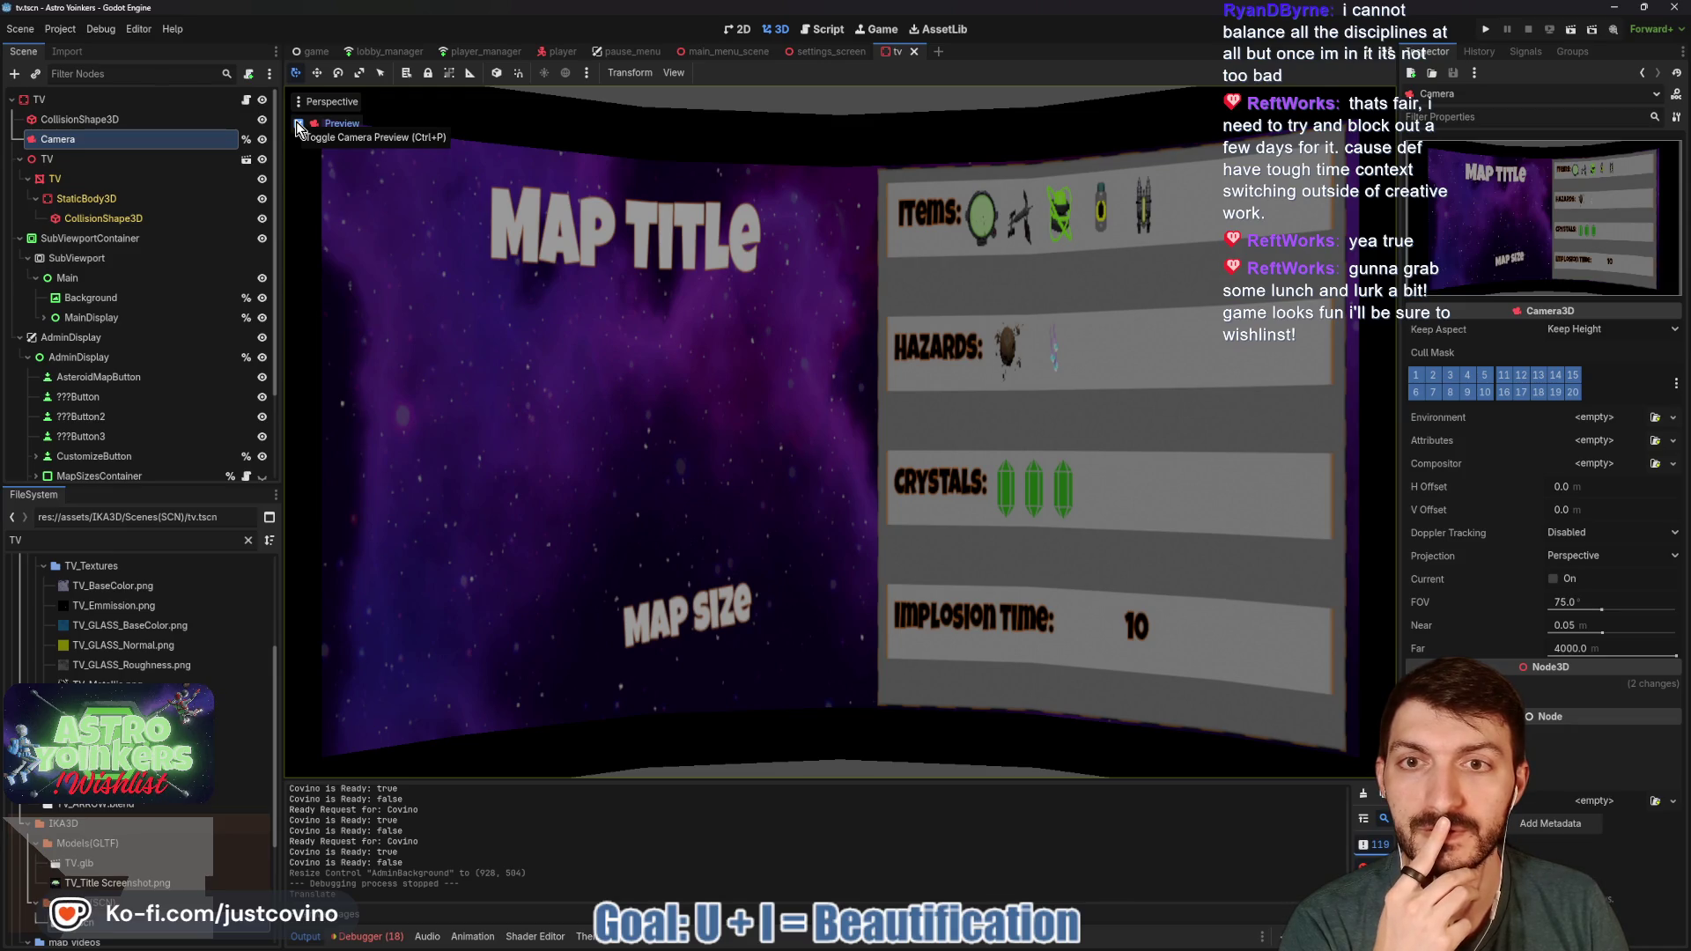
click(299, 124)
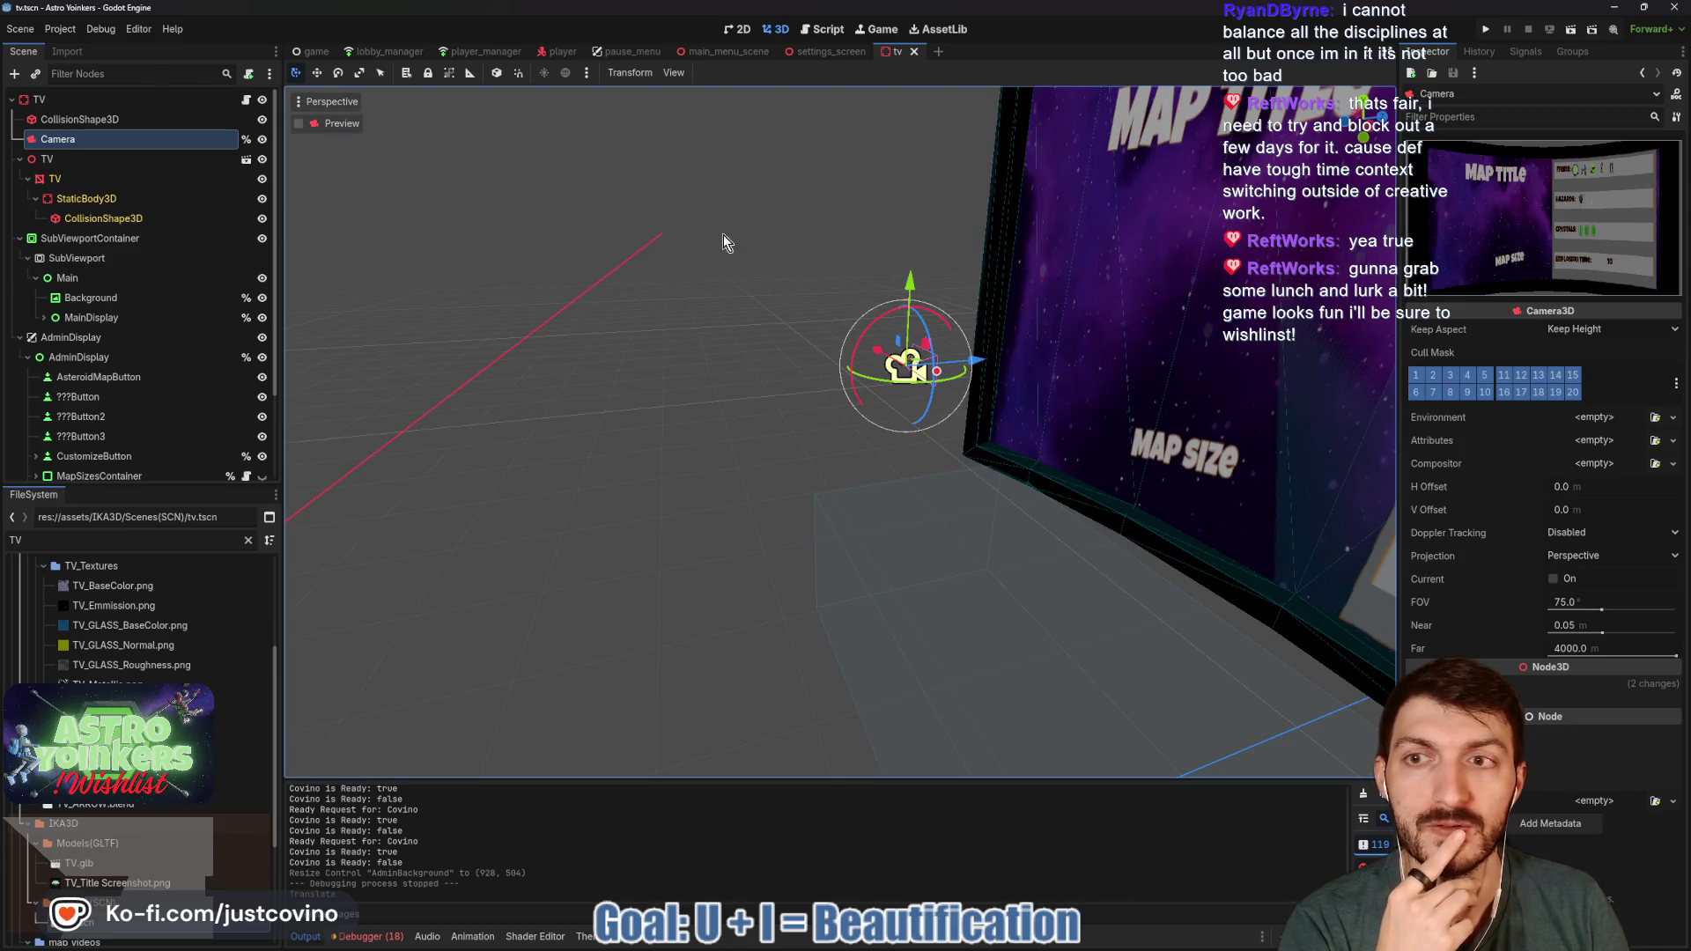
mouse_move(878, 370)
mouse_down()
mouse_move(980, 363)
mouse_move(1001, 379)
mouse_up()
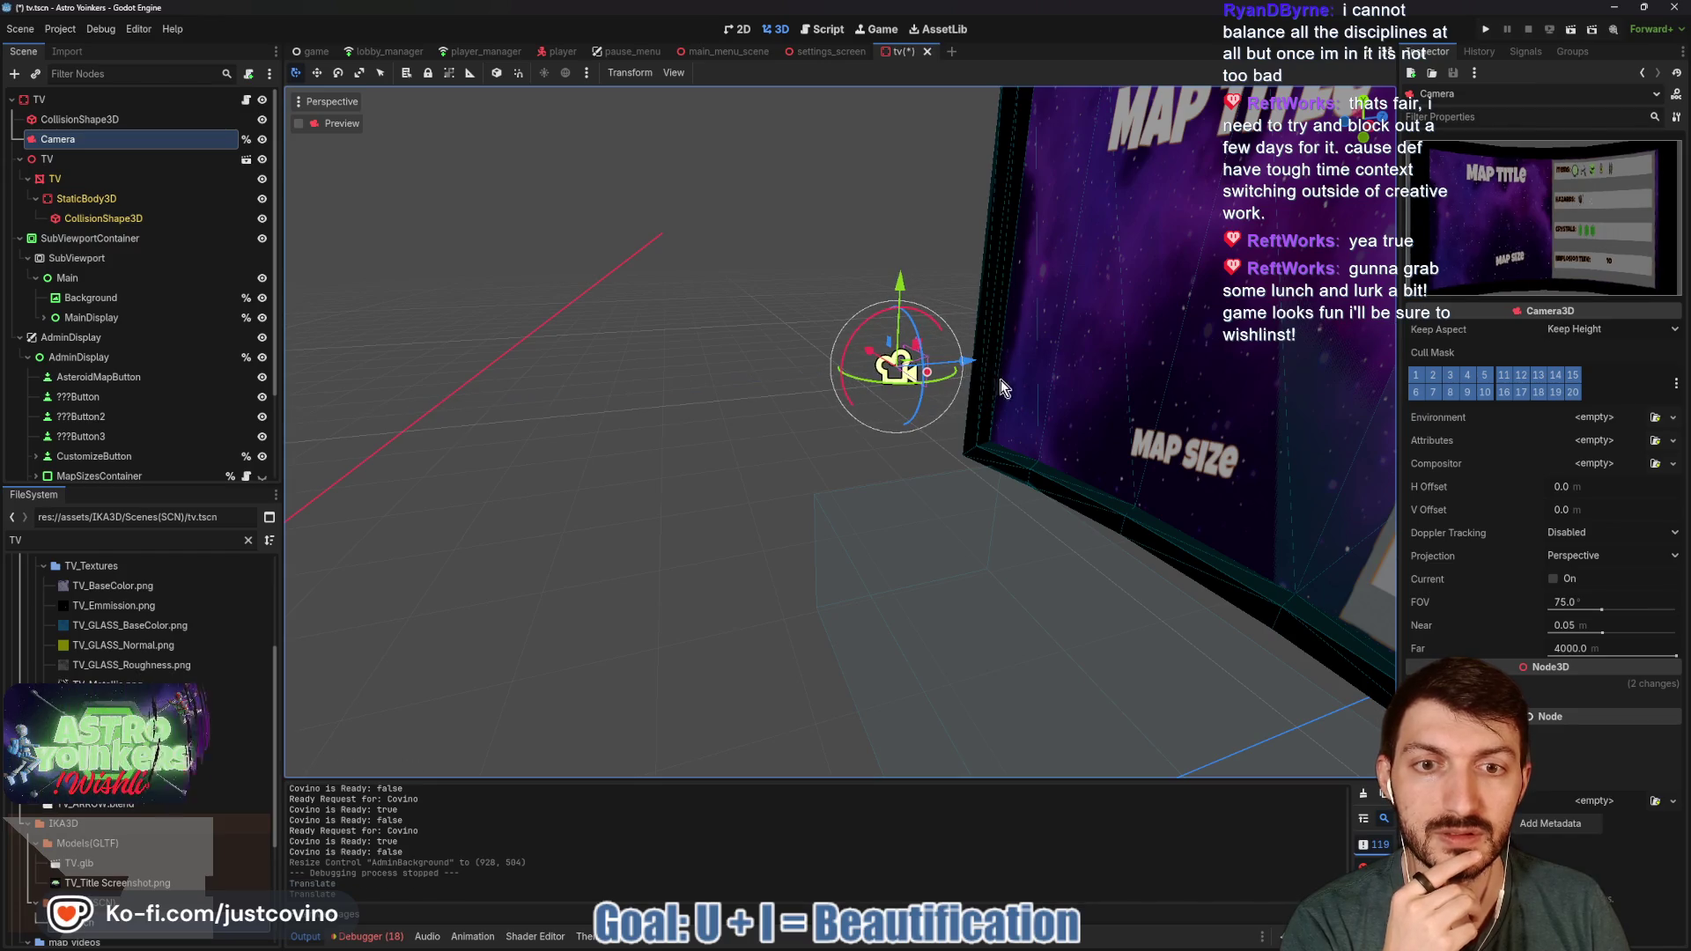
key(ctrl+s)
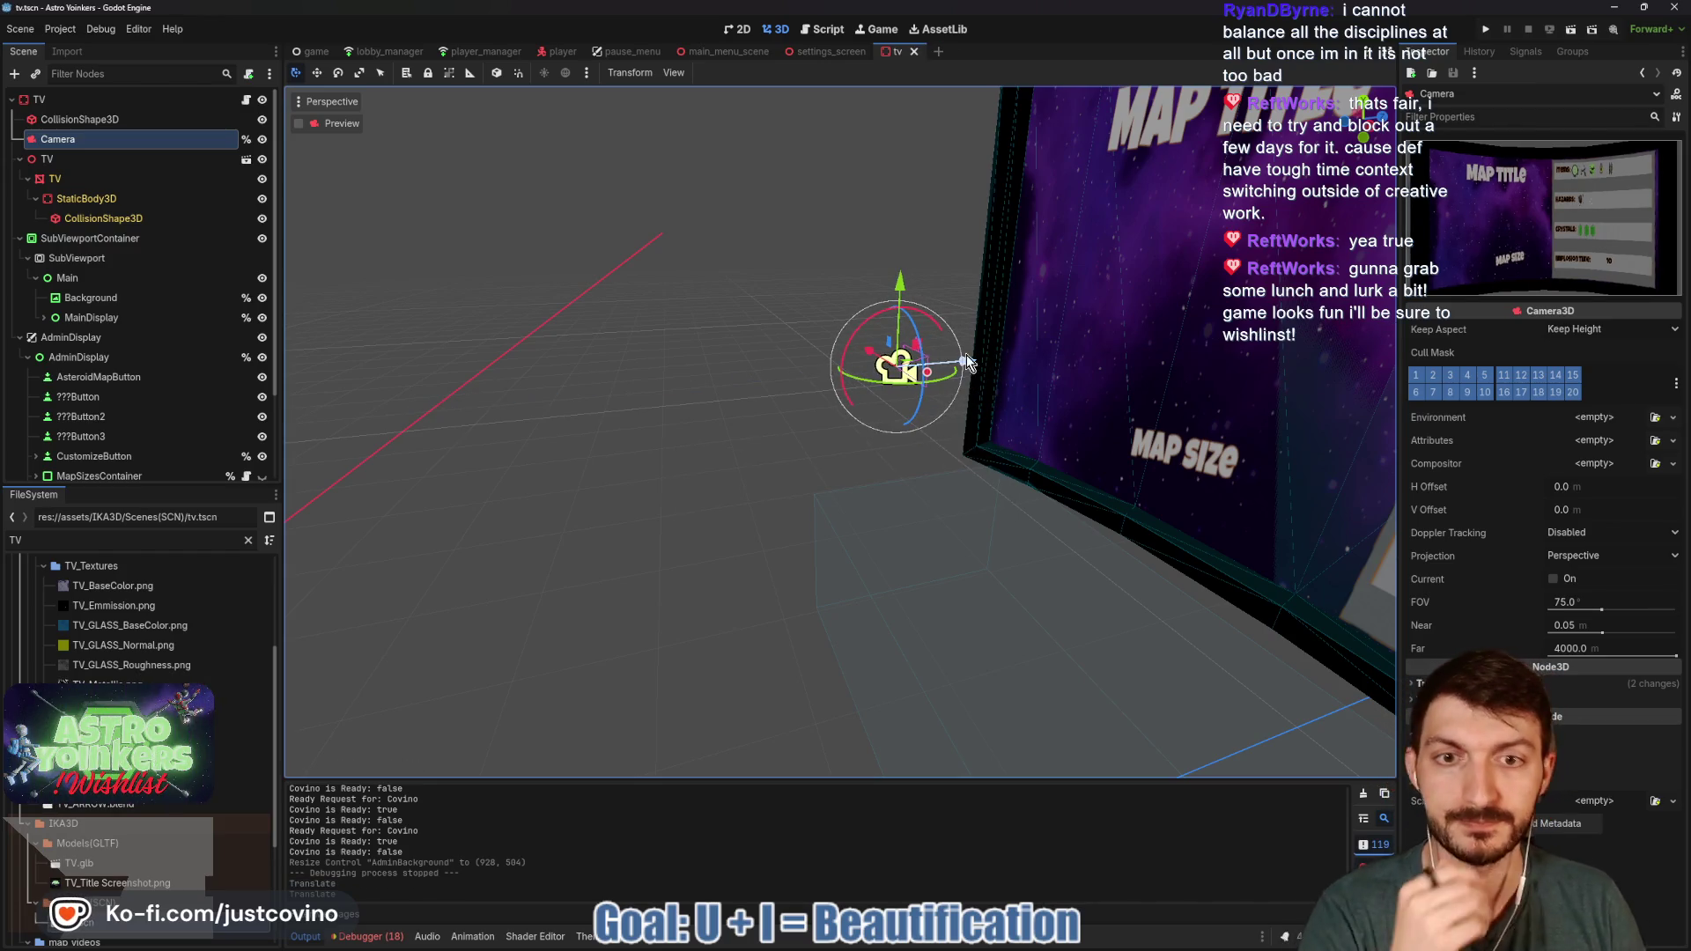
- Launch the game, close the extra window, host a private lobby, and show the remote scene tree
click(1489, 27)
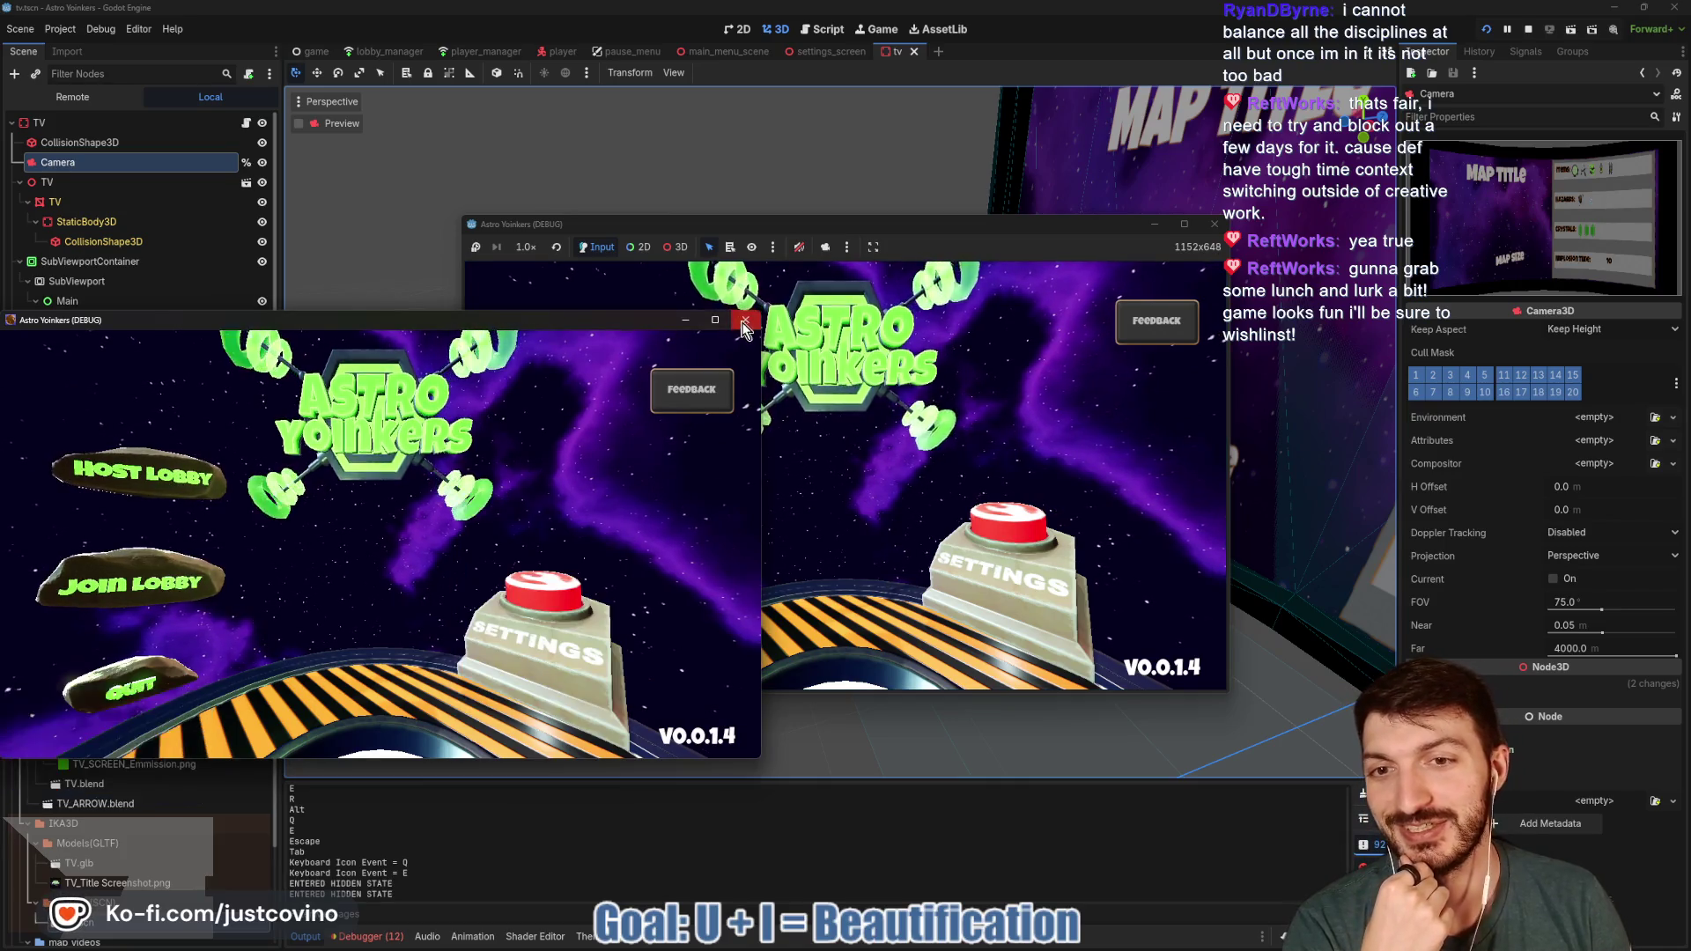
click(745, 326)
click(611, 406)
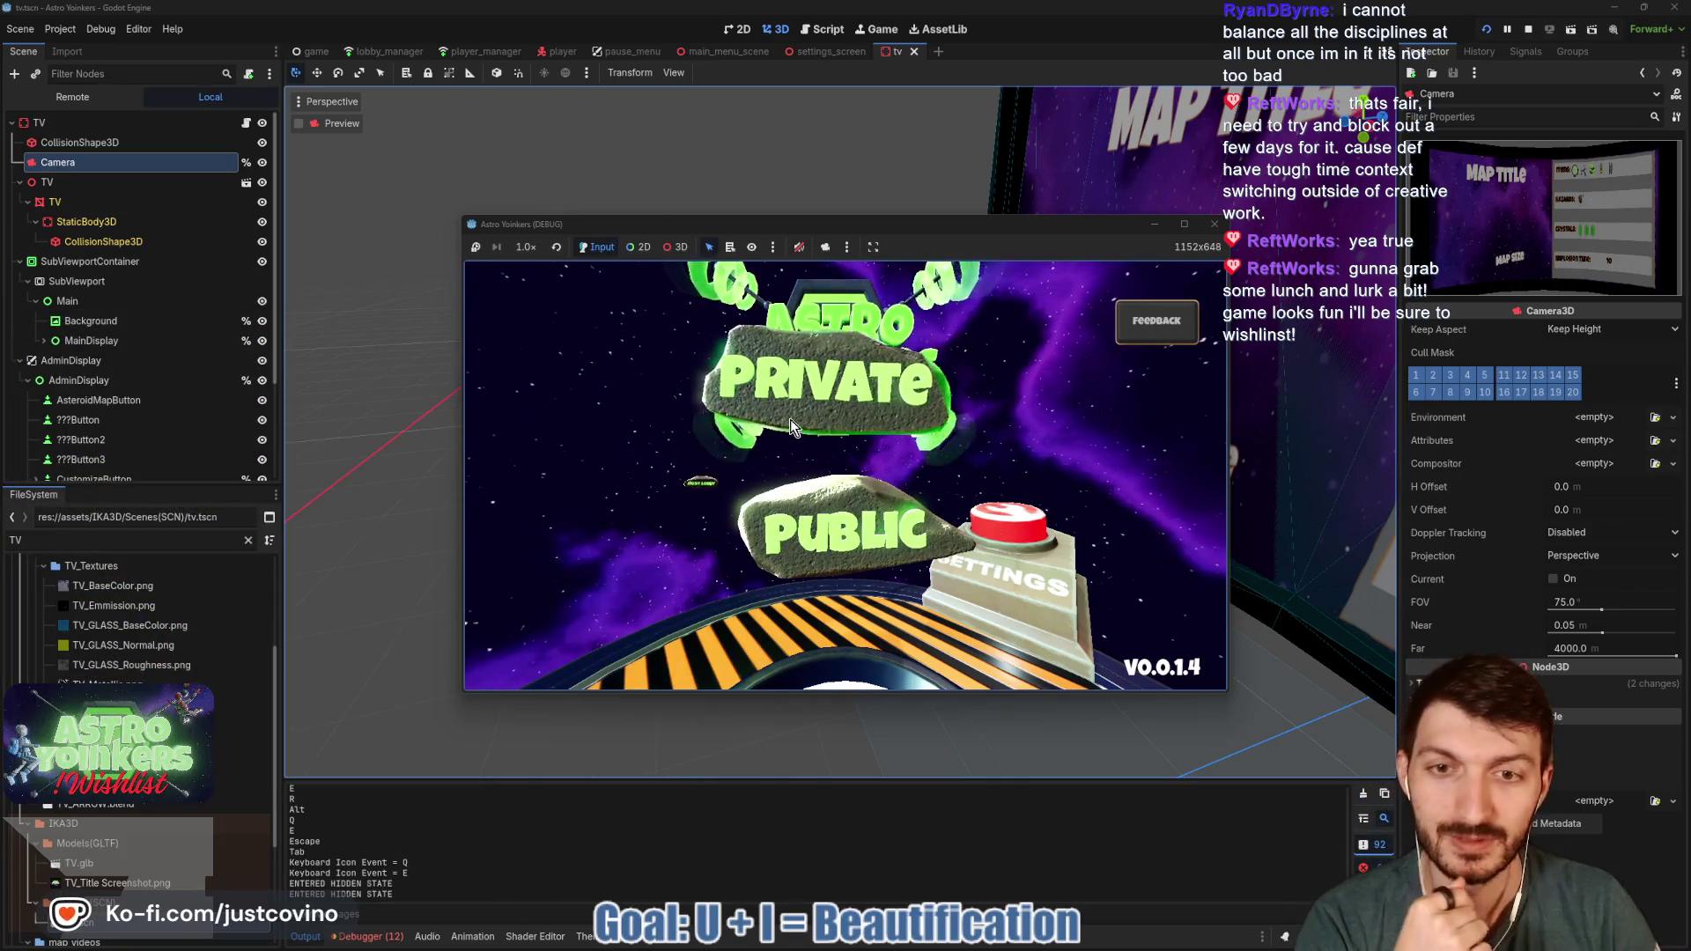
click(790, 419)
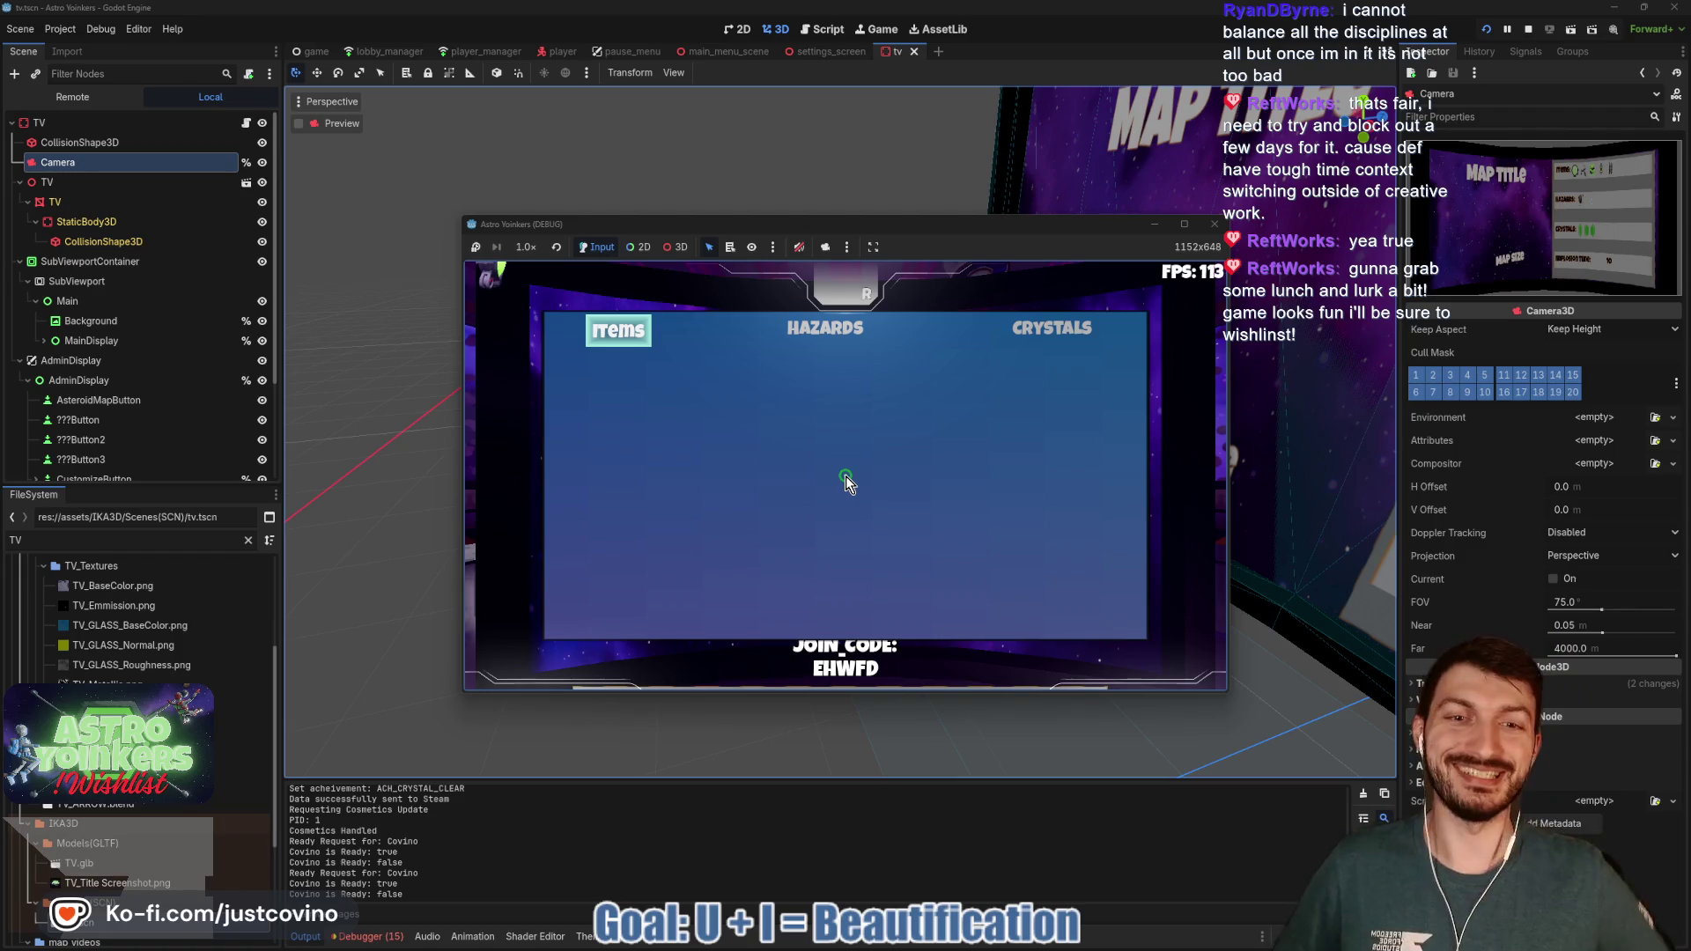
click(88, 97)
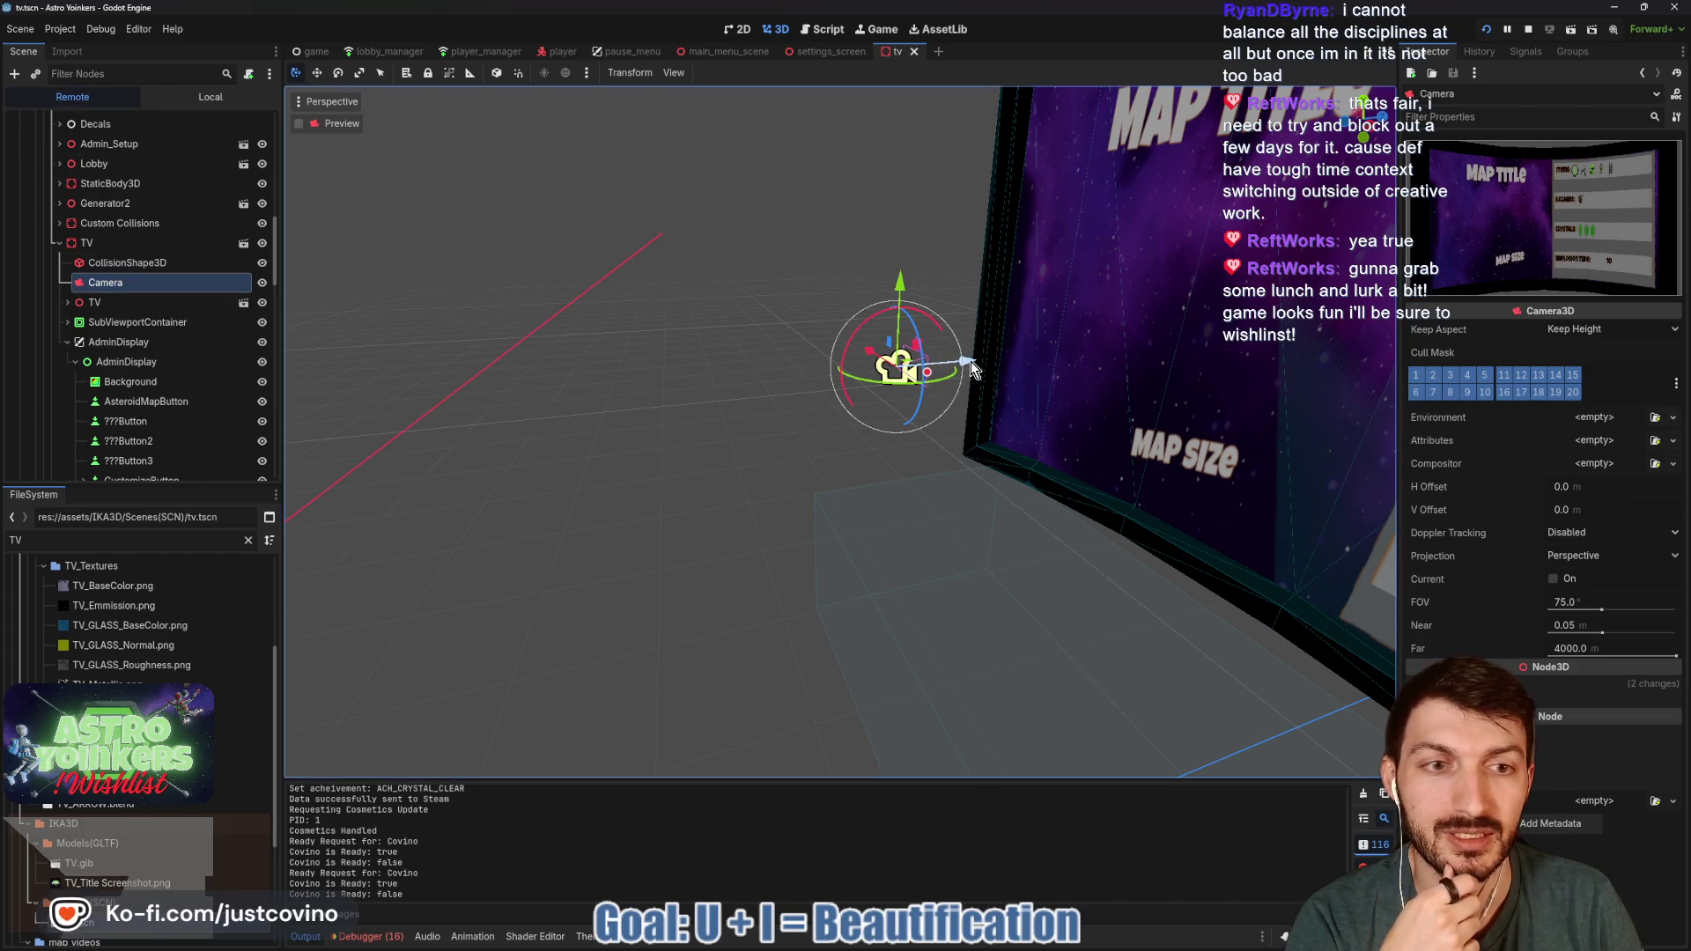
- Move the Camera by -1.395 along Z, then check the admin menu in the maximized game window
drag(971, 361, 879, 369)
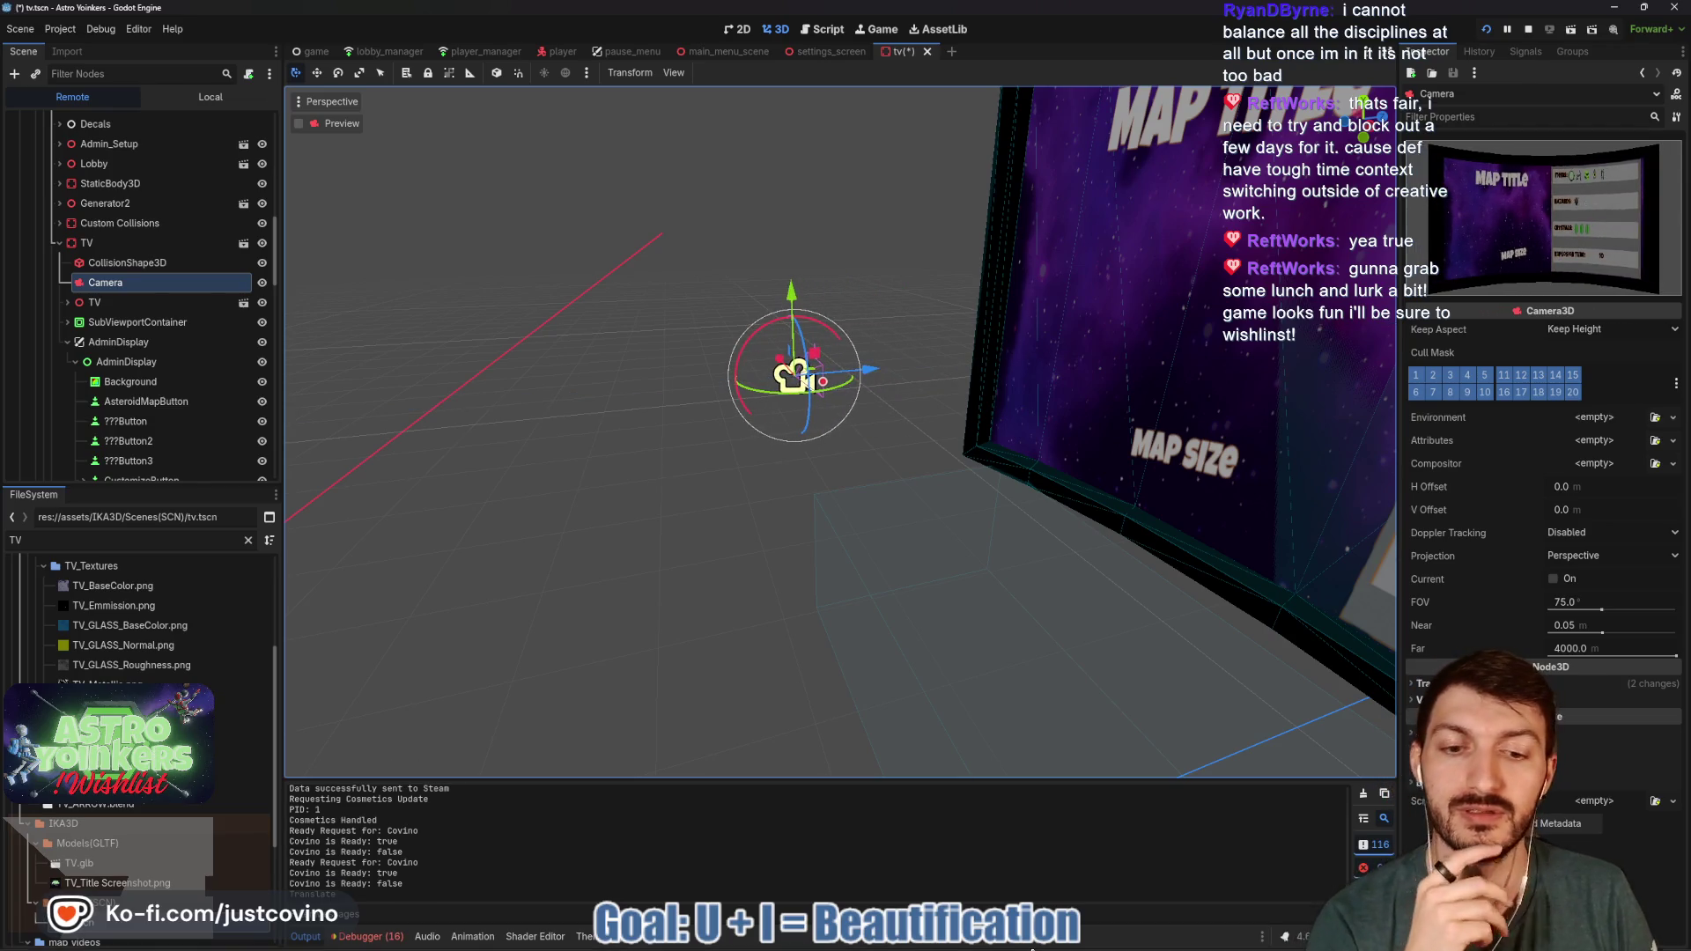
mouse_move(1013, 948)
click(969, 846)
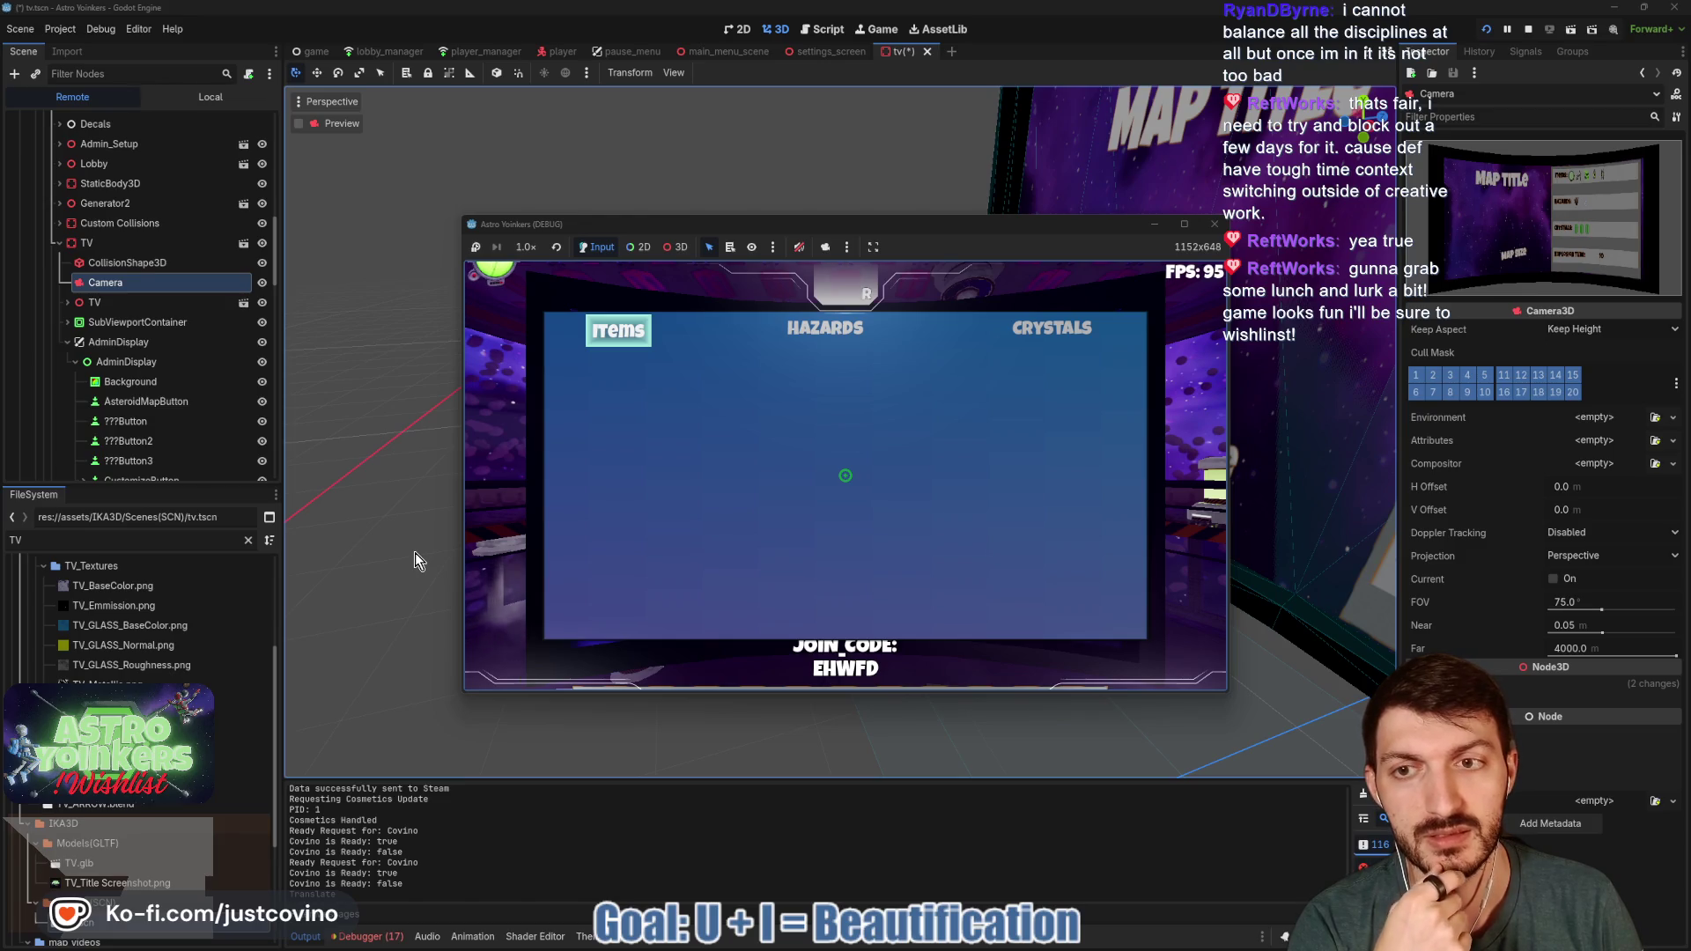
click(1184, 224)
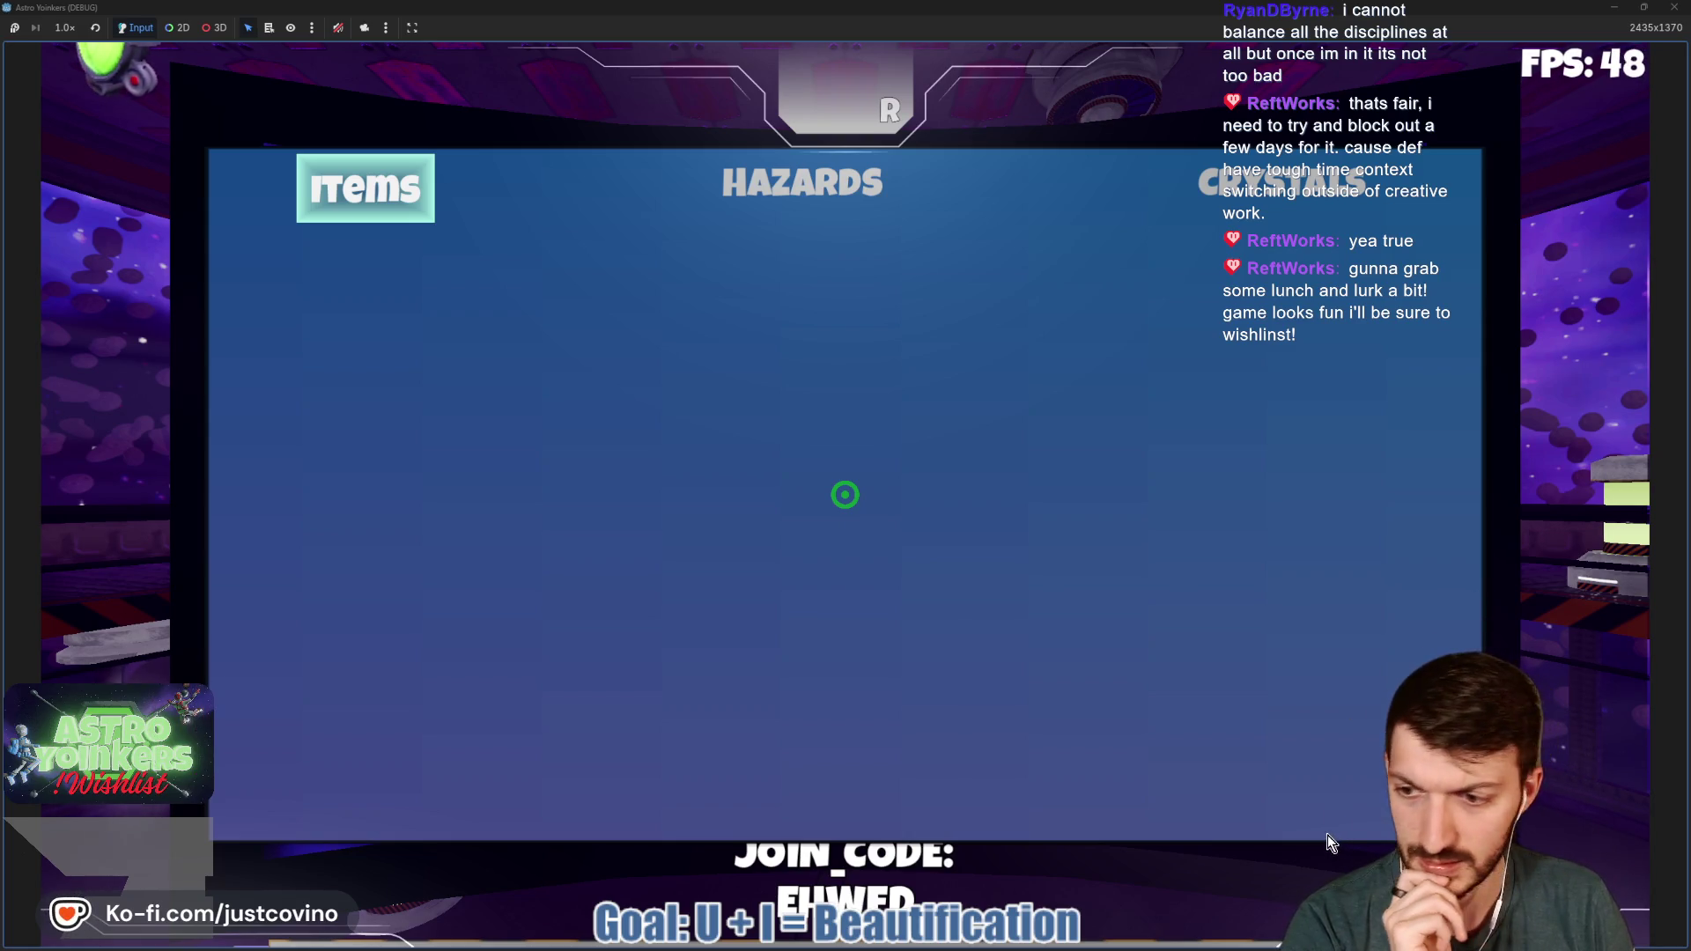
key(alt+Tab)
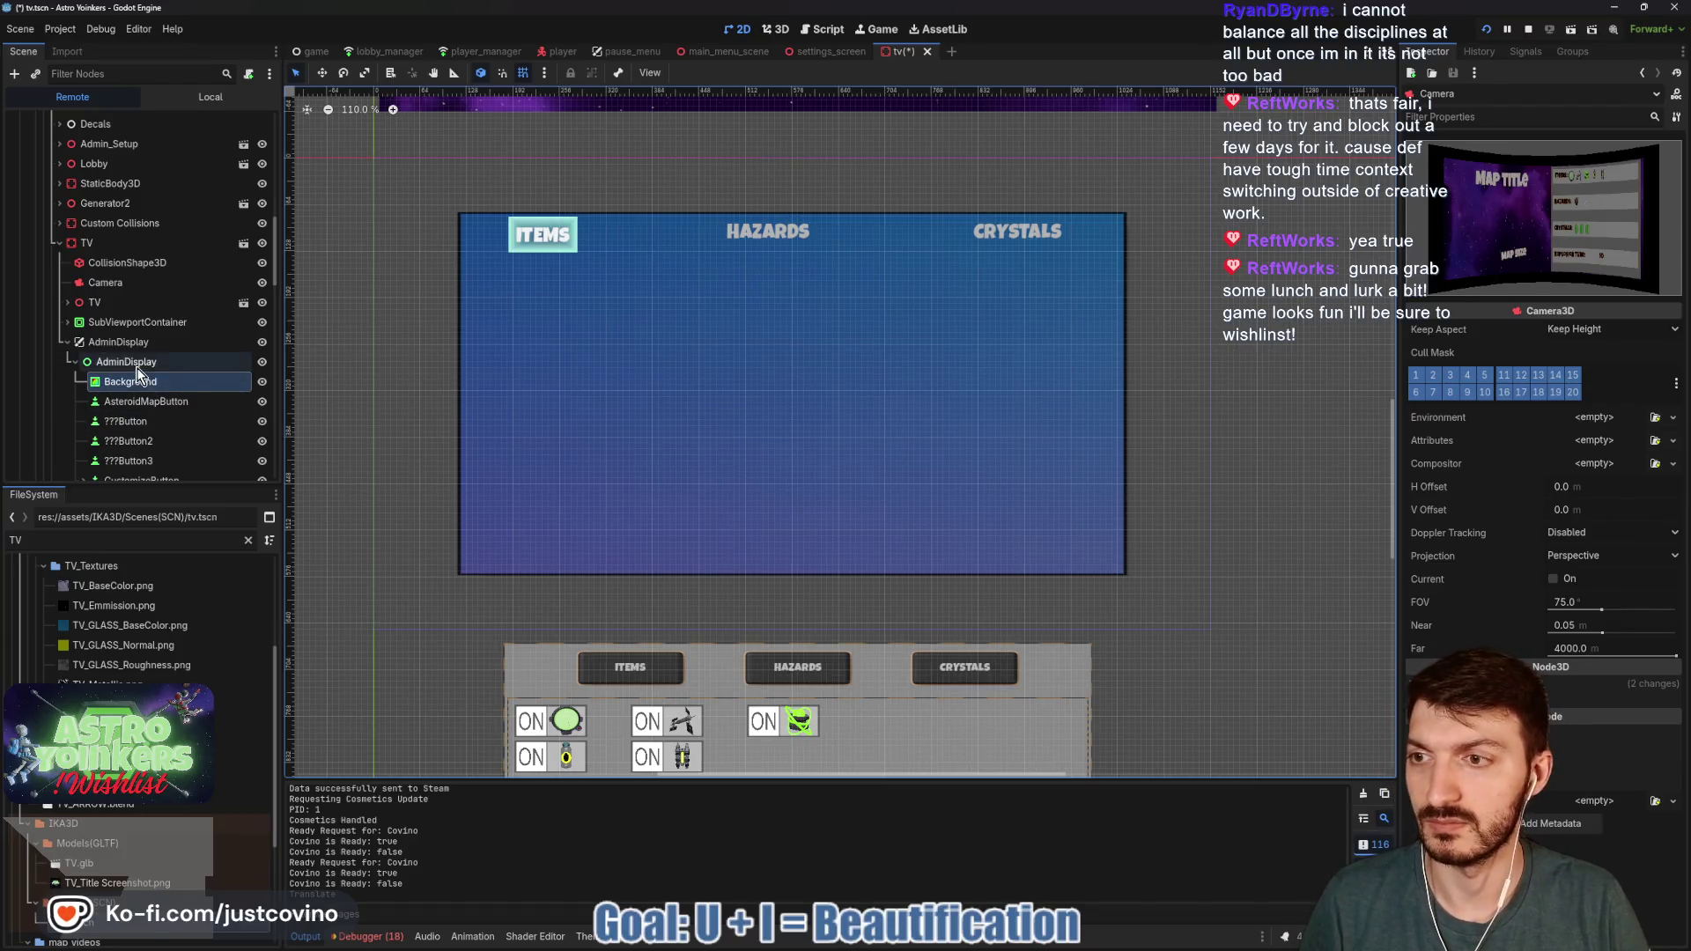
- Select the Camera node and expand its Transform, briefly launching and stopping the game
key(w)
key(q)
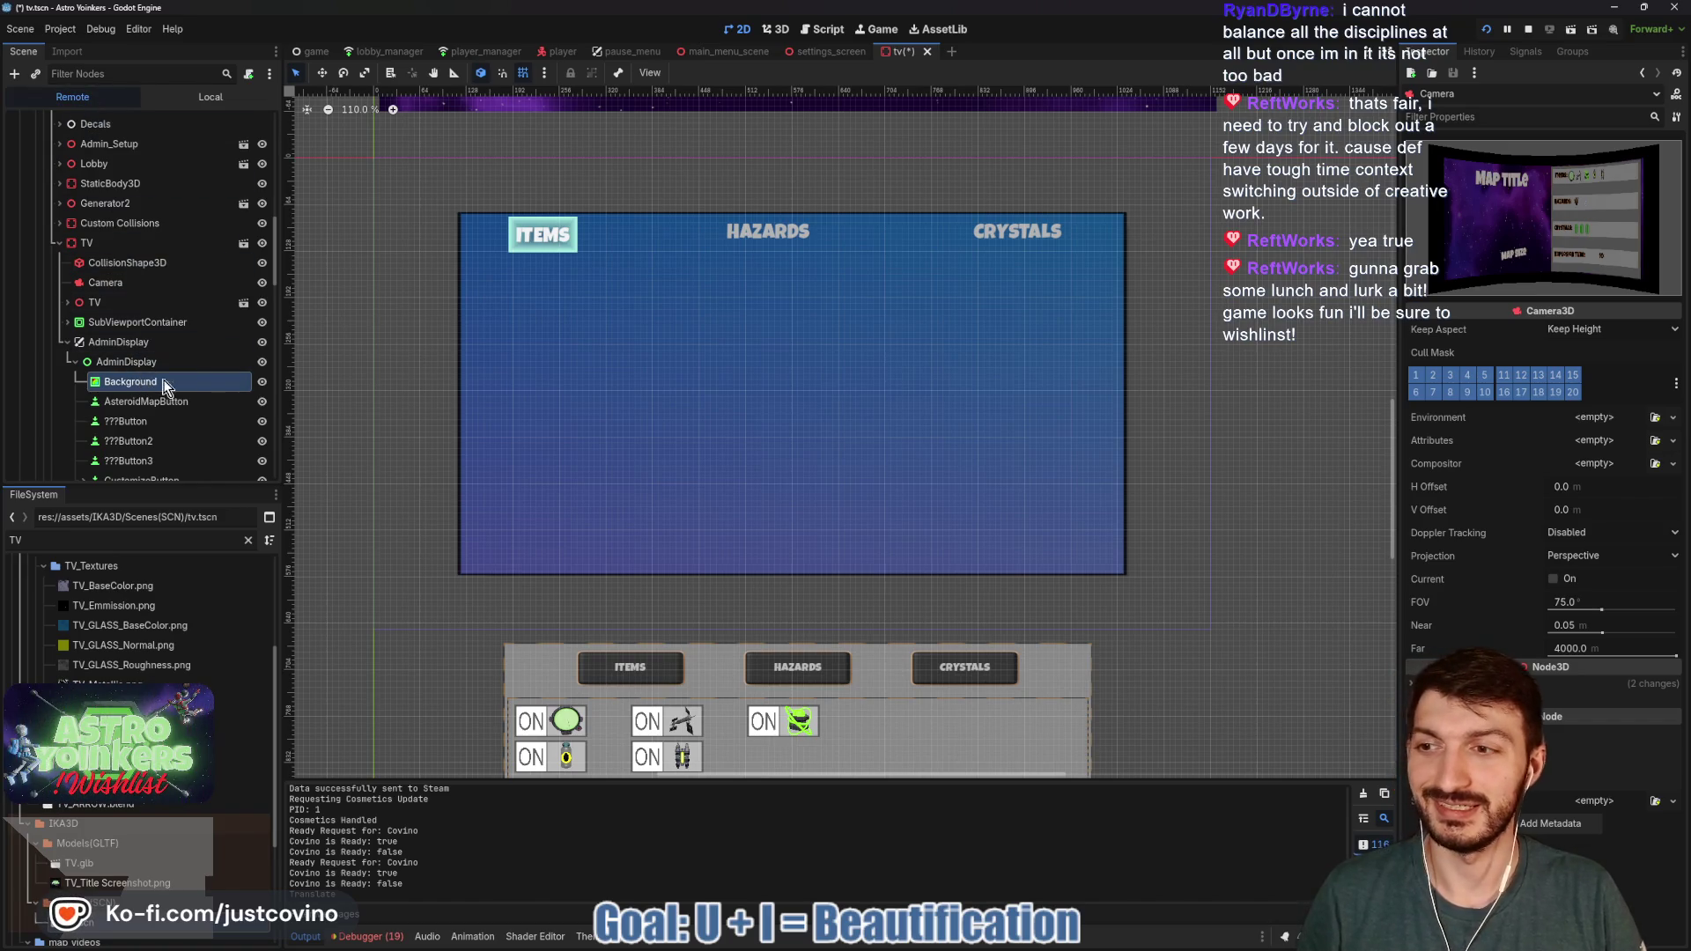
click(134, 282)
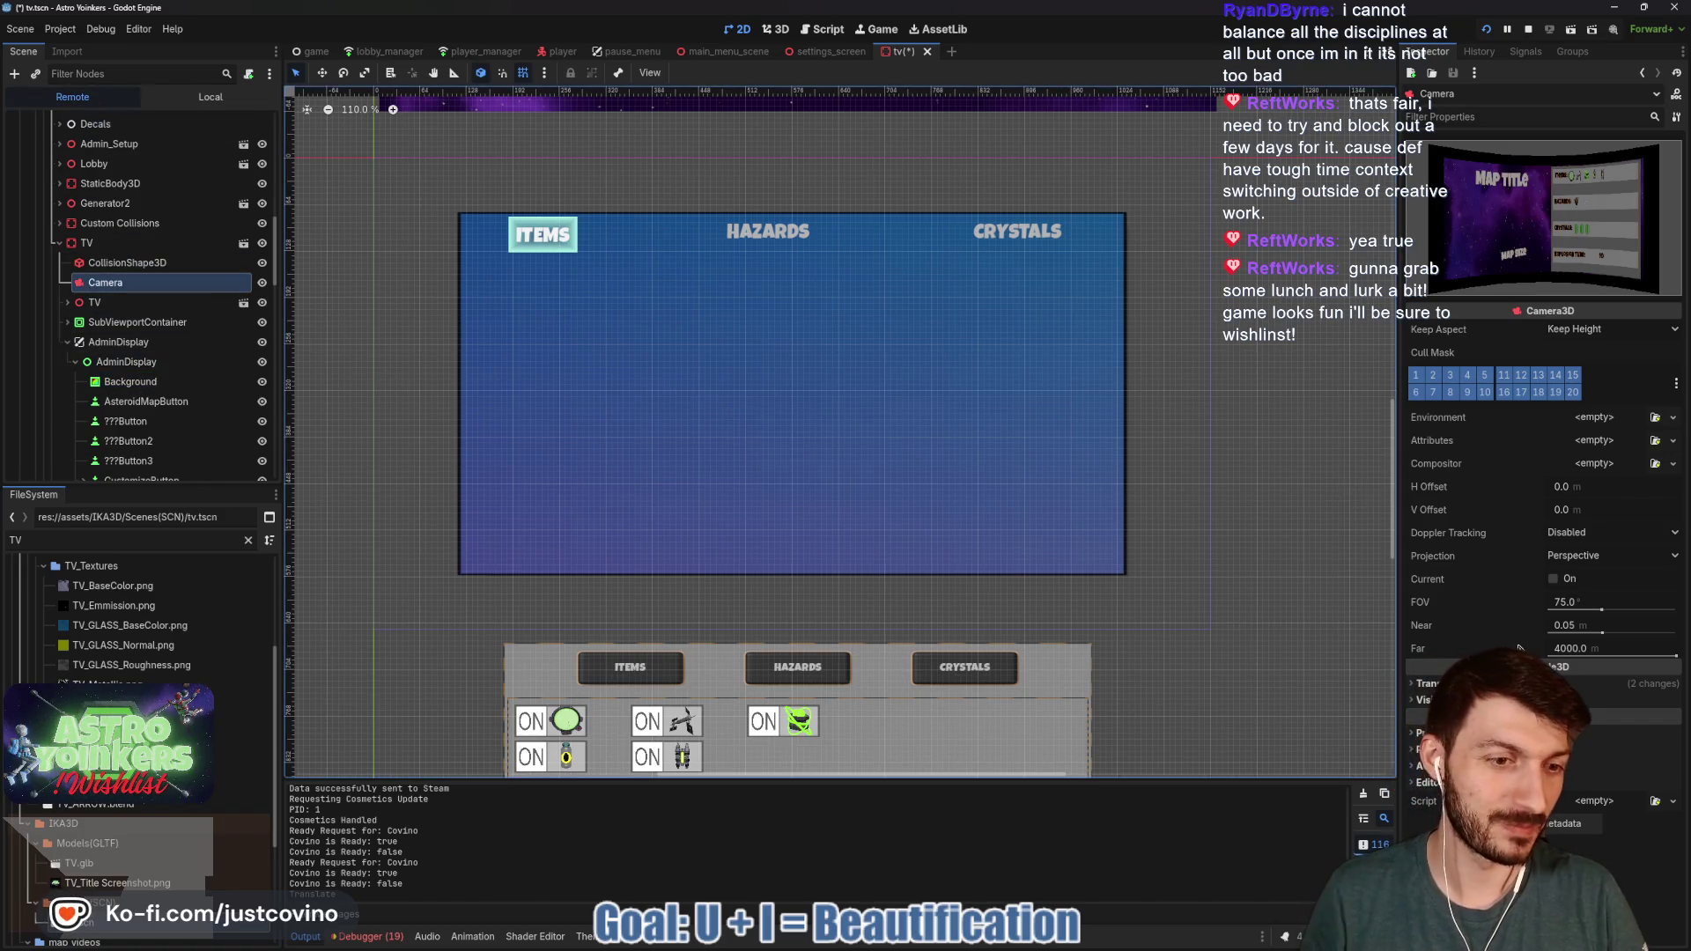
click(1436, 683)
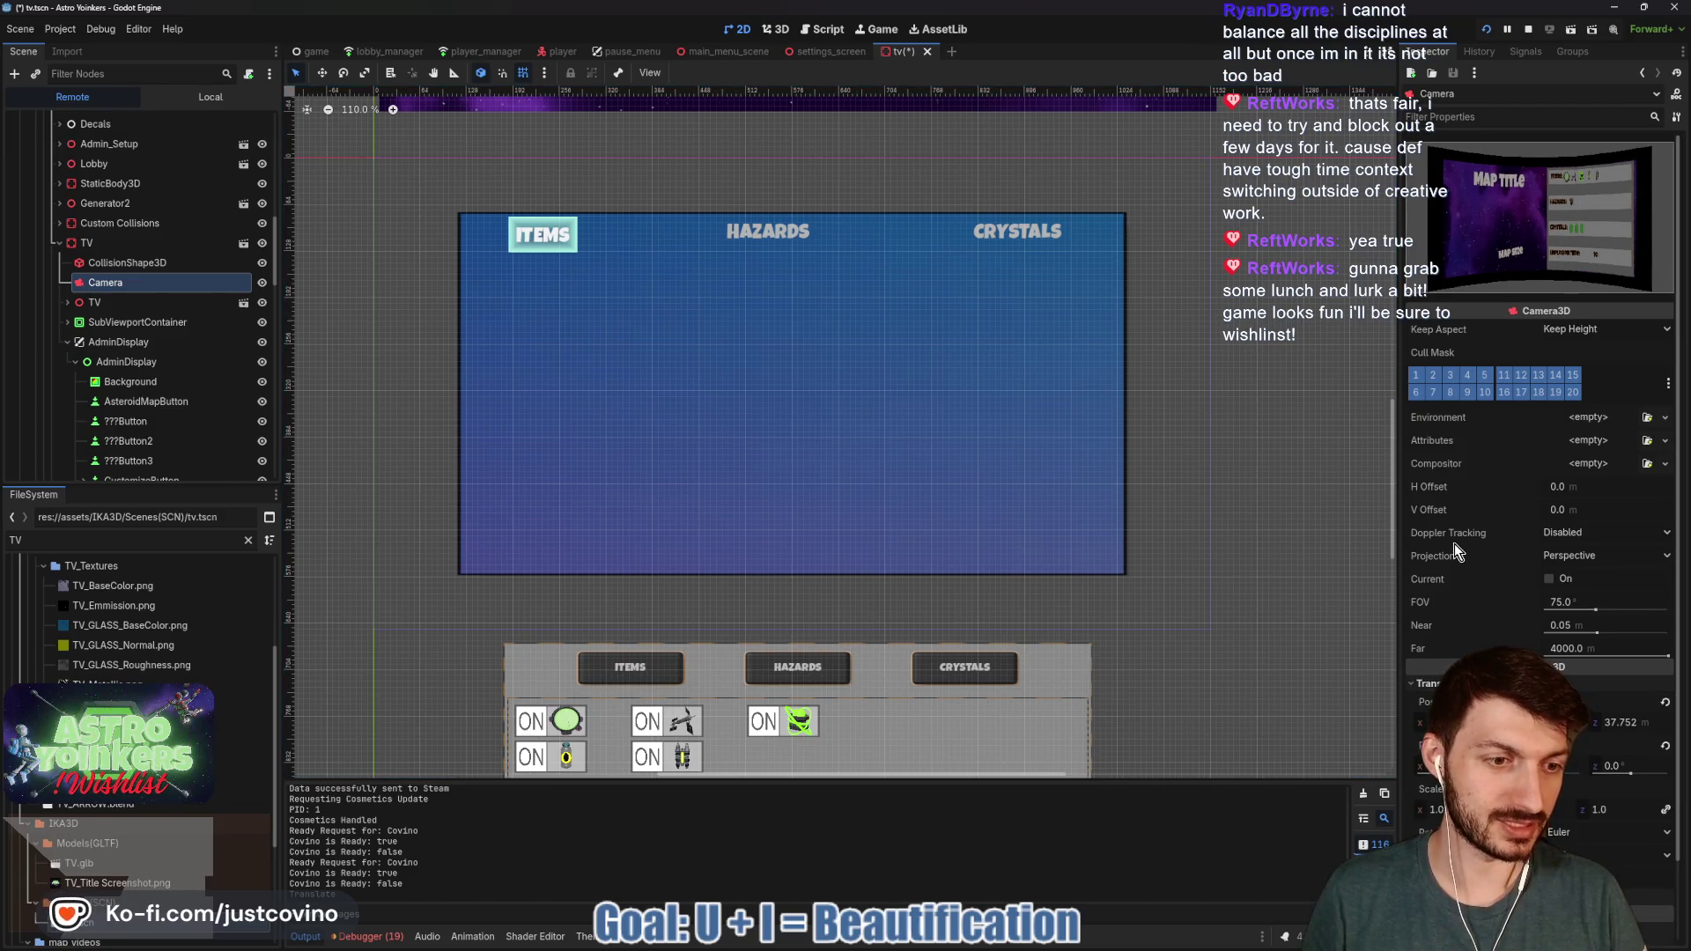
key(F6)
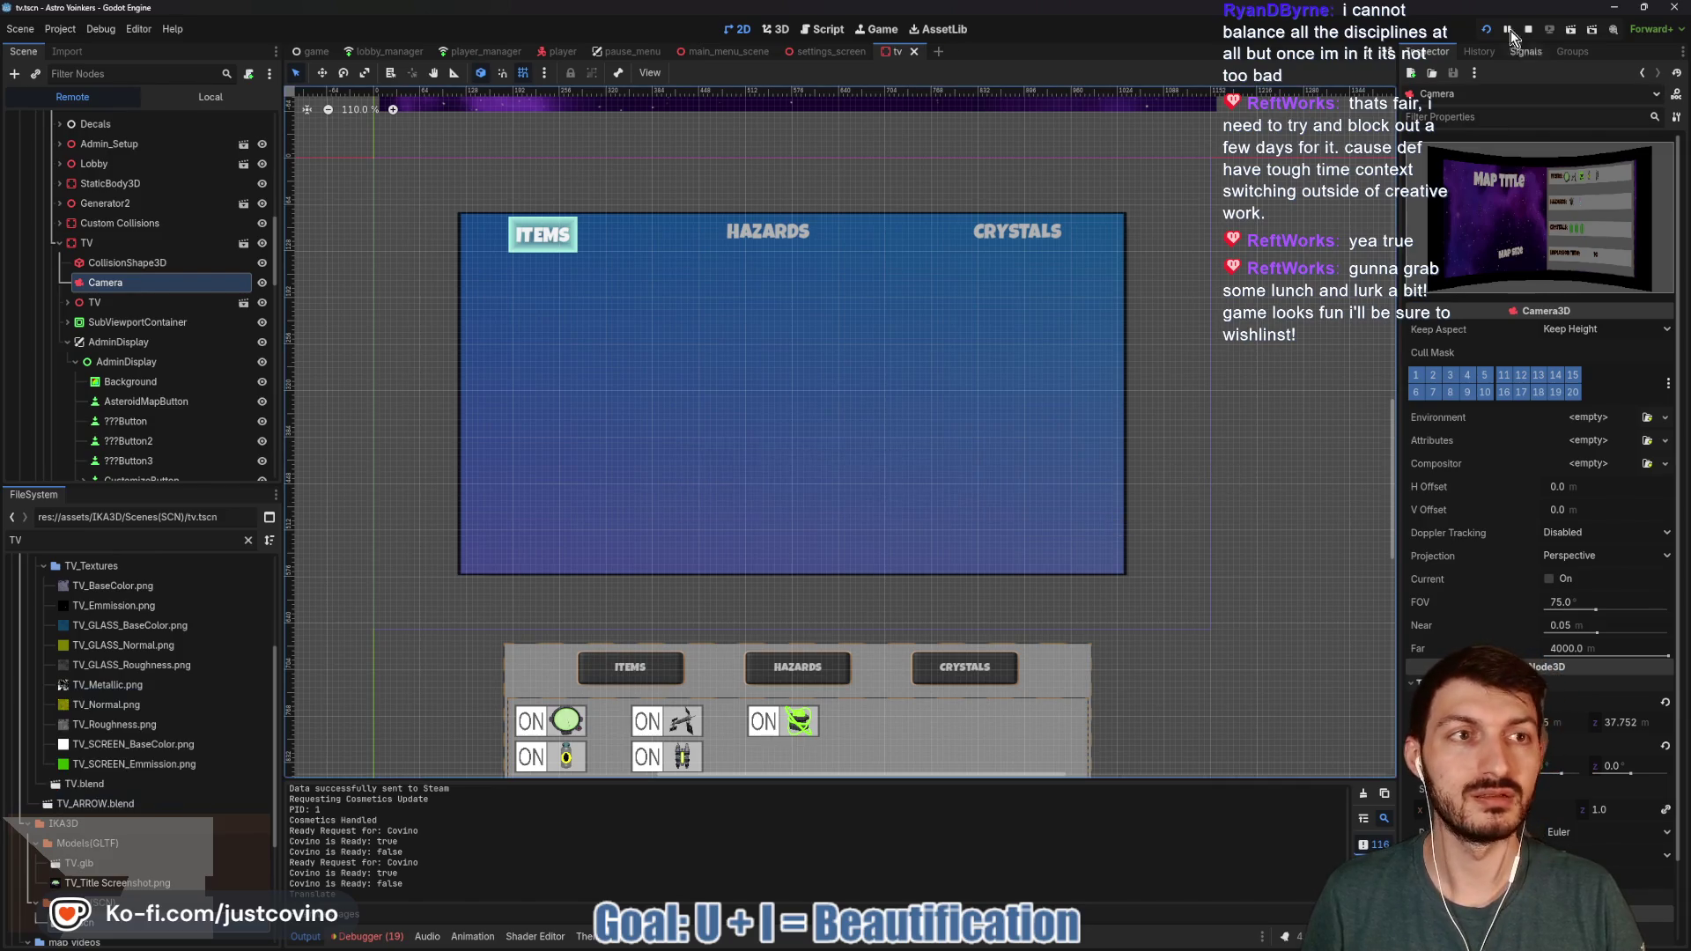
click(1529, 30)
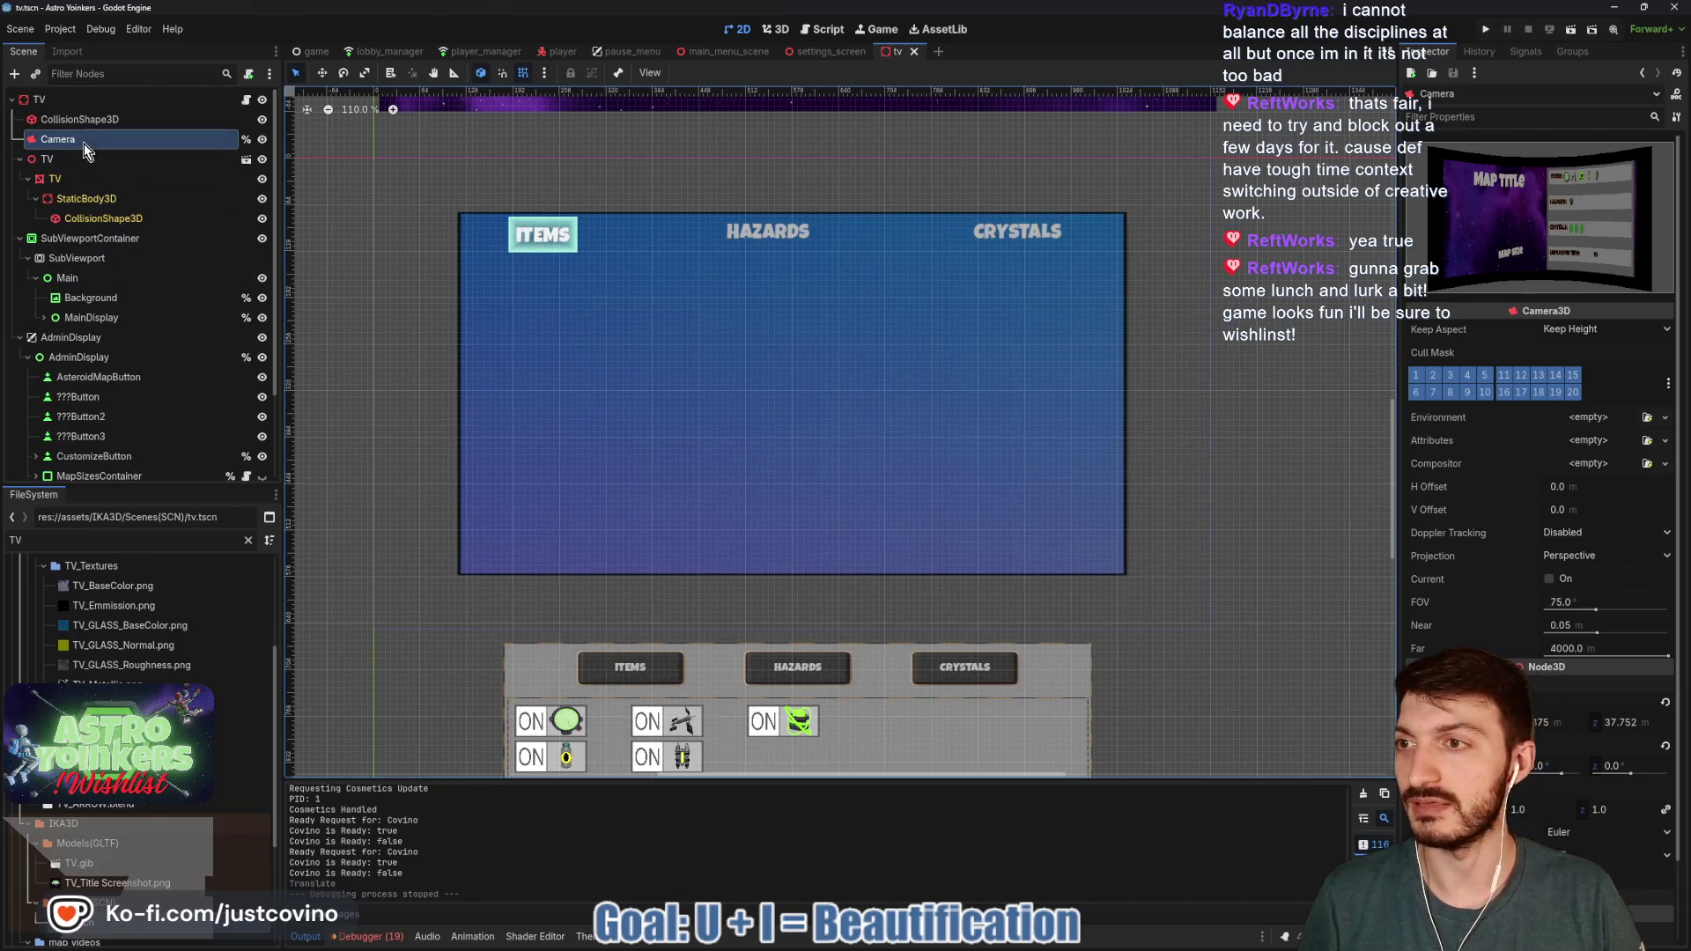
click(79, 160)
click(58, 139)
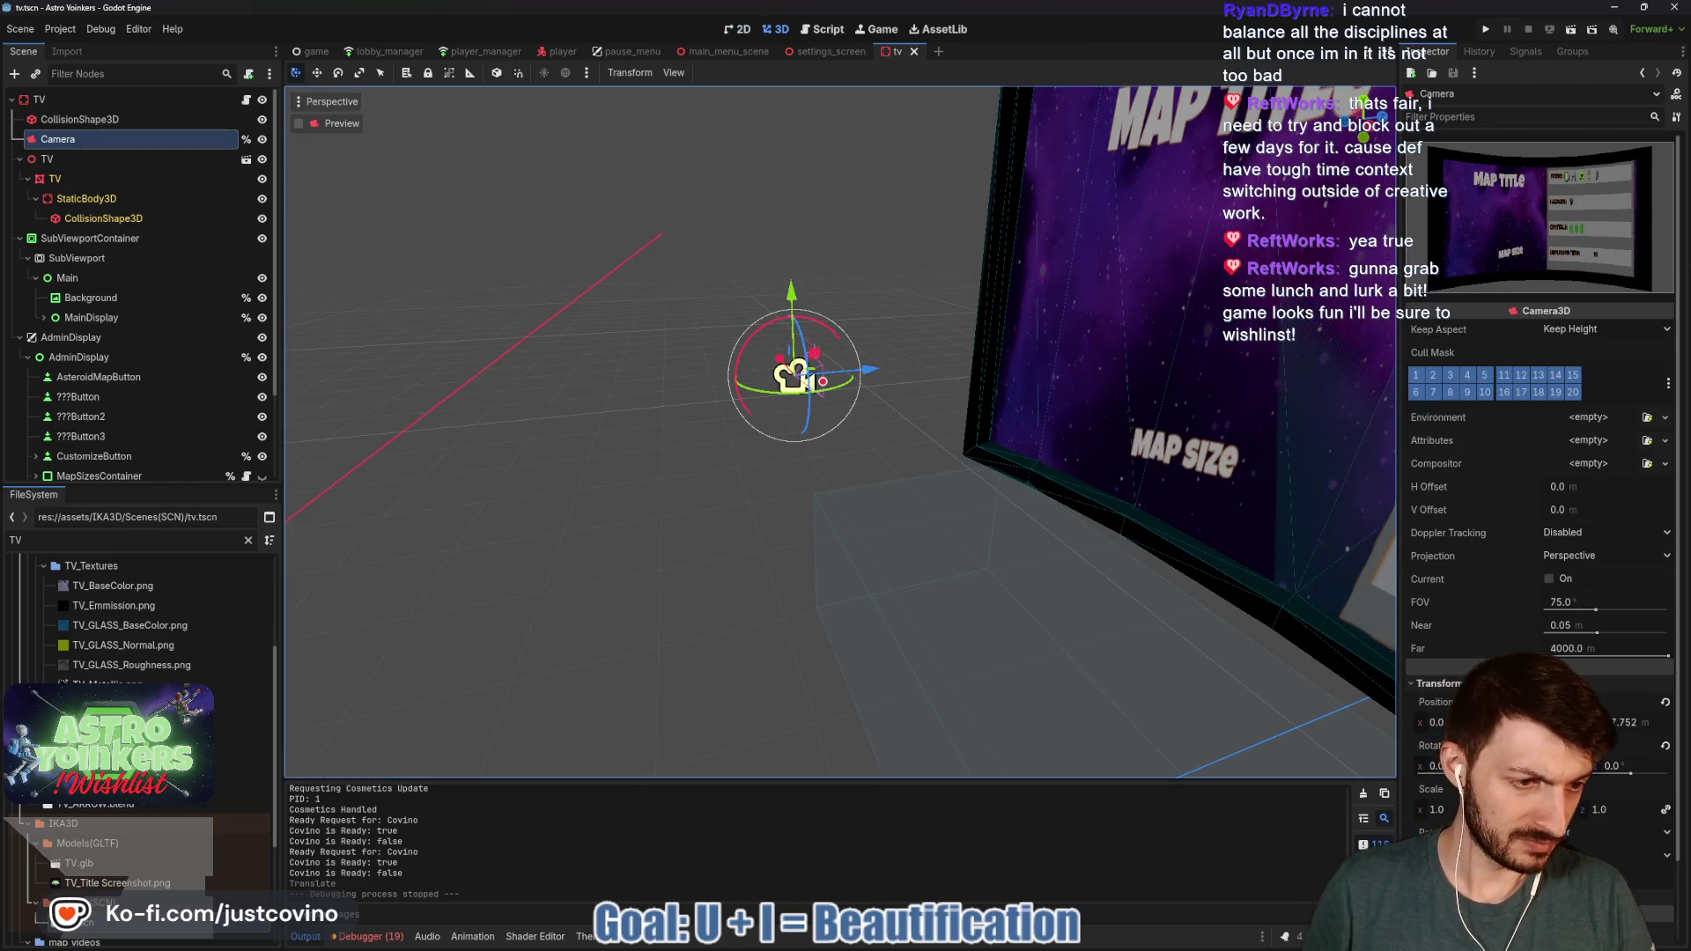
- Set the Camera's Transform Position Z to 37.0 after trying 38, and save the tv scene
click(1629, 722)
text(38)
key(Return)
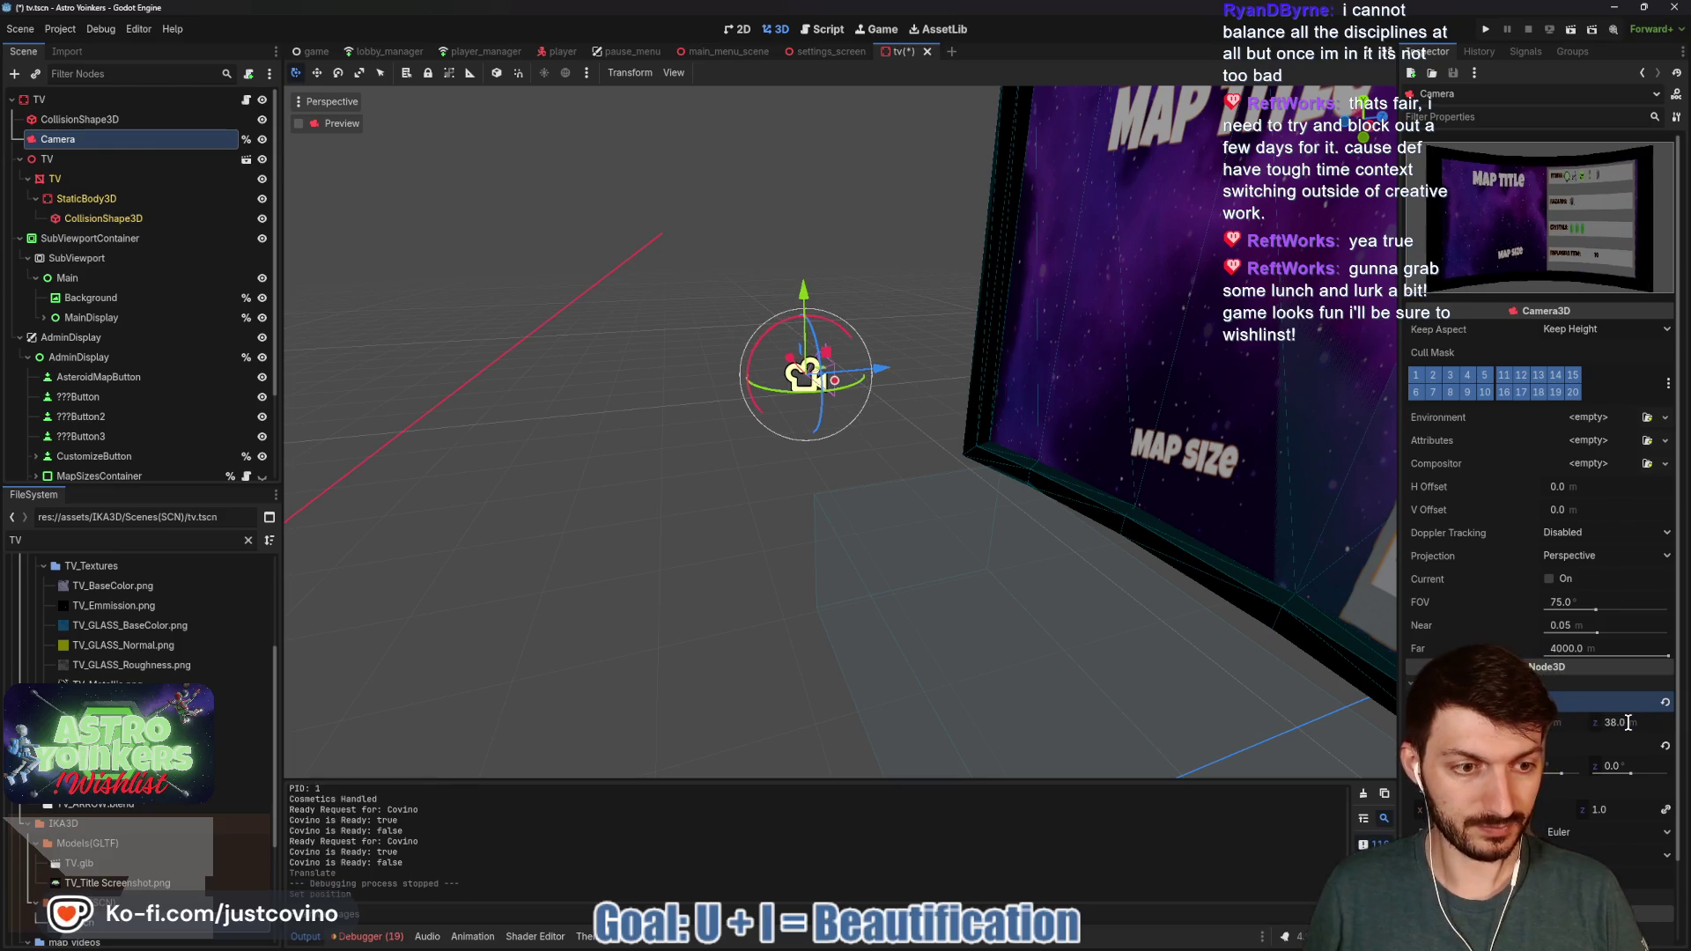
click(1625, 723)
text(37)
key(Return)
key(ctrl+s)
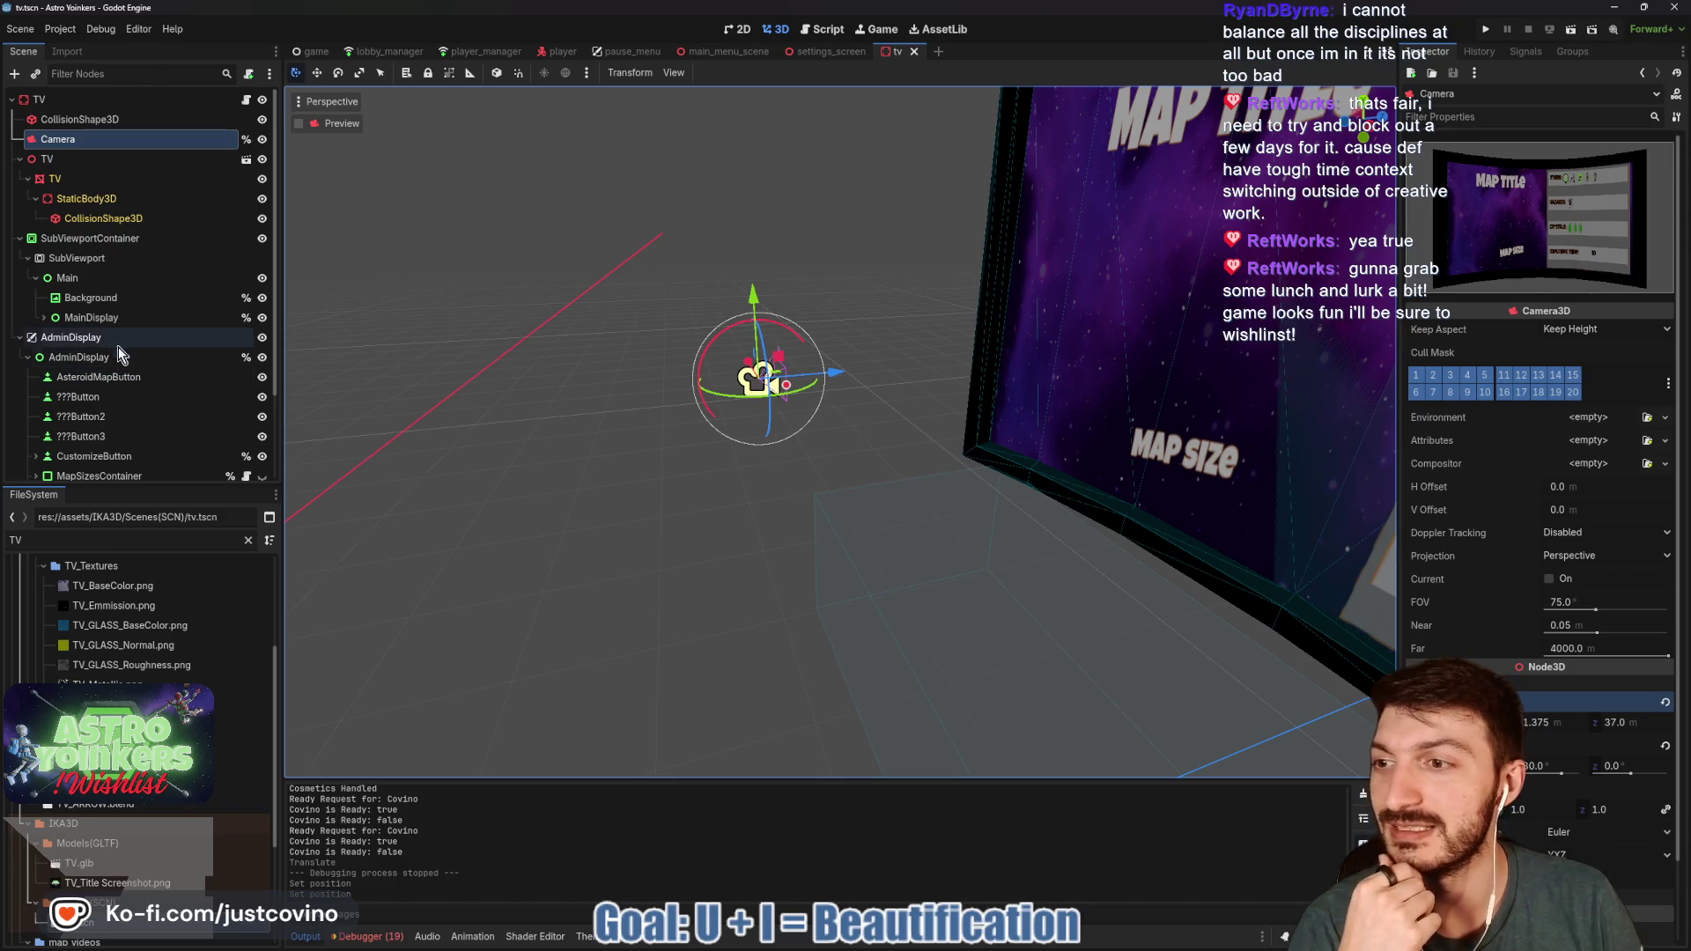
click(89, 358)
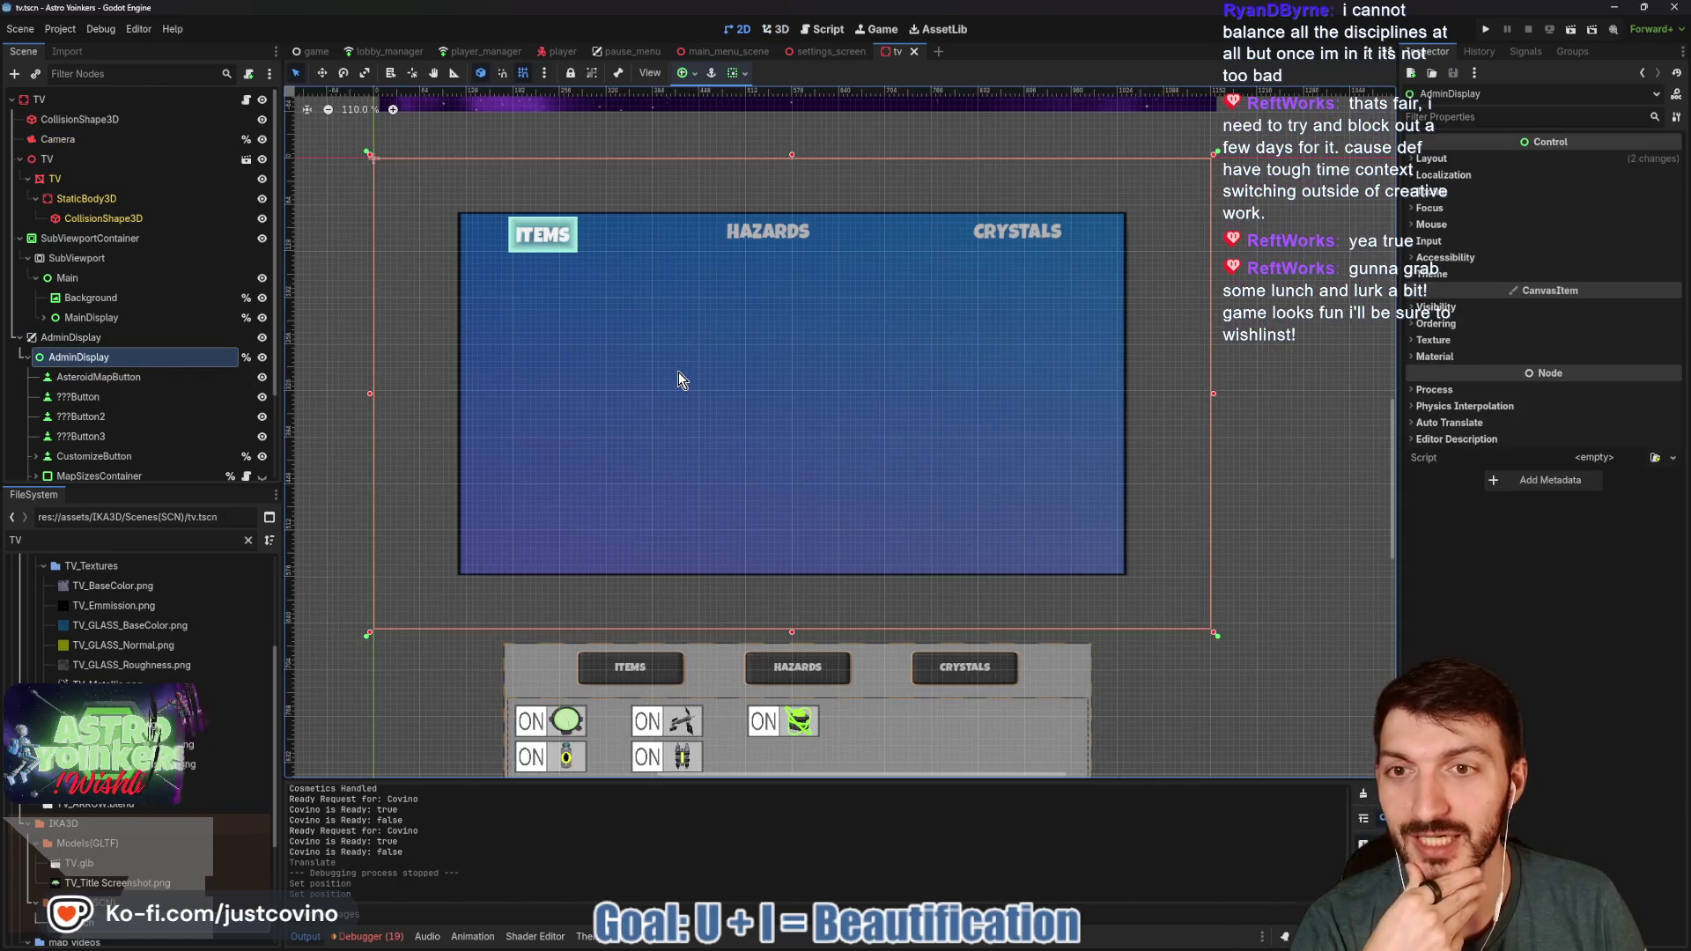
- Browse the tv scene tree past AdminDisplay and select the AdminBackground node
scroll(790, 359, down, 3)
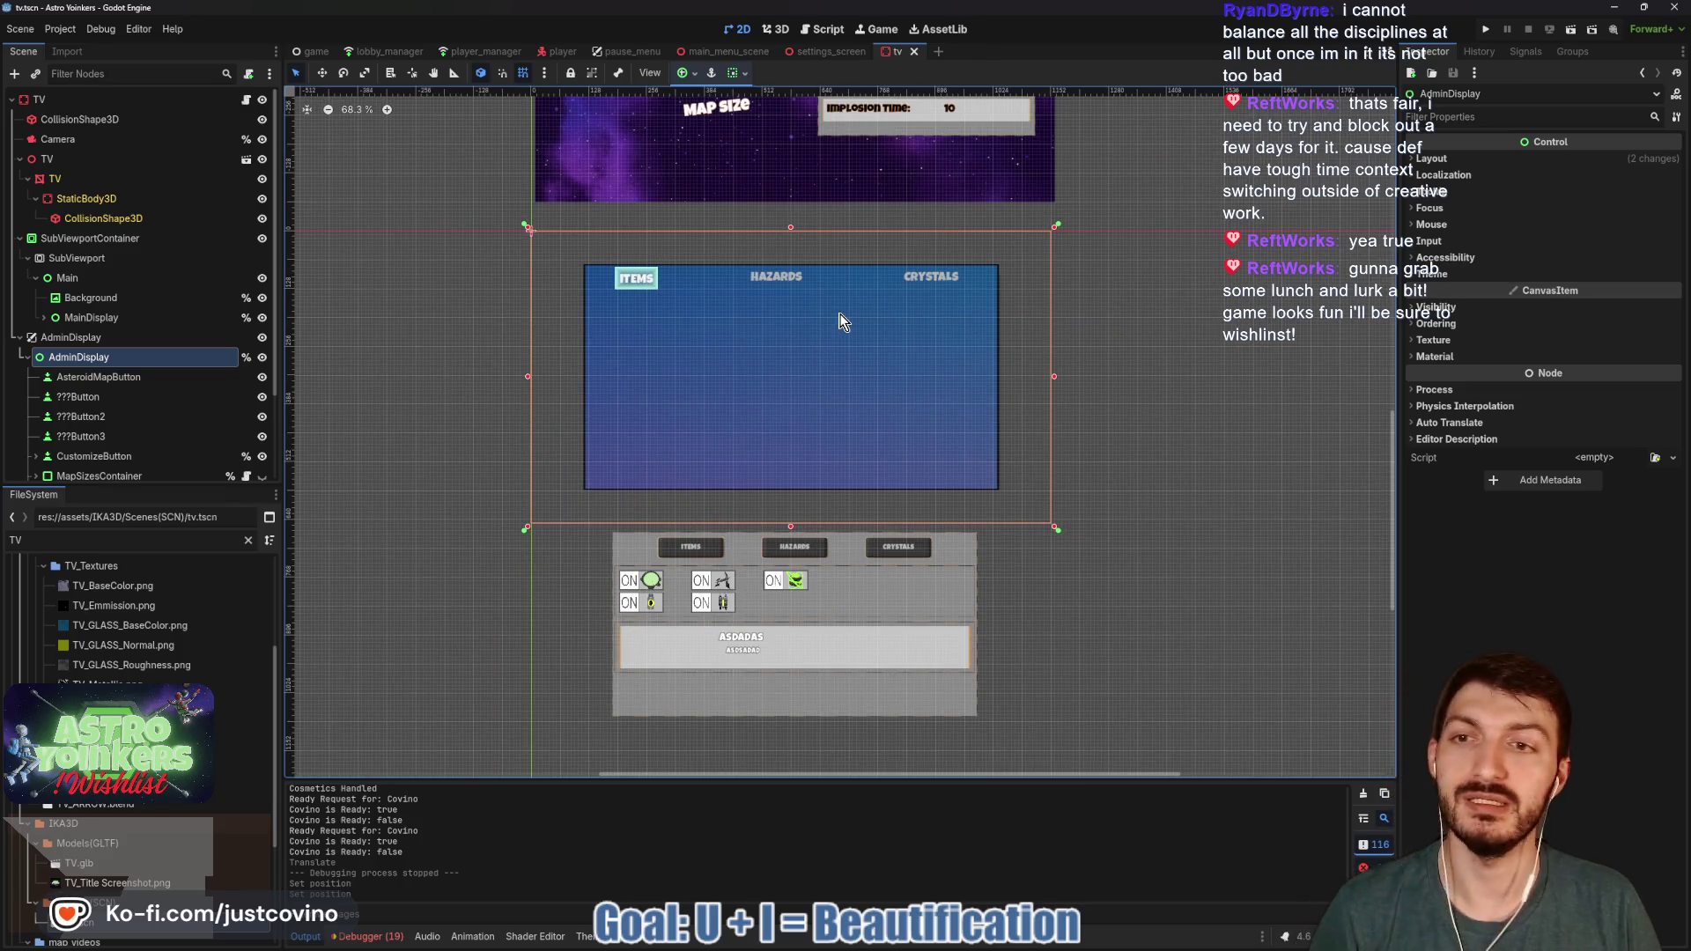
click(115, 377)
click(526, 337)
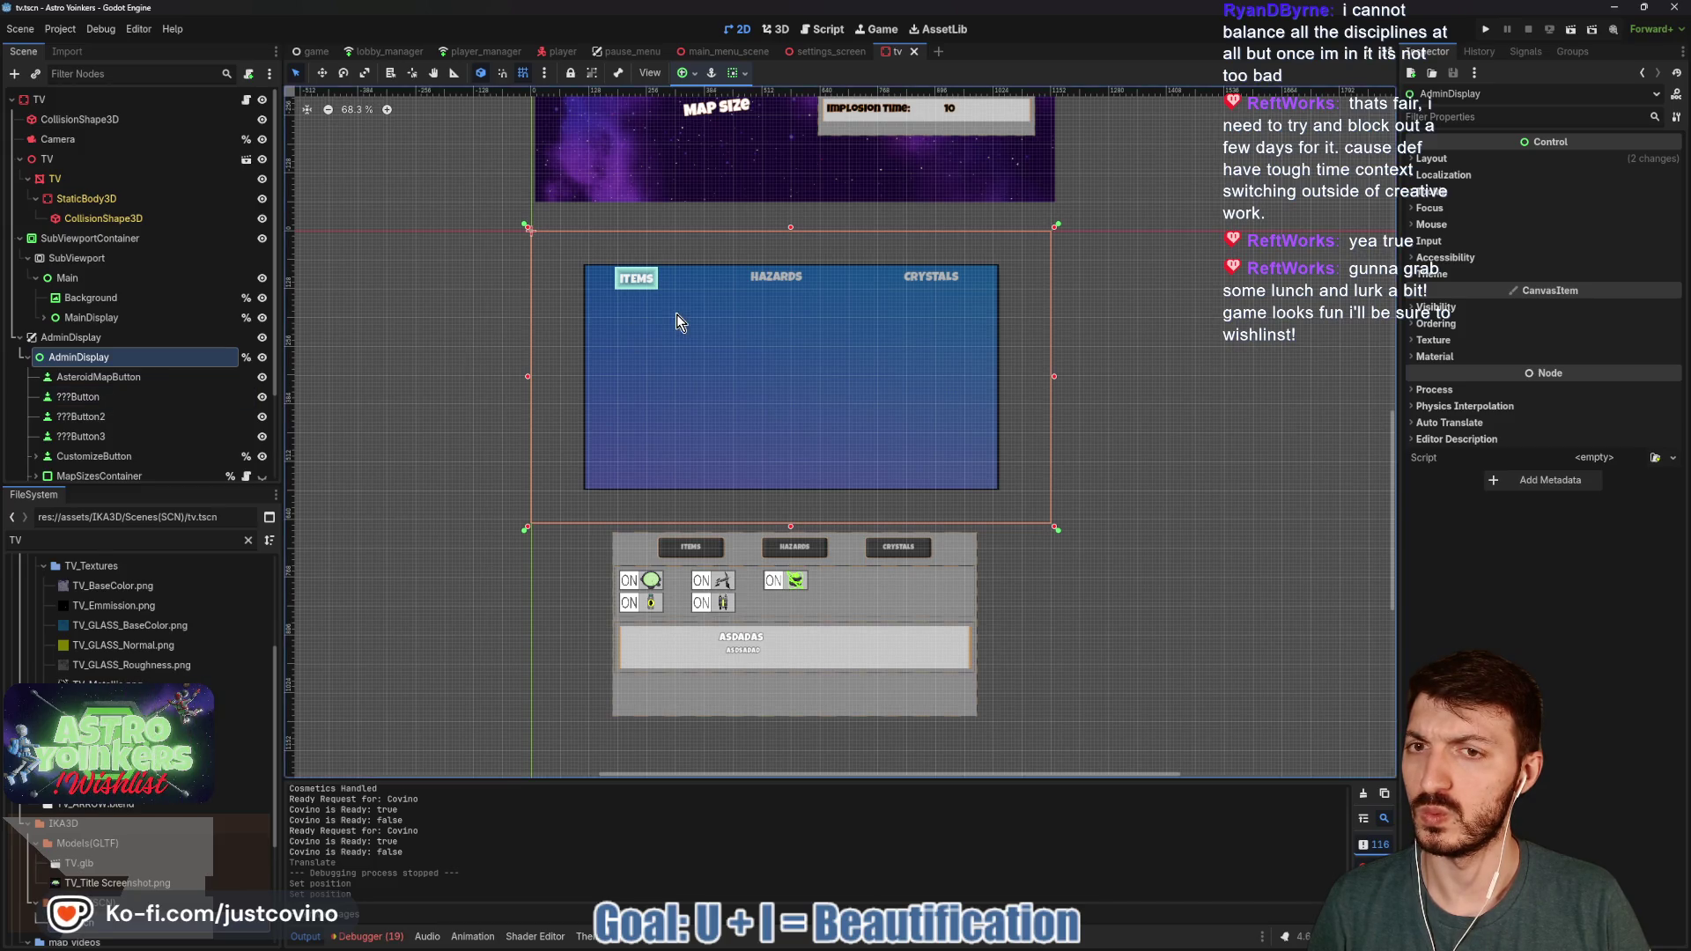
scroll(171, 409, down, 3)
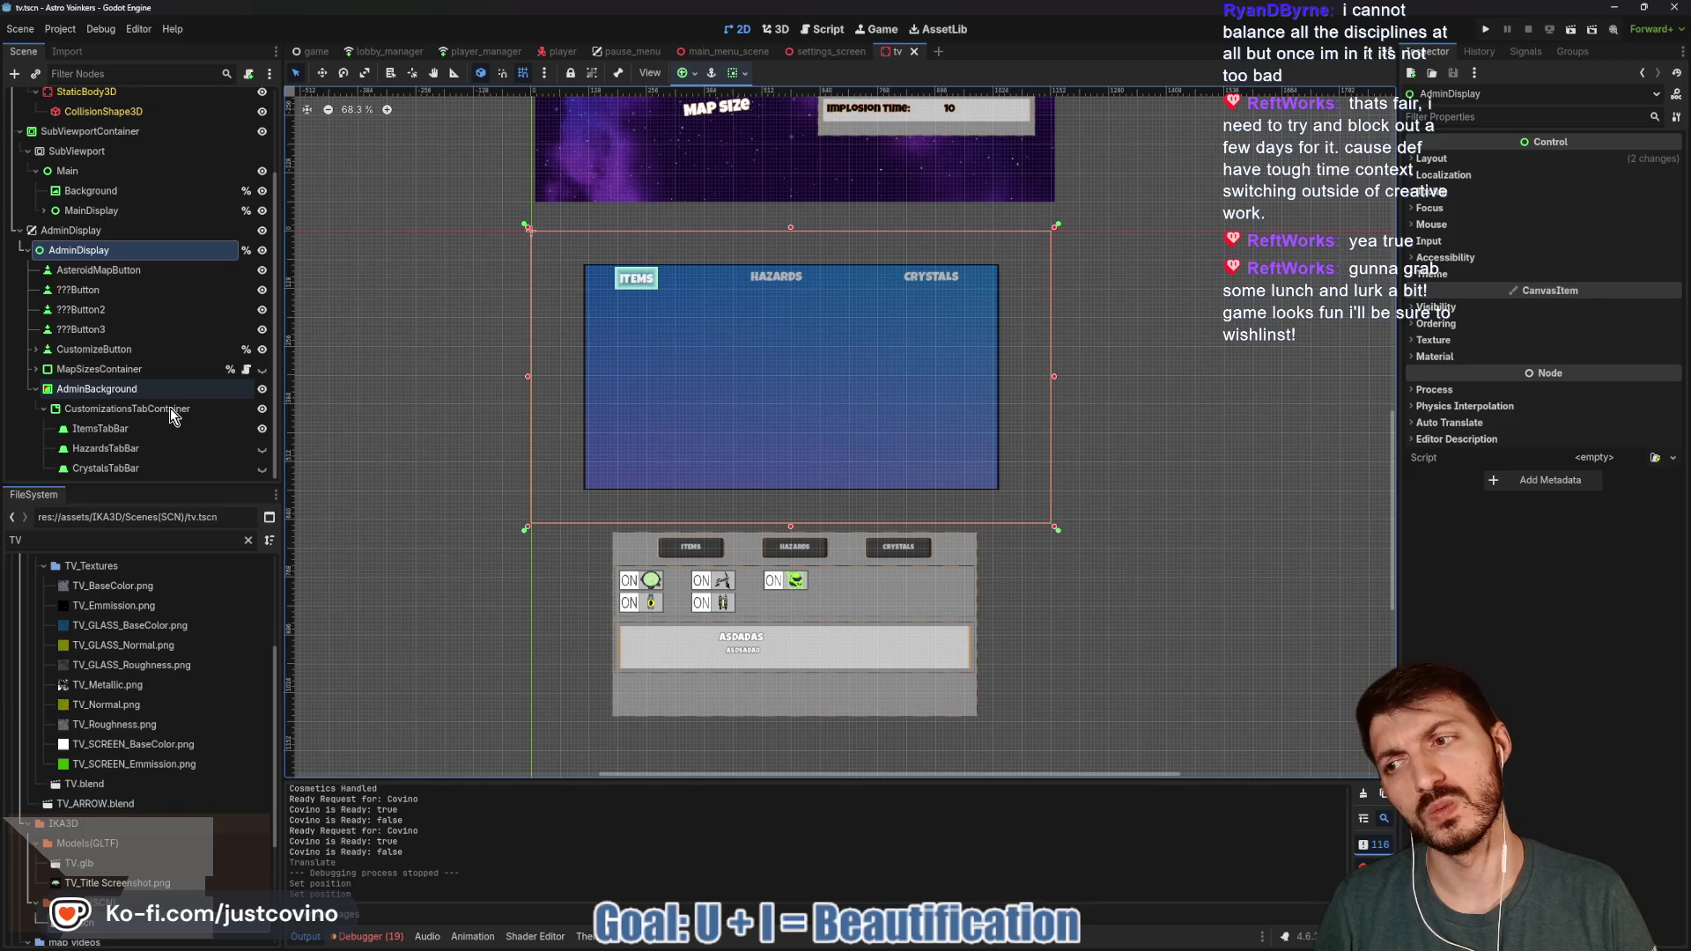
scroll(171, 409, up, 3)
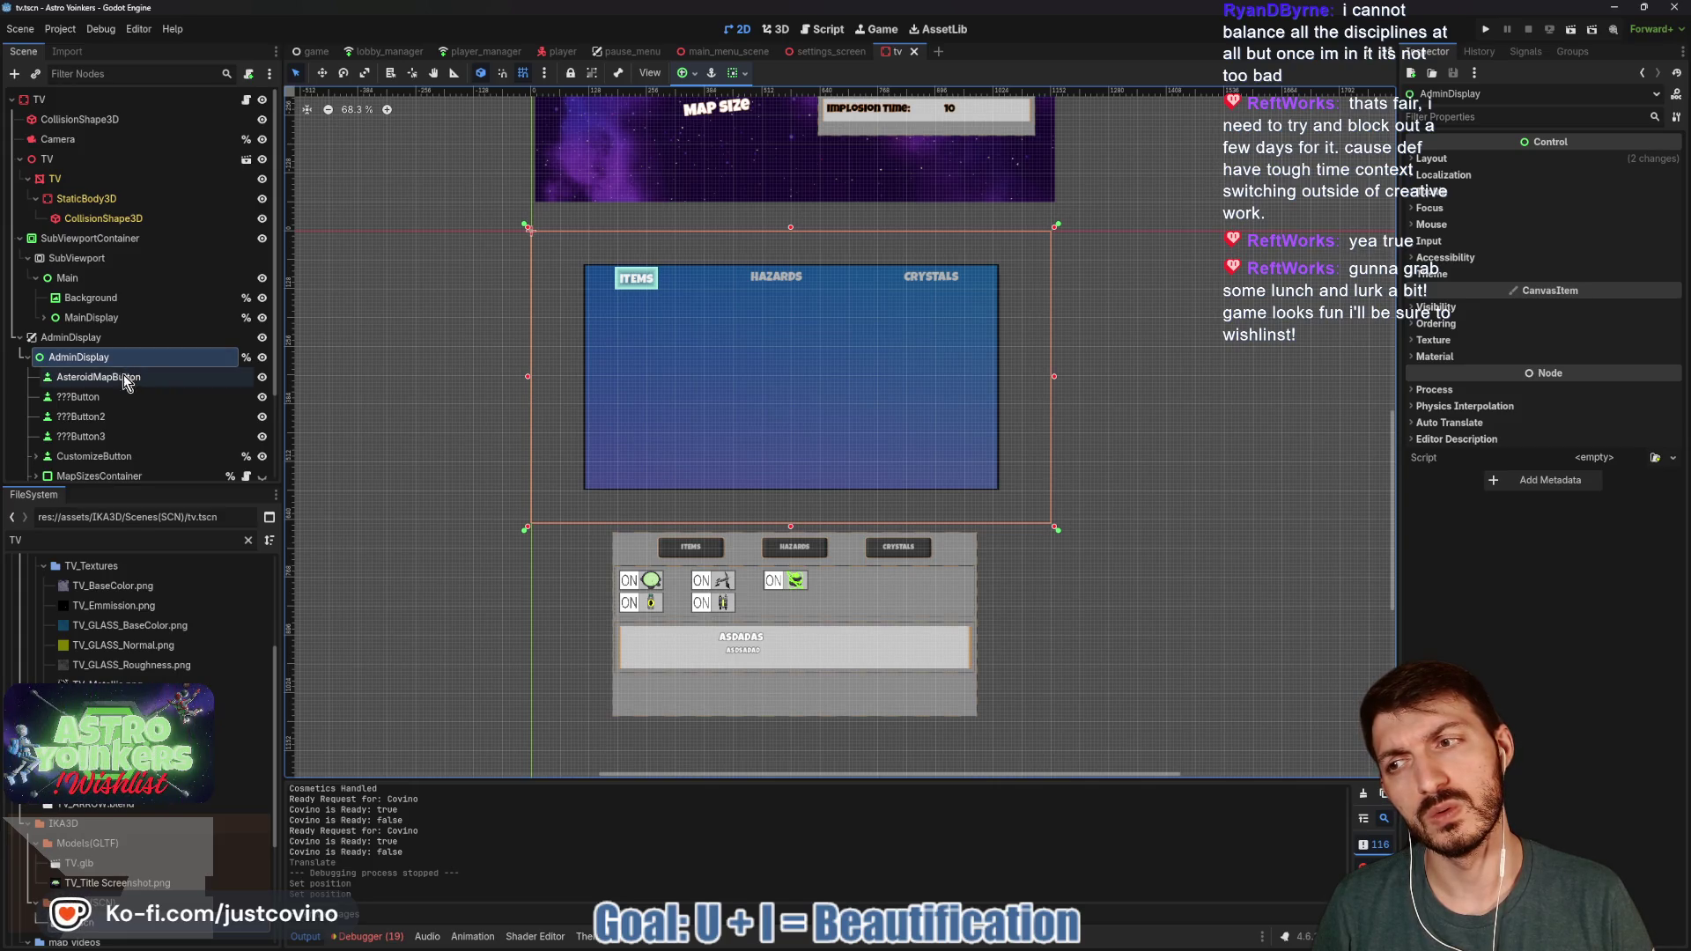
click(123, 379)
click(117, 358)
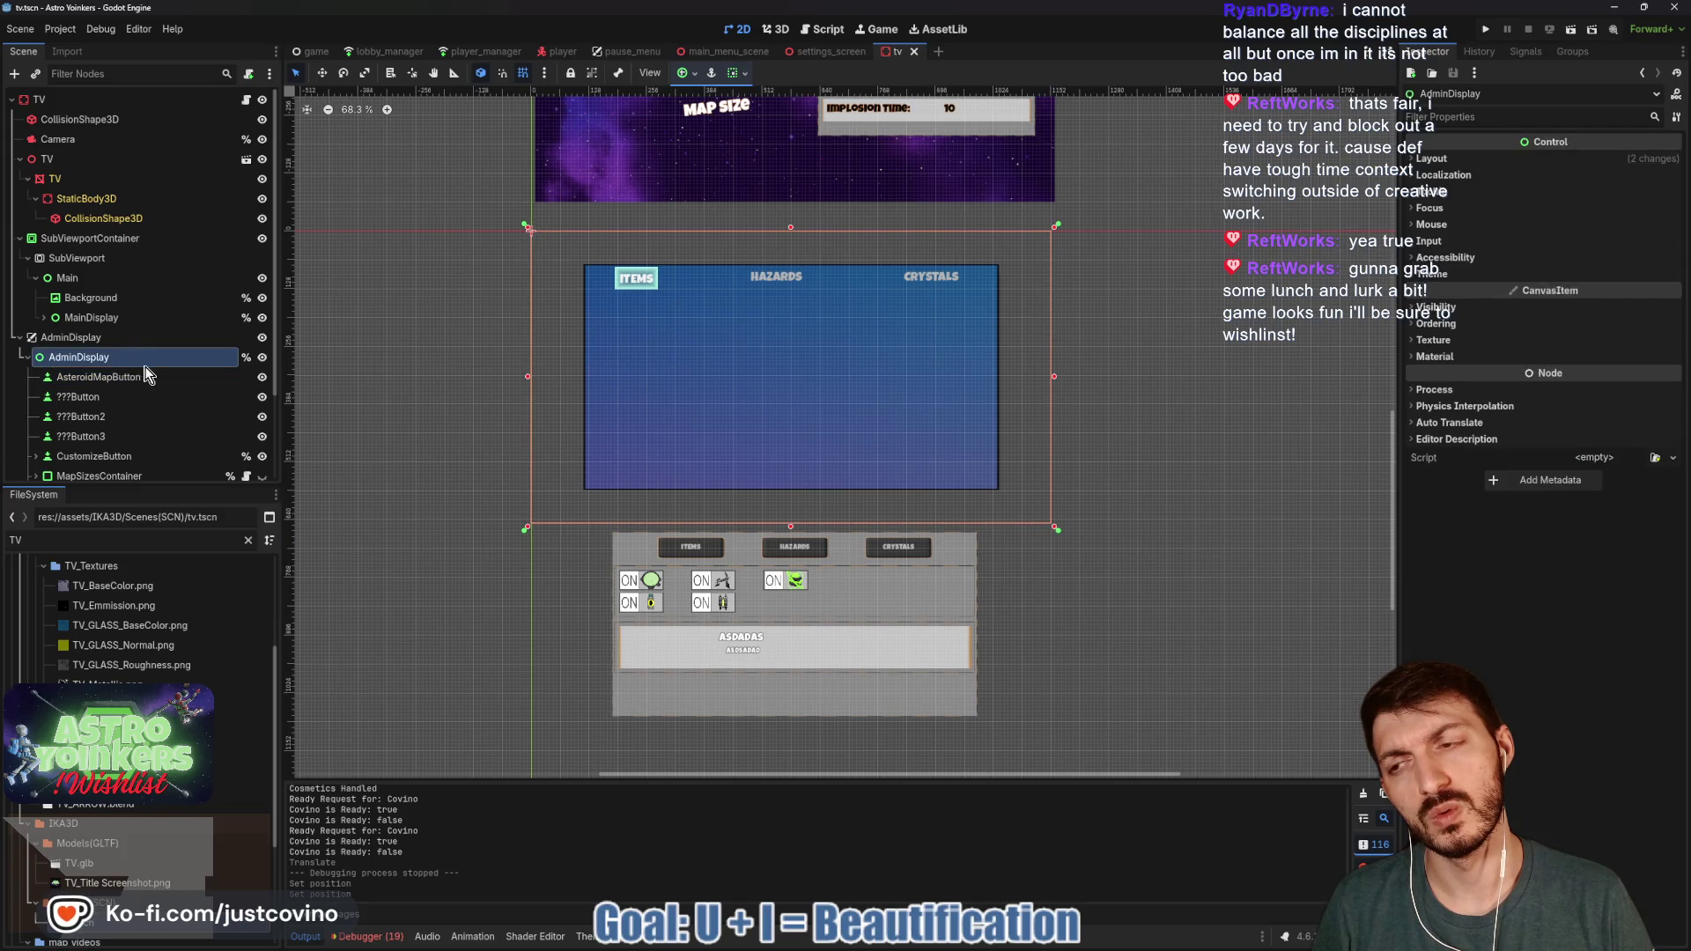
scroll(148, 388, down, 3)
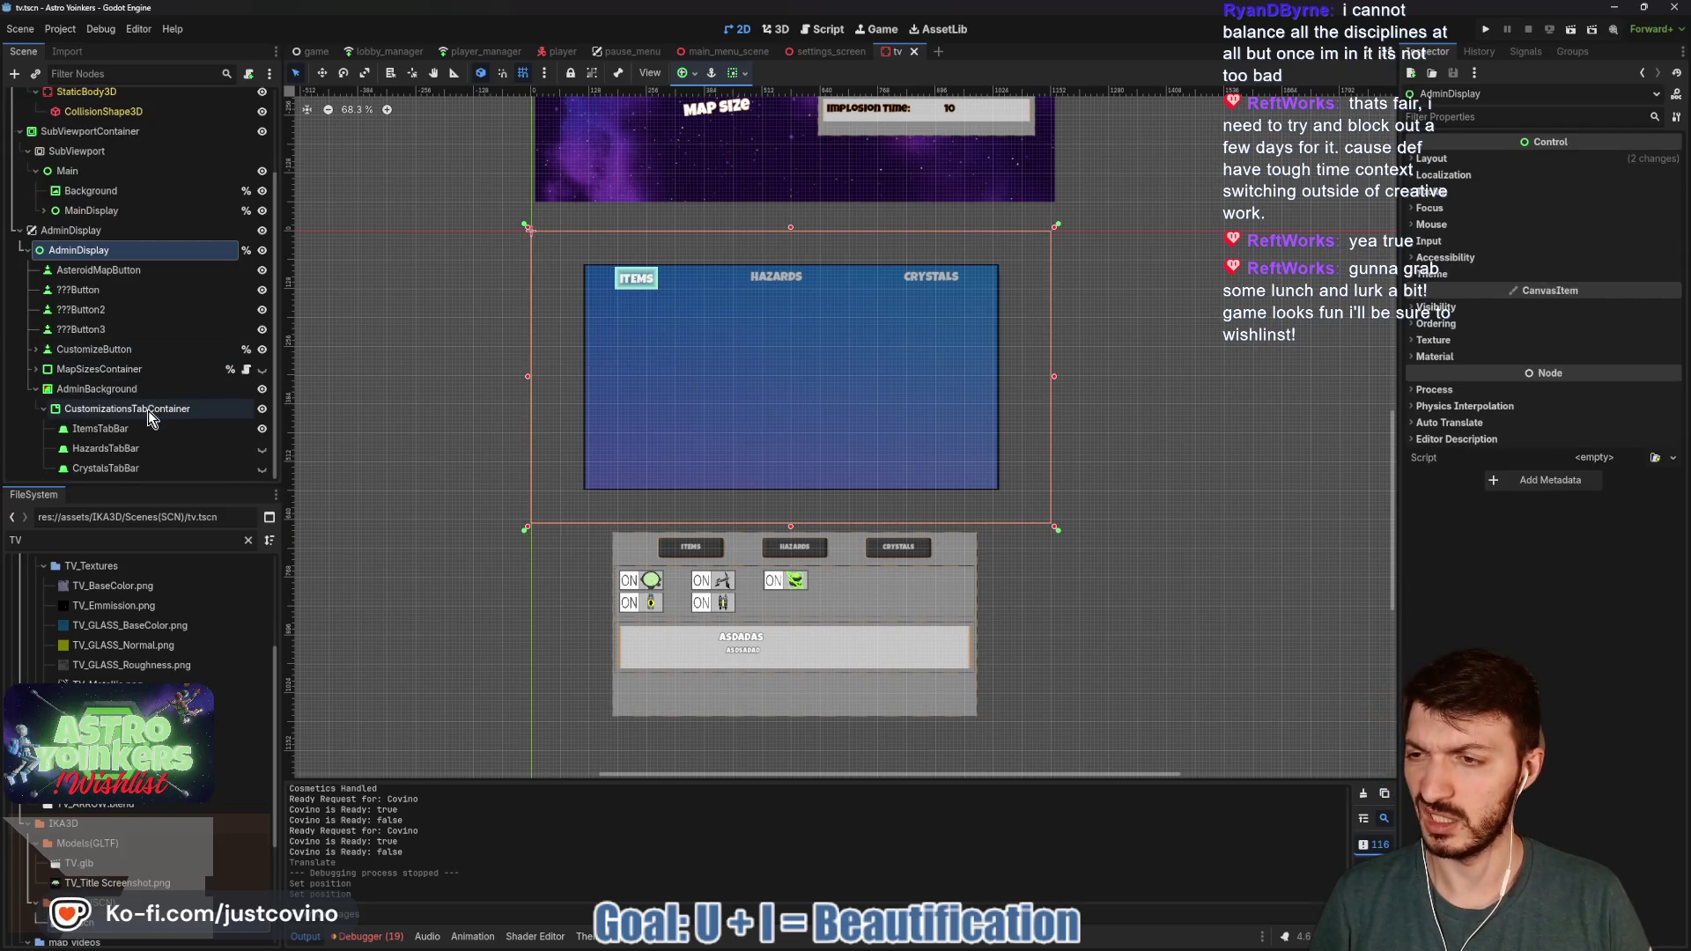
click(148, 411)
click(98, 388)
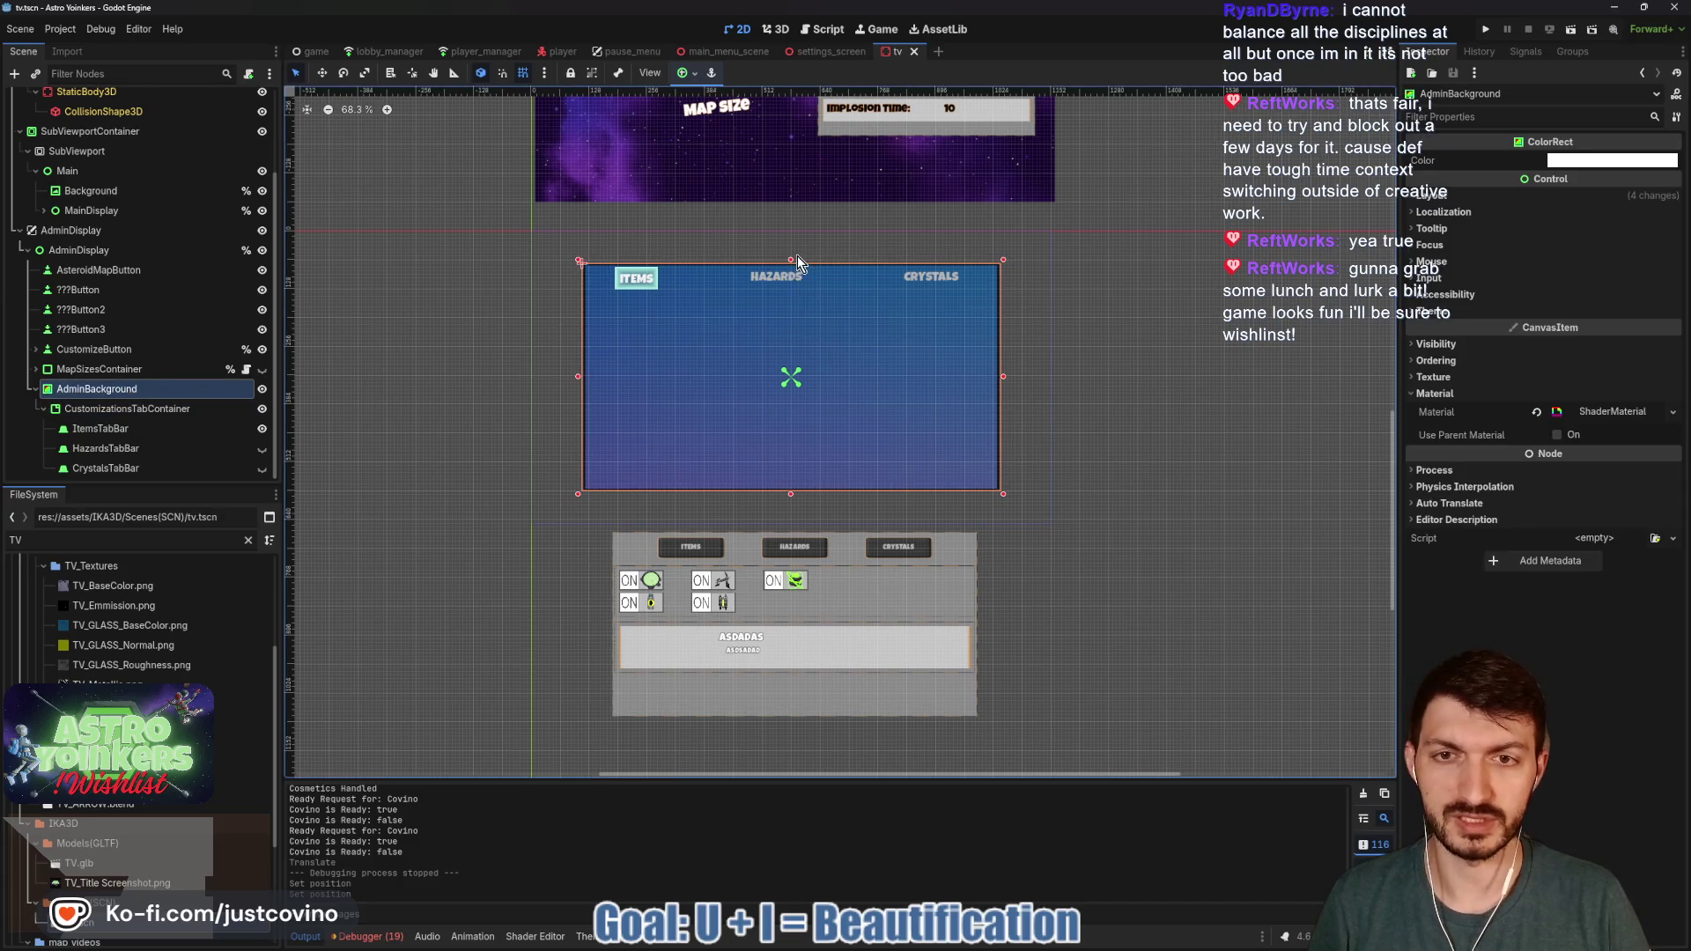
- Enlarge AdminBackground to 944 by 520, save the scene, and run the project
drag(792, 263, 793, 253)
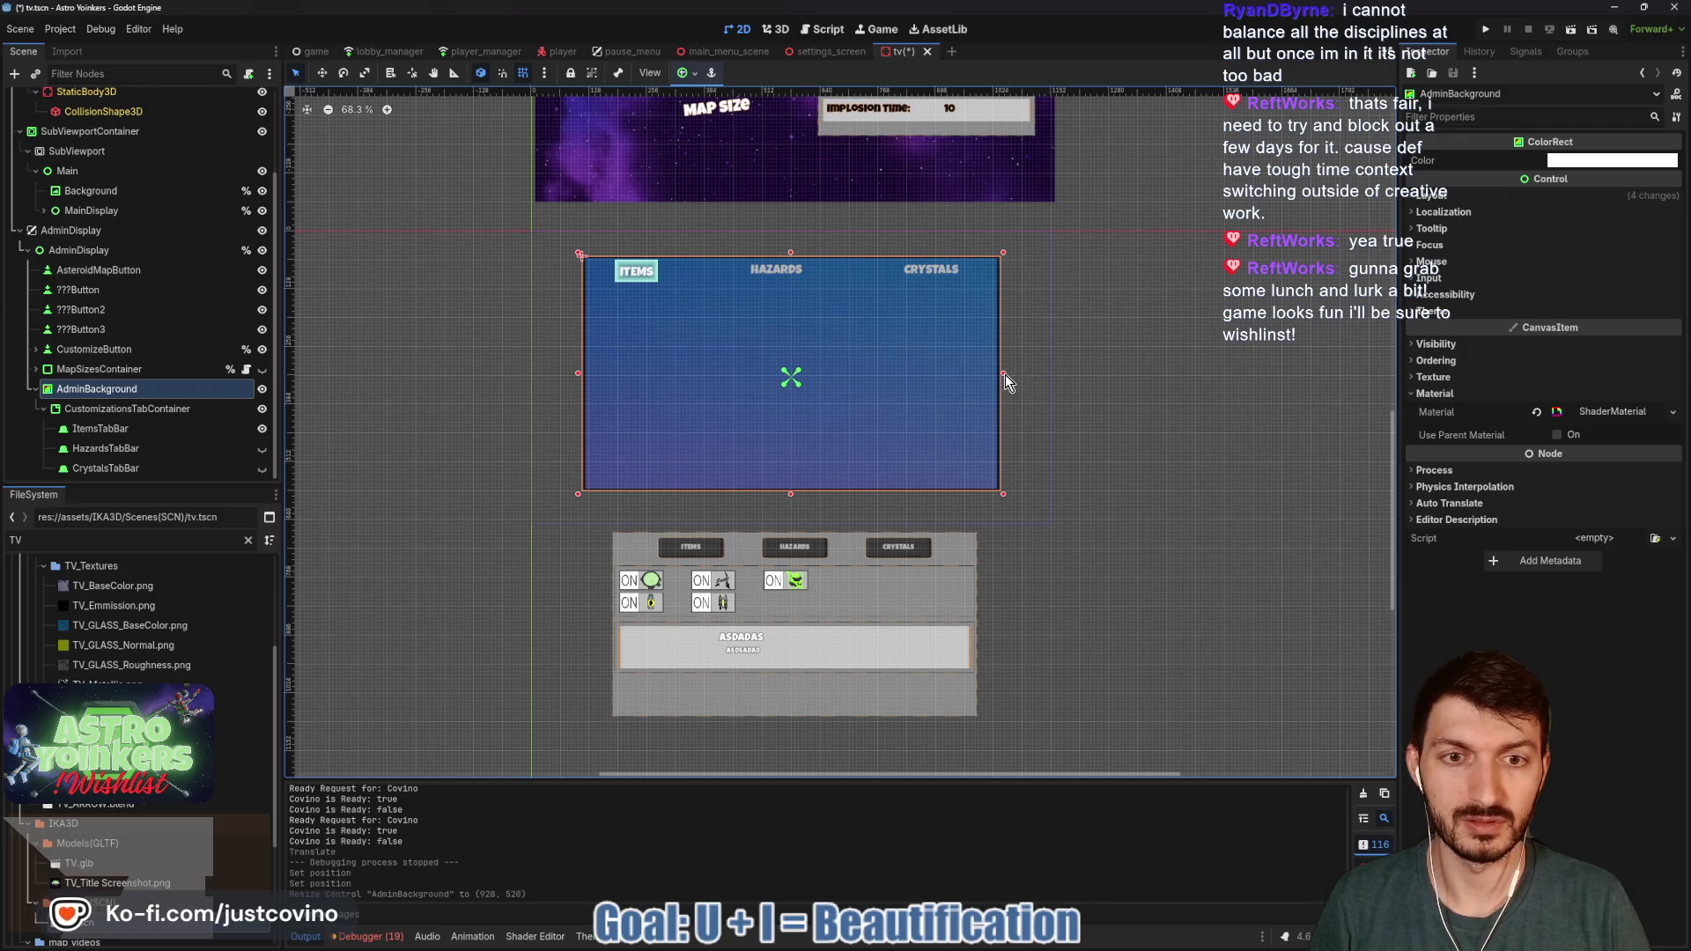
drag(1002, 373, 1008, 374)
key(ctrl+s)
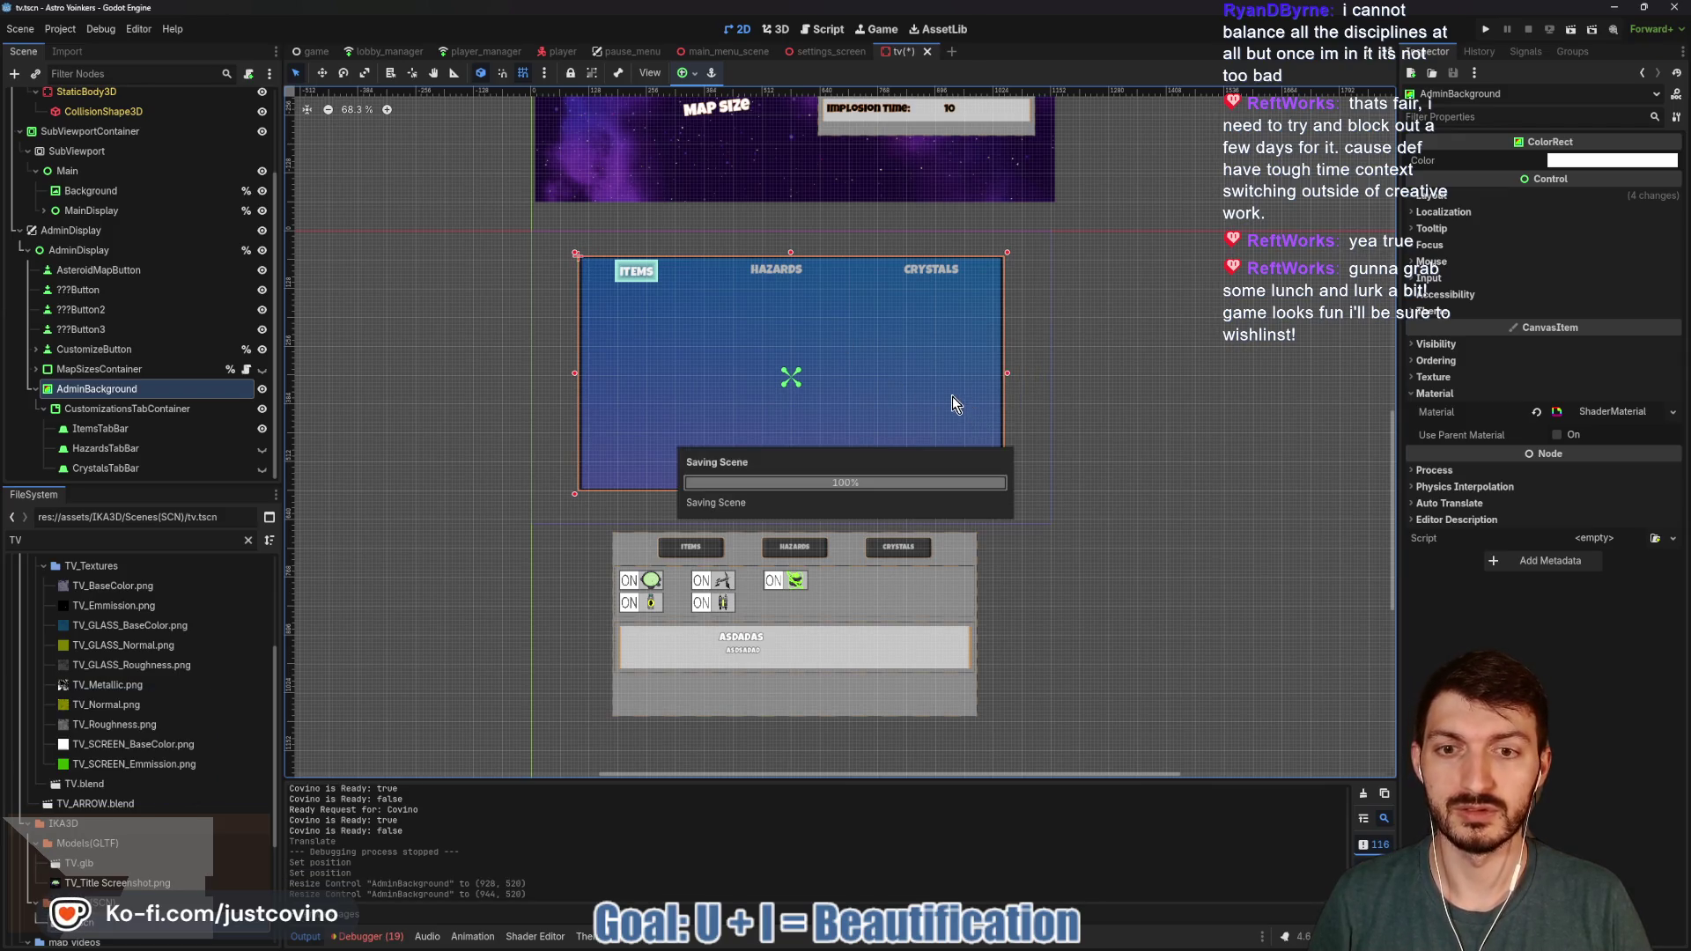
click(1486, 30)
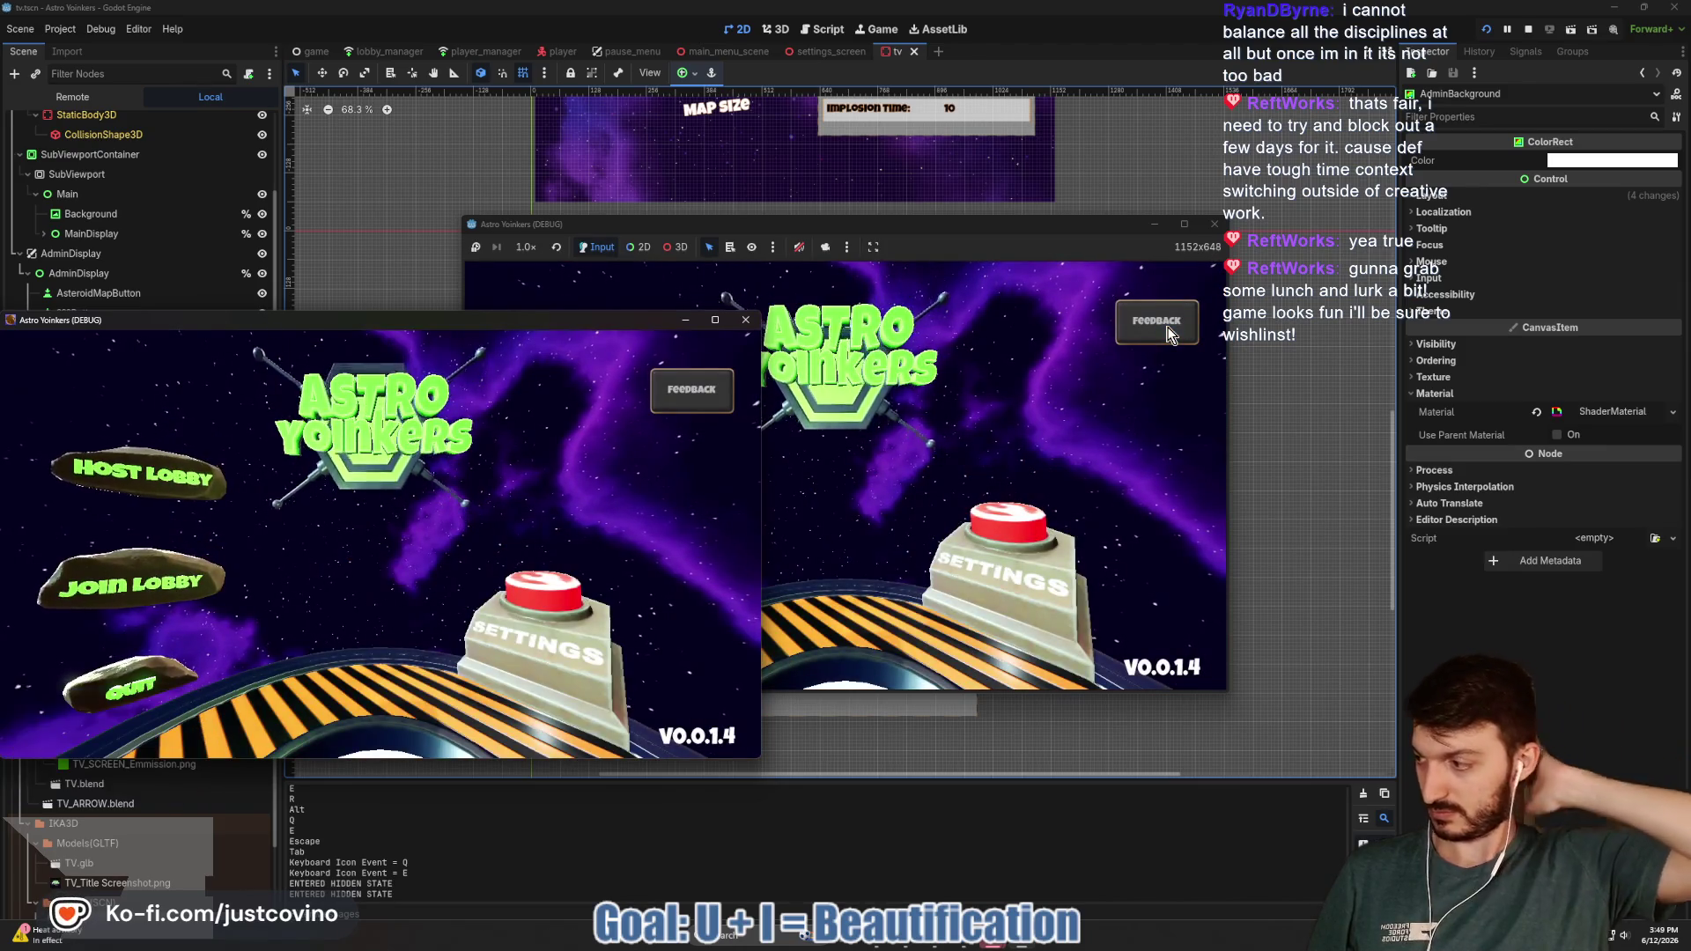
- View the enlarged ITEMS/HAZARDS/CRYSTALS menu on the in-game TV, then stop the test run
click(746, 321)
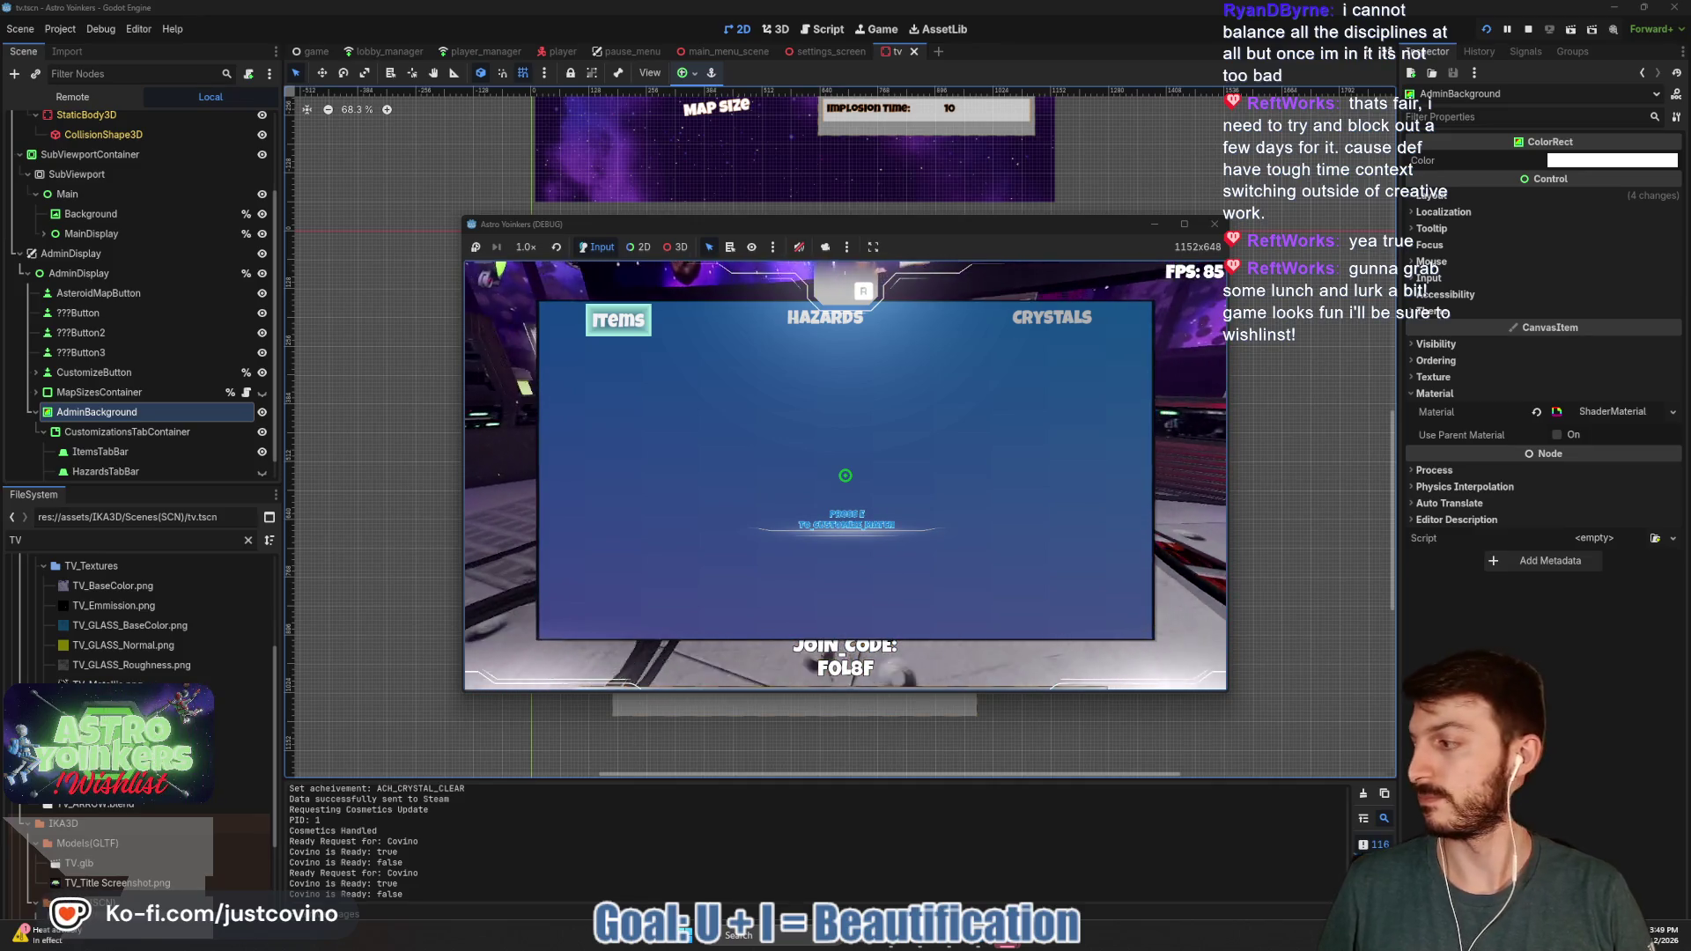
key(e)
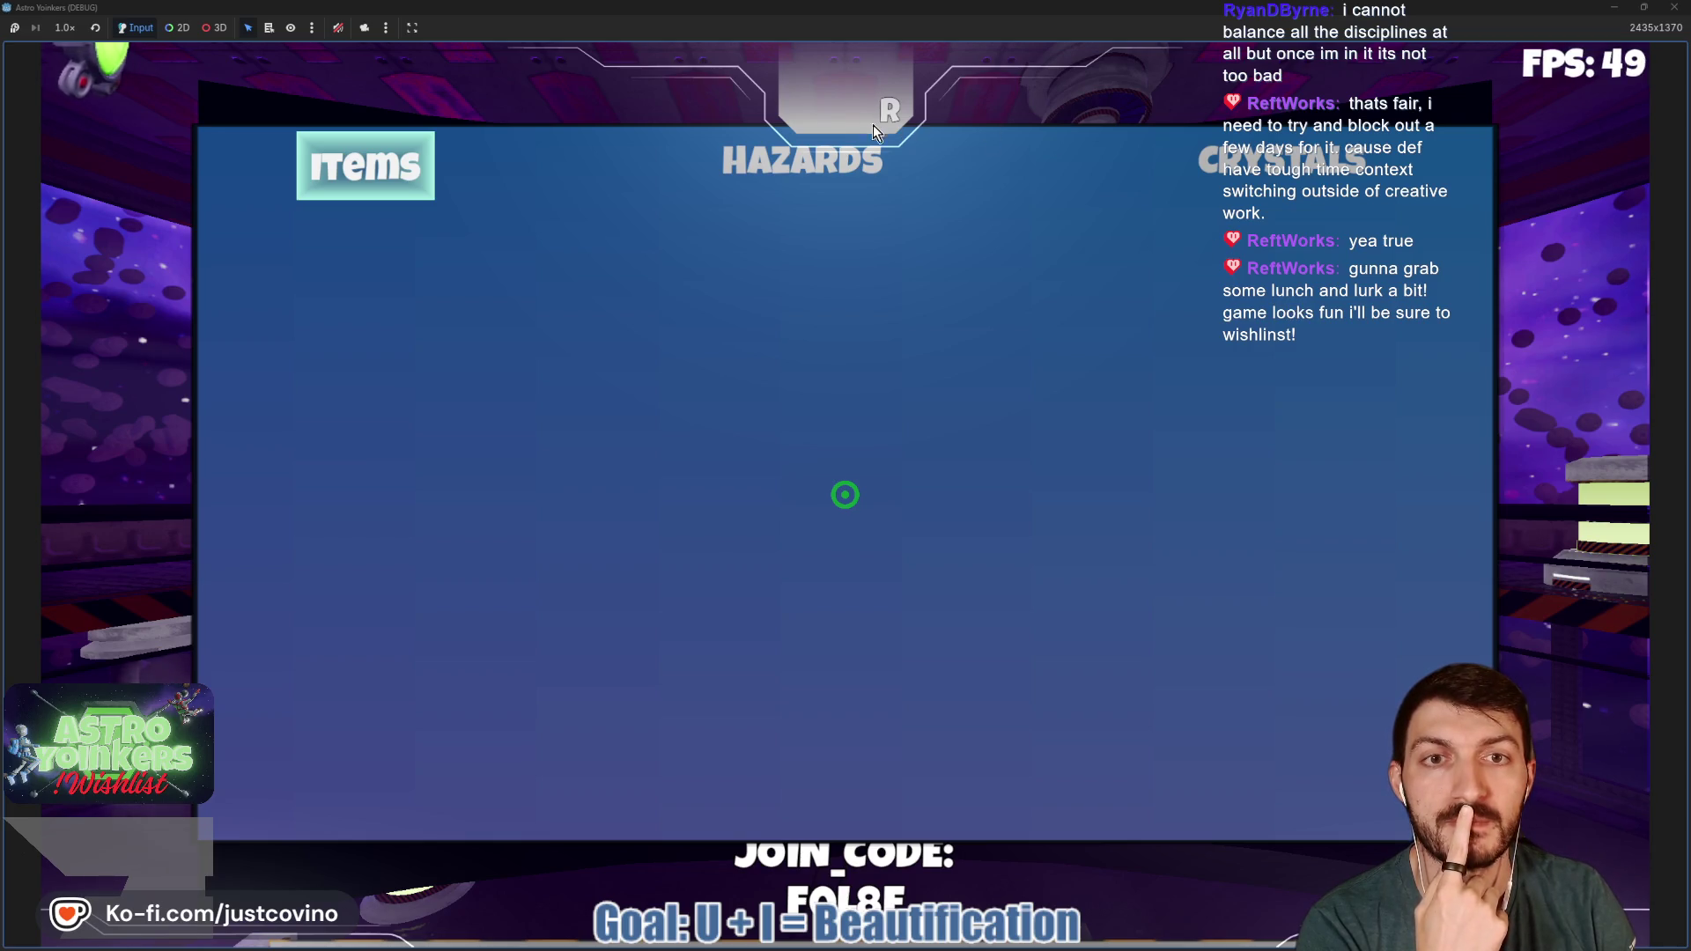
click(1644, 15)
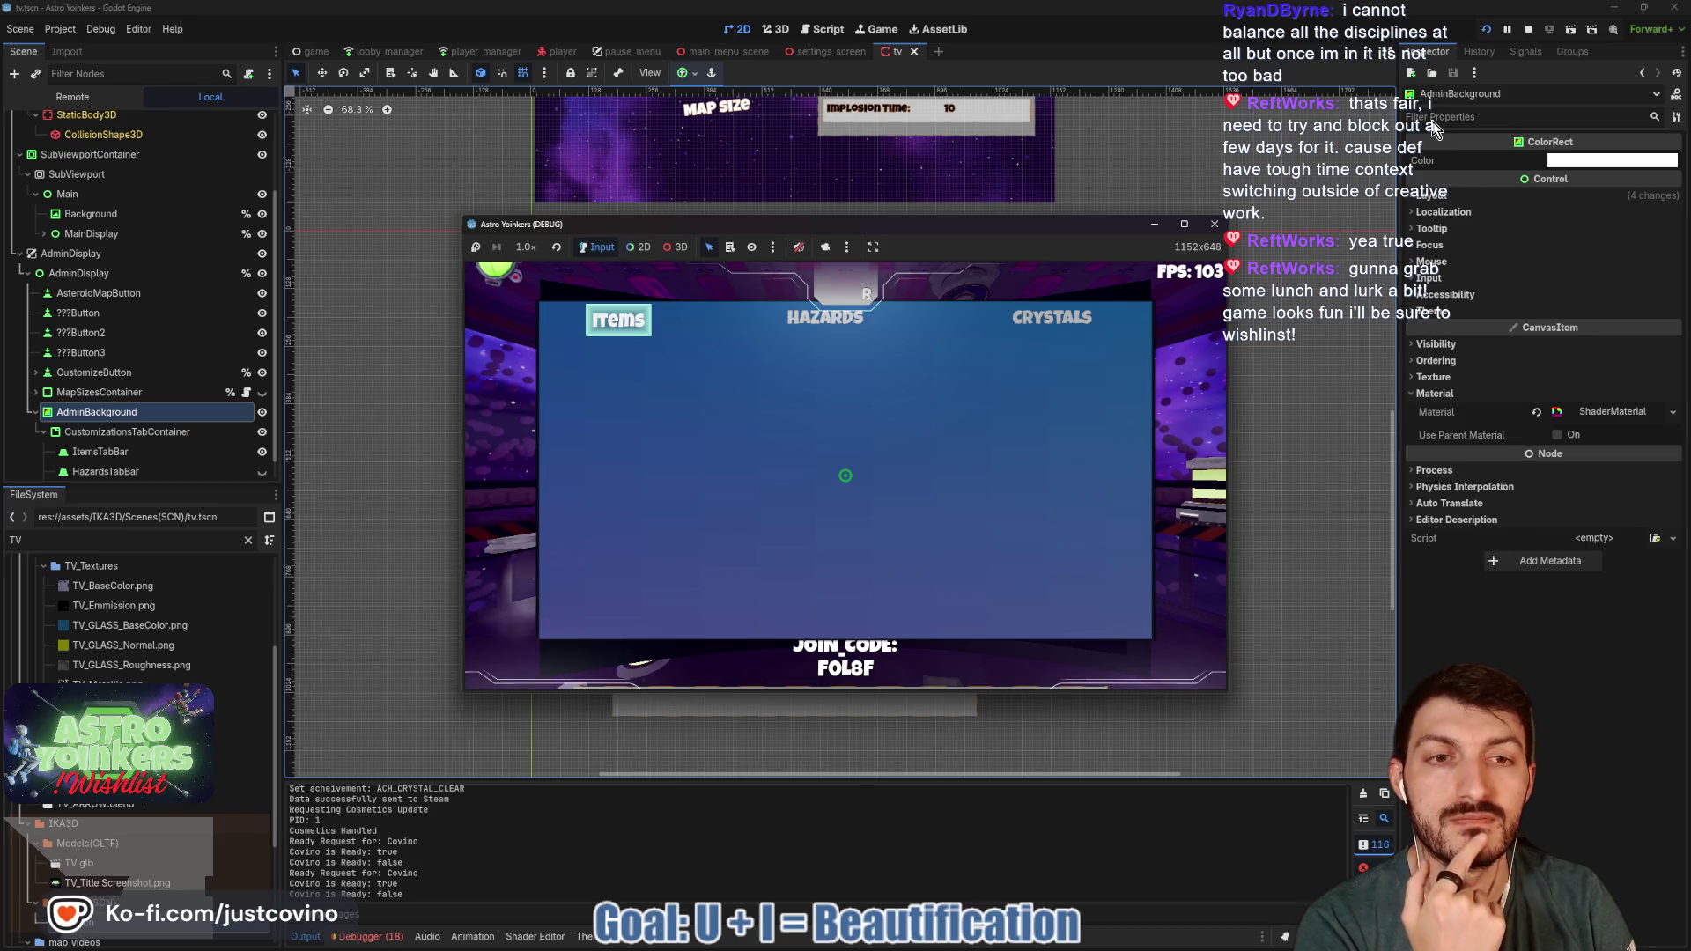
click(1534, 29)
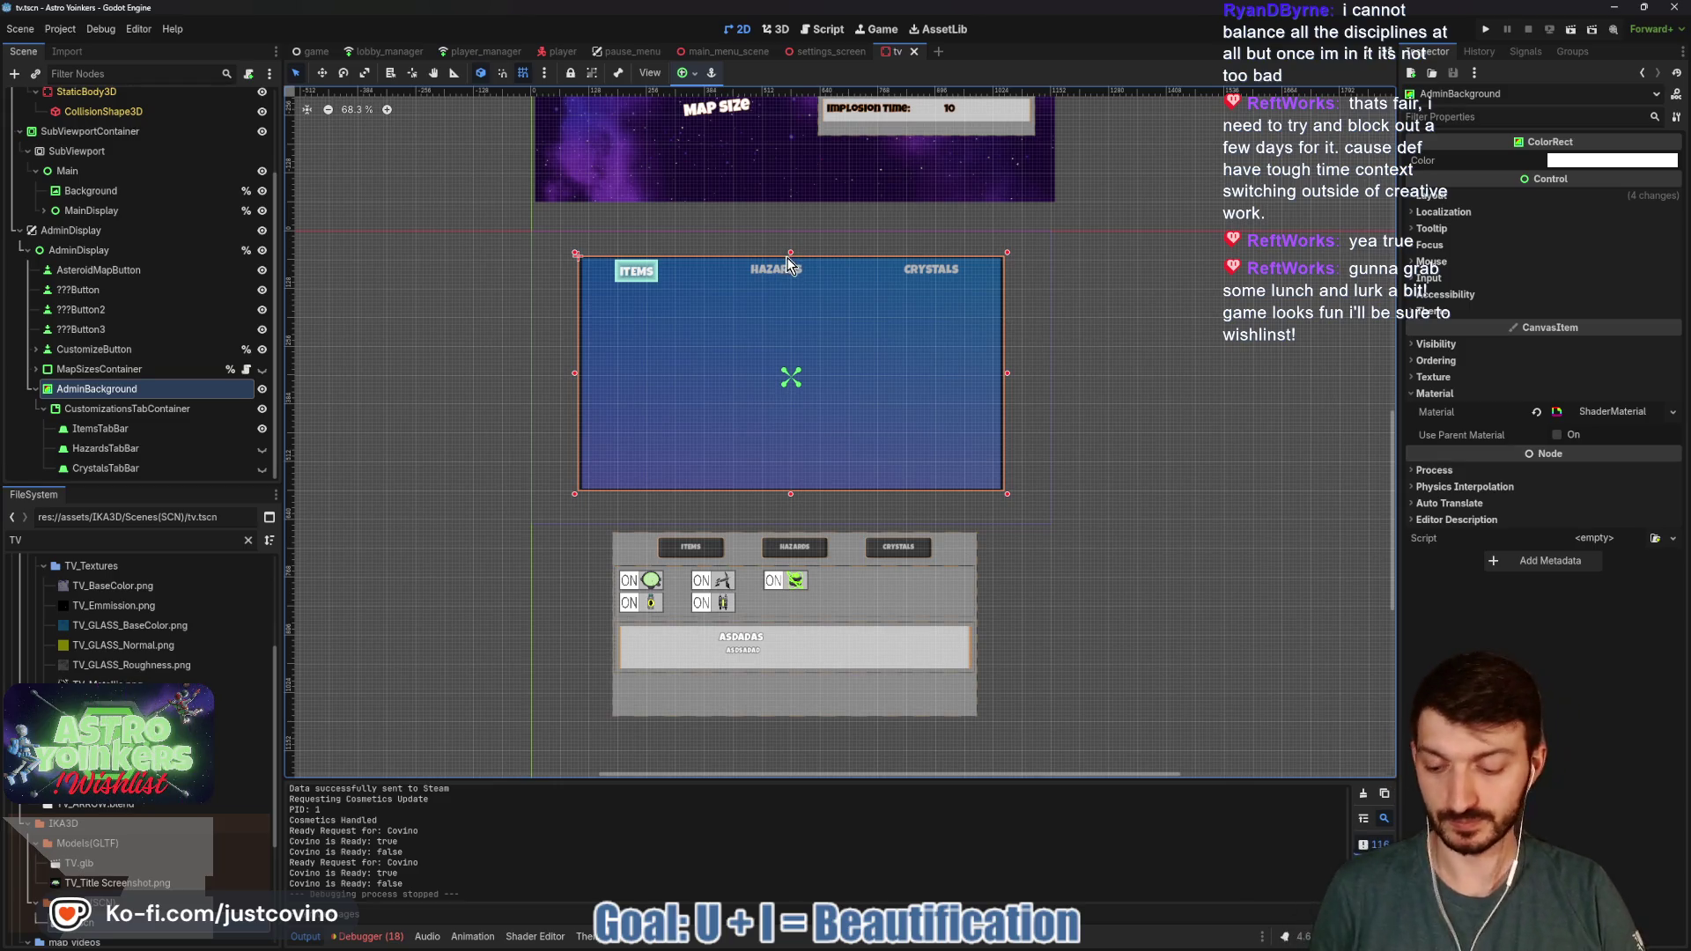
- Shrink AdminBackground slightly from the top and both sides, then save the scene
drag(790, 255, 792, 261)
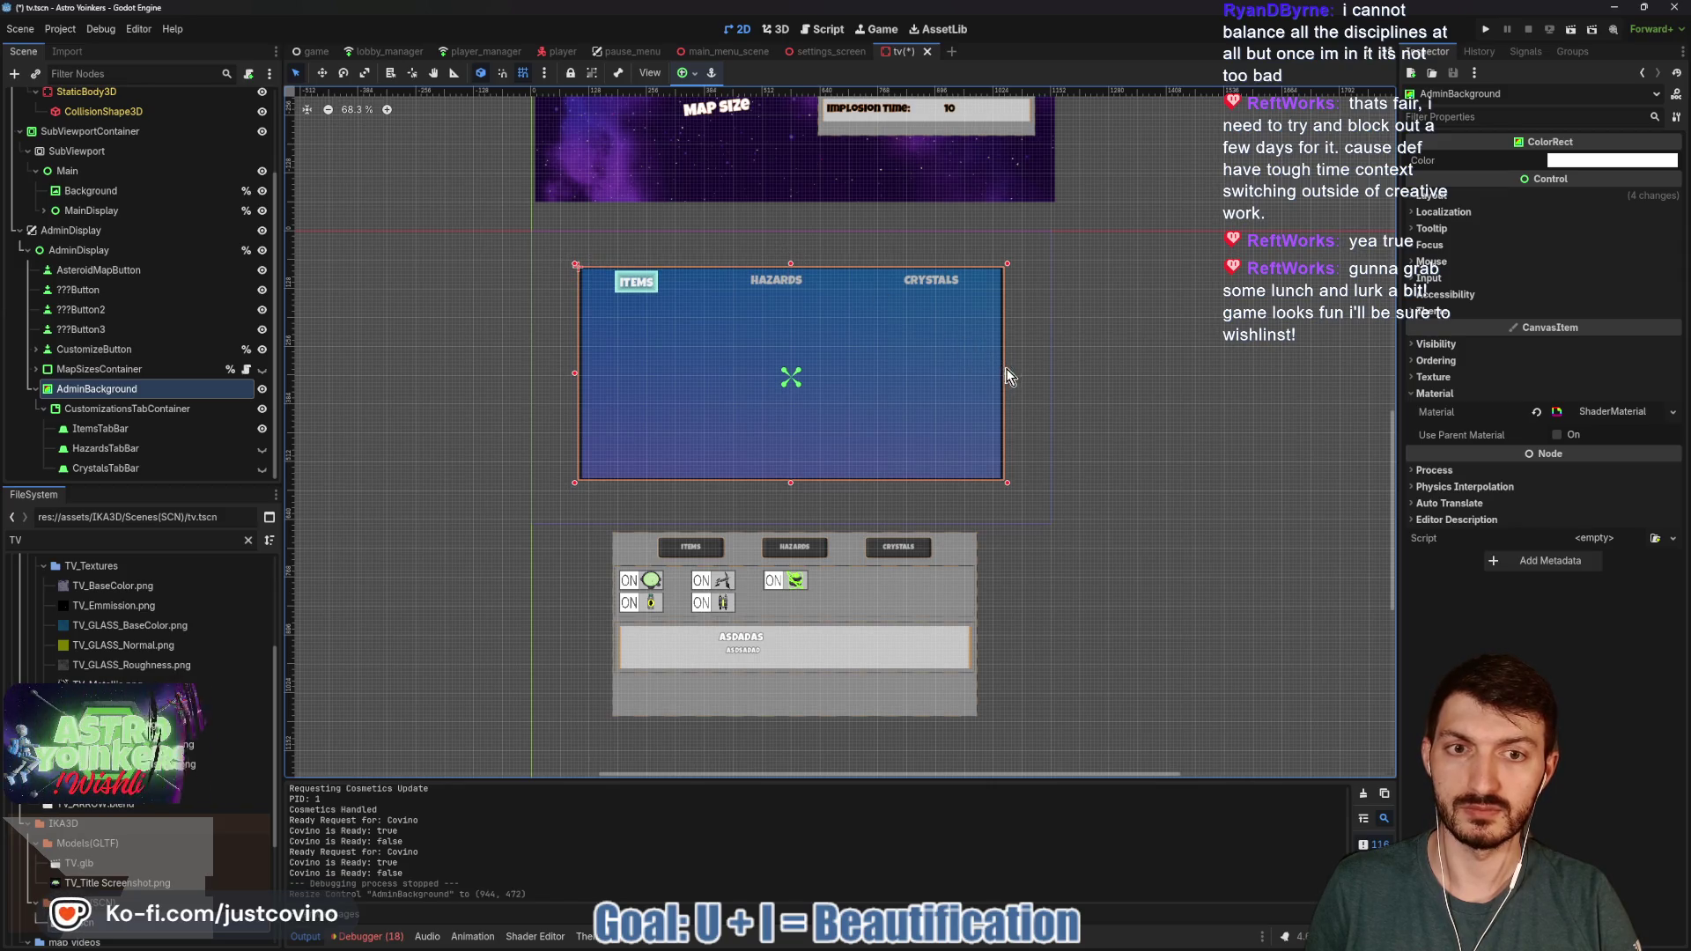
drag(1007, 374, 996, 373)
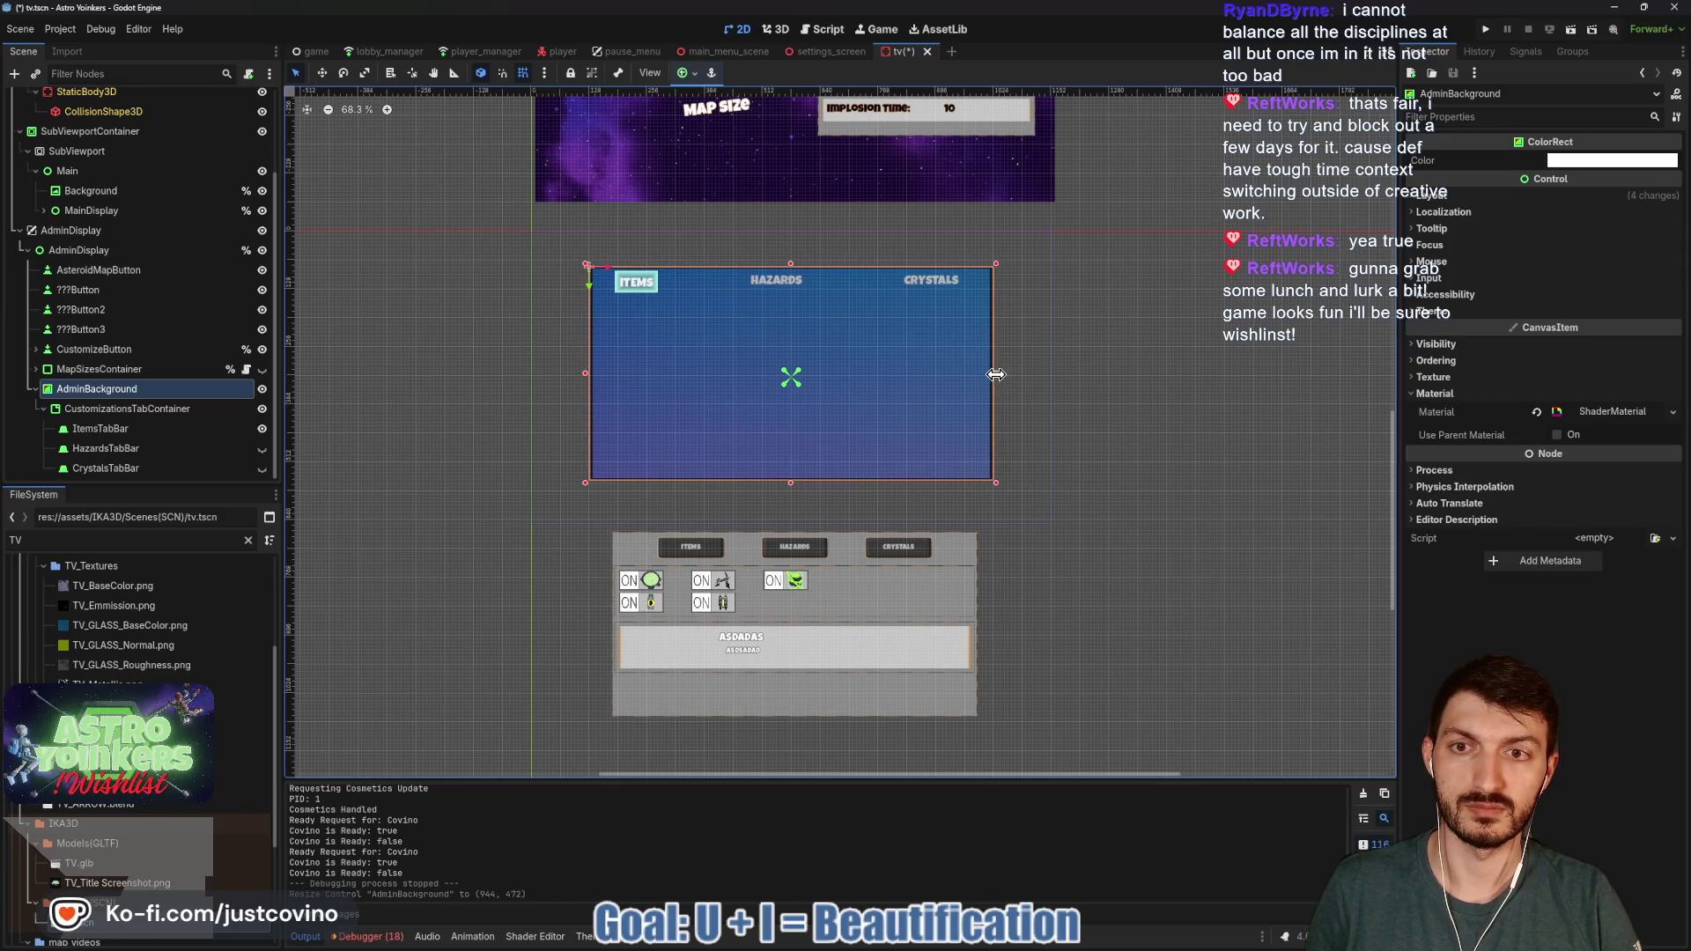
key(ctrl+s)
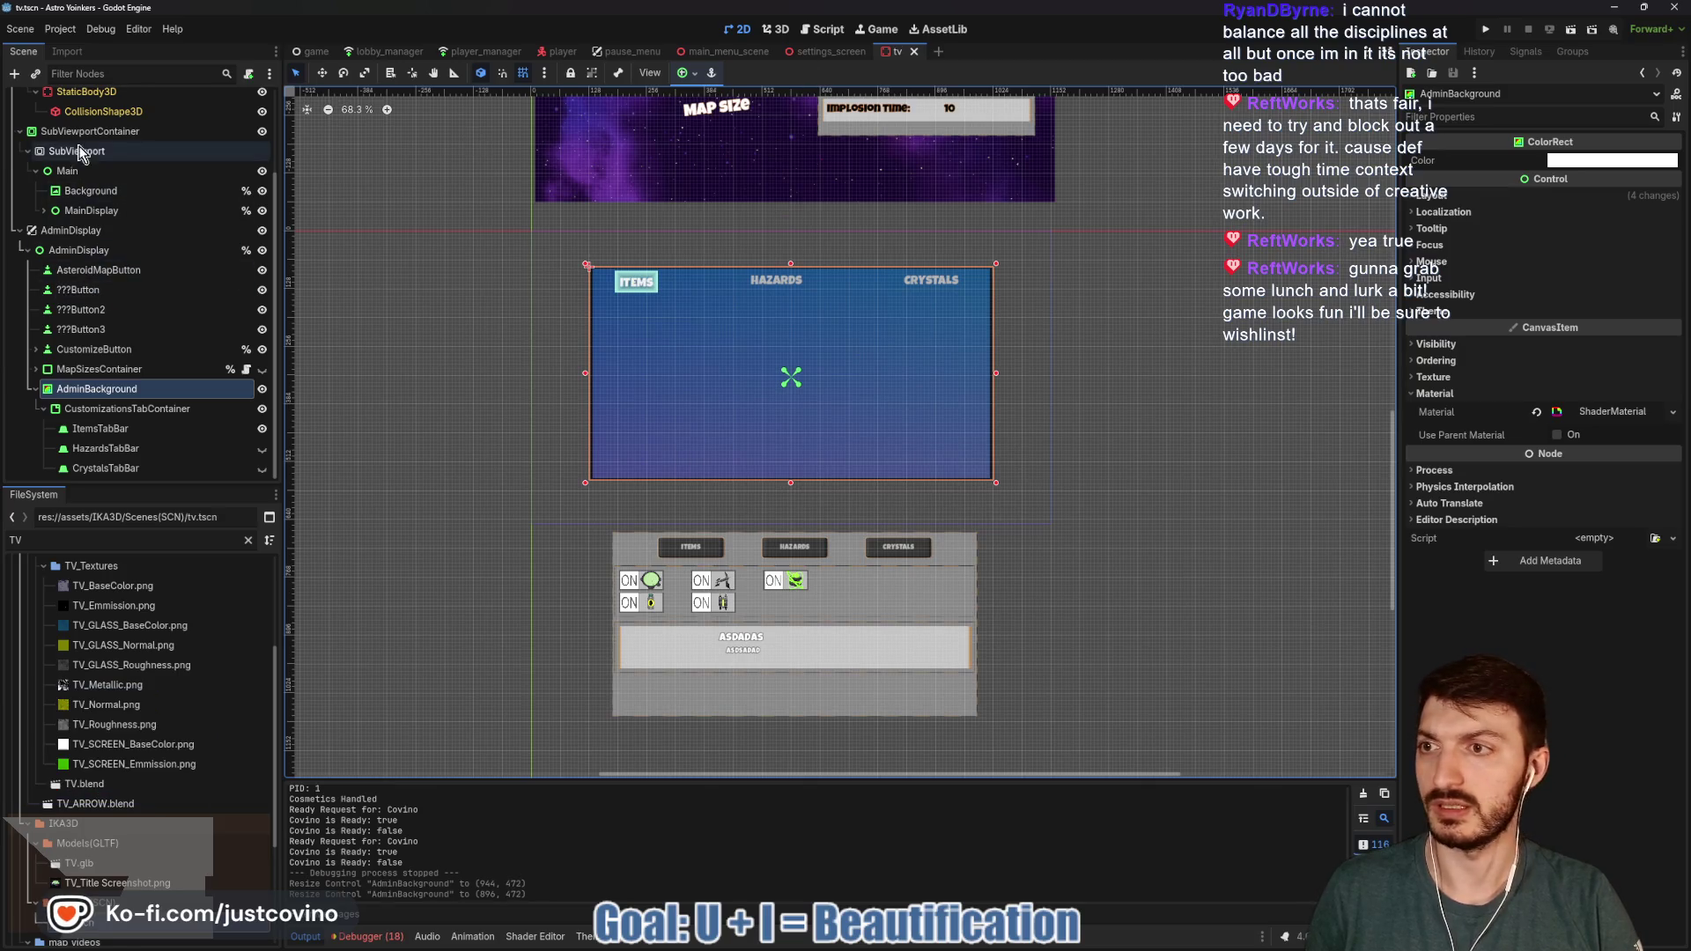
- Move the Camera back along Z to about 40.2 and relaunch the game
scroll(101, 201, up, 3)
click(70, 139)
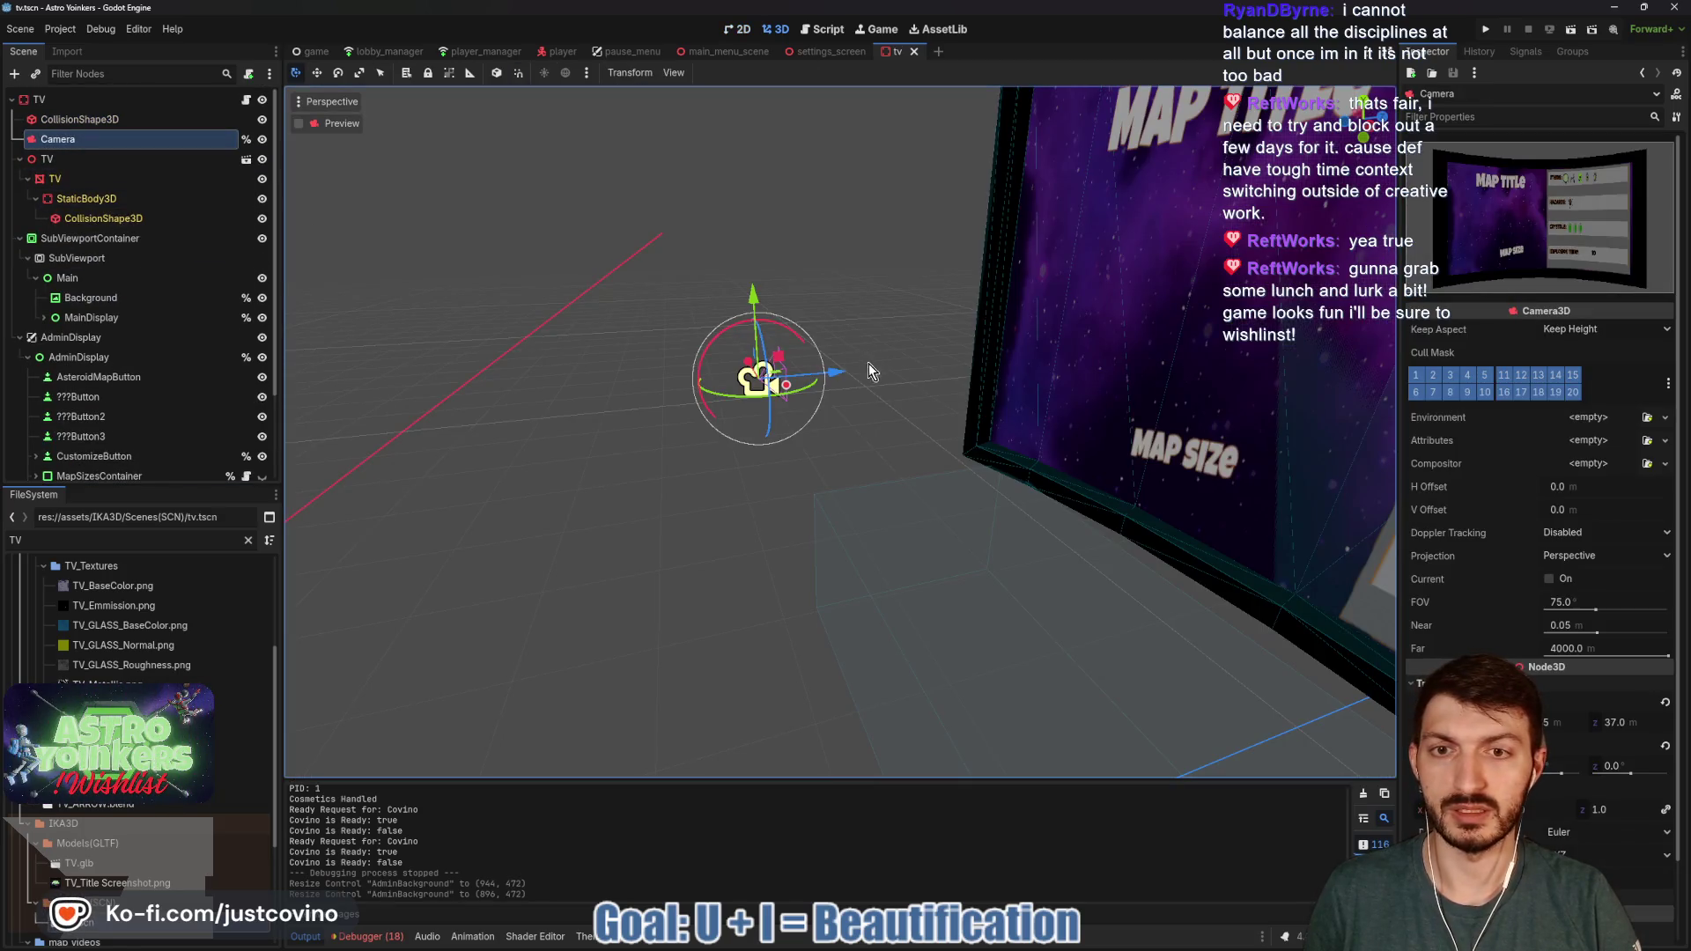
drag(843, 380, 976, 384)
key(F5)
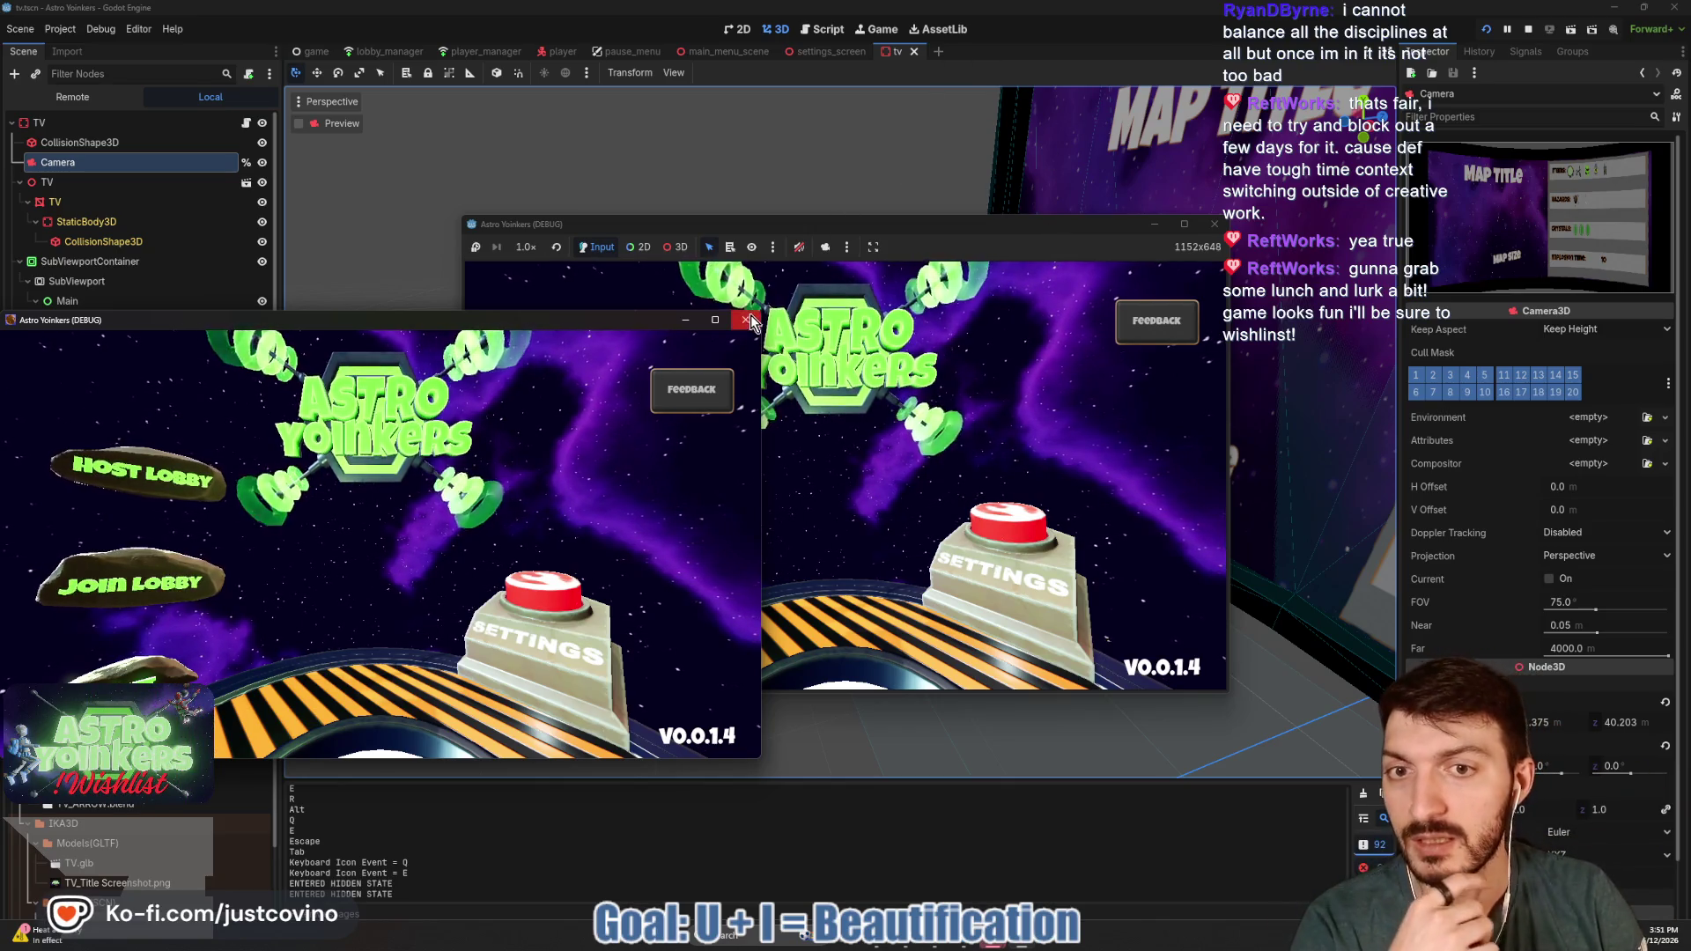
- Host a lobby in Astro Yoinkers and show the ITEMS/HAZARDS/CRYSTALS menu on the TV
click(749, 352)
click(638, 389)
click(826, 400)
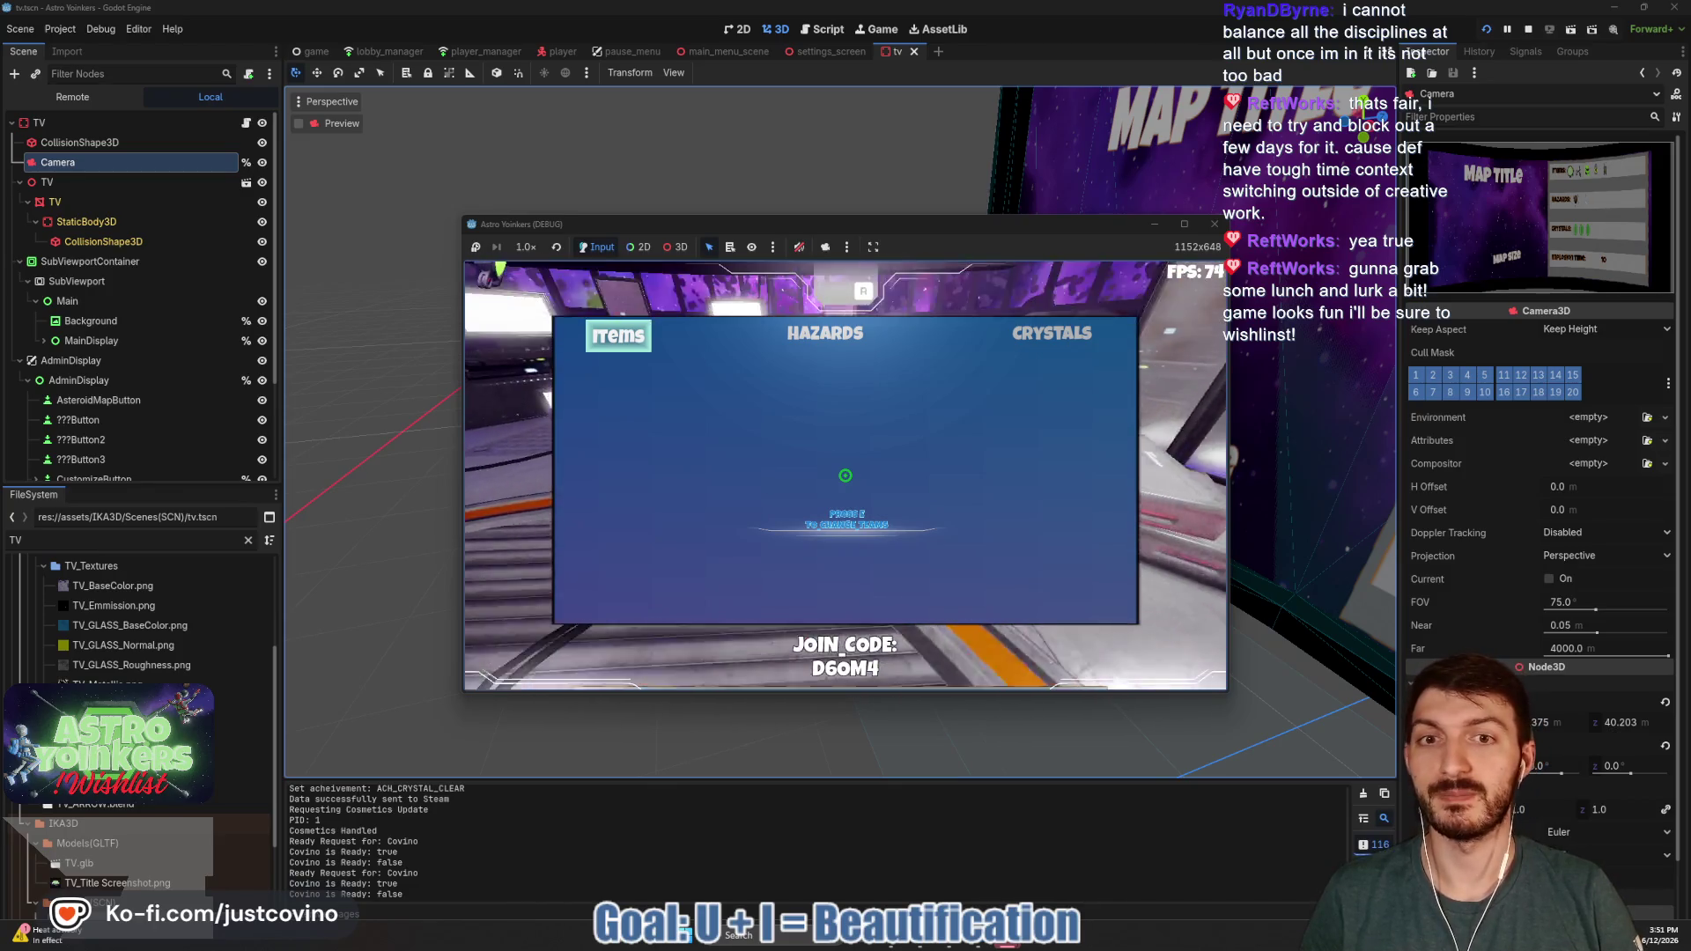
key(e)
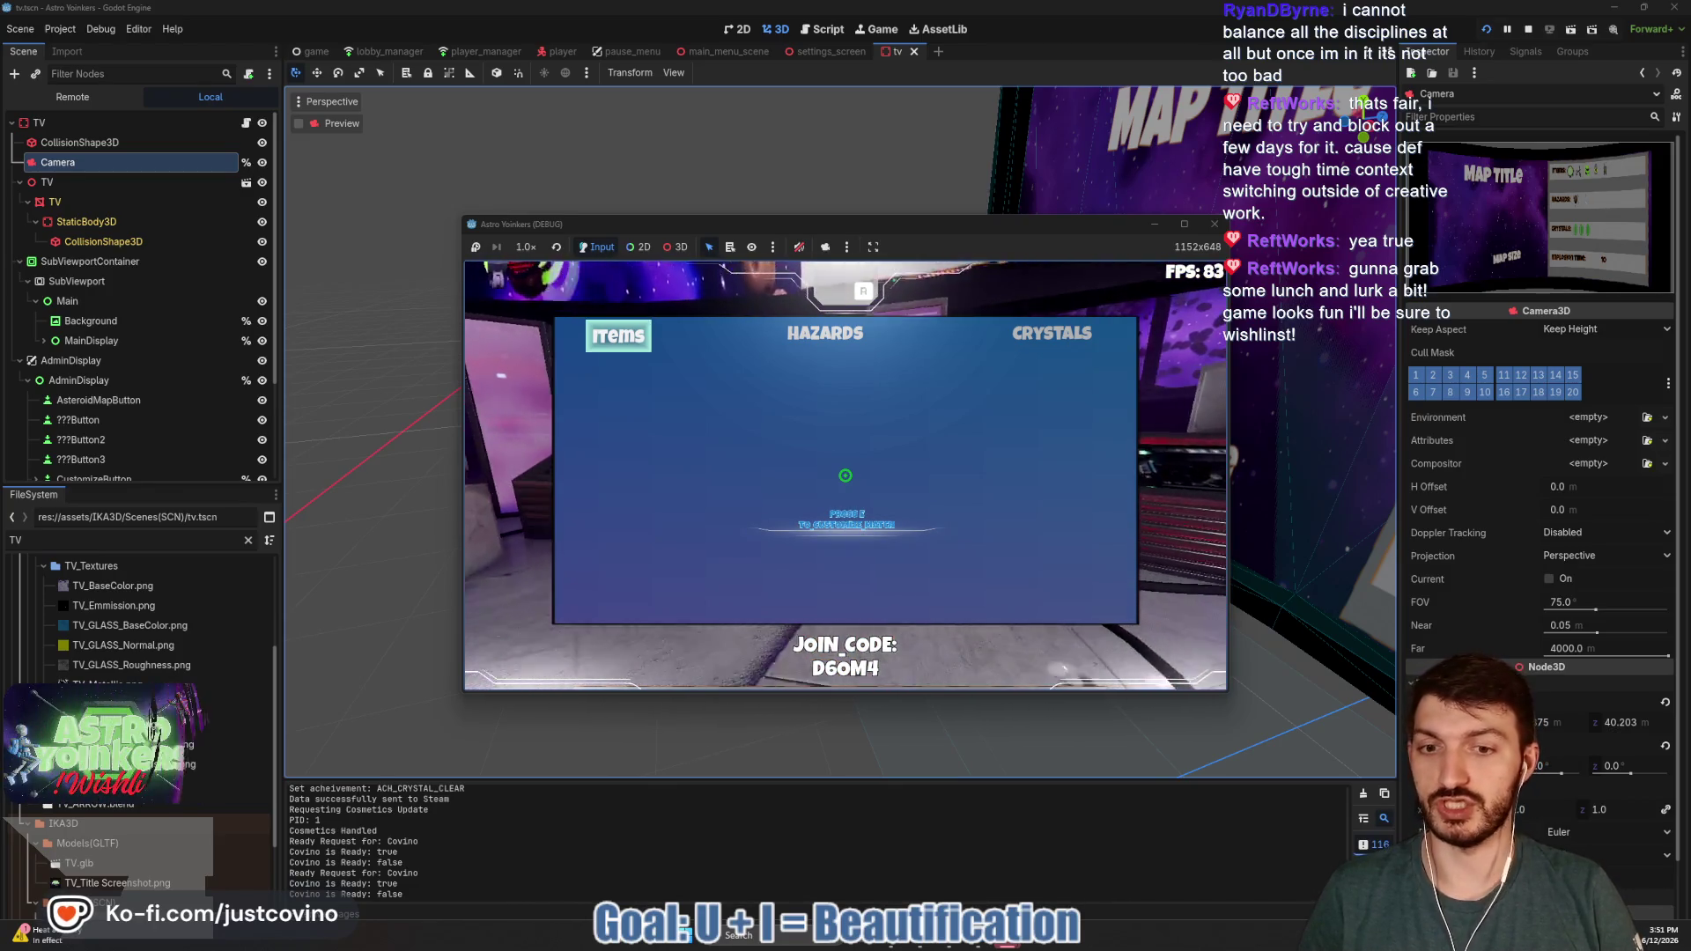
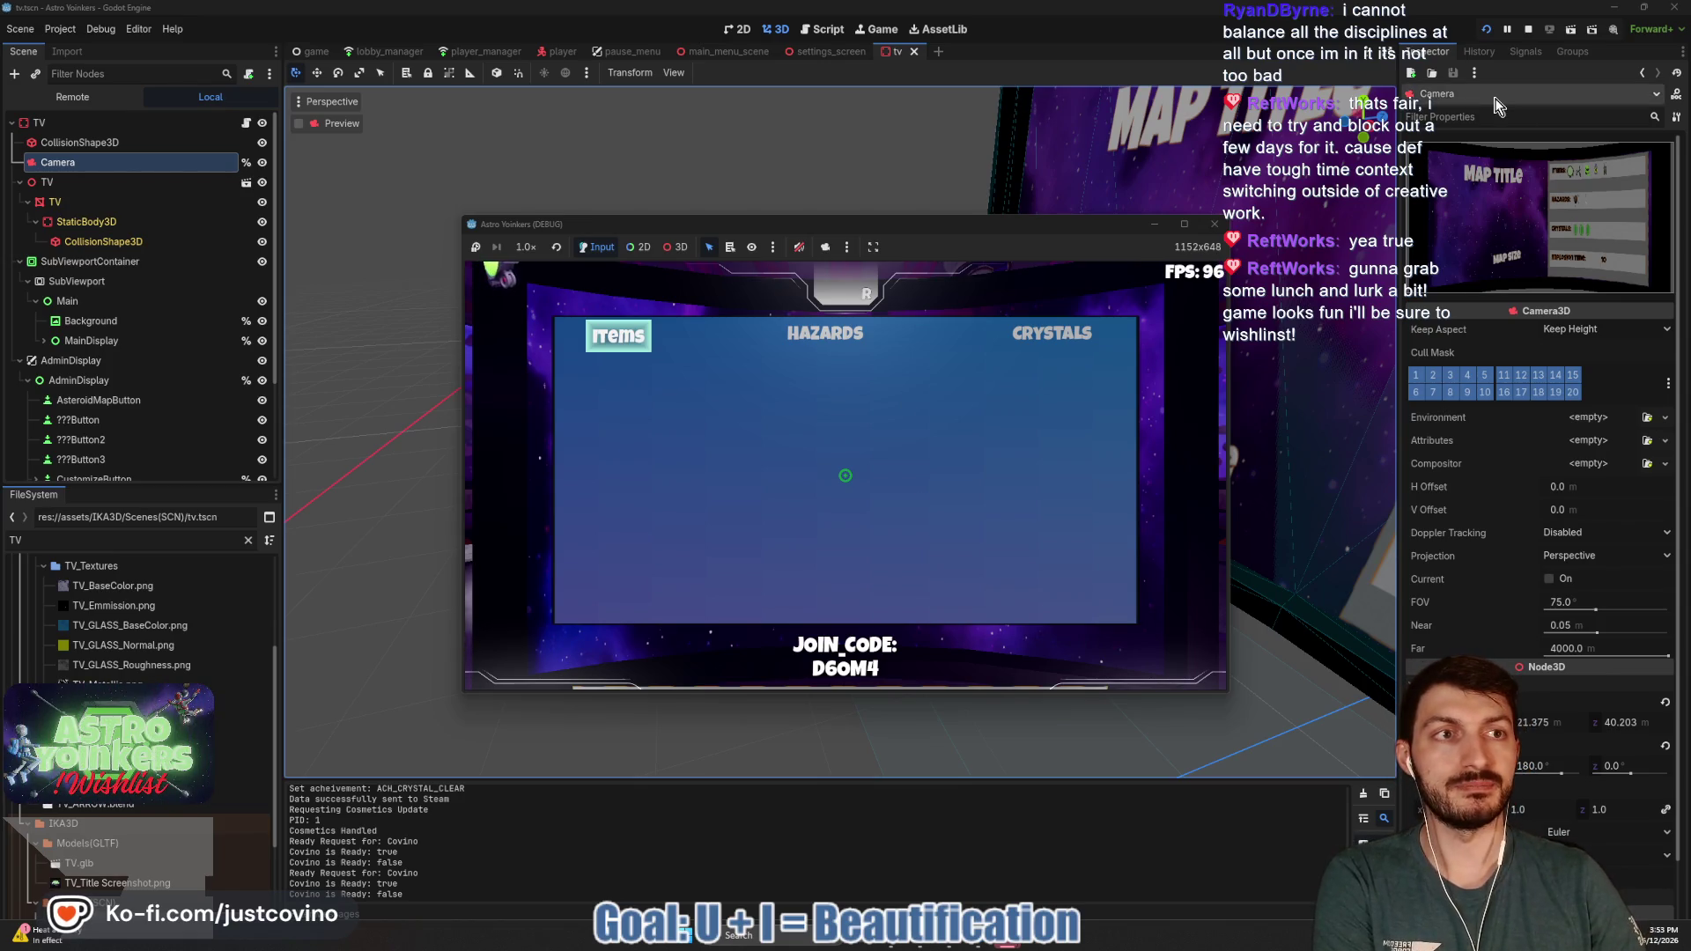
- Stop the running game and save the TV scene
click(1528, 29)
drag(974, 368, 937, 372)
key(ctrl+s)
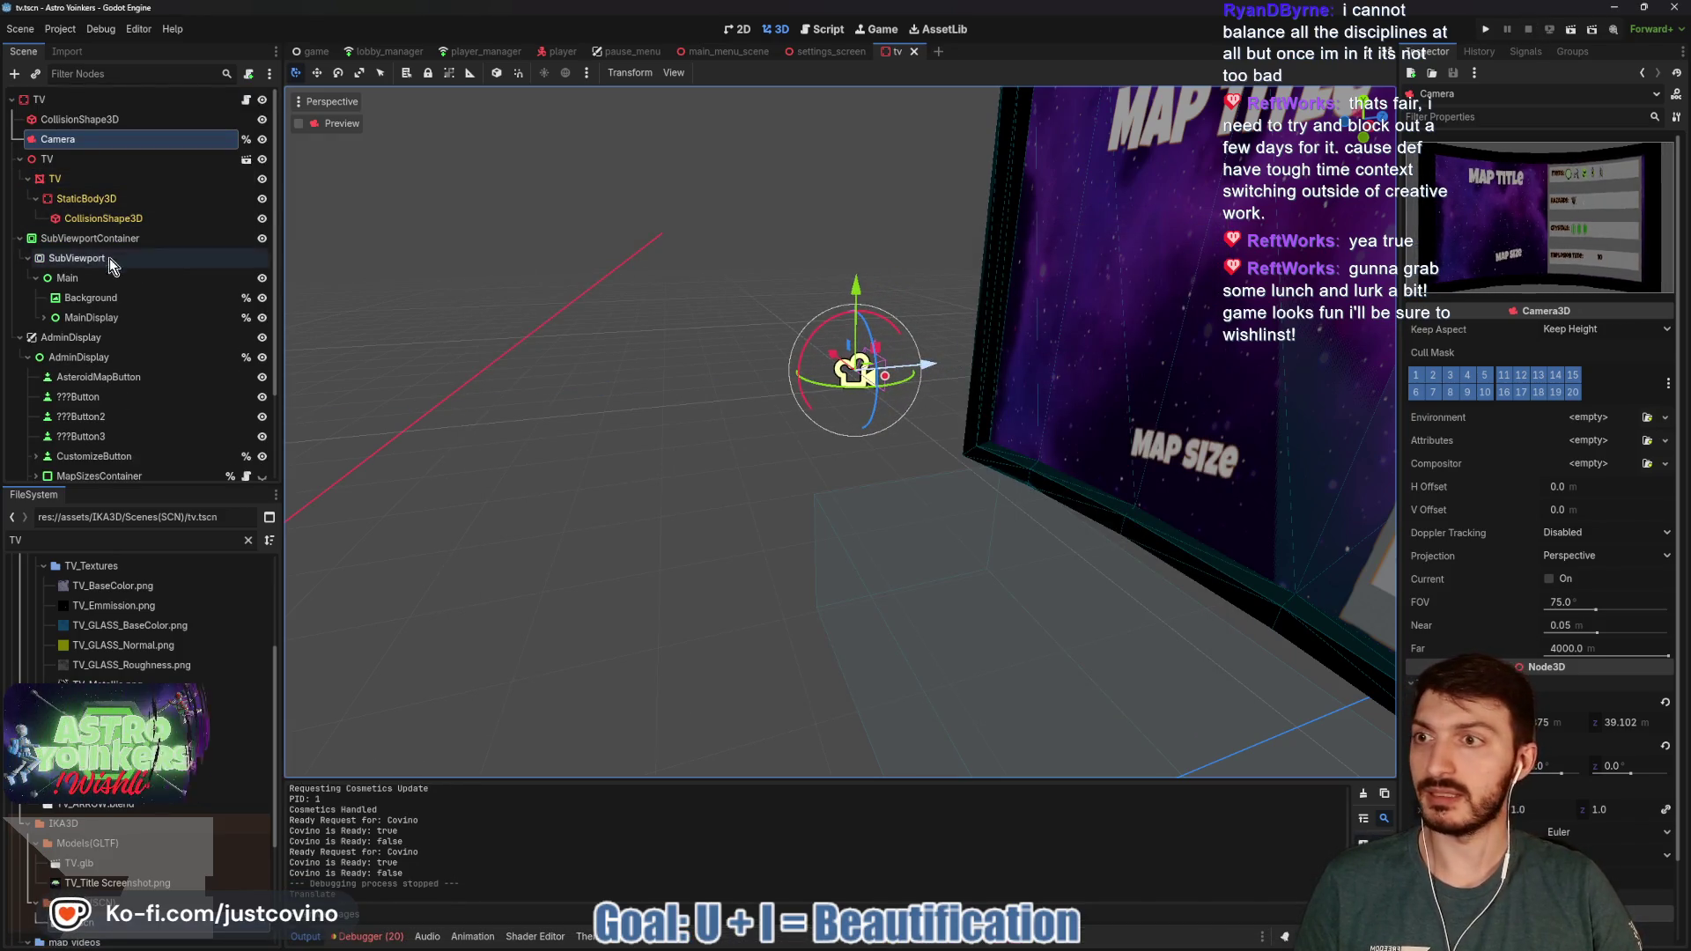
- In 2D, stretch AdminBackground to 896 by 536, save, and launch a test run
click(737, 29)
click(790, 340)
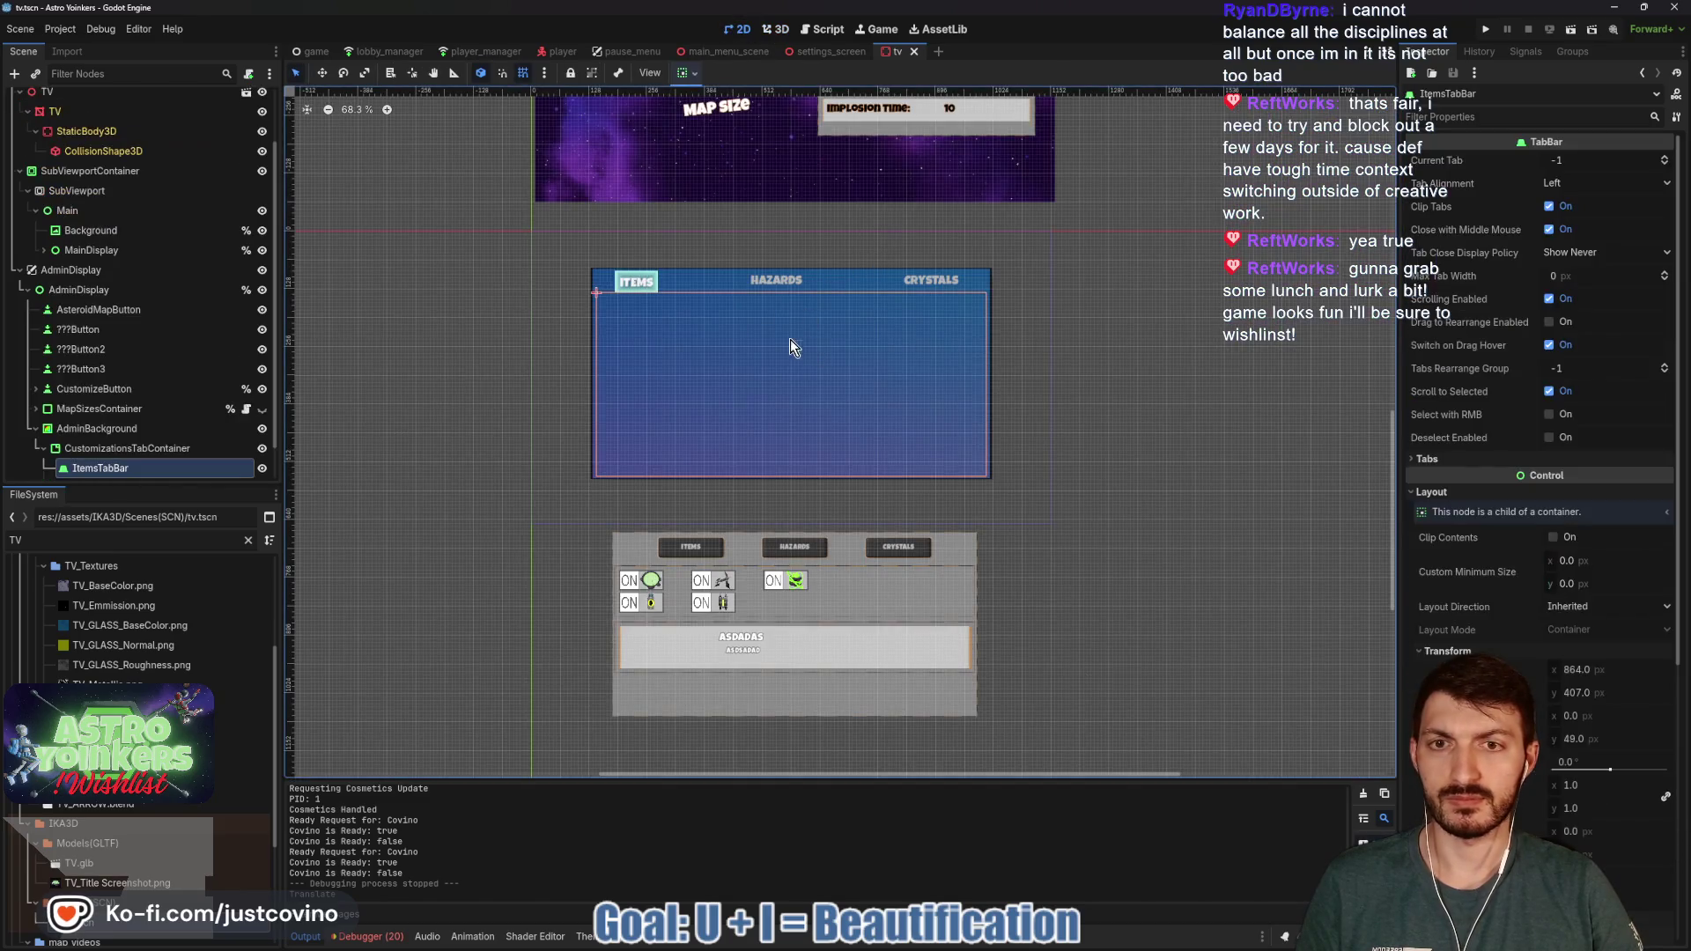
click(97, 428)
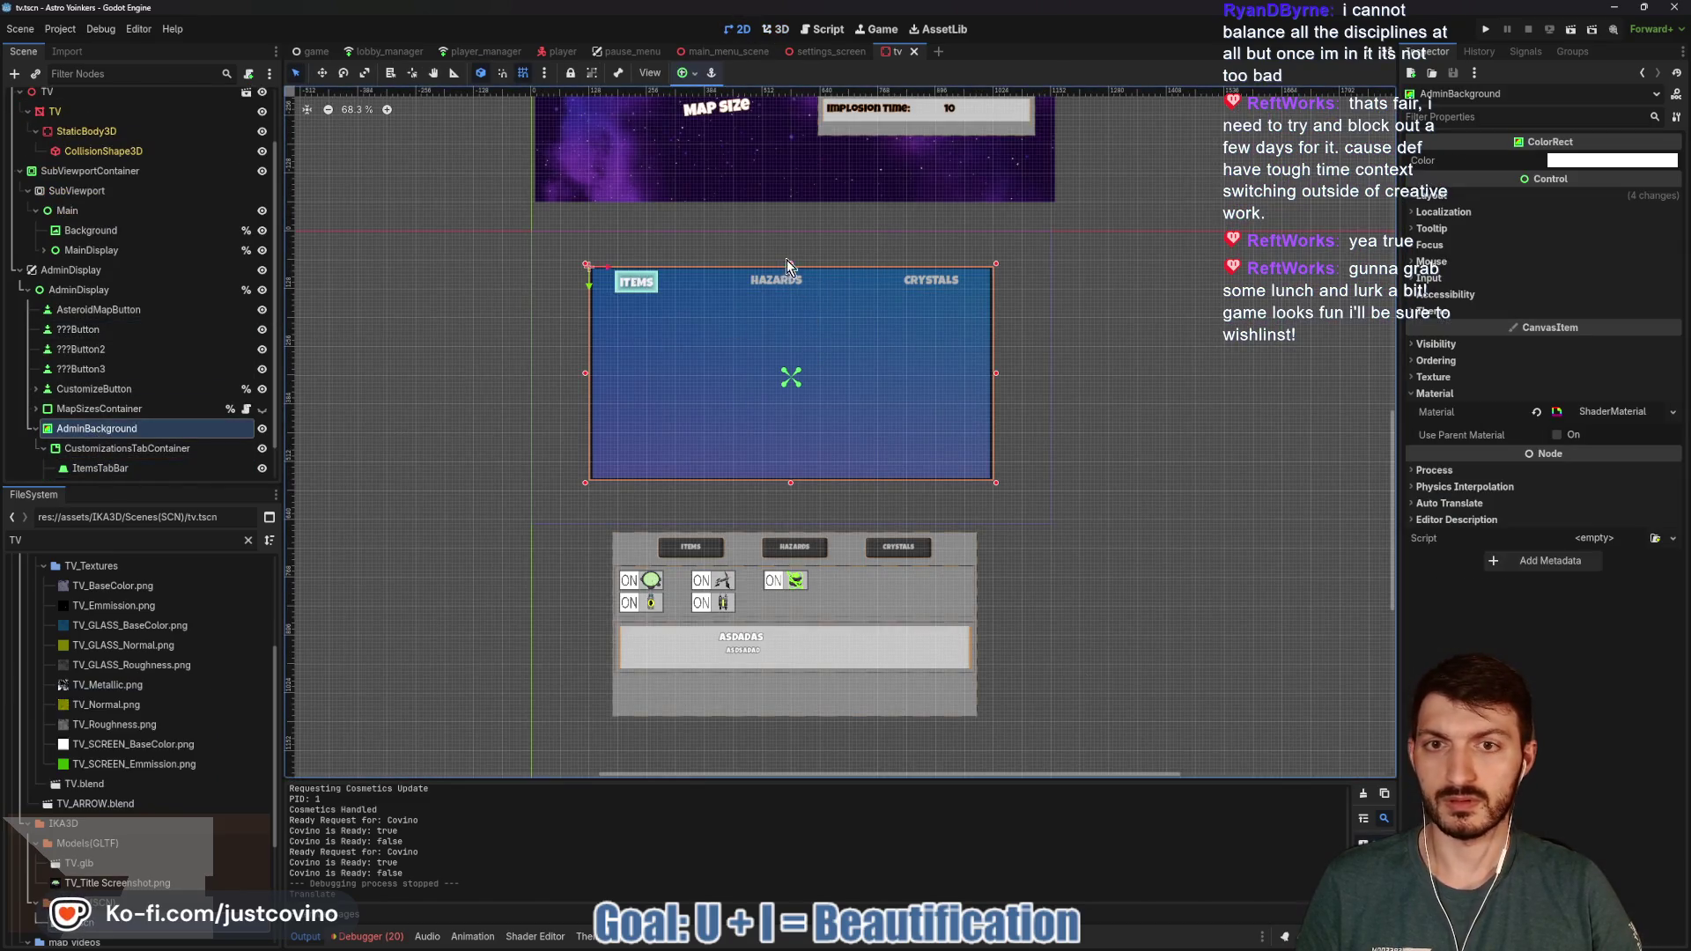
drag(791, 264, 791, 258)
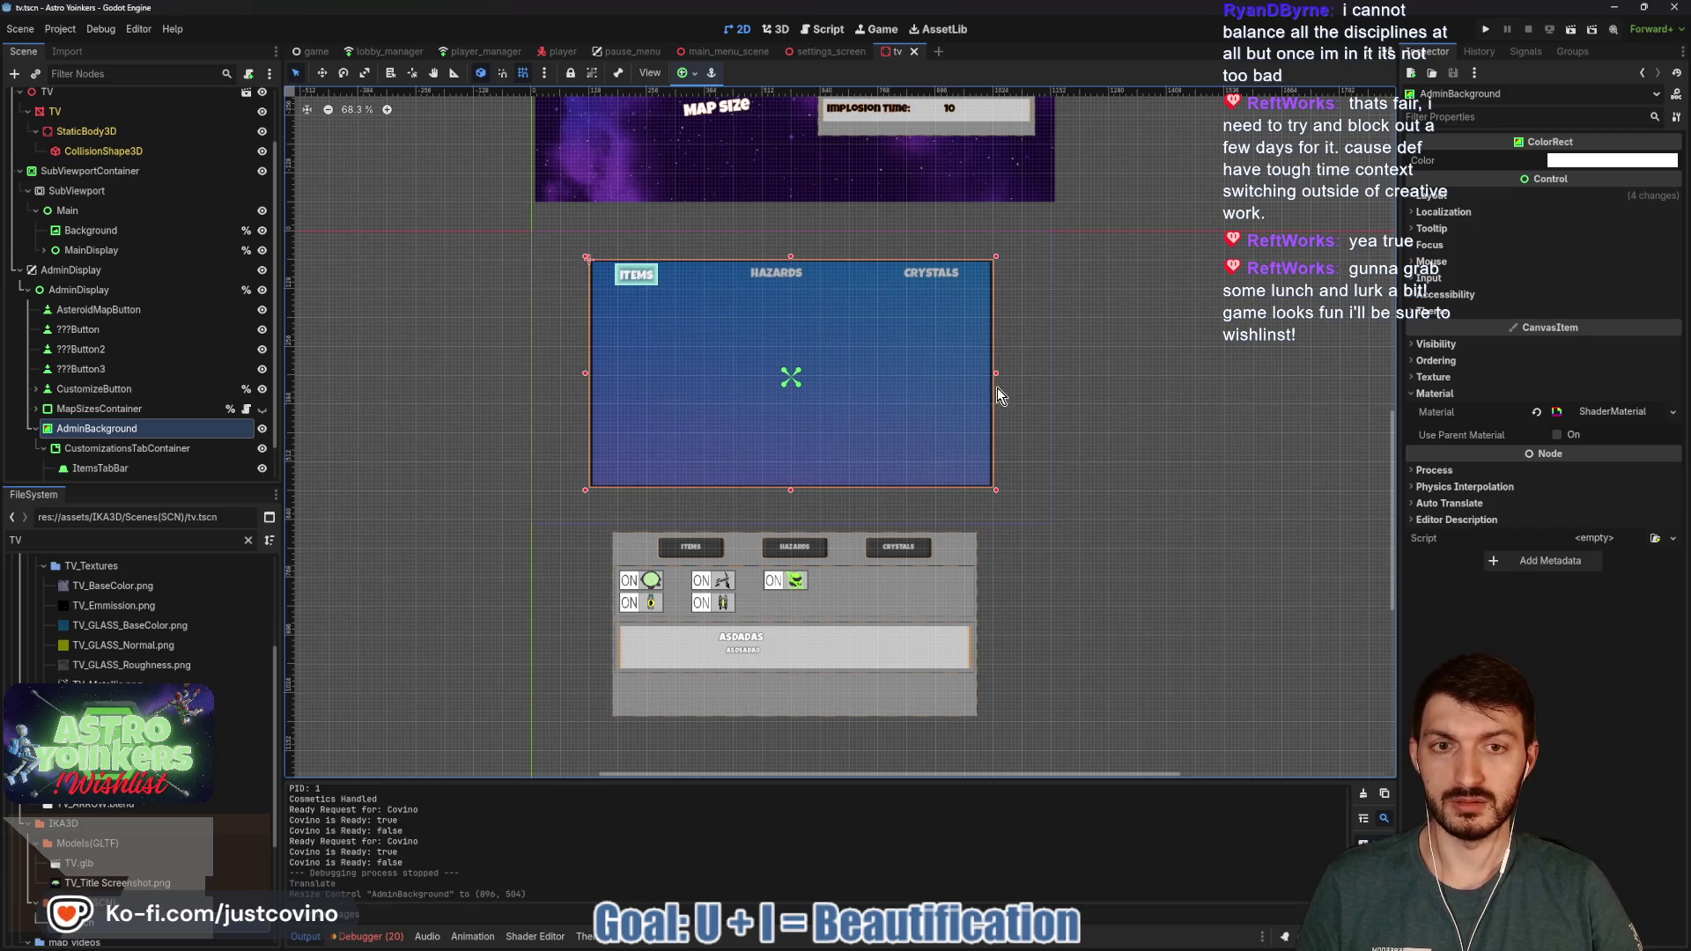
drag(790, 255, 790, 248)
key(ctrl+s)
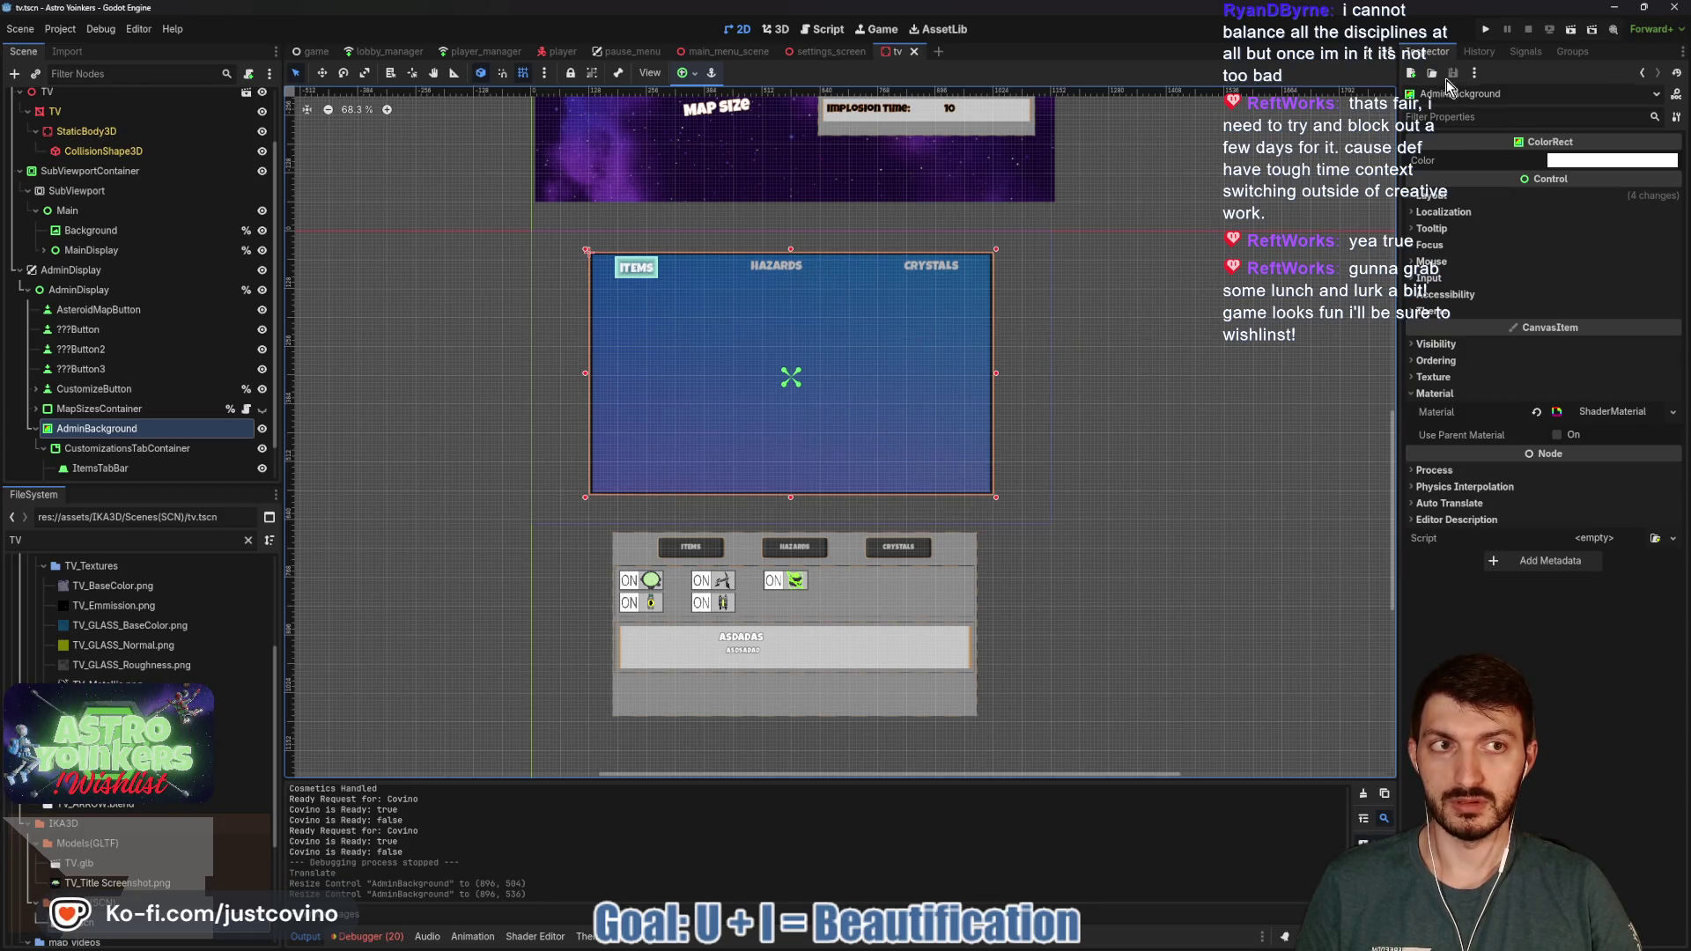
click(1487, 31)
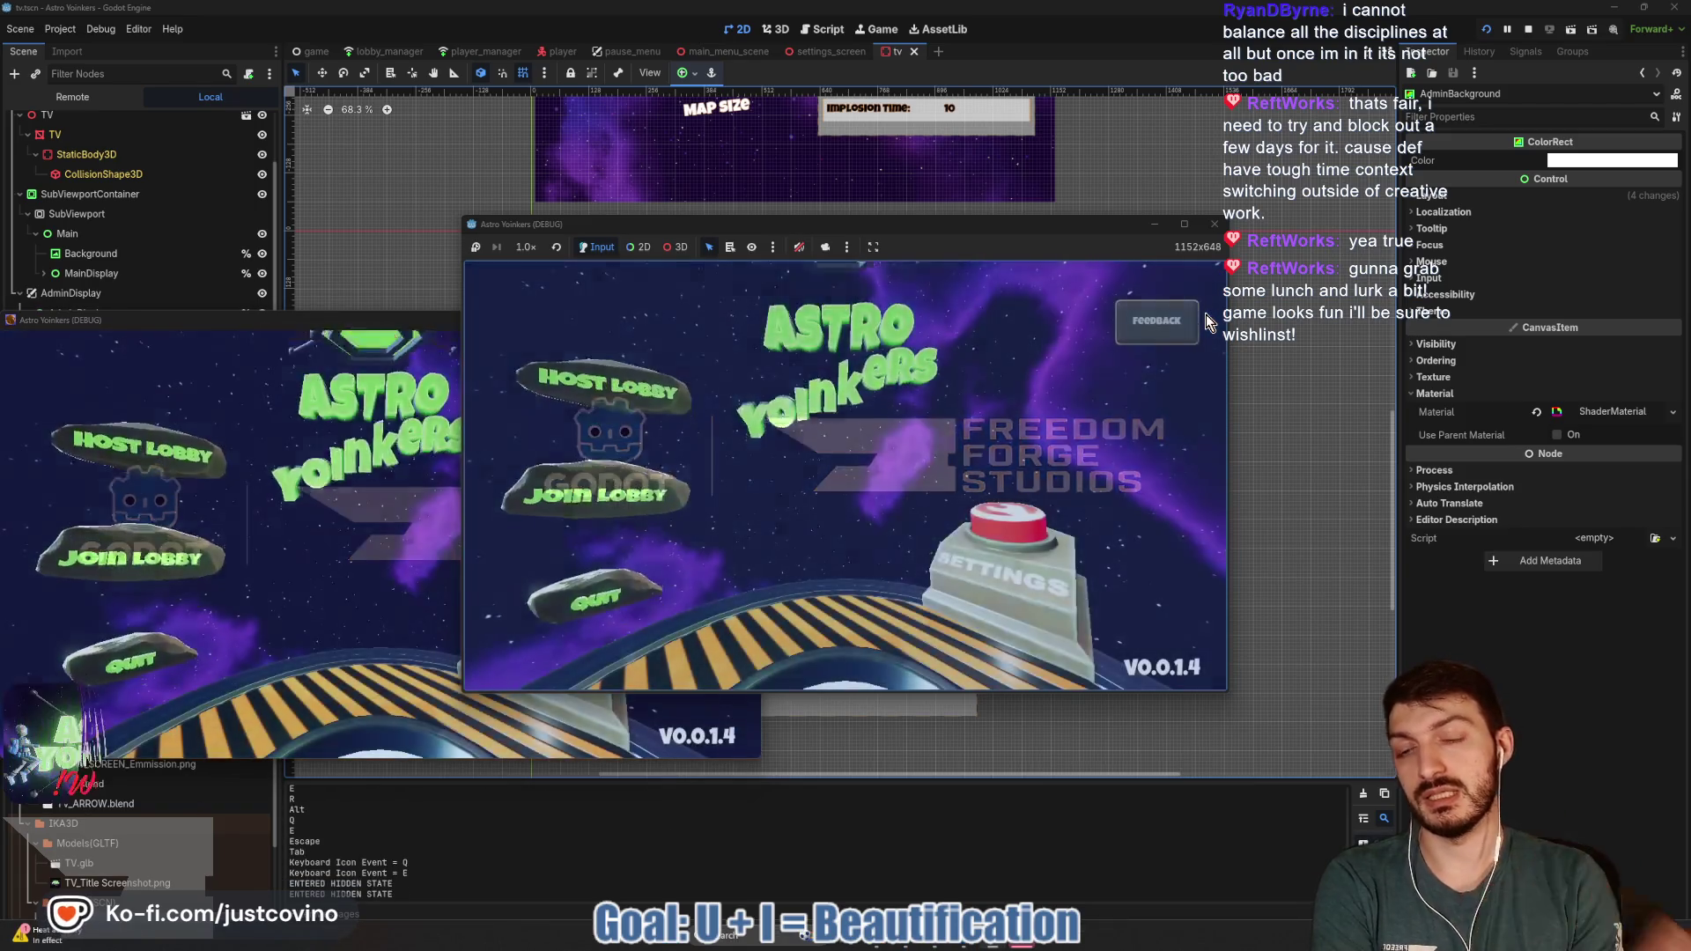
click(723, 336)
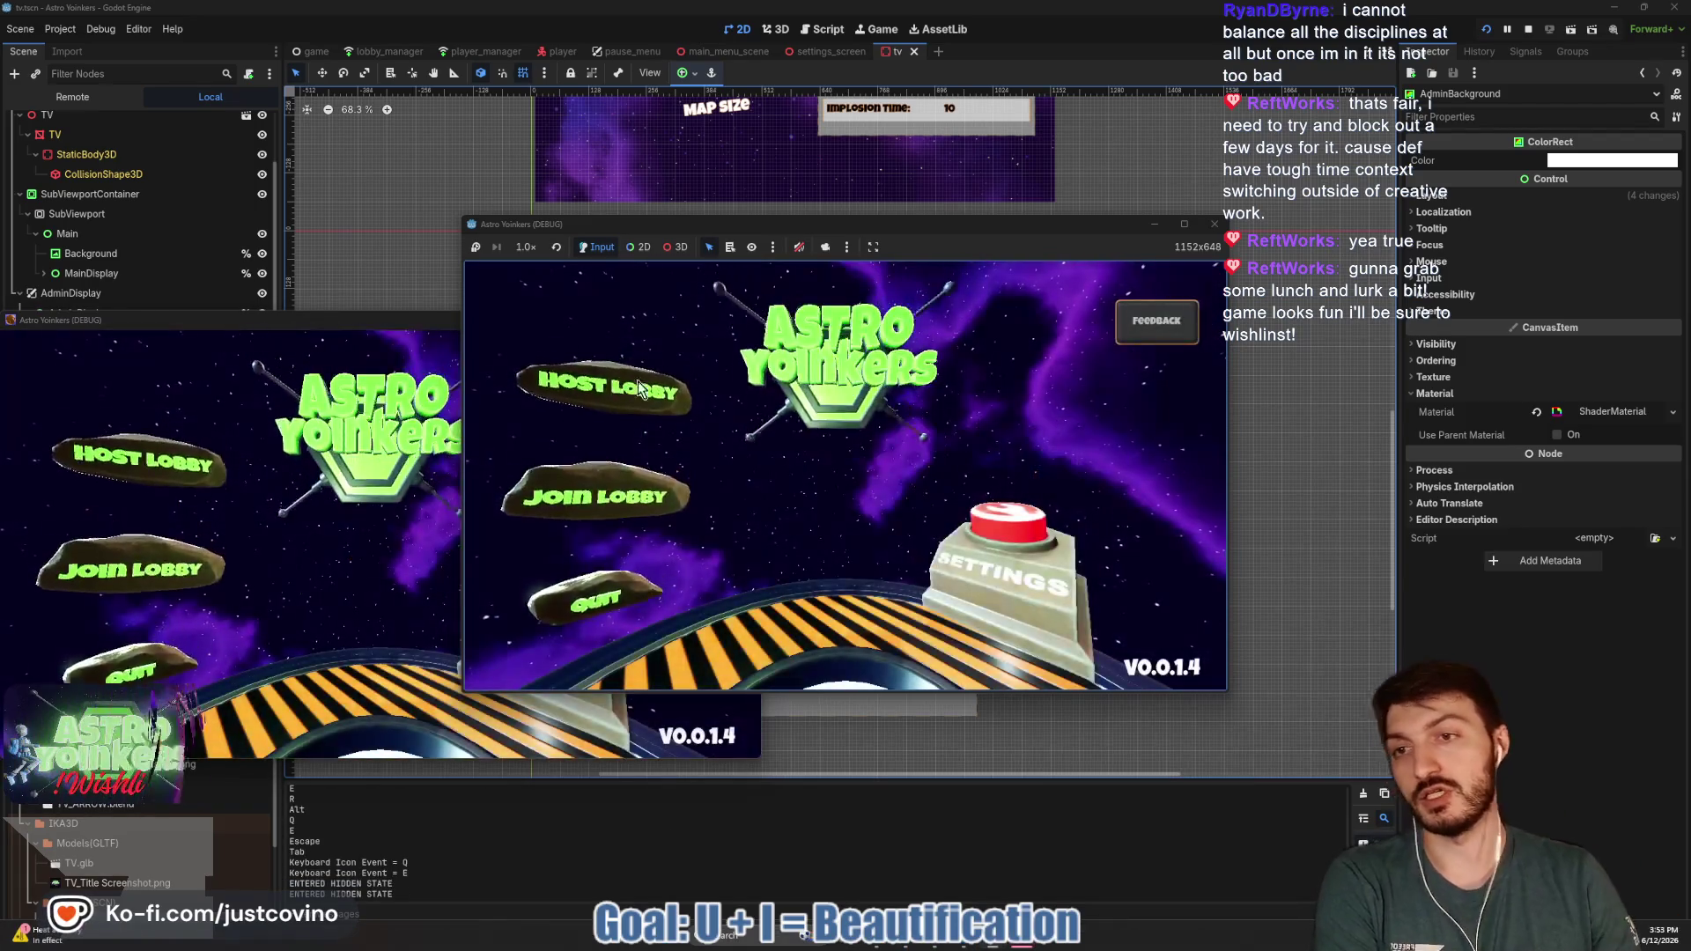
click(599, 404)
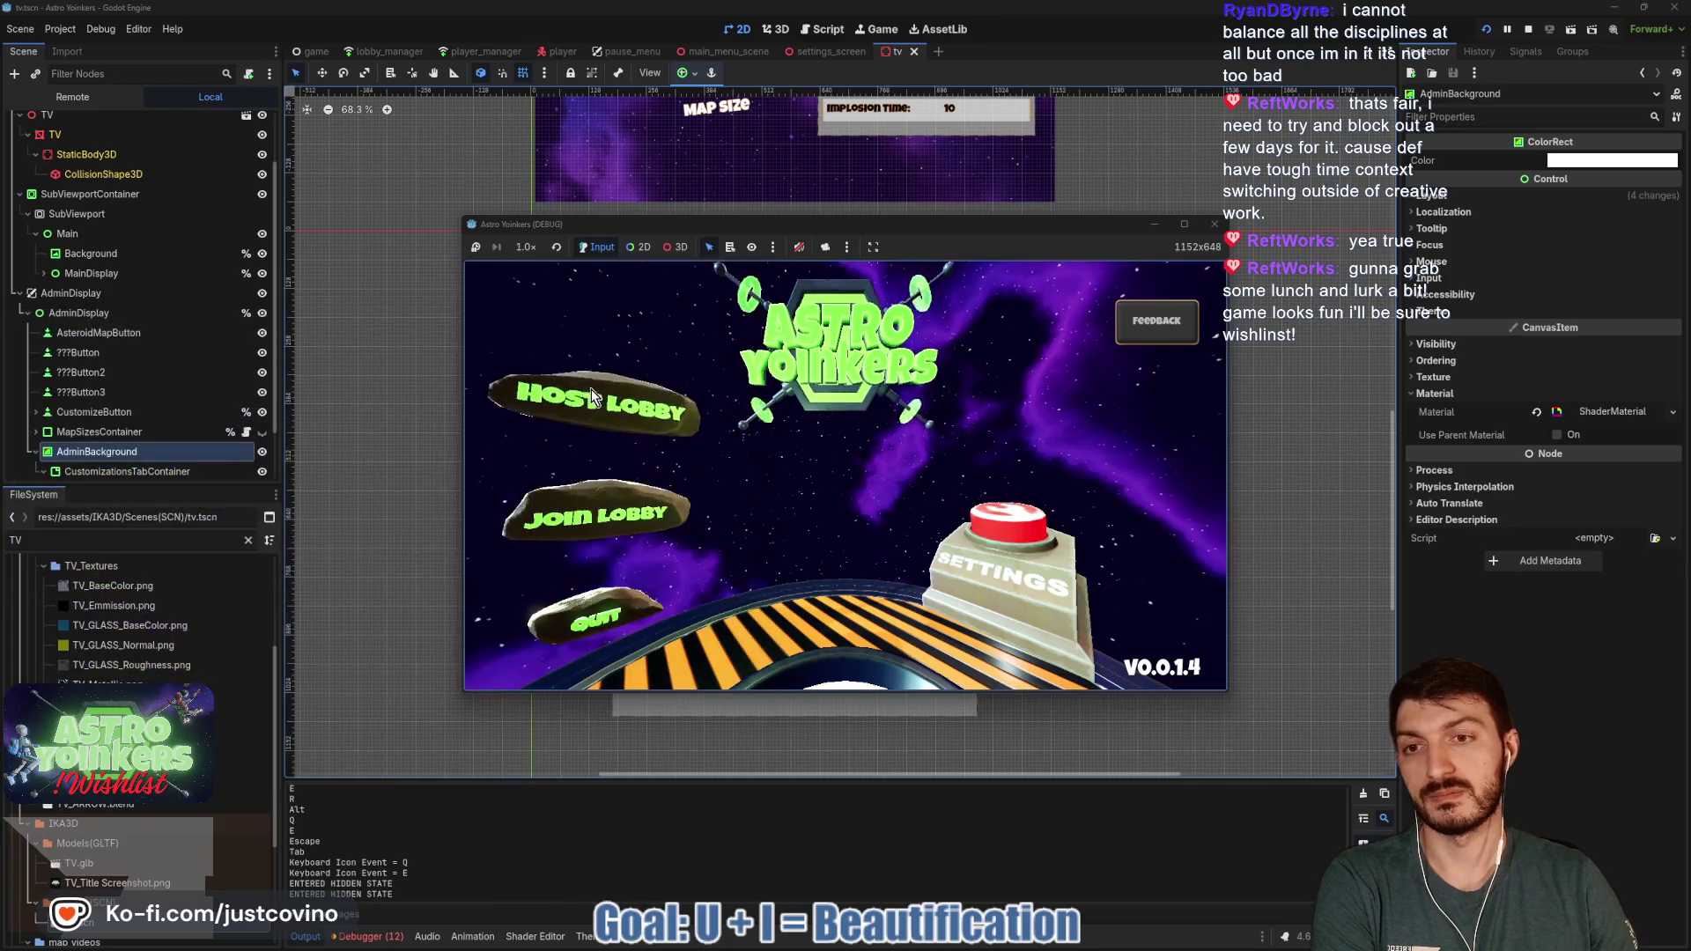
click(807, 410)
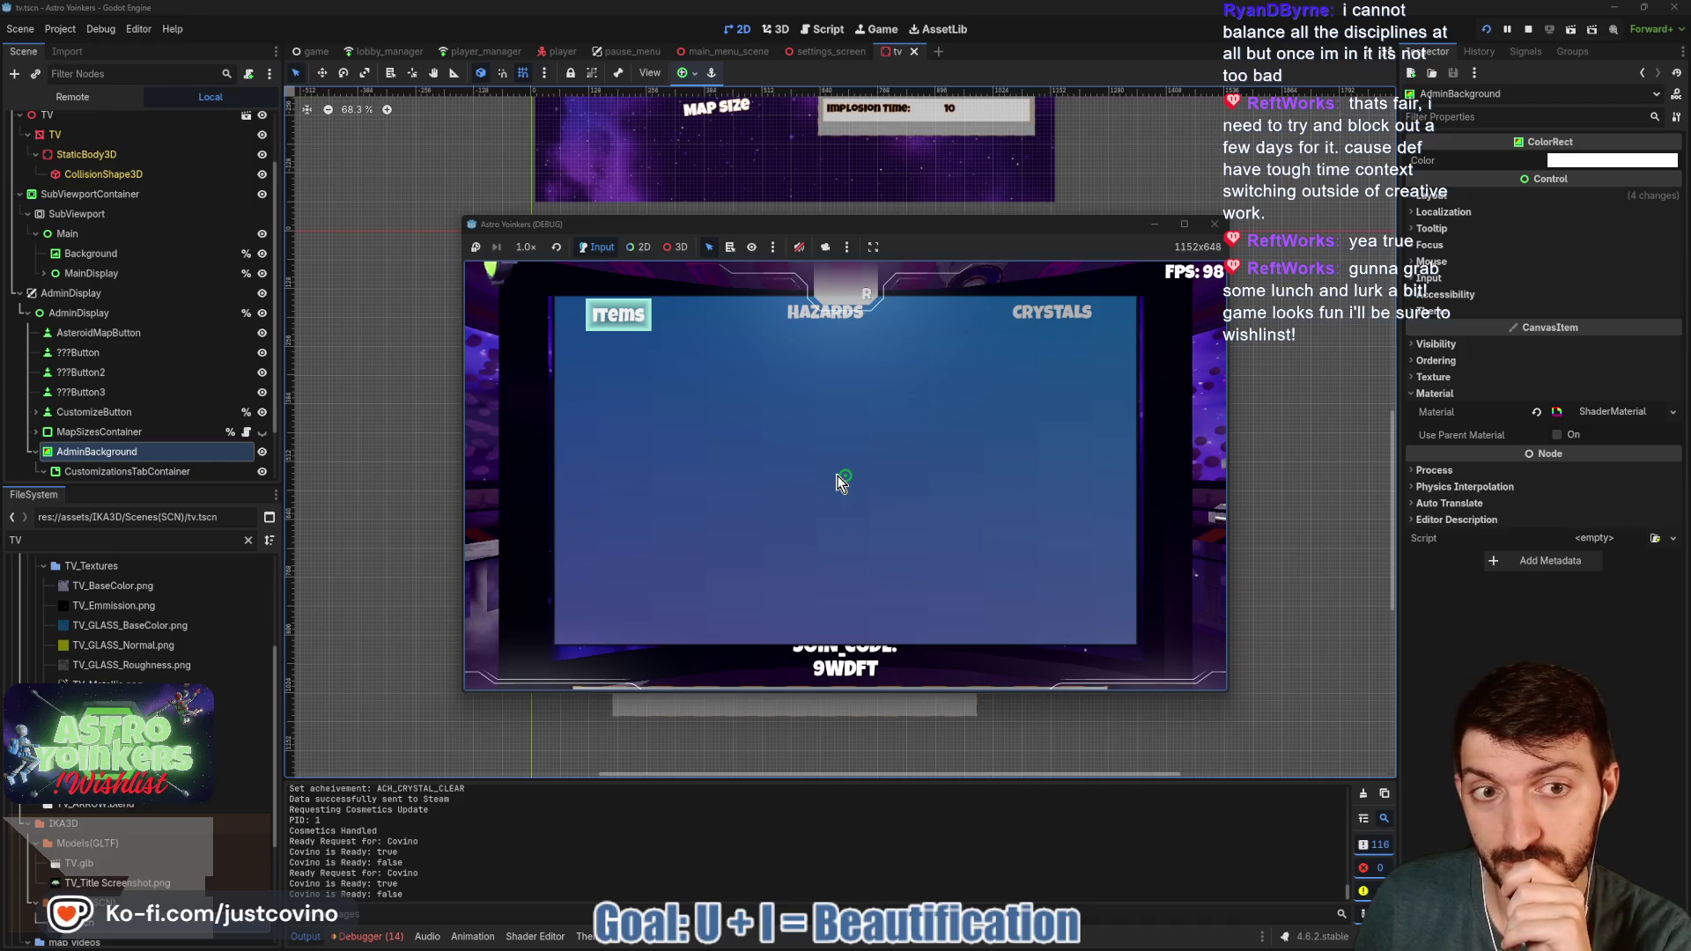
key(F8)
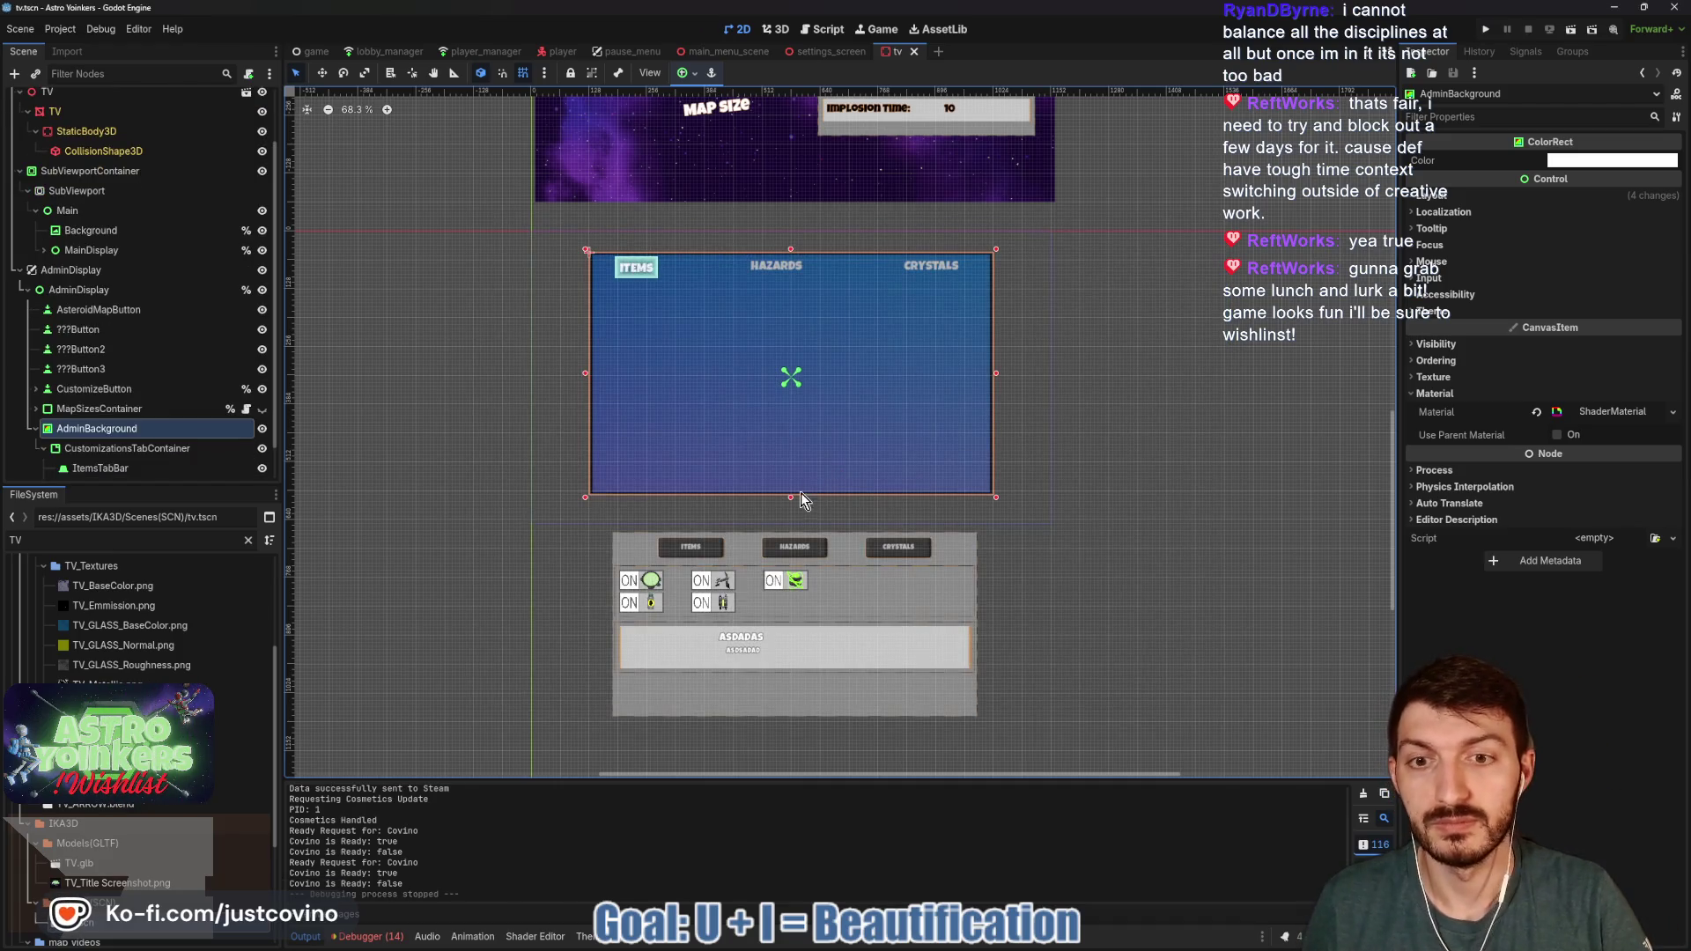
- Extend AdminBackground's bottom and right edges to 912 by 552, save, and run with F5
drag(790, 499, 791, 506)
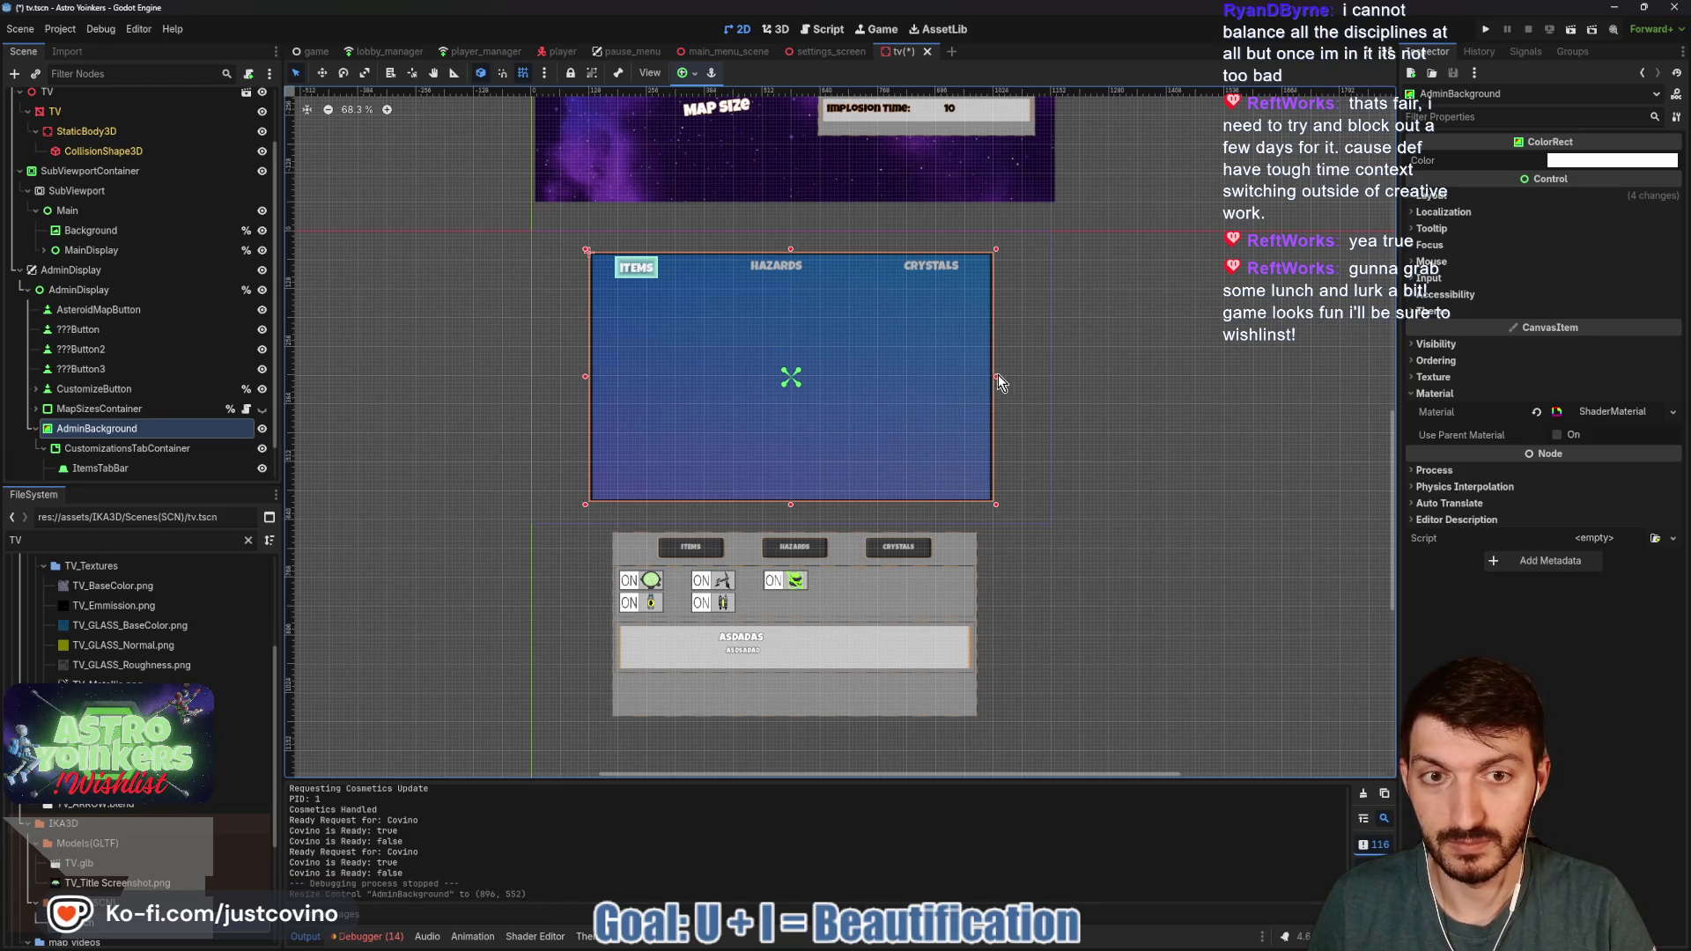
drag(996, 377, 1001, 377)
key(ctrl+s)
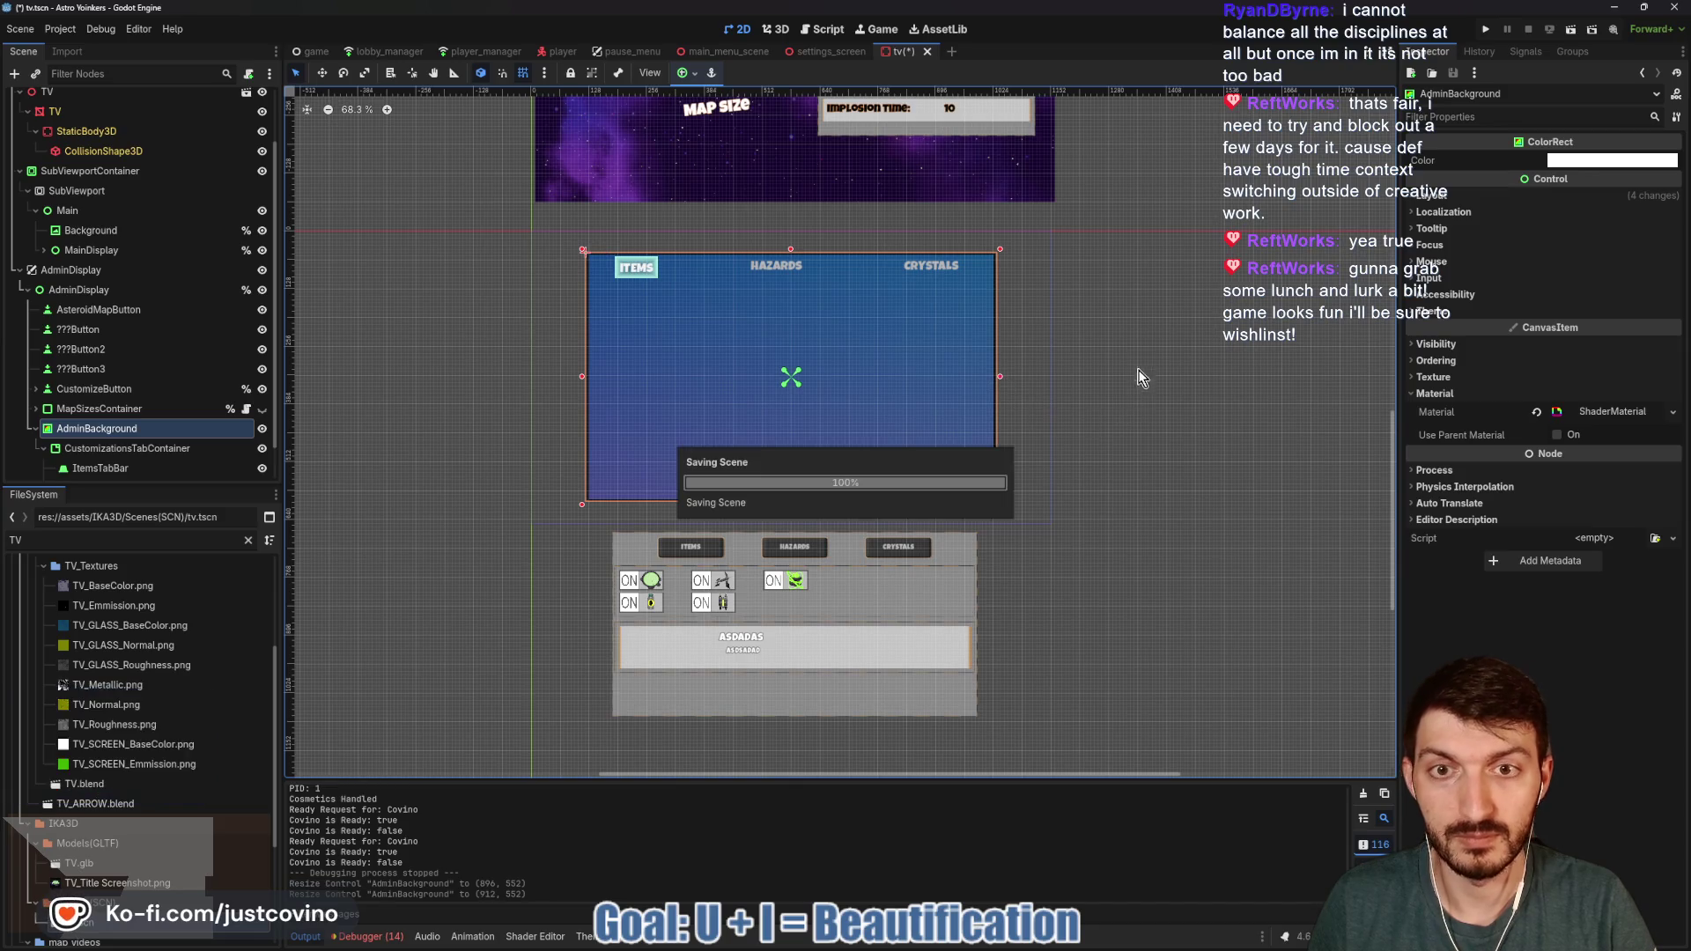
key(F5)
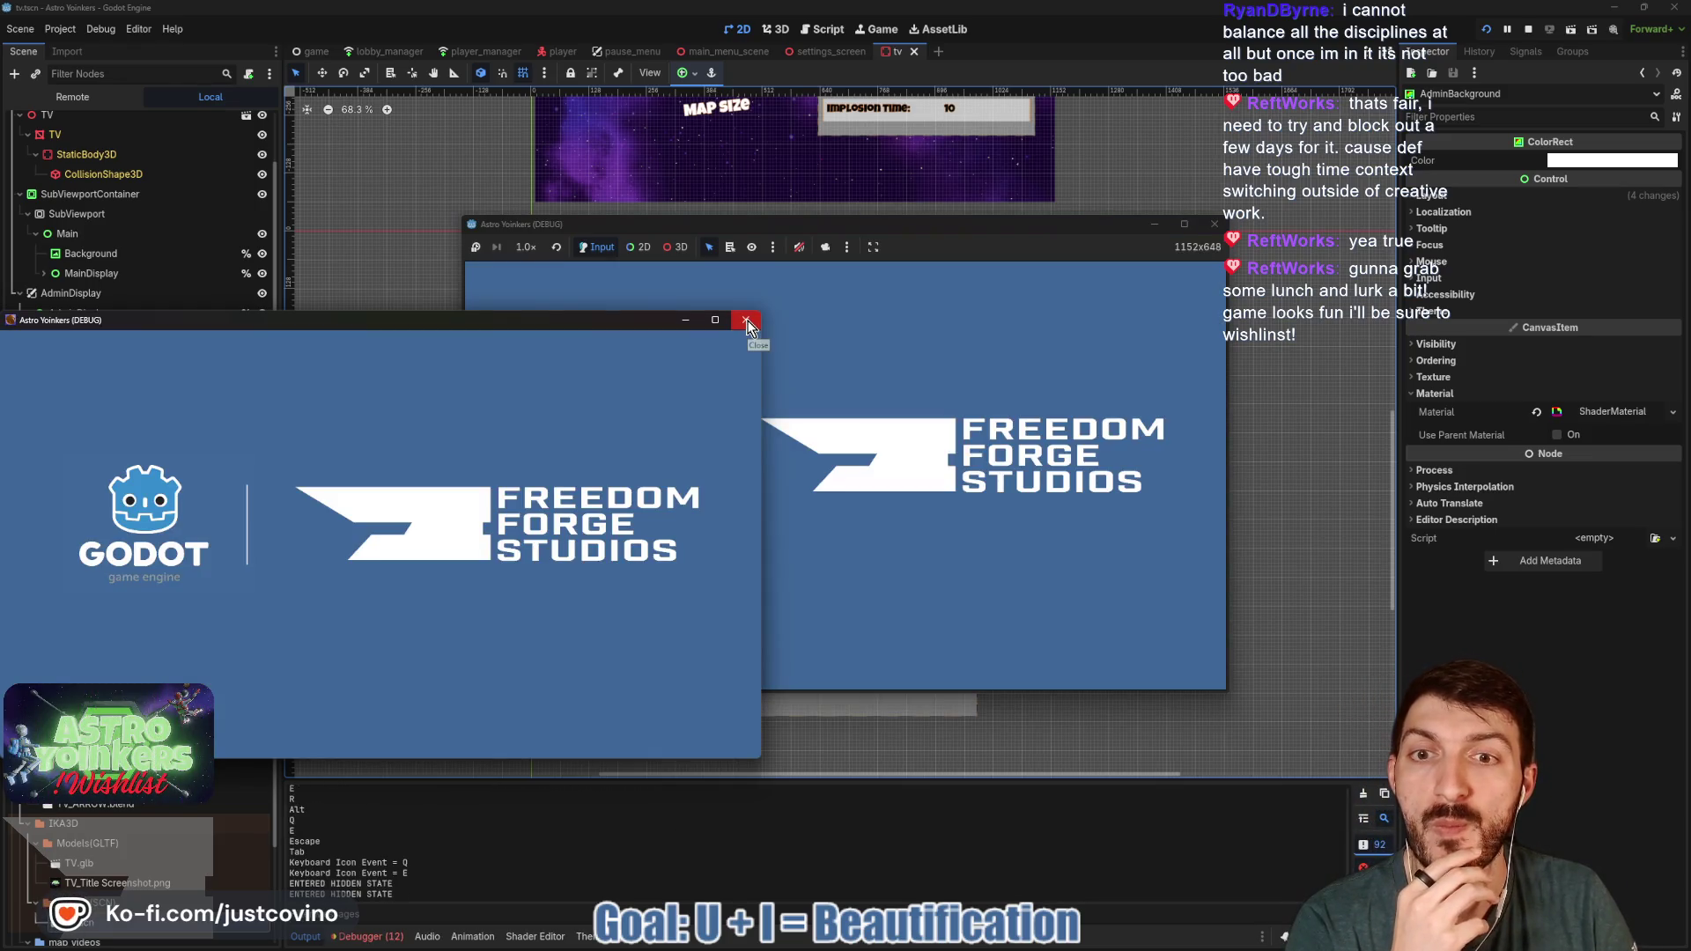
- Close the extra game window, host a private lobby, and maximize the game window
click(747, 322)
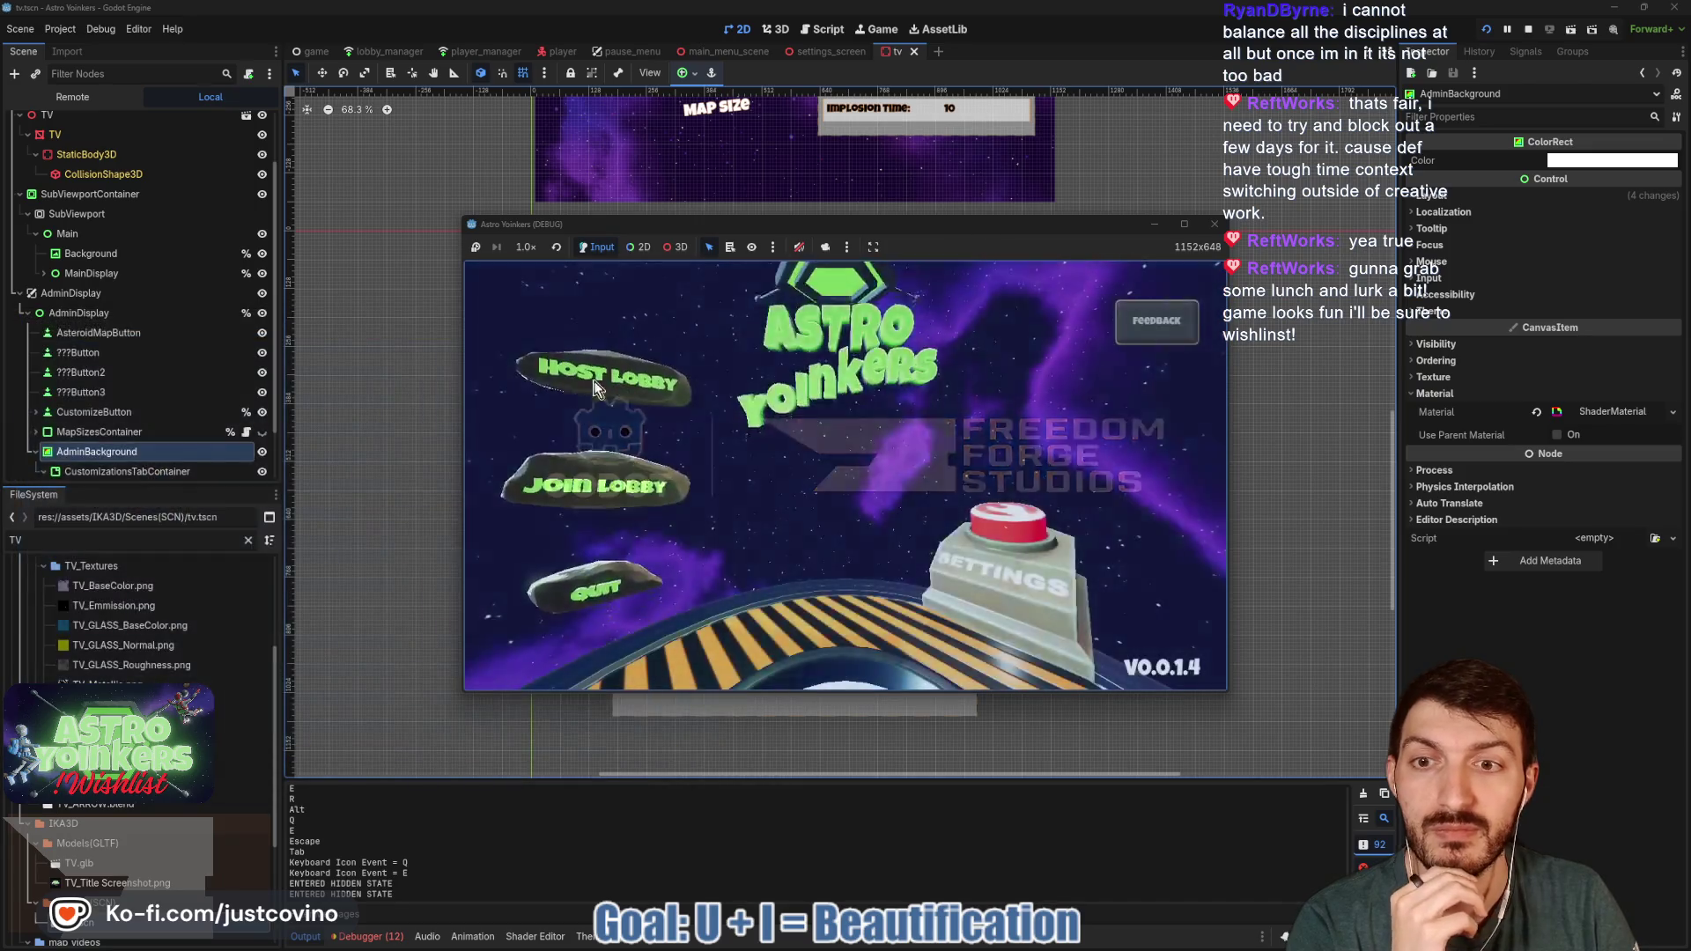
click(577, 386)
click(830, 425)
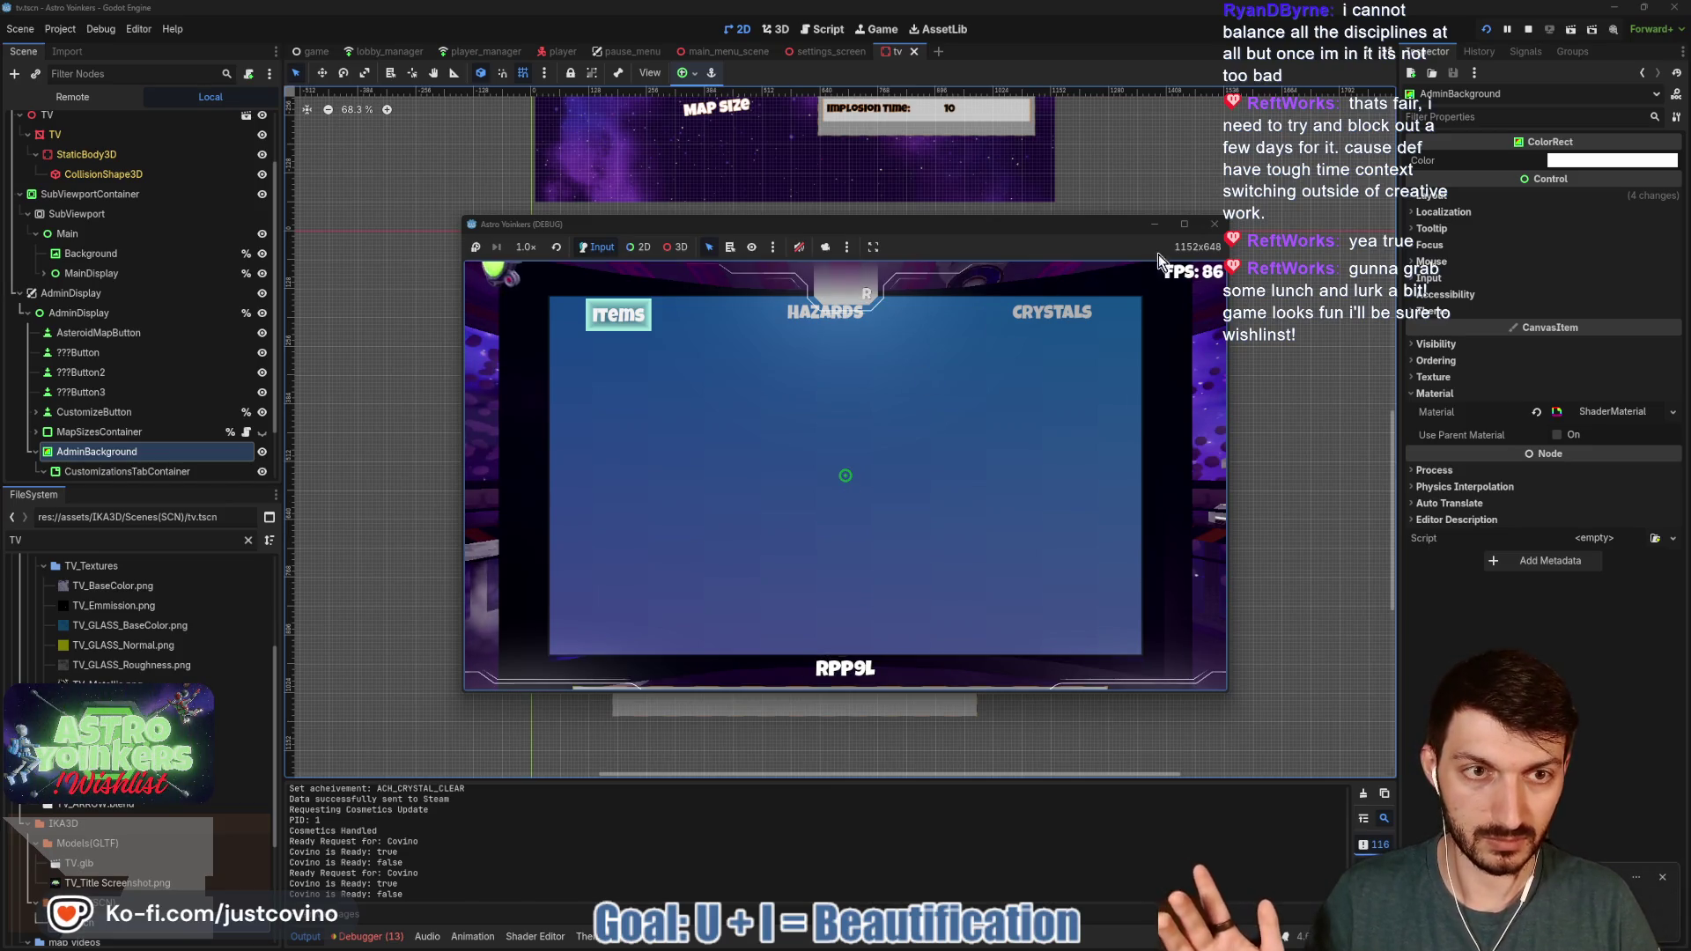
click(1184, 224)
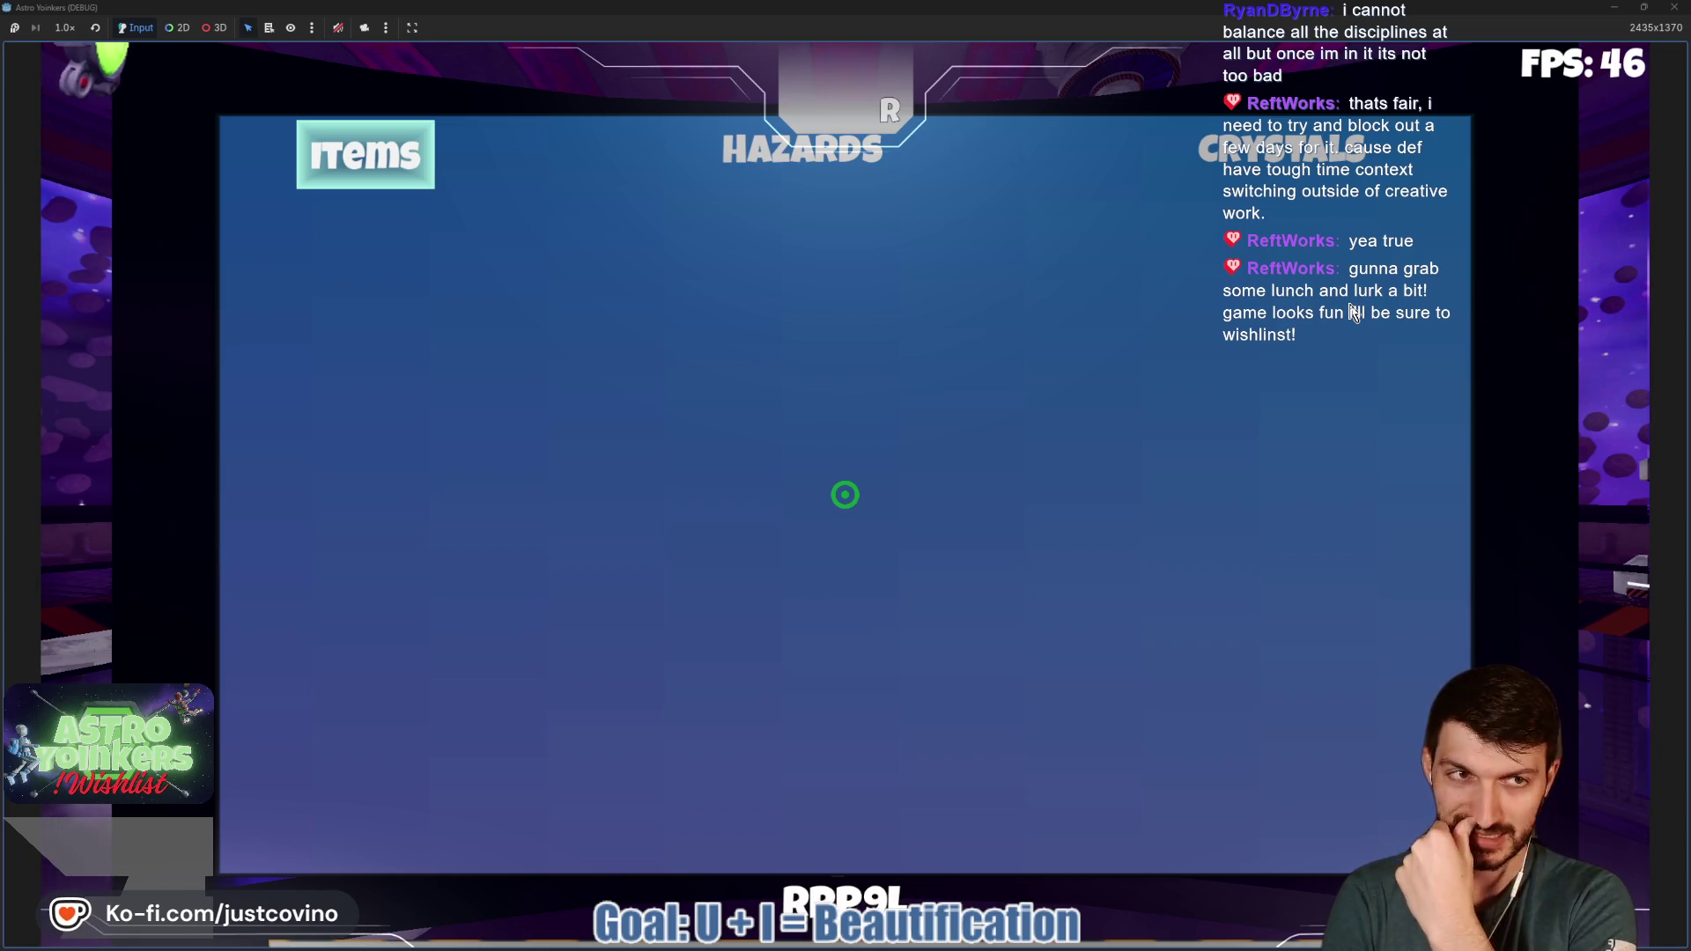
- Flip the admin panel between HAZARDS and ITEMS tabs, then restore the window and stop the game
key(r)
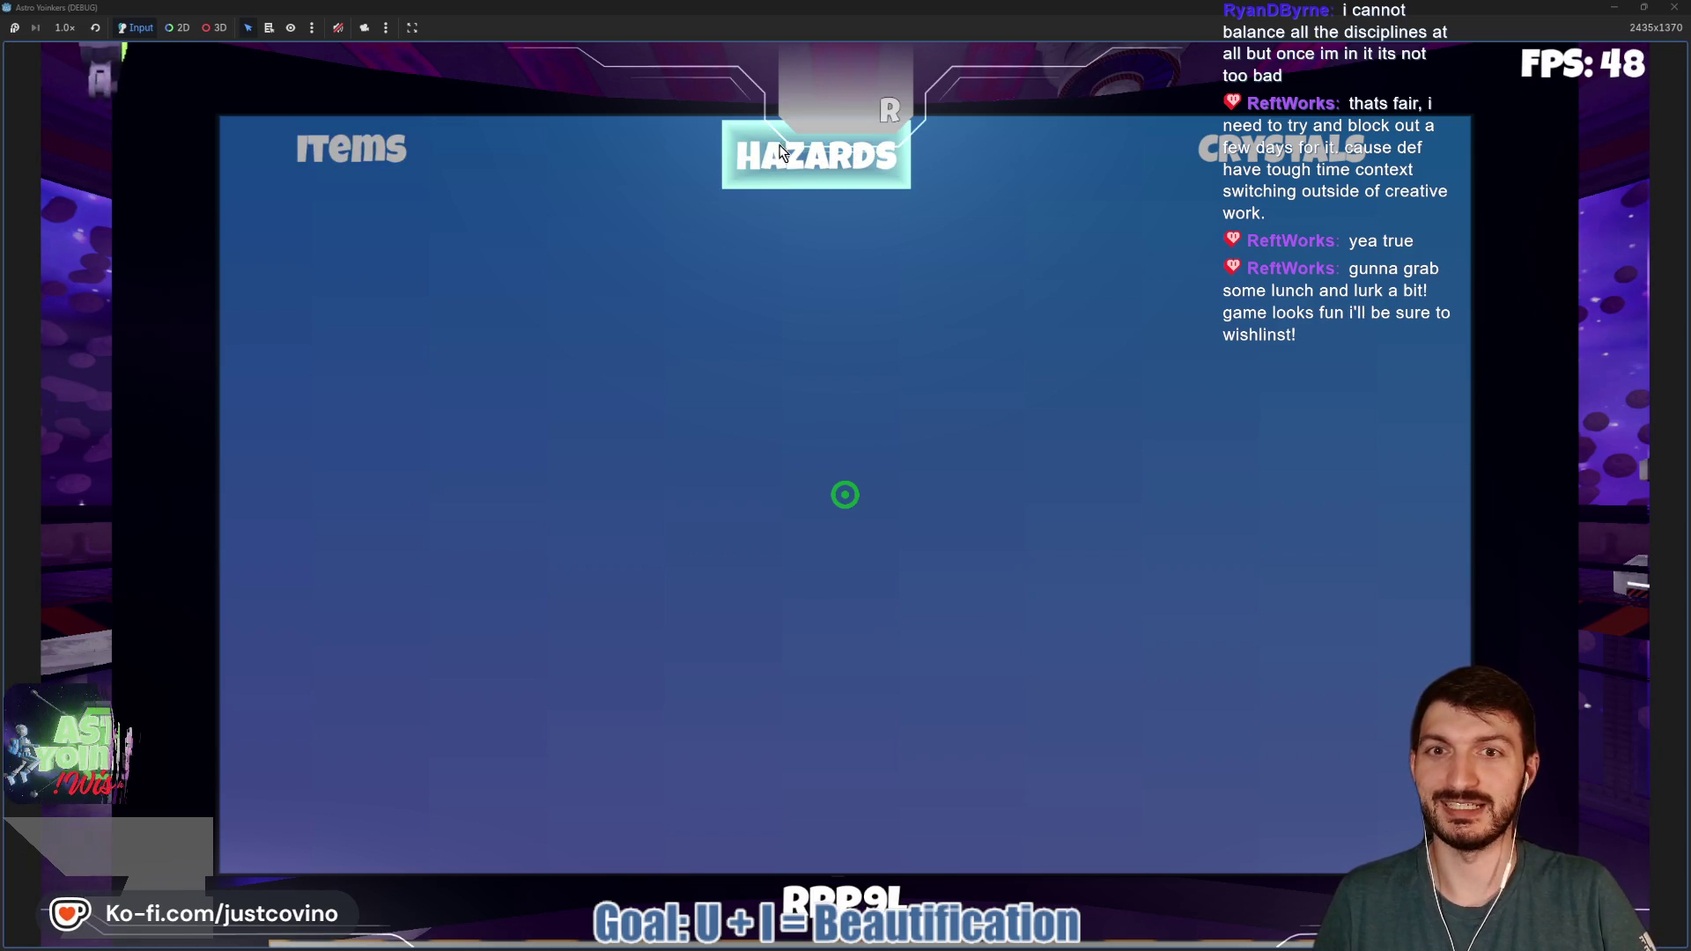
key(l)
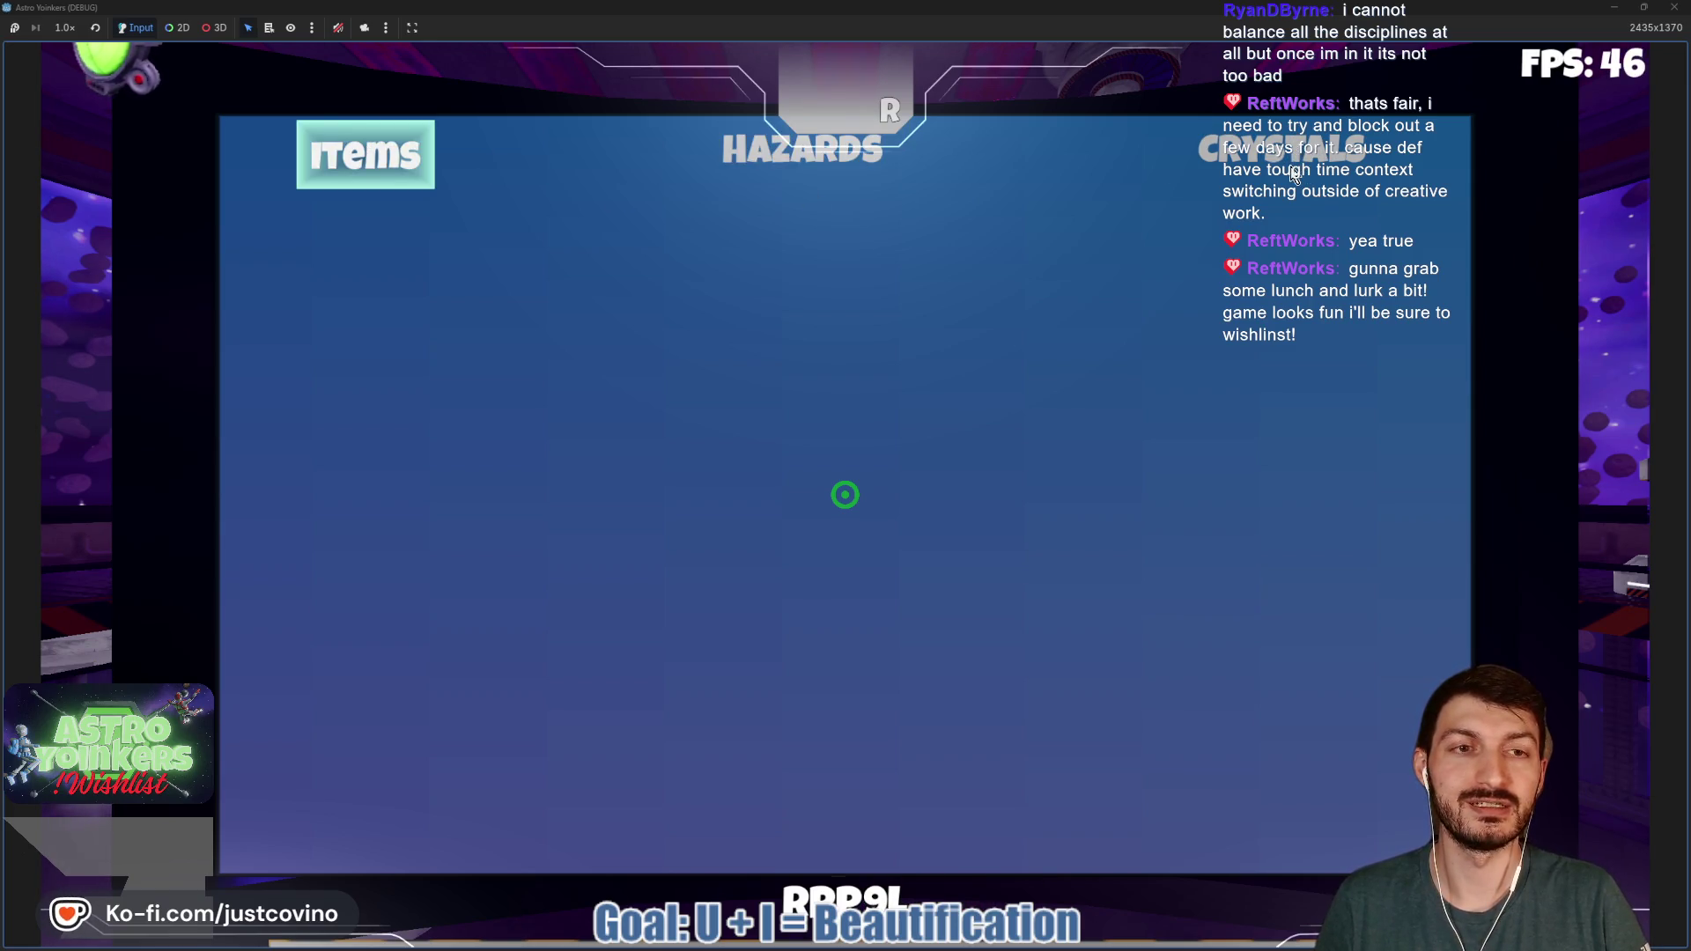
click(802, 150)
click(421, 173)
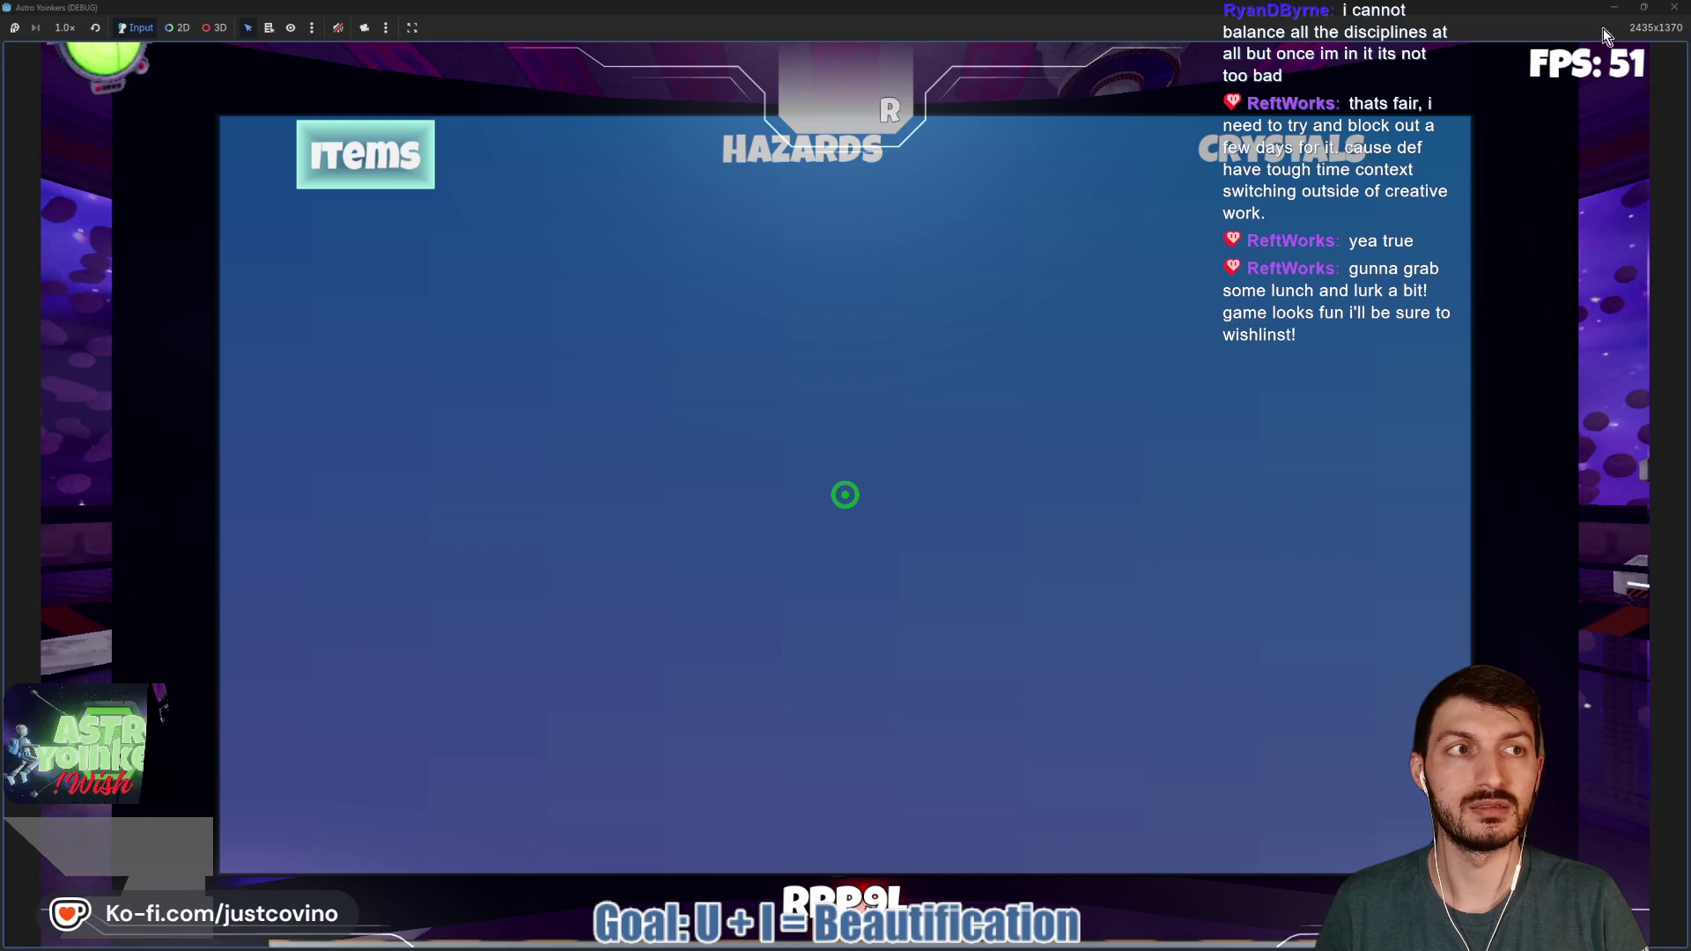
click(1644, 7)
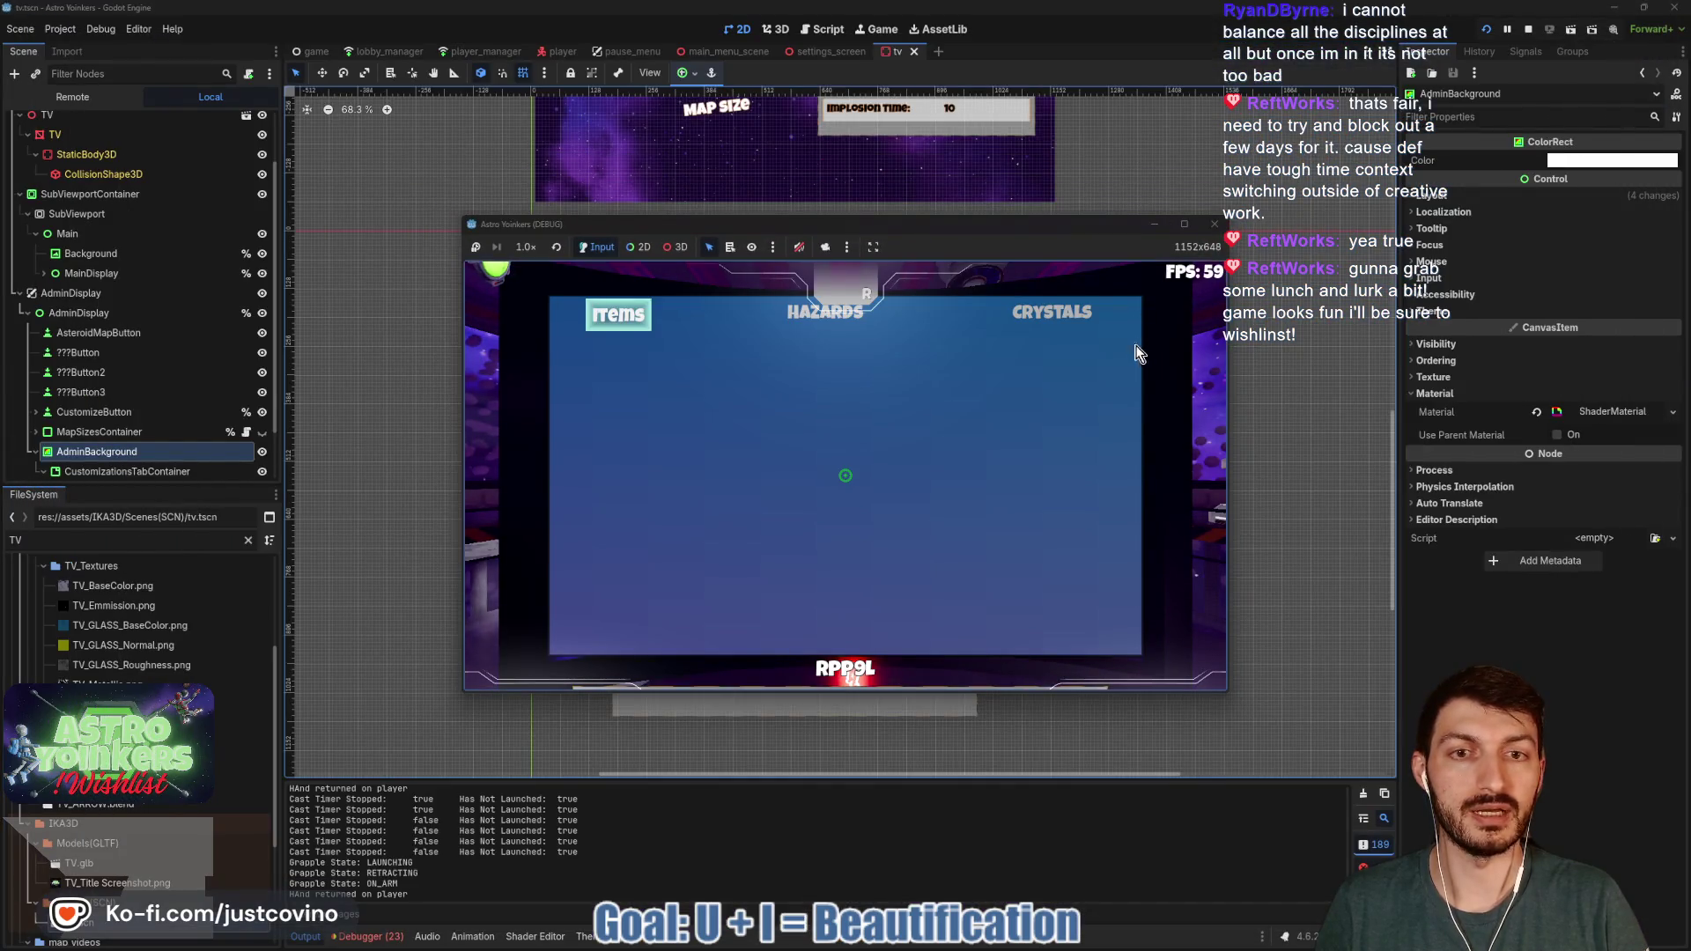
click(1530, 30)
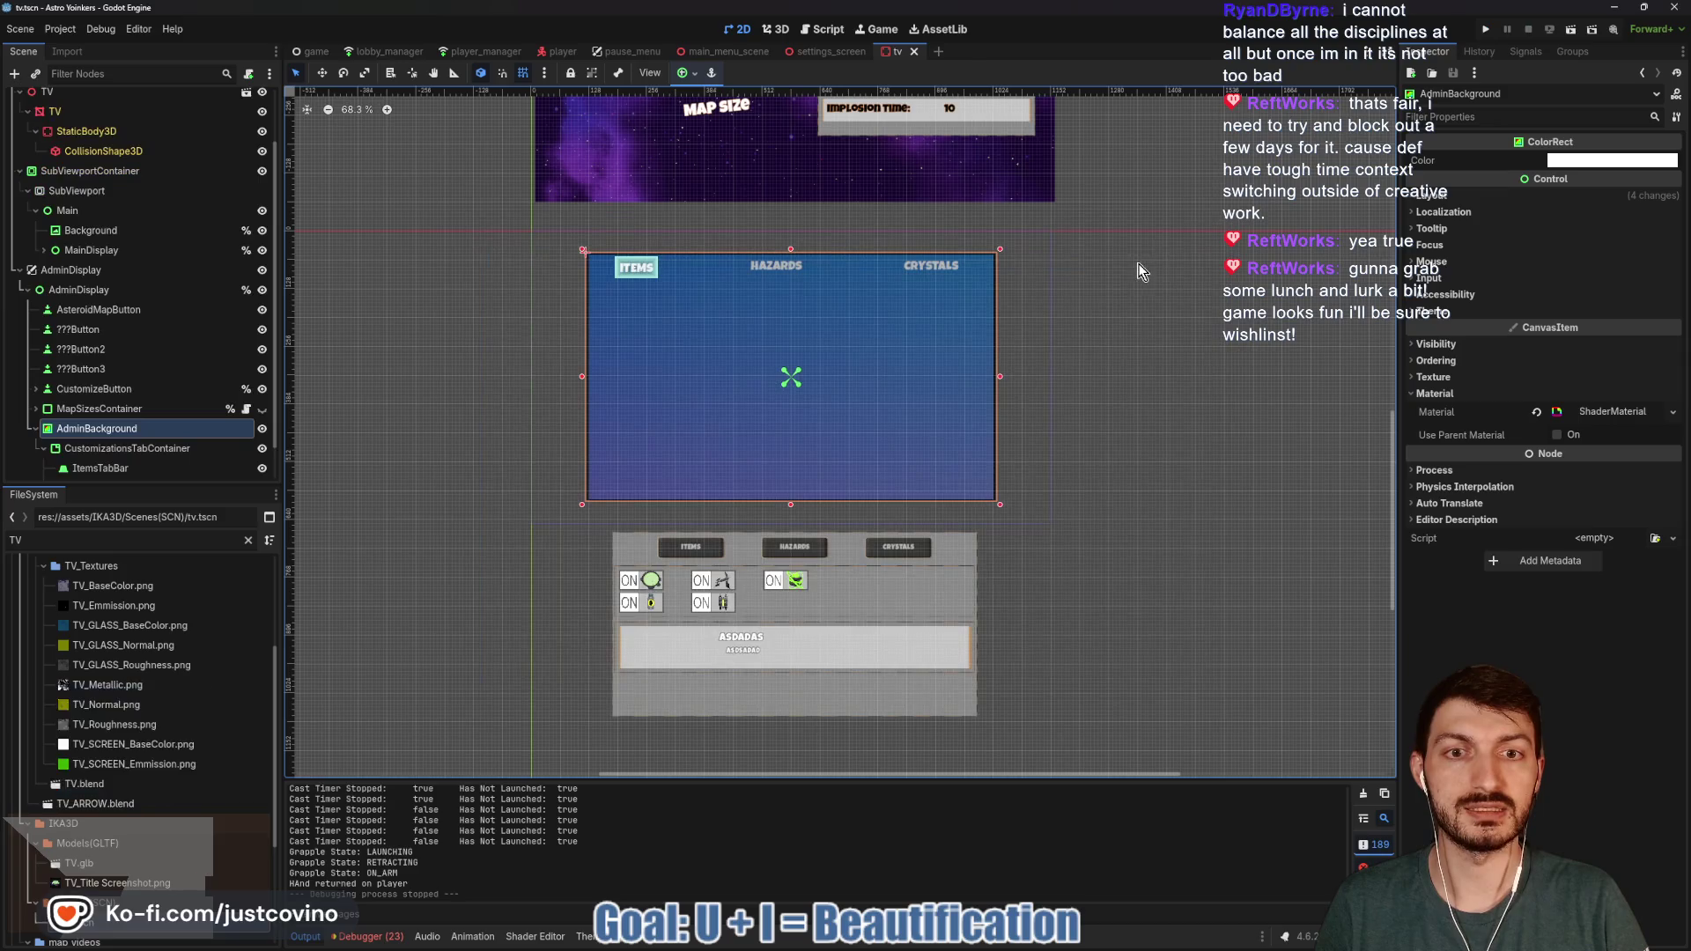
- Stretch AdminBackground to 928 wide and 568 tall, save, and run the project
drag(1001, 383, 1005, 384)
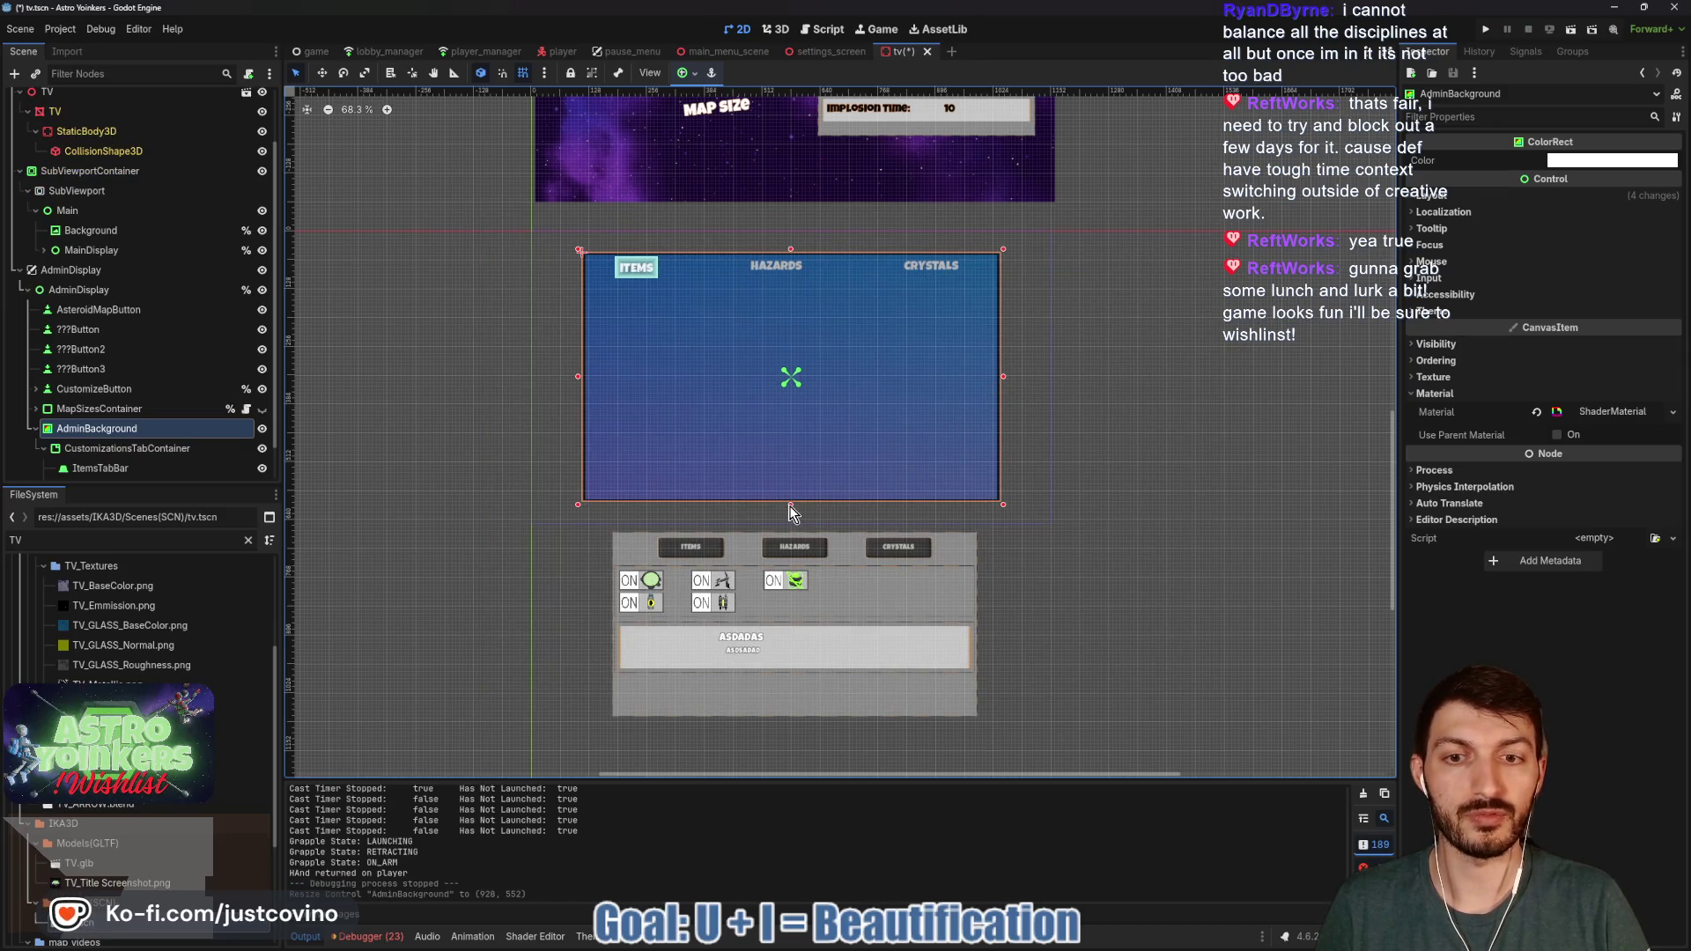
drag(792, 506, 791, 513)
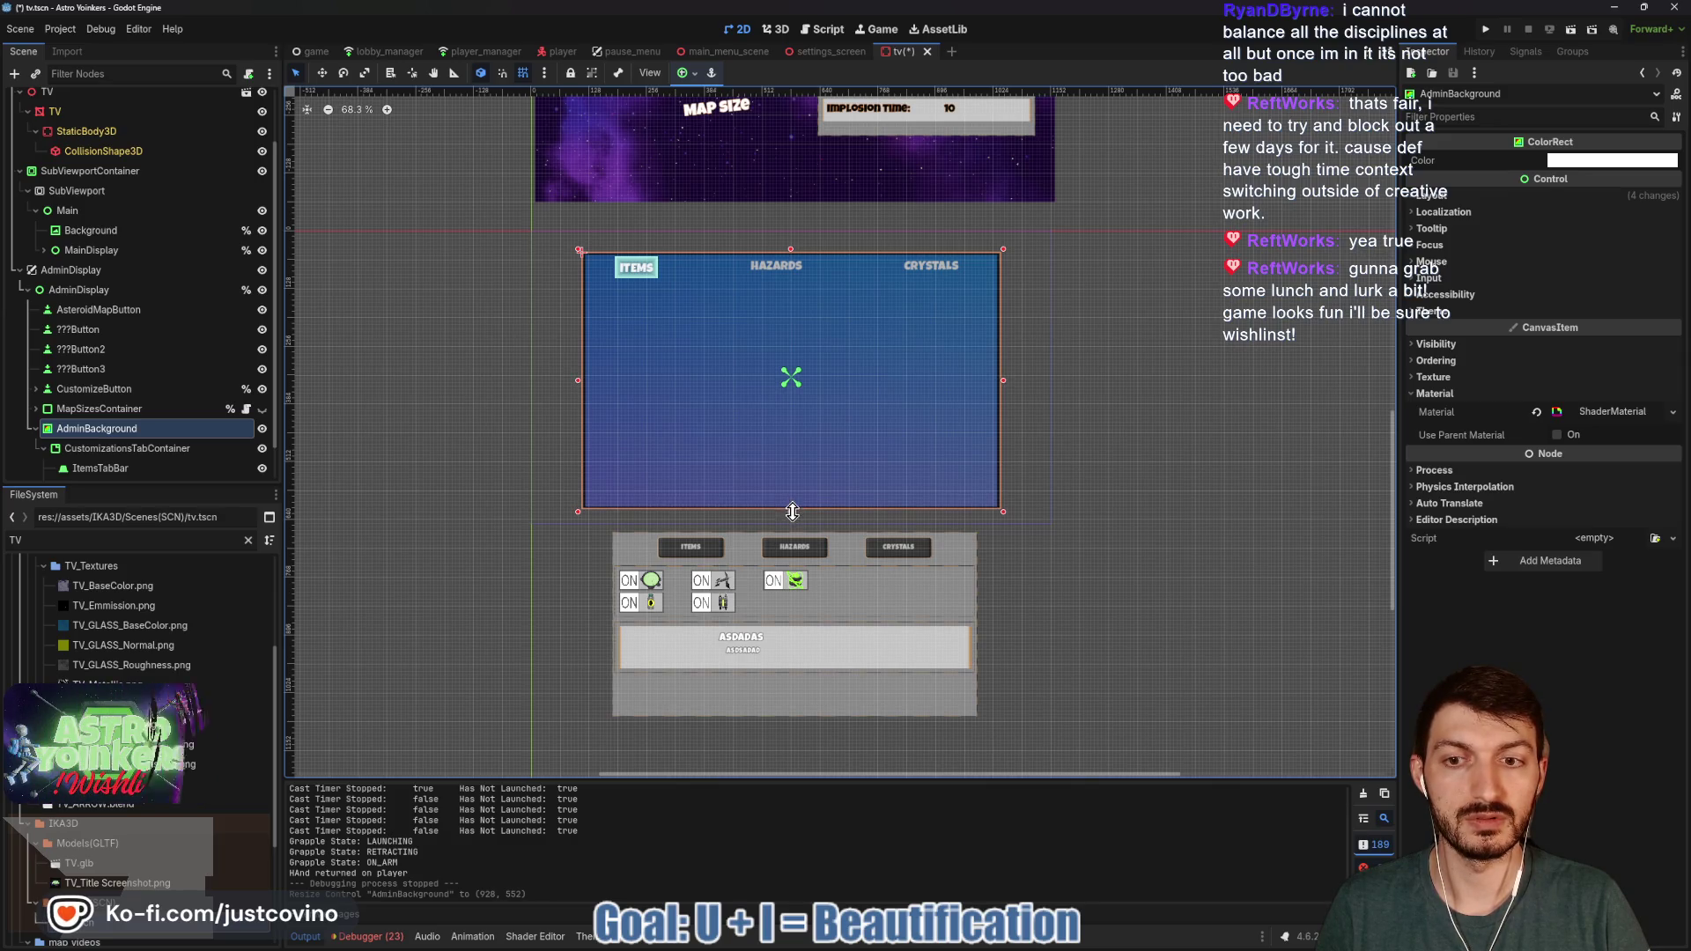
key(ctrl+s)
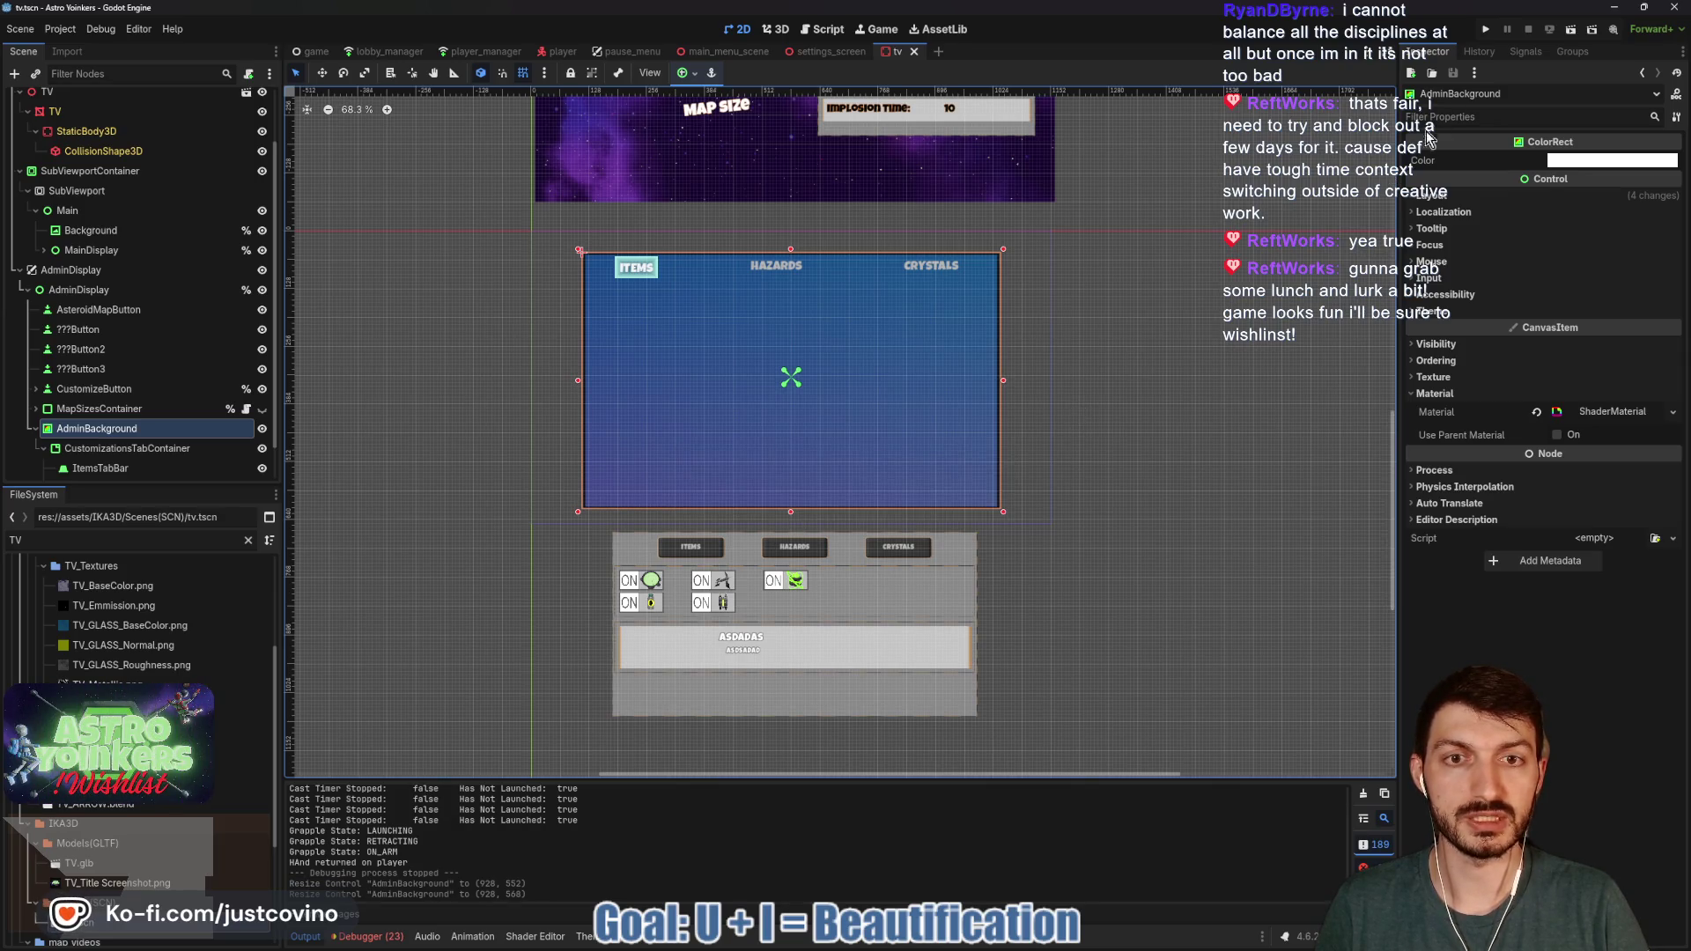
click(1484, 30)
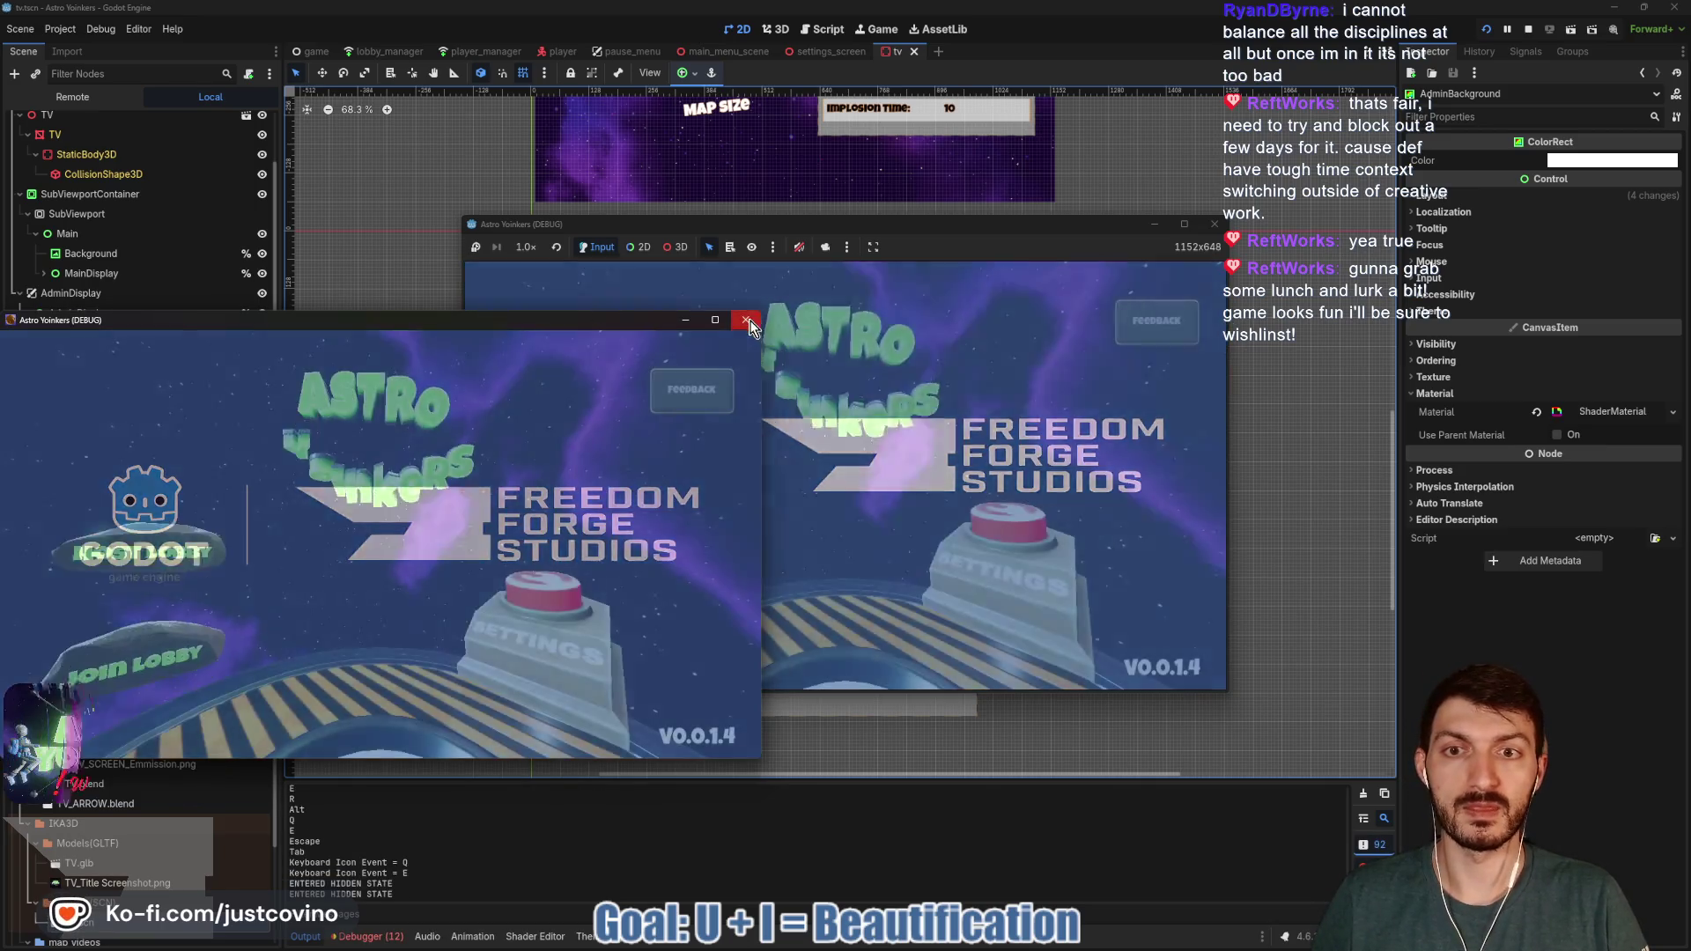
- Maximize the game window, cycle settings tabs with E and Q, and return to the main menu
click(748, 322)
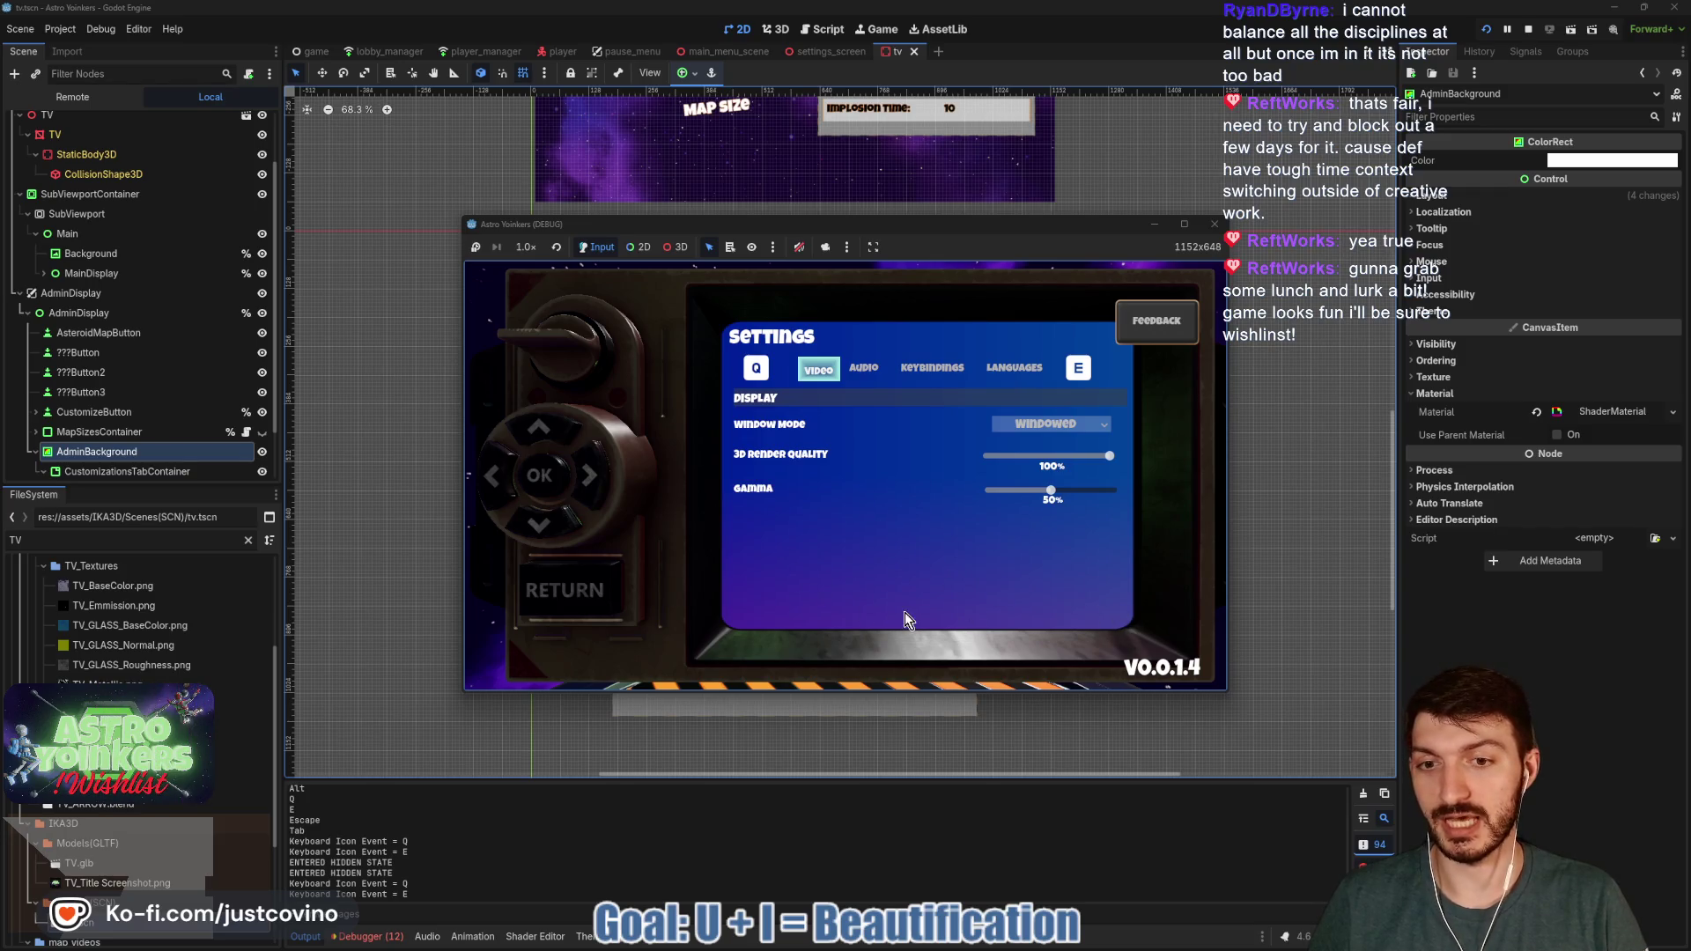
click(1183, 225)
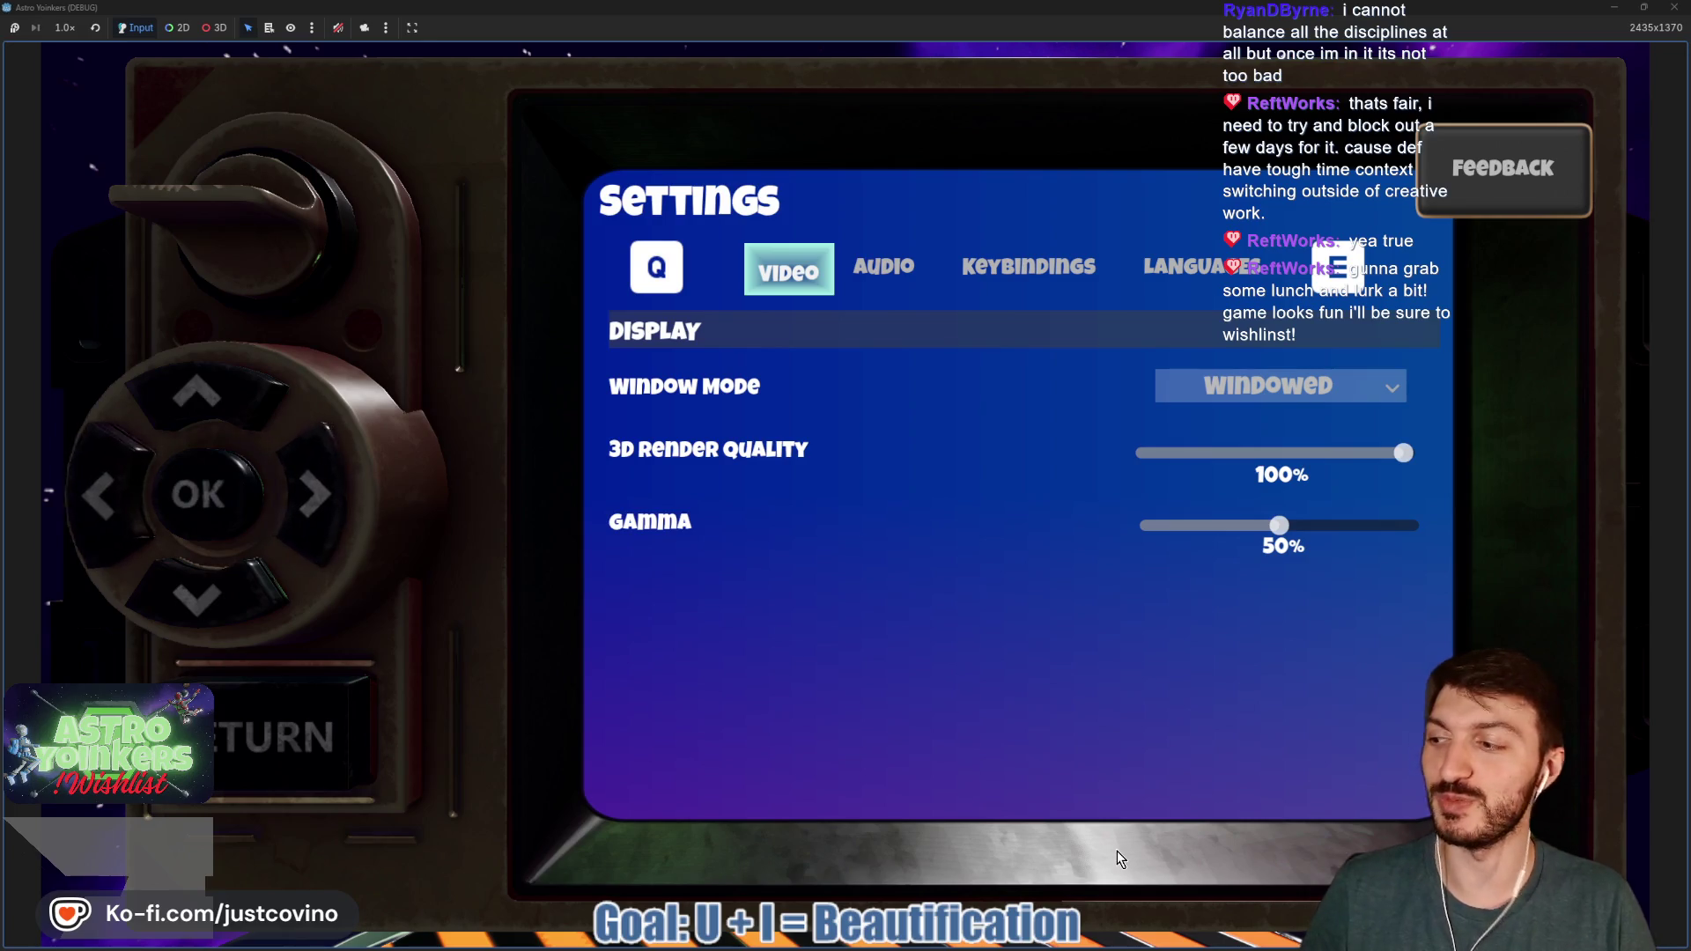
key(e)
key(e)
key(e)
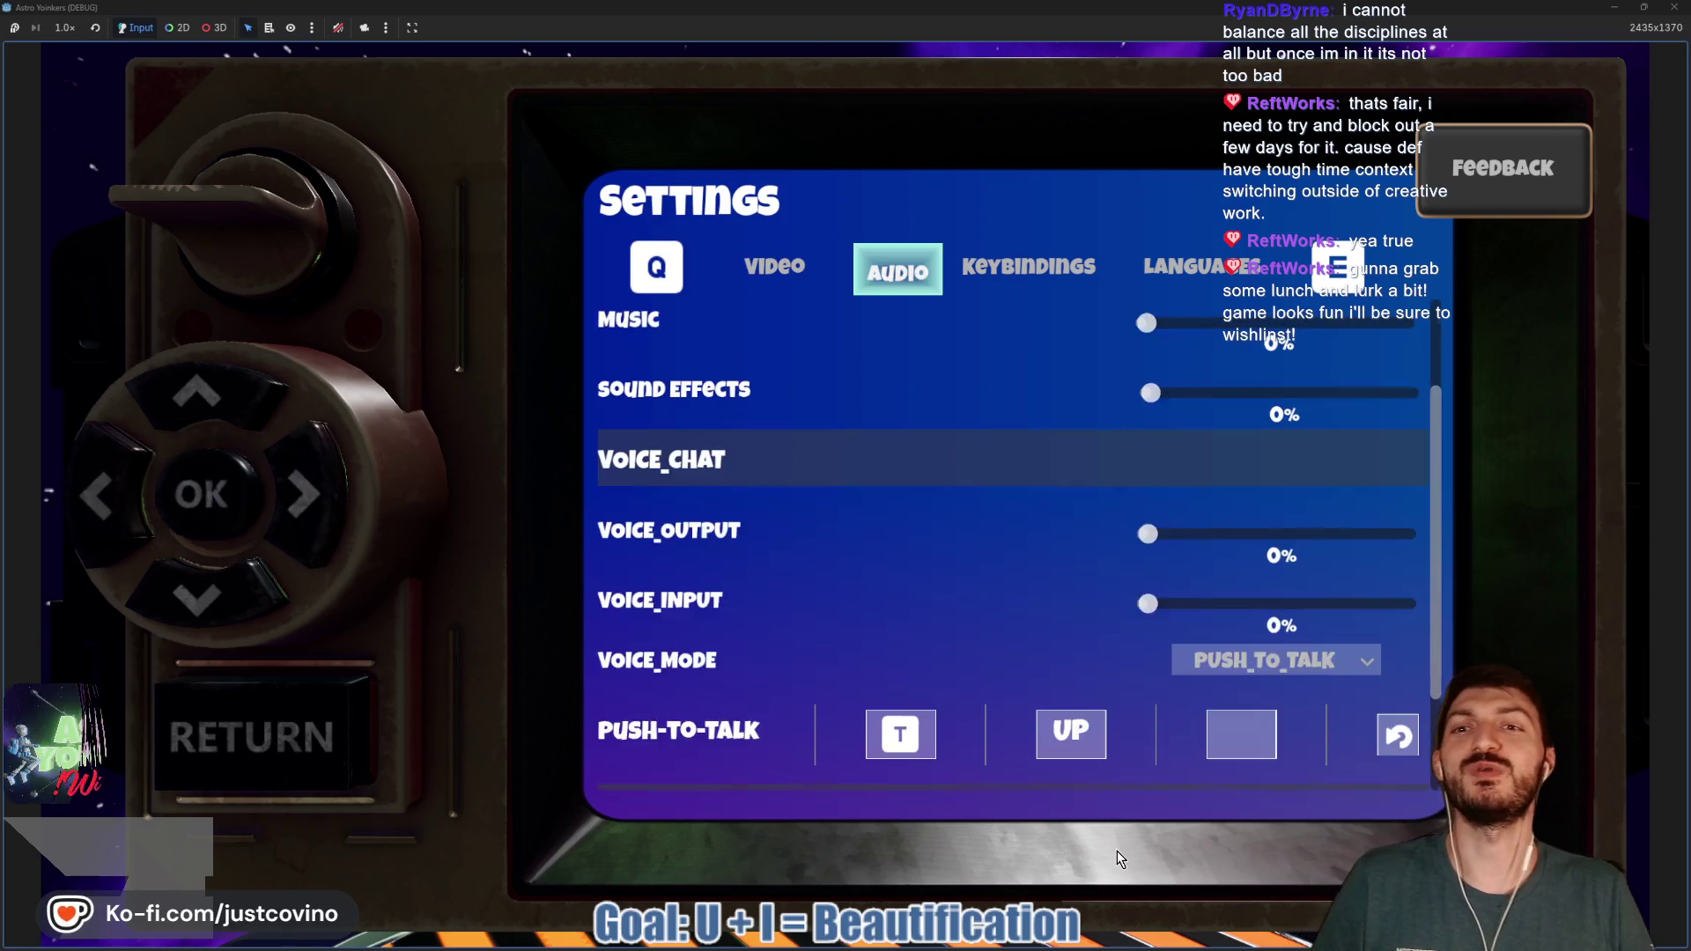
key(q)
key(q)
key(q)
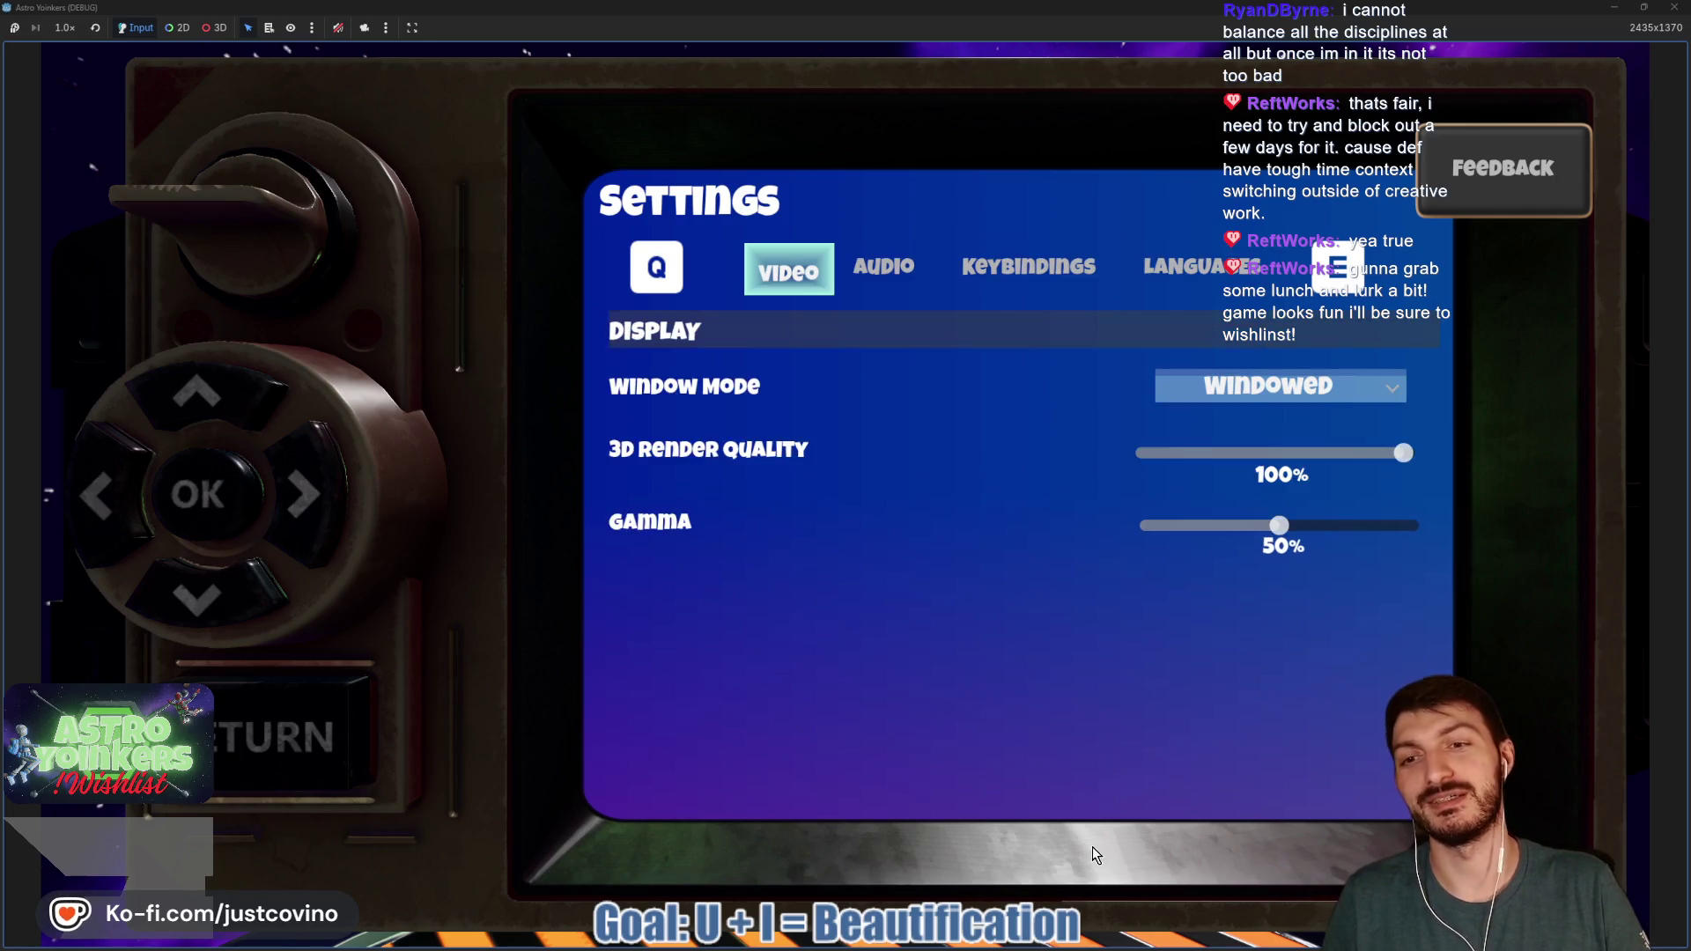
click(246, 763)
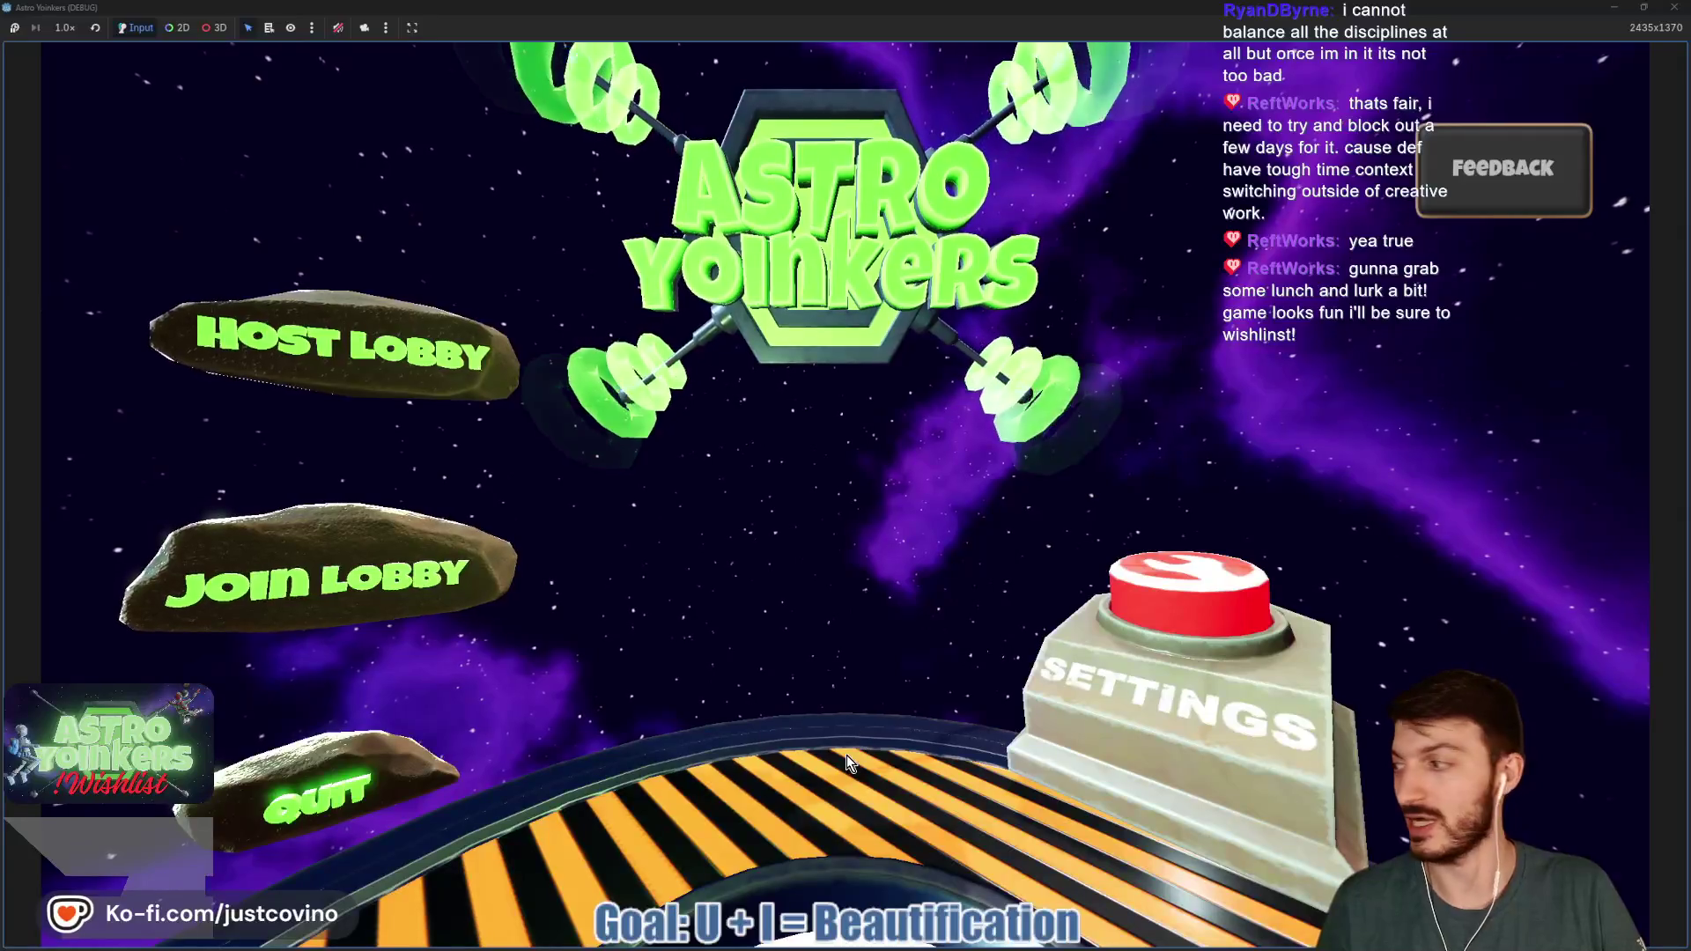
- Host a private lobby to view the 928 by 568 admin panel, then restore the window
click(345, 398)
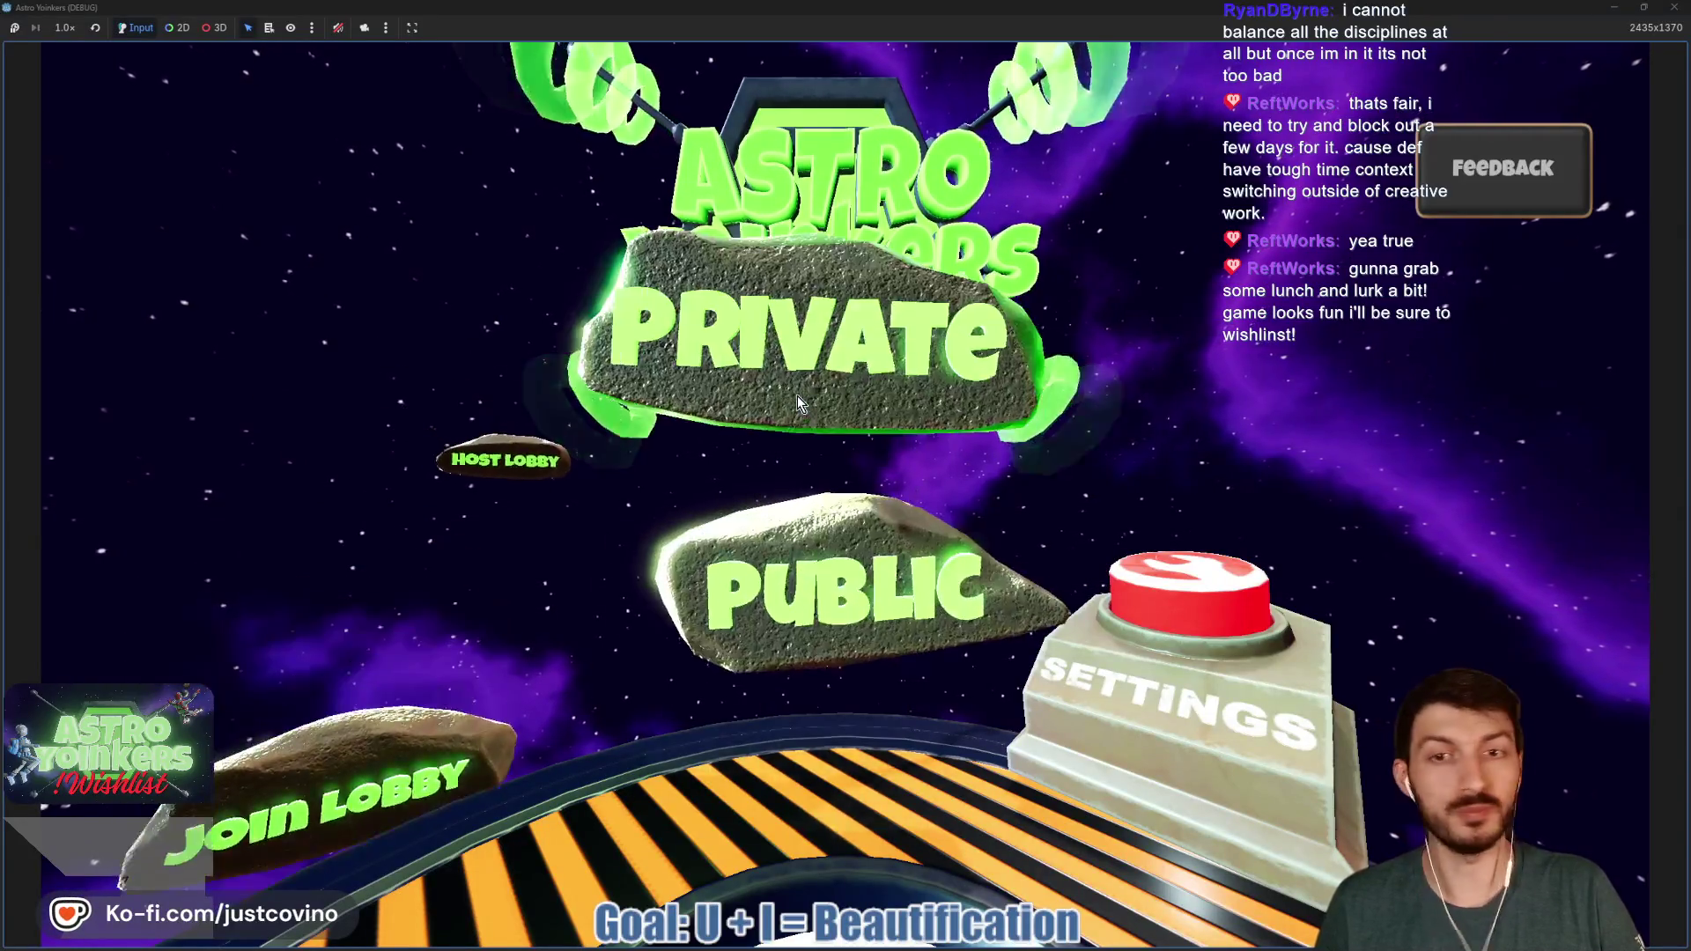
click(796, 395)
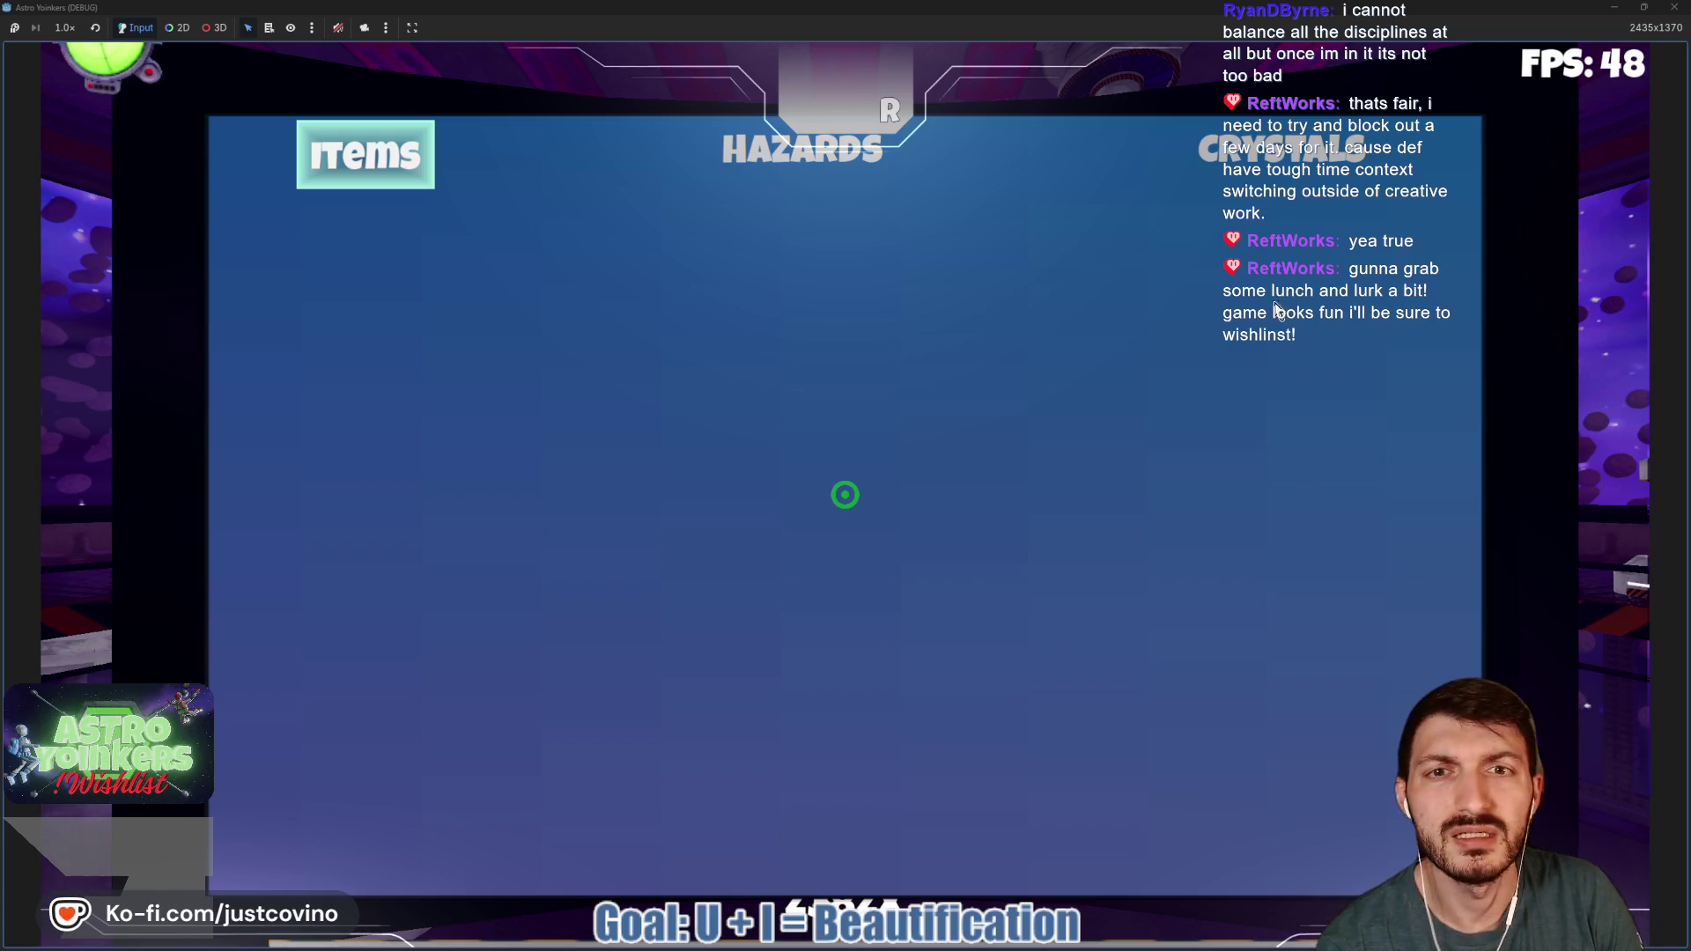
click(1642, 11)
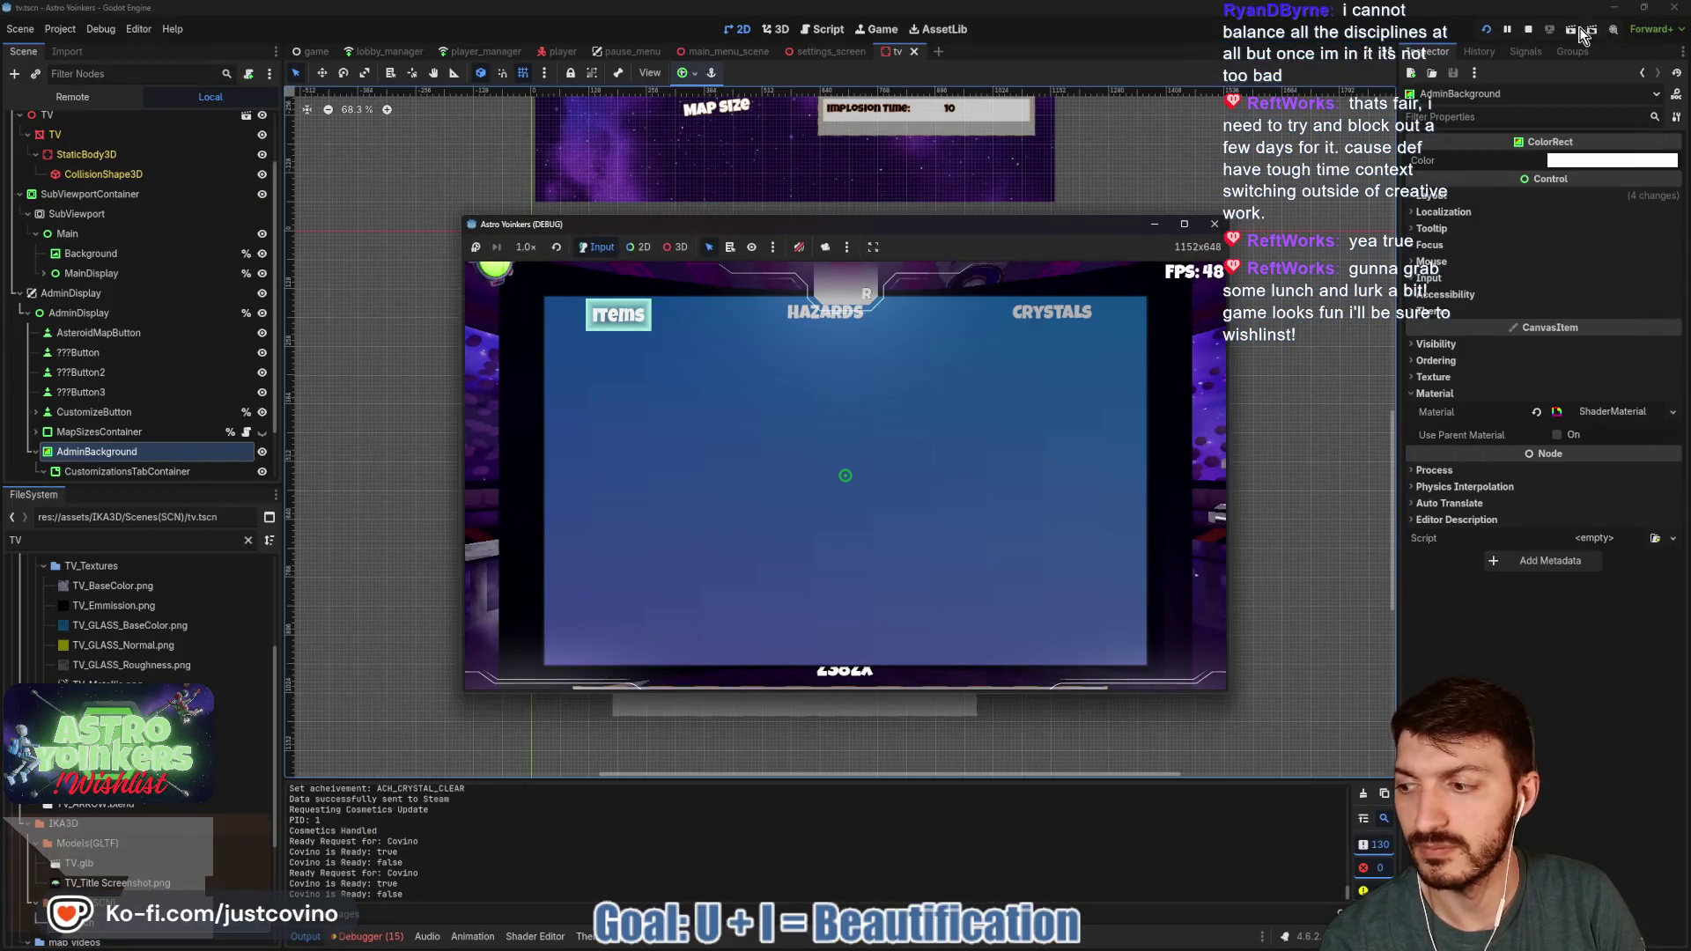
- Stop the game and expand AdminBackground's Layout properties to show size, position and pivot
click(1215, 224)
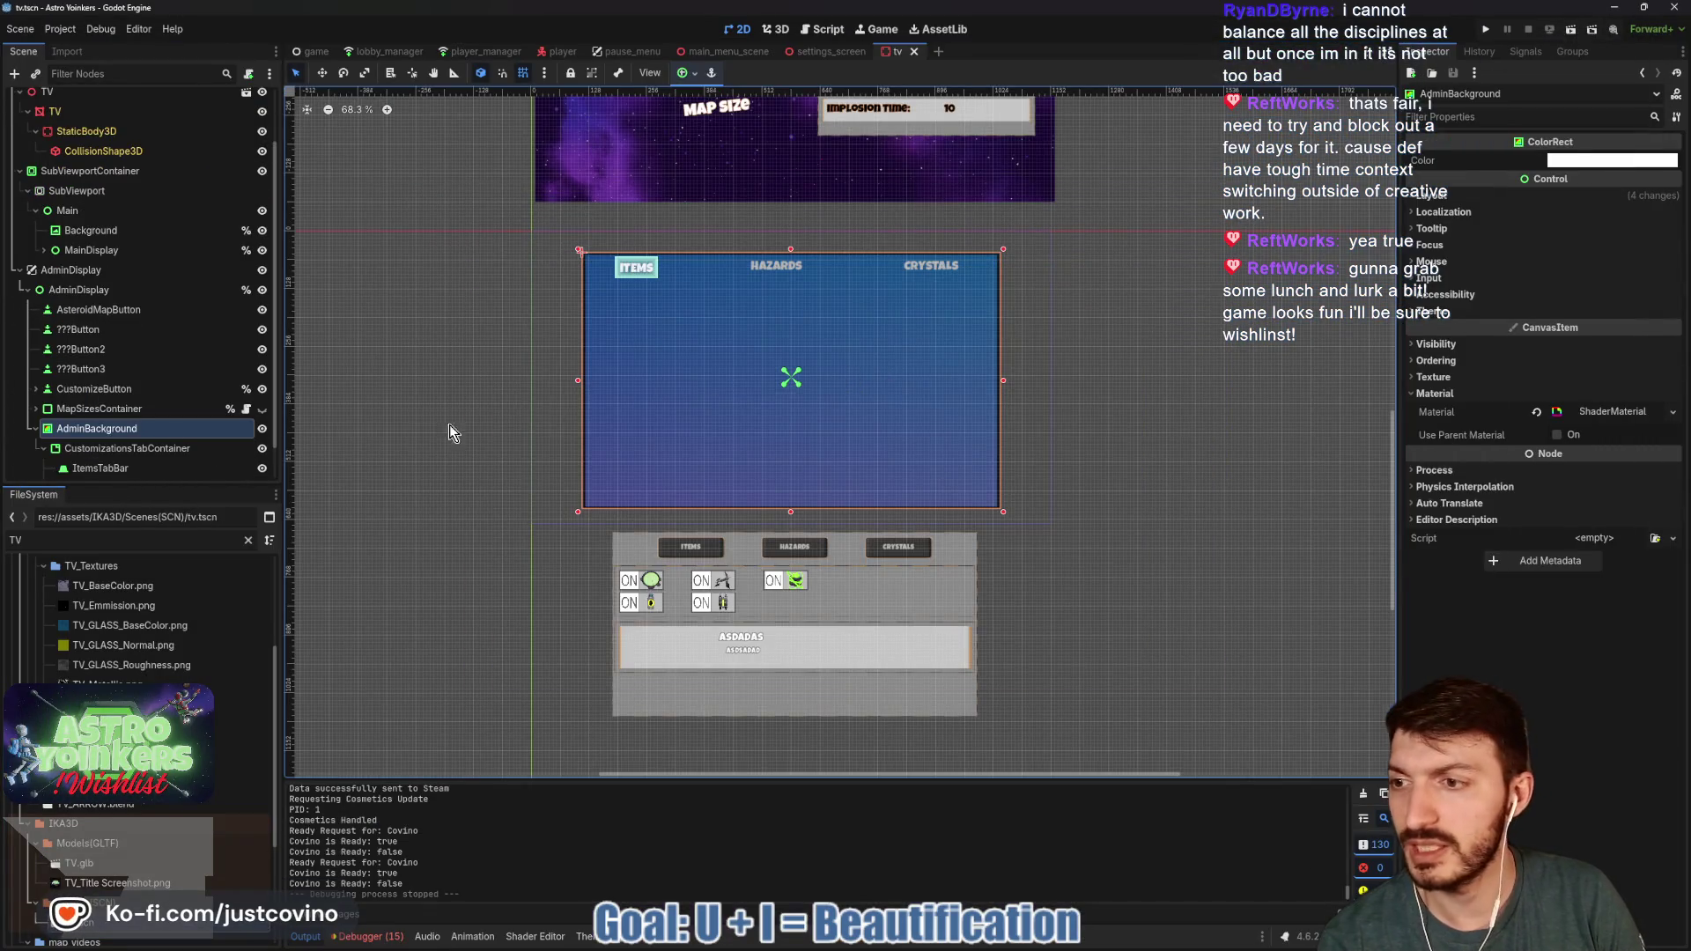
click(99, 426)
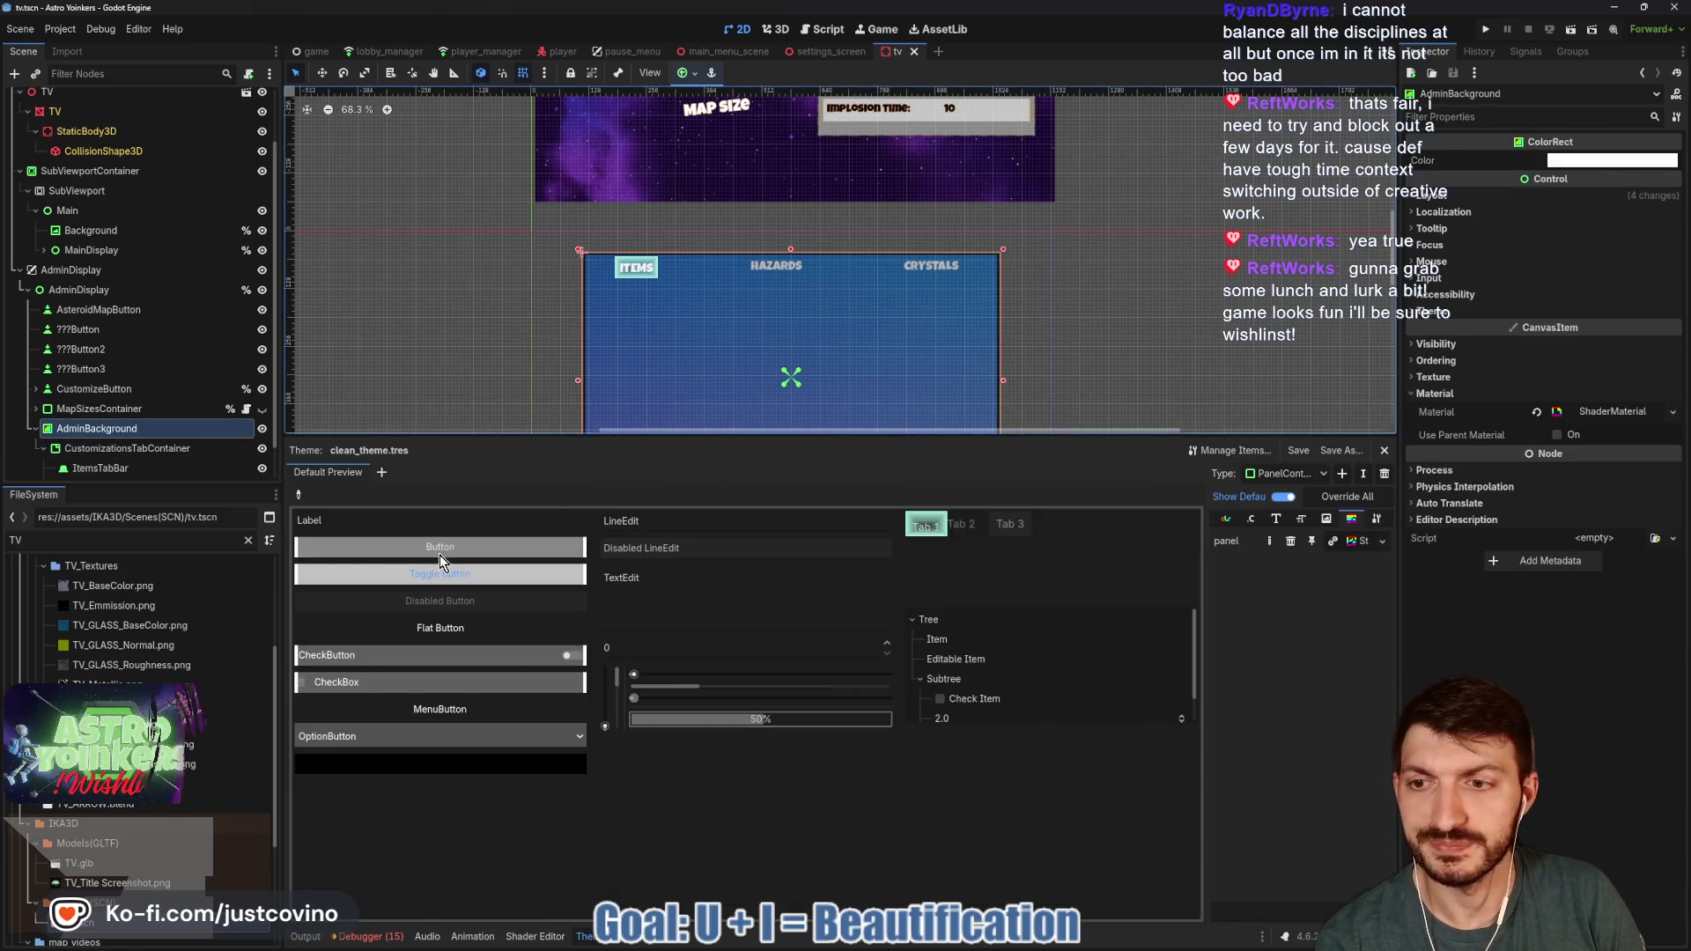
click(305, 937)
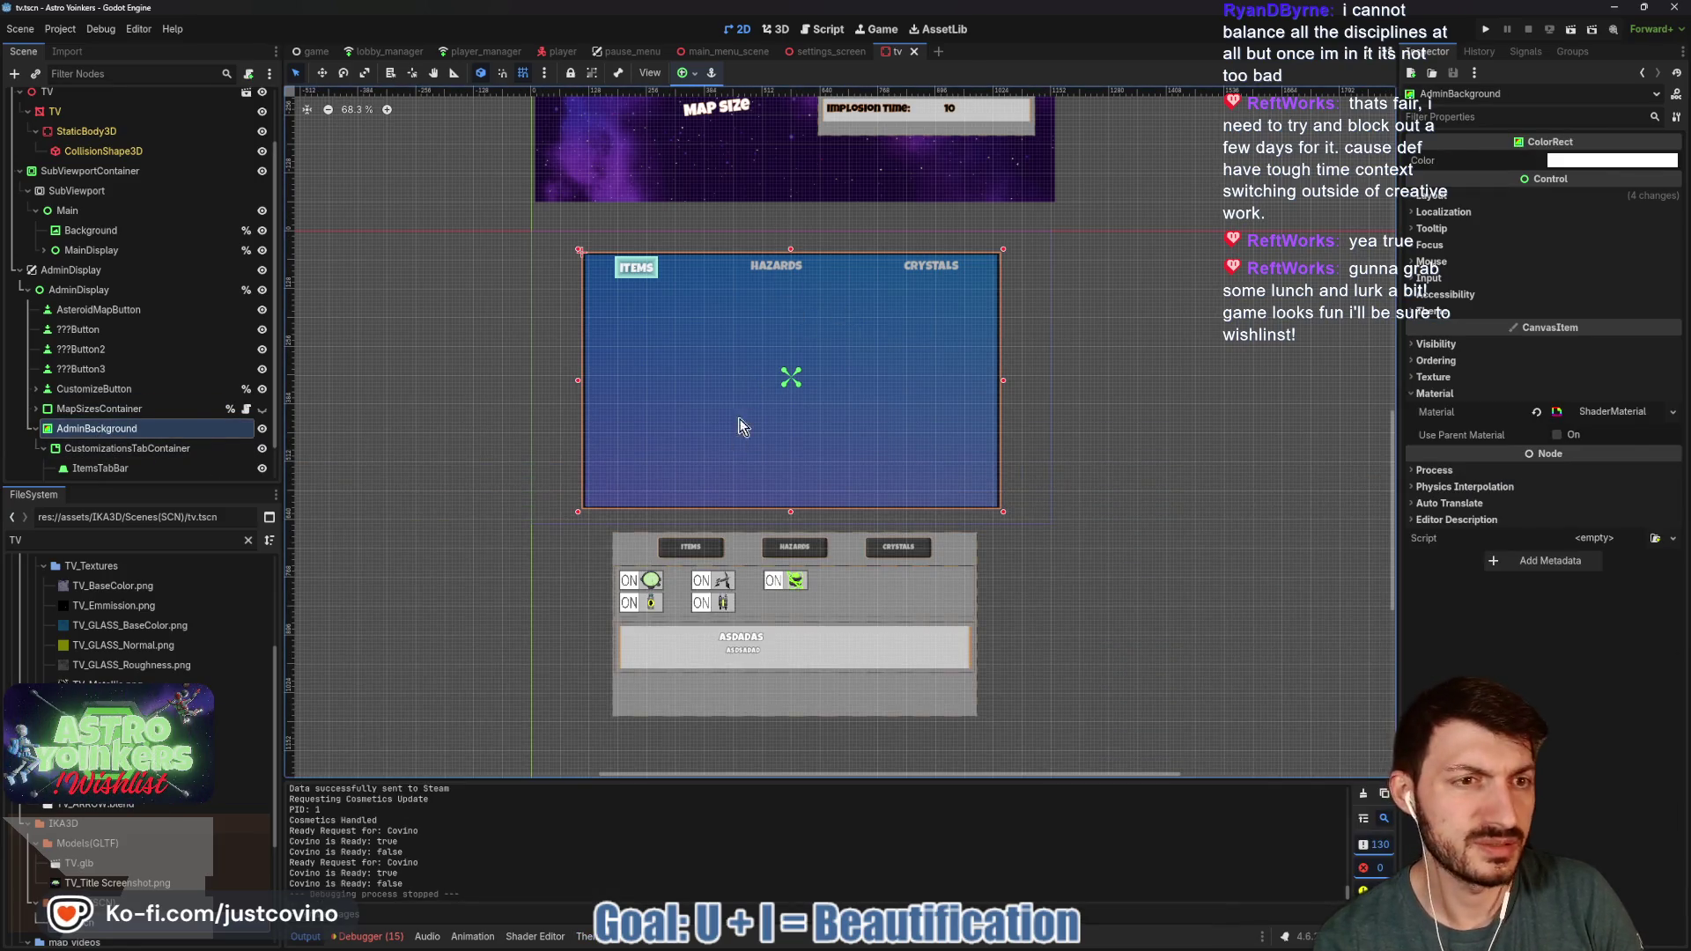
click(1443, 376)
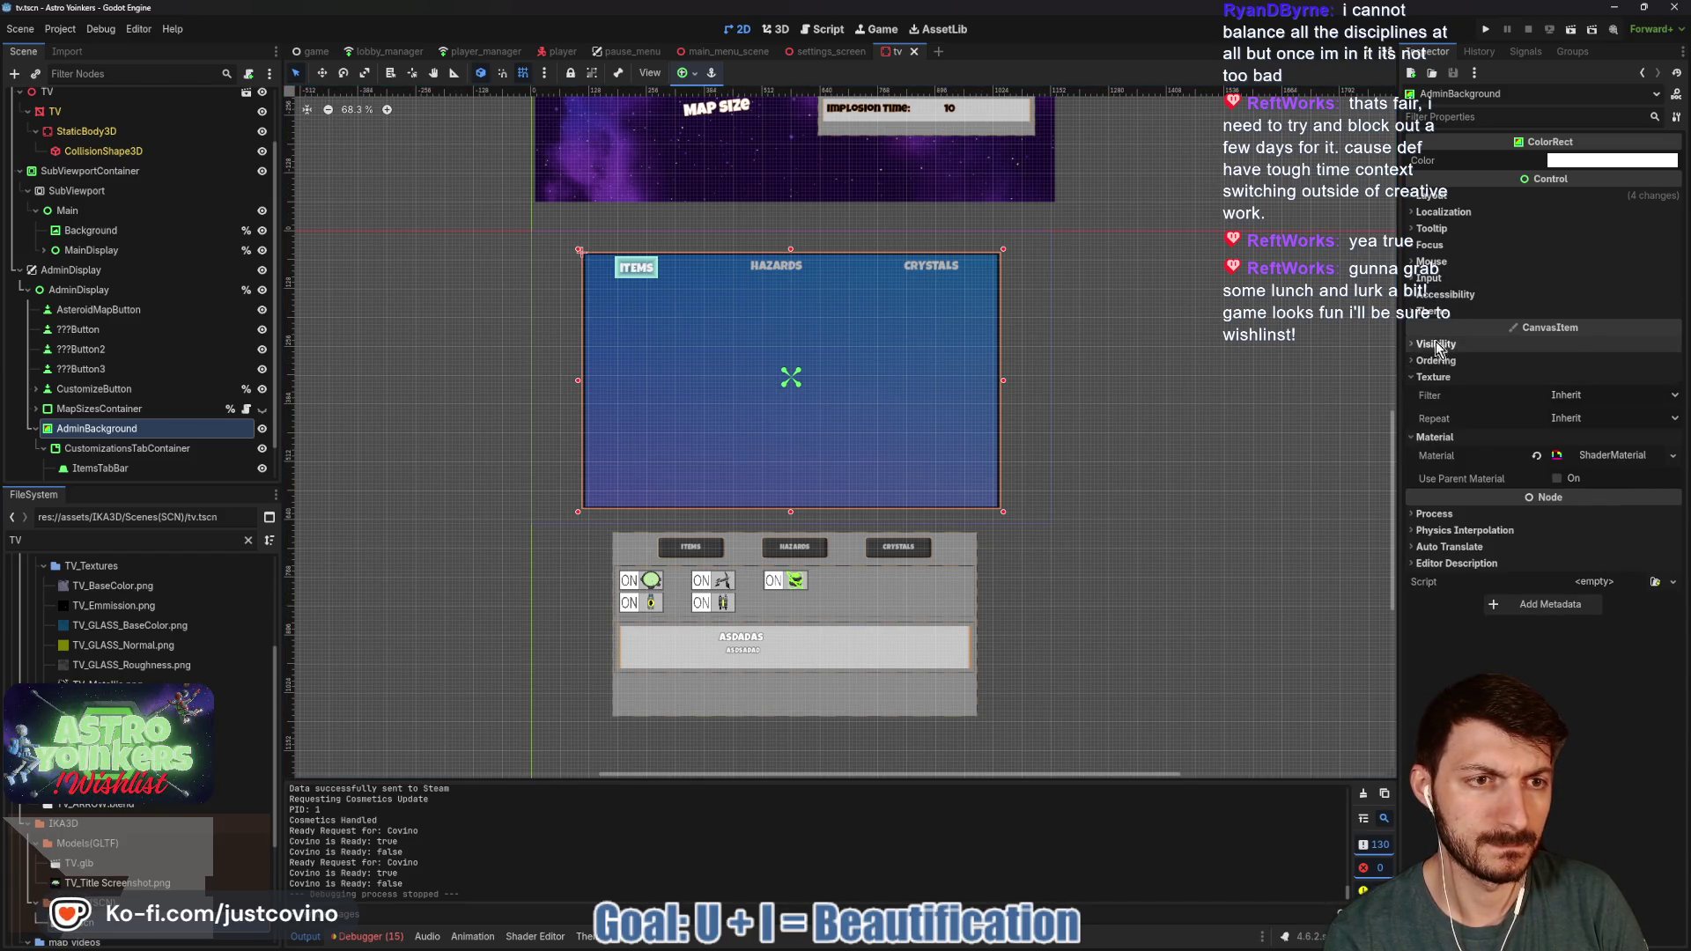
click(1432, 194)
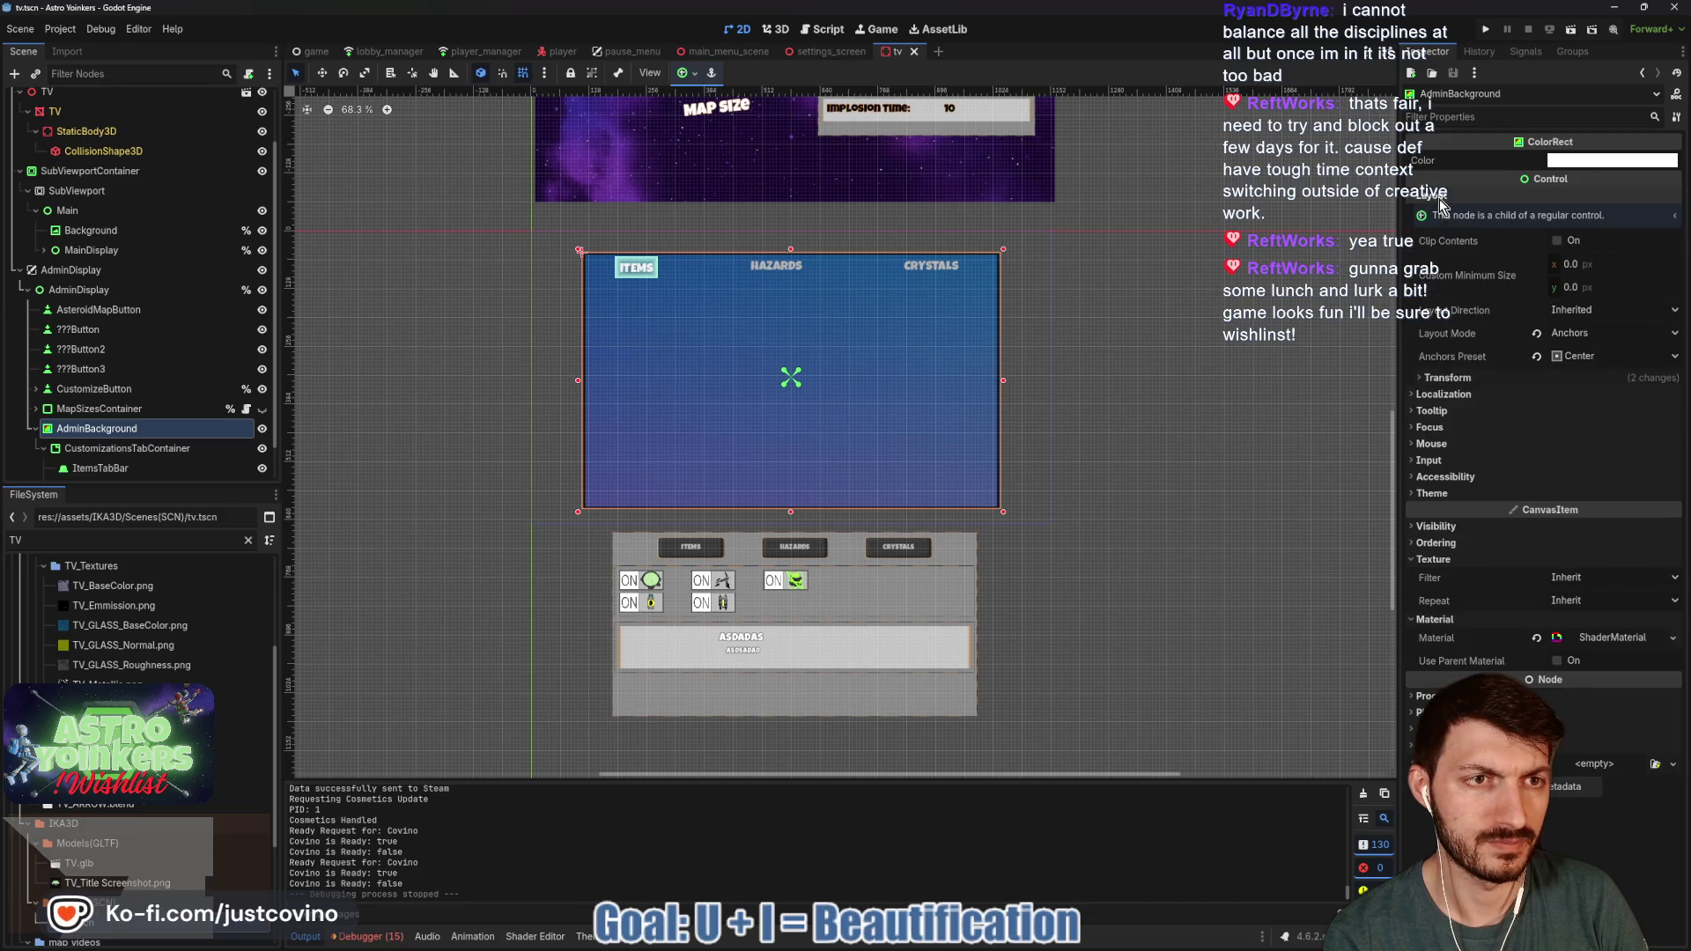
click(1471, 377)
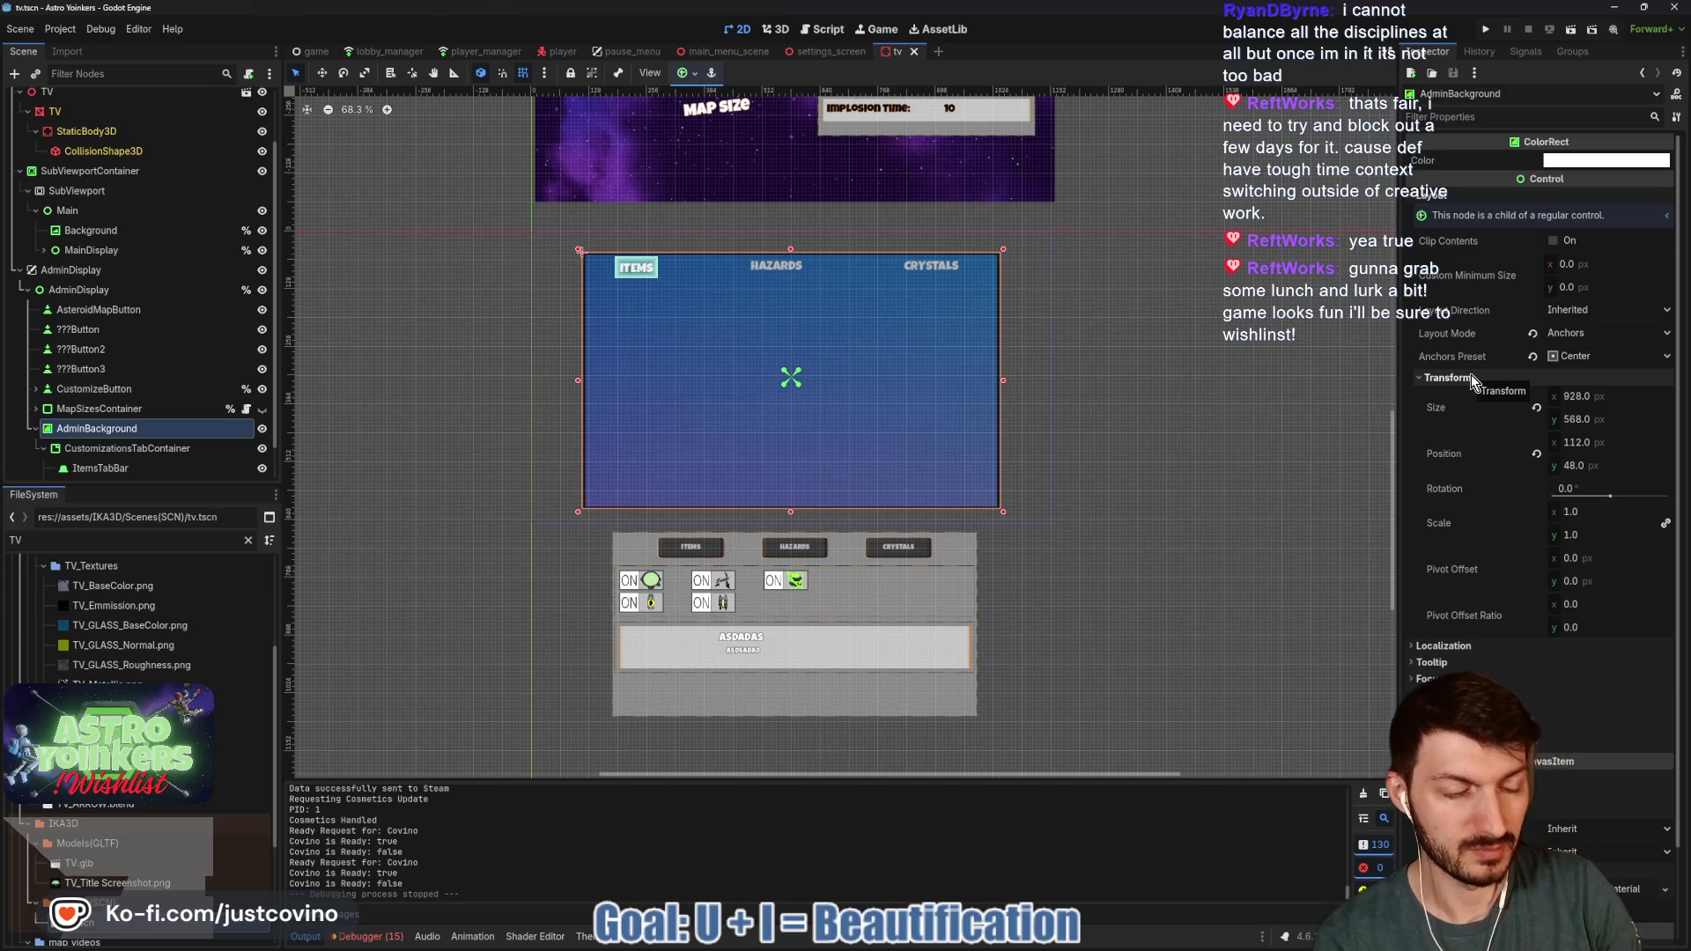
- Try Pivot Offset x as 928/2, reset it to 0, and view the TV in 3D
click(1583, 557)
text(928)
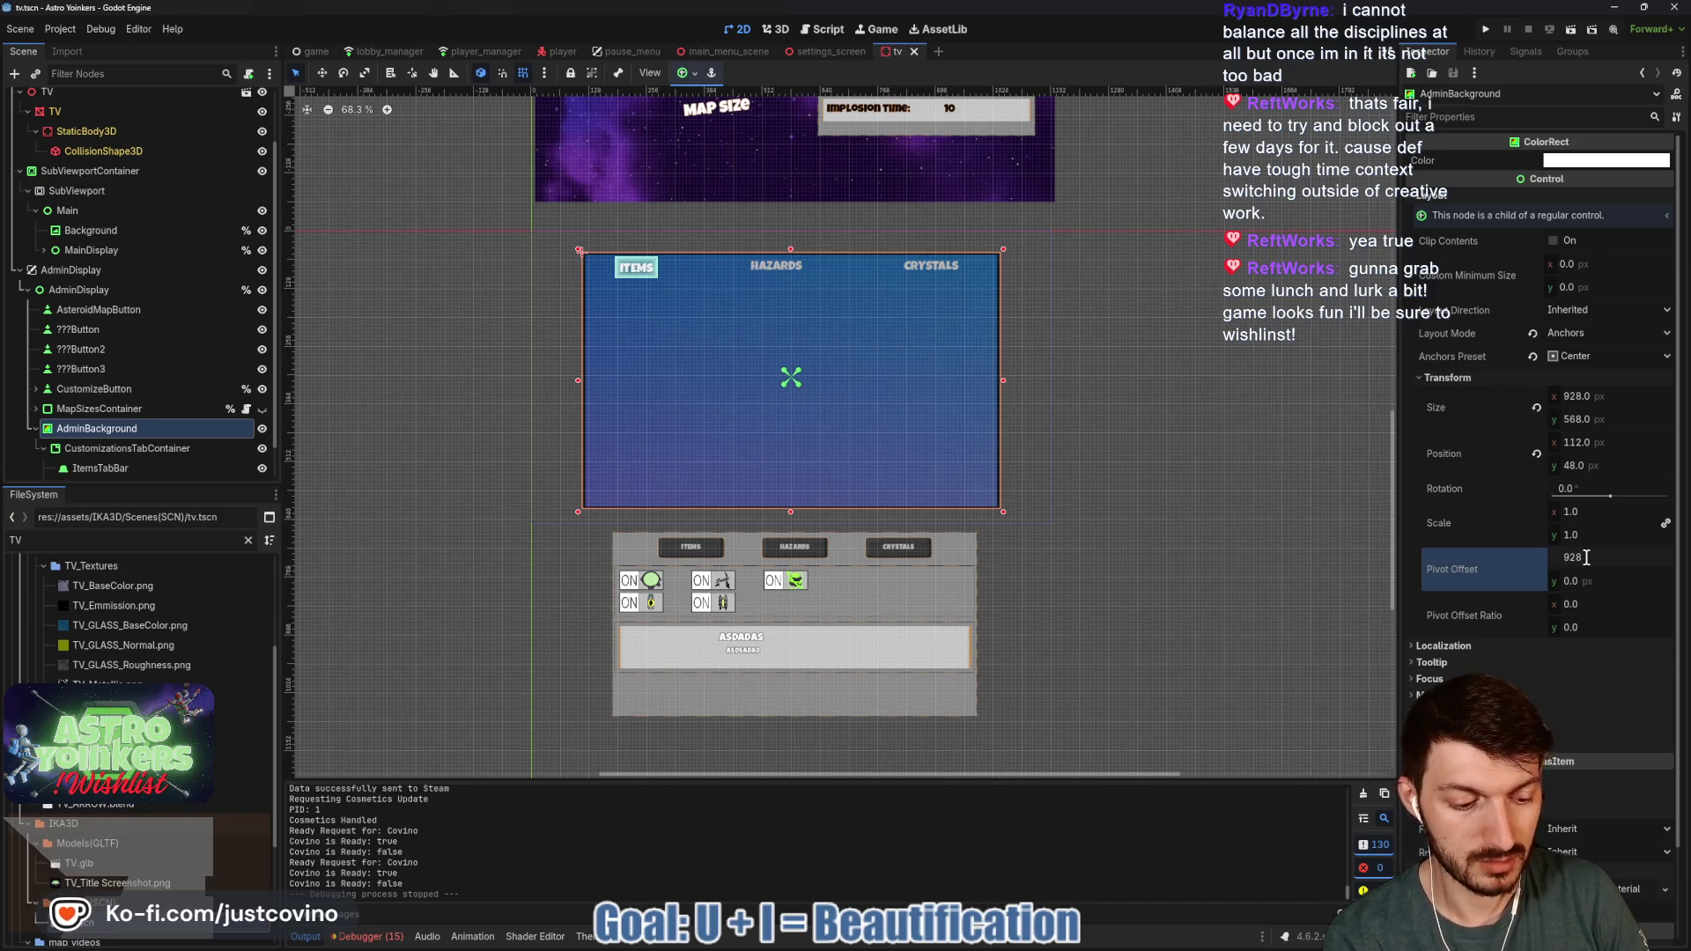
text(/2)
key(Return)
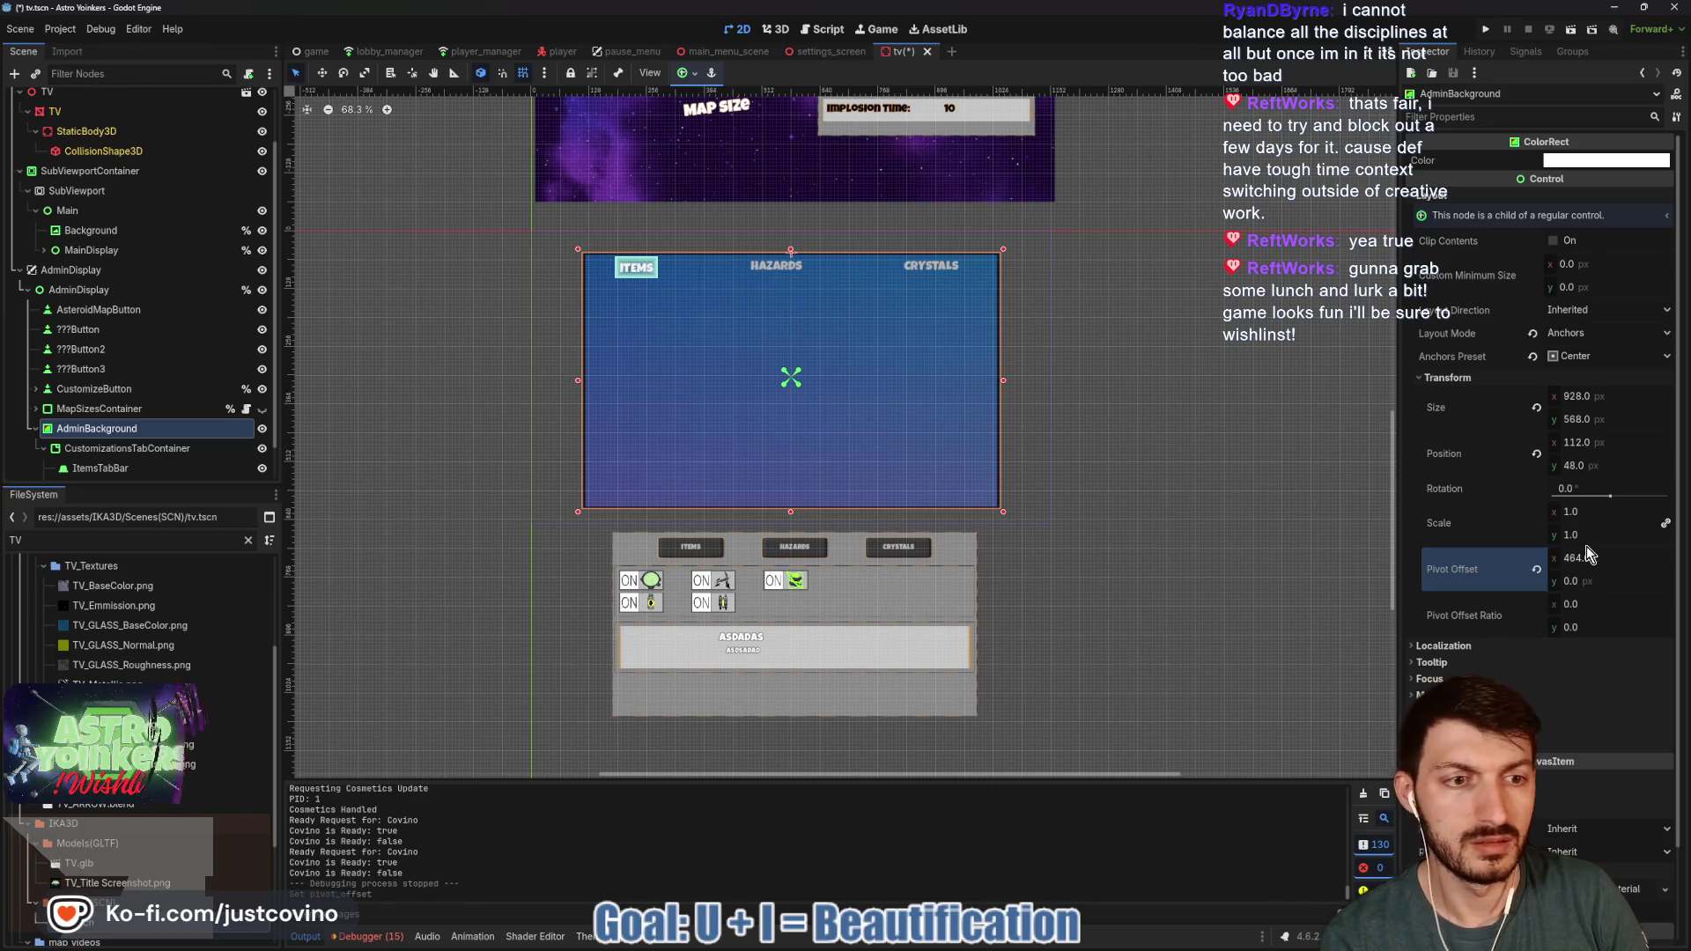
drag(1577, 628, 1579, 626)
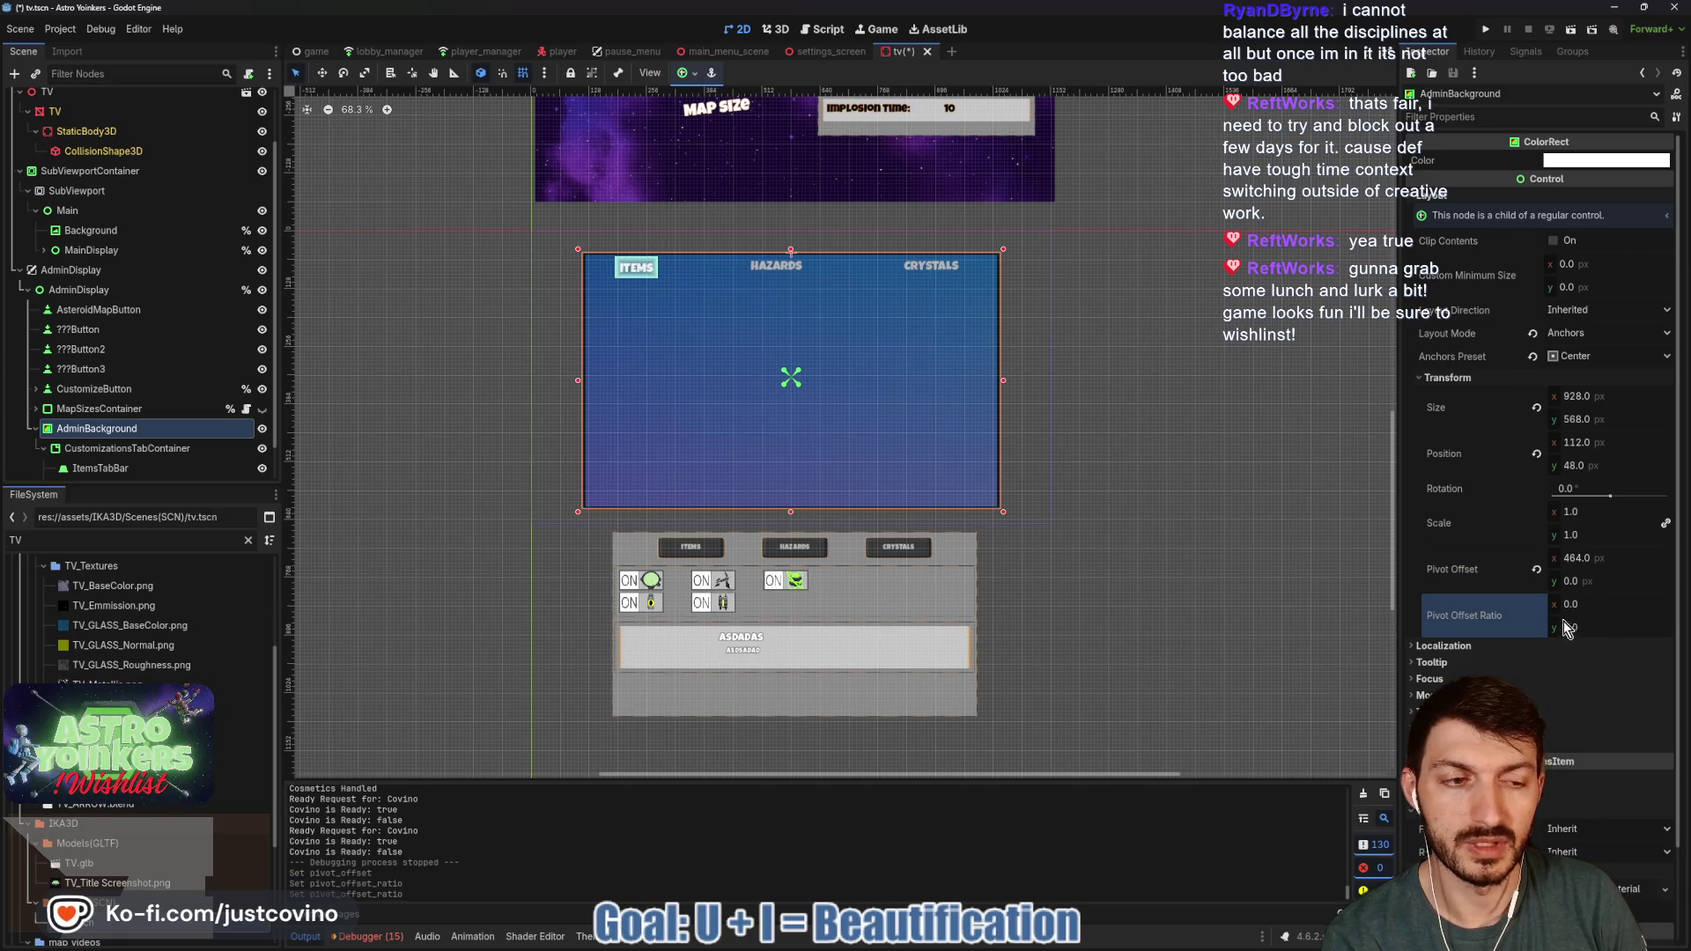
click(1534, 571)
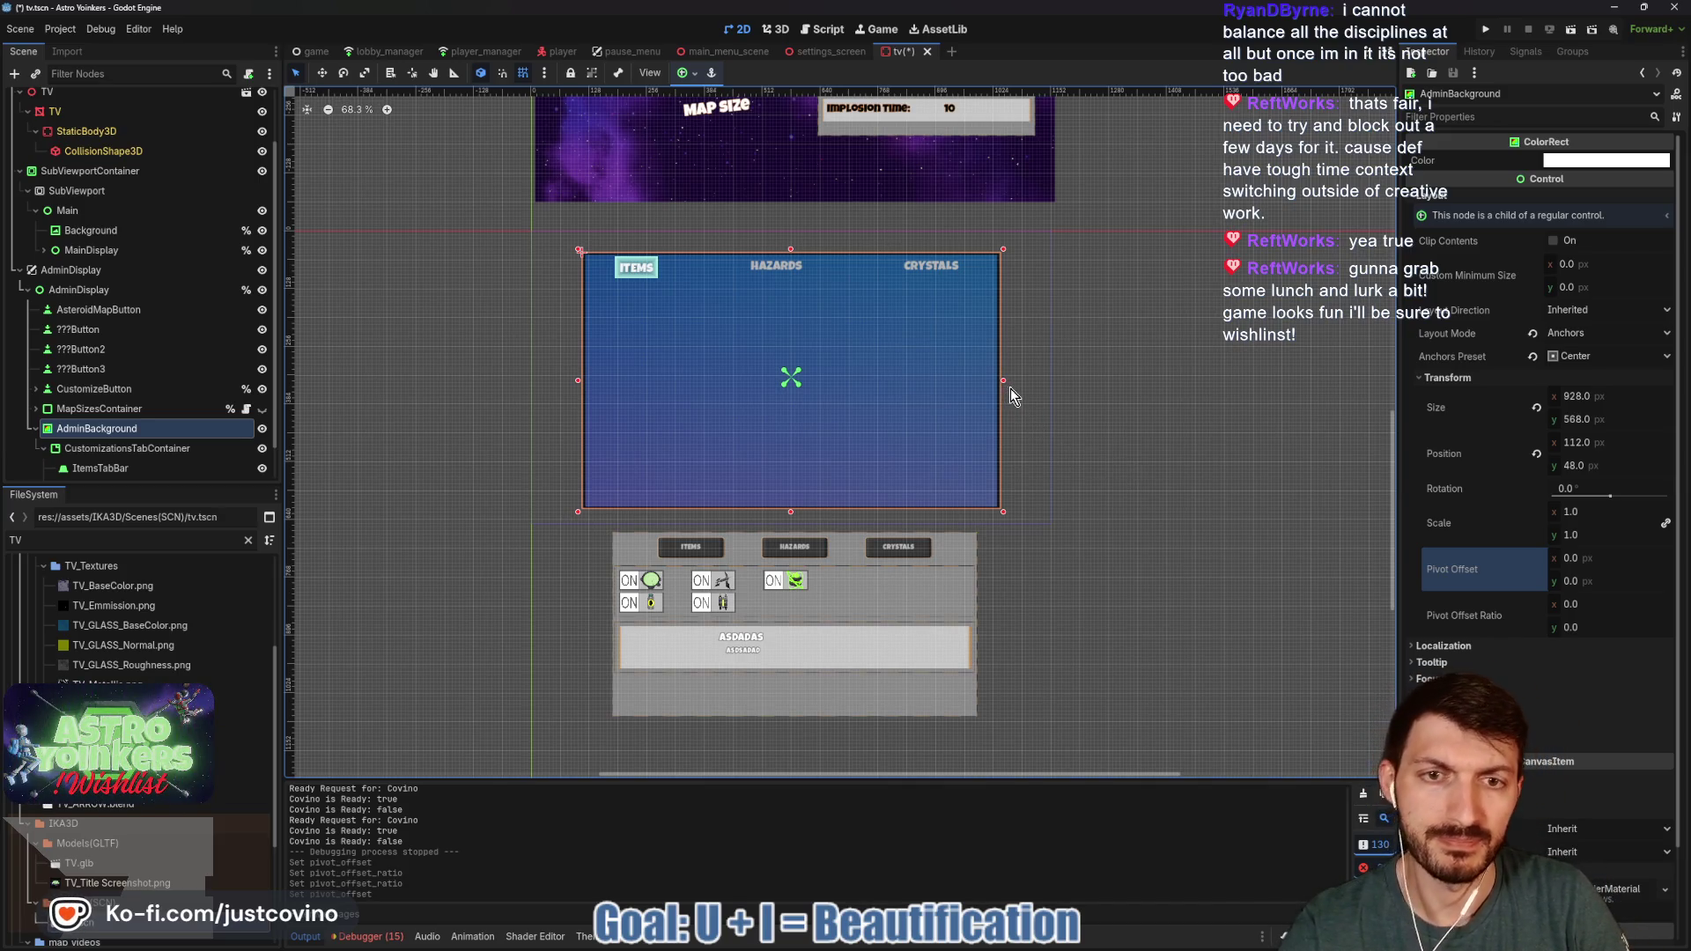
click(775, 30)
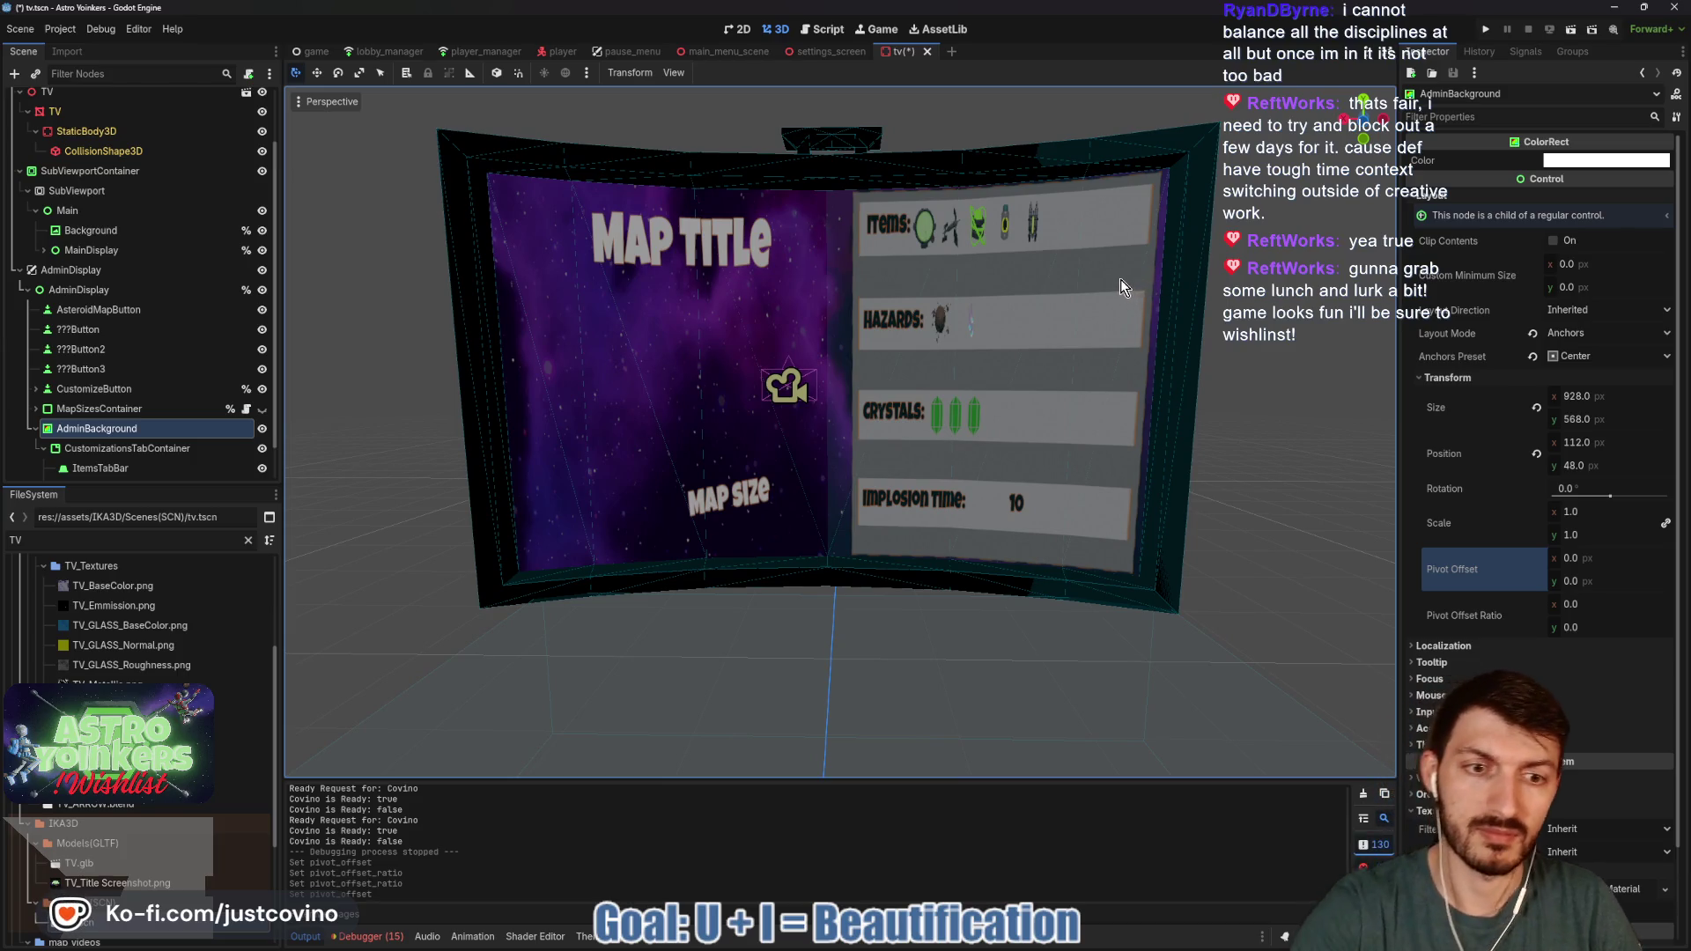
- Zoom into the TV screen in the 3D viewport, then switch back to the 2D admin panel canvas
scroll(728, 442, up, 3)
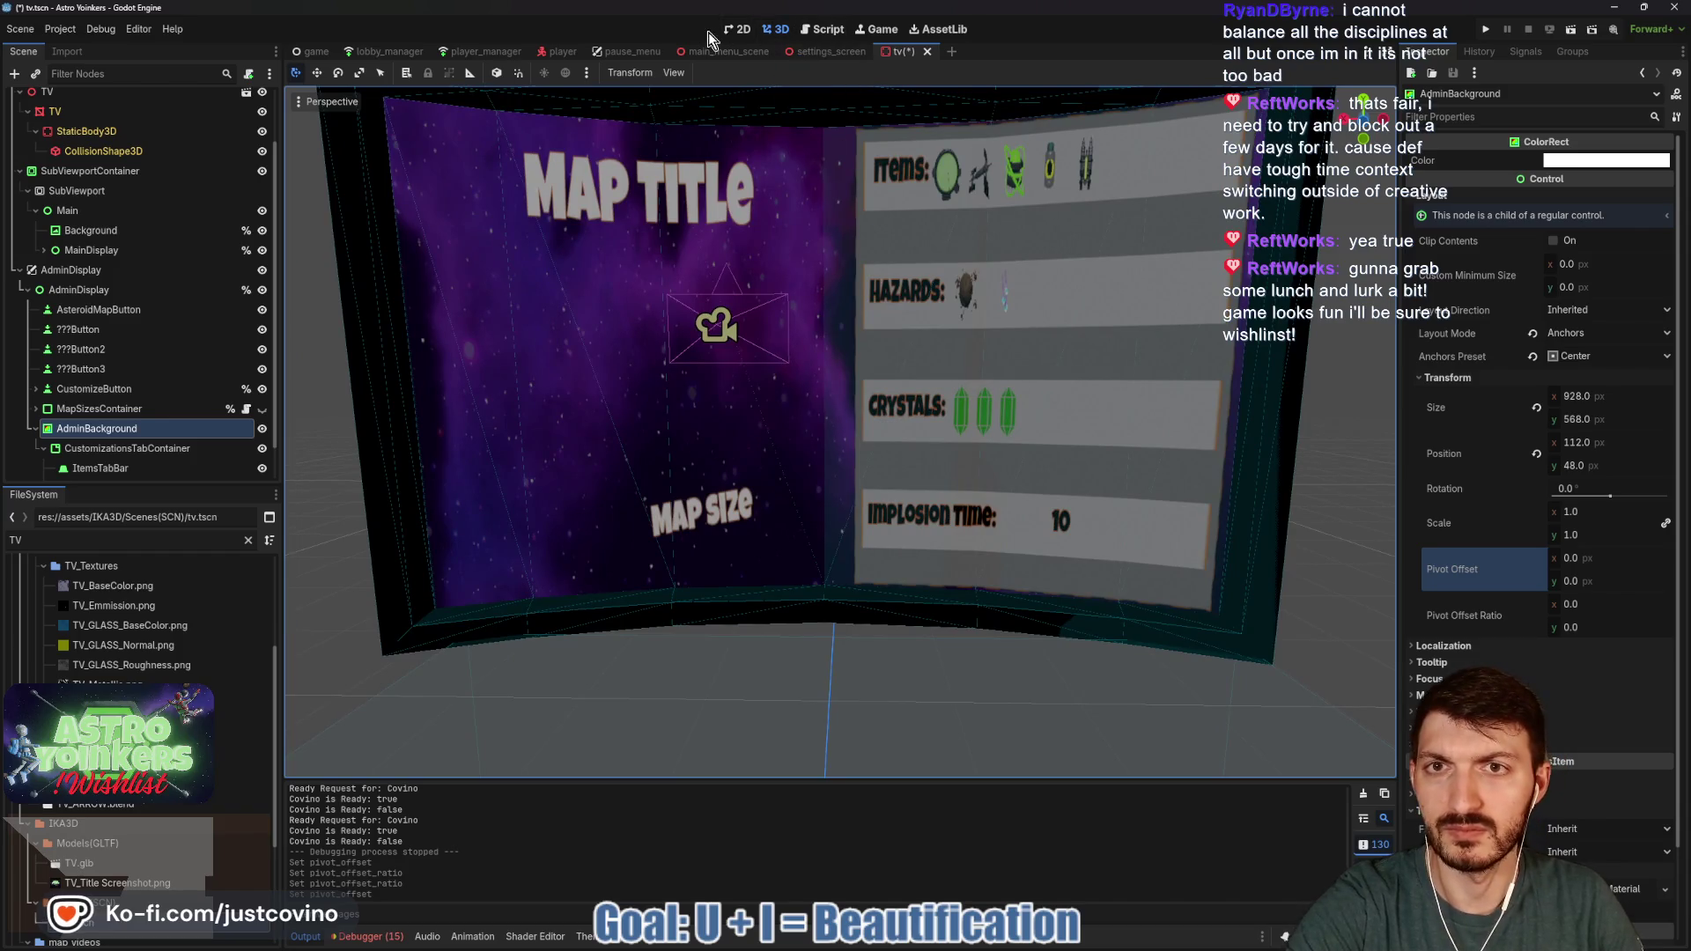
click(731, 32)
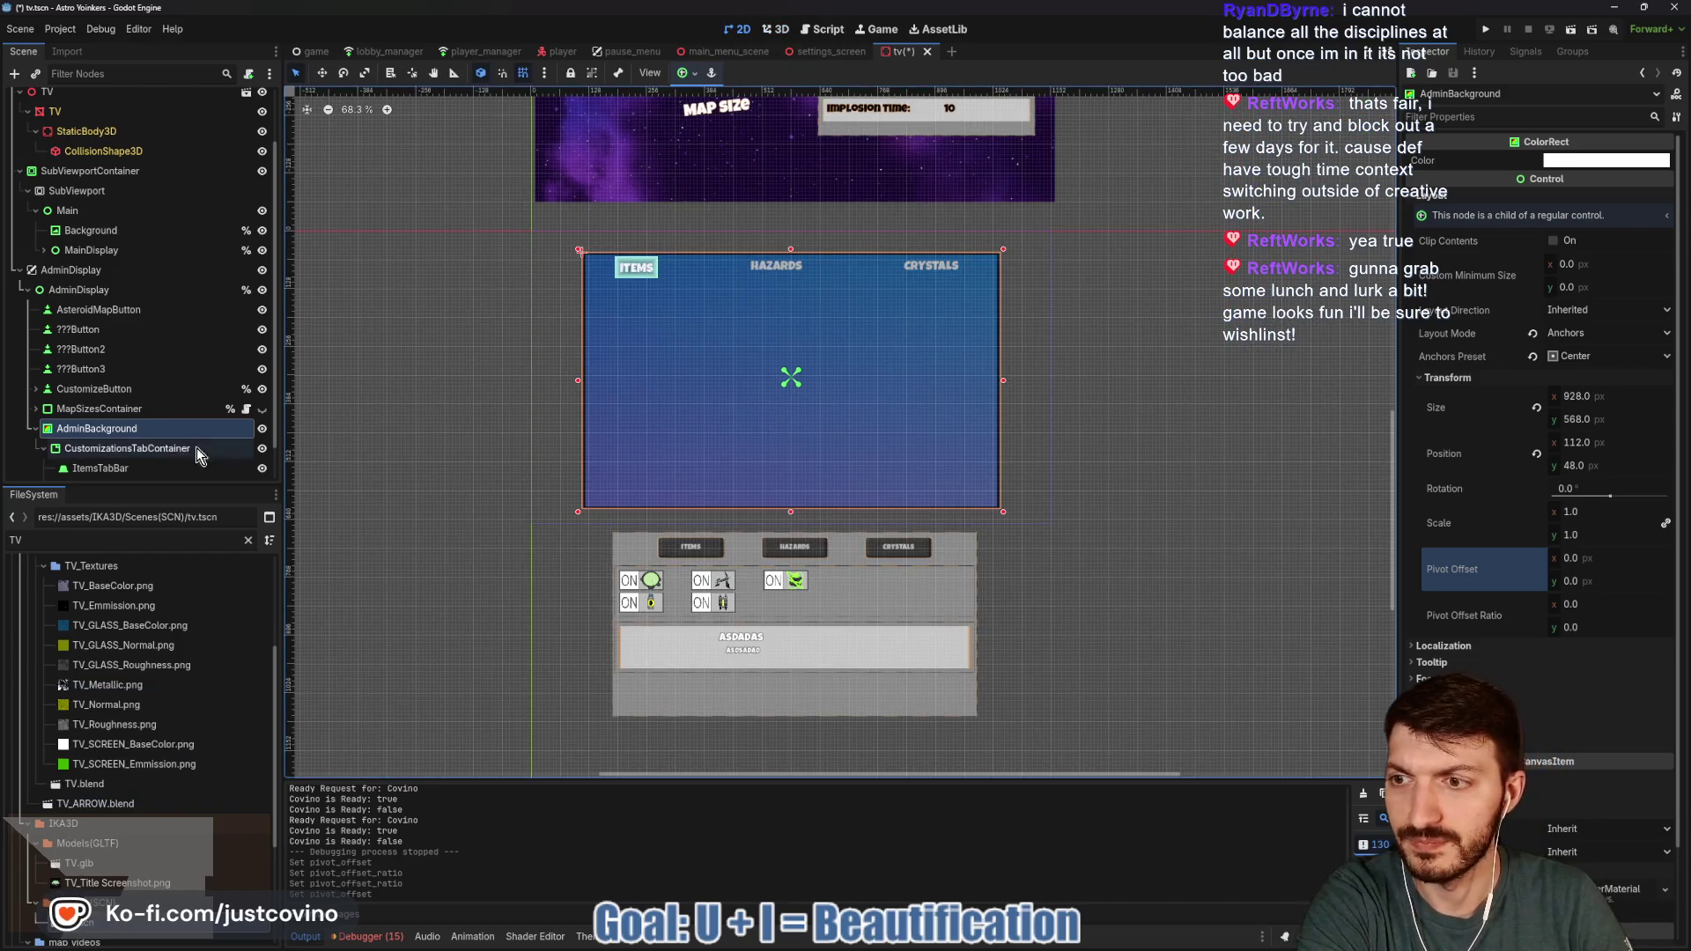
scroll(1515, 555, down, 3)
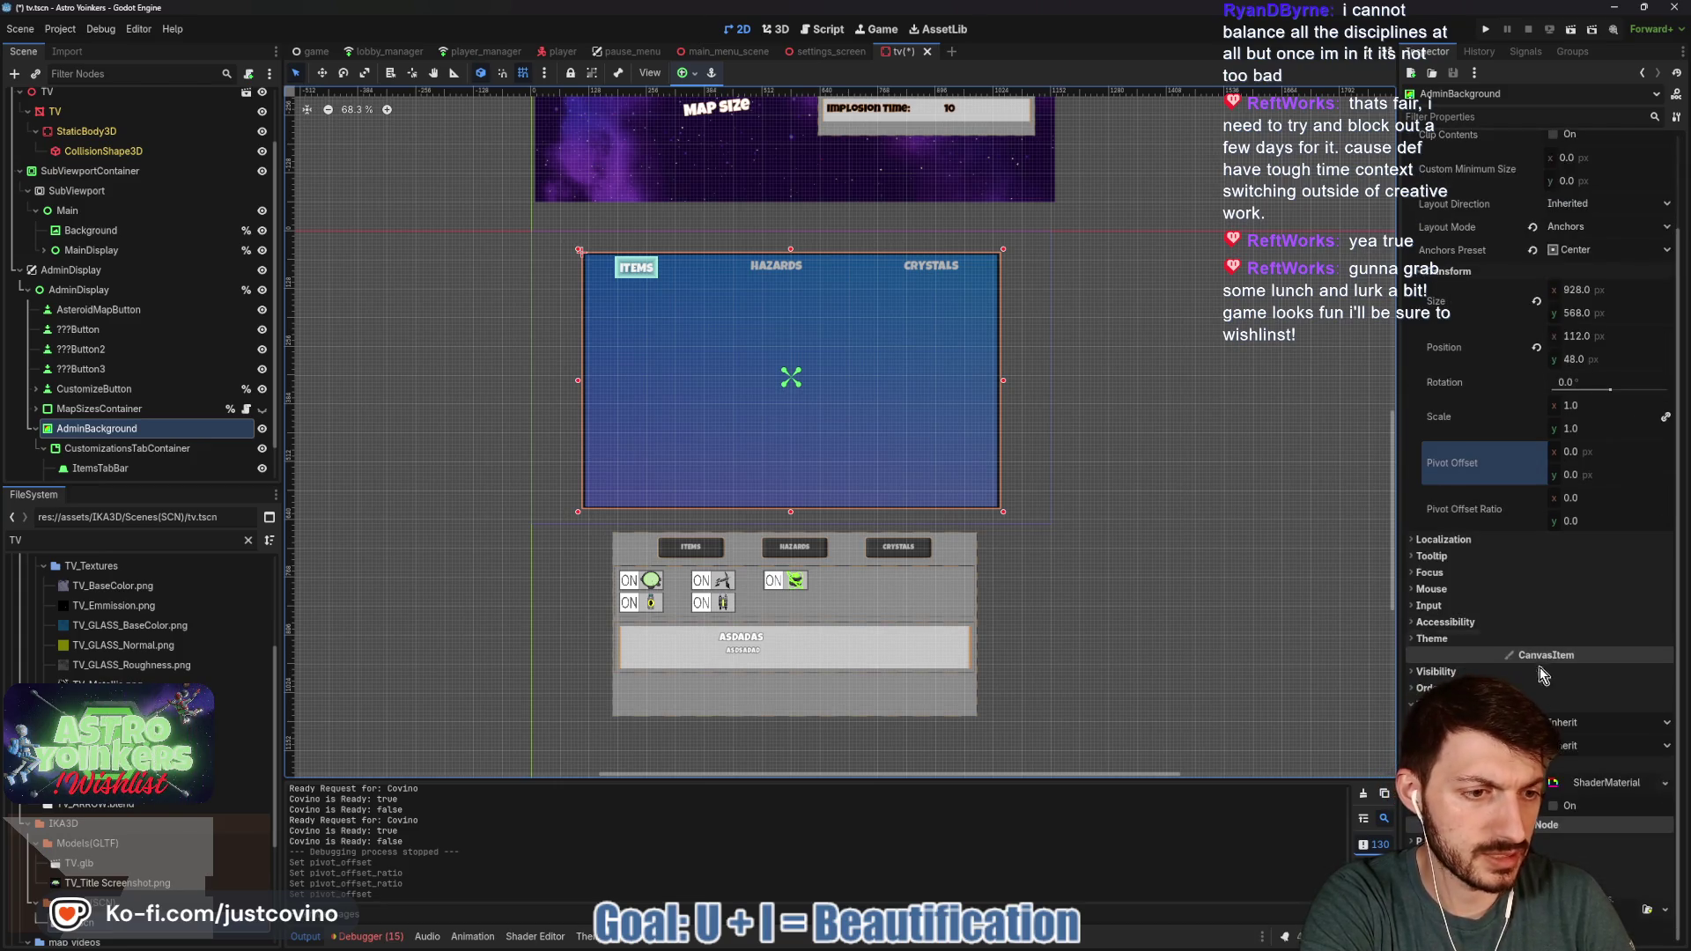
- Test the shader colour fully opaque then transparent, widen AdminBackground slightly right, and run the game
click(1596, 783)
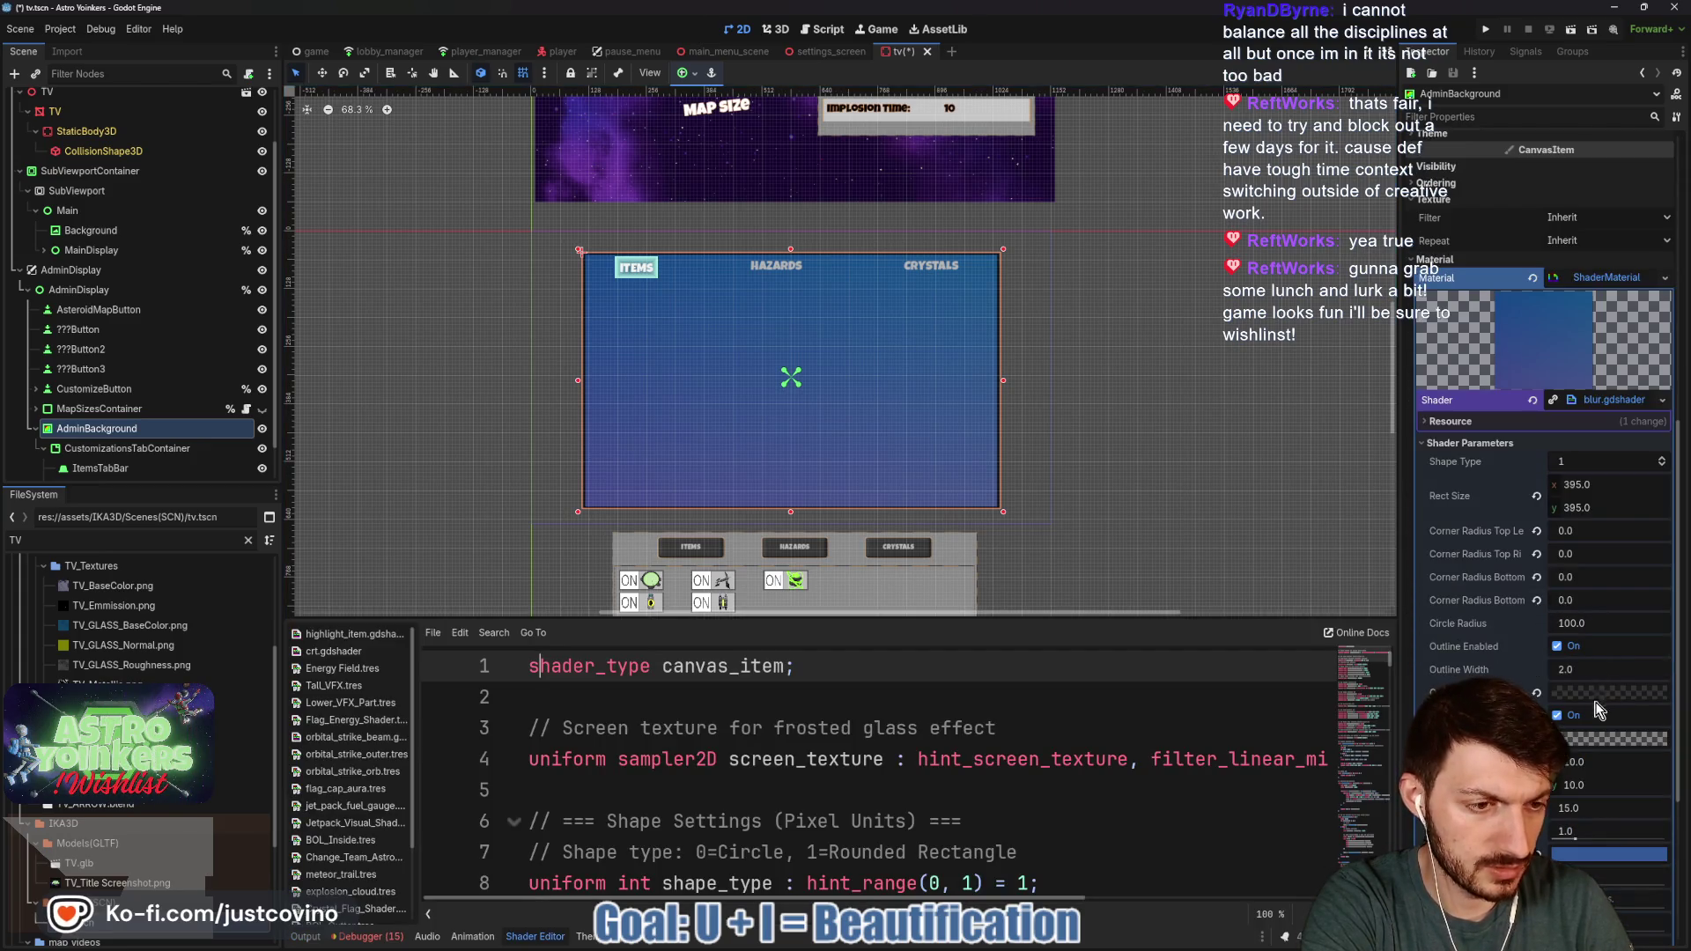
click(1590, 695)
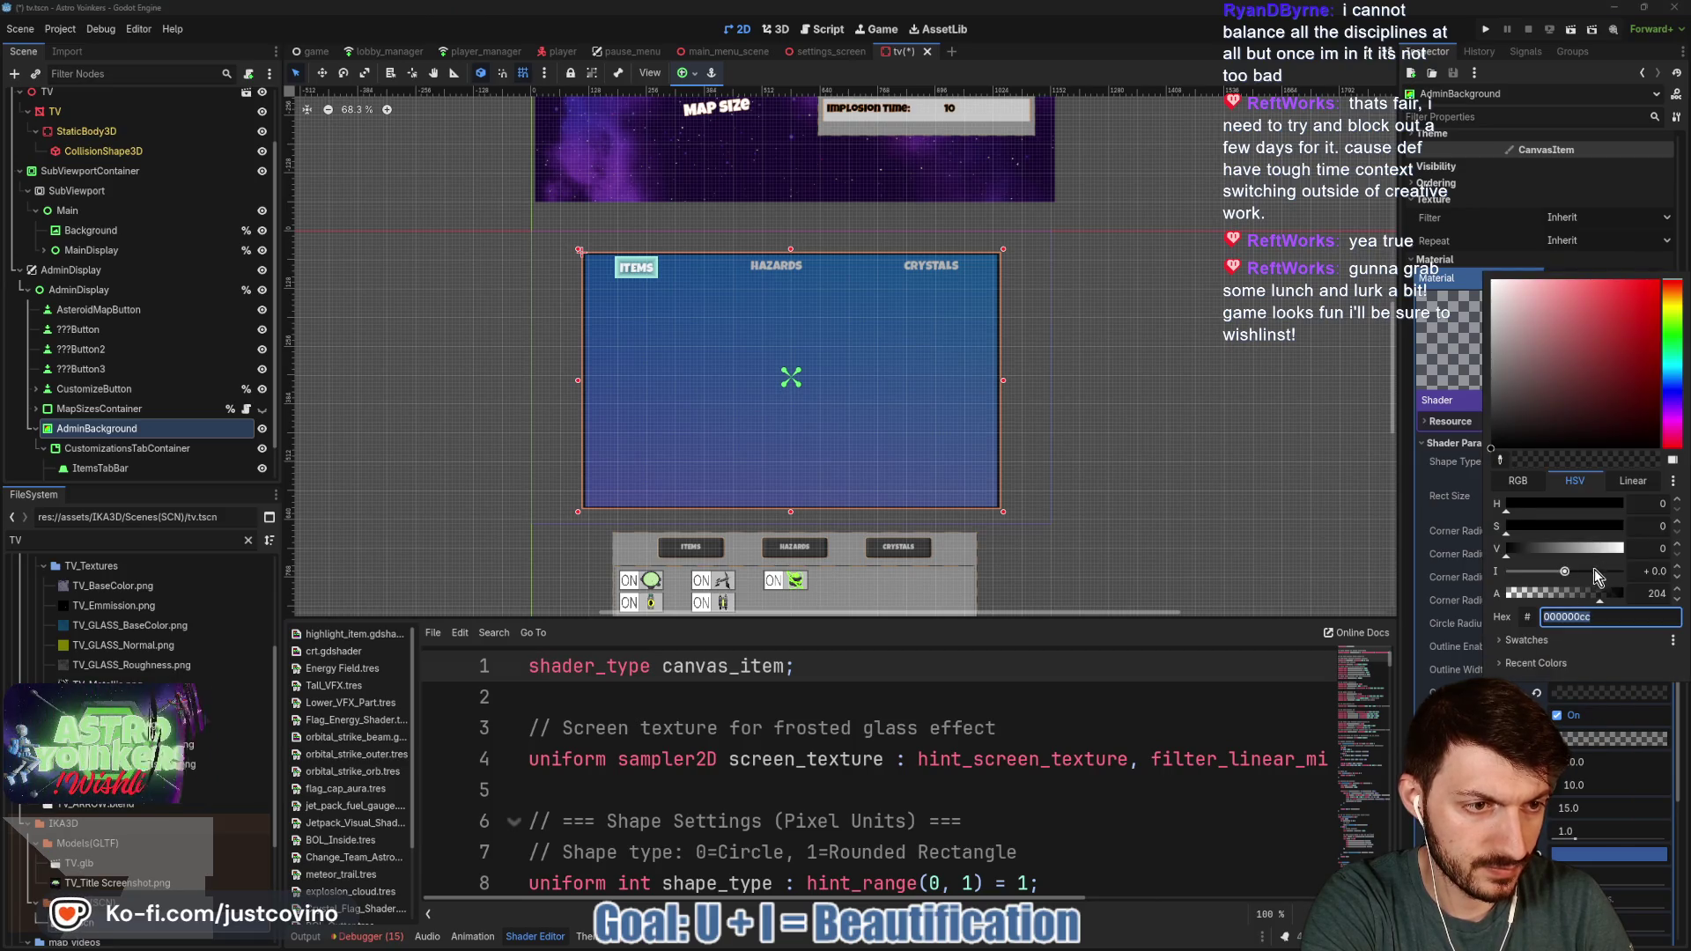
drag(1602, 600, 1626, 600)
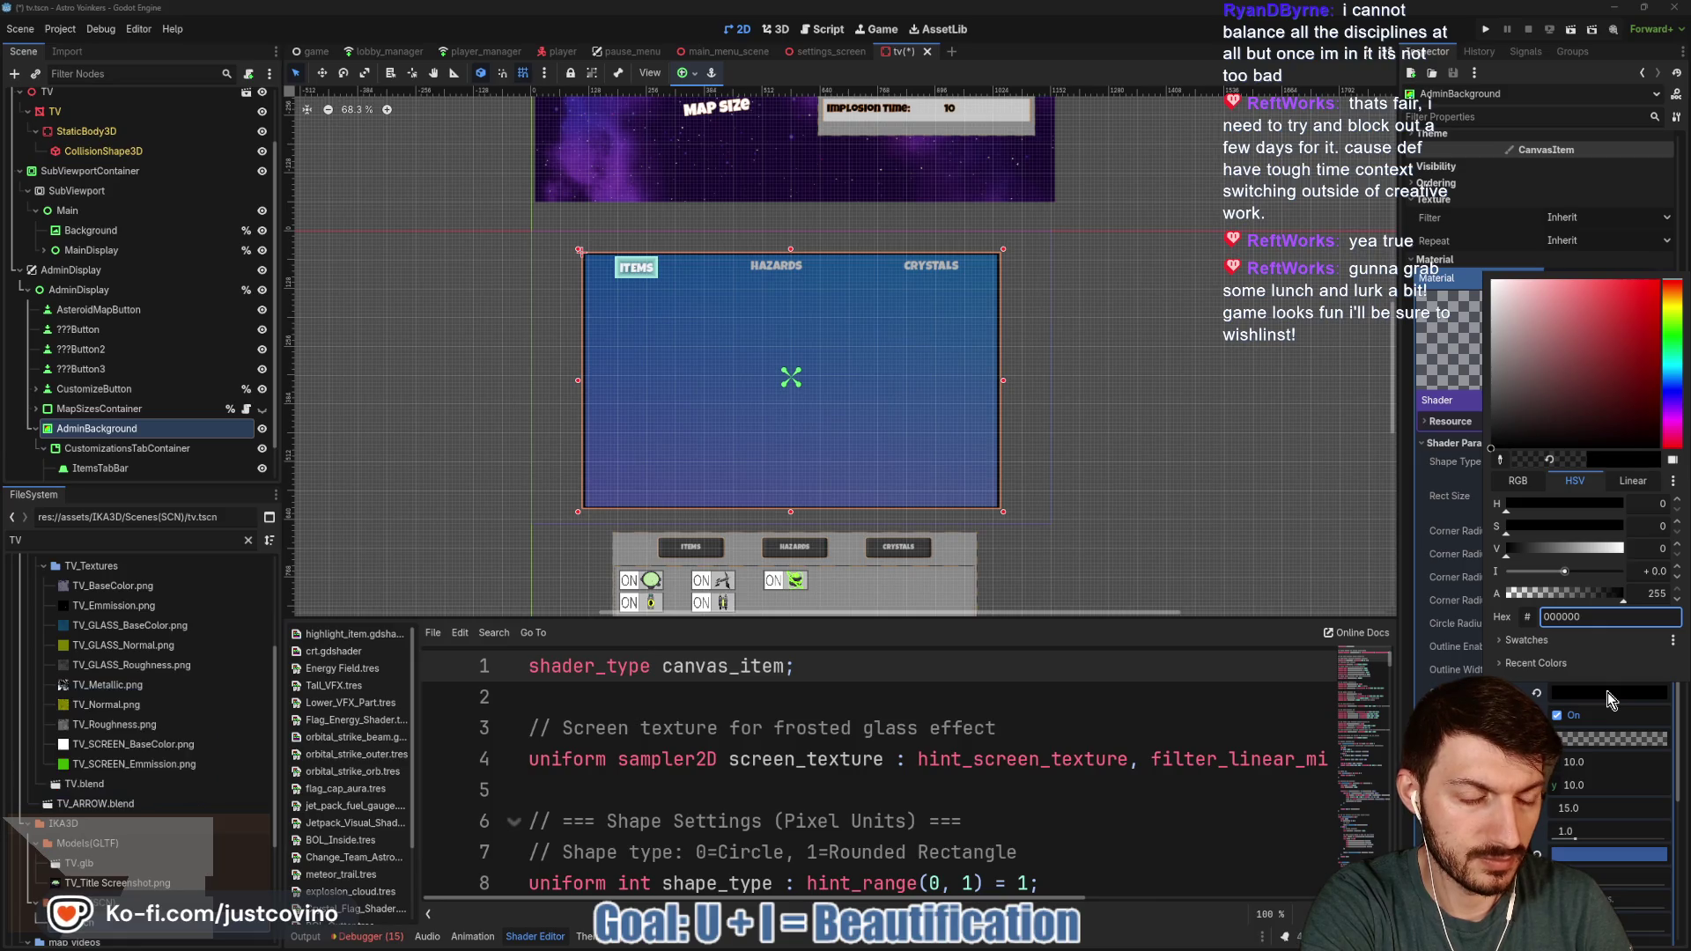
drag(1624, 600, 1475, 607)
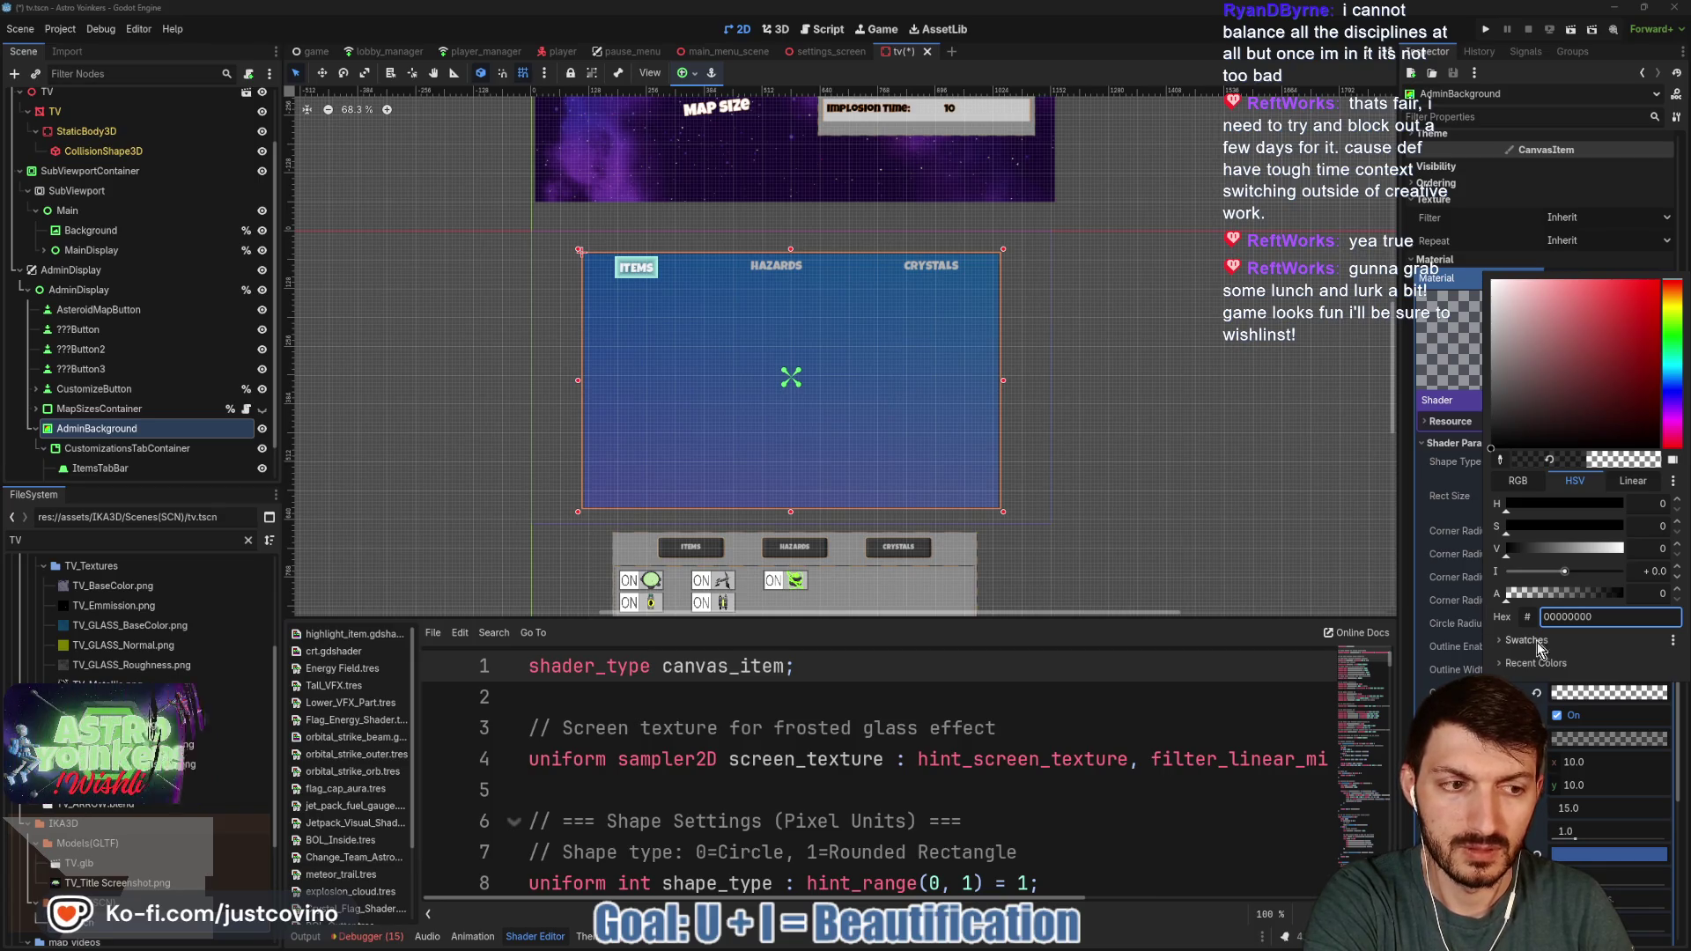
click(1599, 700)
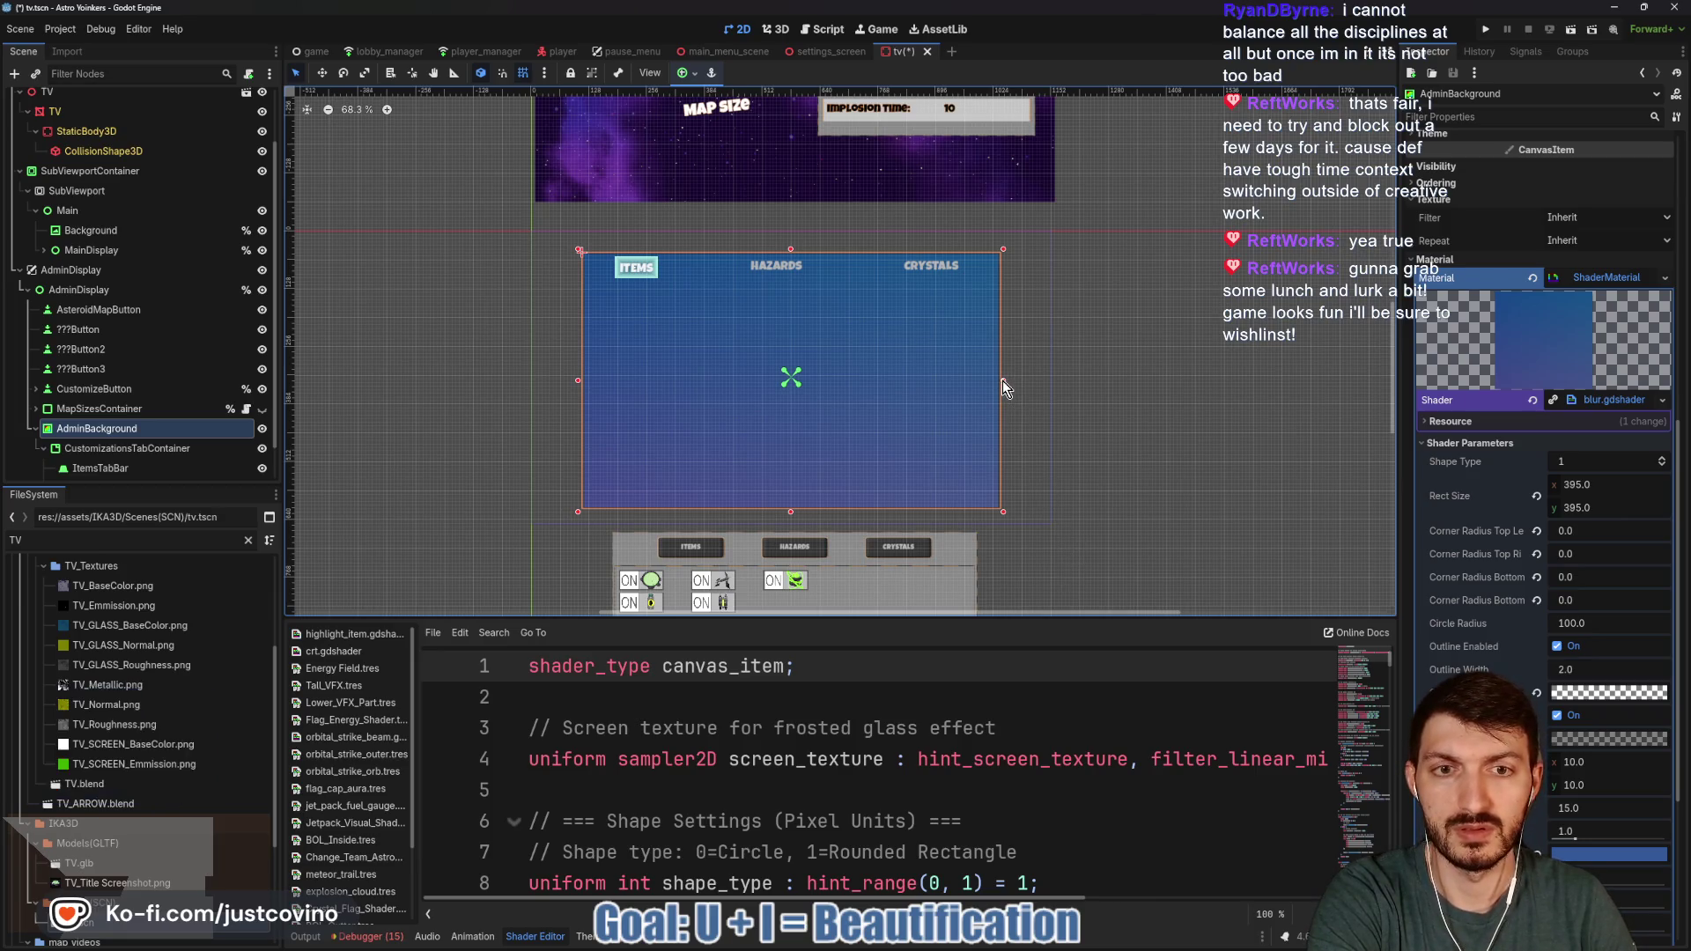
drag(1002, 381, 1006, 381)
click(1485, 29)
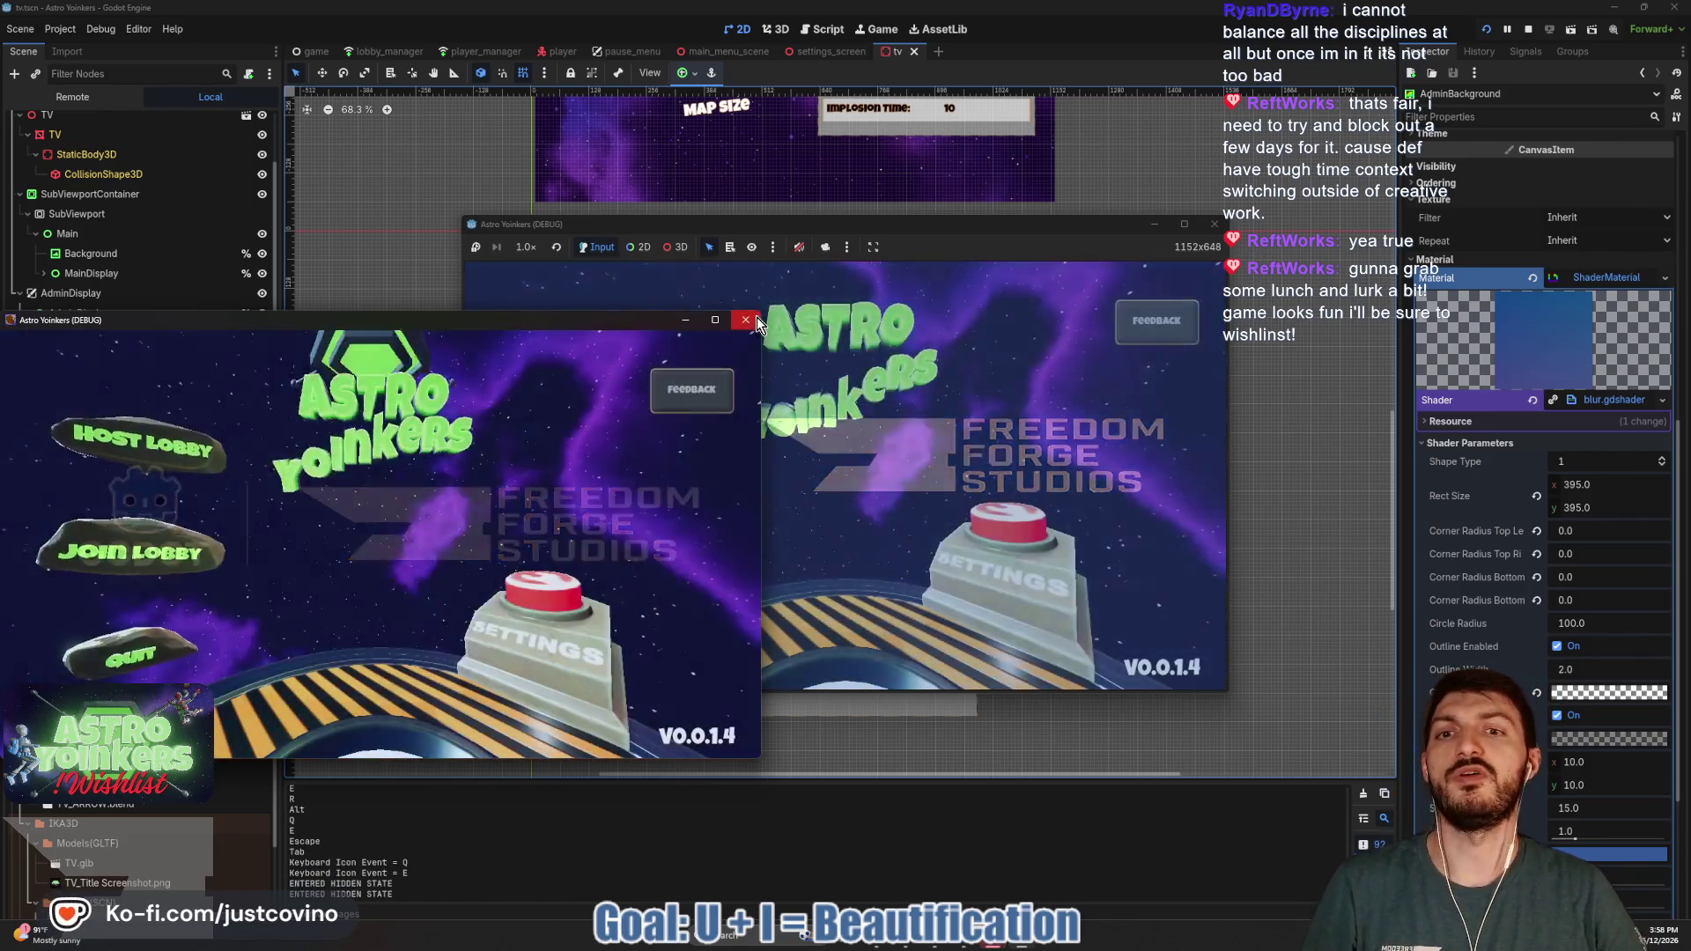
- Host a lobby to see the widened admin panel on the TV, then switch the Scene dock to Remote
click(745, 320)
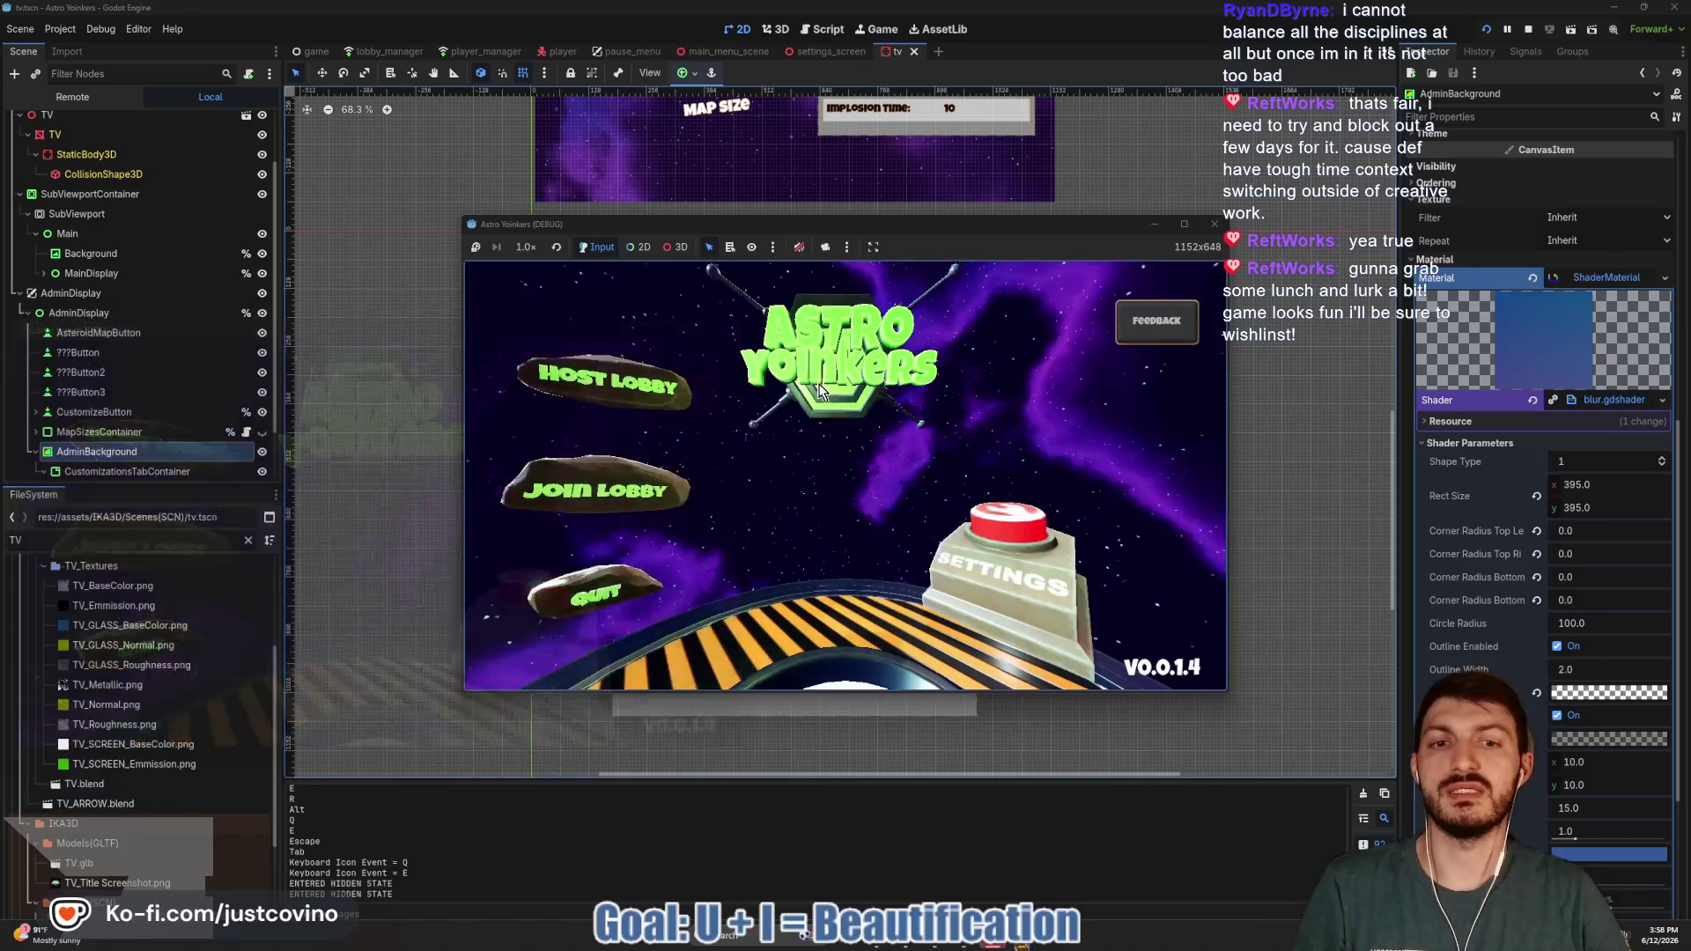
click(819, 381)
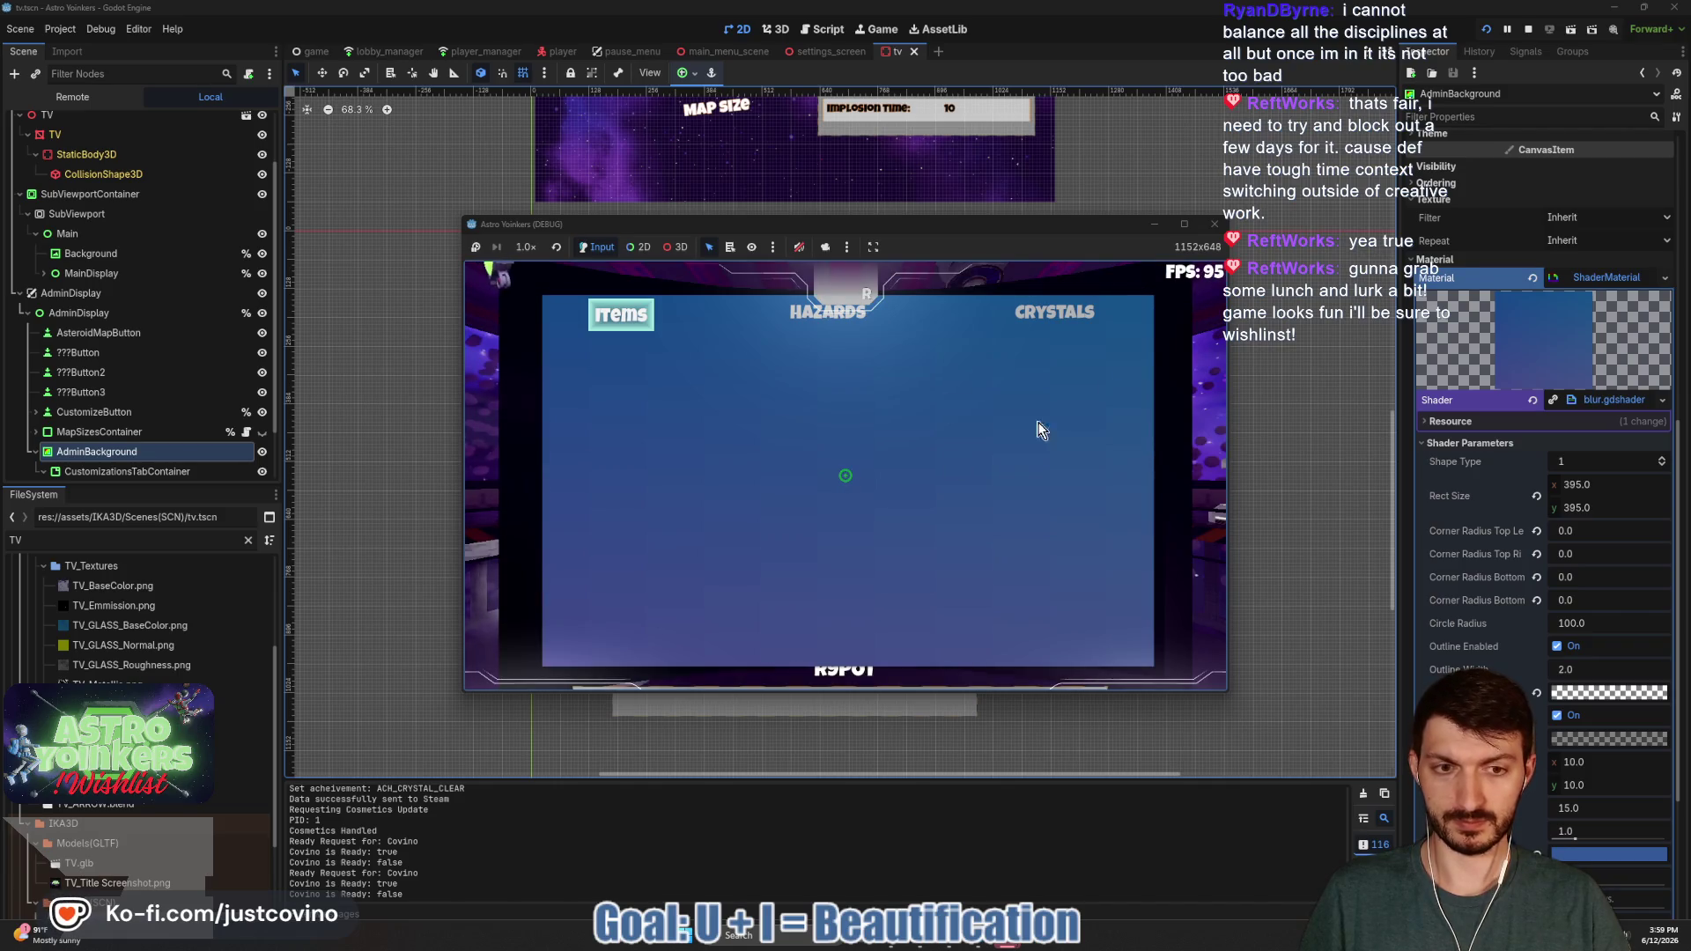
click(1185, 226)
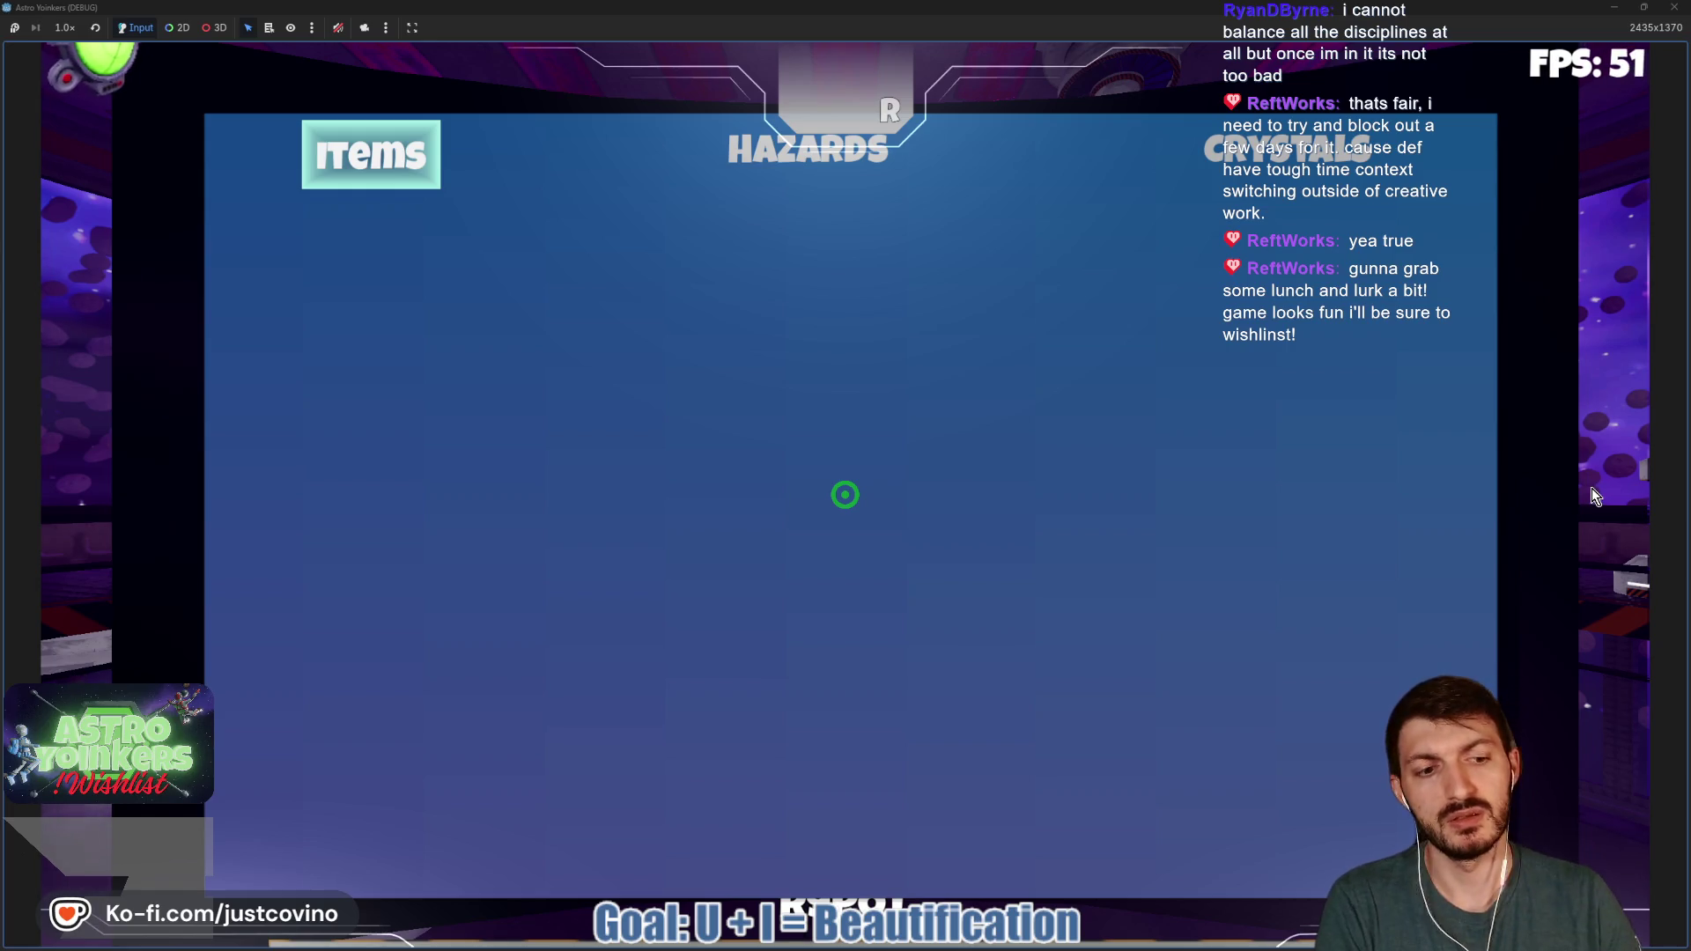
drag(900, 7, 900, 231)
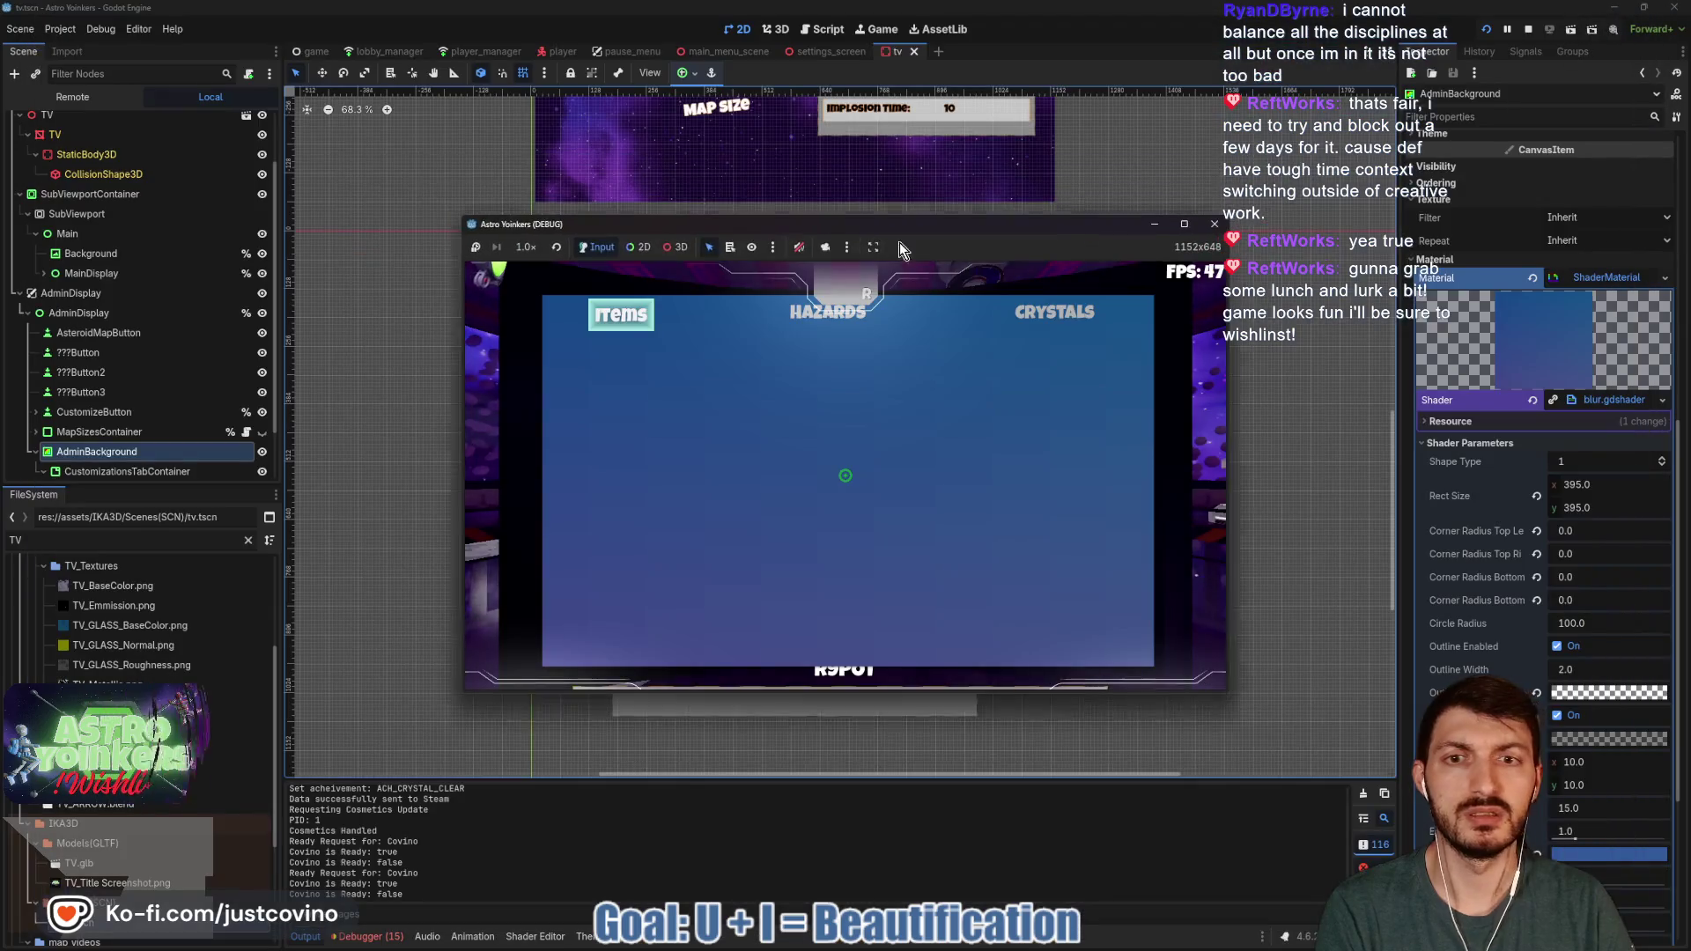
click(73, 98)
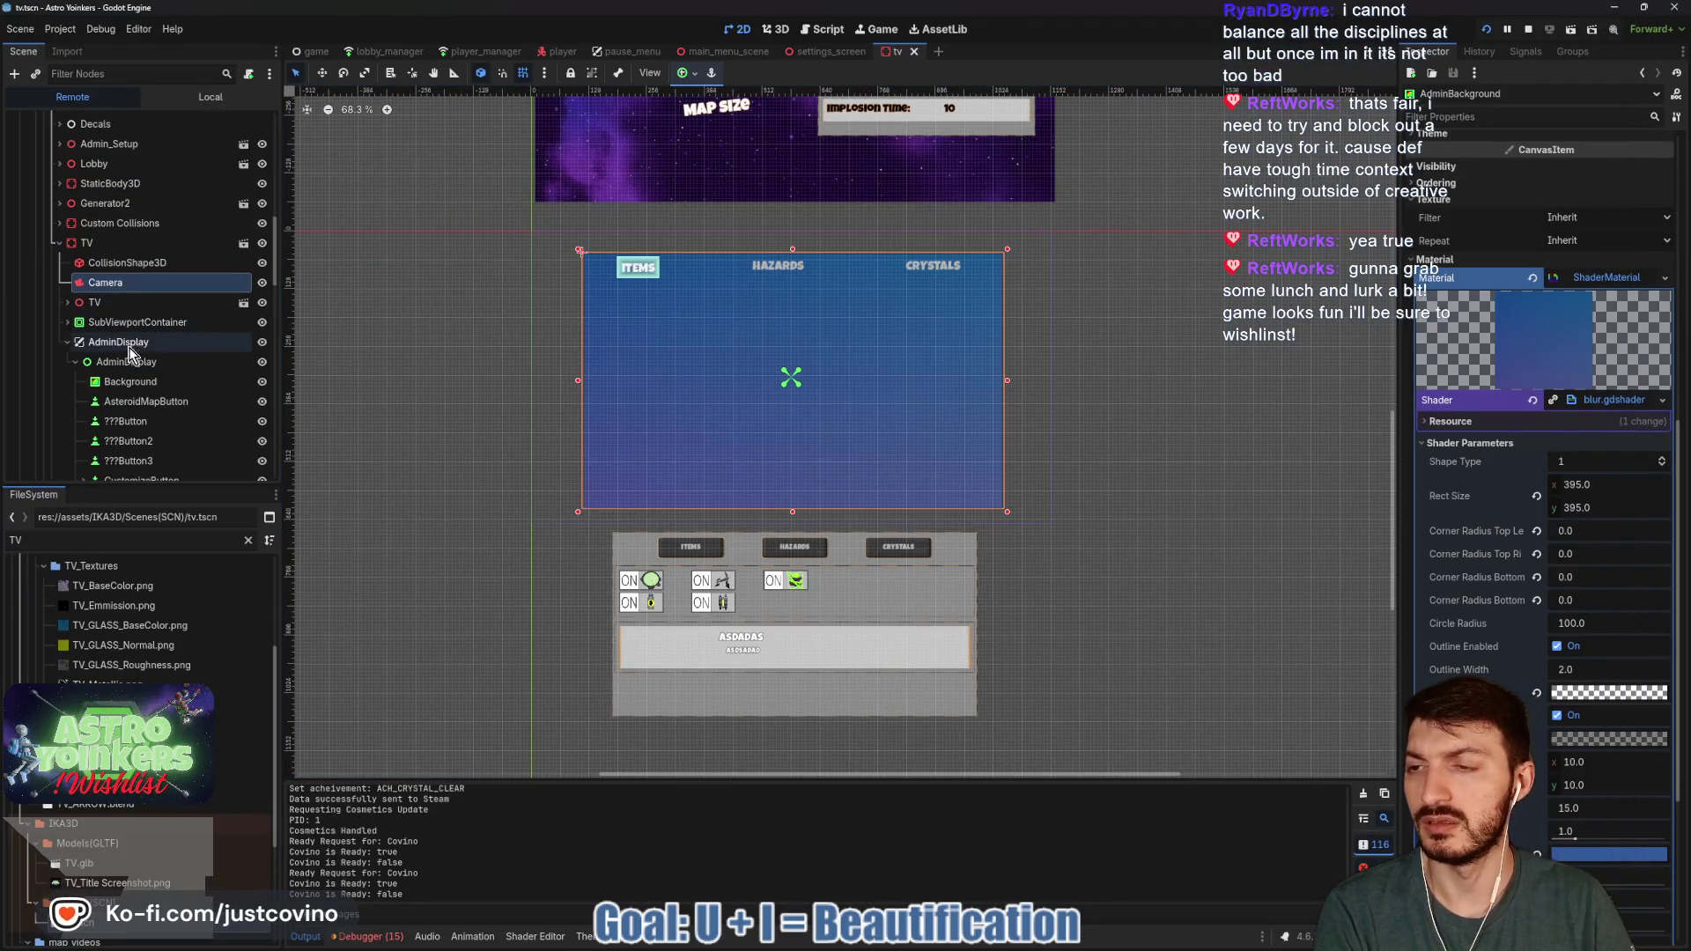
- Narrow the admin display's Background by pulling its right edge in, save, and check it in-game
click(125, 384)
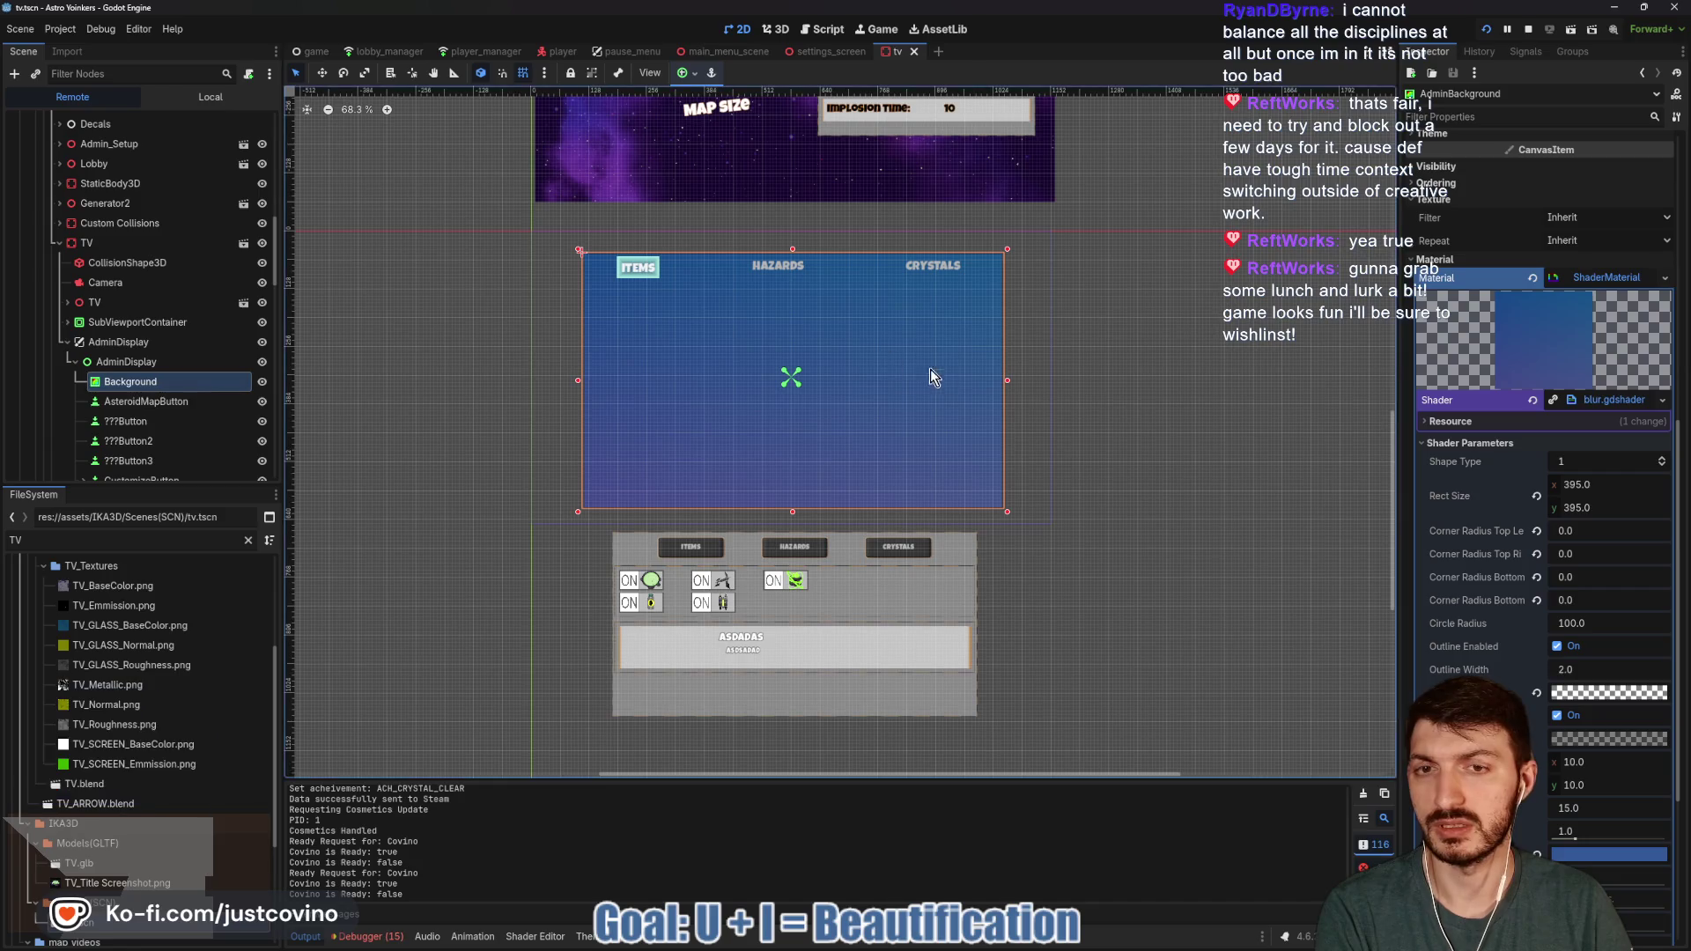
drag(1009, 389, 979, 381)
key(ctrl+s)
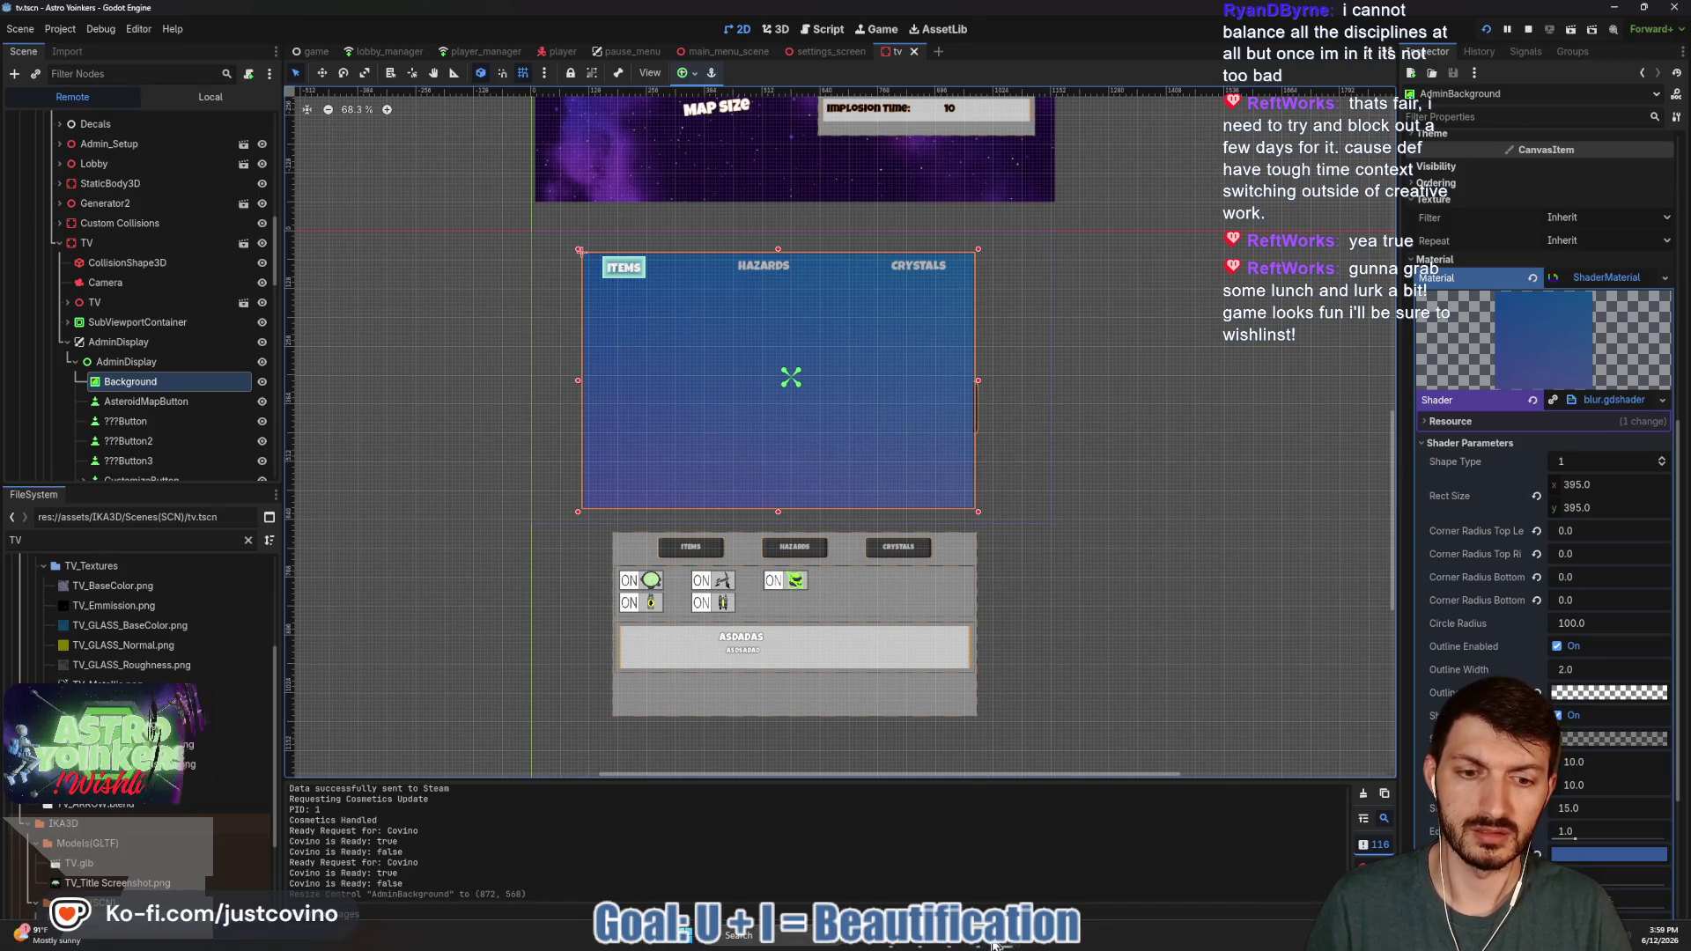
click(1011, 946)
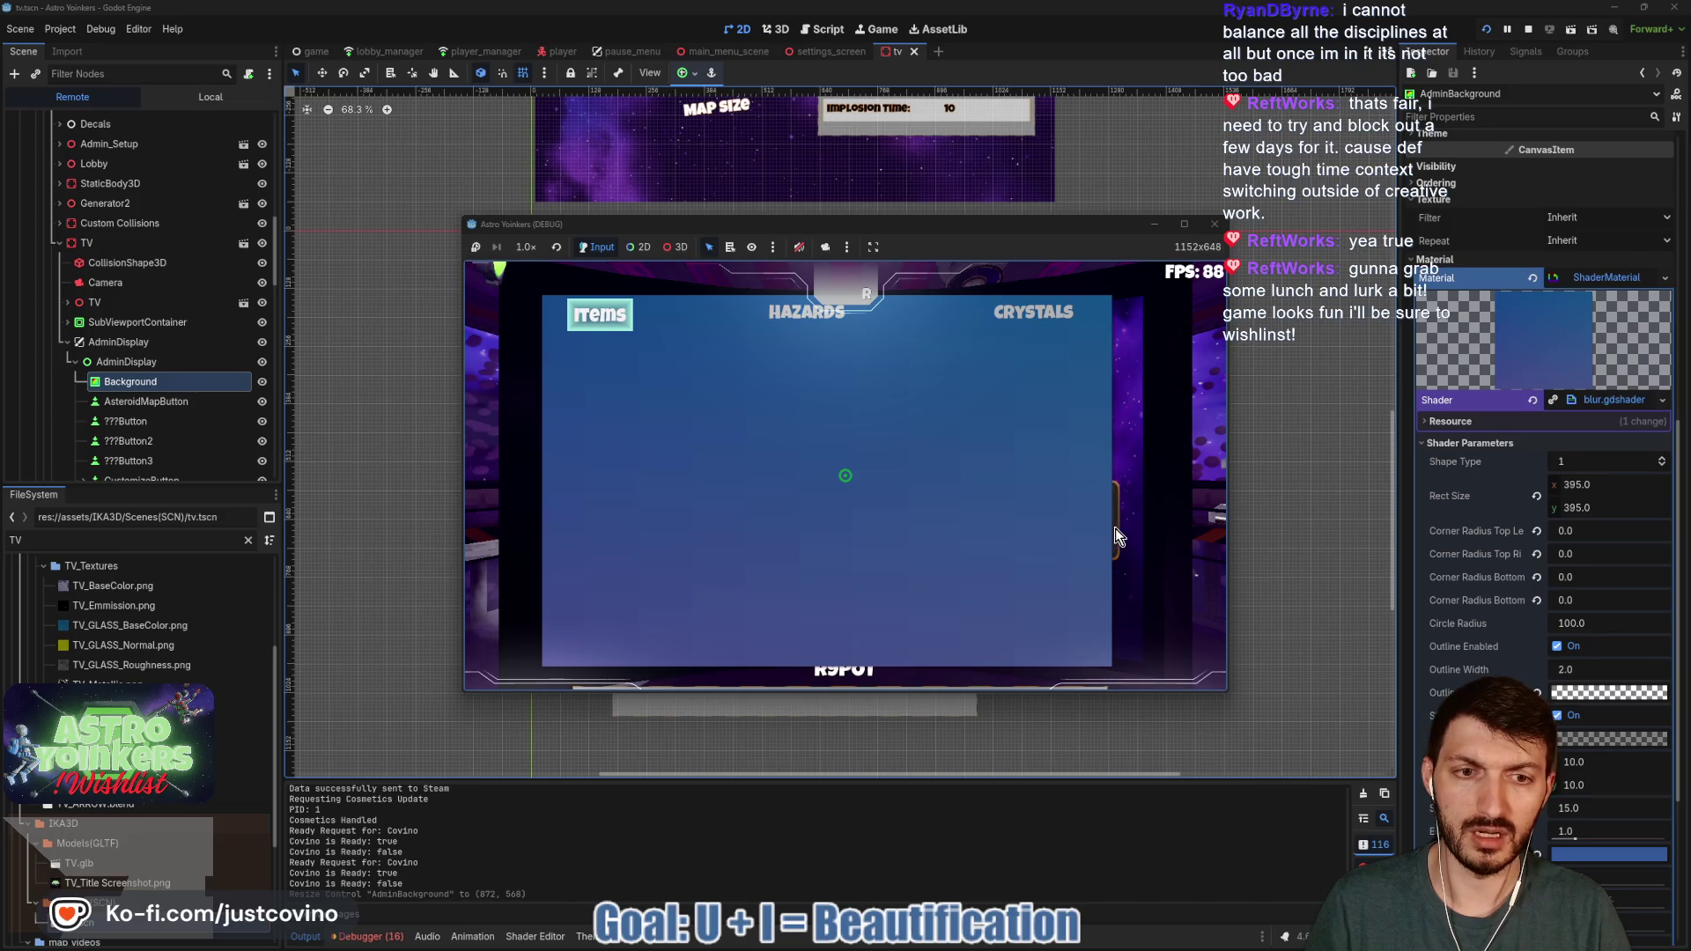
click(1284, 520)
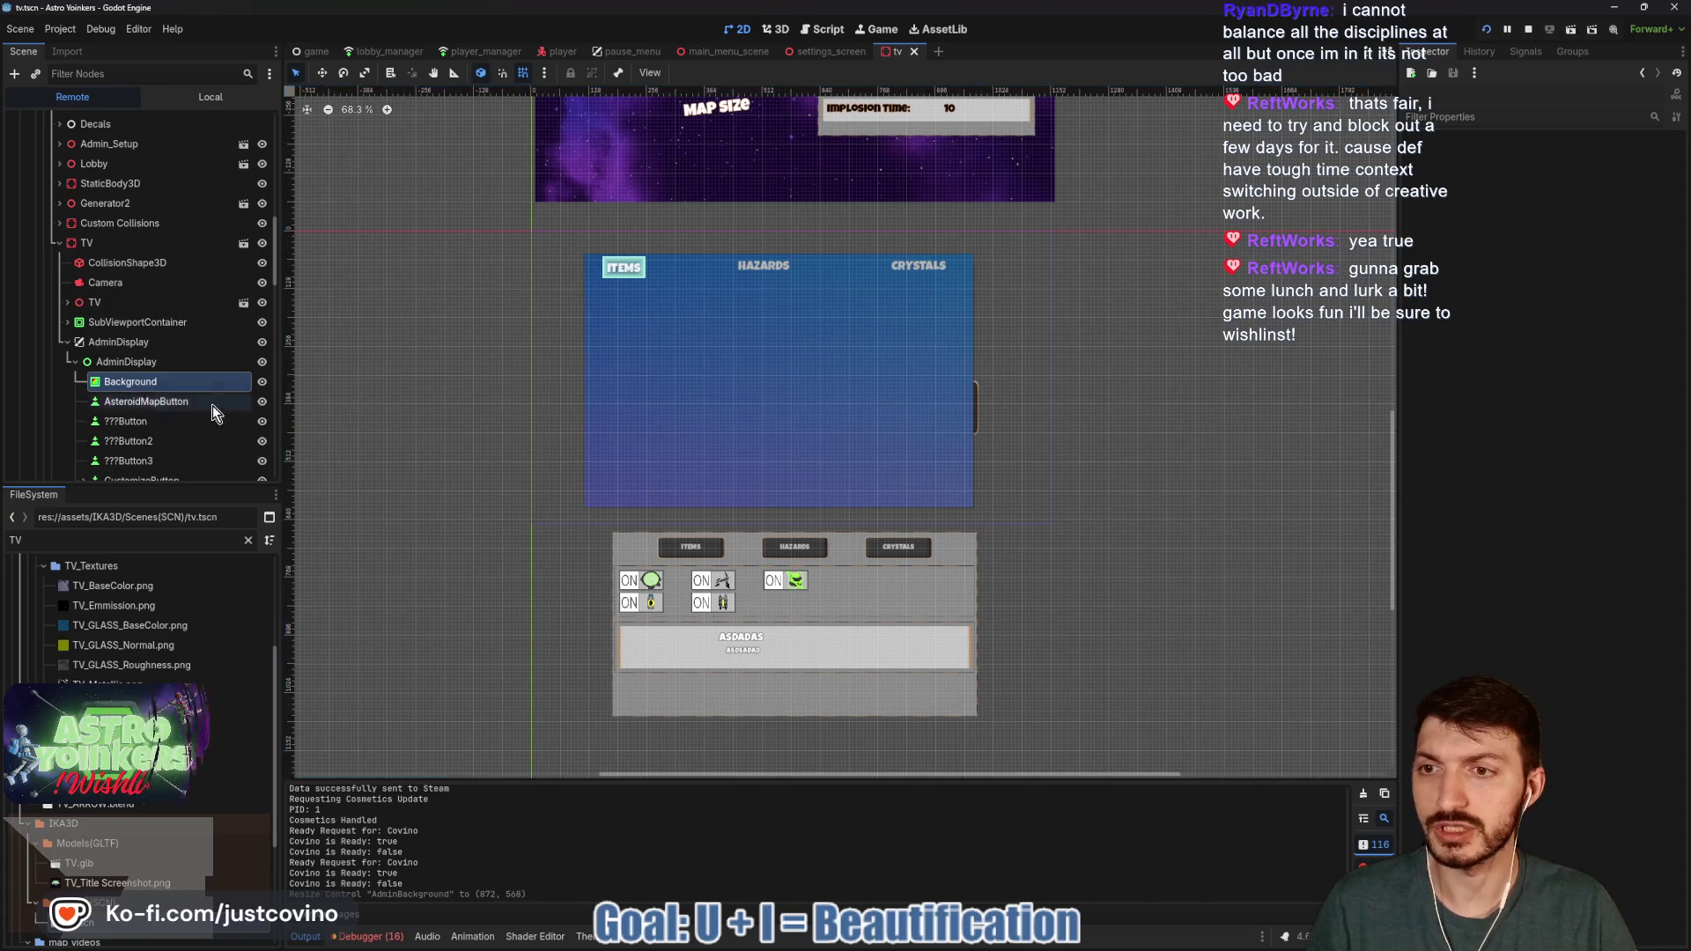
- Select ItemsTabBar, then CustomizationsTabContainer, then AdminBackground to bring up its blur.gdshader
click(927, 402)
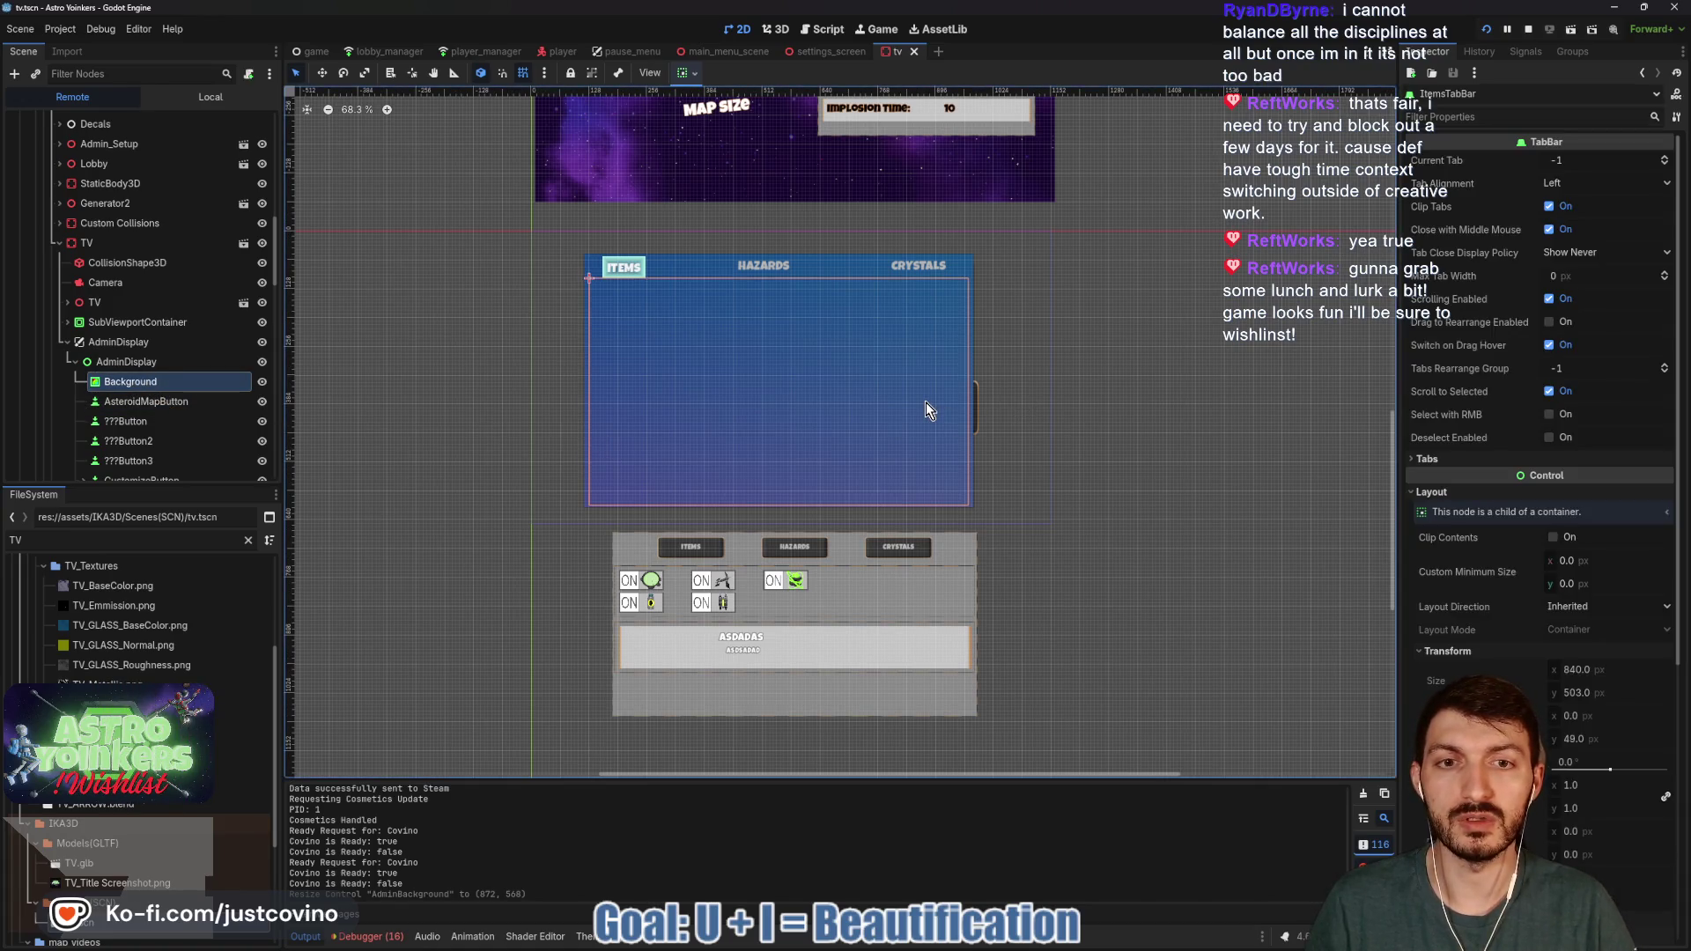
click(828, 262)
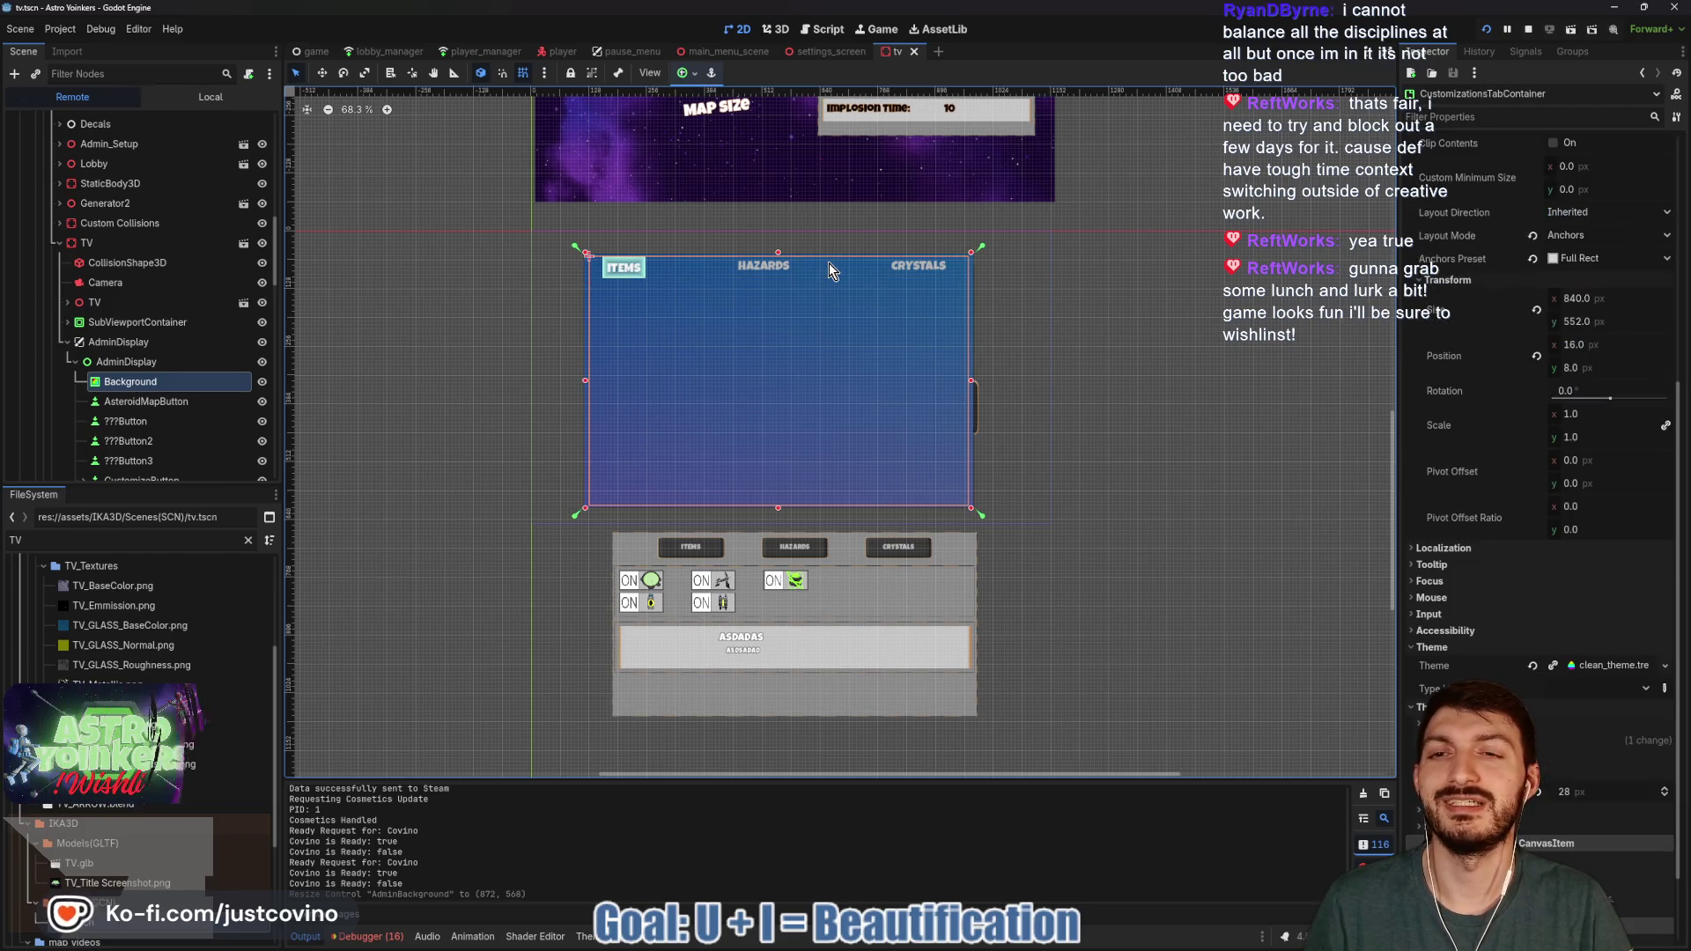
click(586, 343)
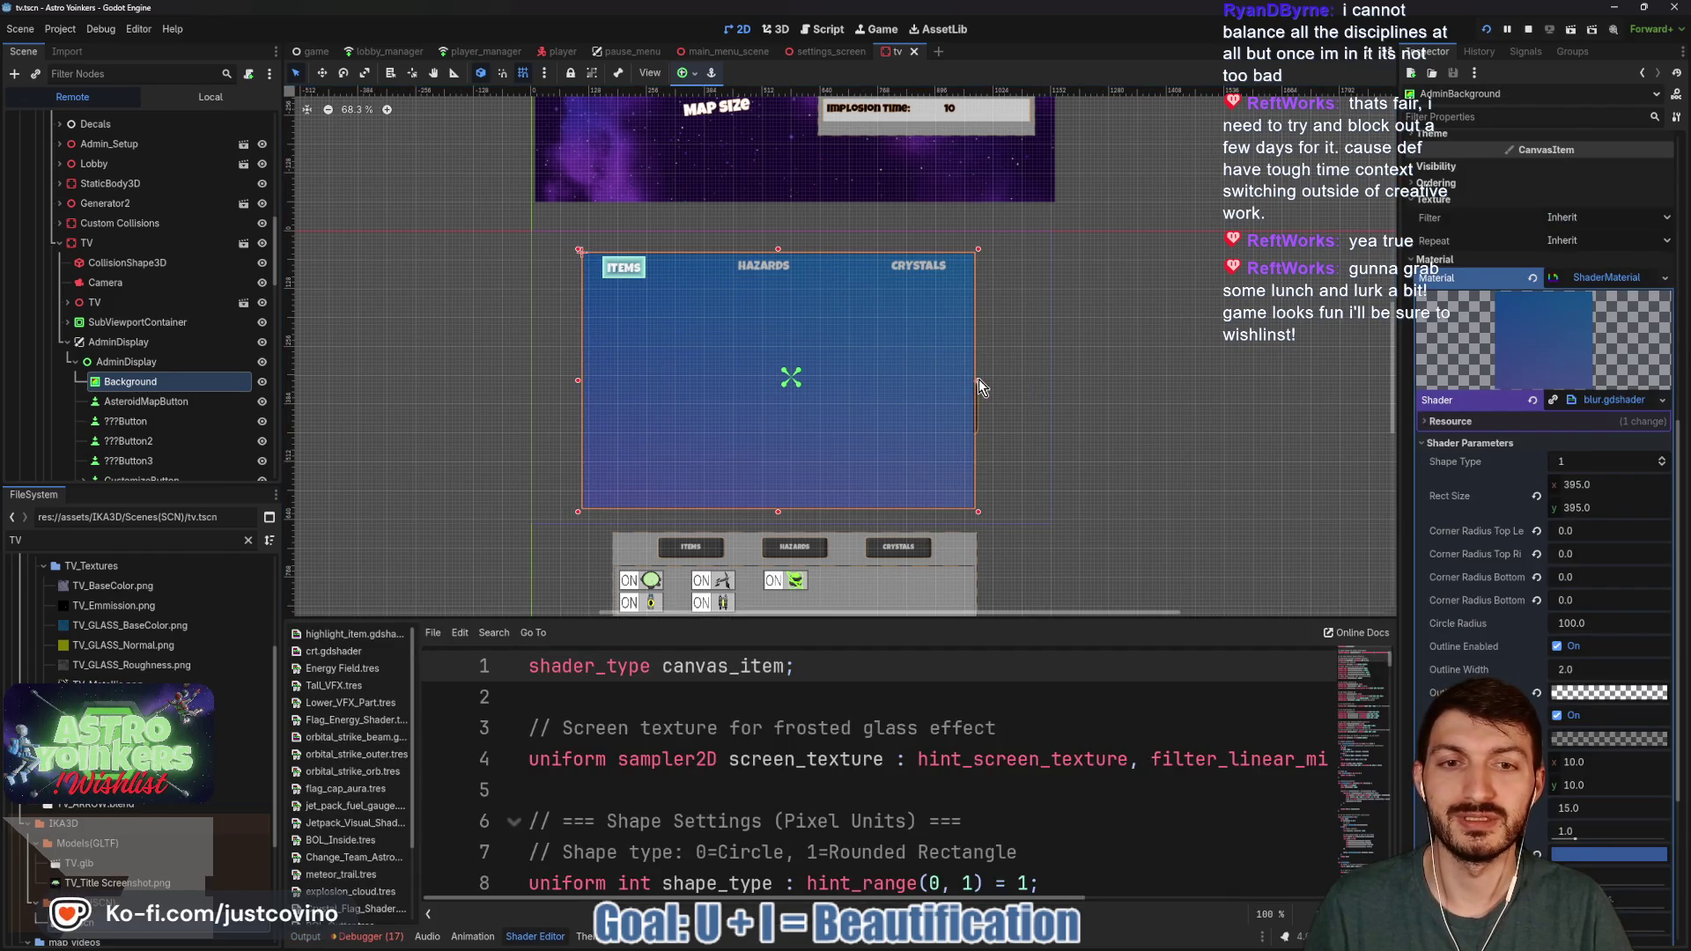
- Widen AdminBackground's right edge slightly, save the tv scene, and check it in the running game
drag(980, 380, 991, 380)
key(ctrl+s)
mouse_move(1015, 946)
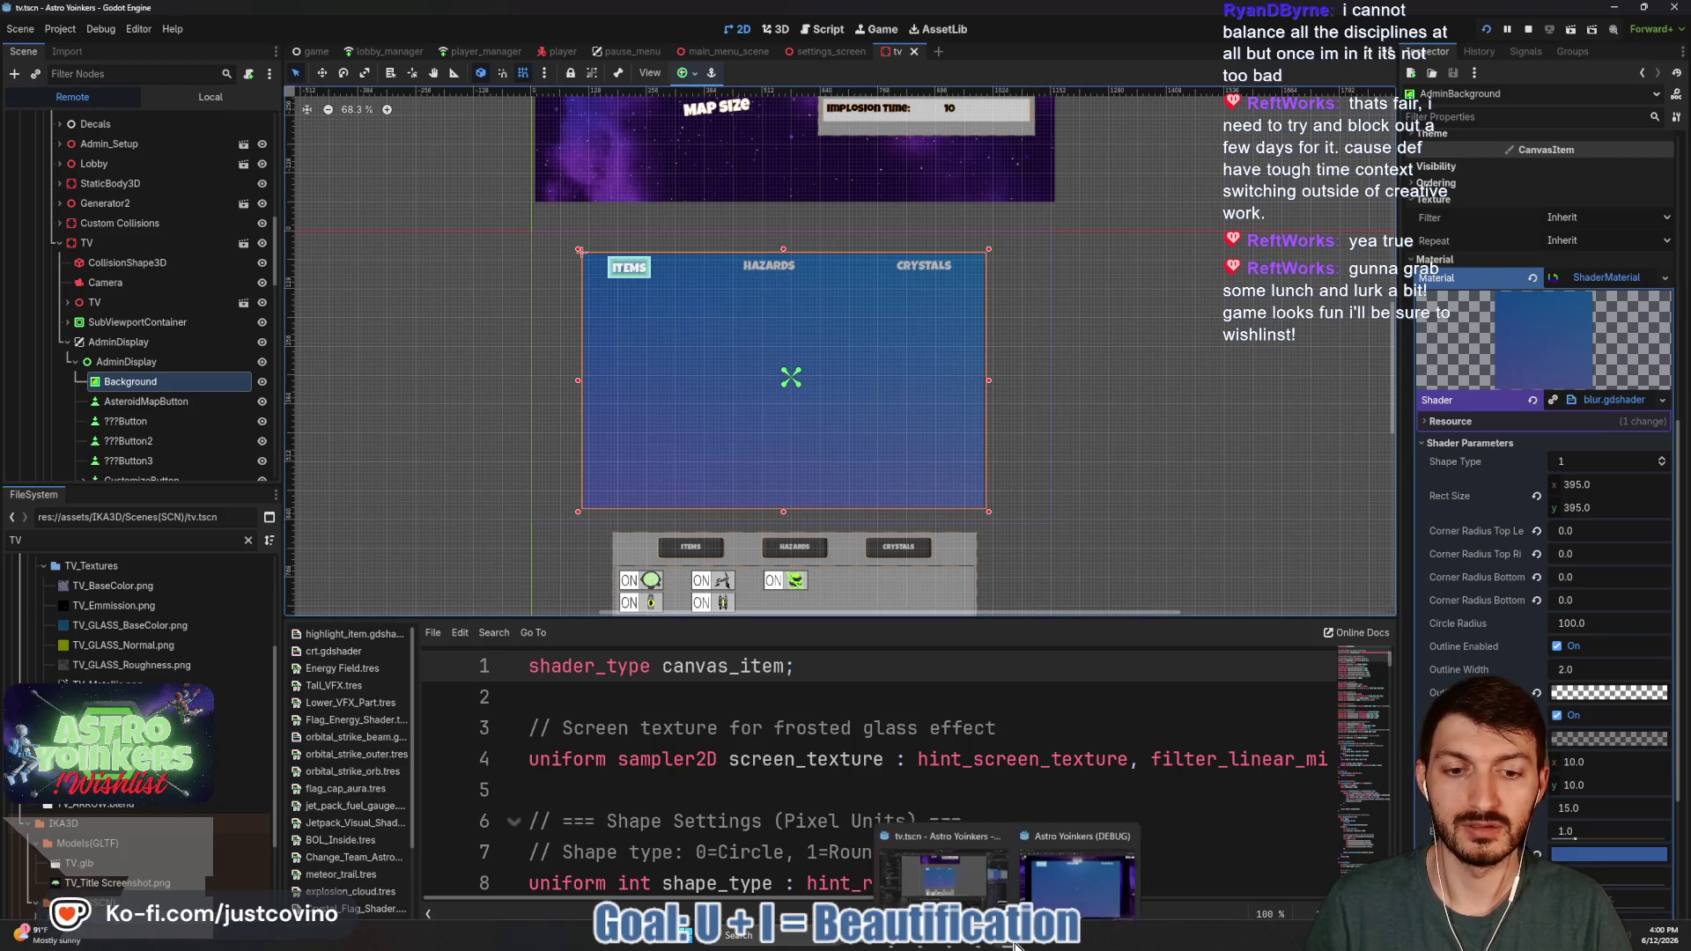
click(1076, 876)
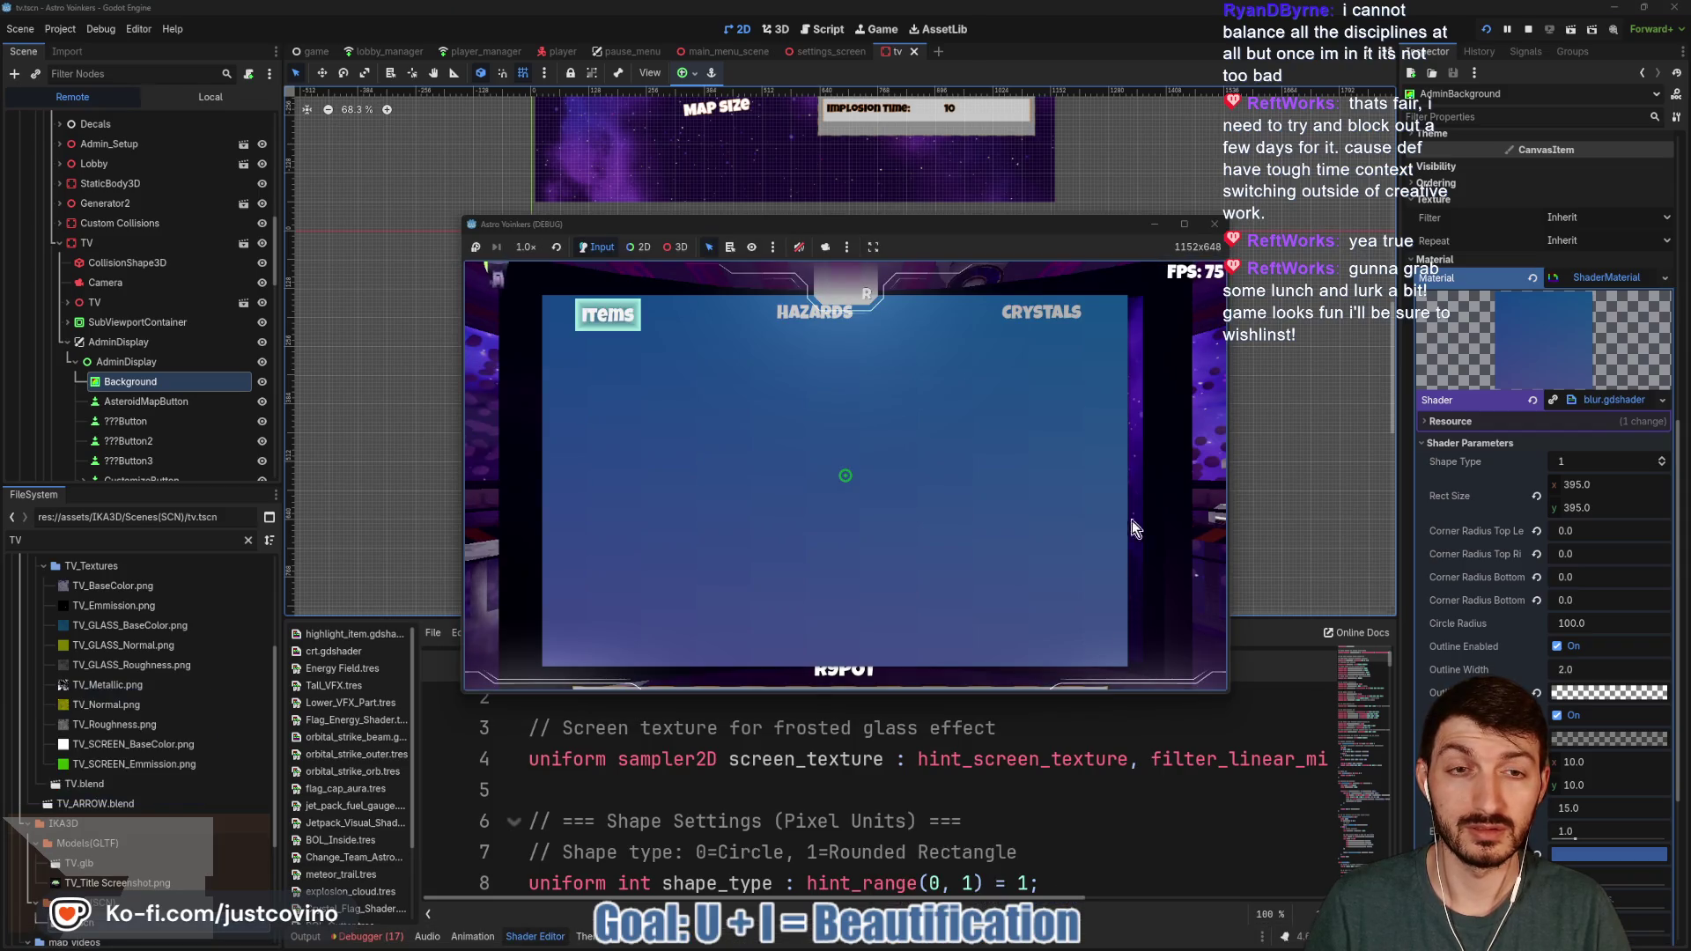
key(alt+Tab)
- Extend the background's right edge further, then save and recheck its fit in the game
drag(991, 382, 998, 382)
key(ctrl+s)
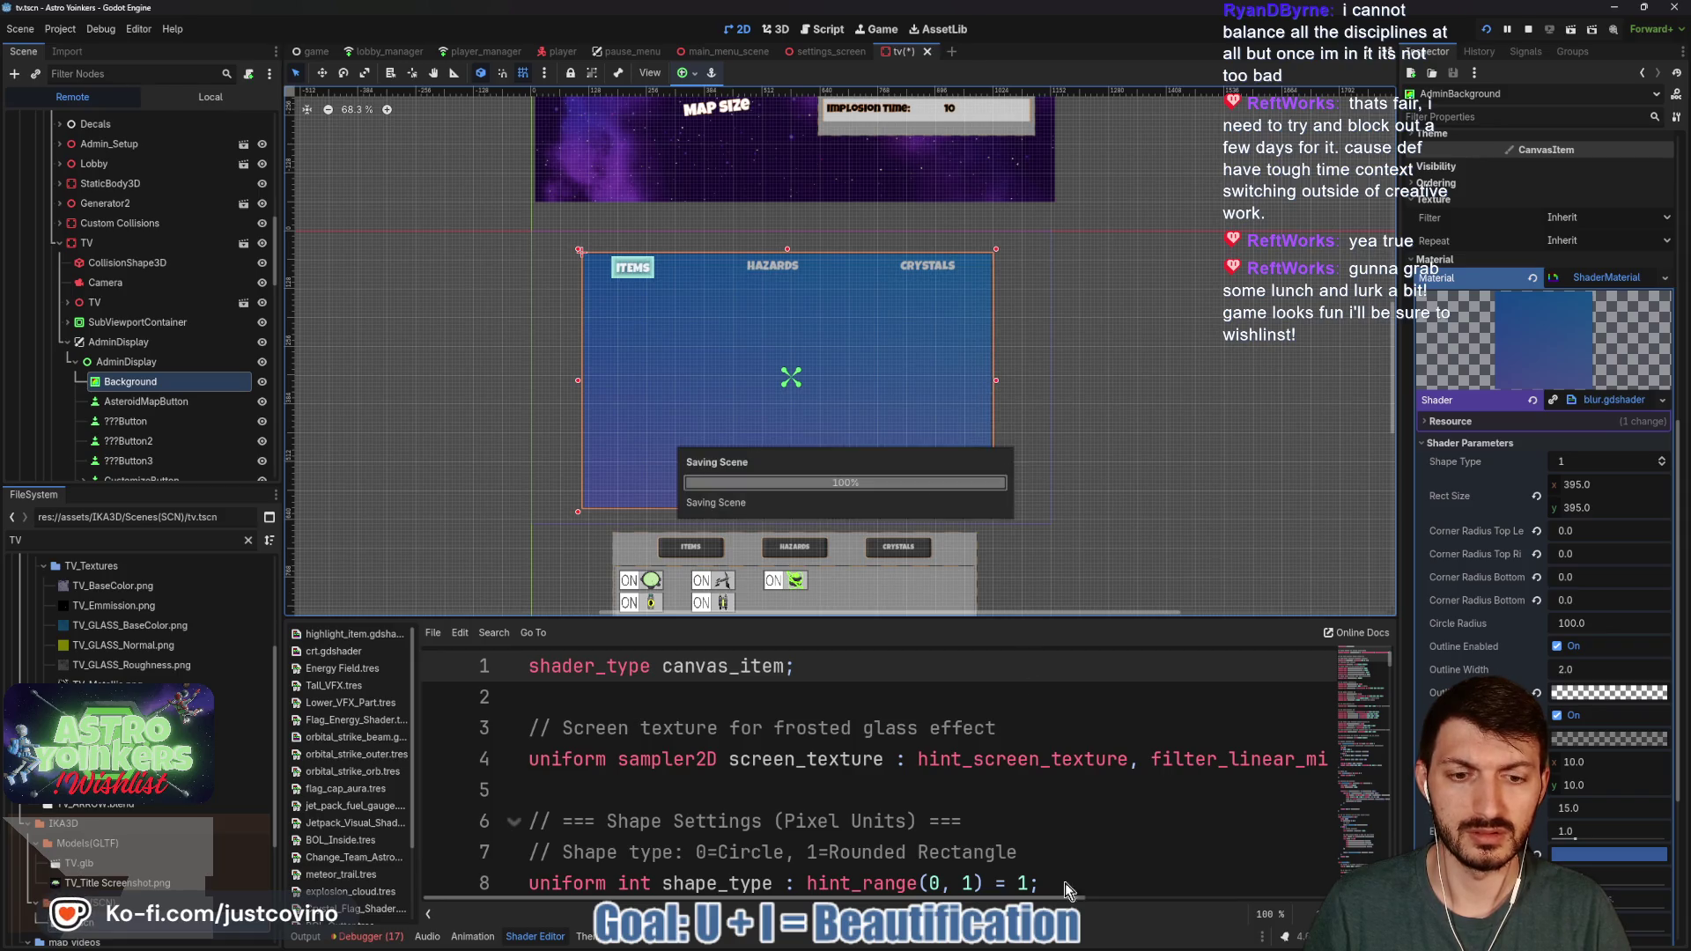
mouse_move(1015, 944)
click(1061, 870)
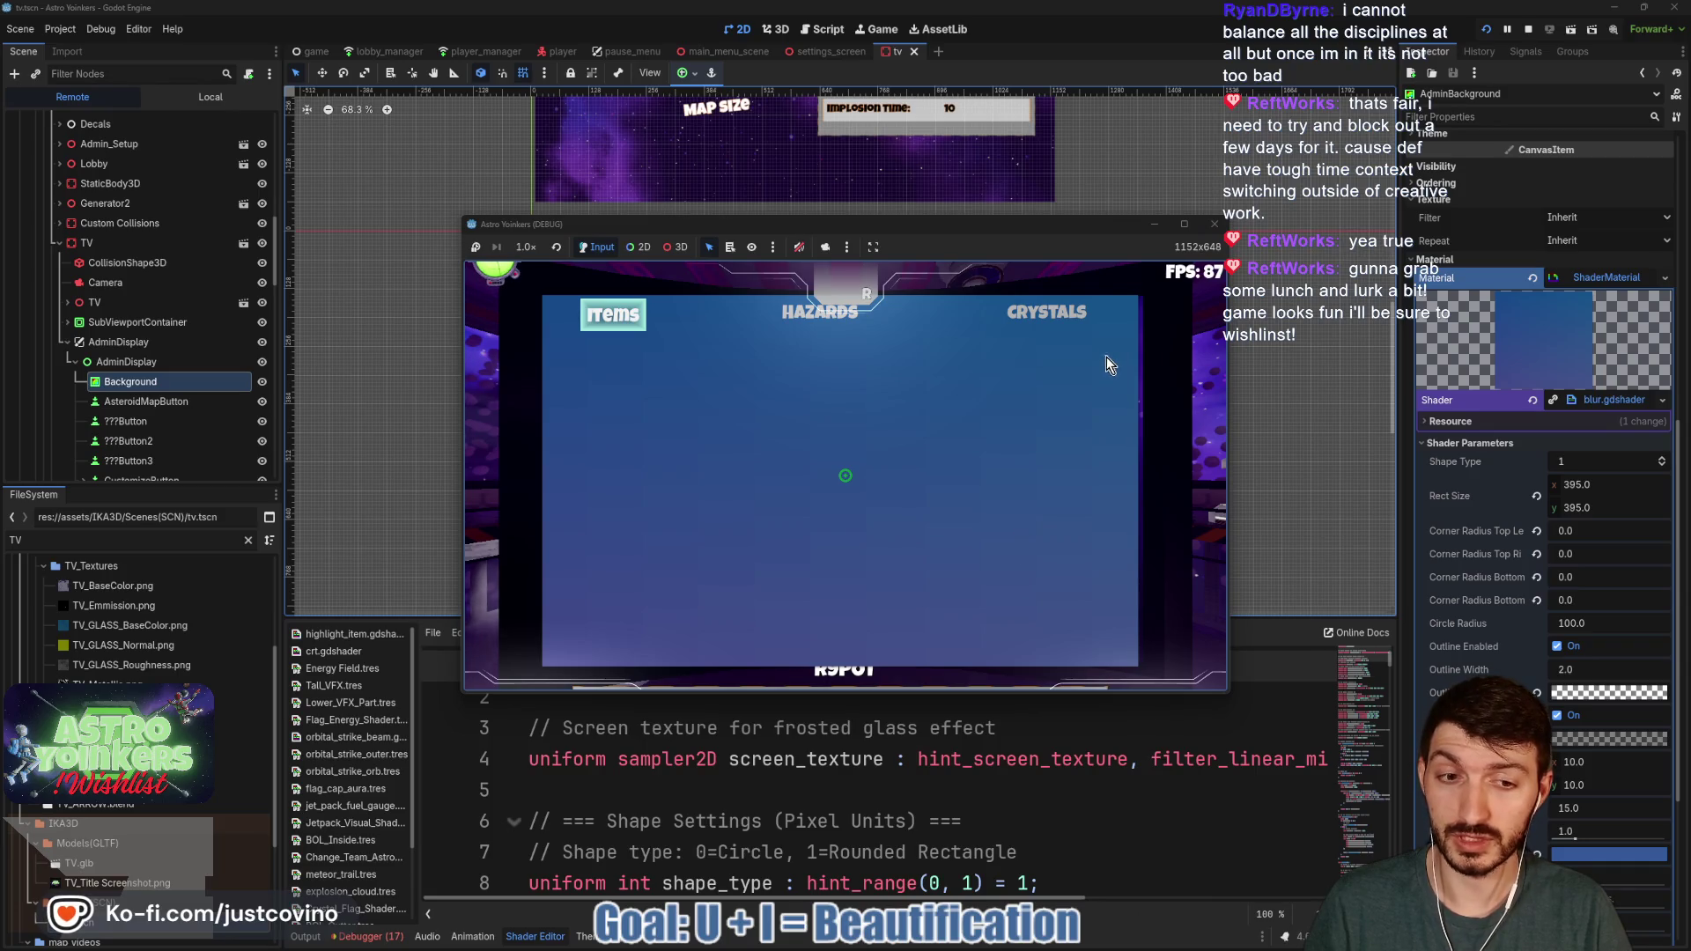
click(1154, 225)
key(ctrl+s)
mouse_move(1024, 946)
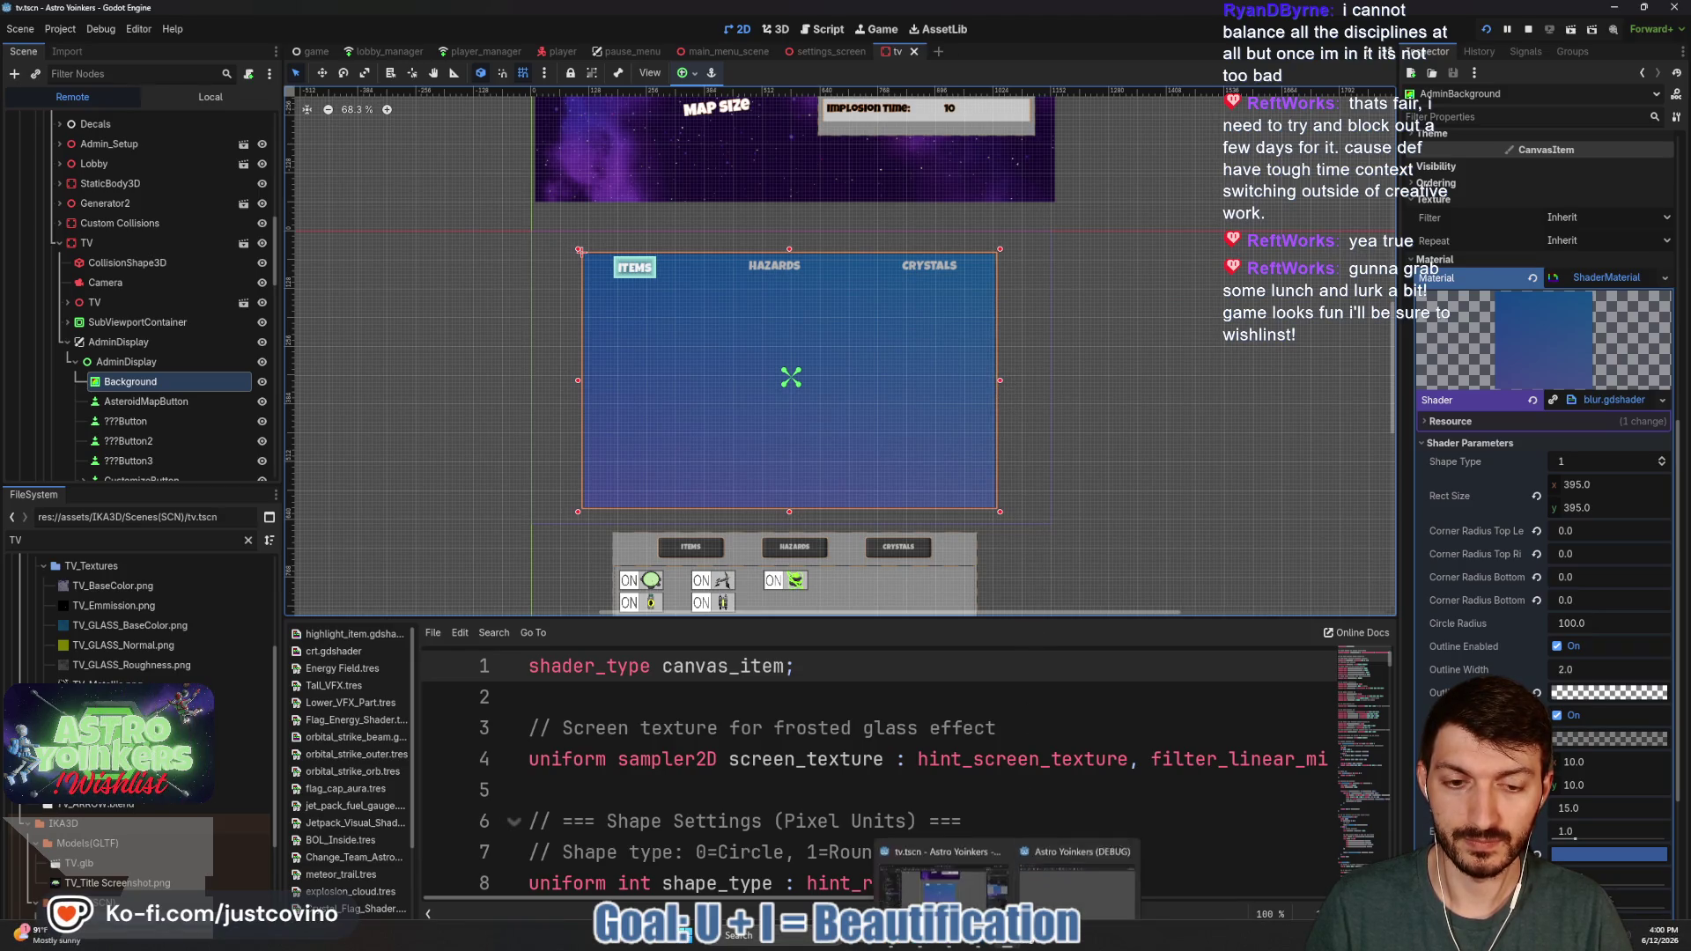
click(1071, 865)
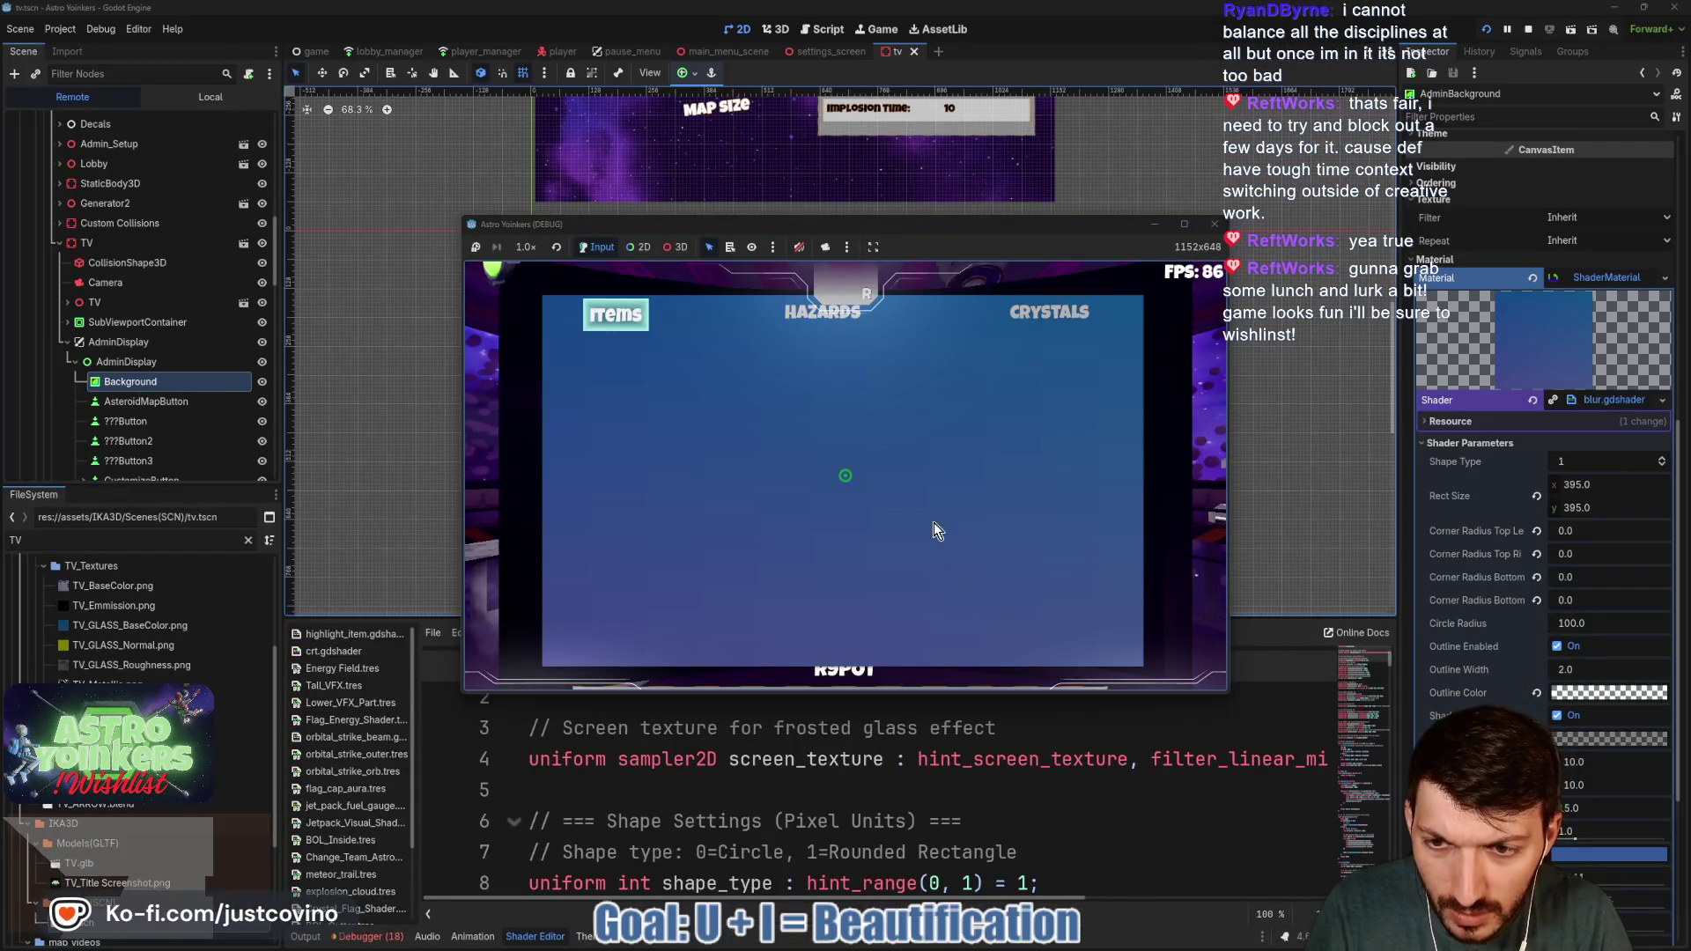
click(1154, 224)
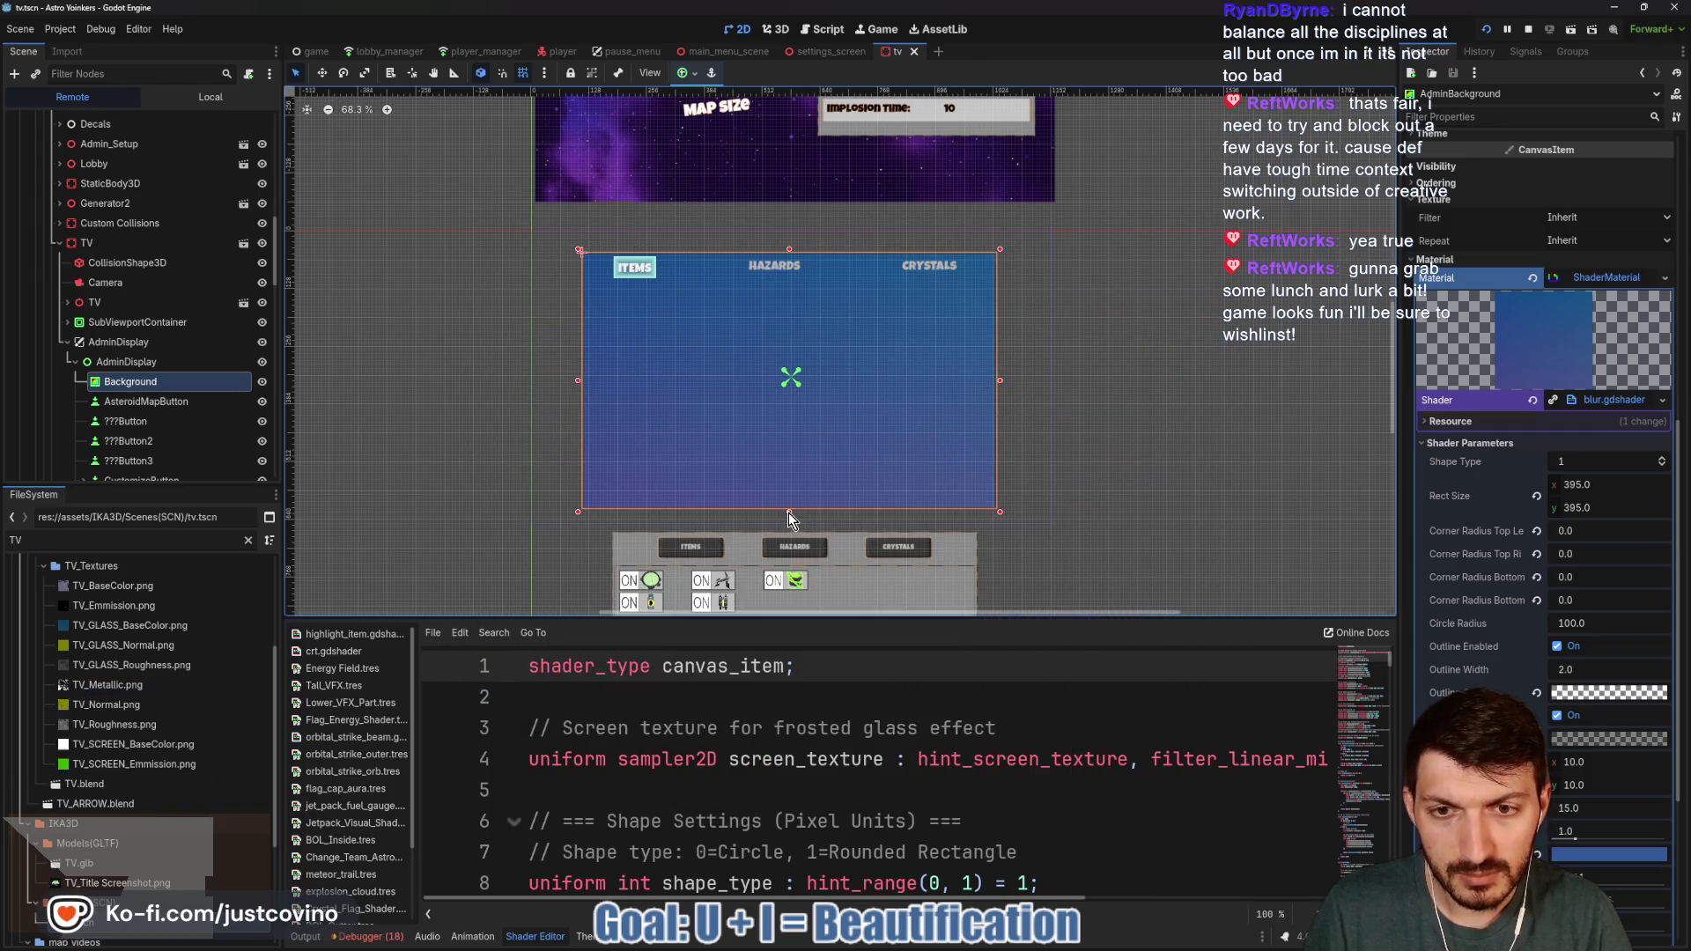
- Raise the background's bottom edge slightly, save, and inspect the panel in the maximized game window
drag(789, 513, 789, 510)
key(ctrl+s)
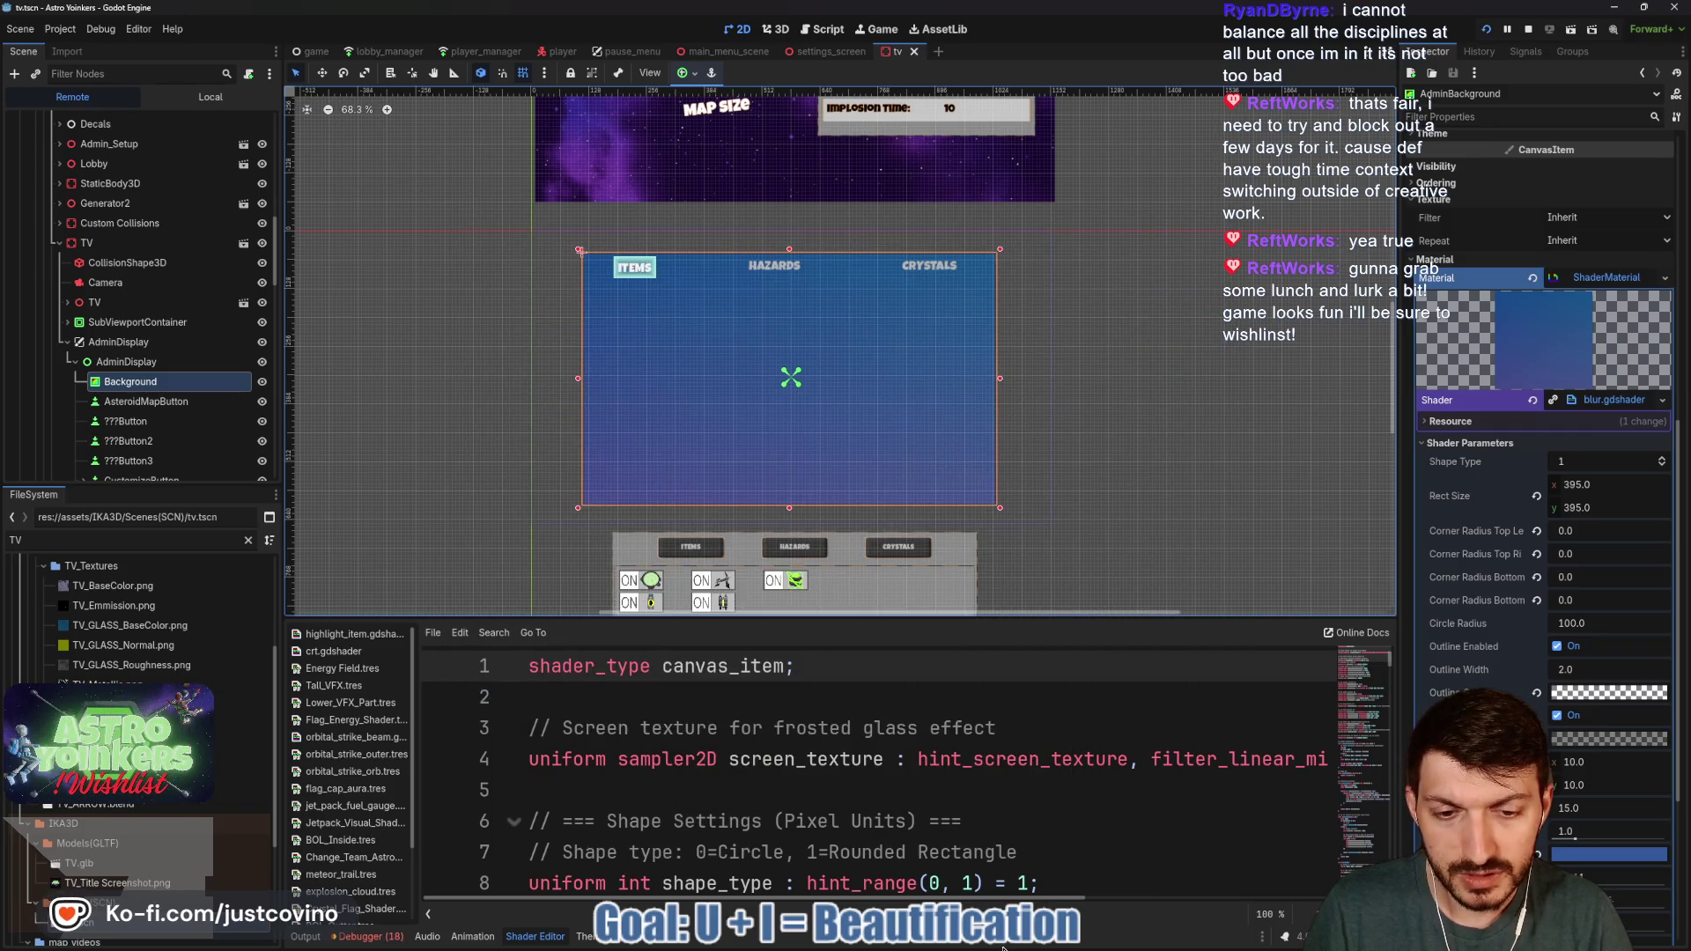
mouse_move(1004, 946)
click(1059, 885)
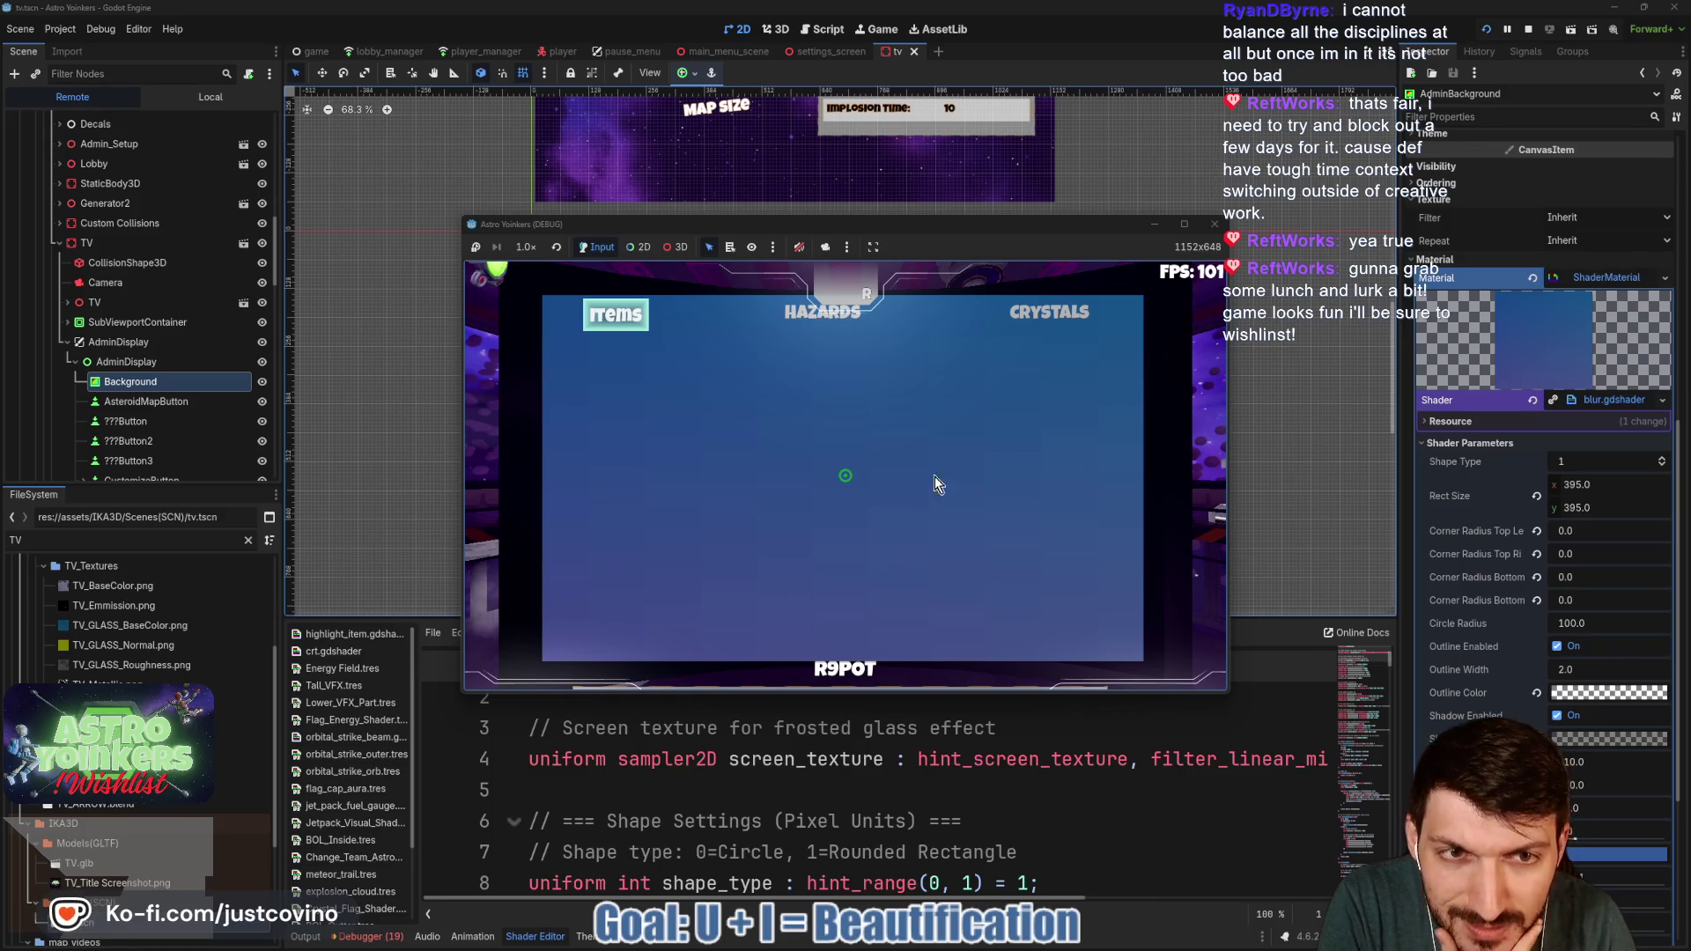
click(1185, 225)
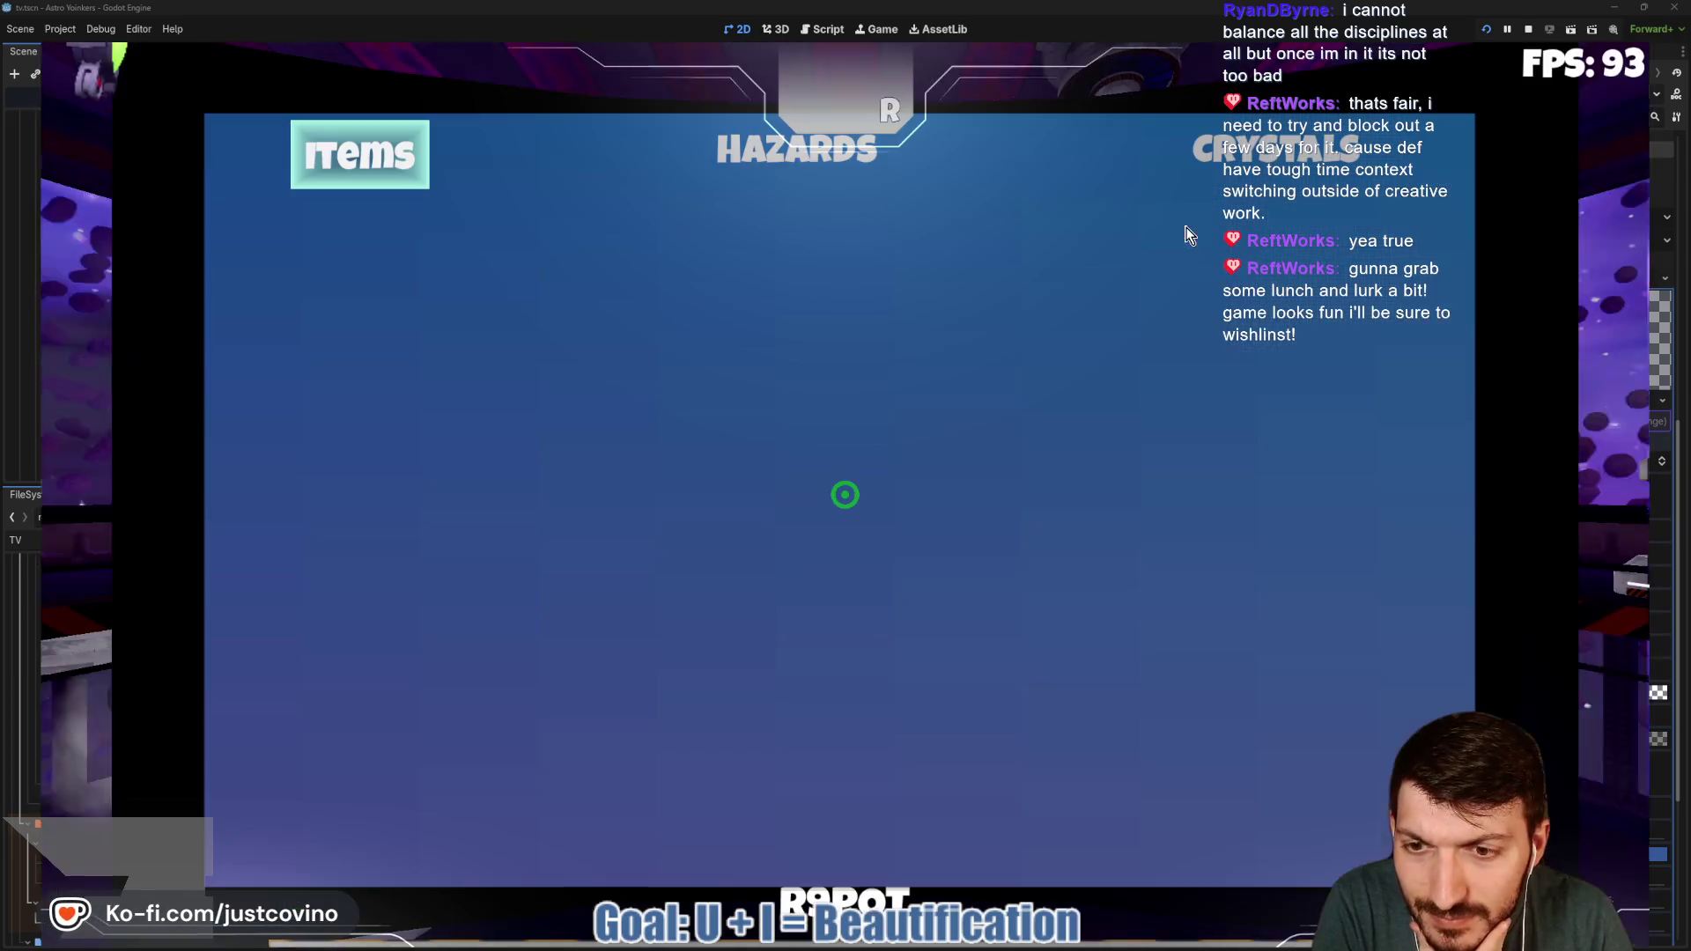